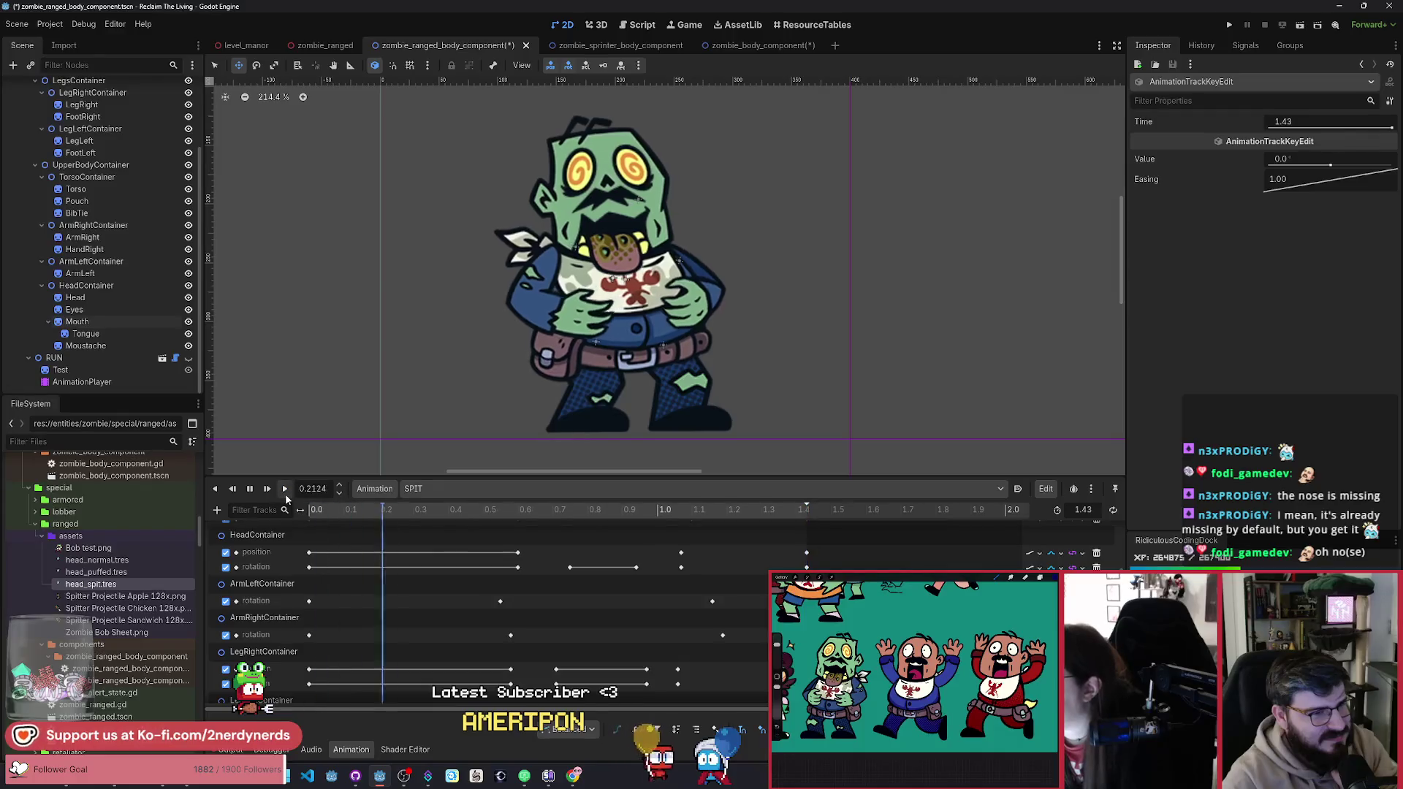
Step: Replay the SPIT animation twice to review its current motion
left_click(285, 493)
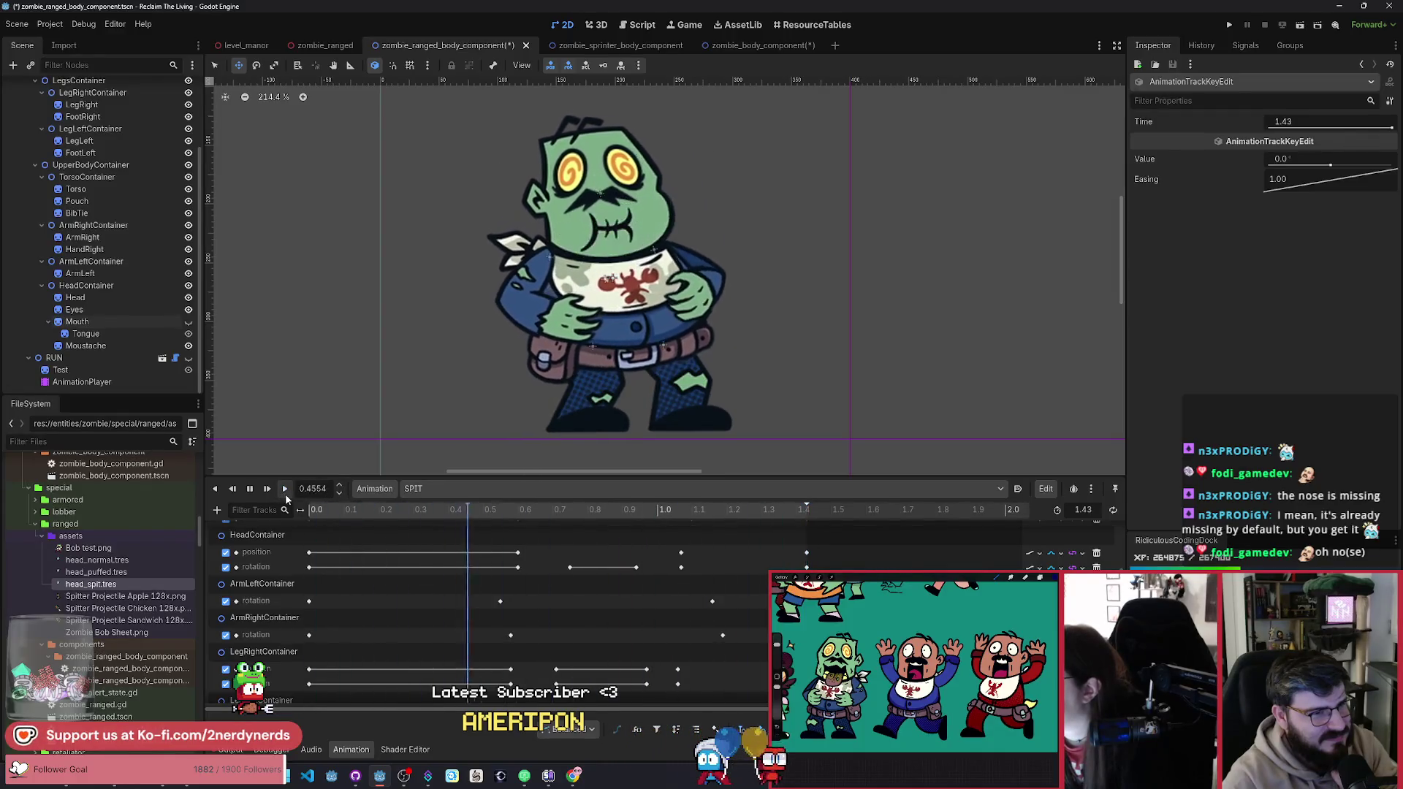
left_click(285, 493)
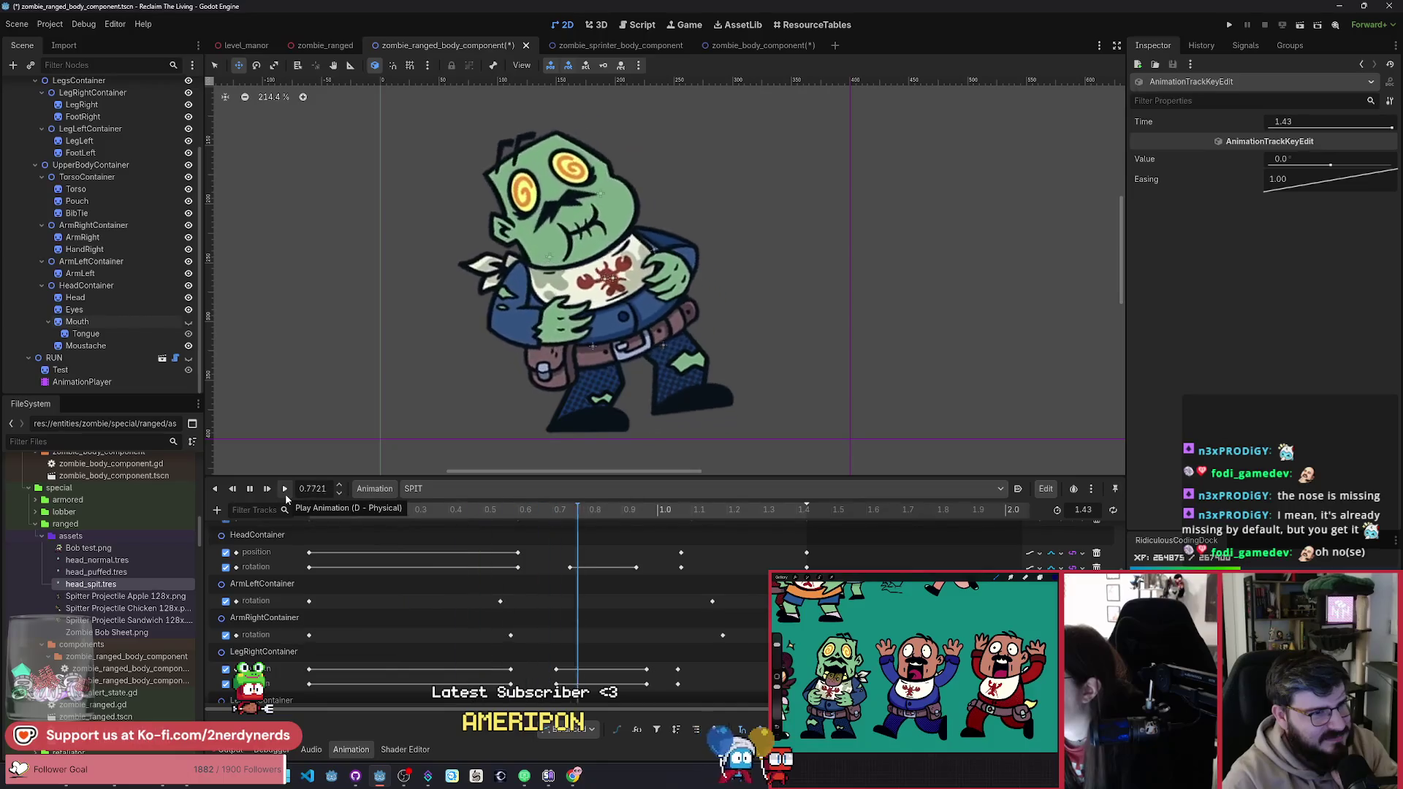
scroll(382, 599, "down", 2)
scroll(381, 604, "down", 1)
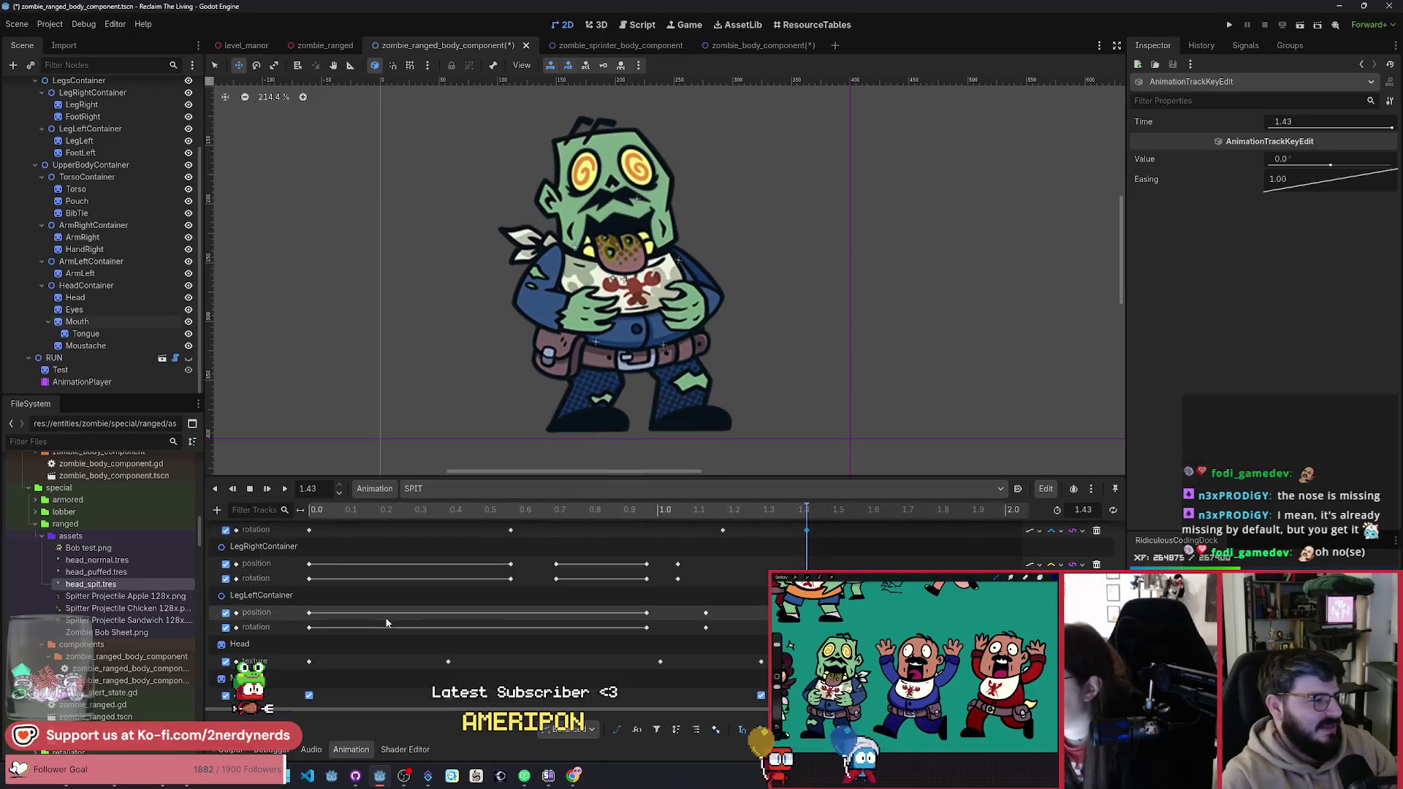
scroll(118, 297, "up", 1)
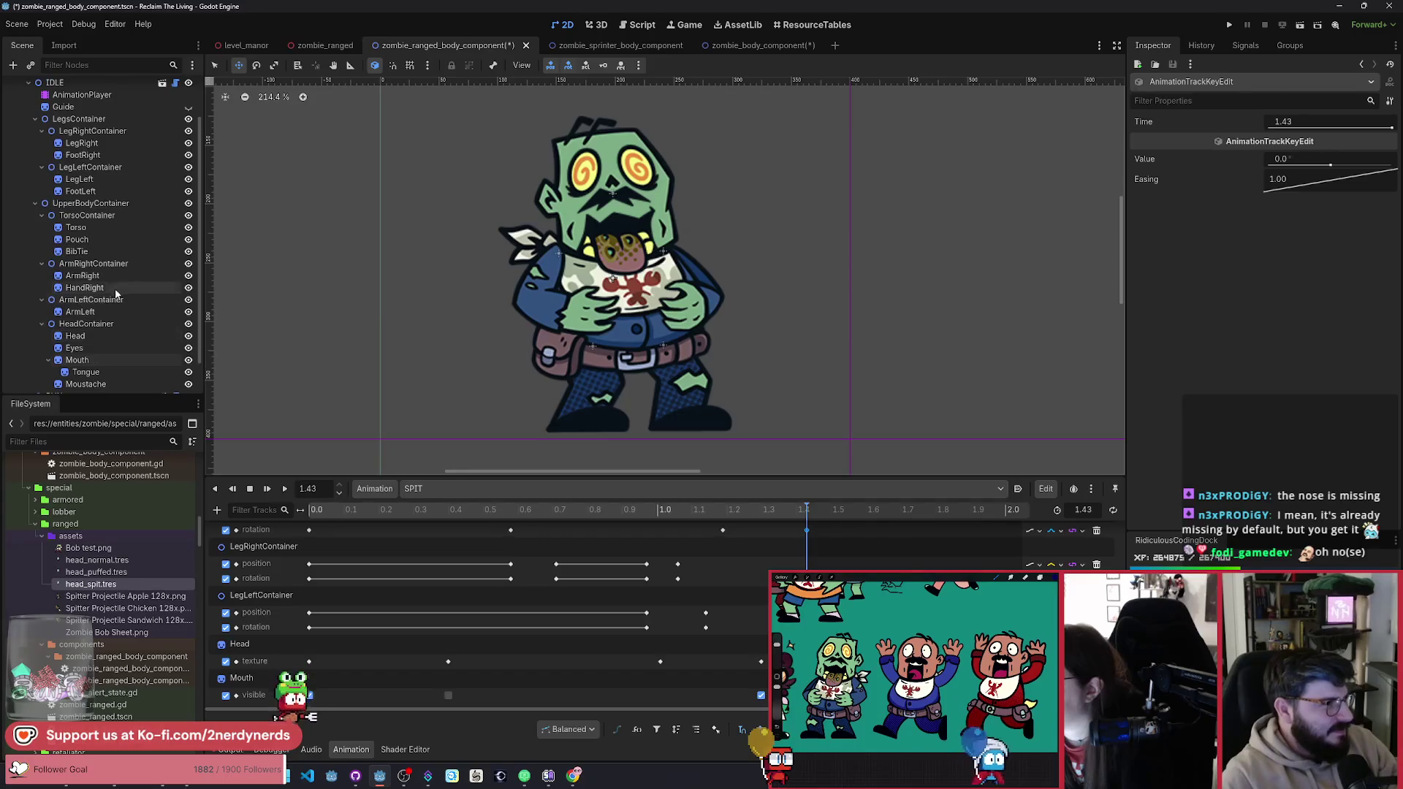
Step: Create a BibTie rotation track in SPIT and set its first key at 0.0
left_click(86, 252)
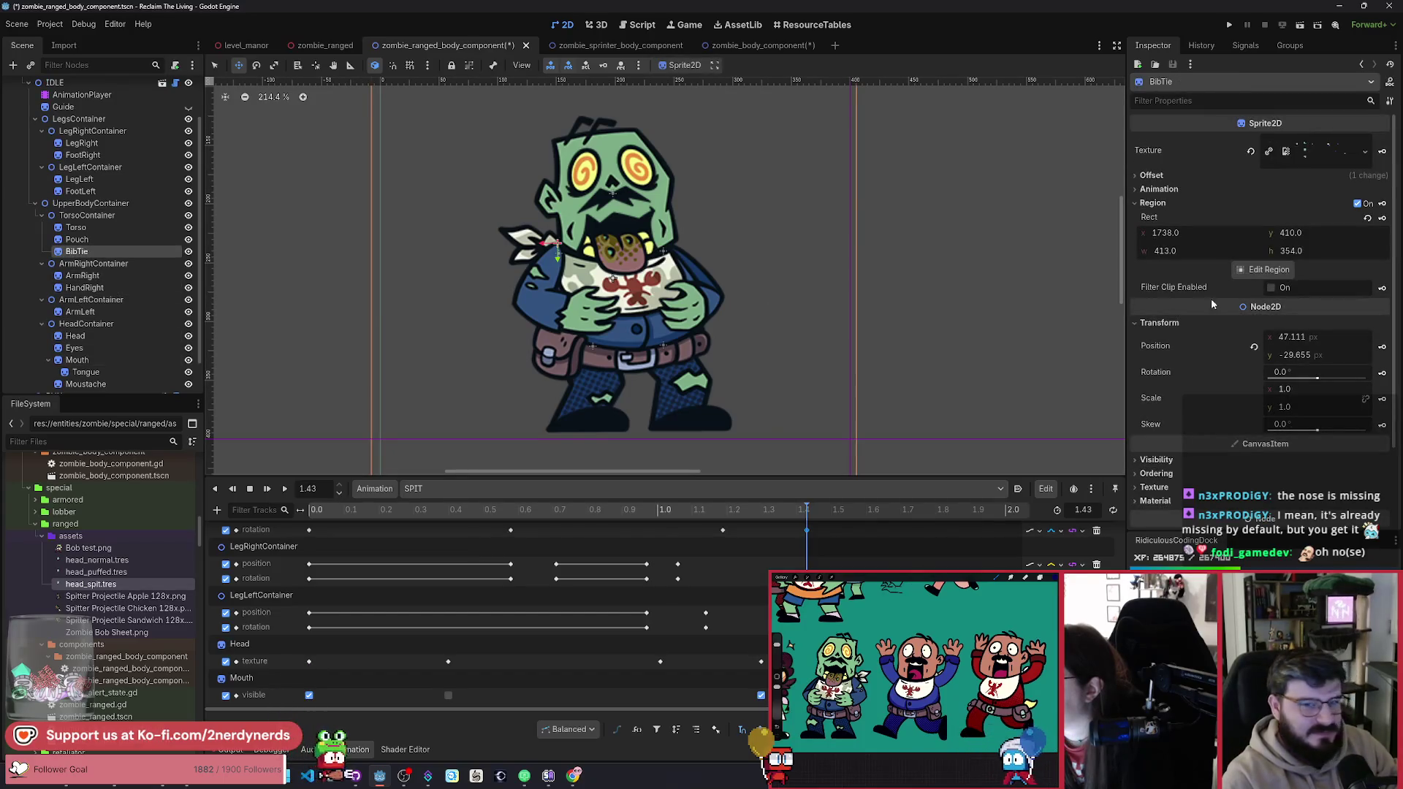
scroll(1238, 371, "down", 3)
left_click(1381, 273)
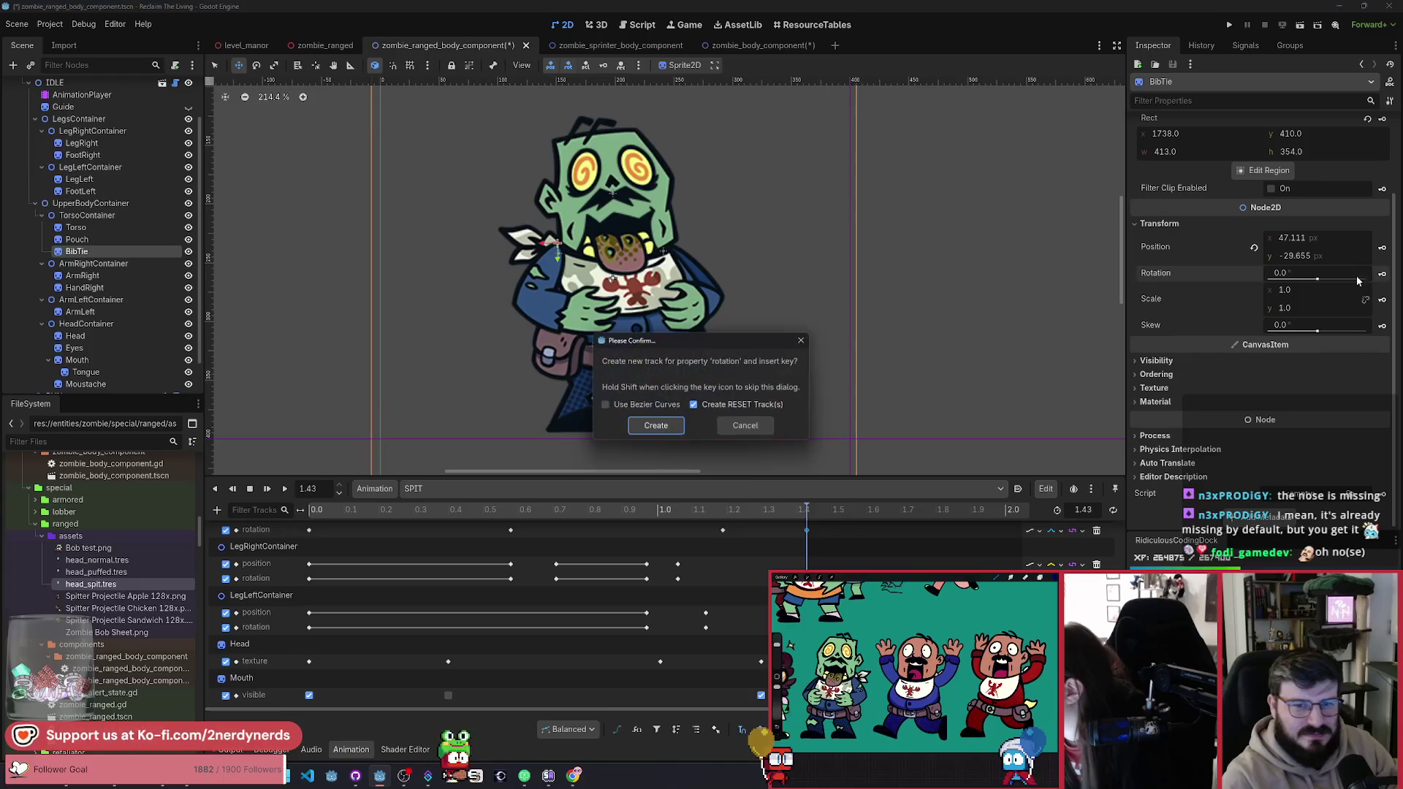
left_click(669, 434)
scroll(555, 589, "down", 2)
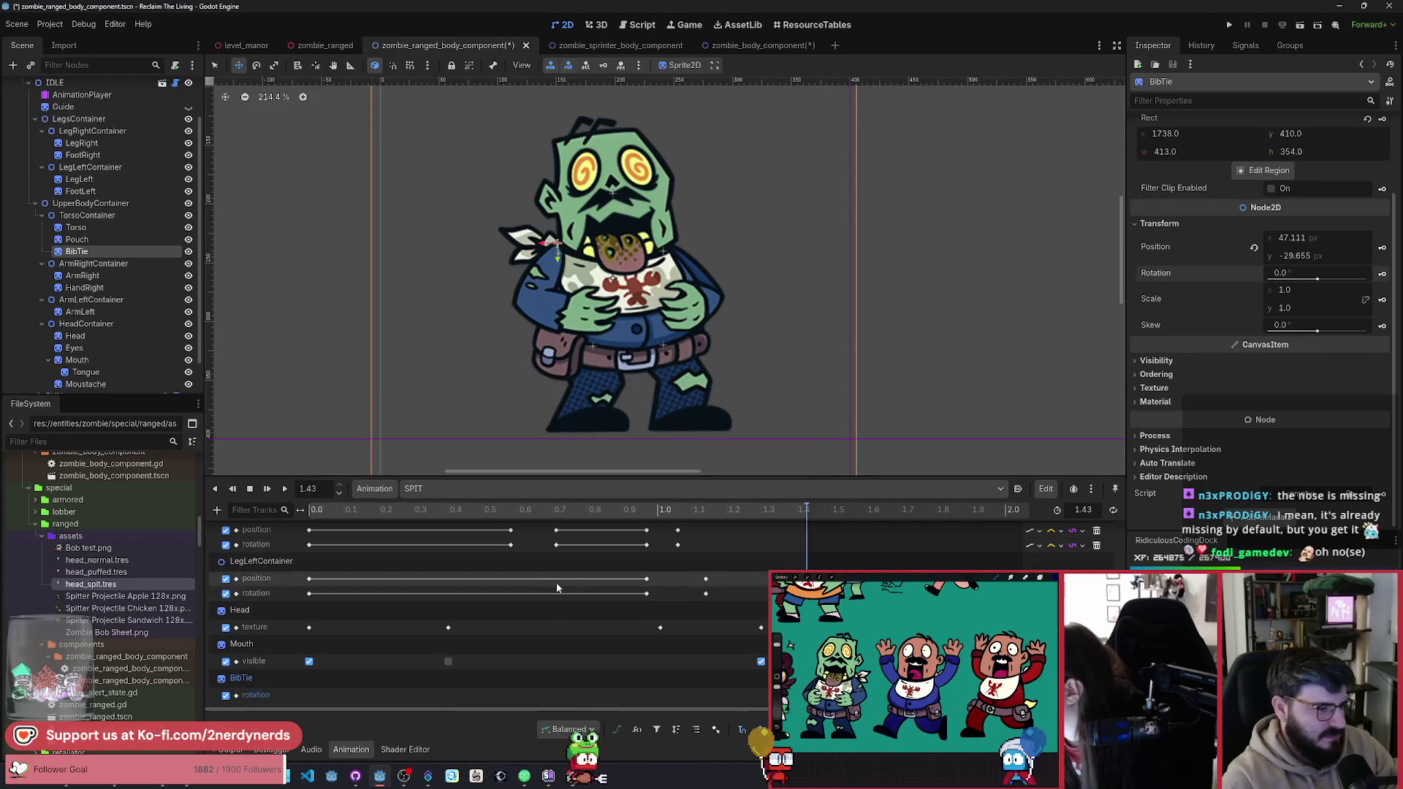
left_click(587, 695)
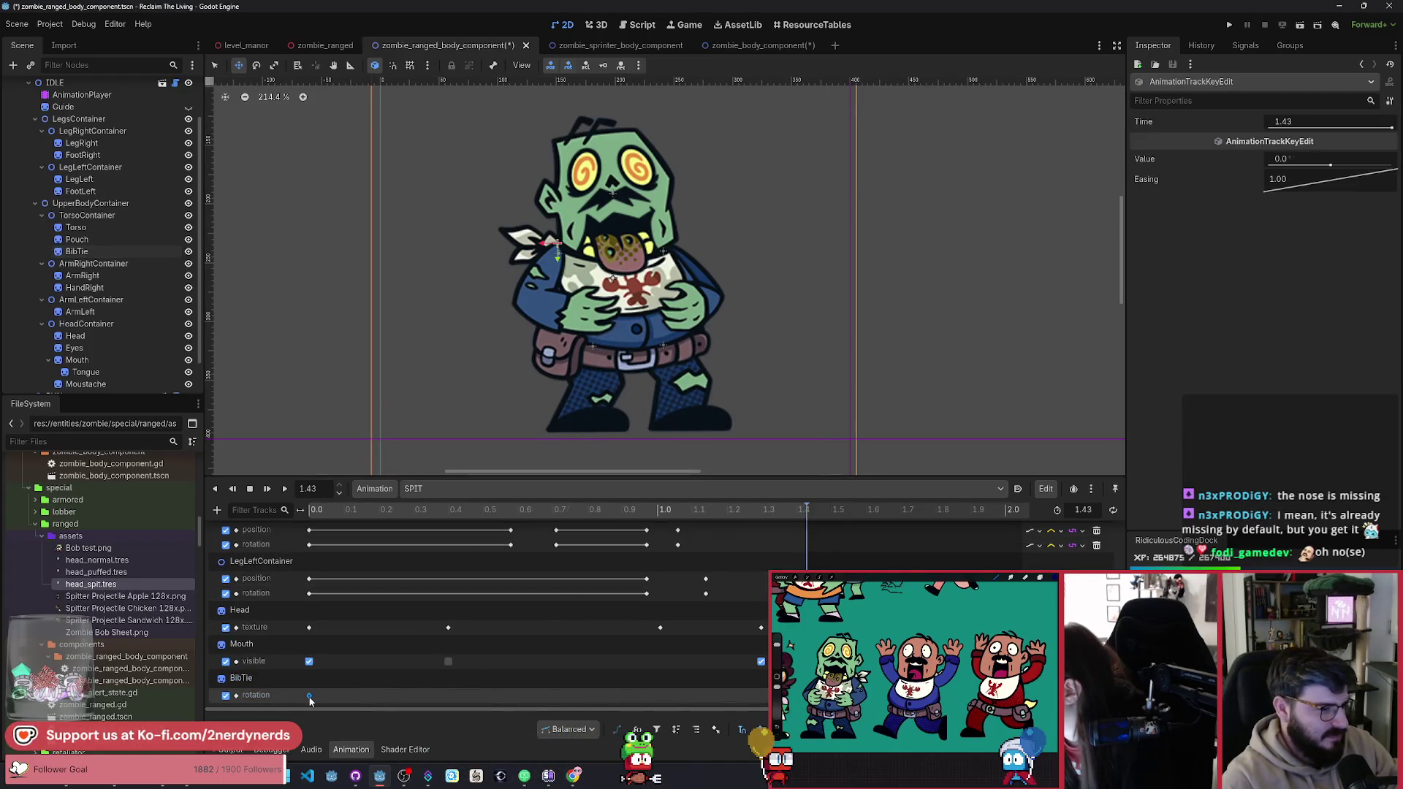
left_click_drag(309, 700, 309, 698)
left_click(309, 511)
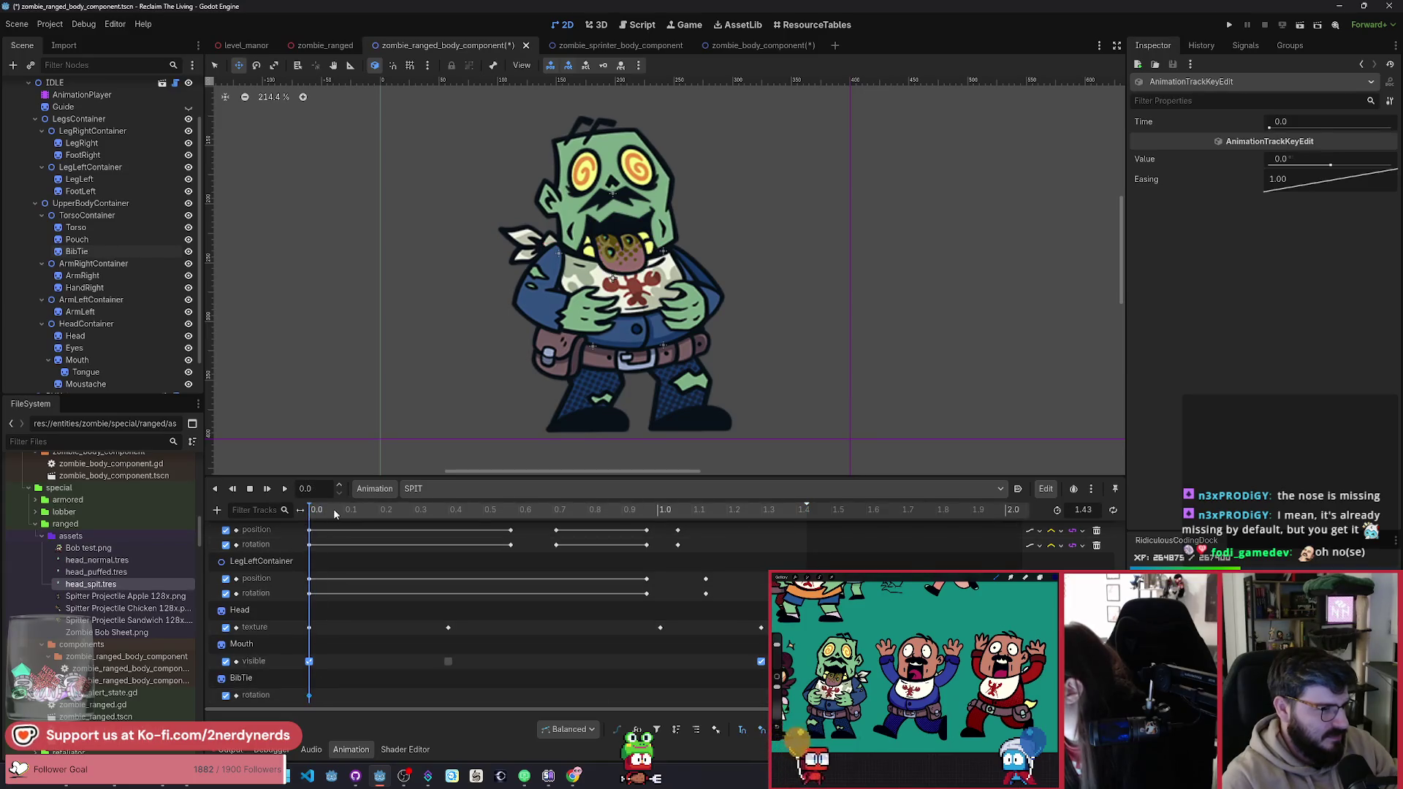
Step: Tilt the bib tie to about -20.8° and insert a rotation key at 0.58 s
left_click_drag(323, 511, 539, 542)
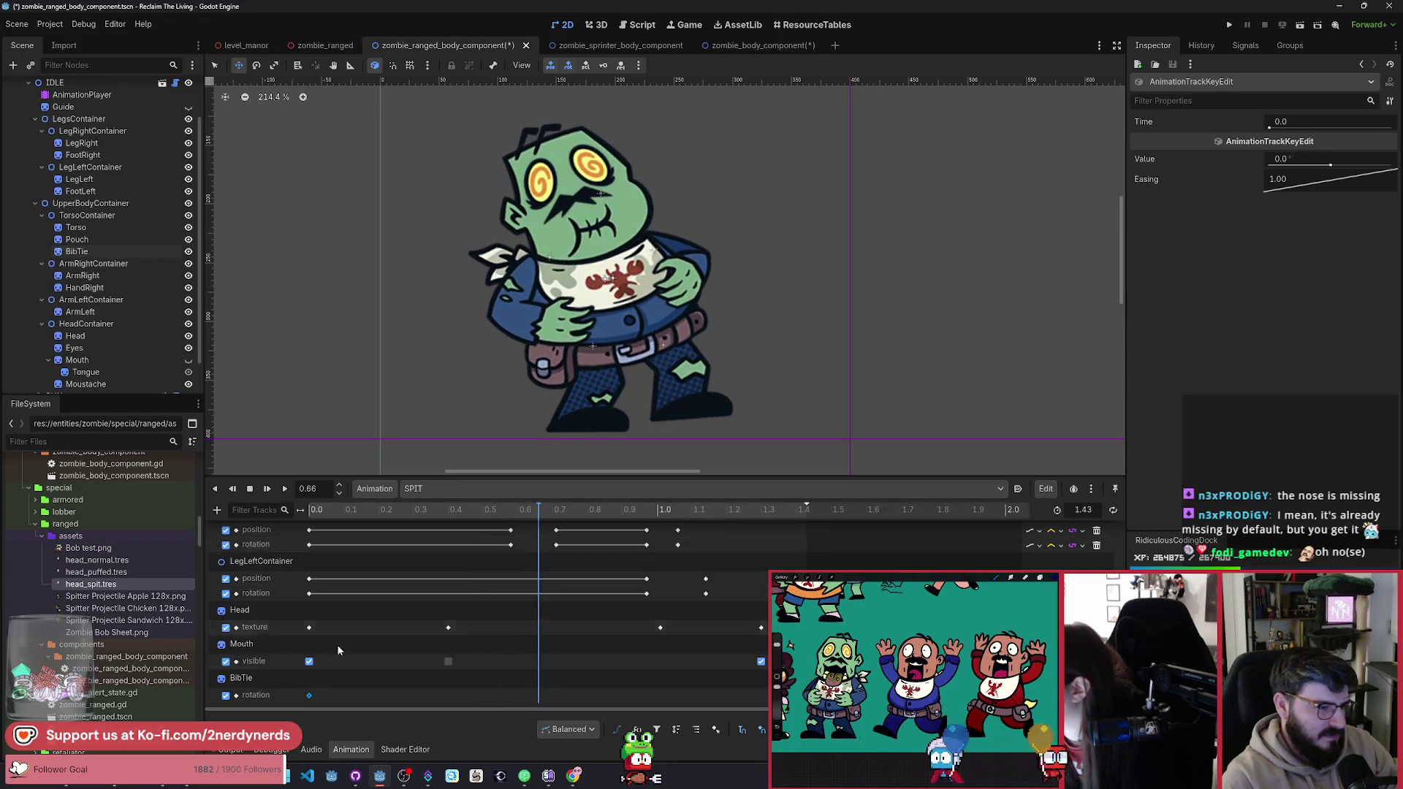
left_click(263, 684)
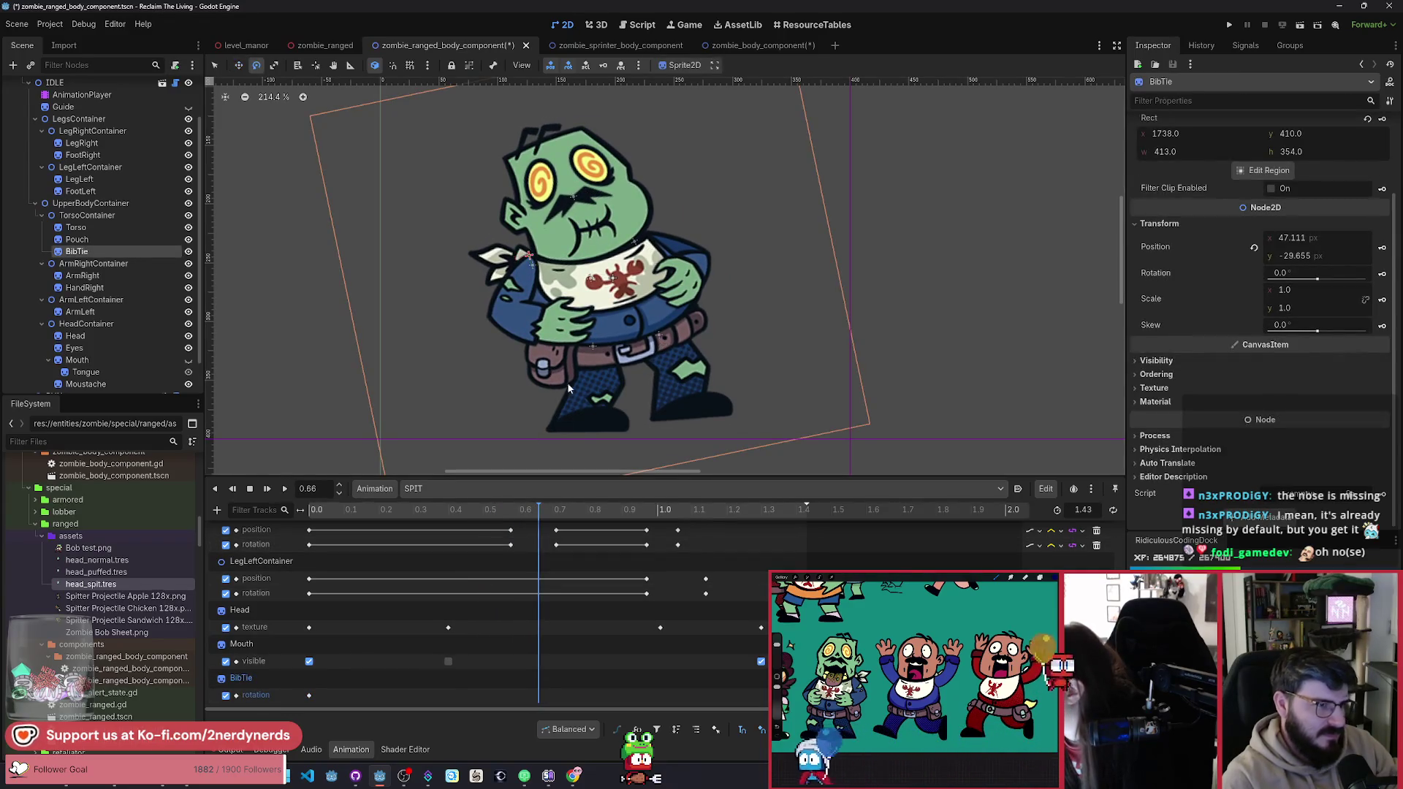
left_click_drag(567, 387, 515, 398)
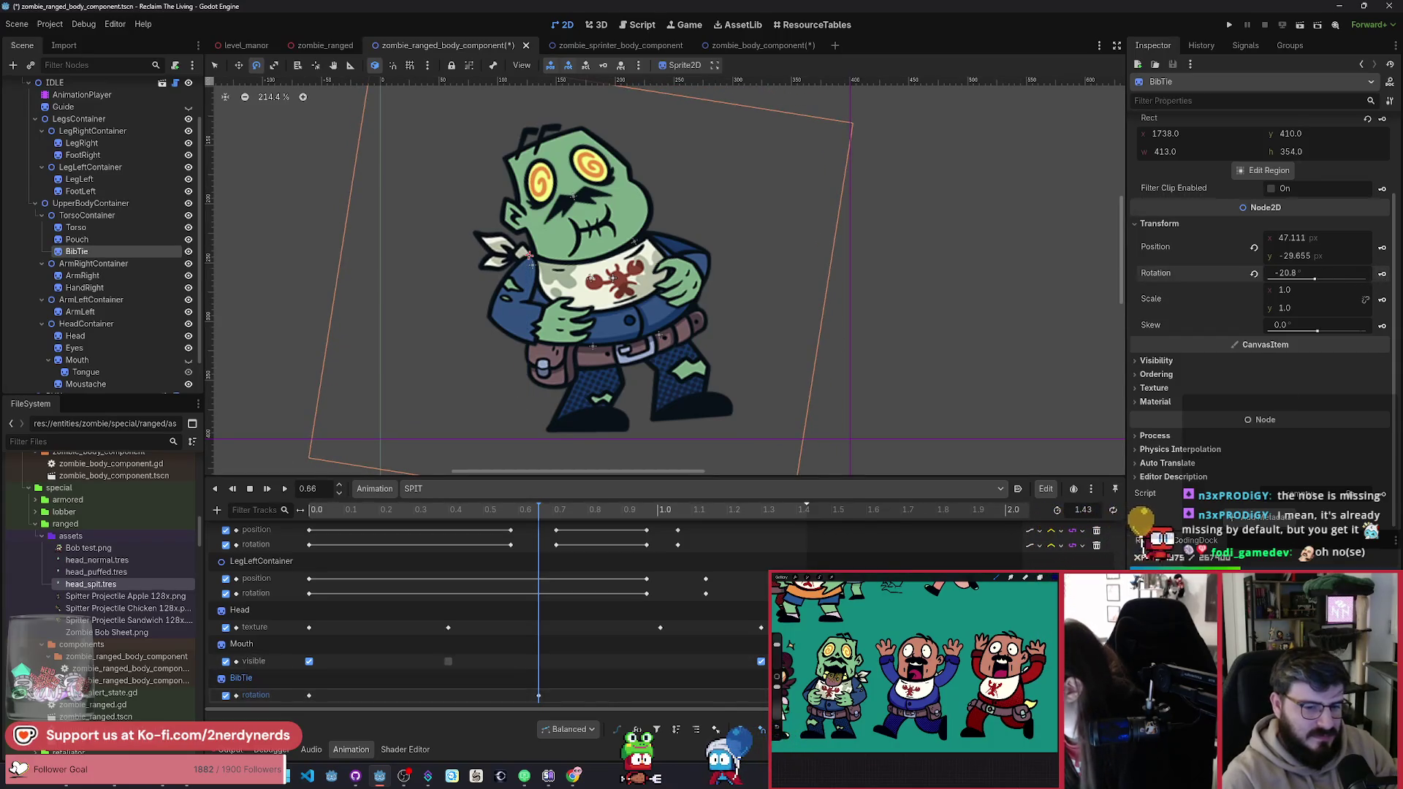
key("shift+d")
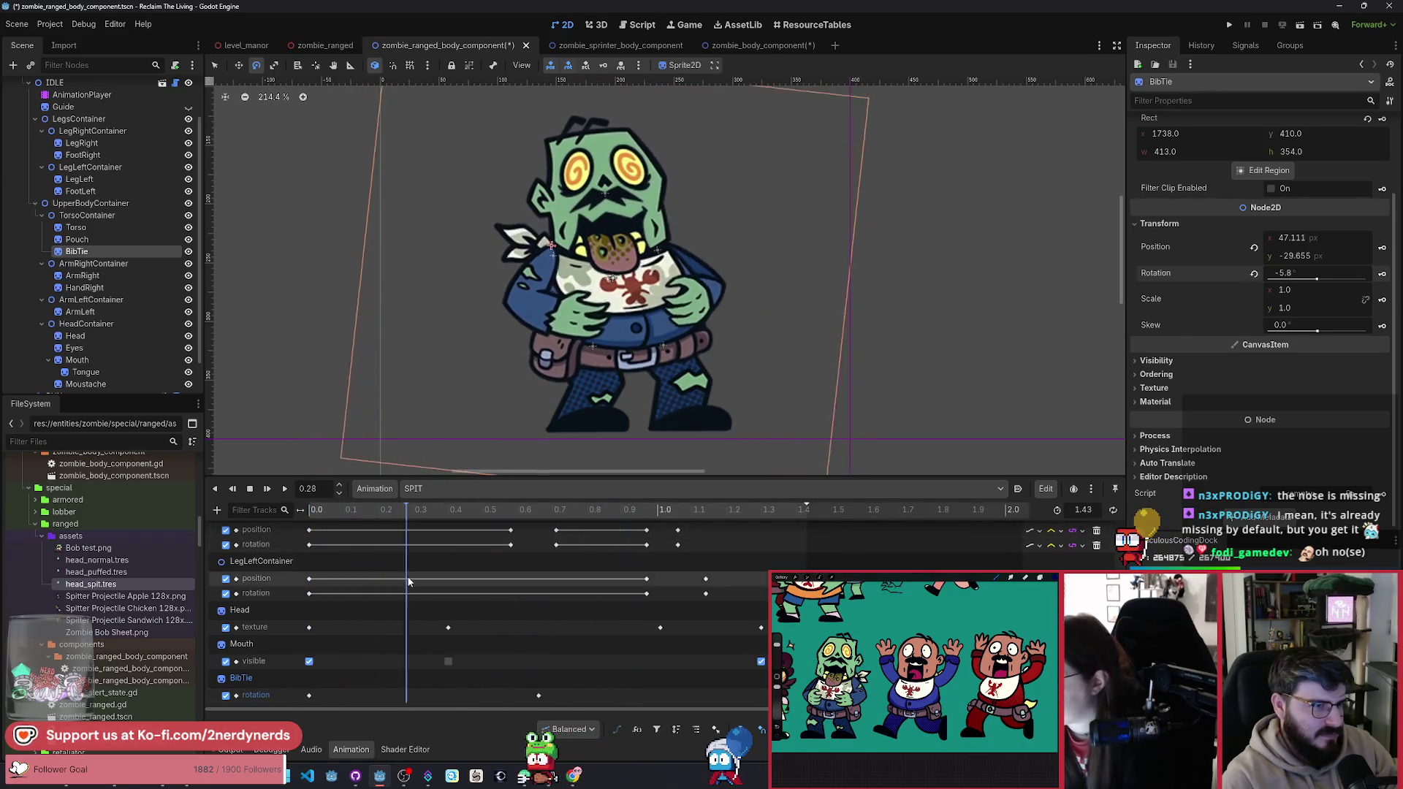
left_click(475, 593)
mouse_move(478, 594)
left_mouse_down()
mouse_move(535, 607)
mouse_move(296, 607)
mouse_move(511, 655)
left_mouse_up()
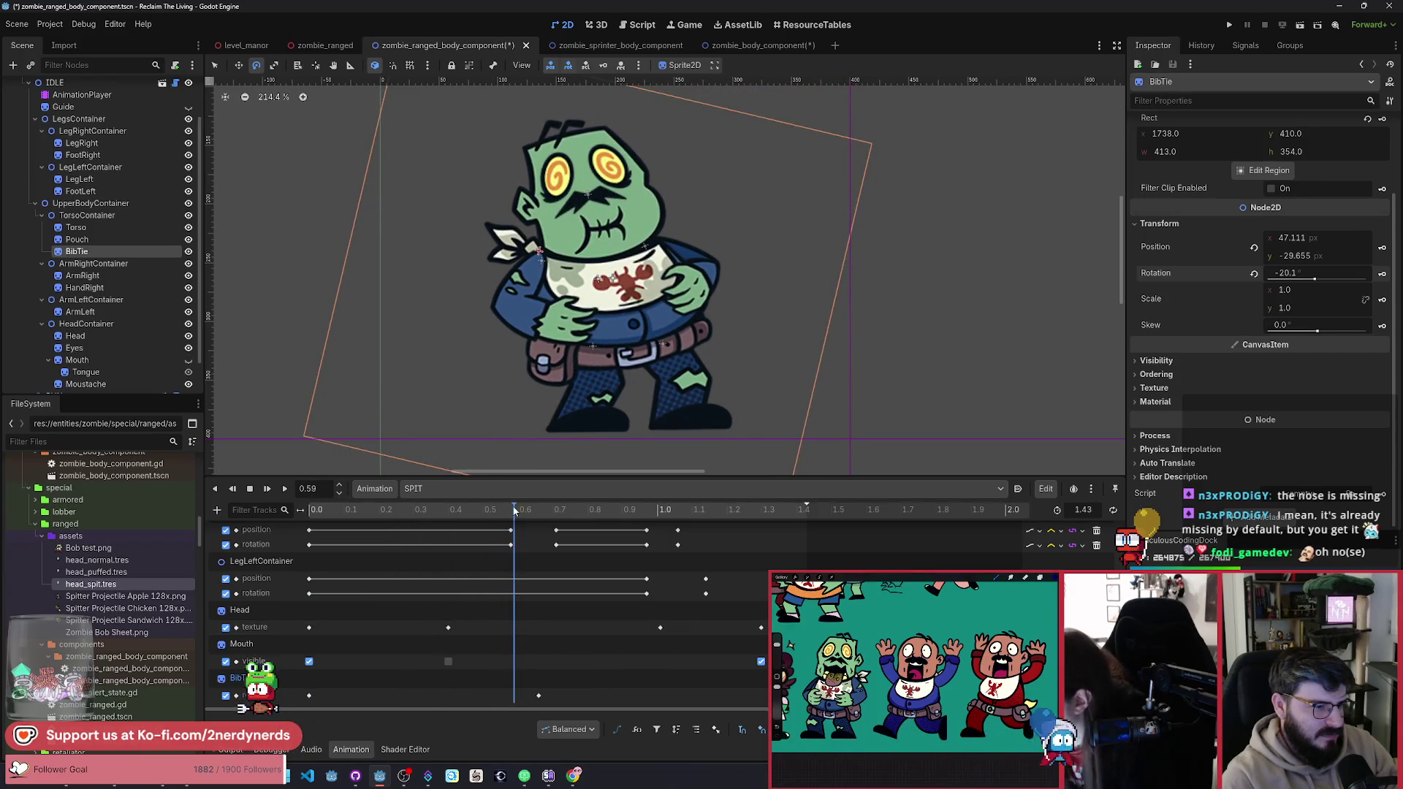
right_click(510, 695)
left_click(540, 703)
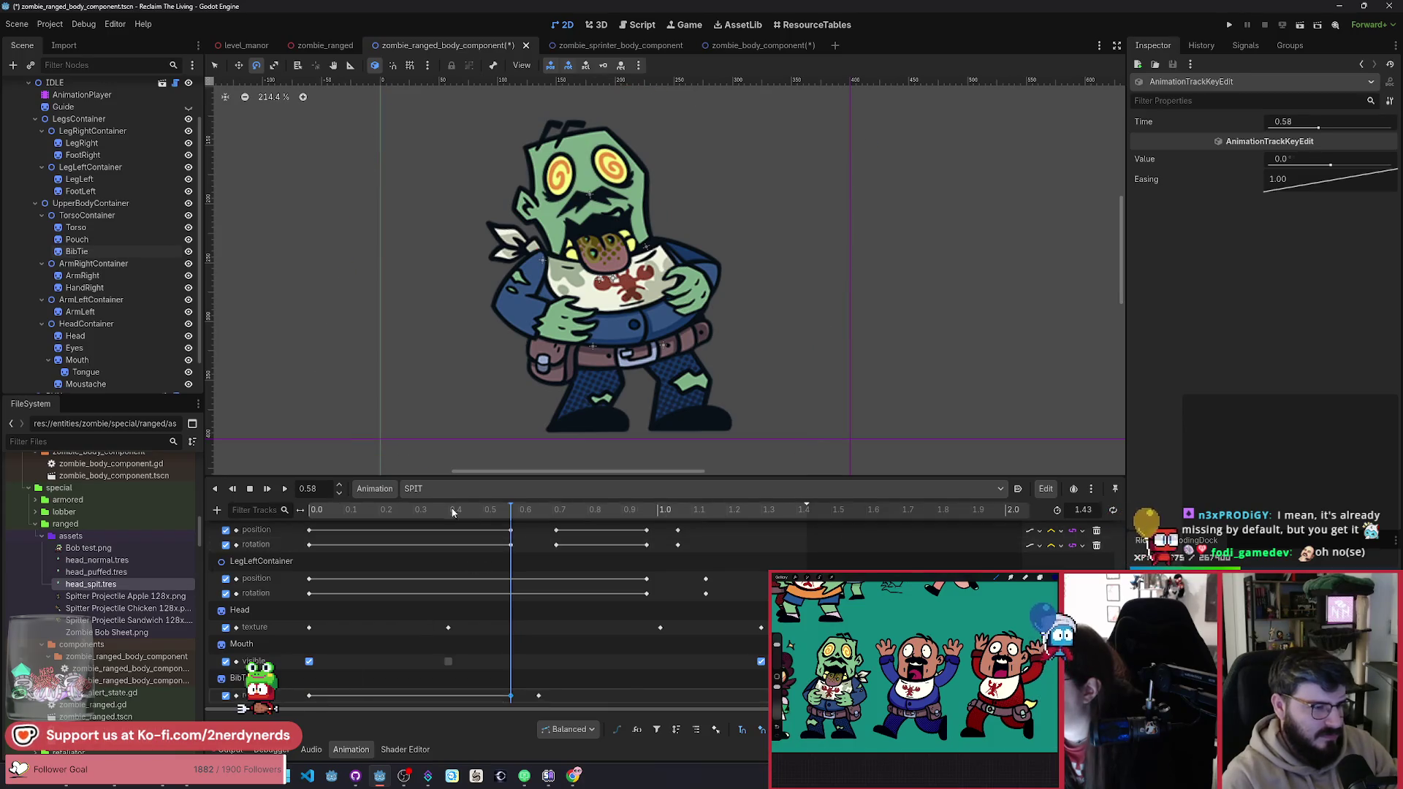
Step: Move the later BibTie rotation key to 0.73 s and delete the extra selected key
mouse_move(274, 511)
left_mouse_down()
mouse_move(441, 546)
mouse_move(468, 566)
mouse_move(439, 581)
mouse_move(454, 602)
mouse_move(511, 634)
left_mouse_up()
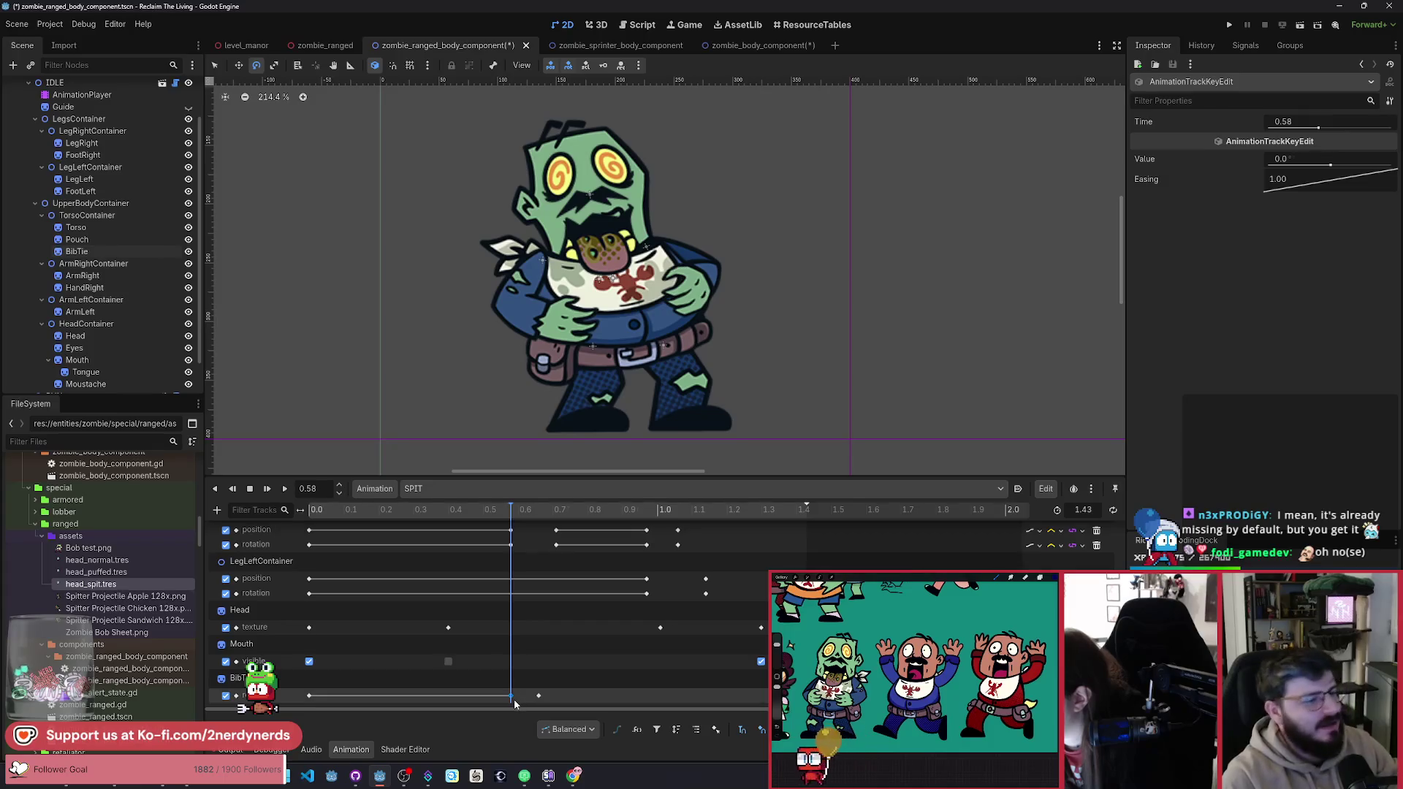
mouse_move(514, 701)
left_click_drag(539, 696, 563, 700)
key("Delete")
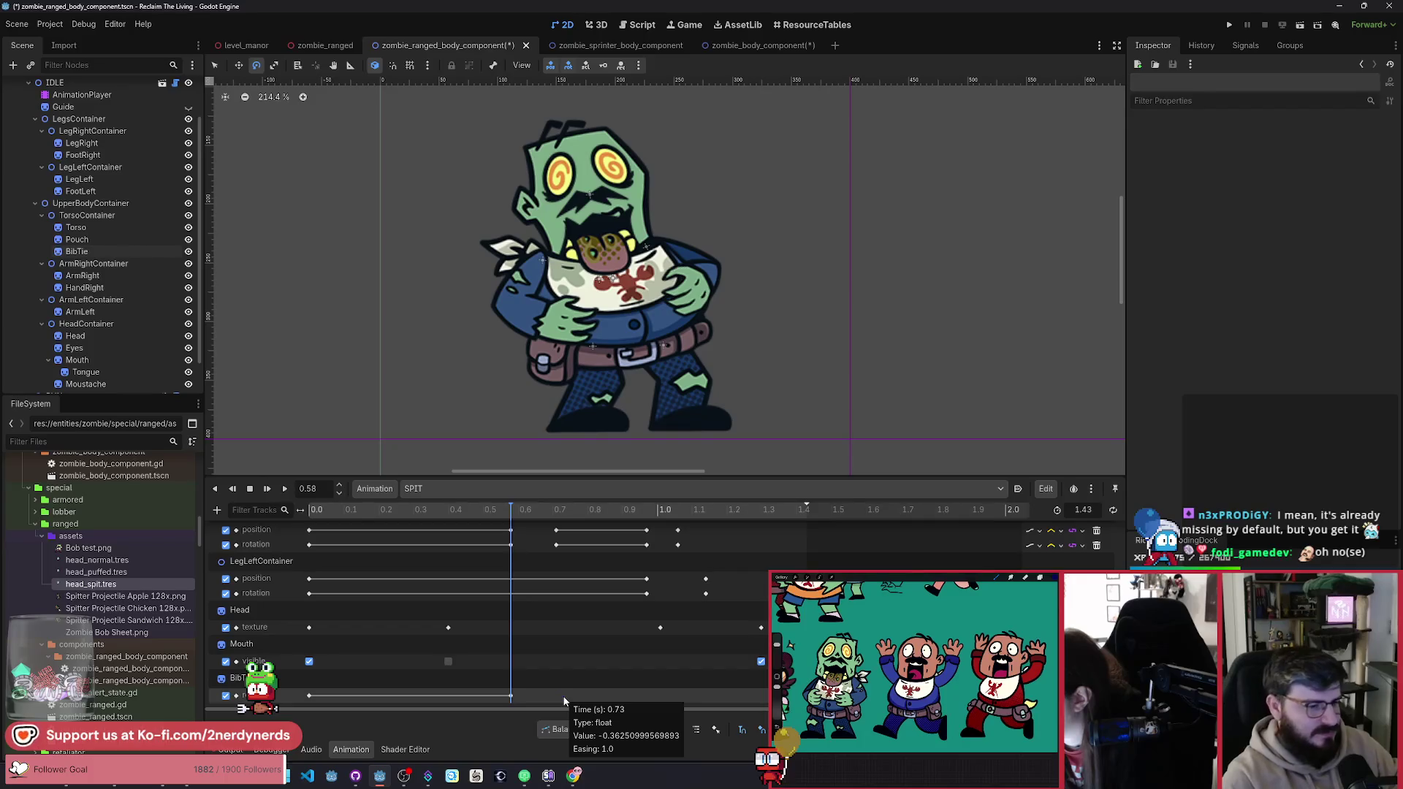
left_click(475, 510)
Step: Rotate the bib tie to -17.4° and key it at 0.89 s
left_click_drag(480, 565, 545, 571)
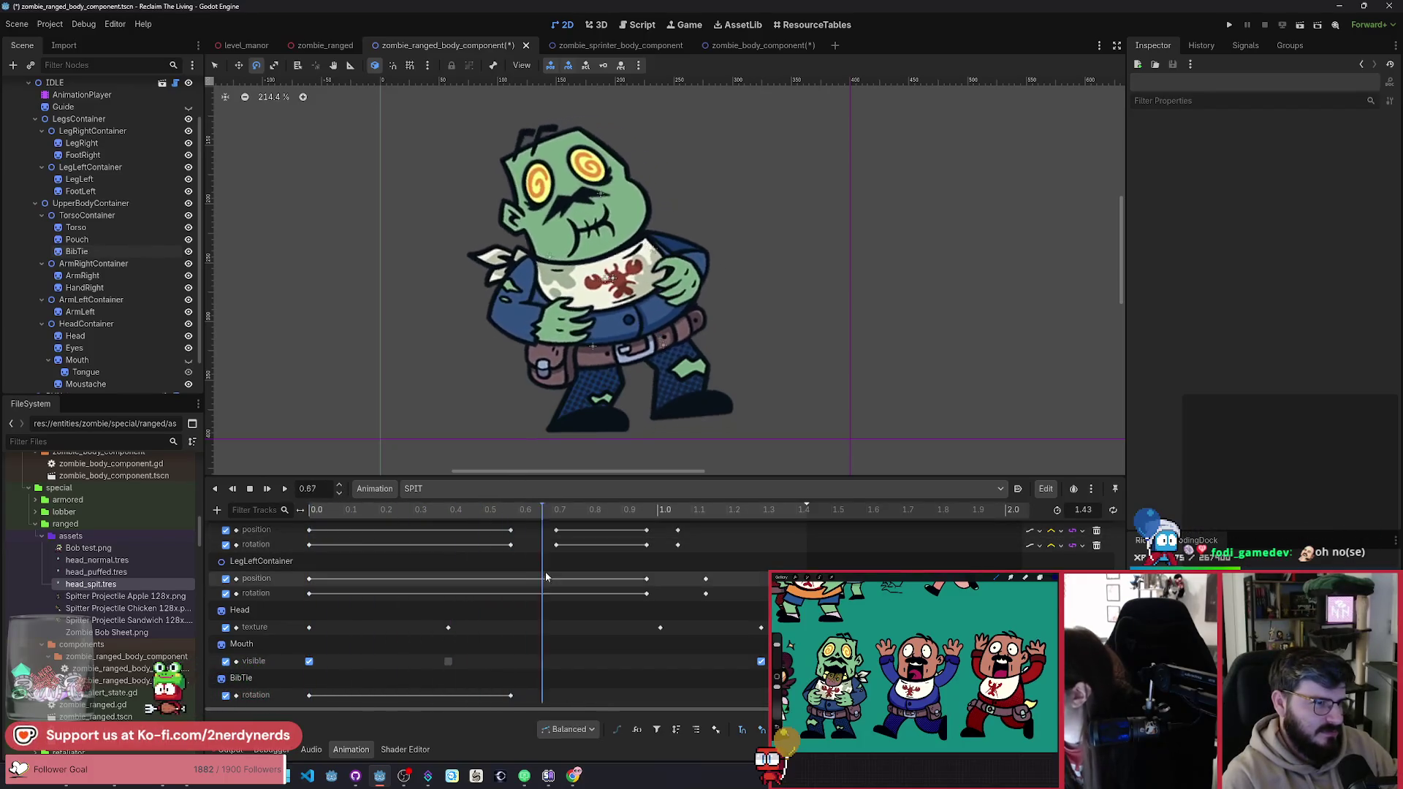
left_click(262, 682)
mouse_move(658, 365)
left_mouse_down()
mouse_move(803, 453)
mouse_move(578, 493)
mouse_move(659, 502)
left_mouse_up()
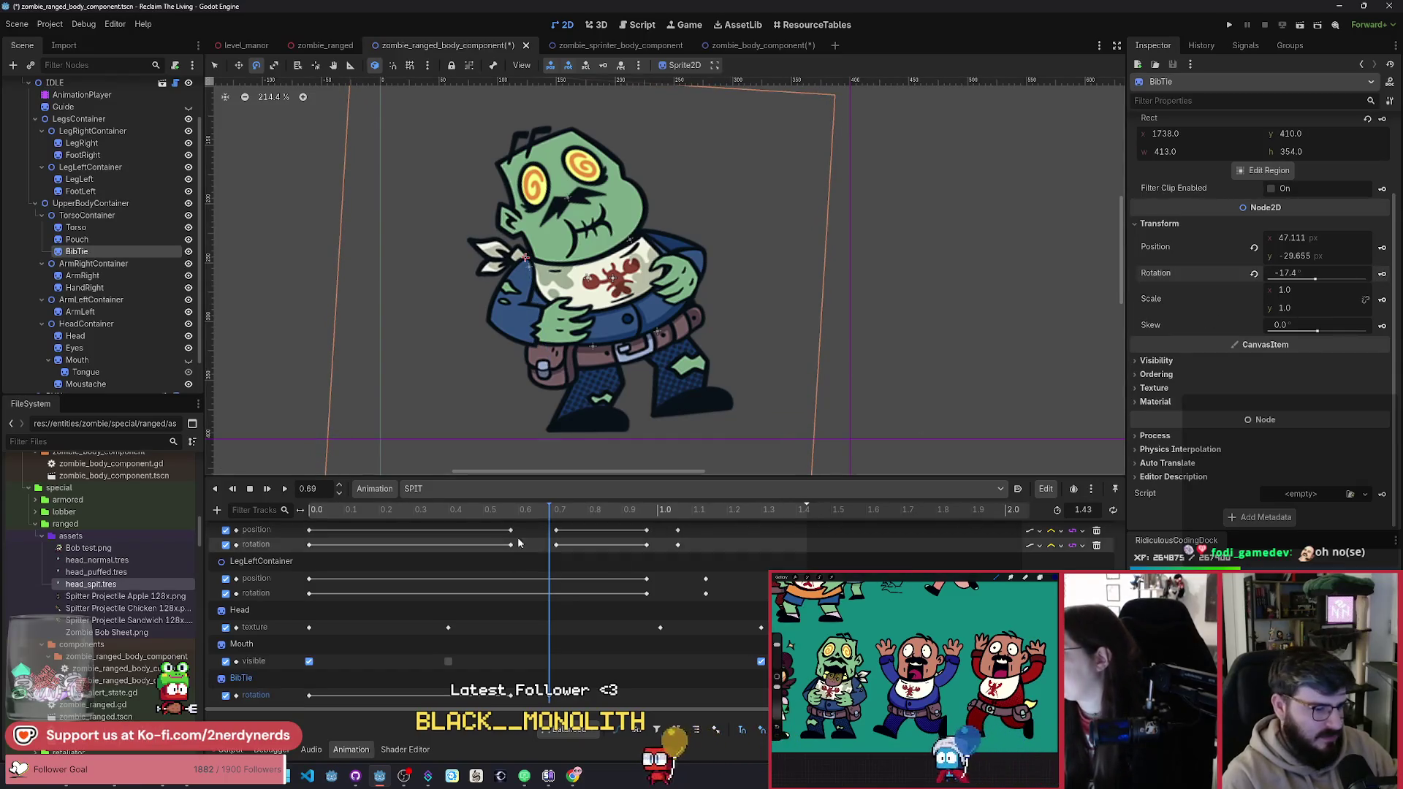
mouse_move(548, 549)
left_mouse_down()
mouse_move(471, 548)
mouse_move(661, 583)
mouse_move(508, 601)
mouse_move(619, 622)
left_mouse_up()
right_click(619, 695)
left_click(643, 705)
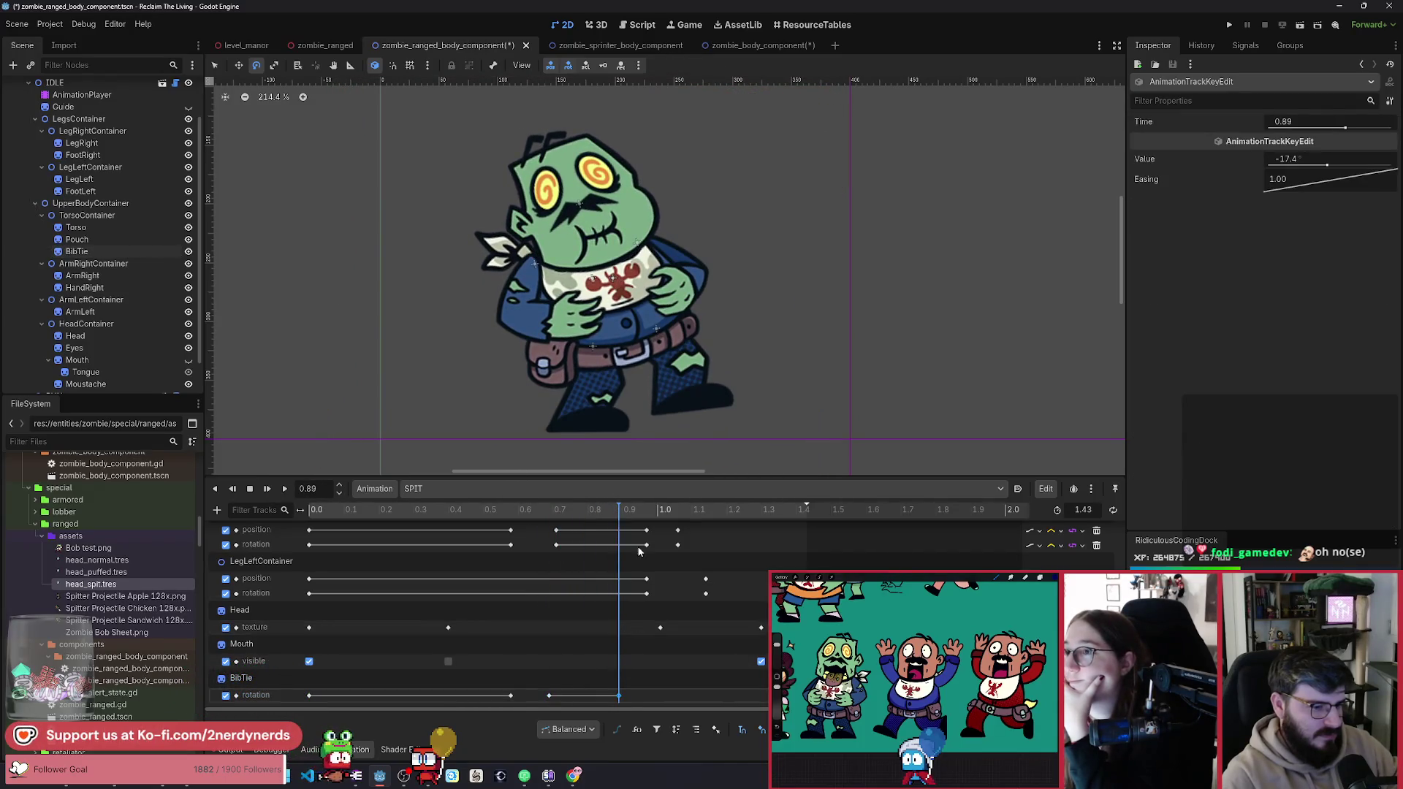
Step: Swing the bib tie to 20.2° near 0.99 s, then play SPIT from the start
left_click_drag(646, 510, 654, 520)
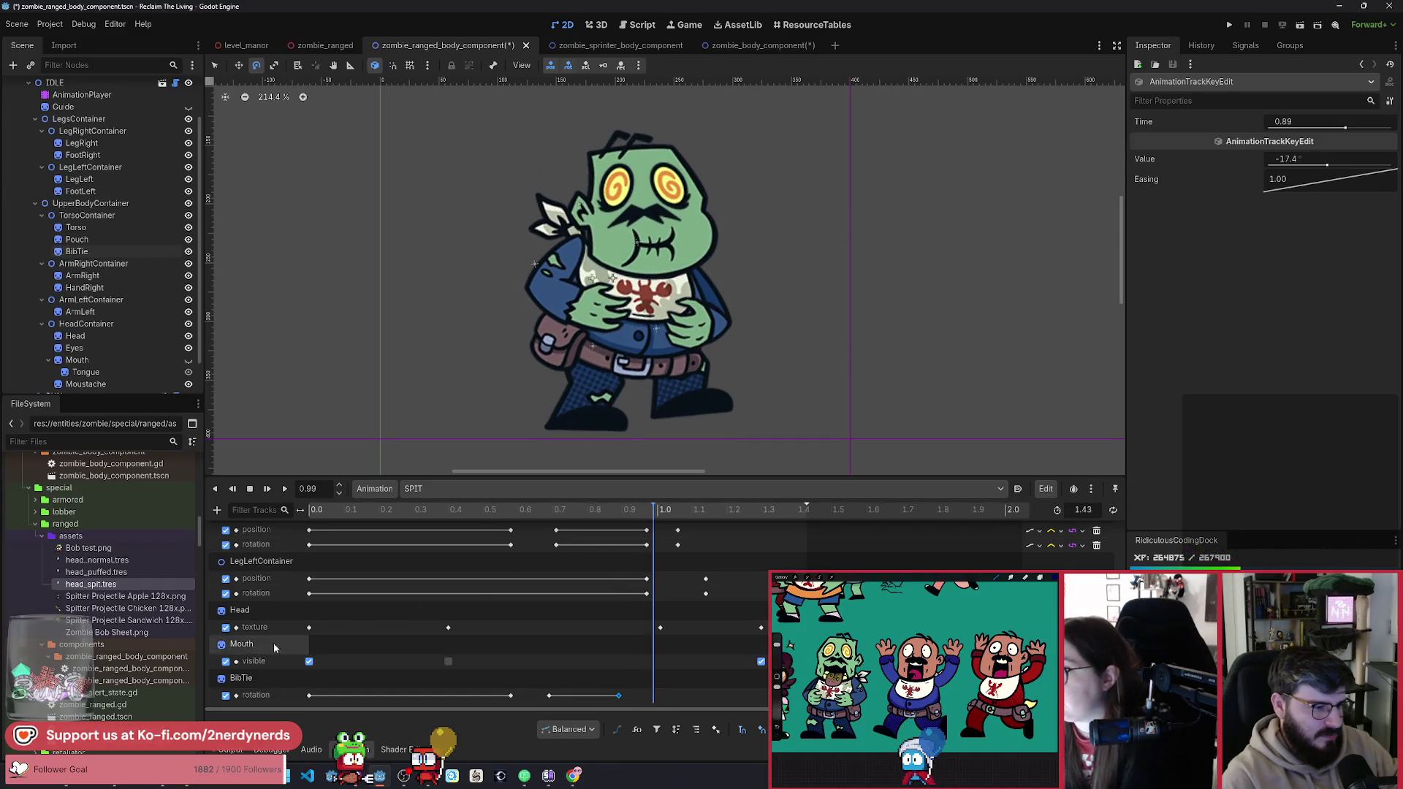
left_click(350, 626)
mouse_move(520, 377)
left_mouse_down()
mouse_move(593, 437)
mouse_move(607, 471)
left_mouse_up()
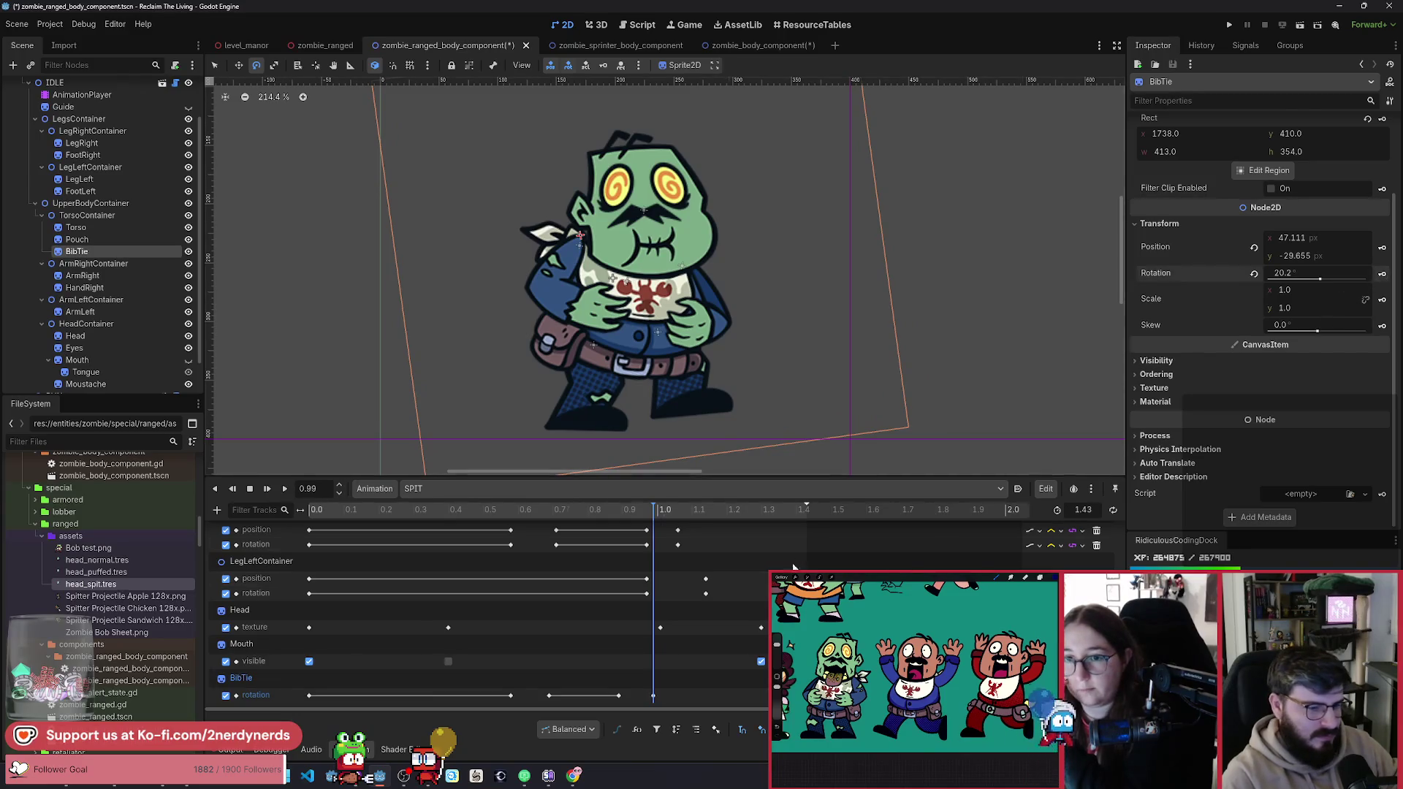
left_click(806, 513)
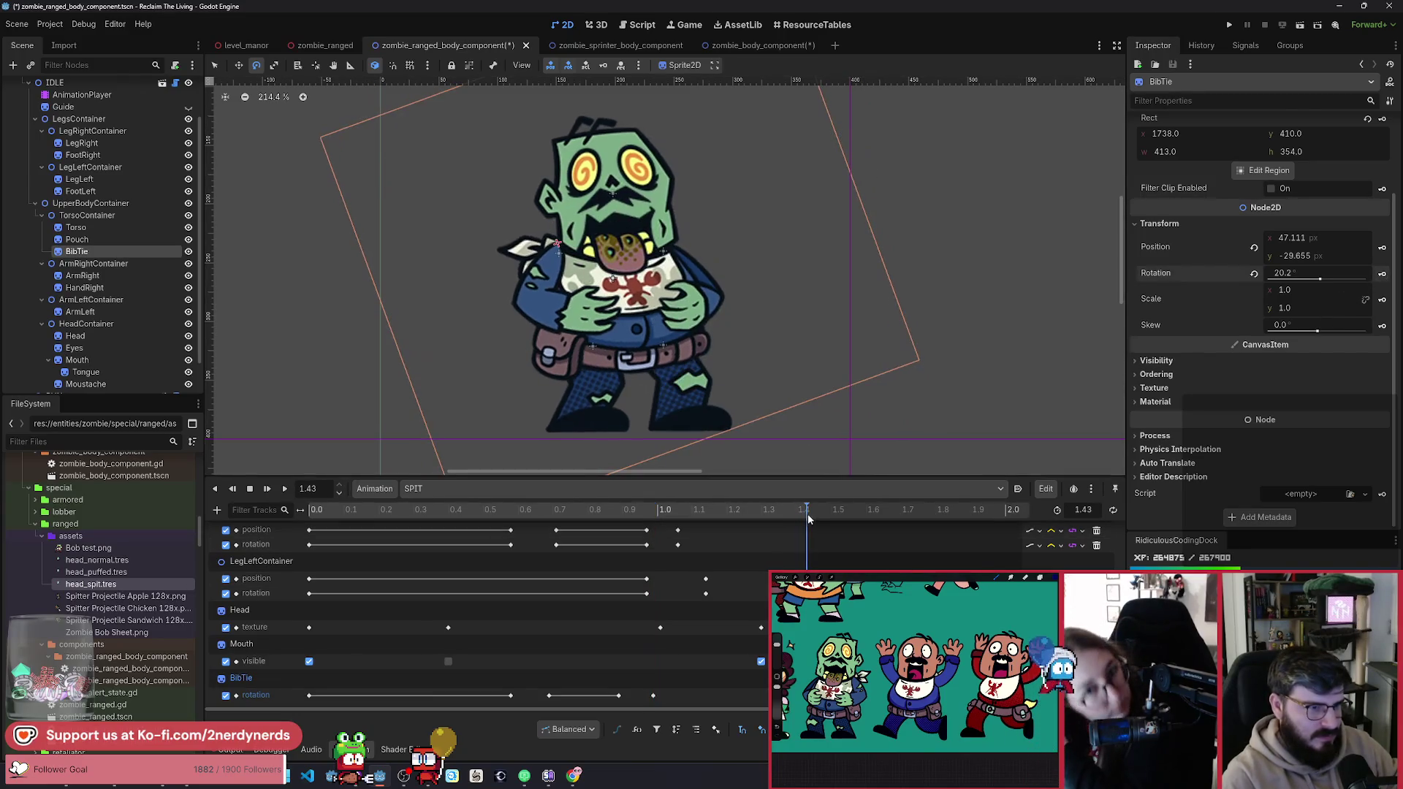
left_click(308, 696)
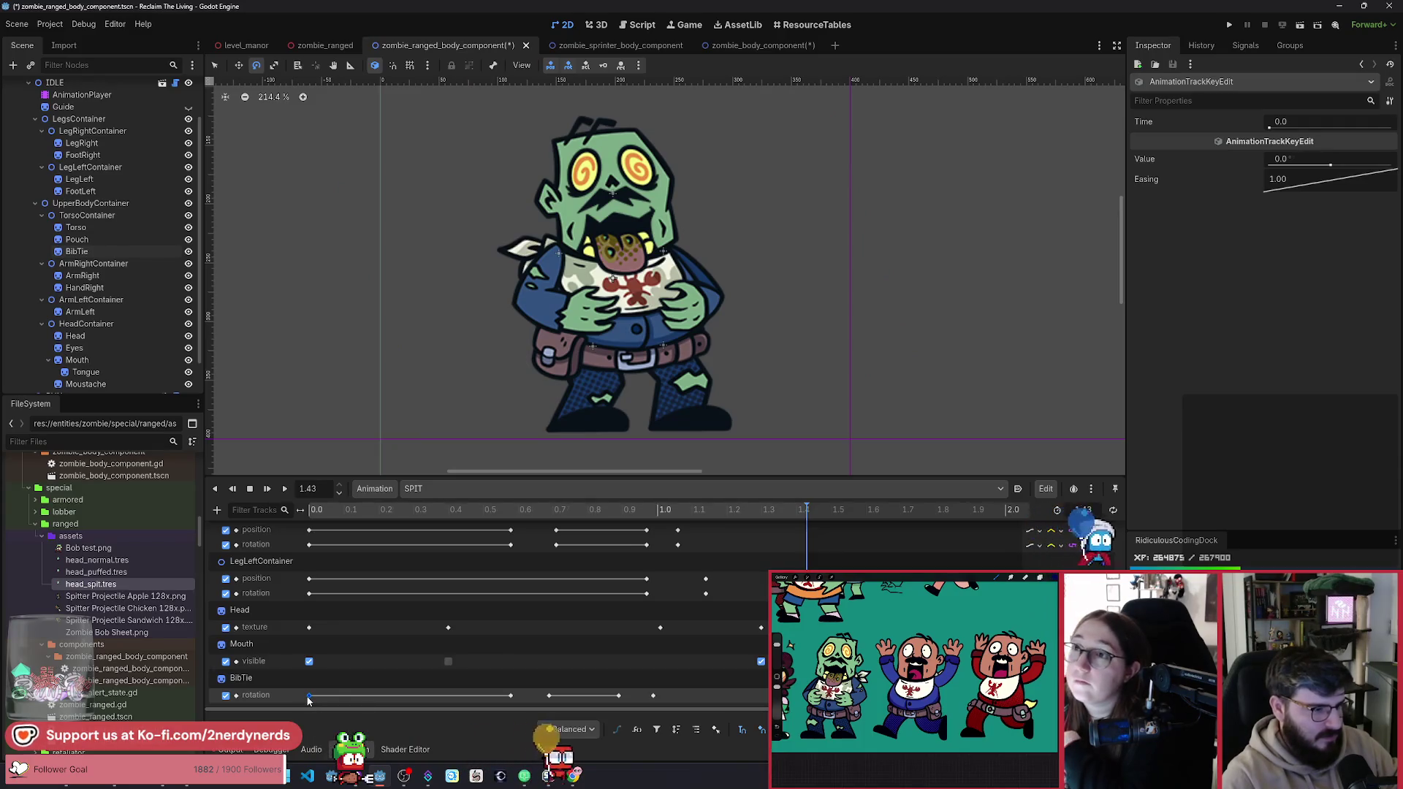
left_click(336, 510)
left_click(285, 488)
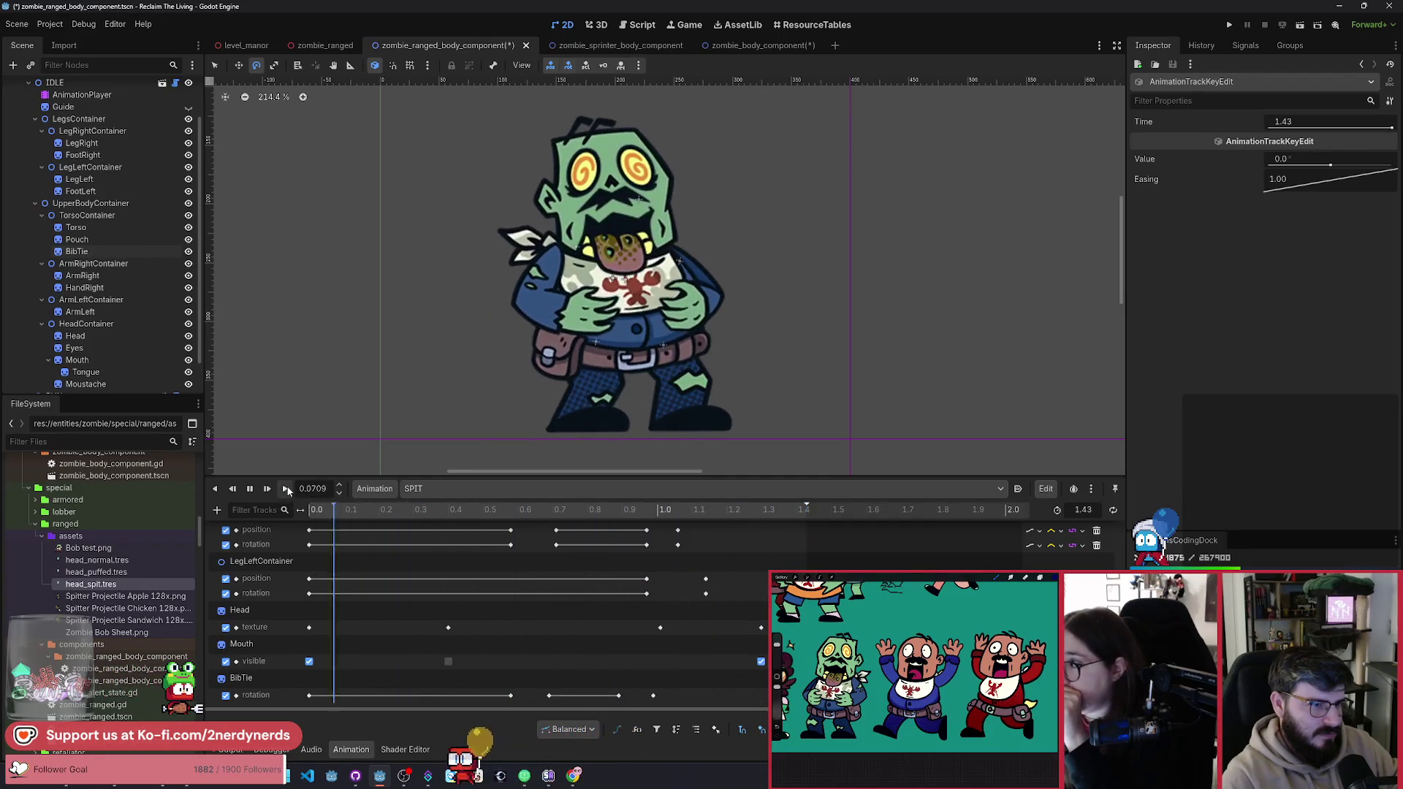
Step: Record a -4.6° BibTie rotation key at 0.58 s and scrub to preview the swing
left_click(331, 510)
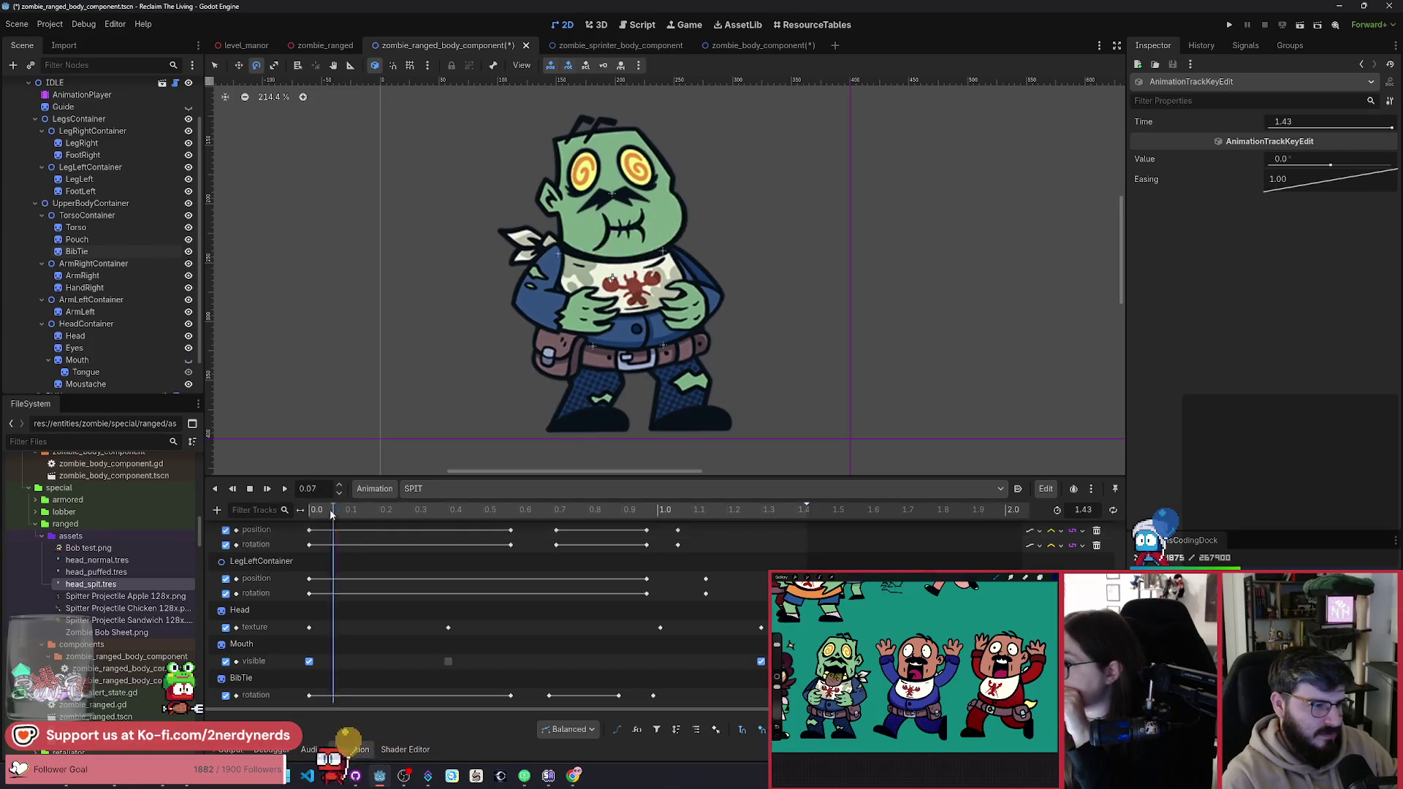
left_click_drag(327, 520, 428, 542)
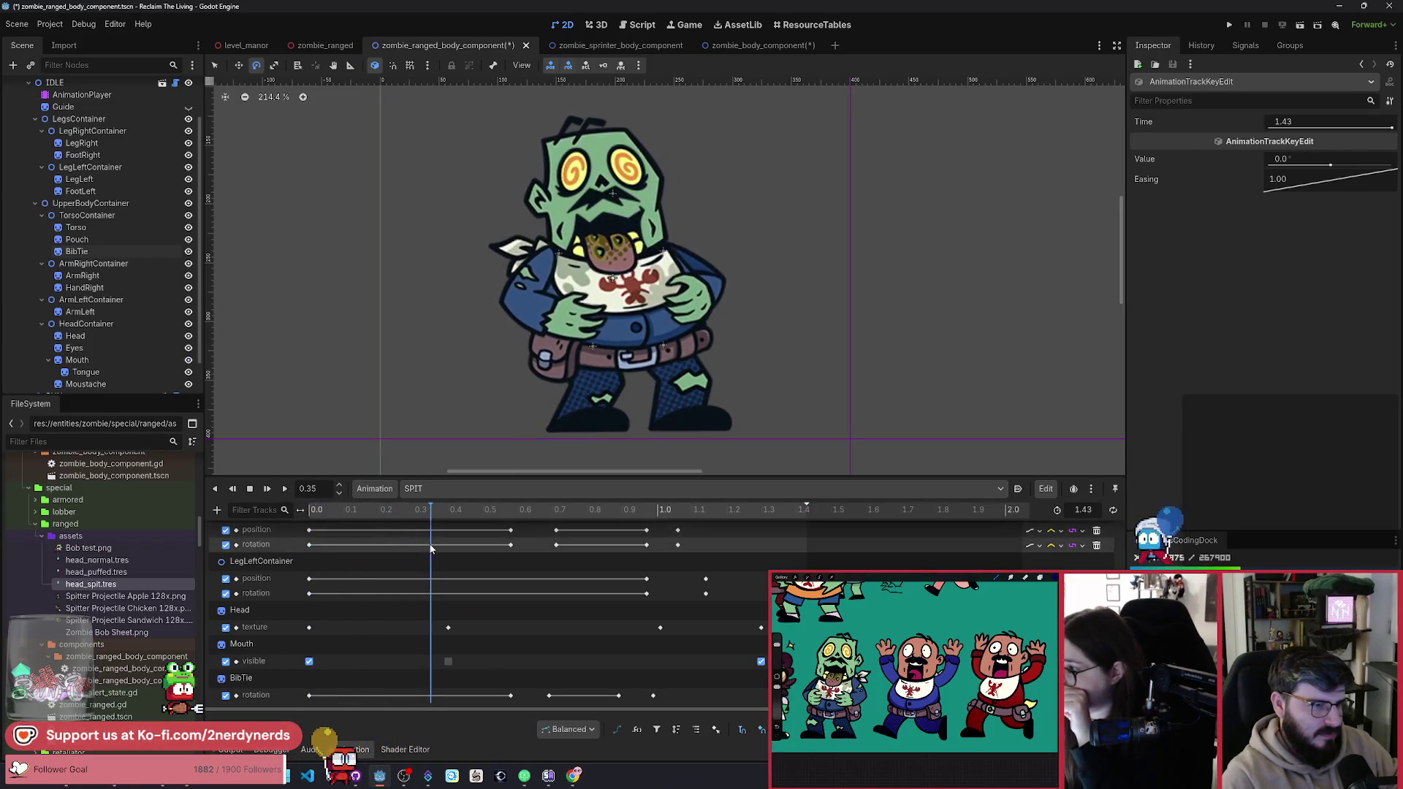
left_click(256, 694)
left_click_drag(712, 388, 669, 439)
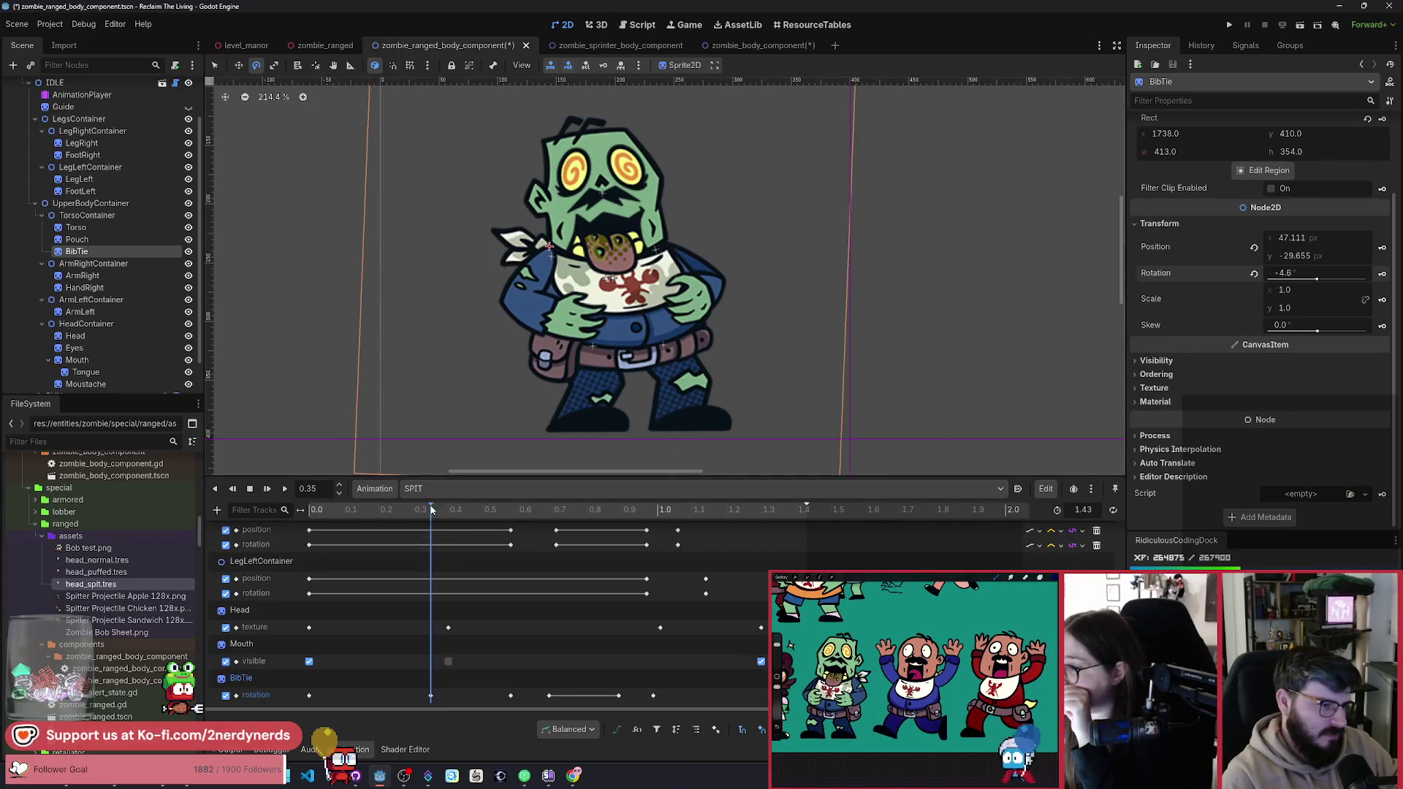
key("shift+d")
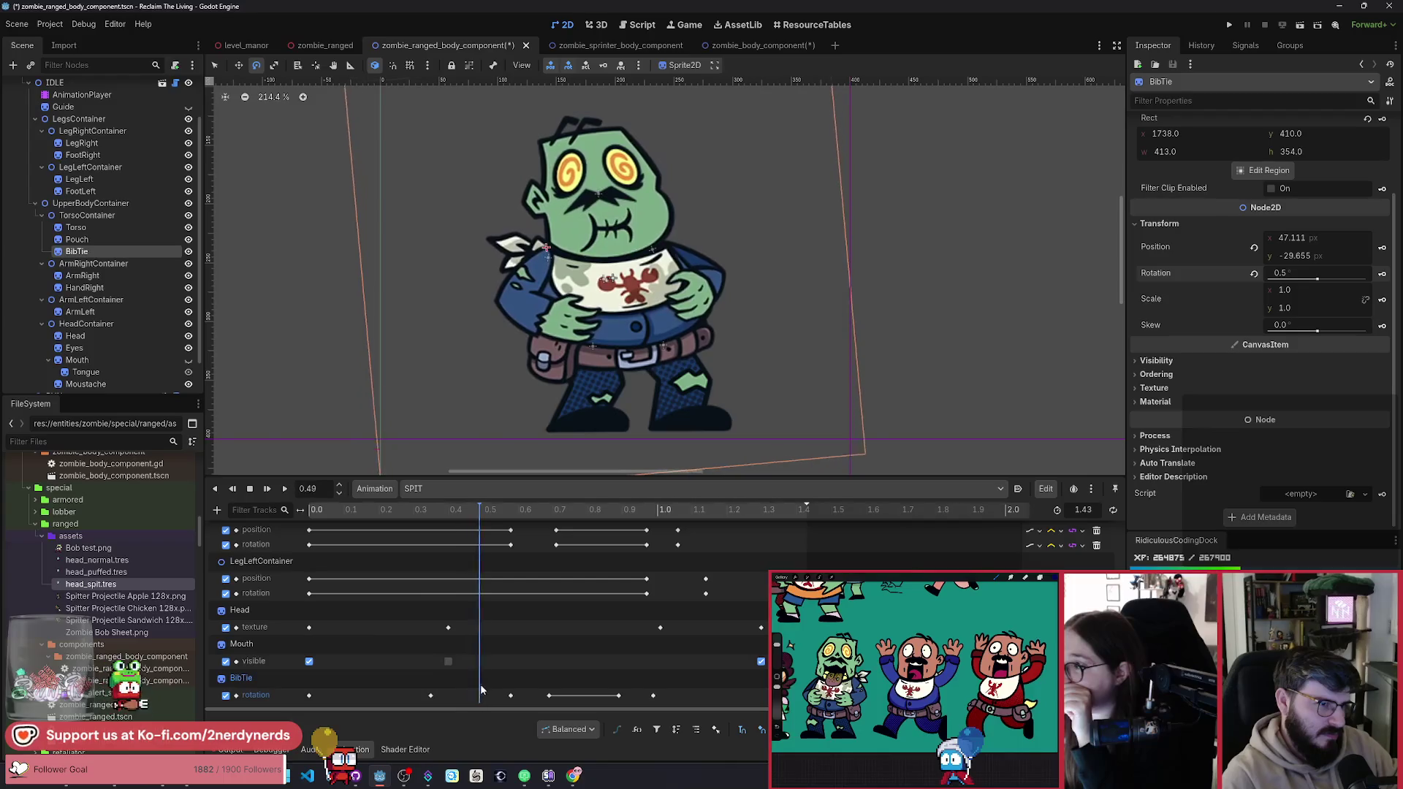
left_click(511, 694)
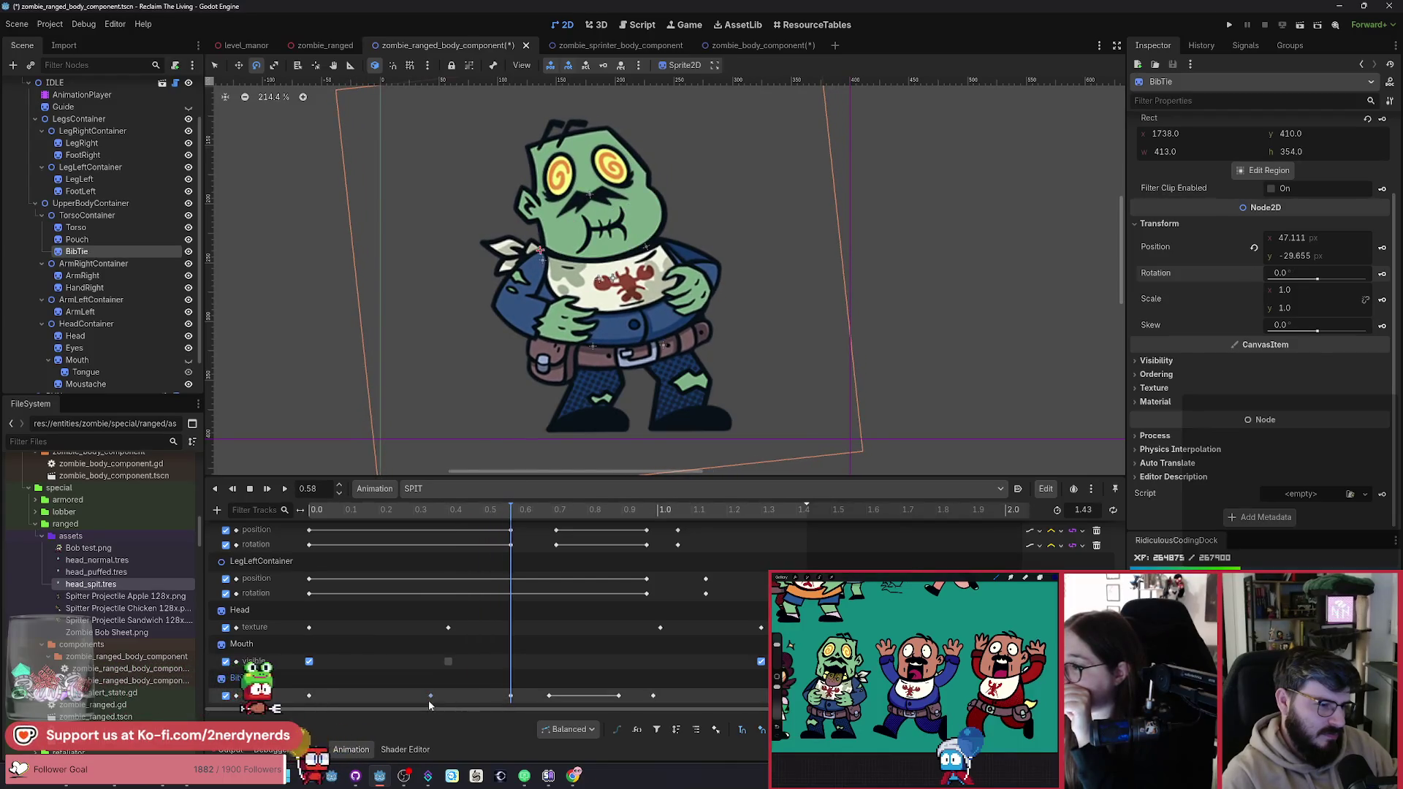
key("ctrl+d")
left_click(314, 509)
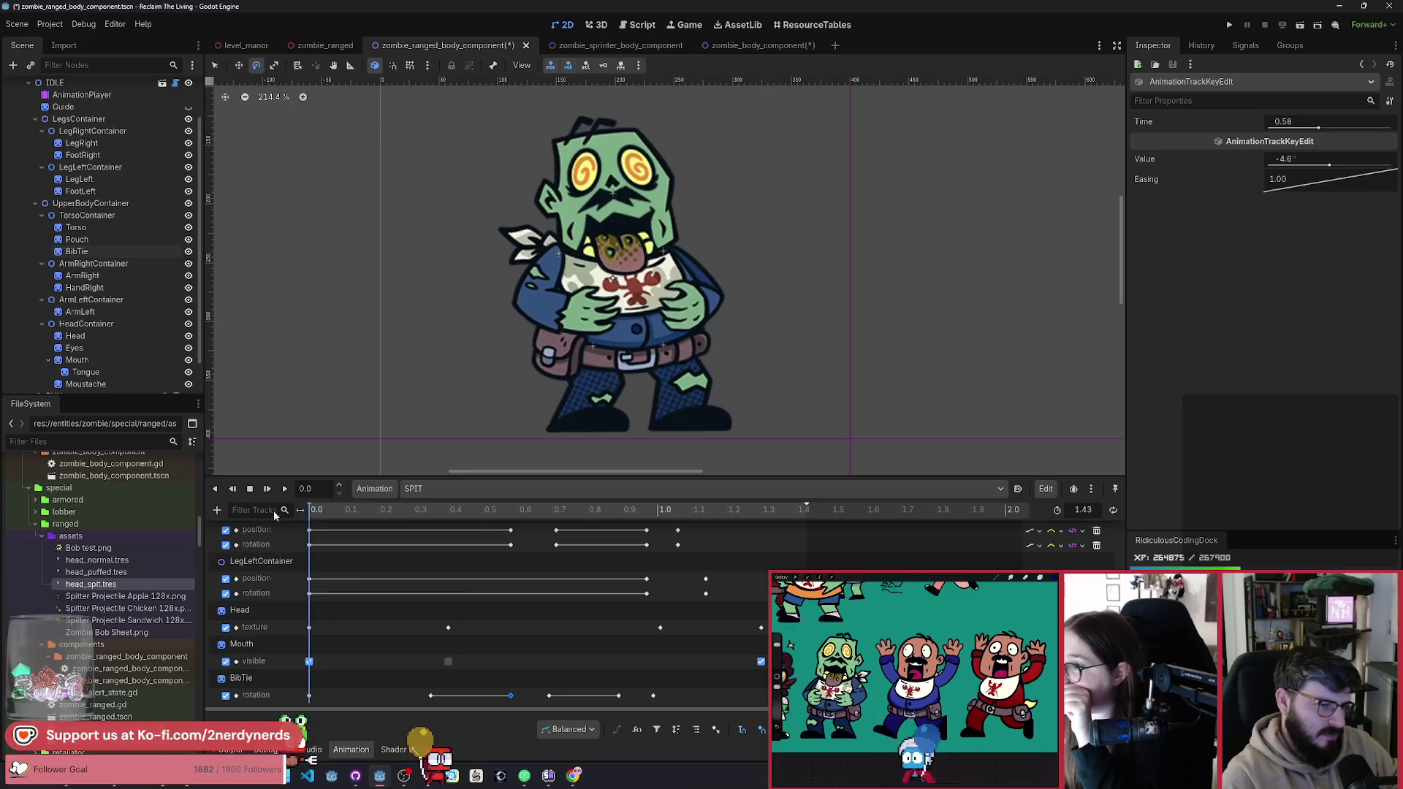
mouse_move(273, 510)
left_mouse_down()
mouse_move(589, 614)
mouse_move(279, 611)
mouse_move(580, 659)
mouse_move(277, 517)
left_mouse_up()
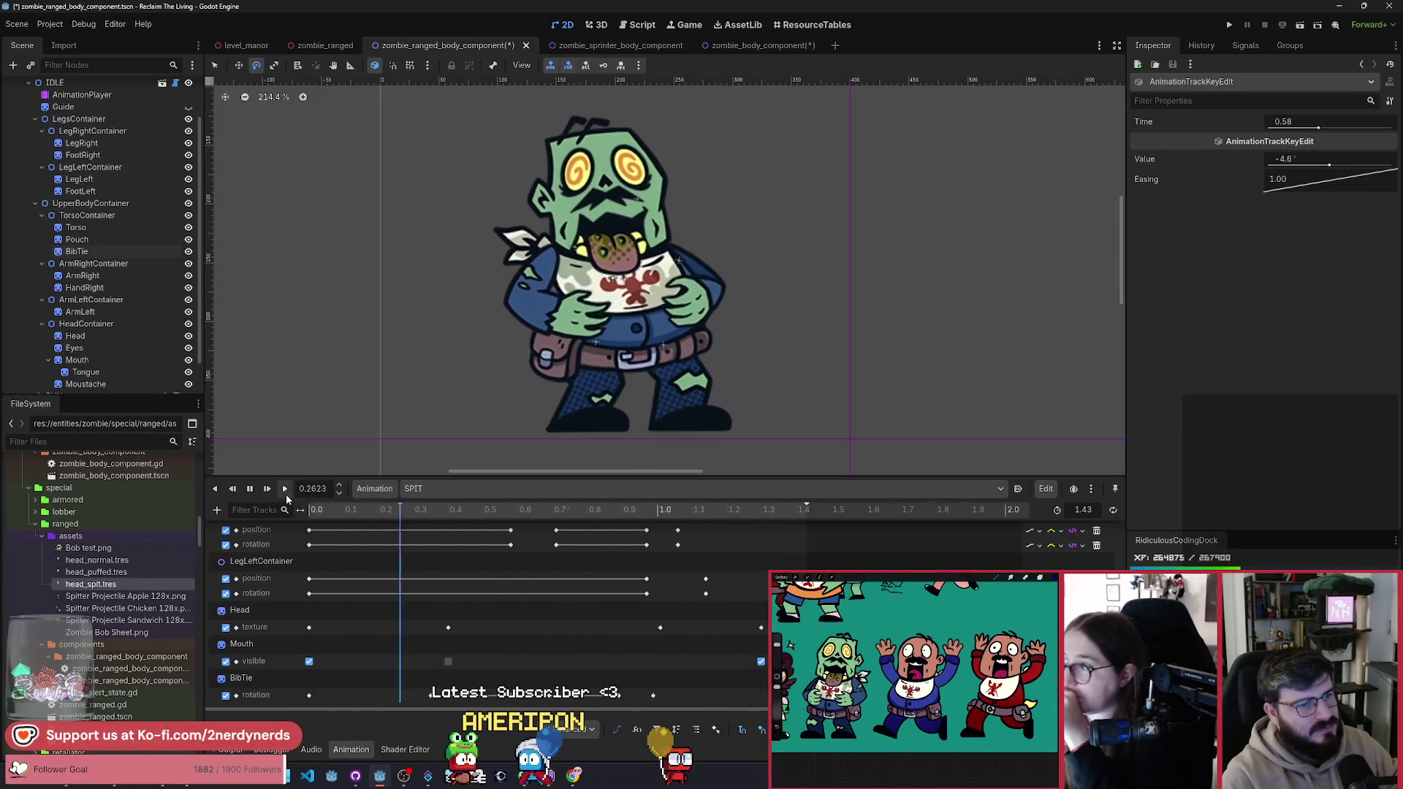
Step: Create a Pouch rotation track in SPIT with a first key at 0.67 s
left_click(251, 496)
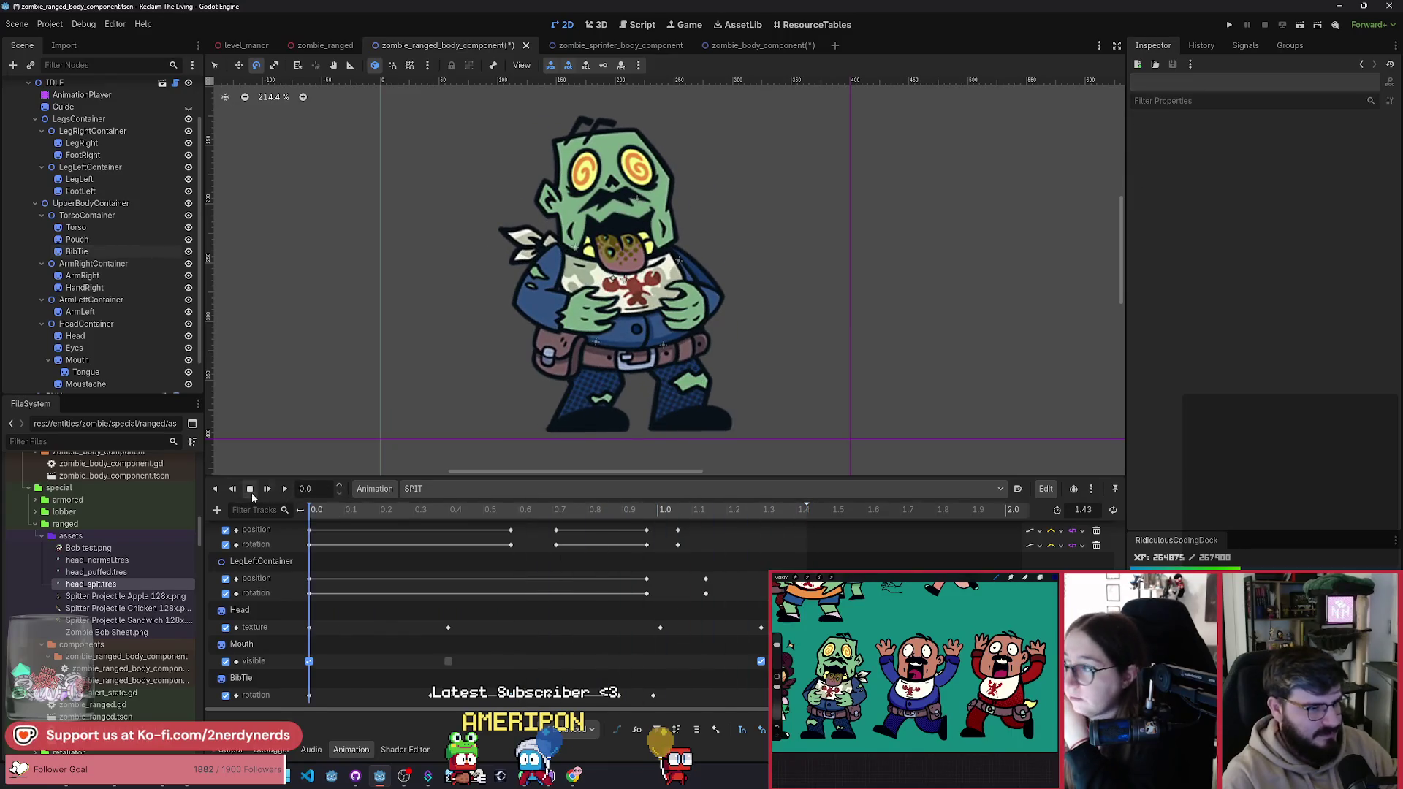
left_click(77, 240)
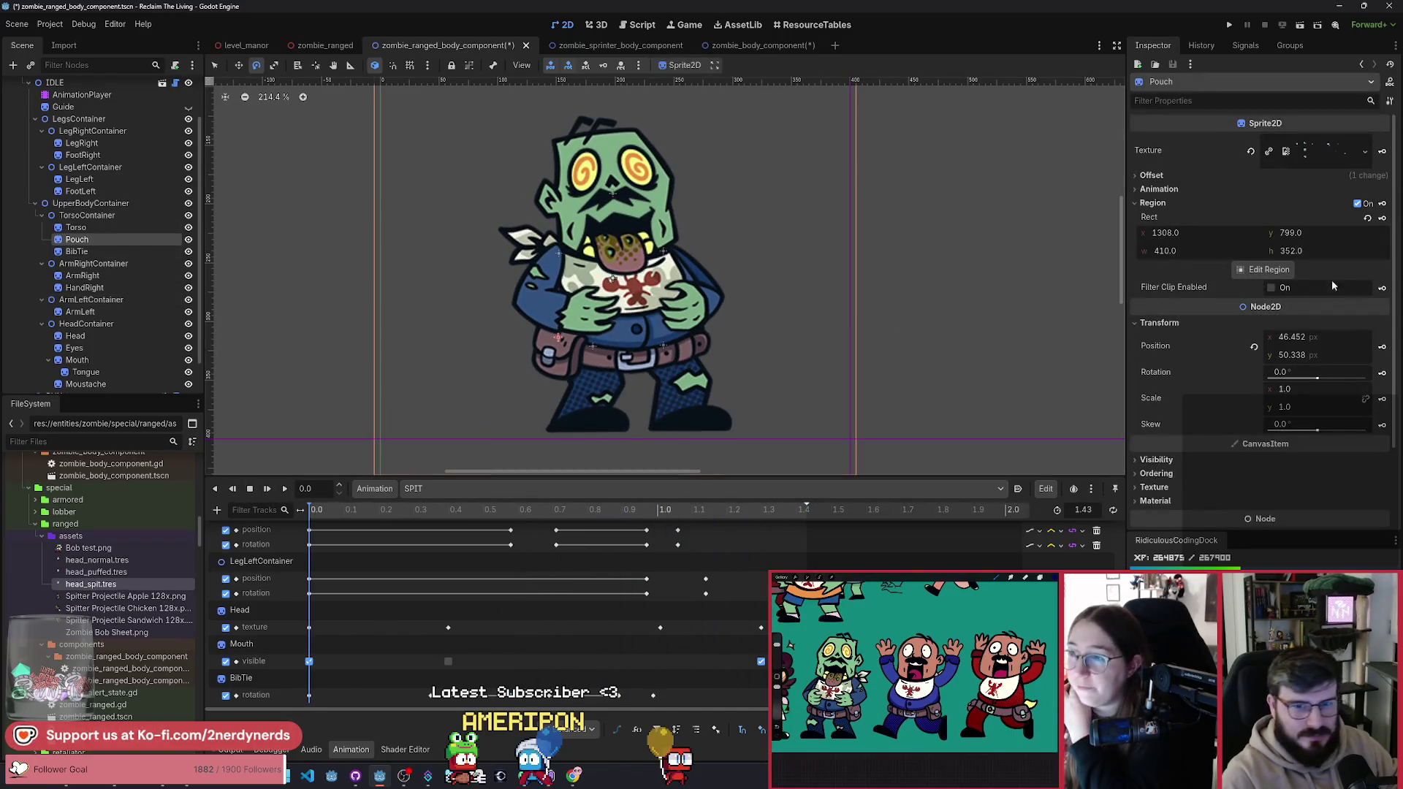
left_click(1381, 373)
left_click(666, 428)
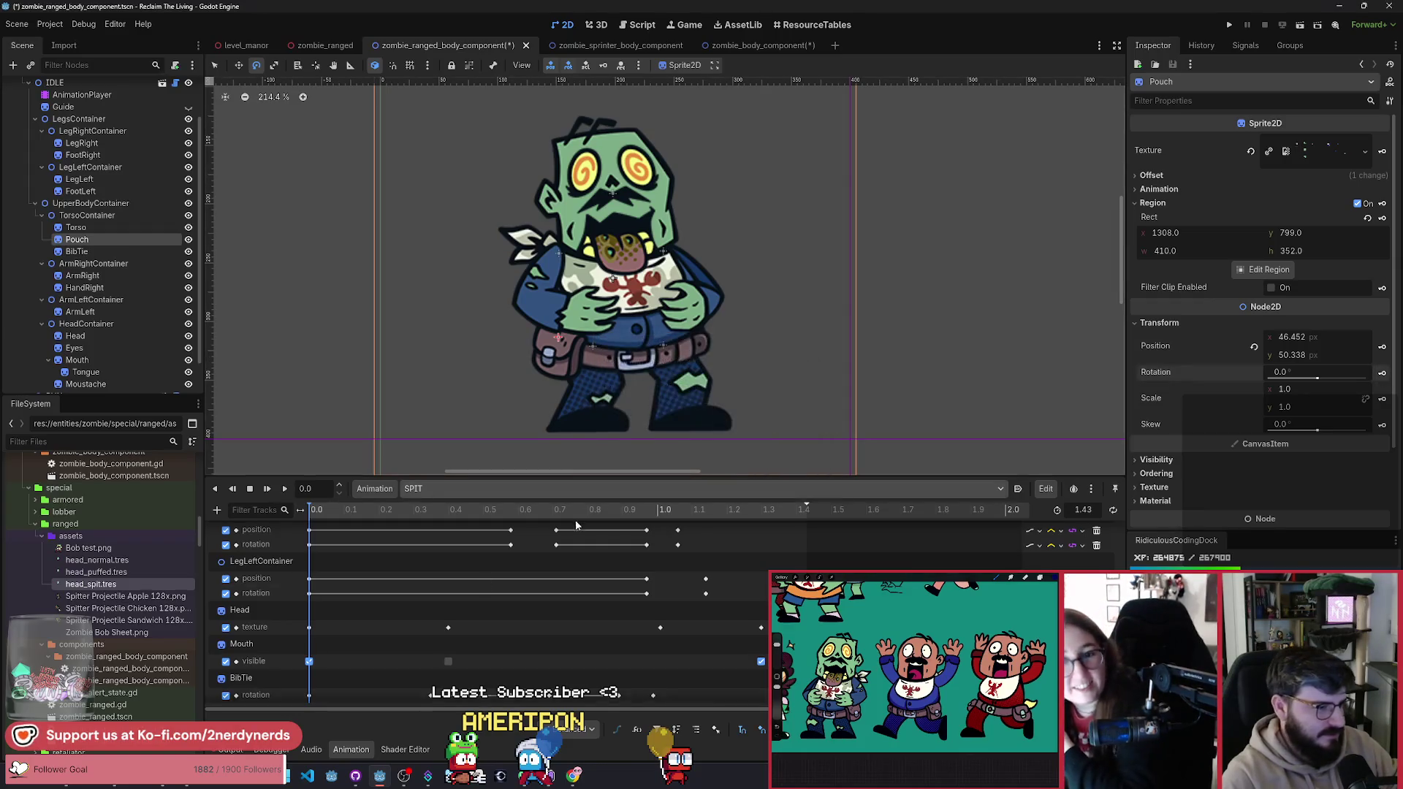
mouse_move(466, 521)
left_mouse_down()
mouse_move(599, 542)
mouse_move(481, 553)
mouse_move(542, 562)
left_mouse_up()
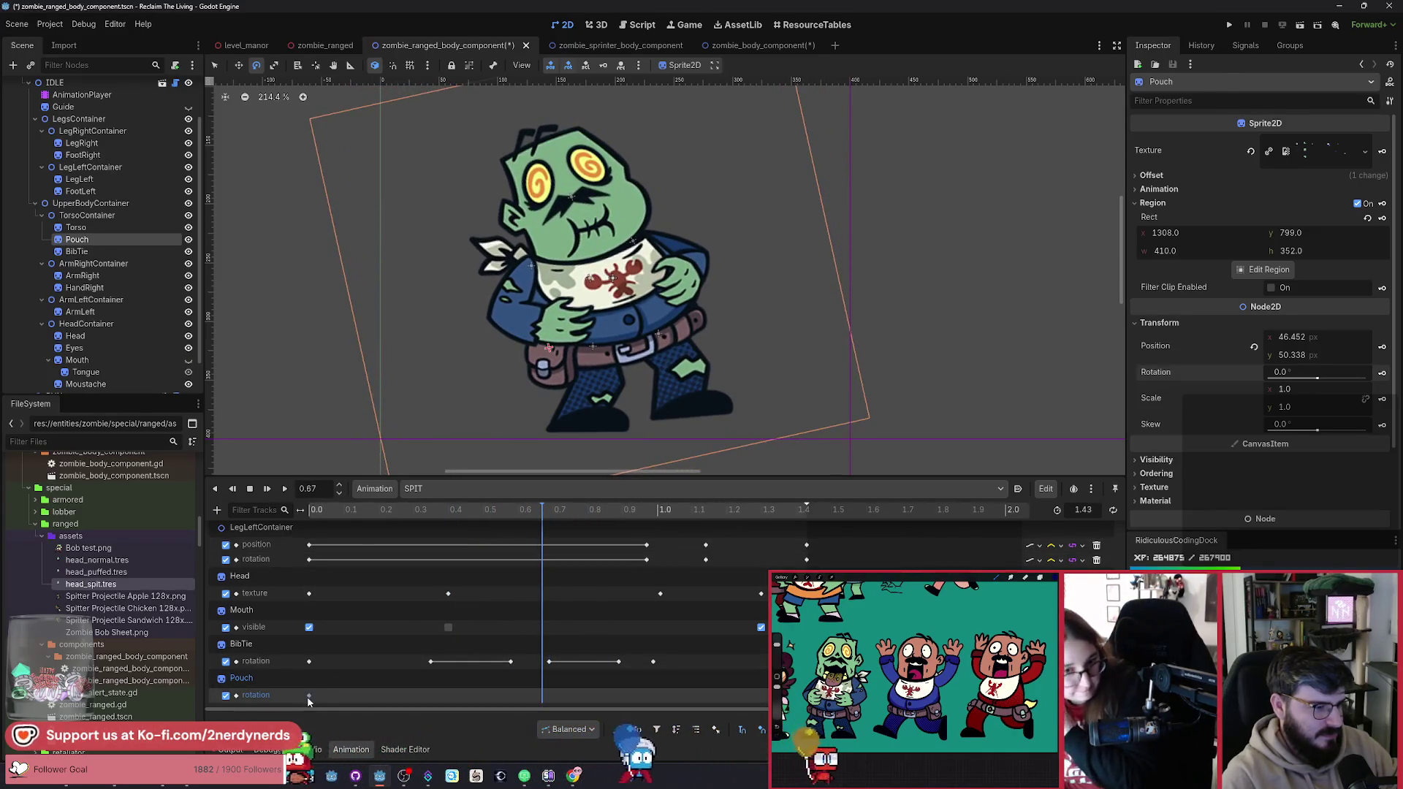
double_click(541, 694)
Step: Key the Pouch at about -12° at 0.77 s and 338° at 1.07 s, checking the 1.43 s key
left_click(575, 511)
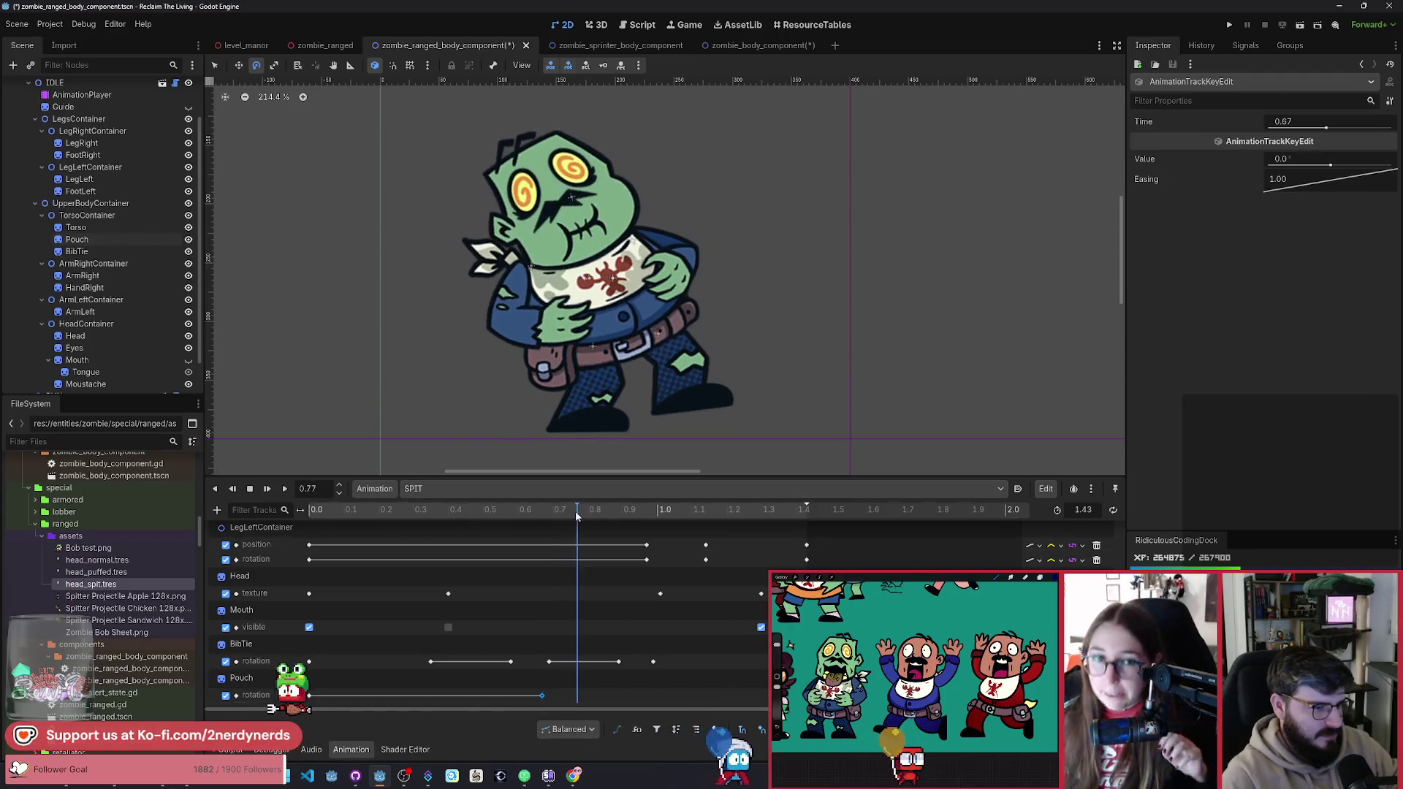
mouse_move(593, 441)
left_mouse_down()
mouse_move(685, 458)
mouse_move(654, 479)
left_mouse_up()
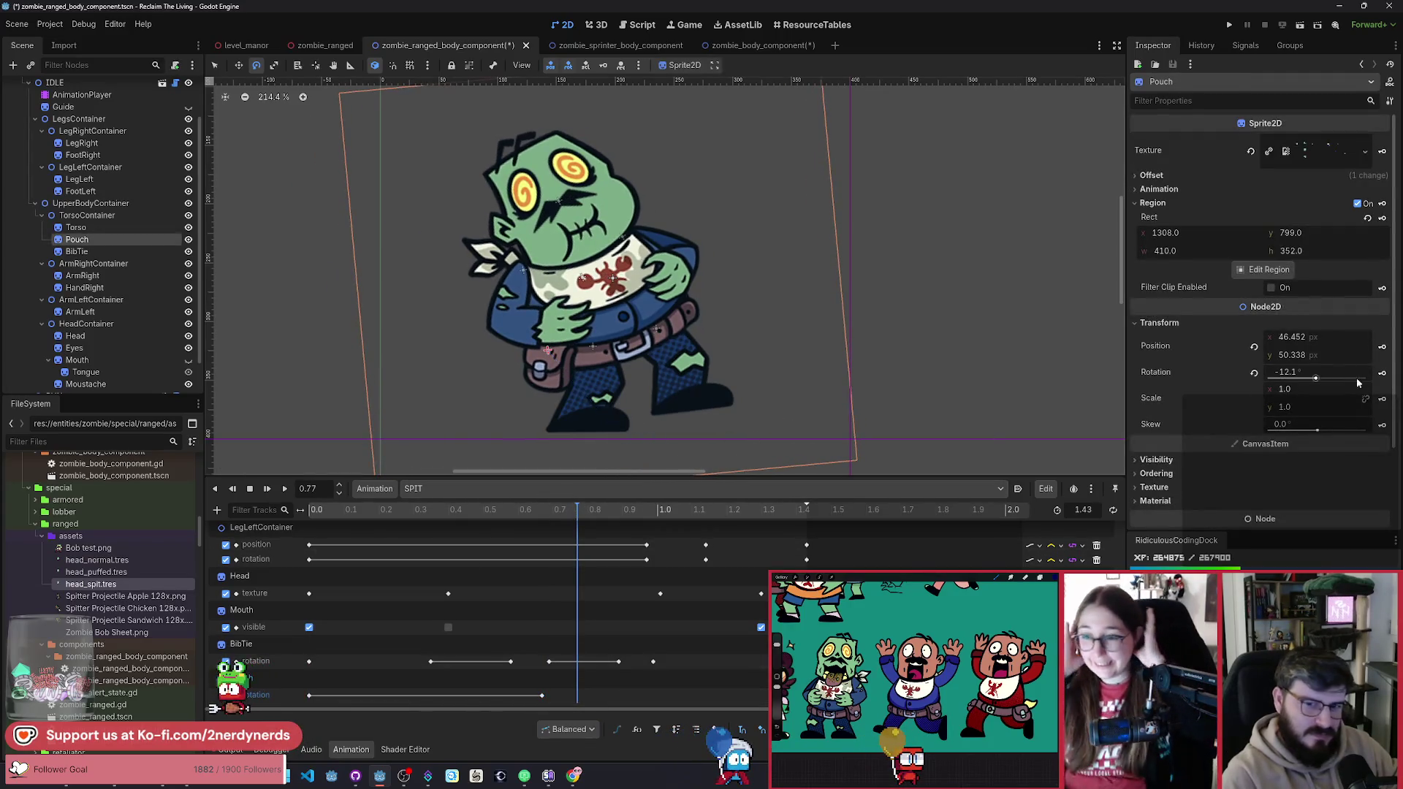
left_click_drag(582, 510, 667, 520)
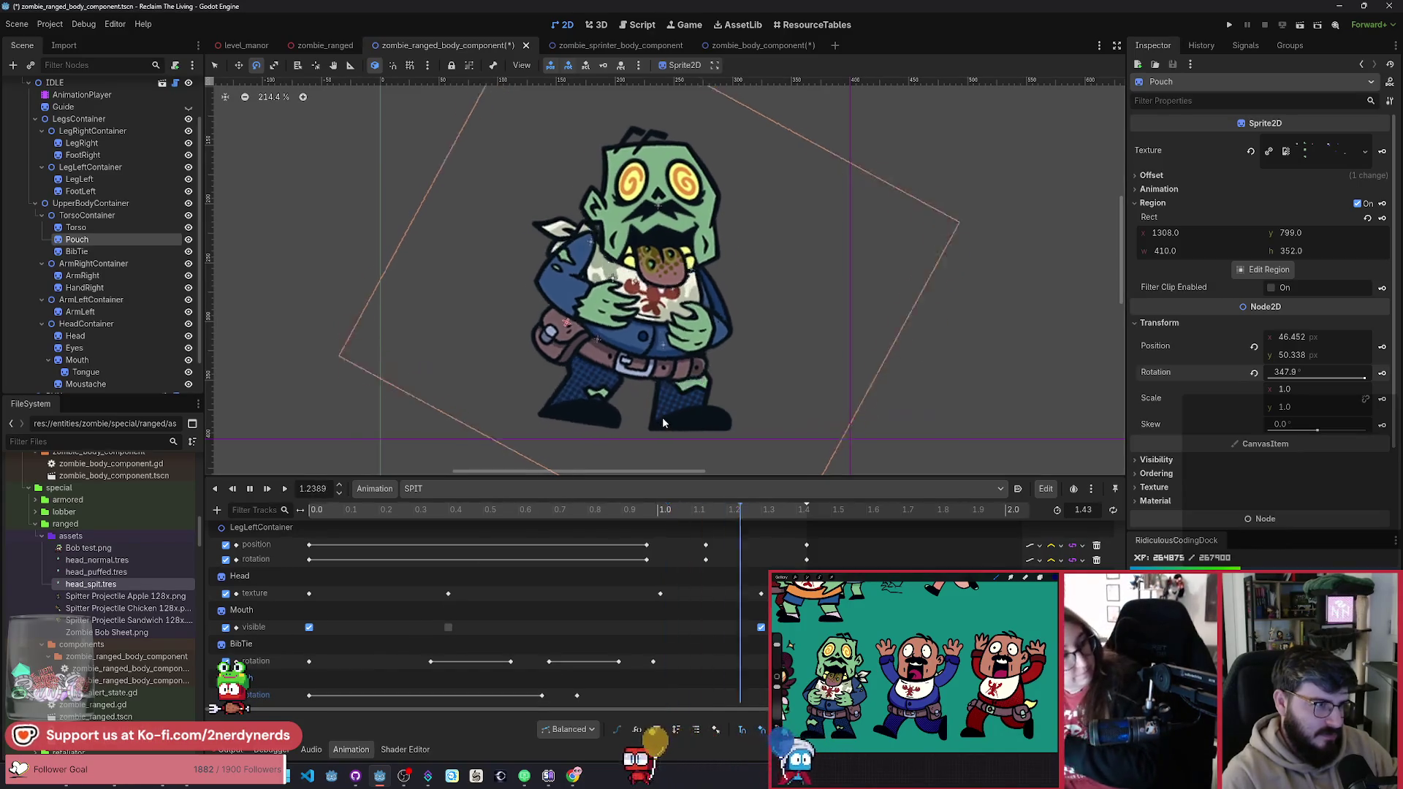
left_click_drag(671, 516, 681, 516)
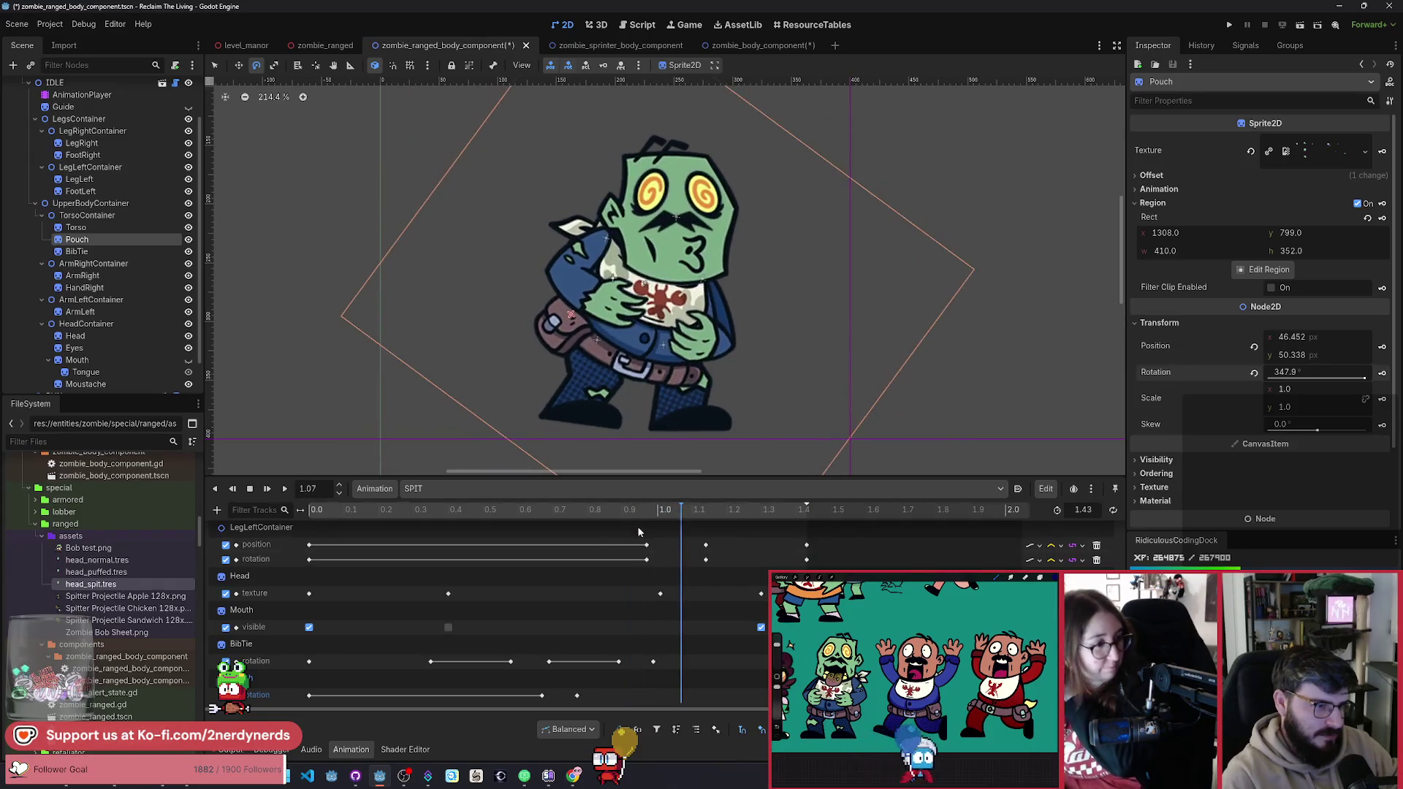
left_click_drag(659, 406, 633, 425)
left_click(1383, 374)
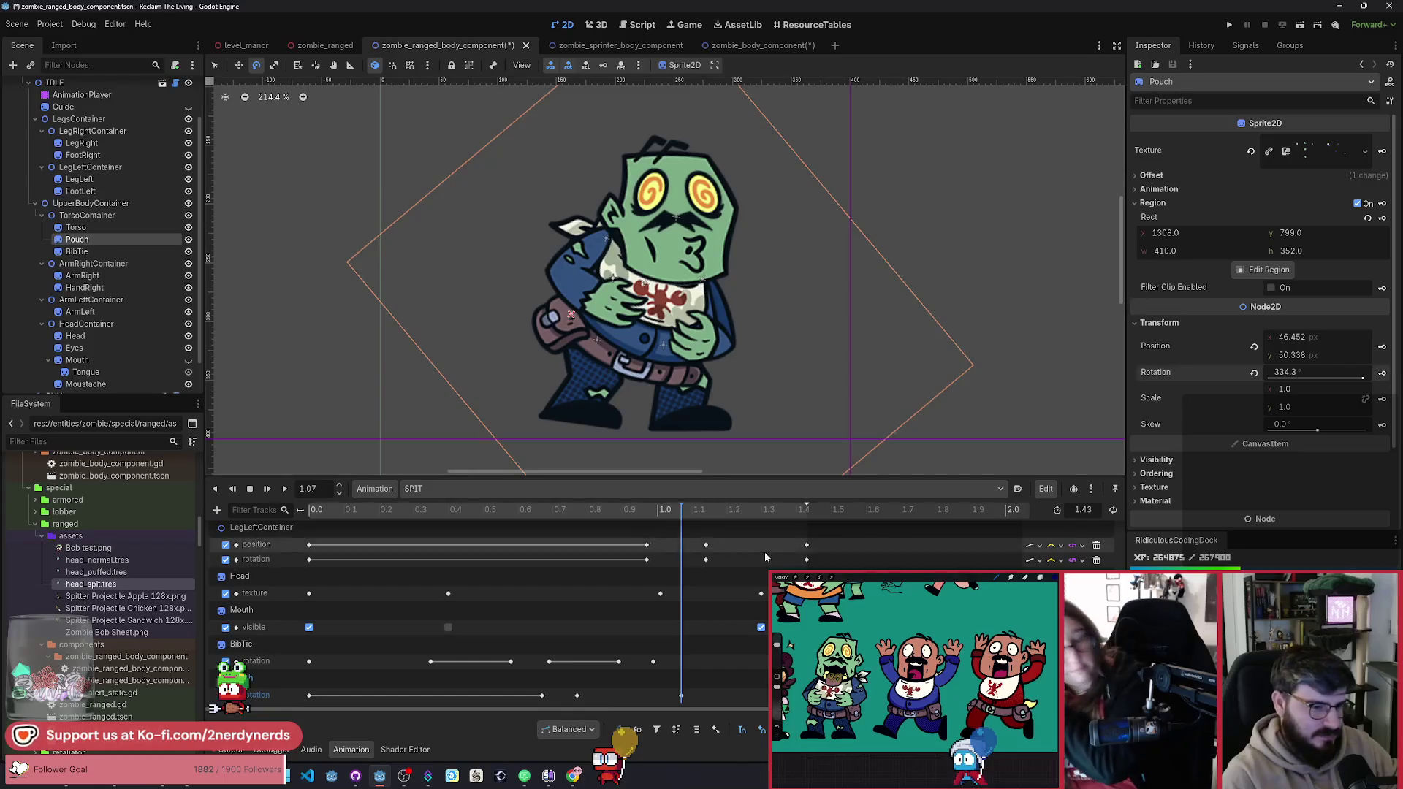
left_click(815, 514)
left_click(314, 695)
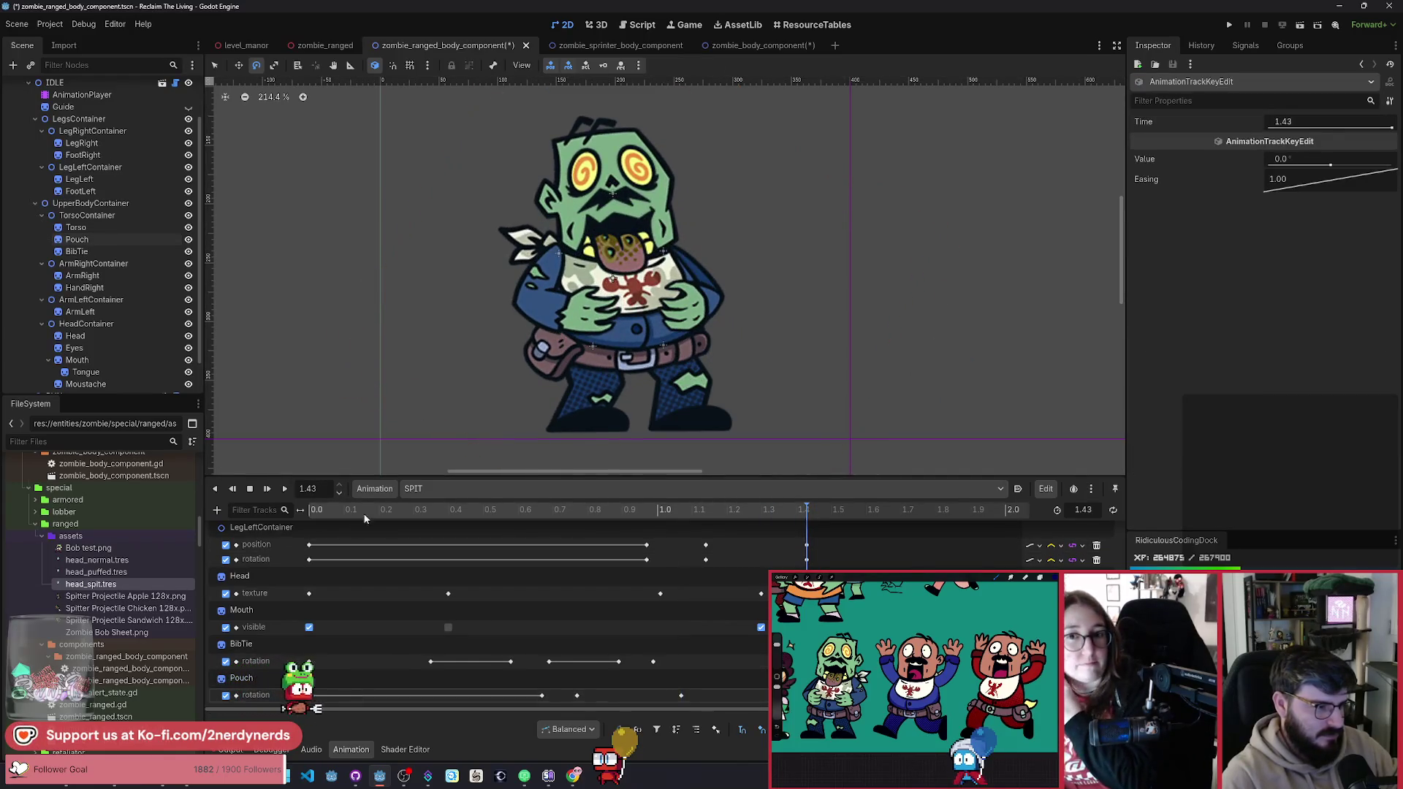
left_click(288, 488)
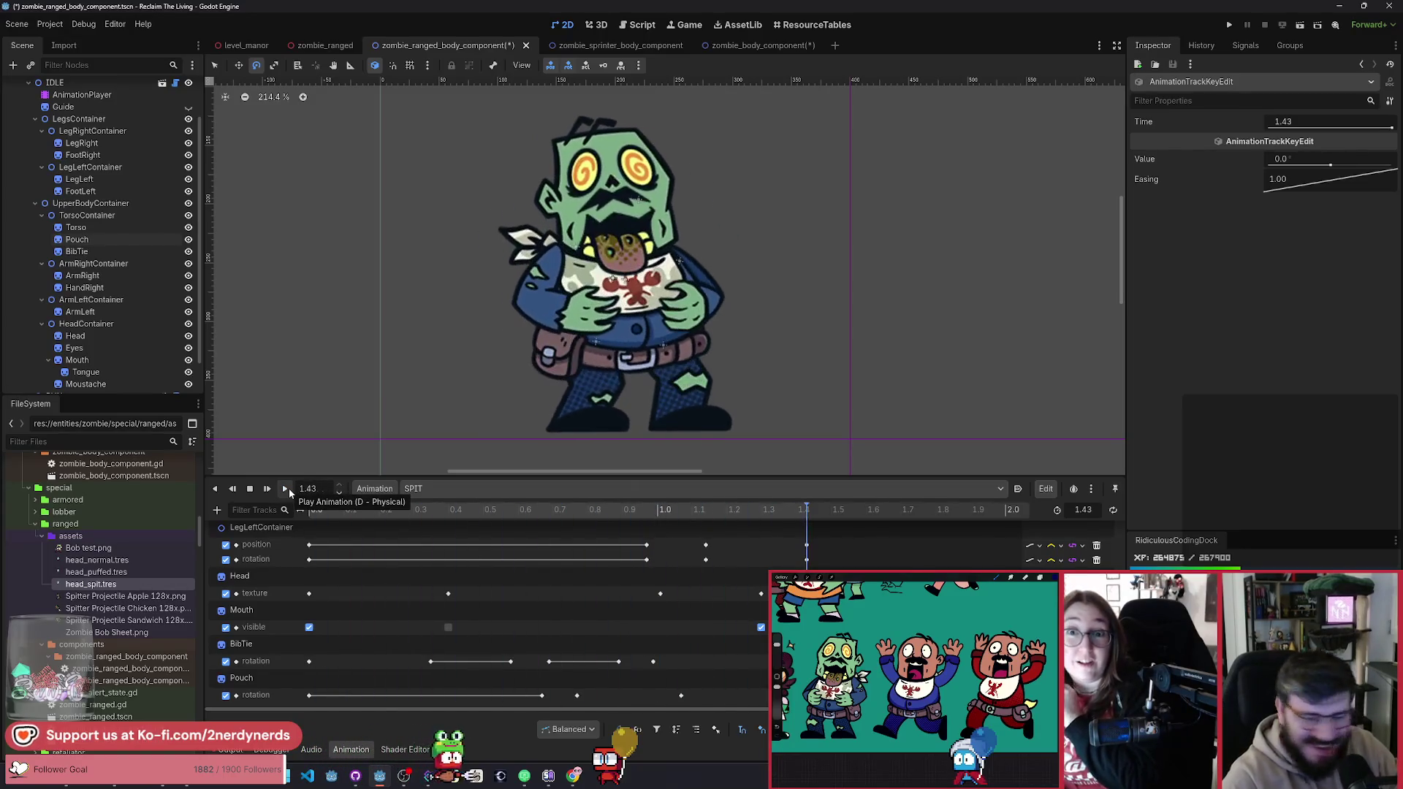
left_click(288, 488)
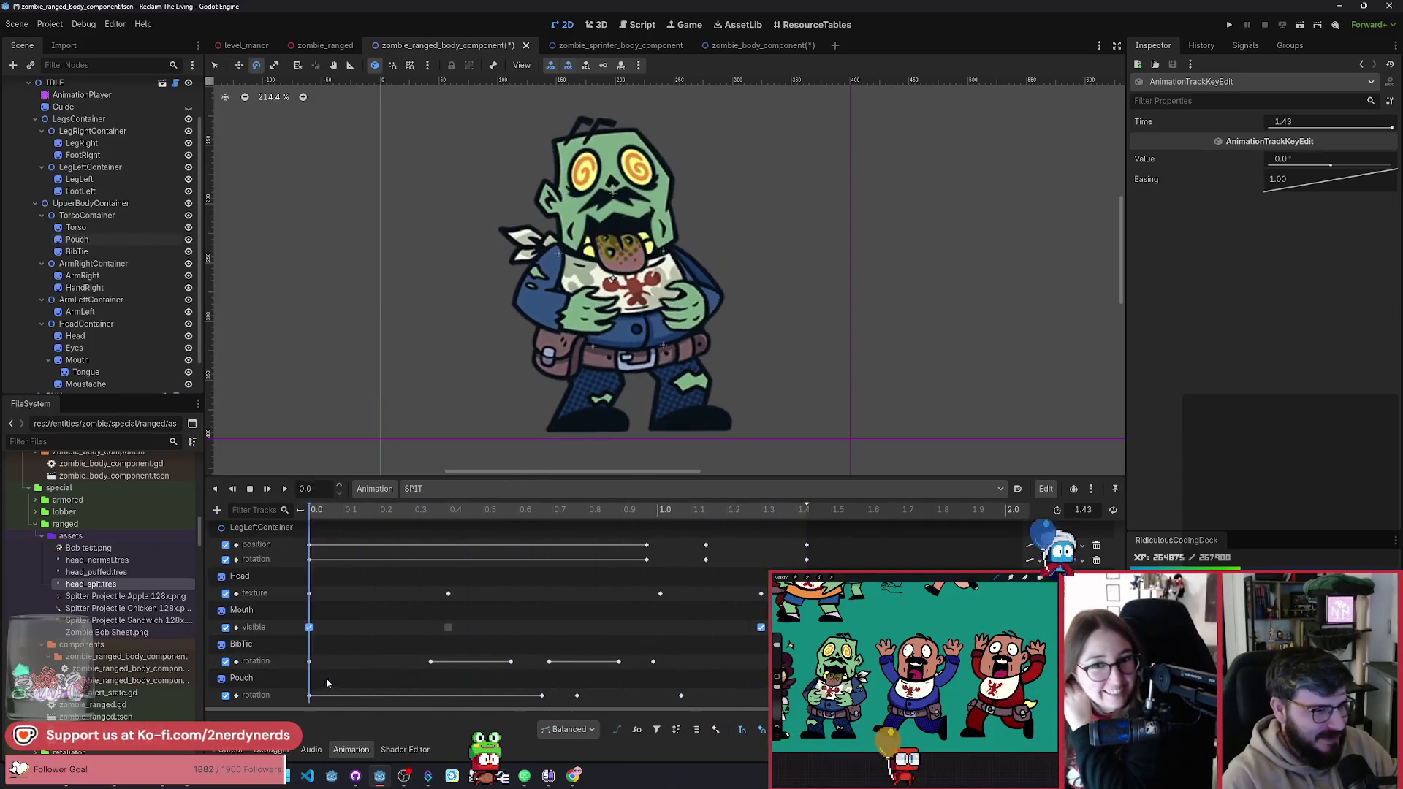
Step: Inspect the Pouch rotation keys at 0.67 and 1.07 s, discarding a trial rotation
left_click(577, 694)
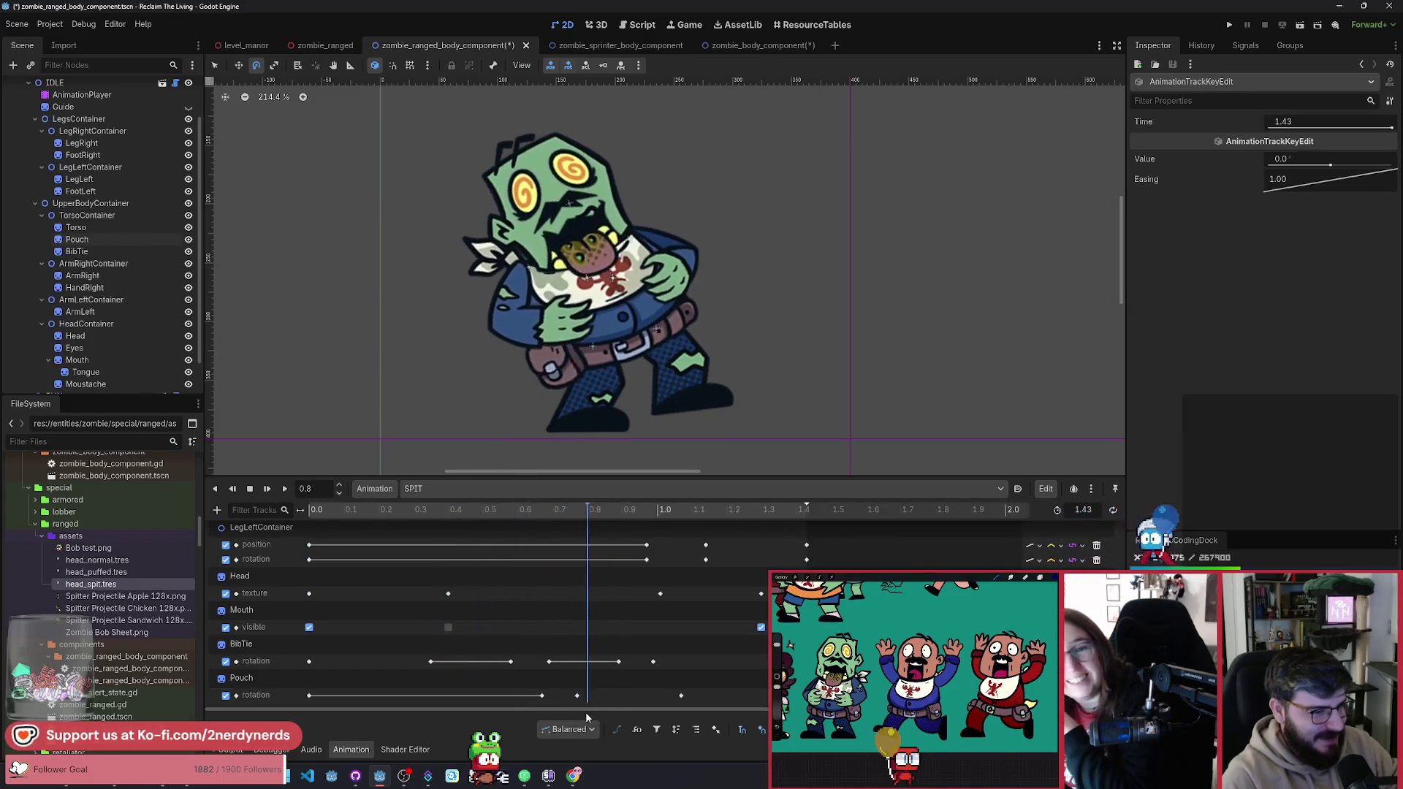
left_click(541, 695)
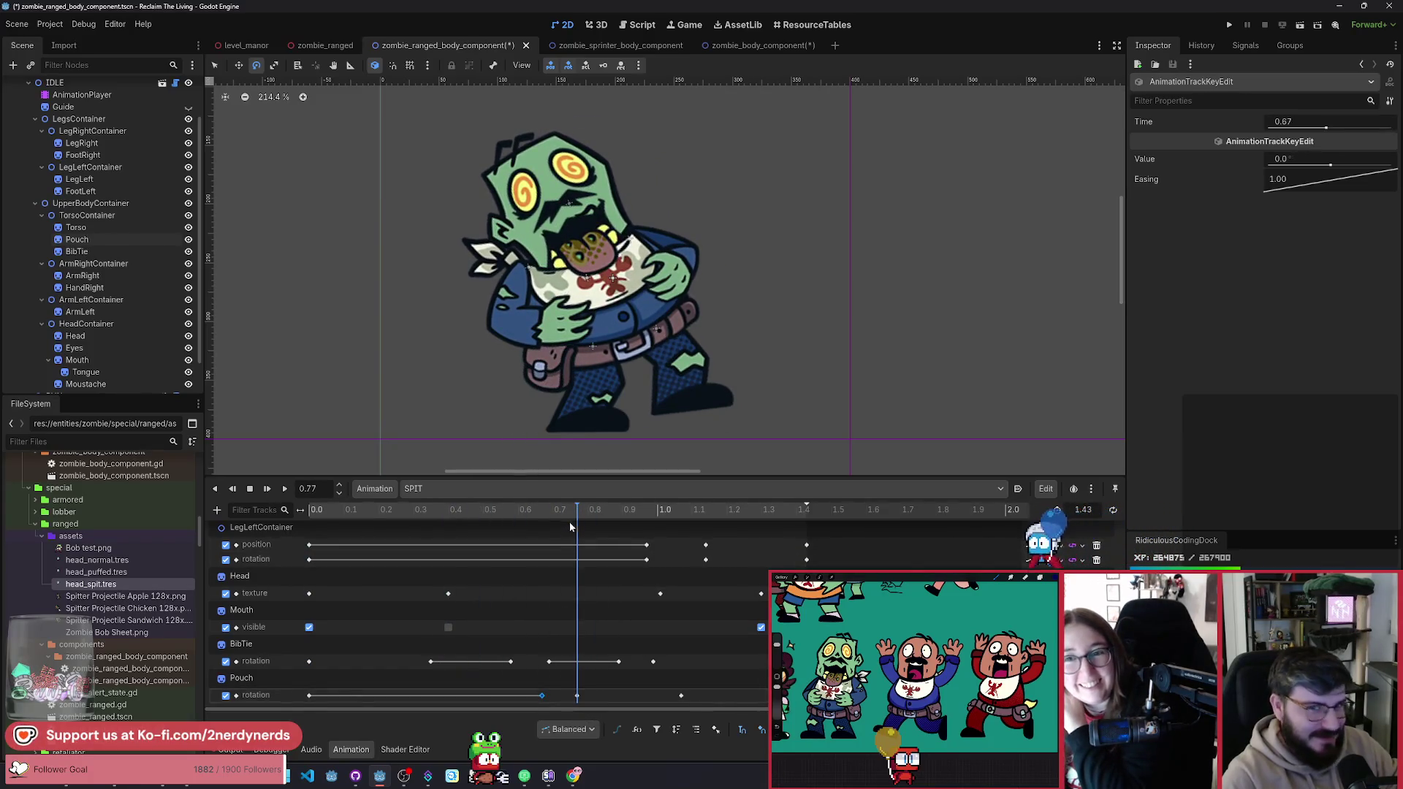
left_click(681, 695)
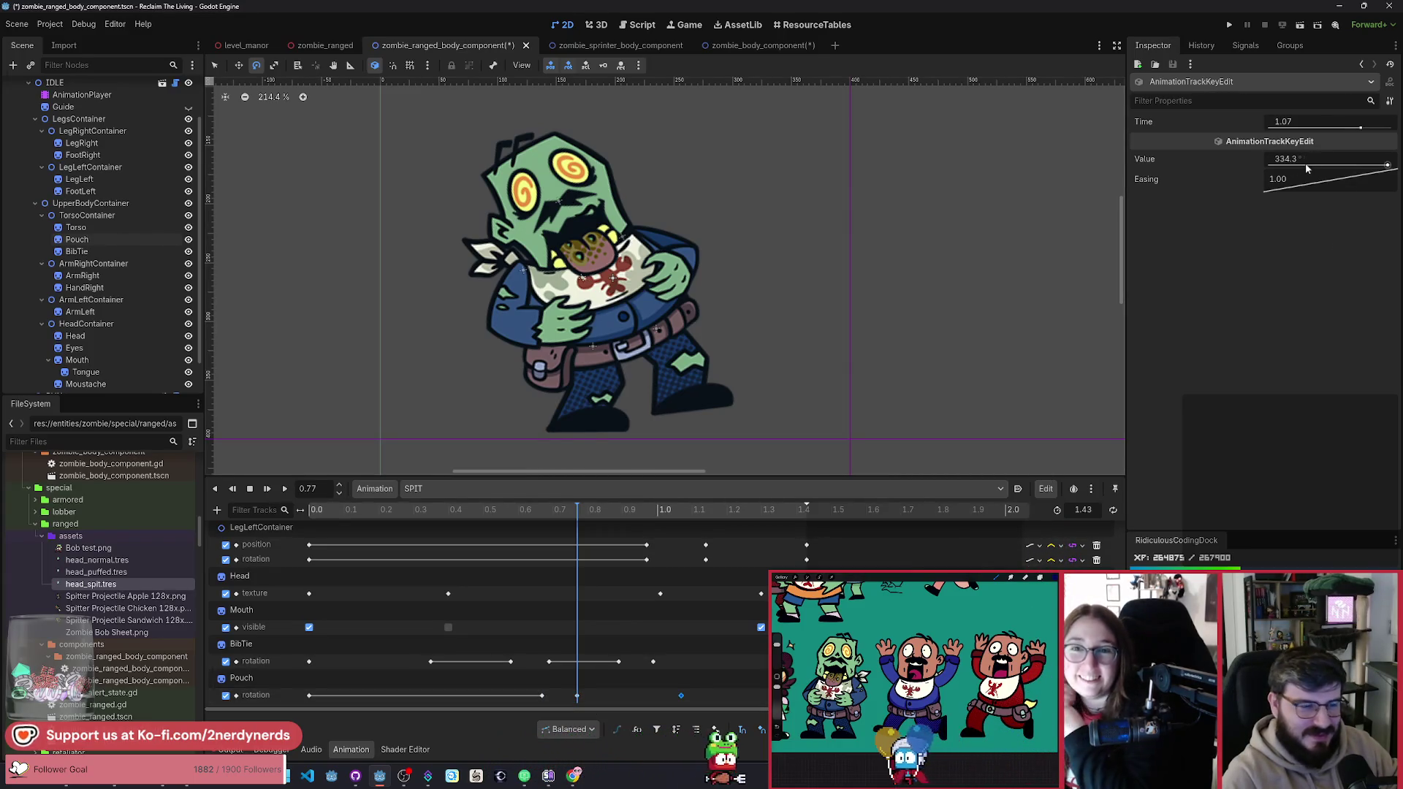
left_click(263, 683)
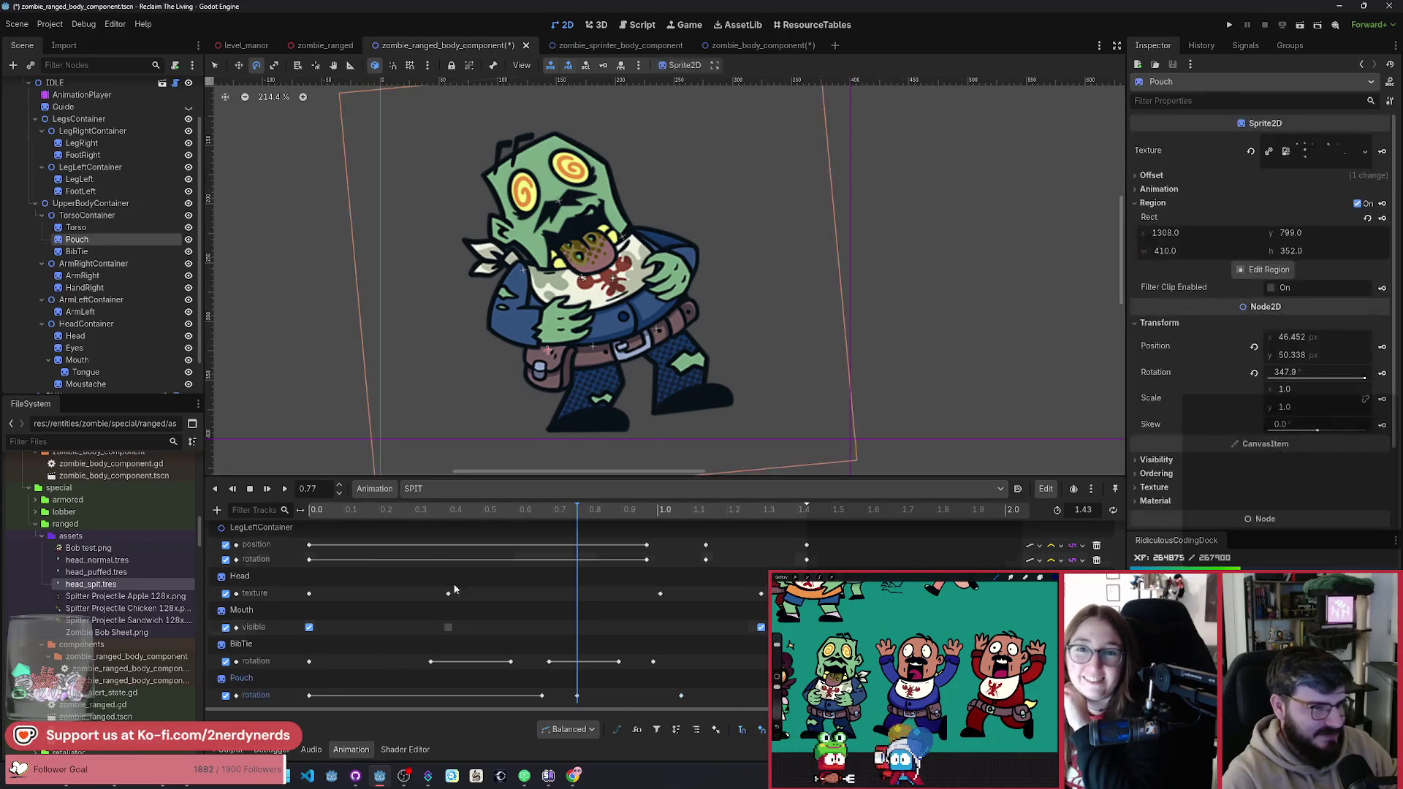
mouse_move(744, 402)
left_mouse_down()
mouse_move(782, 388)
mouse_move(769, 422)
mouse_move(725, 453)
mouse_move(786, 401)
mouse_move(693, 466)
left_mouse_up()
key("Escape")
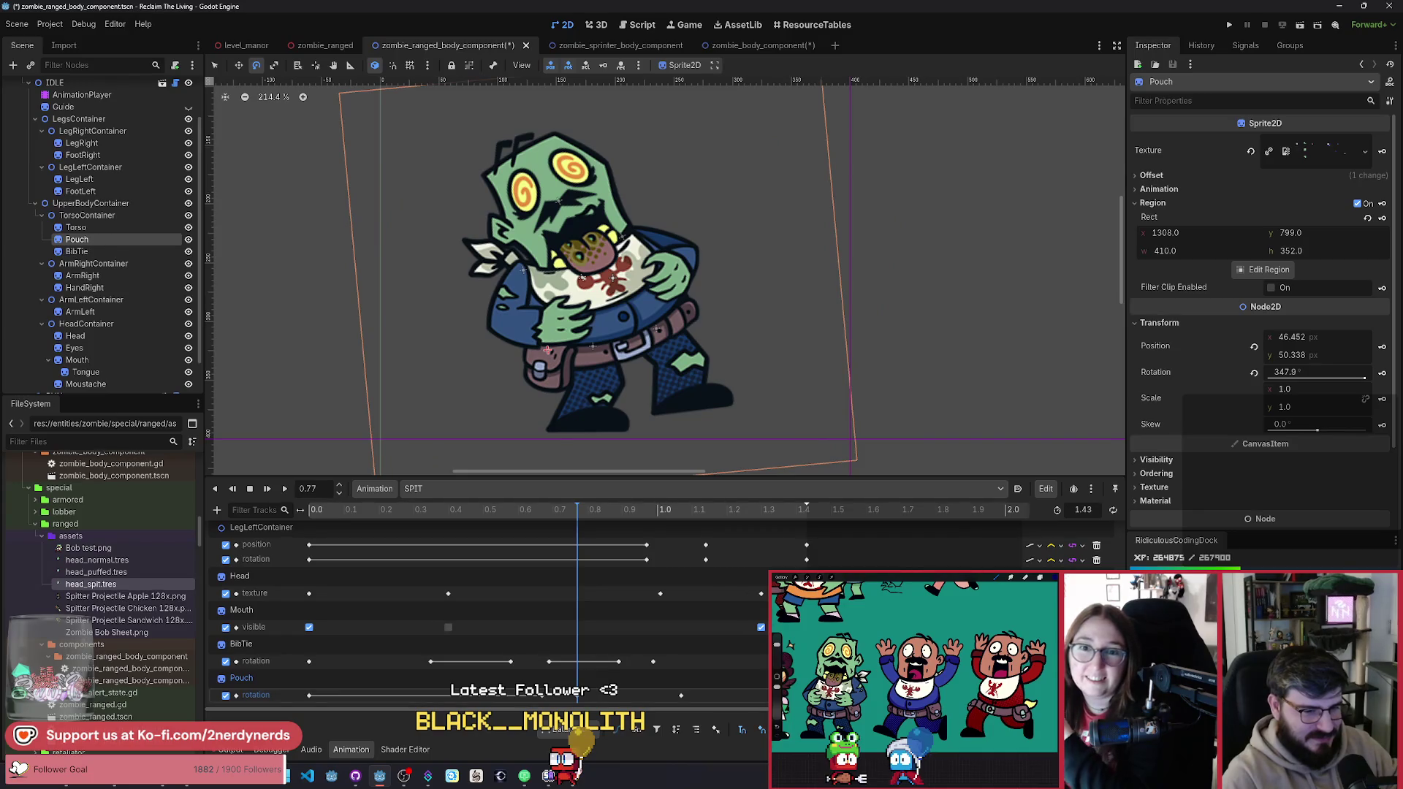
Step: Preview SPIT and enlarge the animation panel to show all tracks from UpperBodyContainer down
mouse_move(581, 520)
left_mouse_down()
mouse_move(510, 516)
mouse_move(719, 551)
mouse_move(512, 518)
left_mouse_up()
left_click(284, 489)
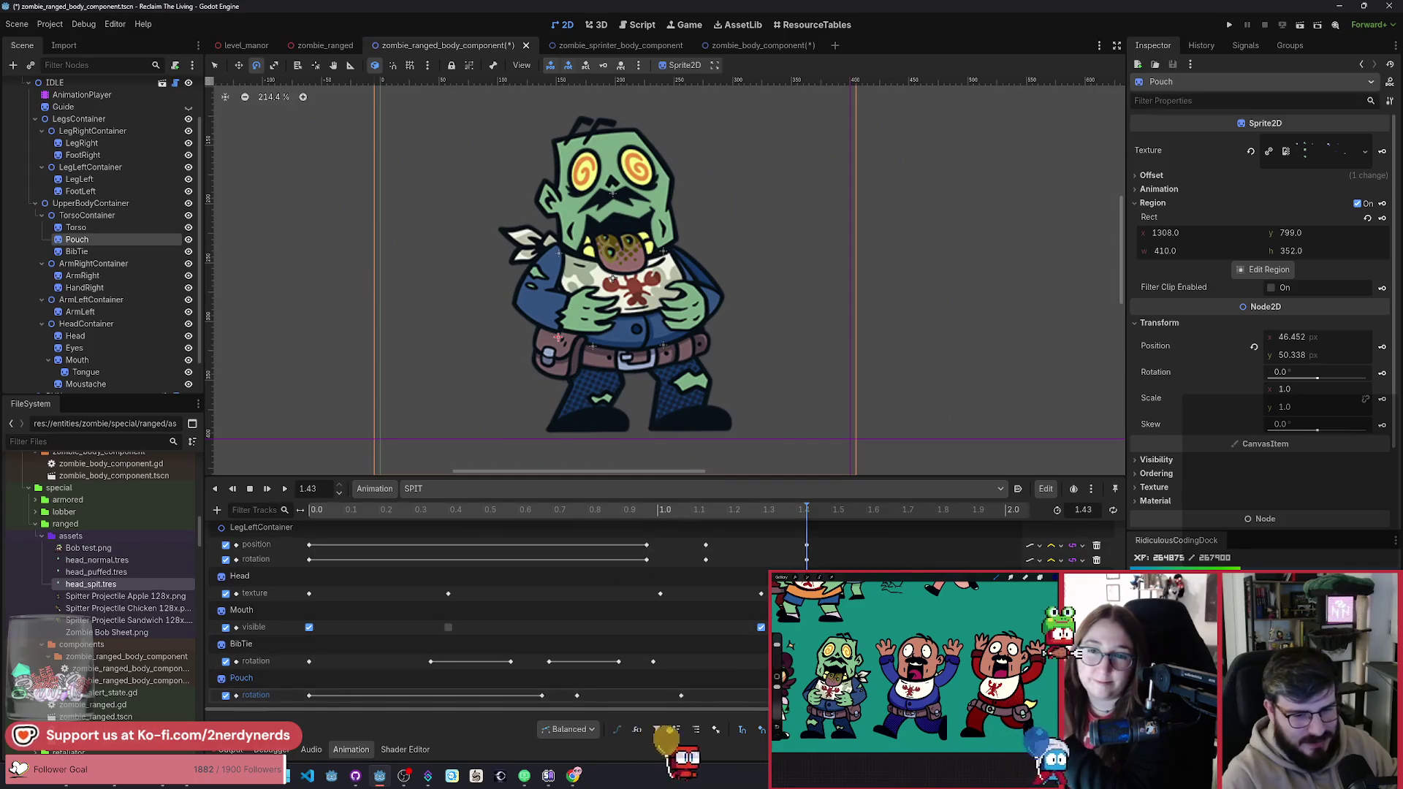
mouse_move(919, 474)
left_mouse_down()
mouse_move(919, 188)
mouse_move(919, 228)
left_mouse_up()
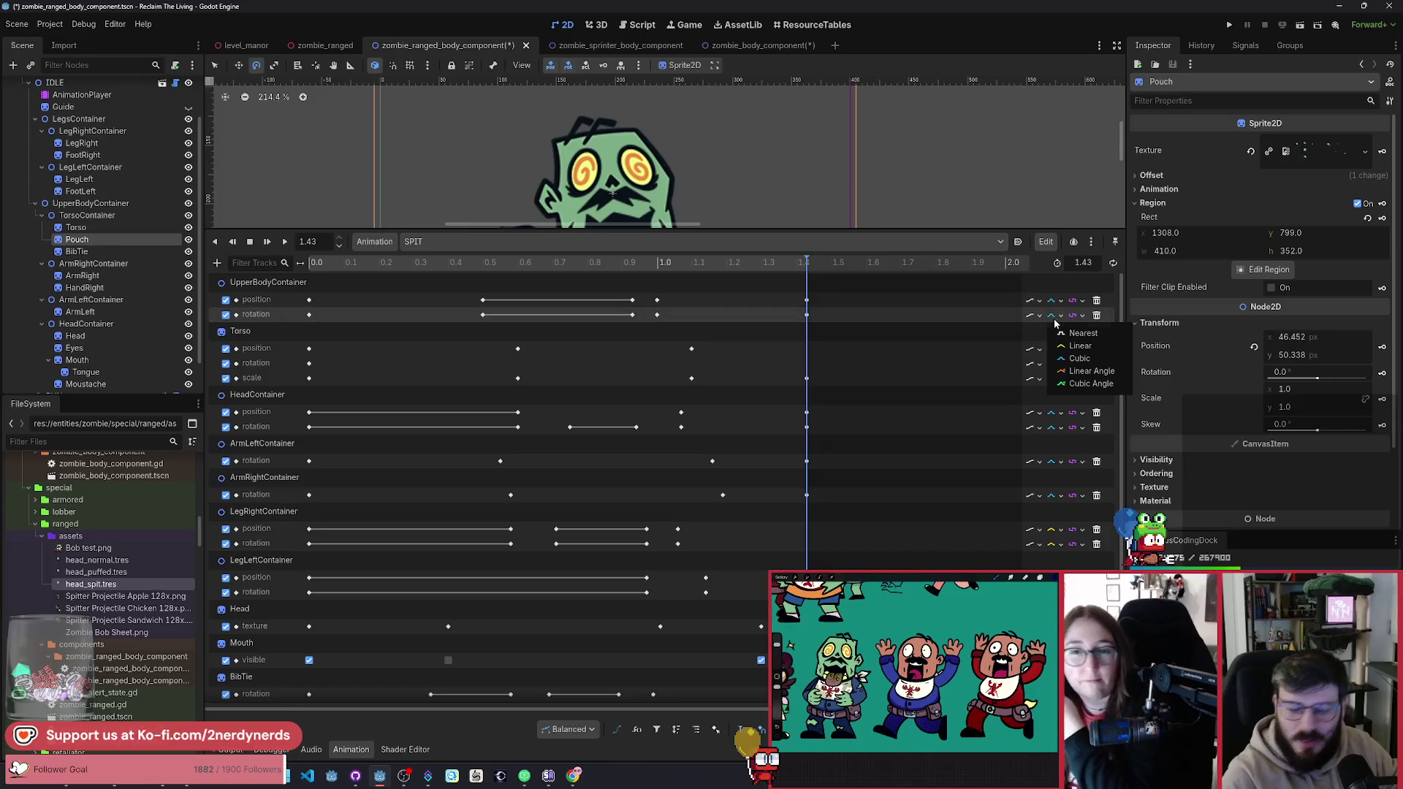
Step: Dismiss the interpolation choices and lower the panel splitter until the whole zombie is visible
left_click(705, 274)
mouse_move(679, 229)
left_mouse_down()
mouse_move(676, 570)
mouse_move(675, 452)
left_mouse_up()
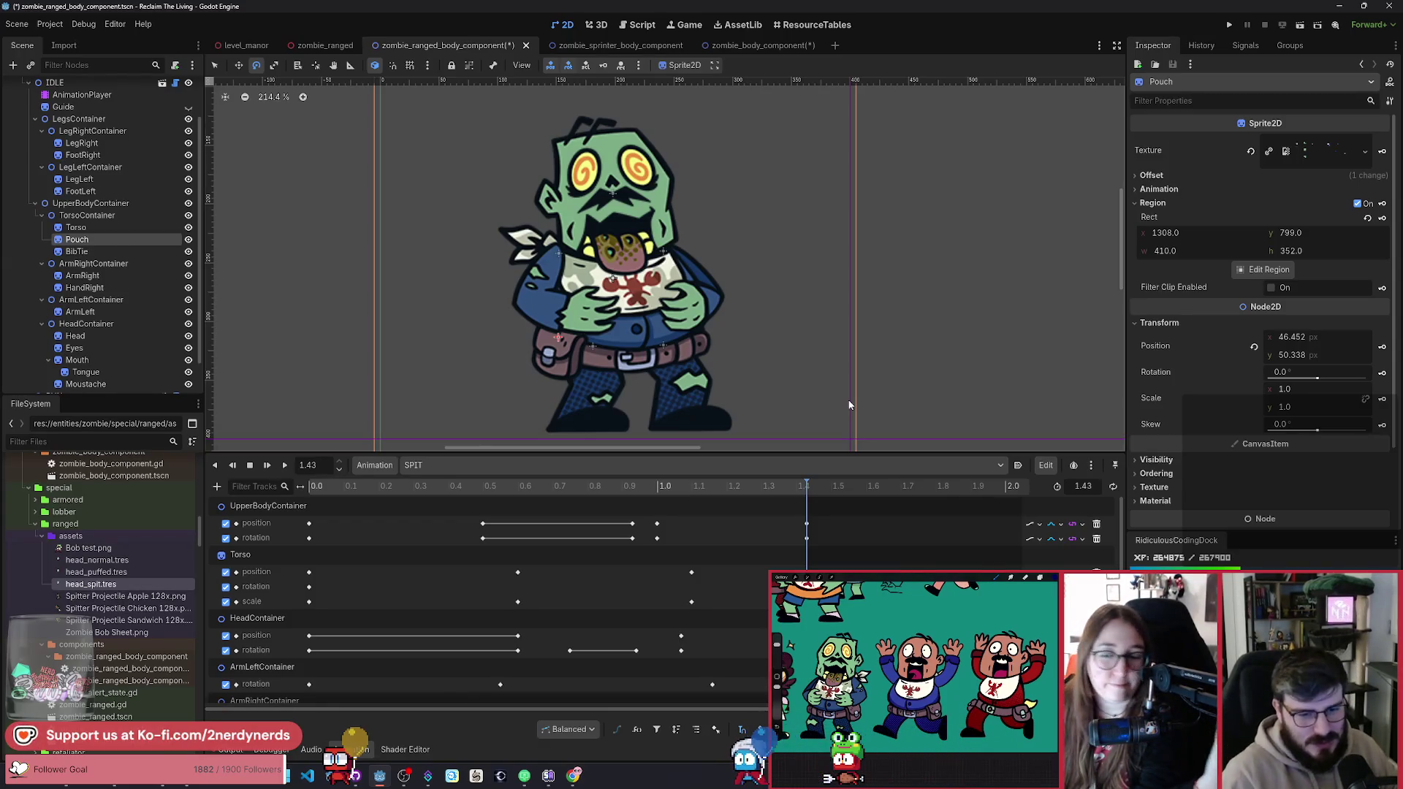
Step: Rotate the Pouch to about 375° at 0.85 s and play SPIT
scroll(482, 599, "down", 3)
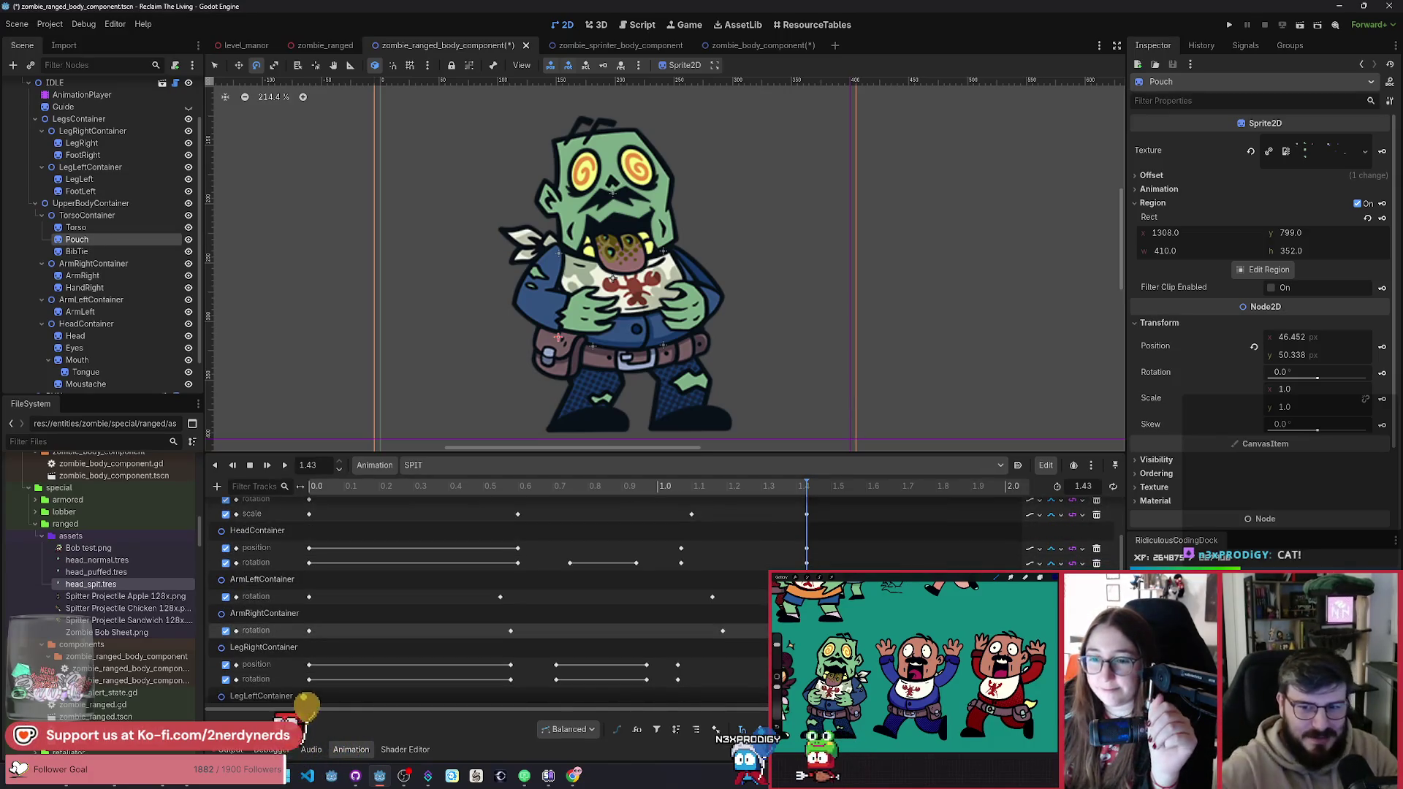
mouse_move(535, 488)
left_mouse_down()
mouse_move(427, 501)
mouse_move(485, 526)
mouse_move(480, 577)
mouse_move(665, 618)
mouse_move(553, 629)
left_mouse_up()
scroll(553, 630, "down", 5)
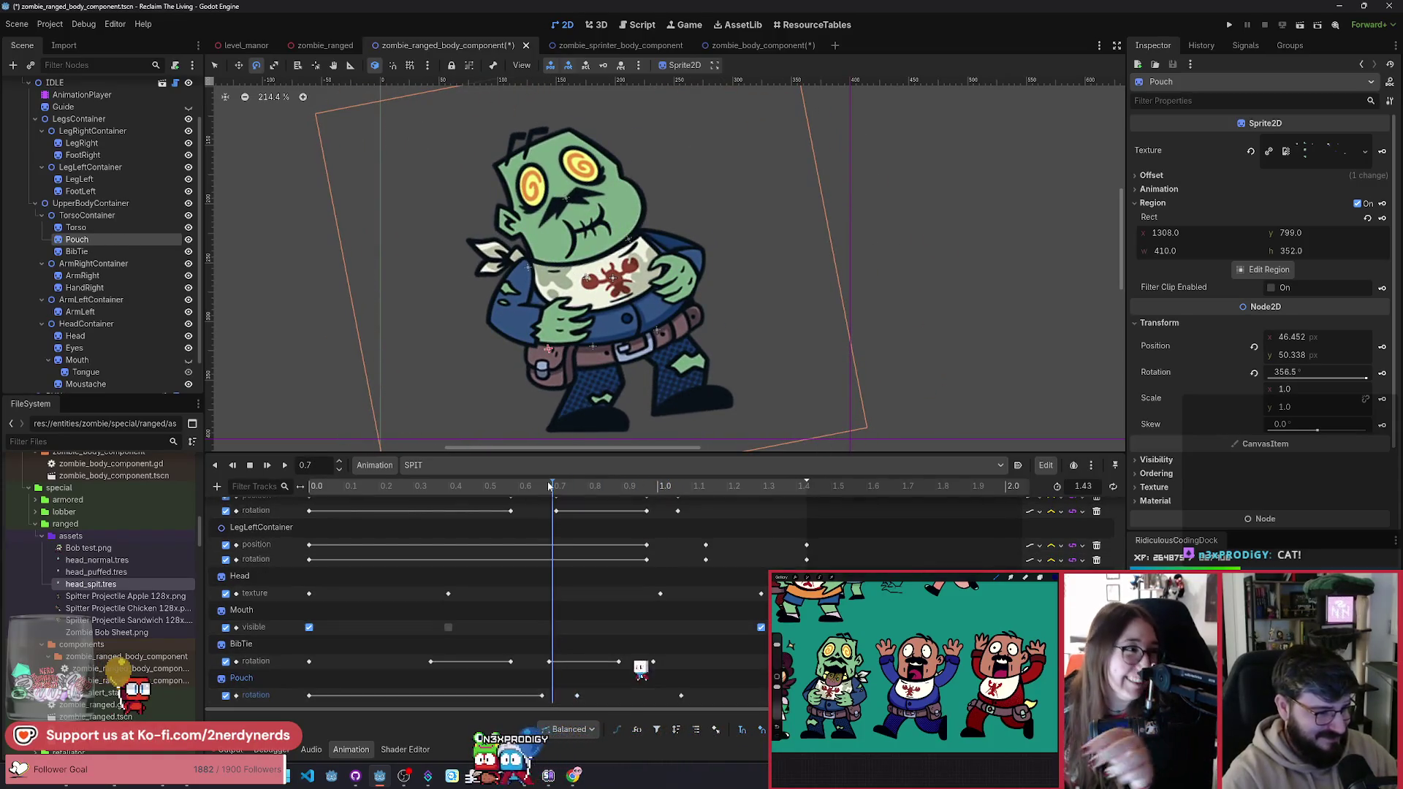
mouse_move(553, 486)
left_mouse_down()
mouse_move(307, 488)
mouse_move(589, 586)
mouse_move(577, 593)
left_mouse_up()
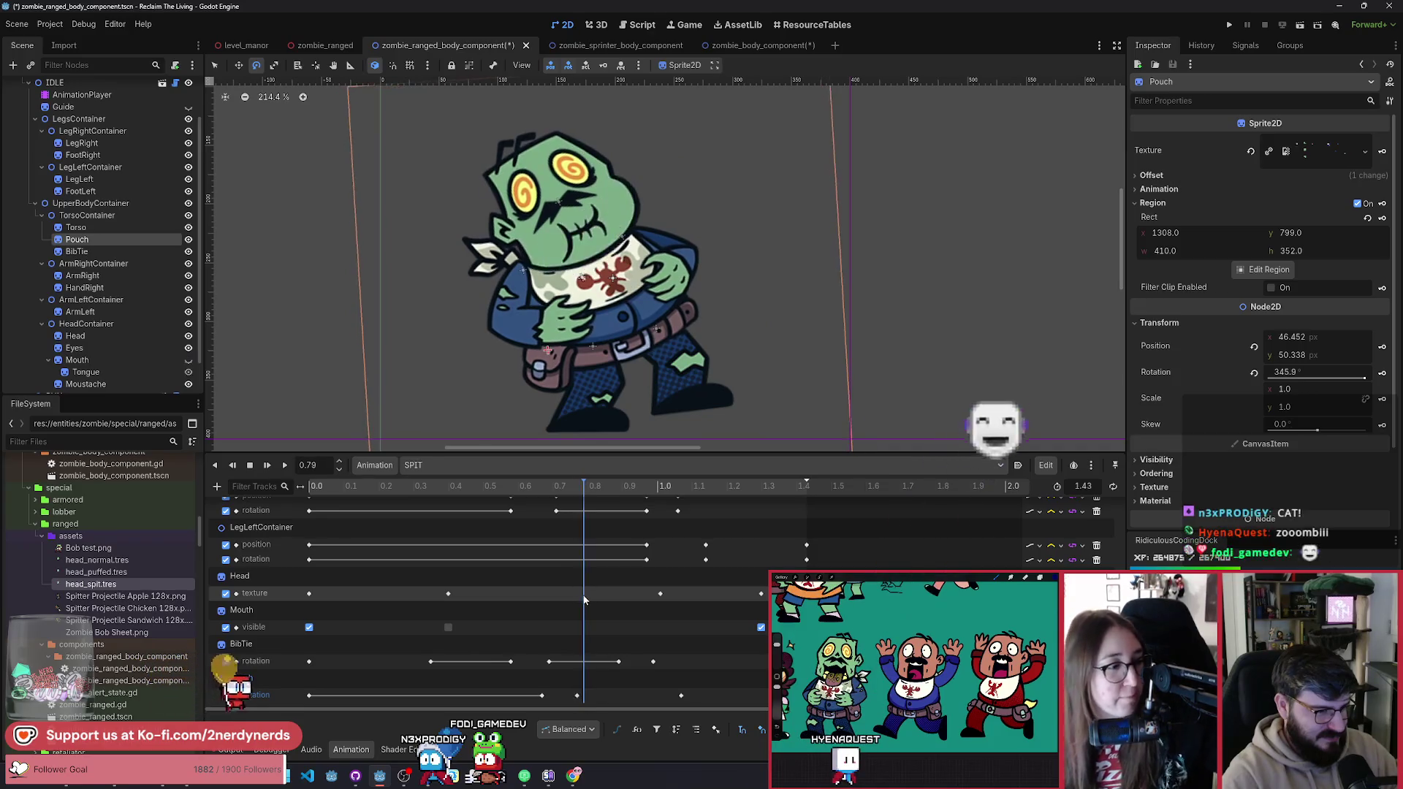
mouse_move(684, 388)
left_mouse_down()
mouse_move(721, 387)
mouse_move(719, 310)
left_mouse_up()
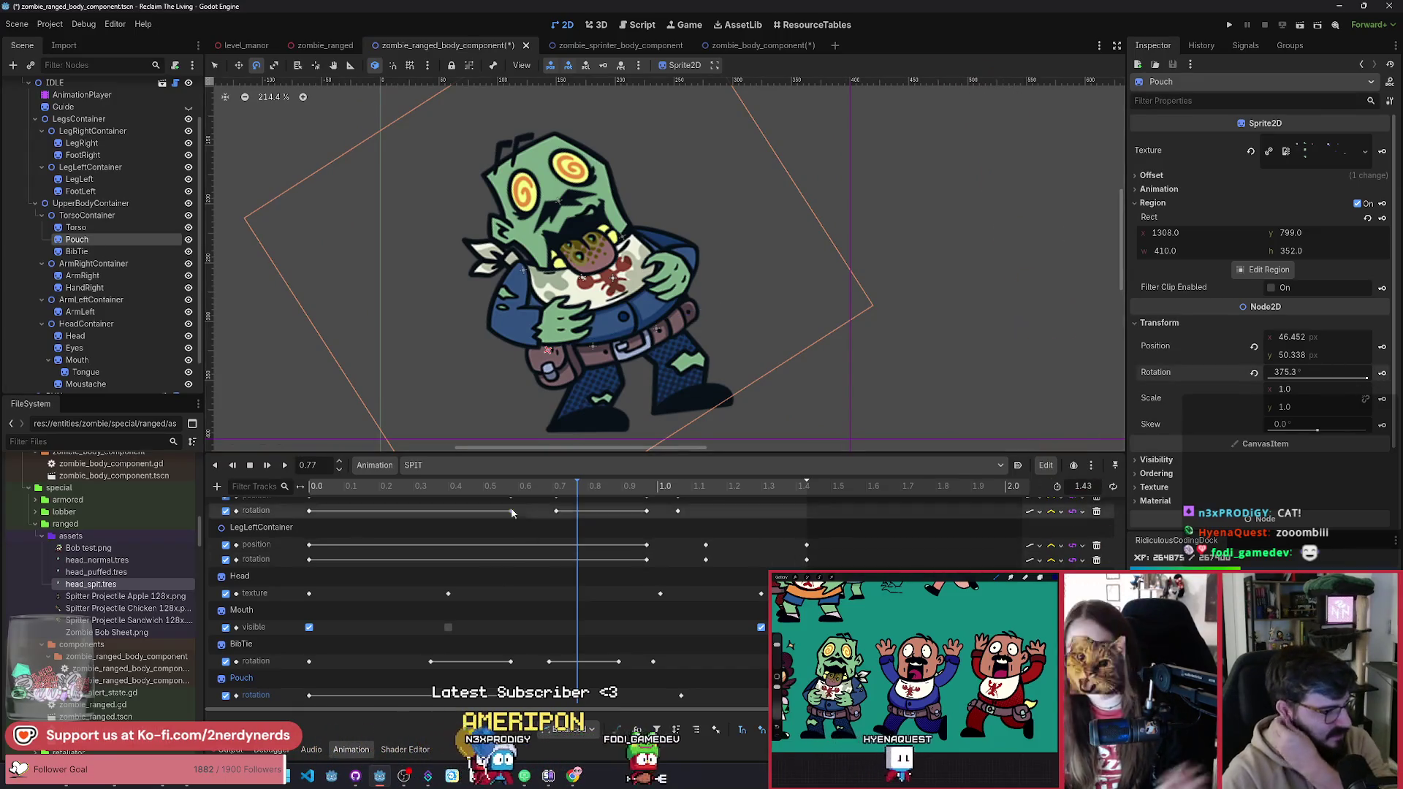
left_click(285, 465)
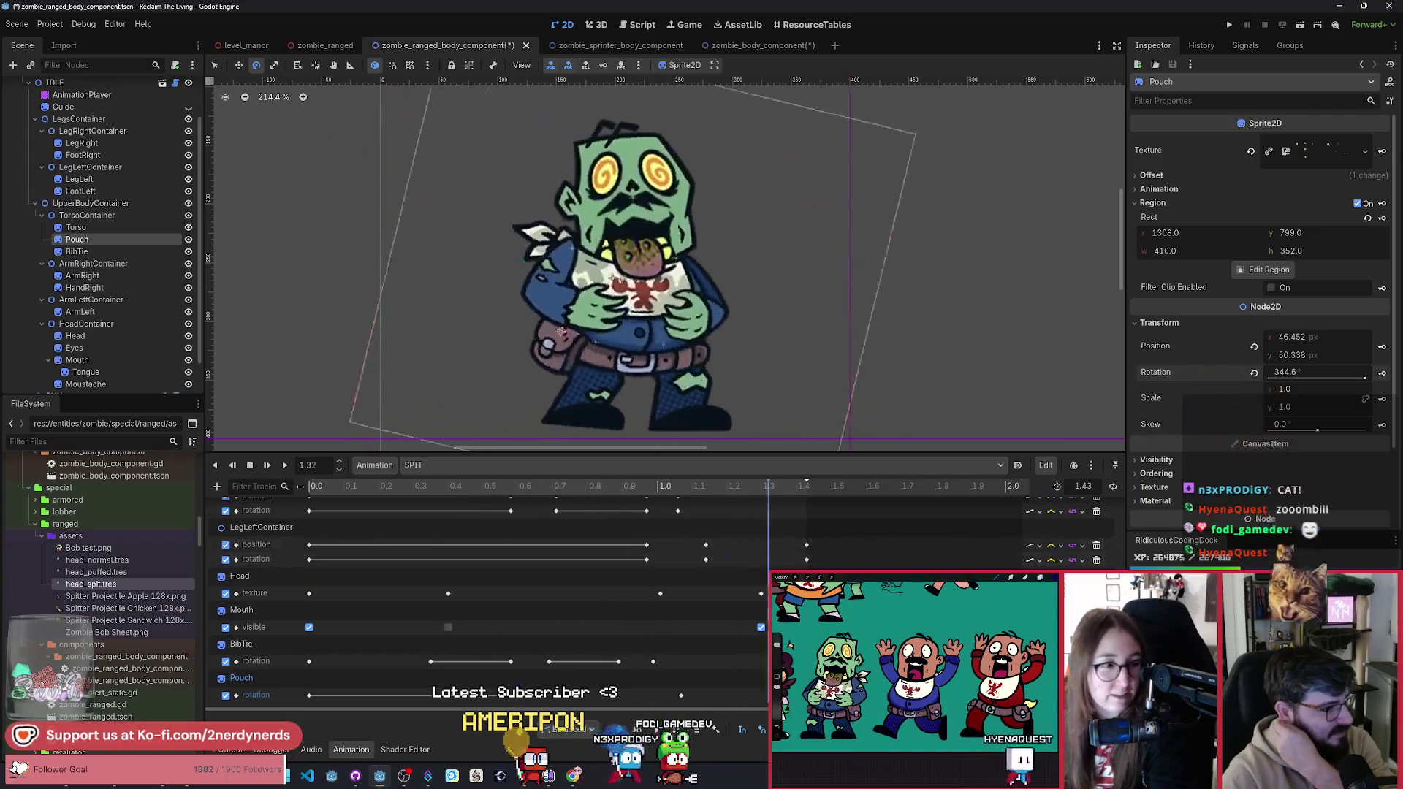
Step: Check the Pouch key at 0.85 s, scrub the poses around 0.77 s, and replay from the start
left_click(654, 610)
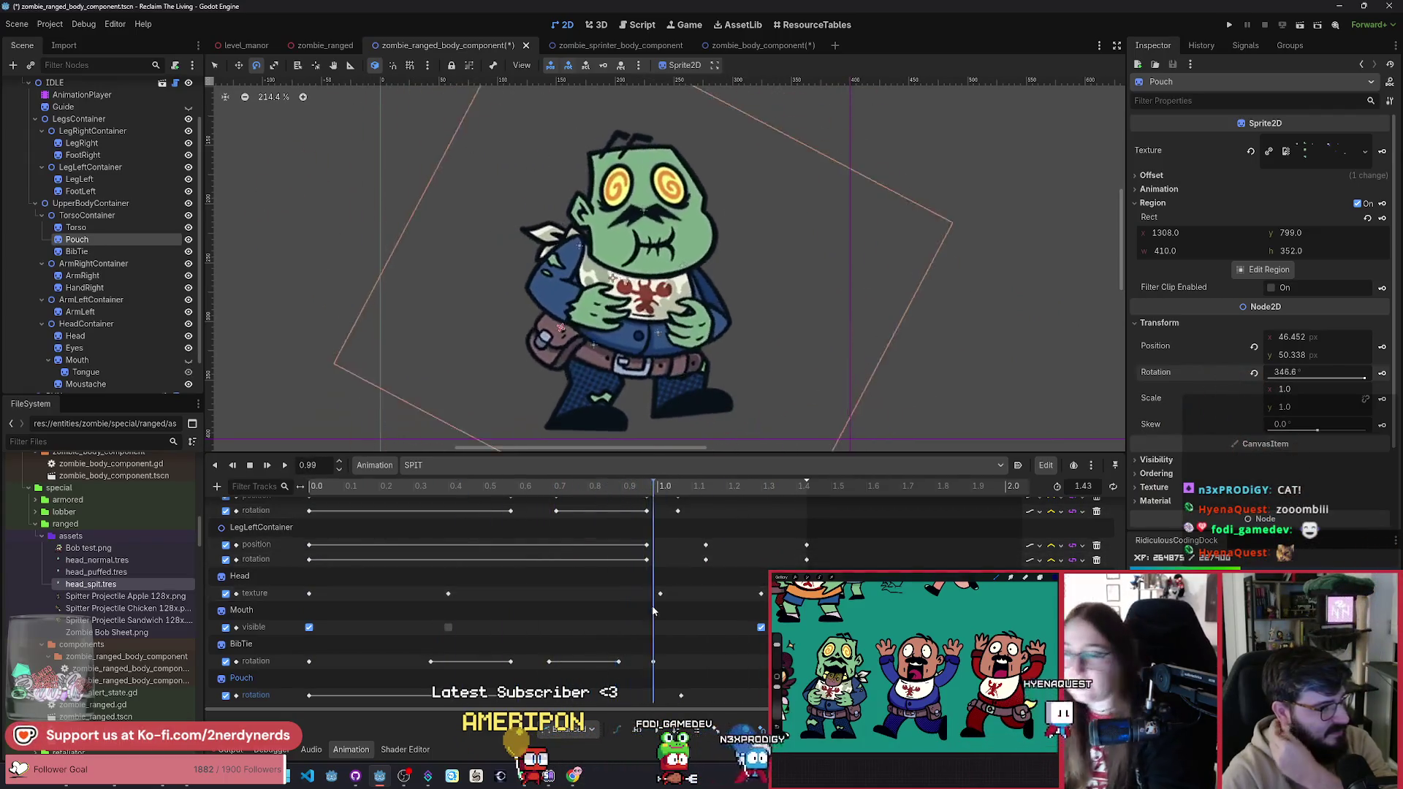
left_click(574, 487)
left_click(604, 694)
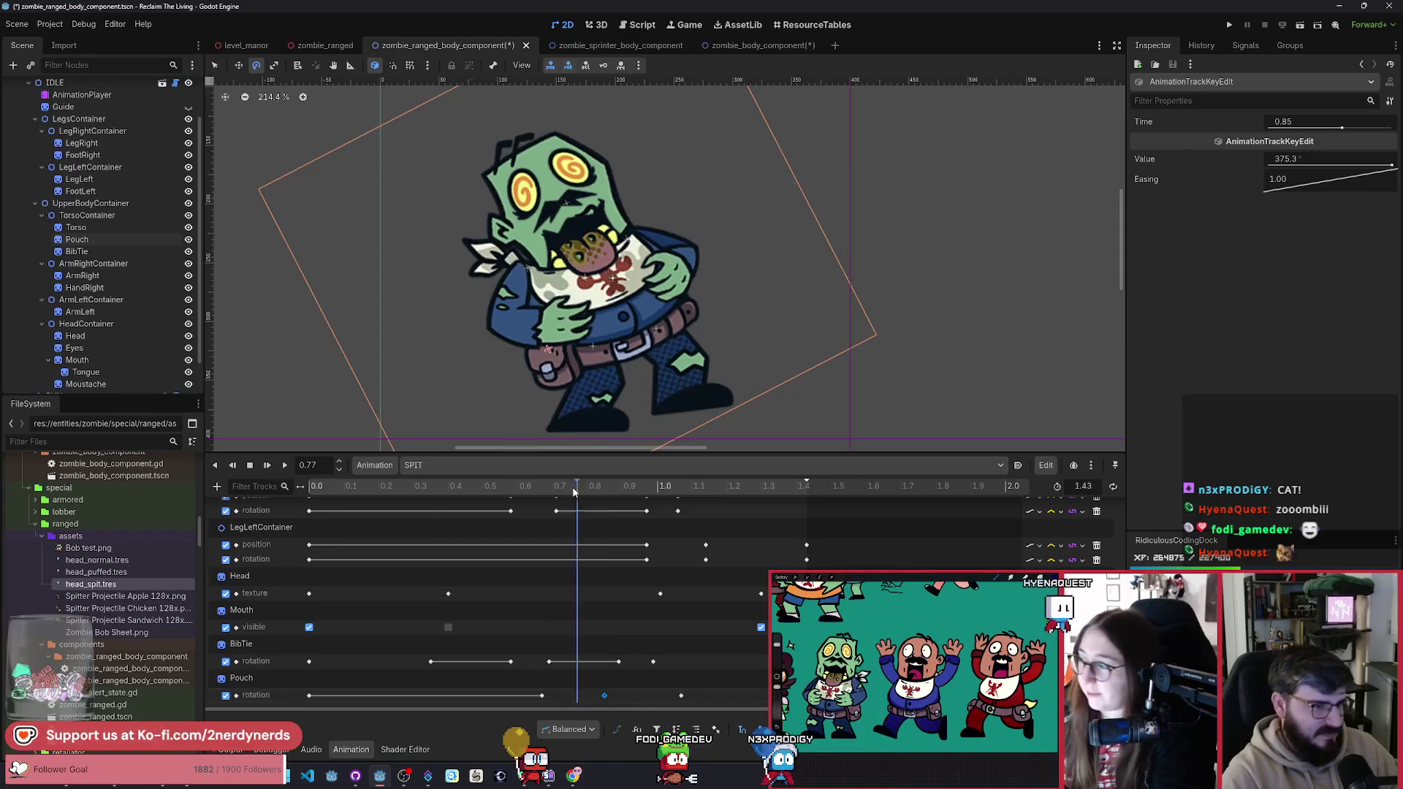
mouse_move(573, 489)
left_mouse_down()
mouse_move(513, 515)
mouse_move(614, 541)
mouse_move(579, 559)
left_mouse_up()
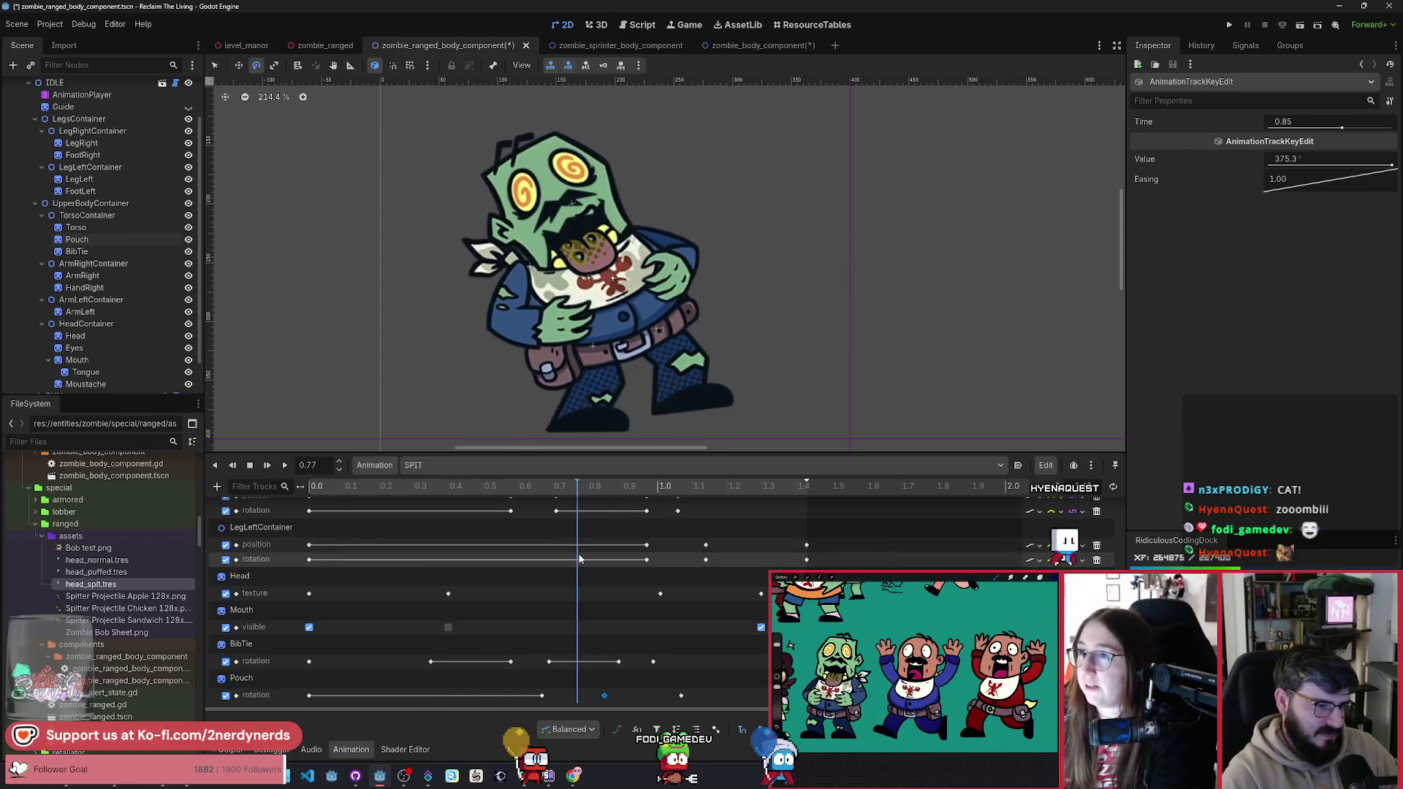
mouse_move(445, 486)
left_mouse_down()
mouse_move(431, 485)
mouse_move(415, 520)
mouse_move(554, 561)
left_mouse_up()
left_click(284, 466)
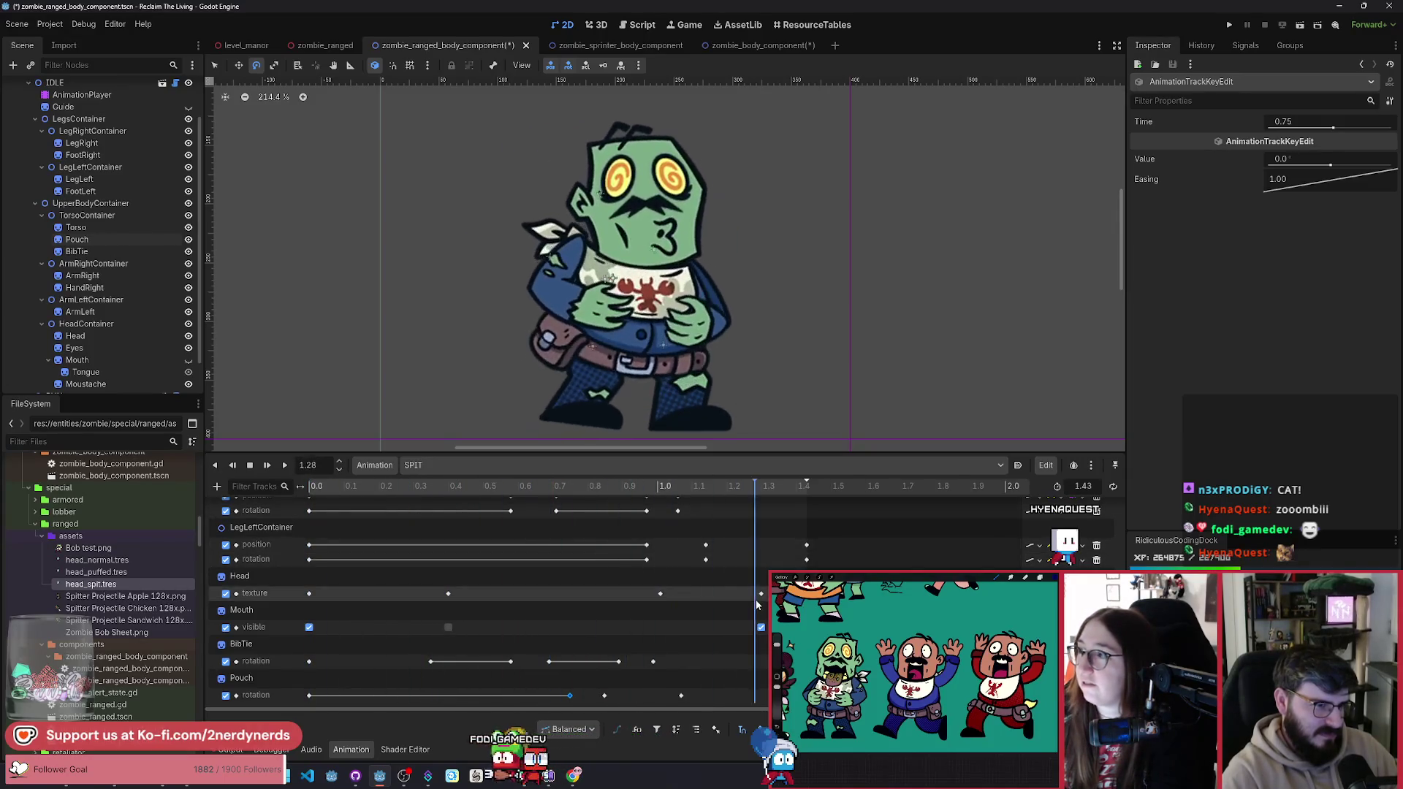
Step: Replay SPIT seven times to check the pouch and bib tie swing, then stop at 0.0
left_click(287, 466)
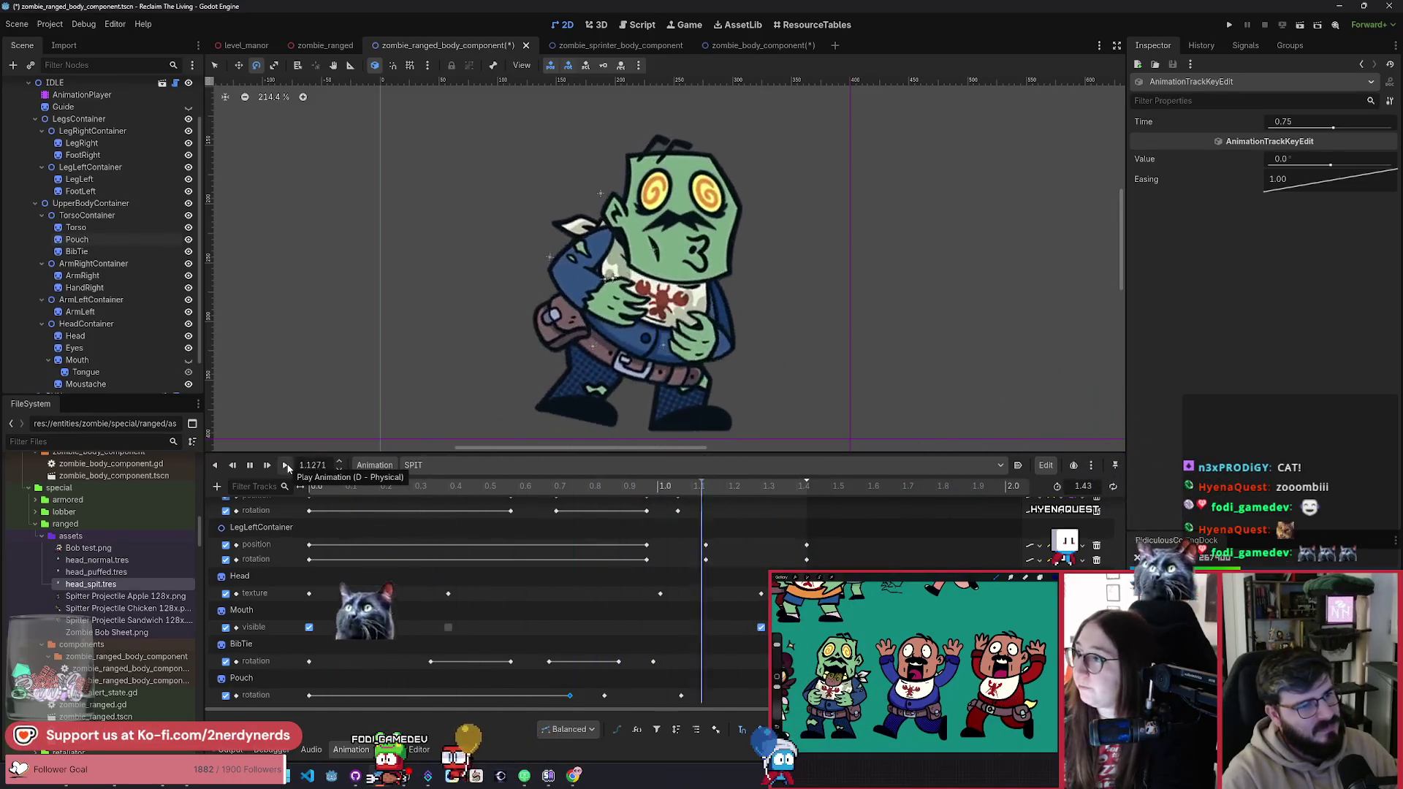
left_click(287, 466)
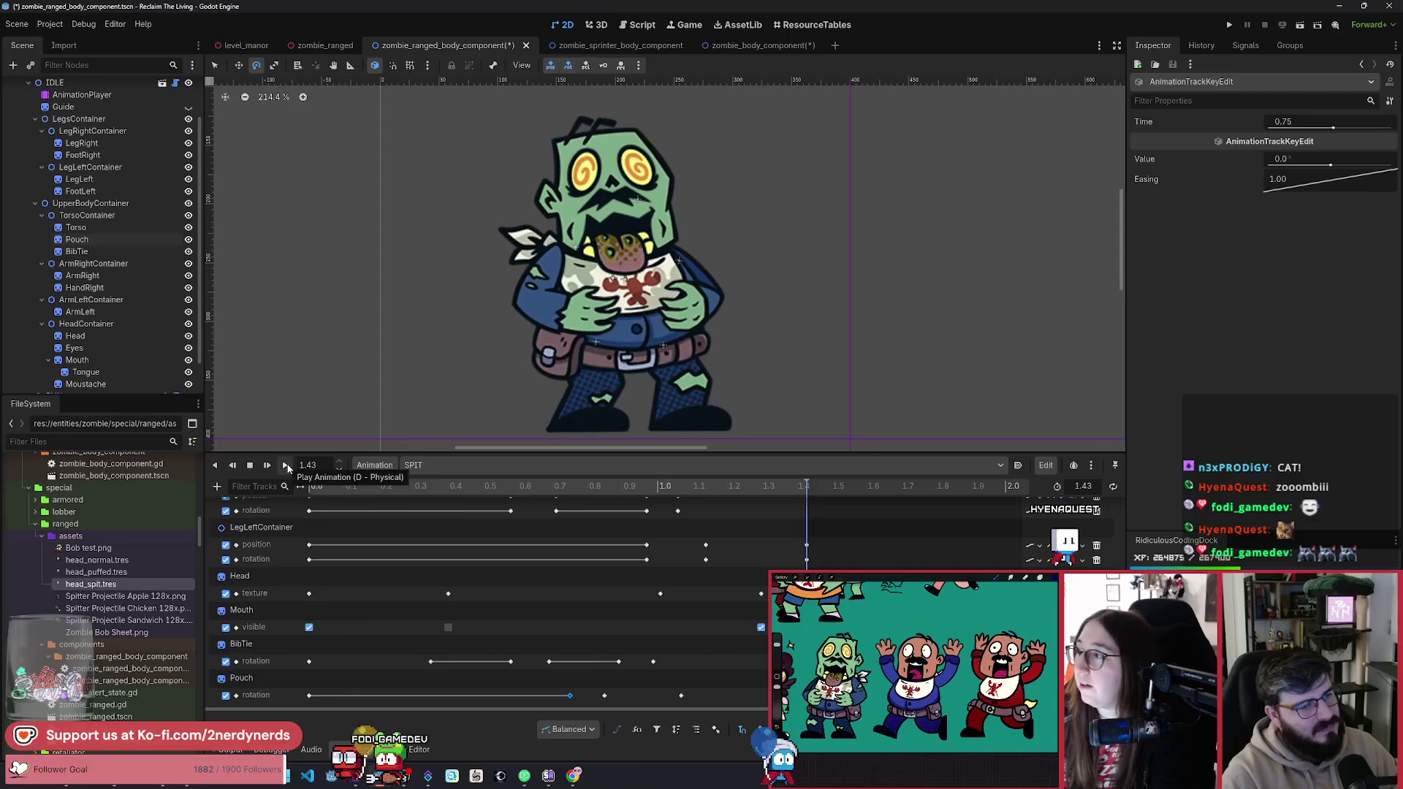
left_click(287, 466)
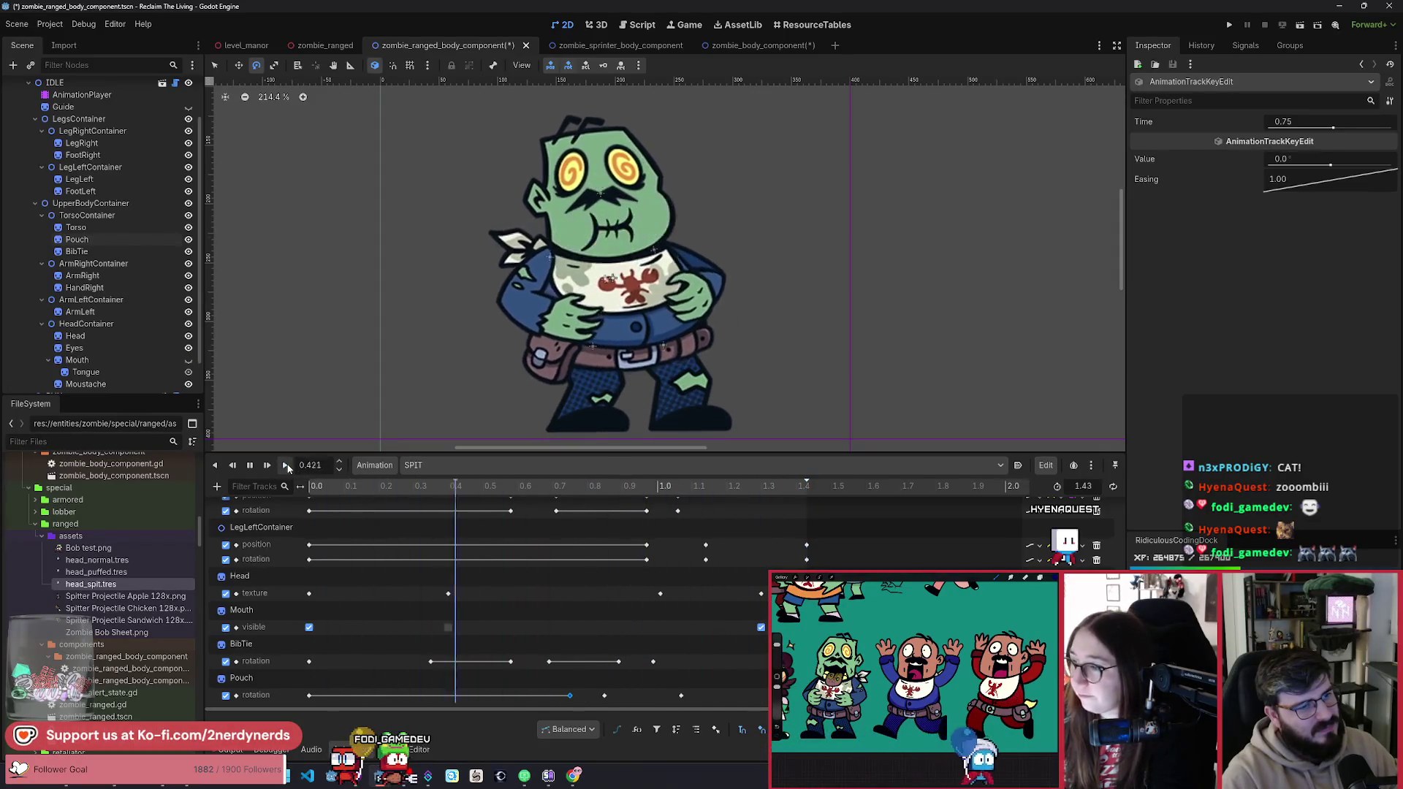
left_click(287, 466)
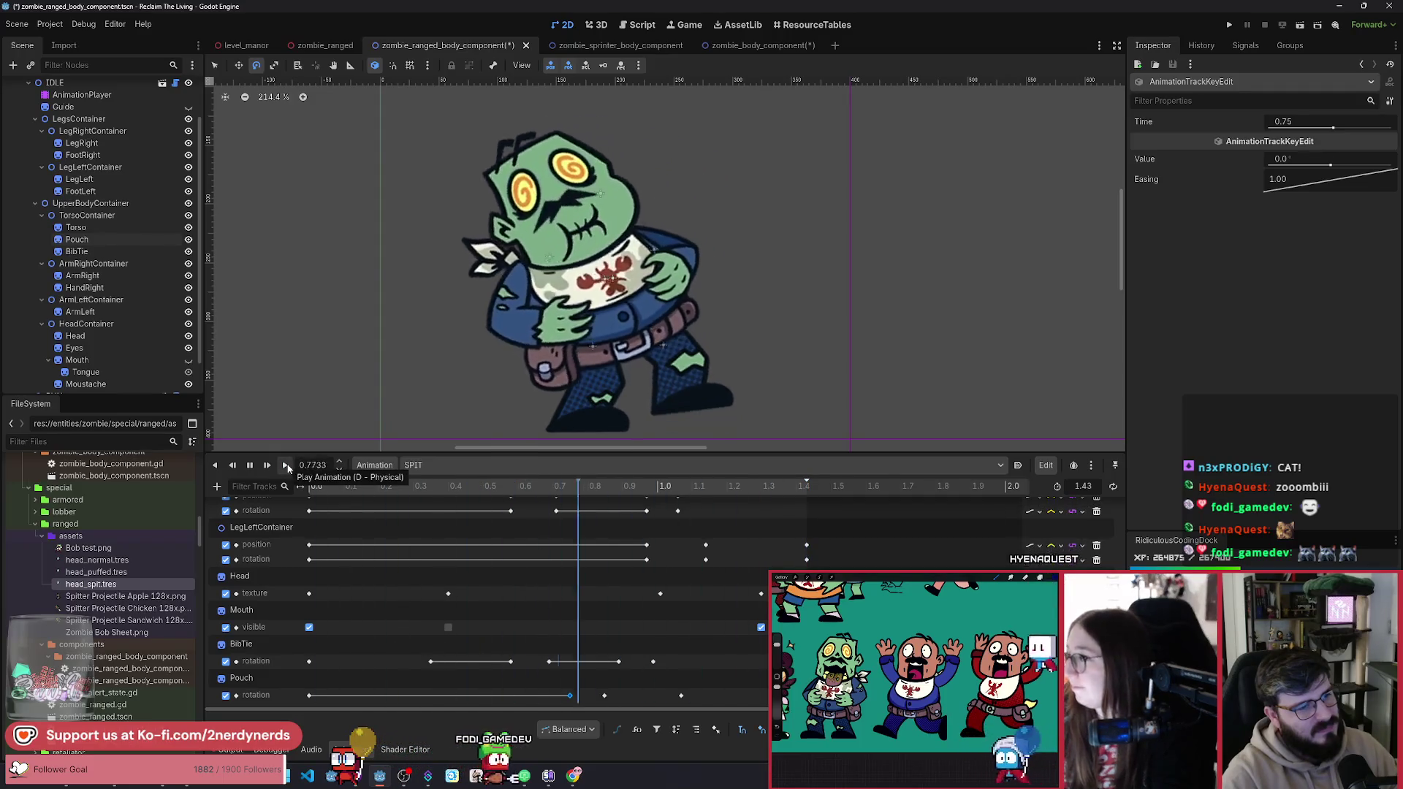
left_click(287, 467)
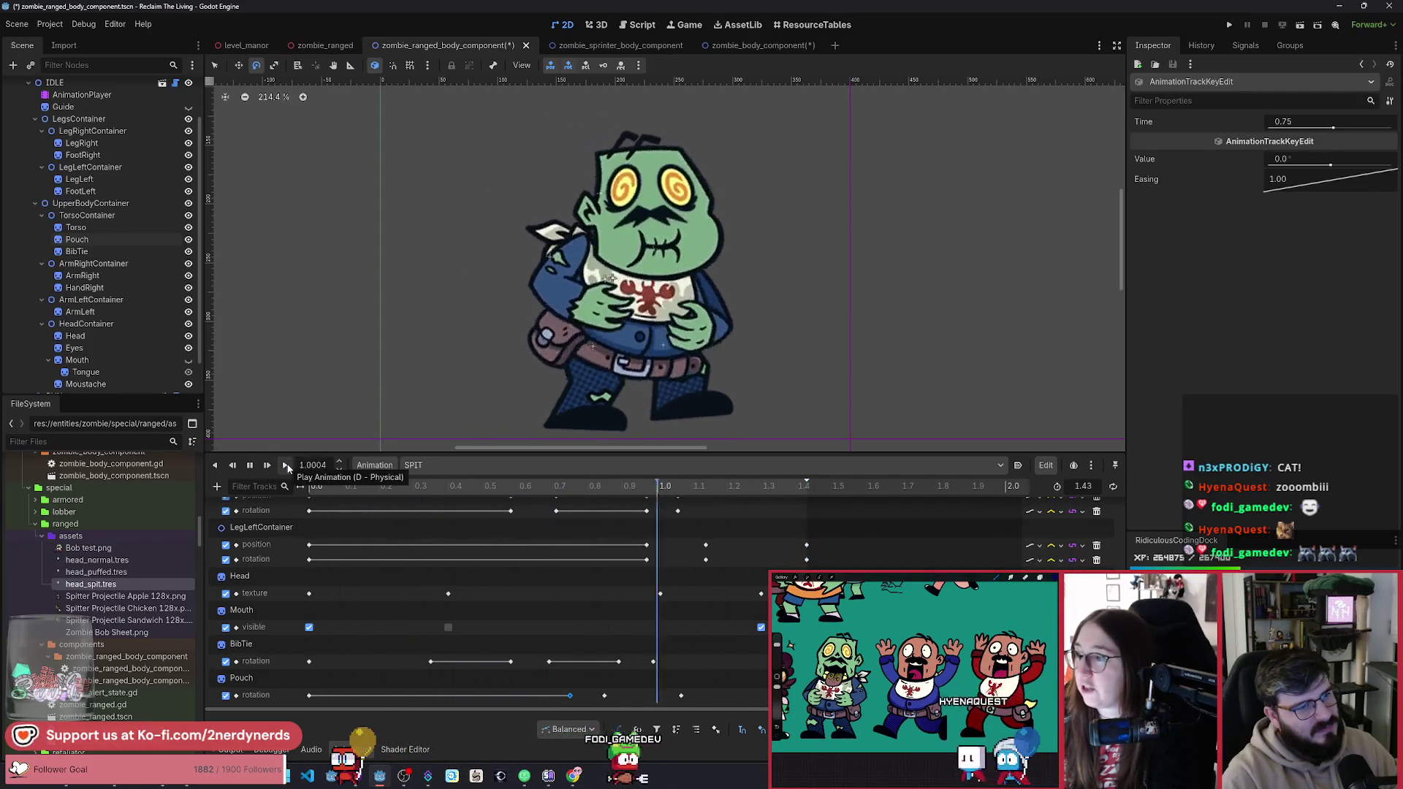
left_click(287, 466)
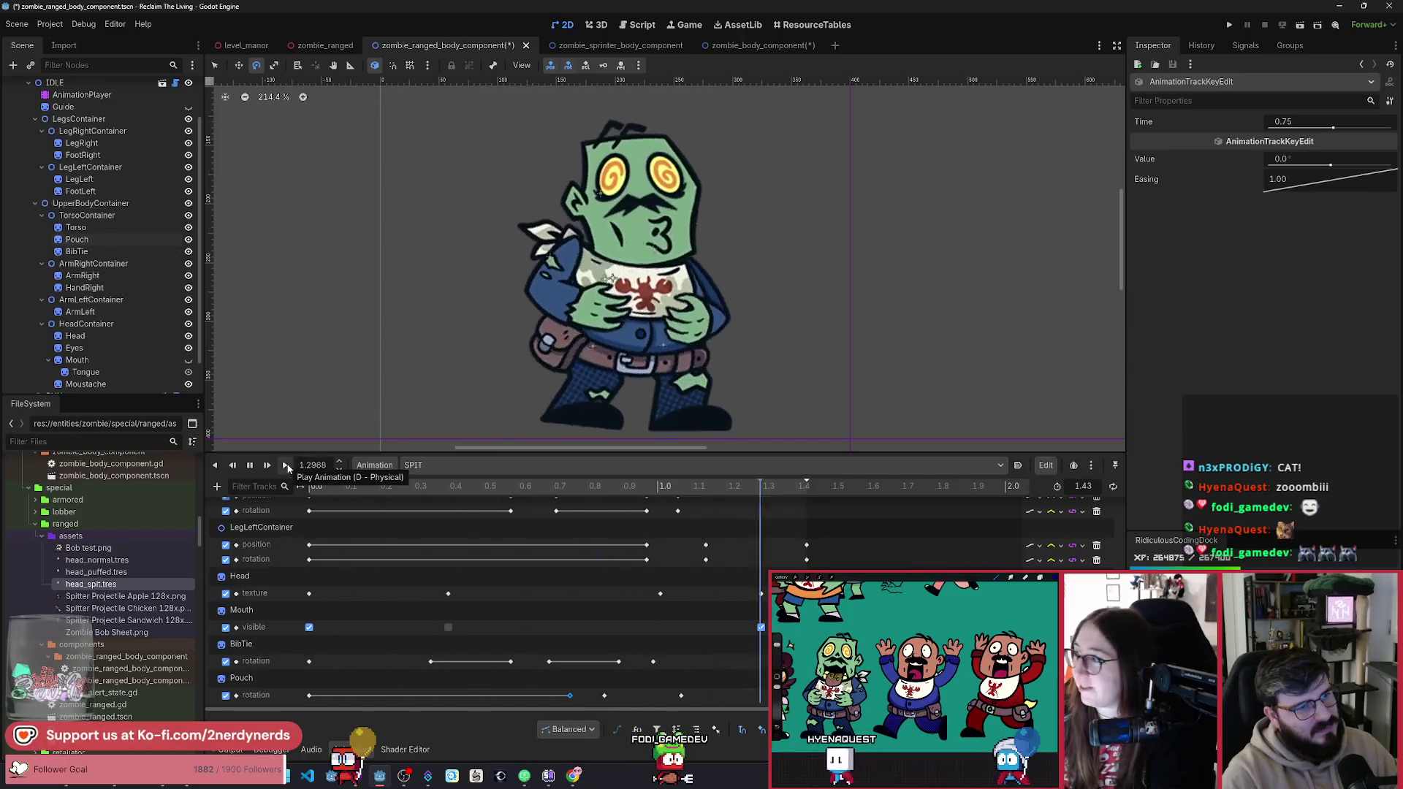
left_click(287, 466)
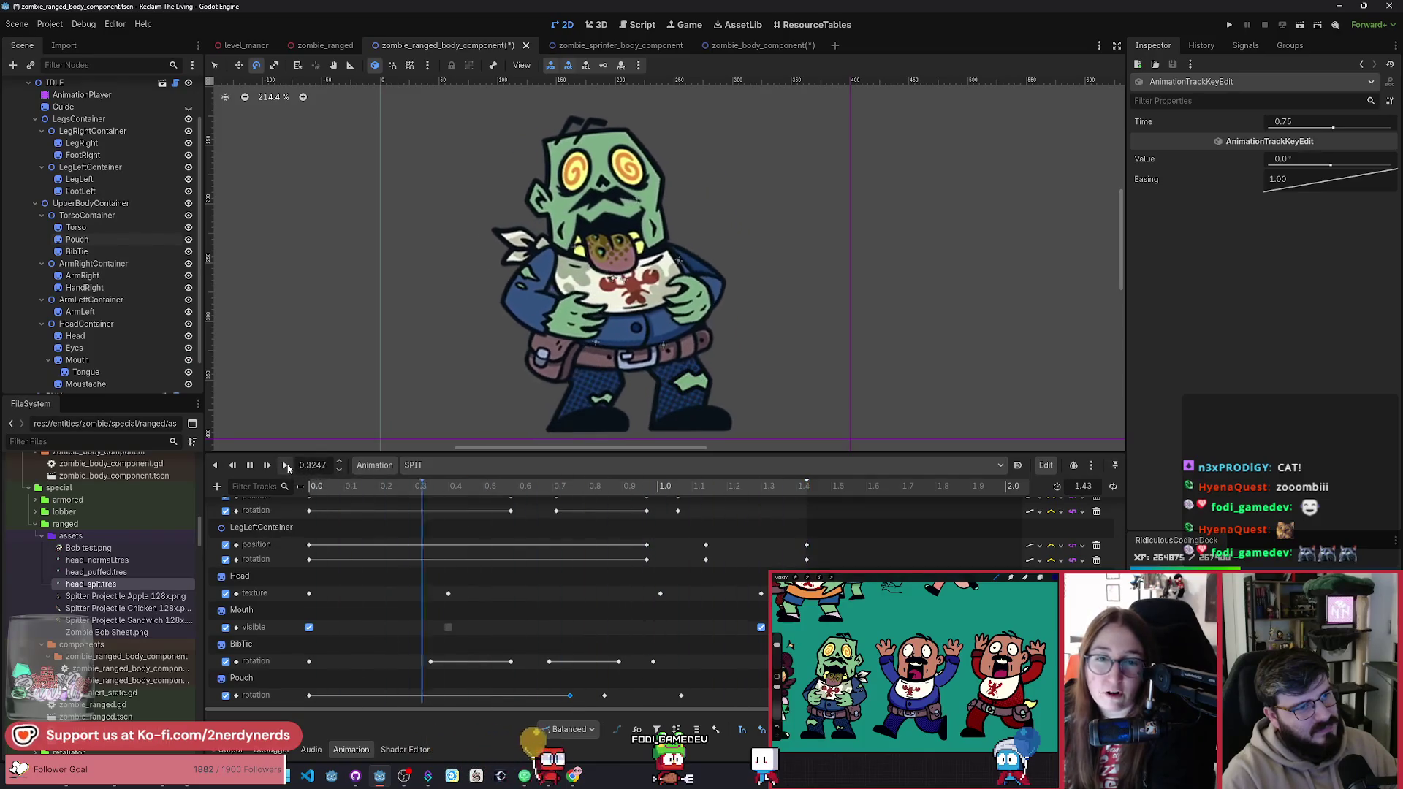
left_click(250, 465)
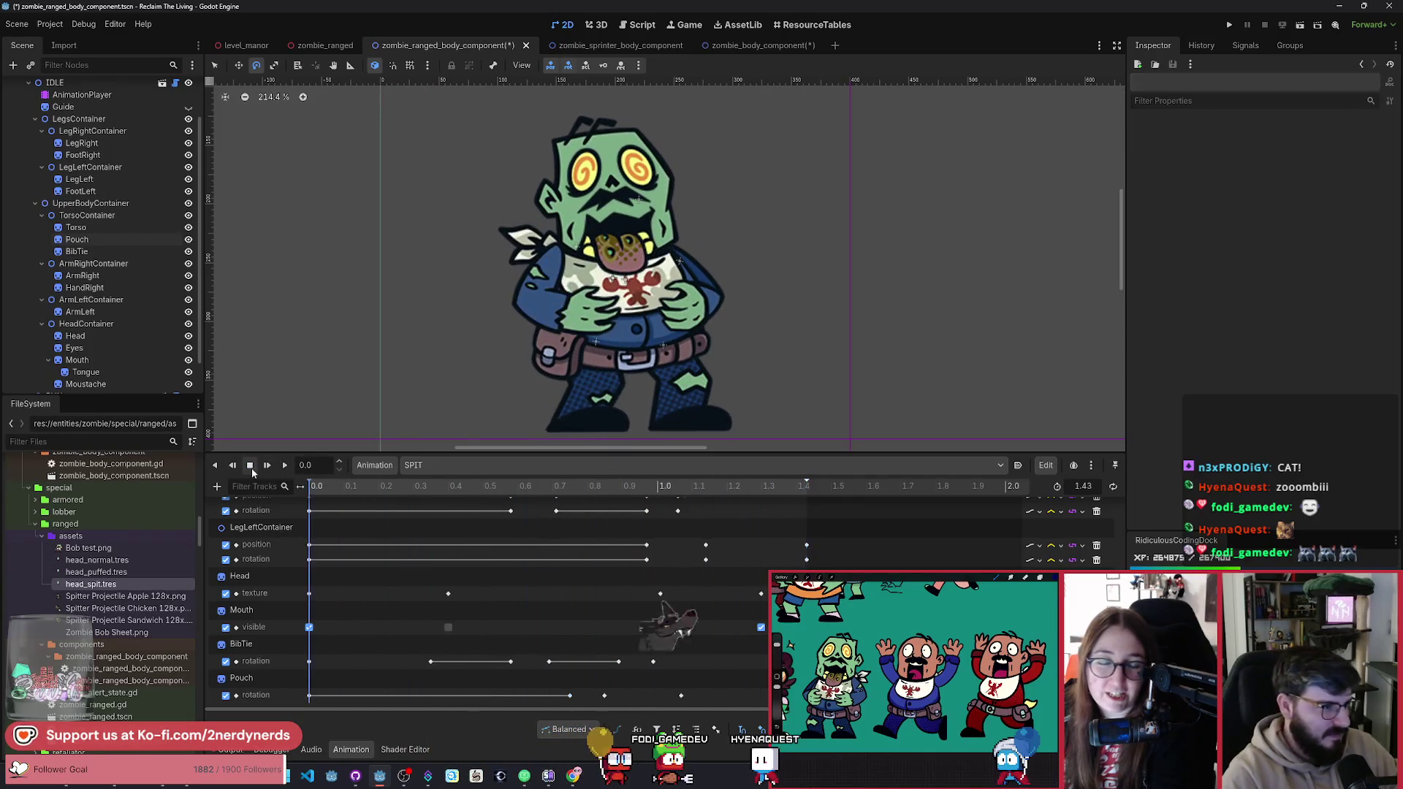
Step: Save the zombie body scene, then scrub SPIT to 1.21 s and the Pouch rotation key
key("ctrl+s")
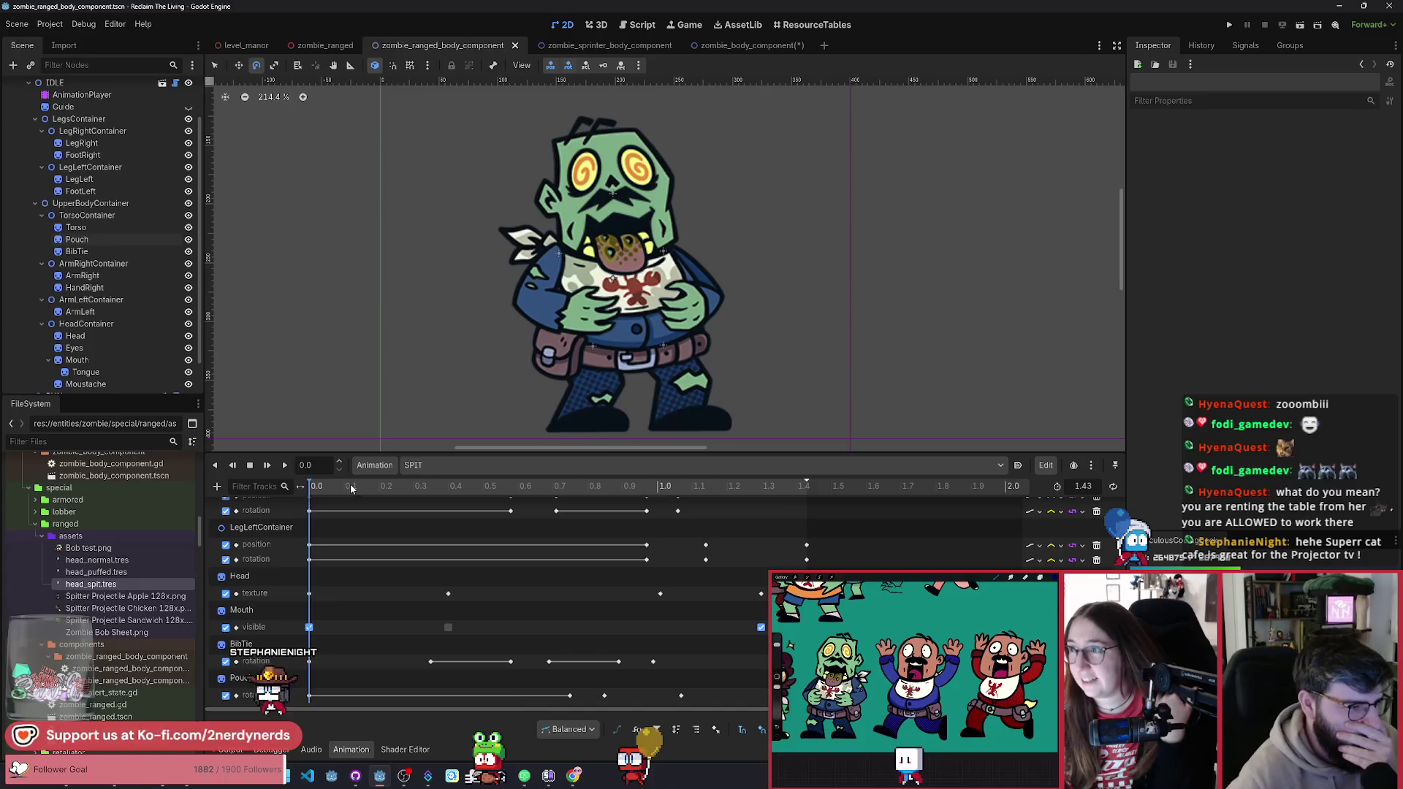
mouse_move(349, 484)
left_mouse_down()
mouse_move(725, 497)
mouse_move(738, 536)
mouse_move(392, 528)
mouse_move(333, 559)
mouse_move(593, 598)
mouse_move(410, 647)
mouse_move(786, 694)
left_mouse_up()
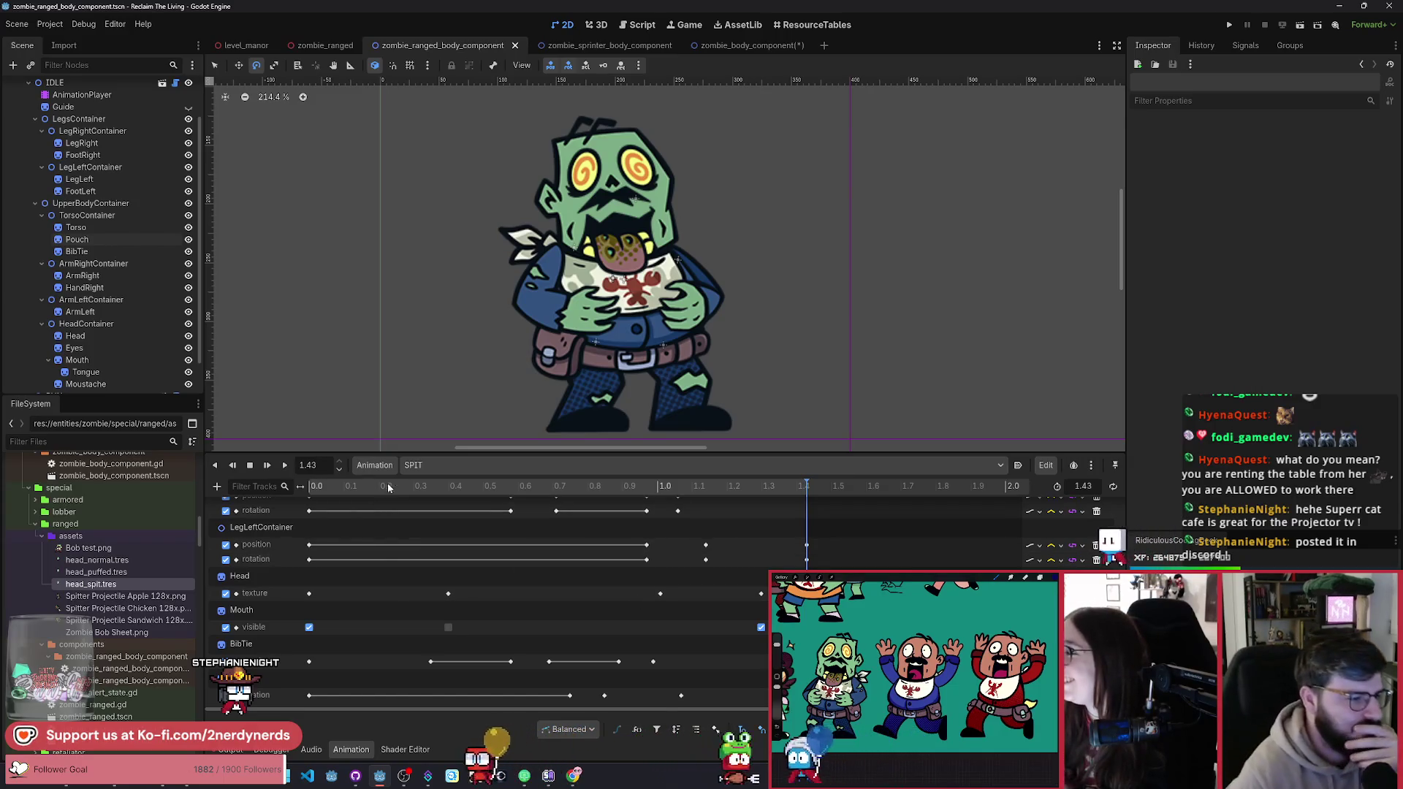
left_click(731, 487)
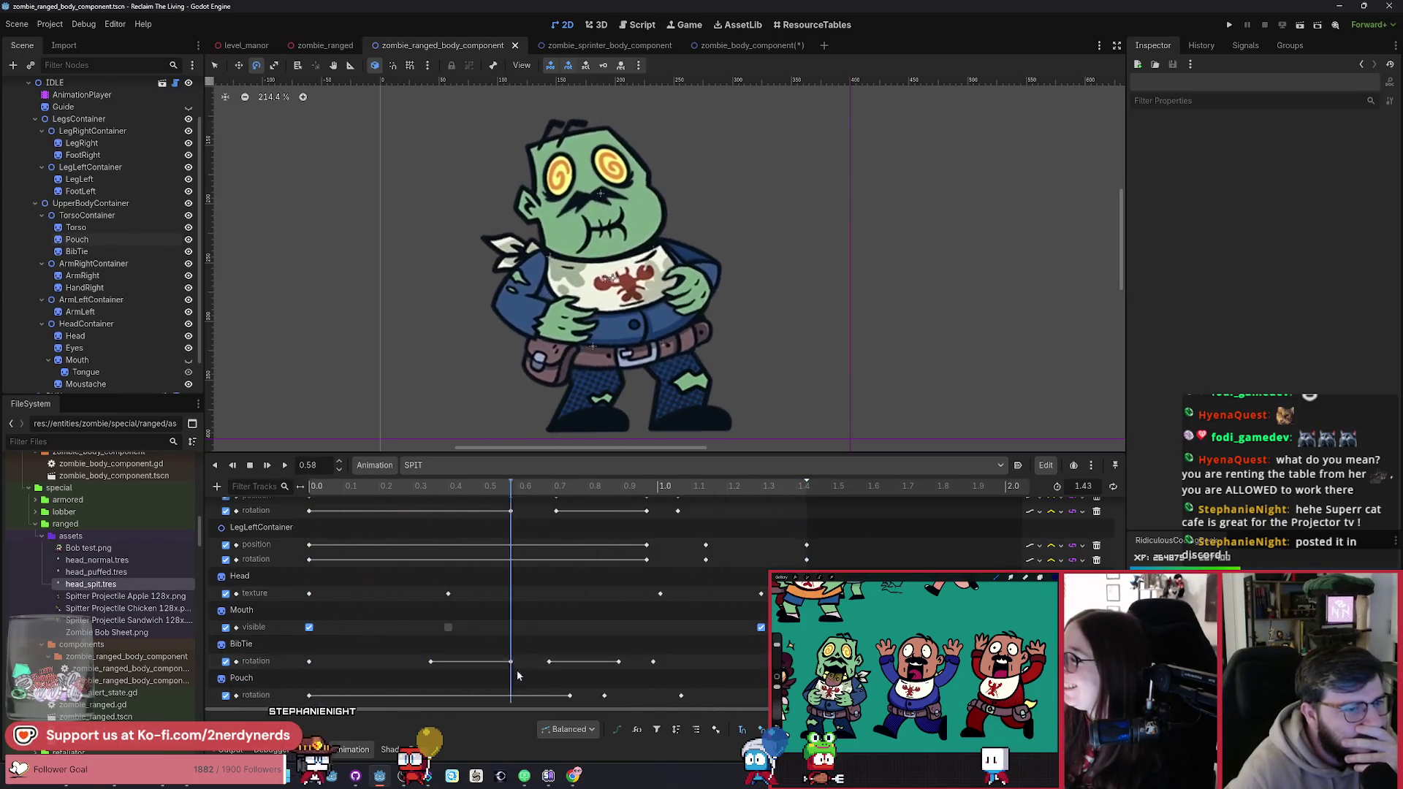
left_click(604, 695)
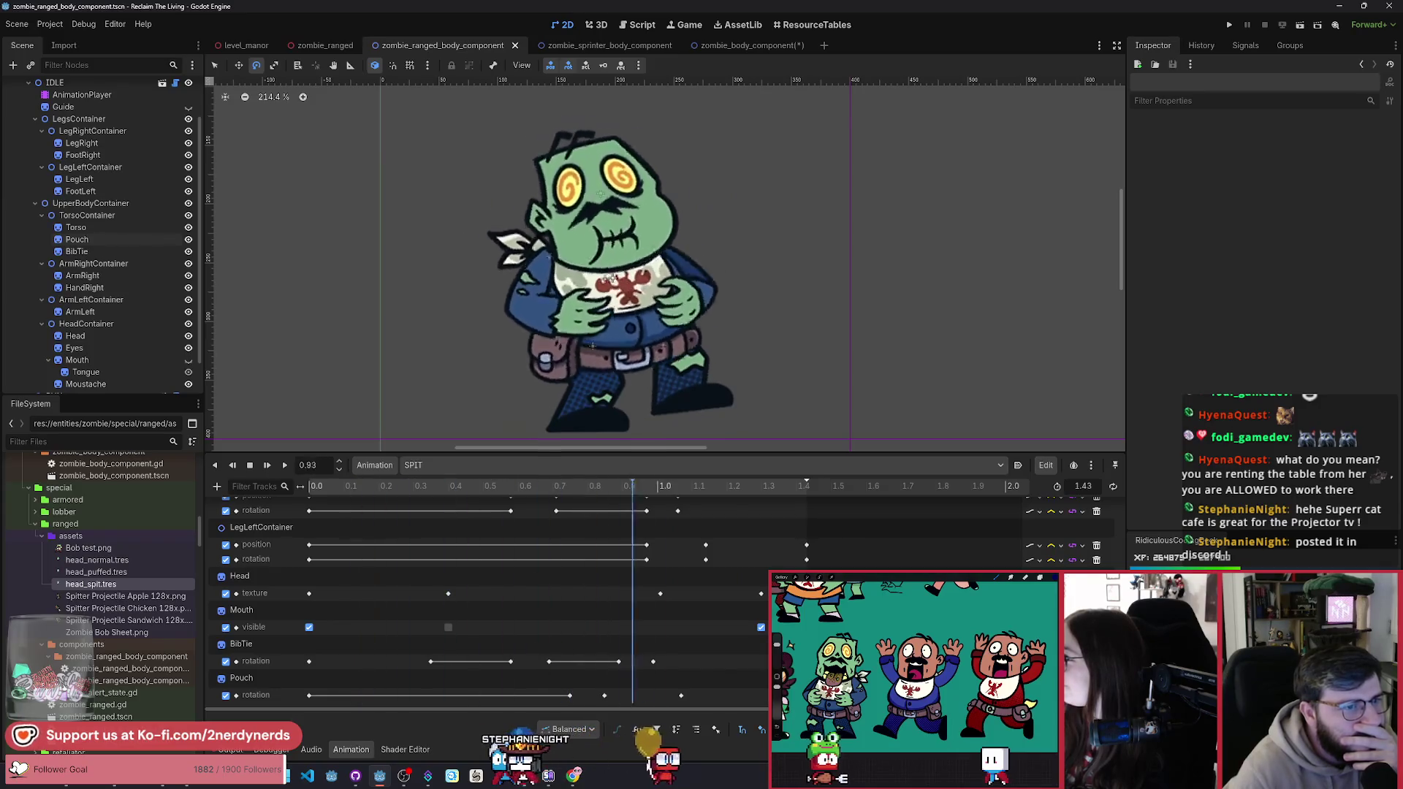
Step: Replay SPIT eight times, then open the Animation dropdown's management options
left_click(286, 465)
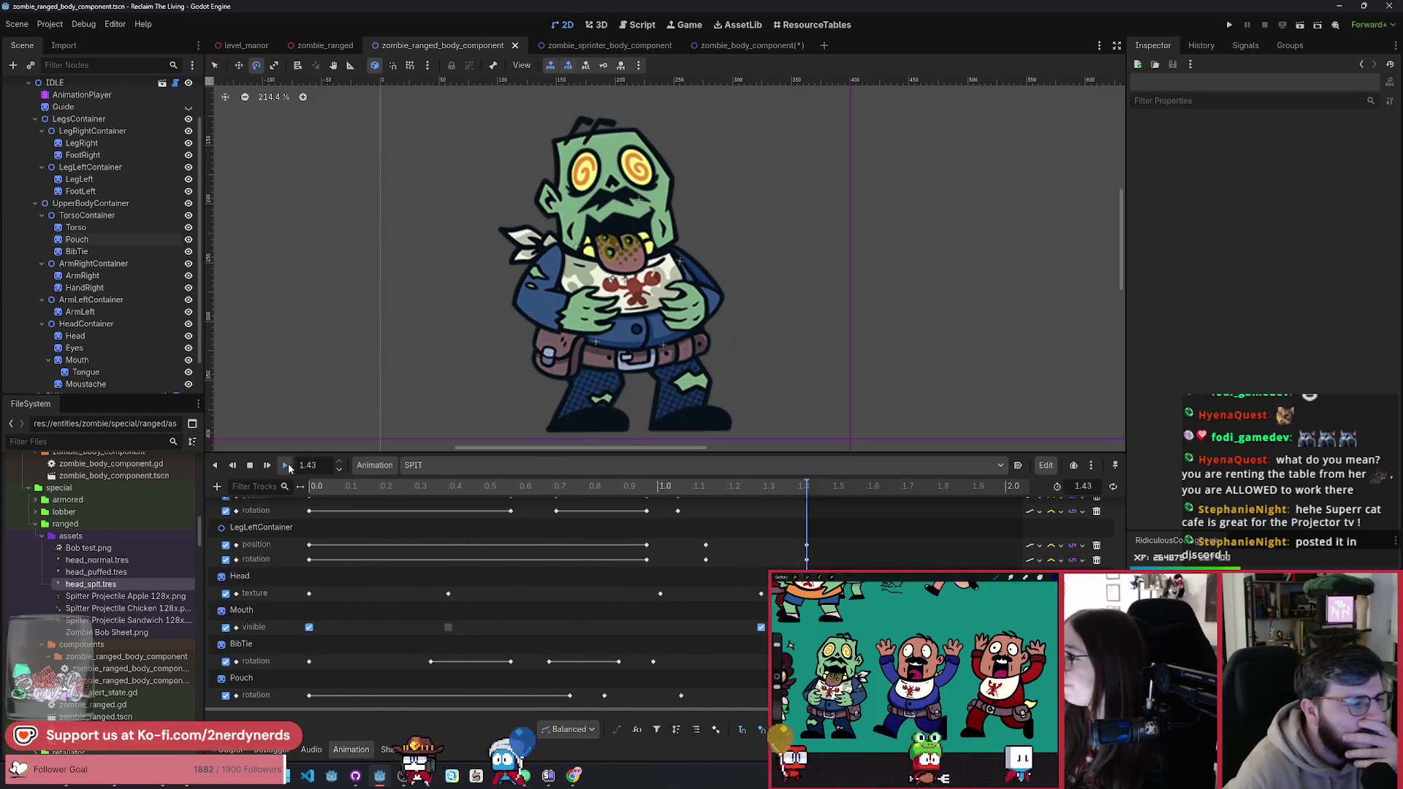
left_click(287, 466)
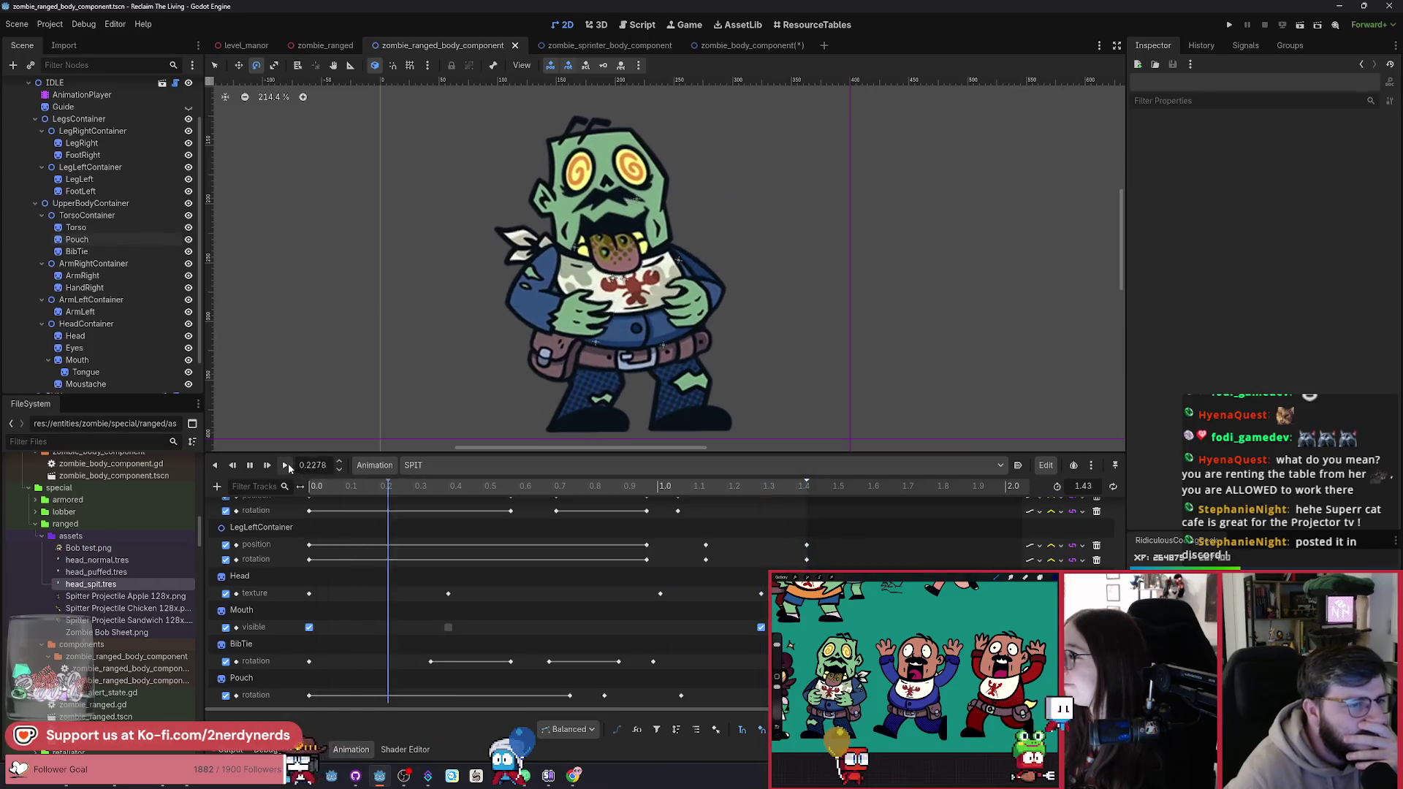
left_click(287, 466)
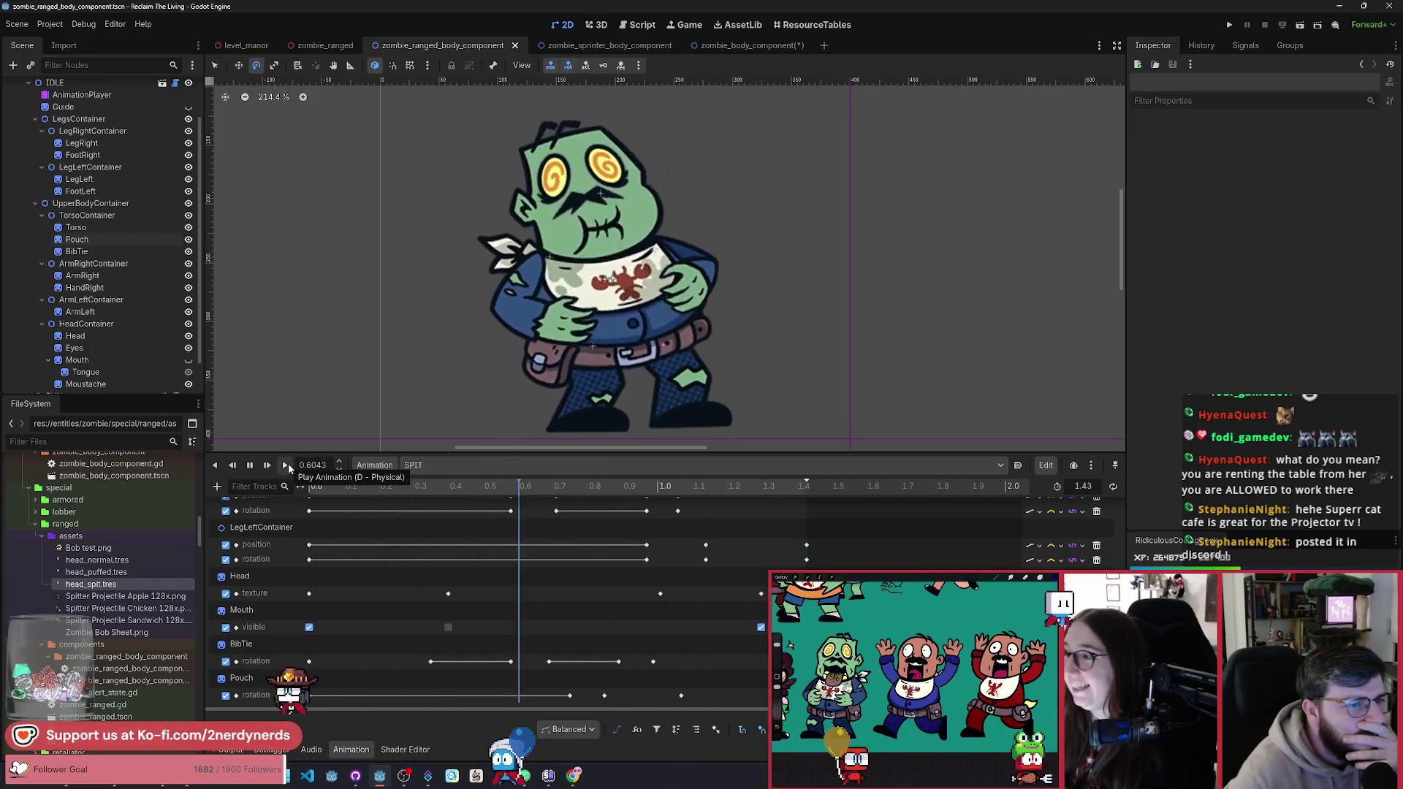
left_click(286, 465)
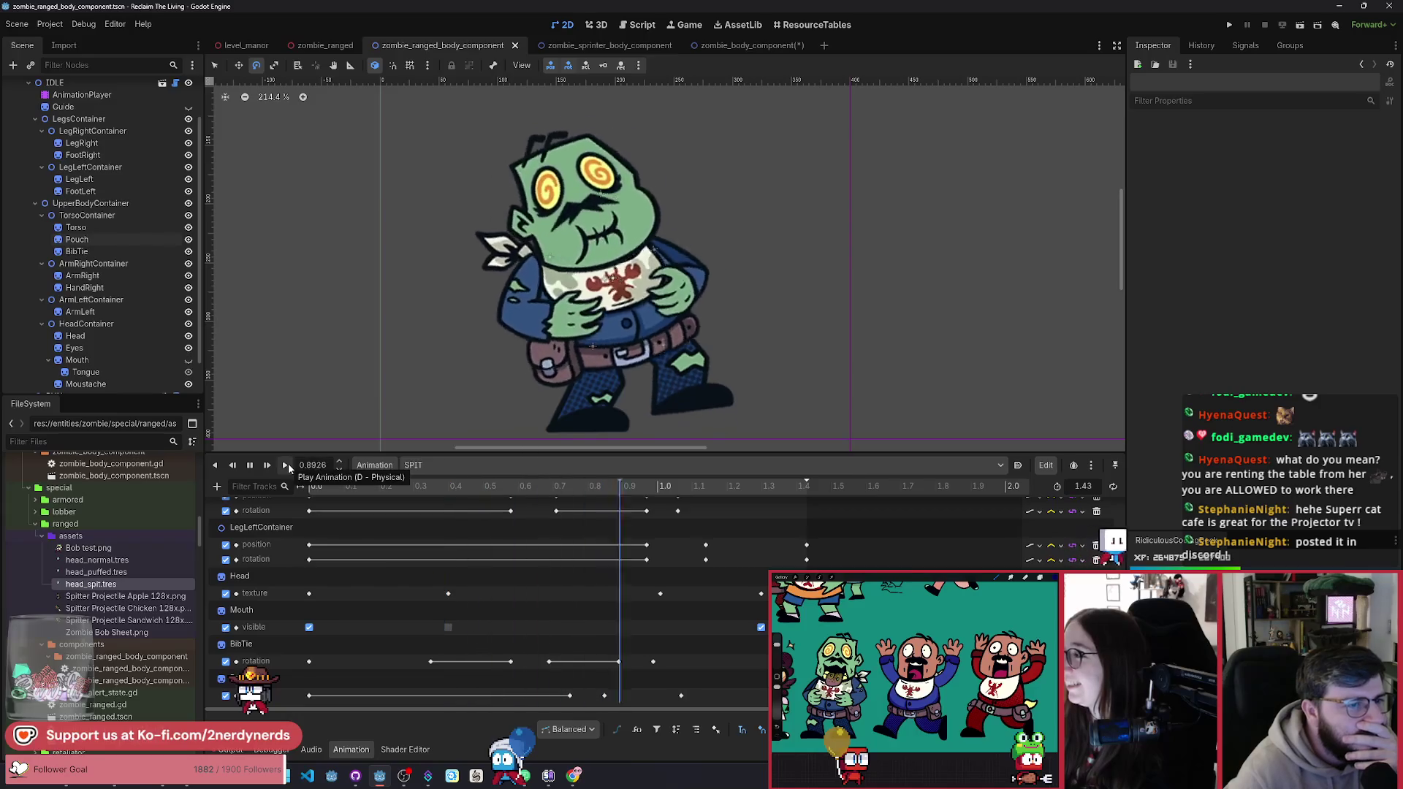
left_click(286, 466)
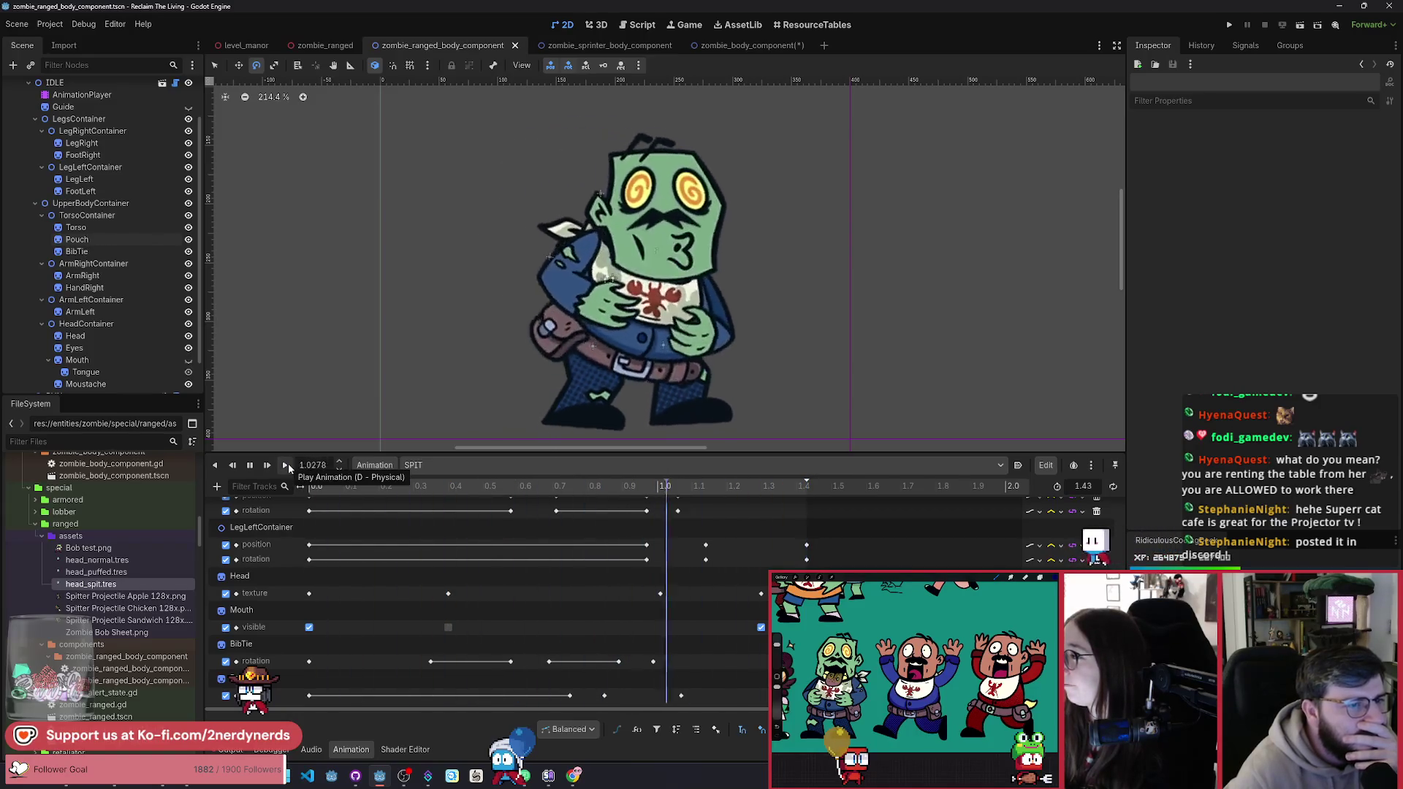
left_click(286, 466)
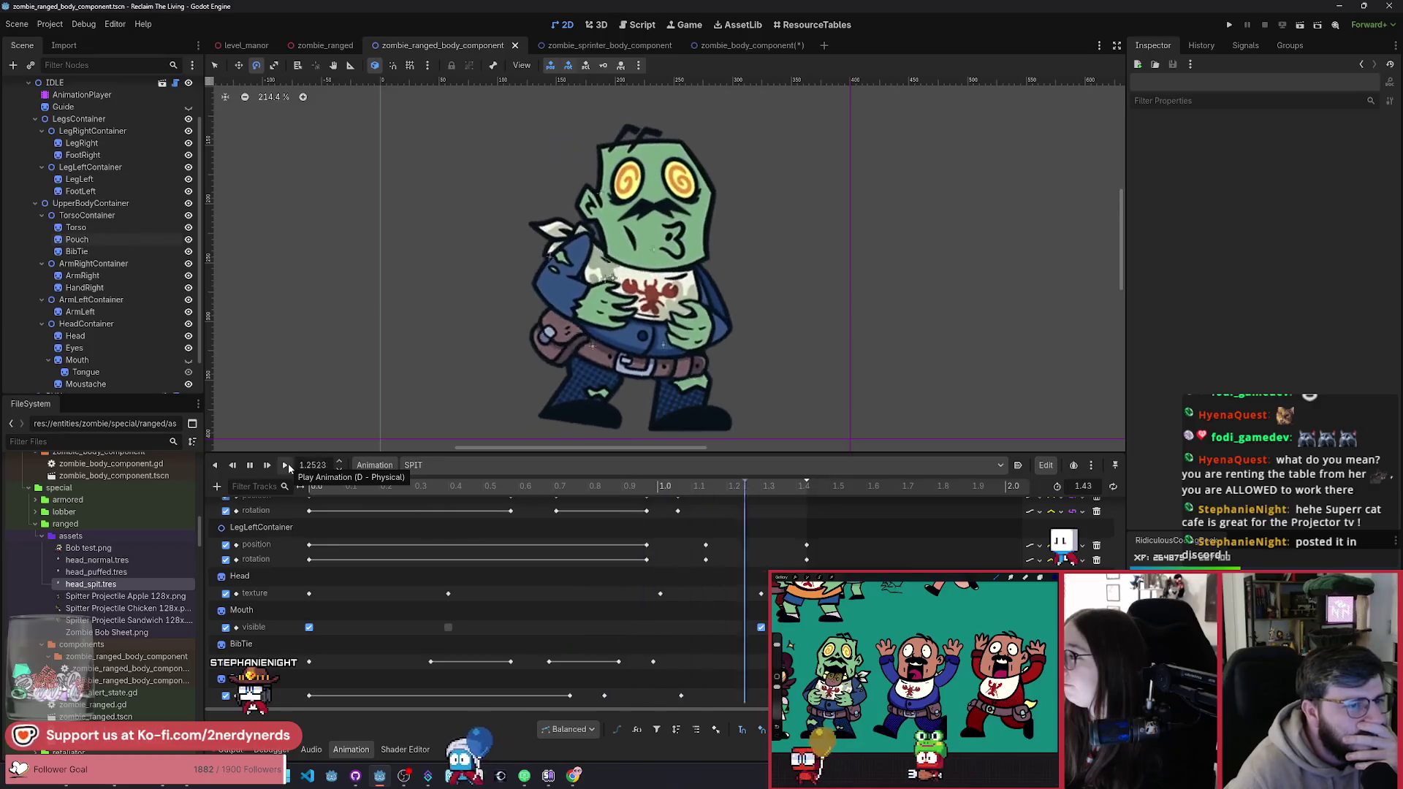
left_click(286, 465)
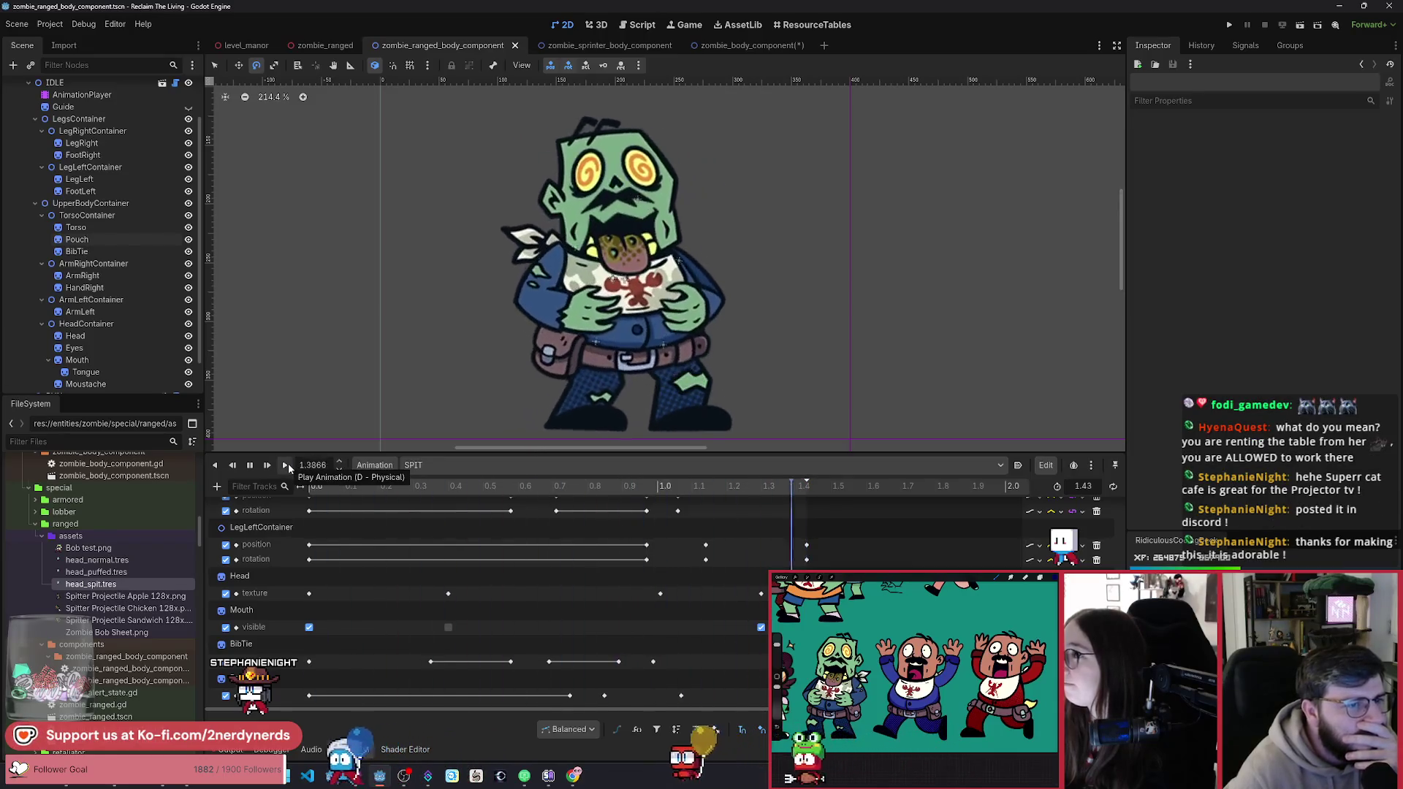
left_click(286, 466)
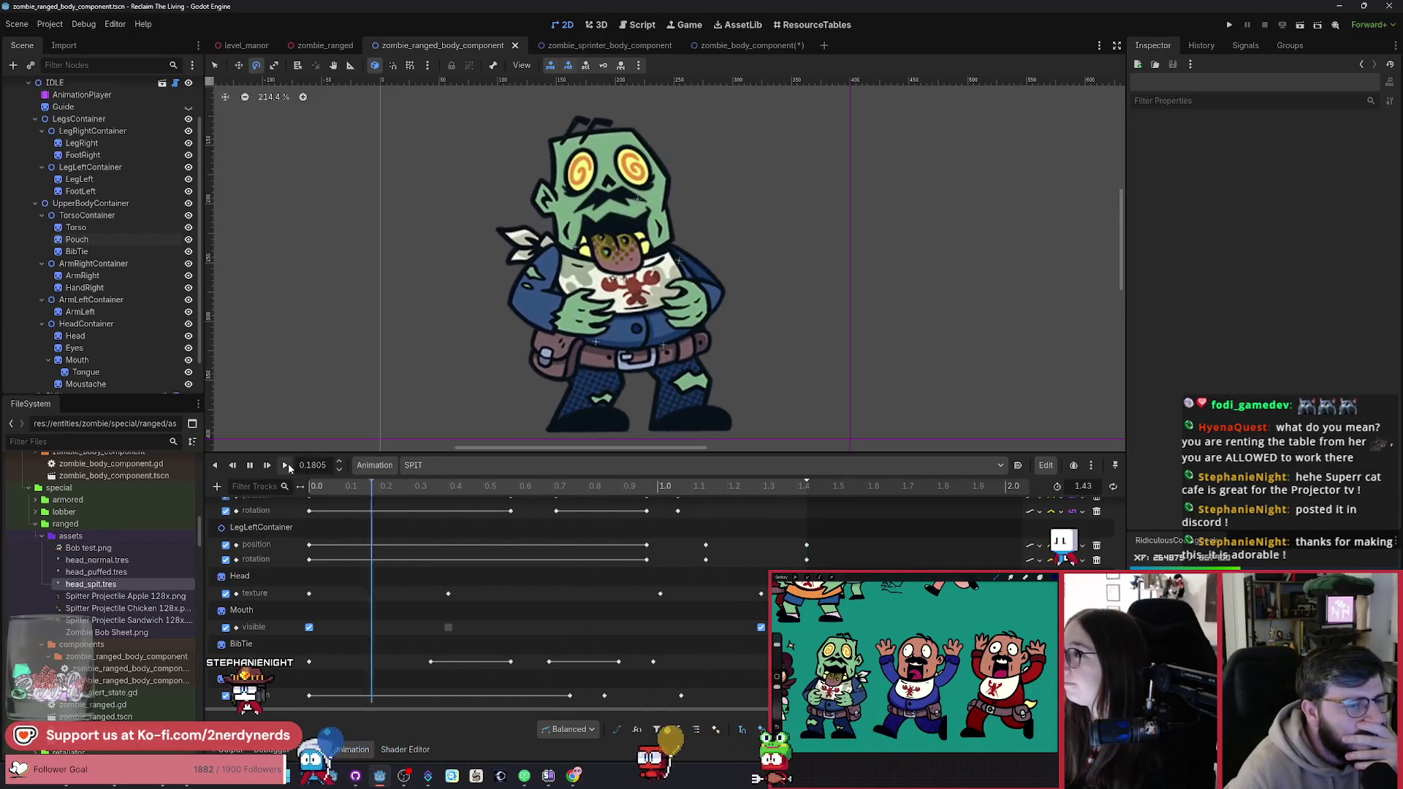
left_click(380, 467)
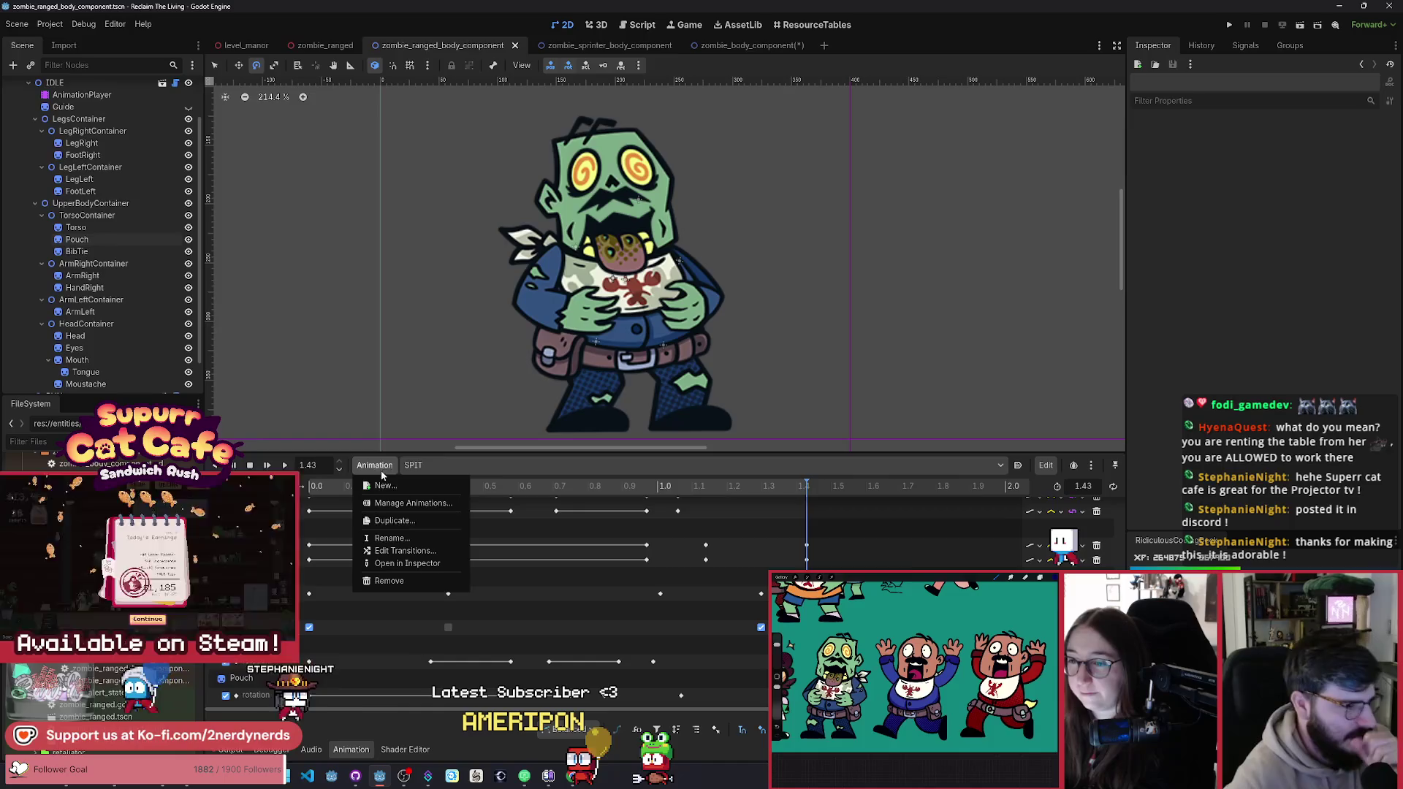
Step: Duplicate the SPIT animation as BURP and play it back
left_click(409, 521)
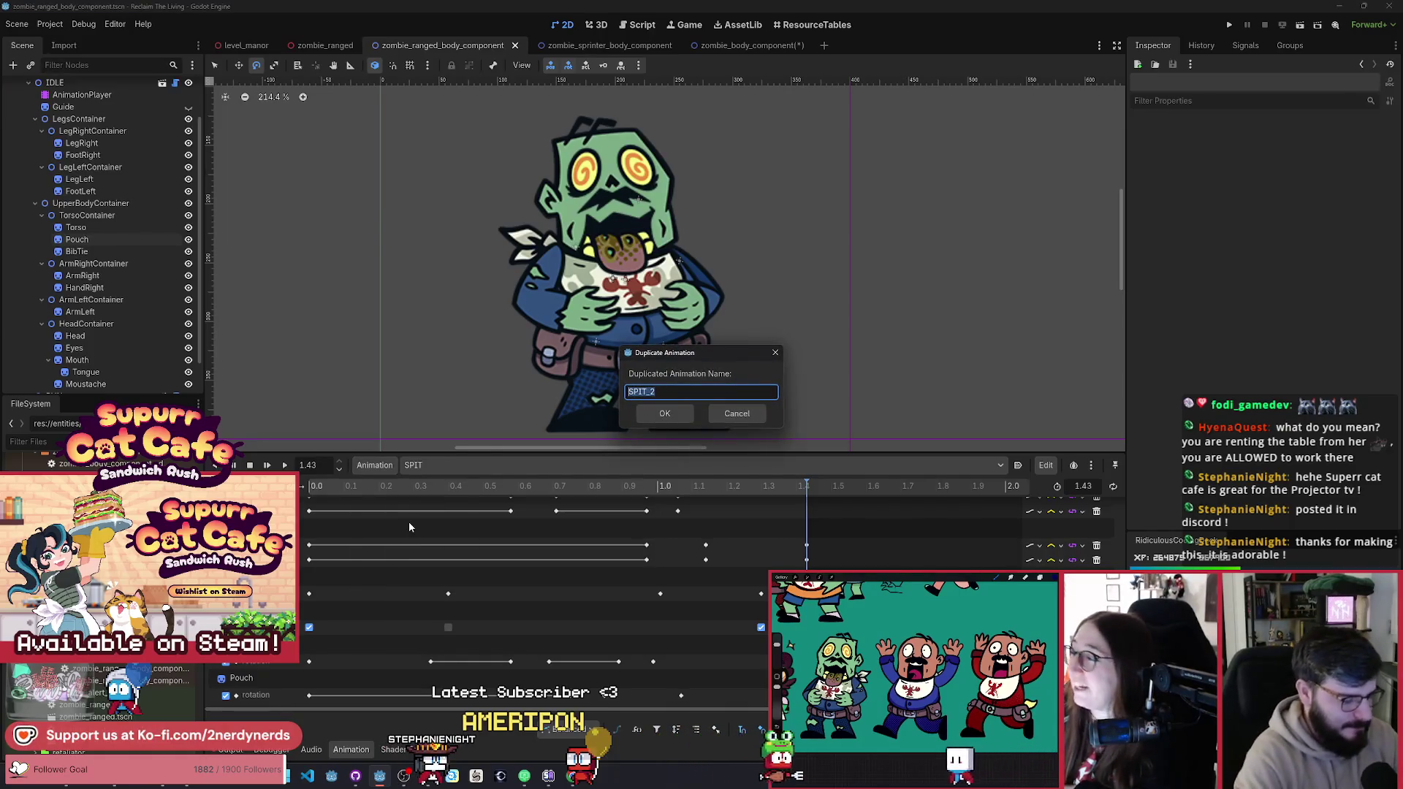
type("BURP")
key("Return")
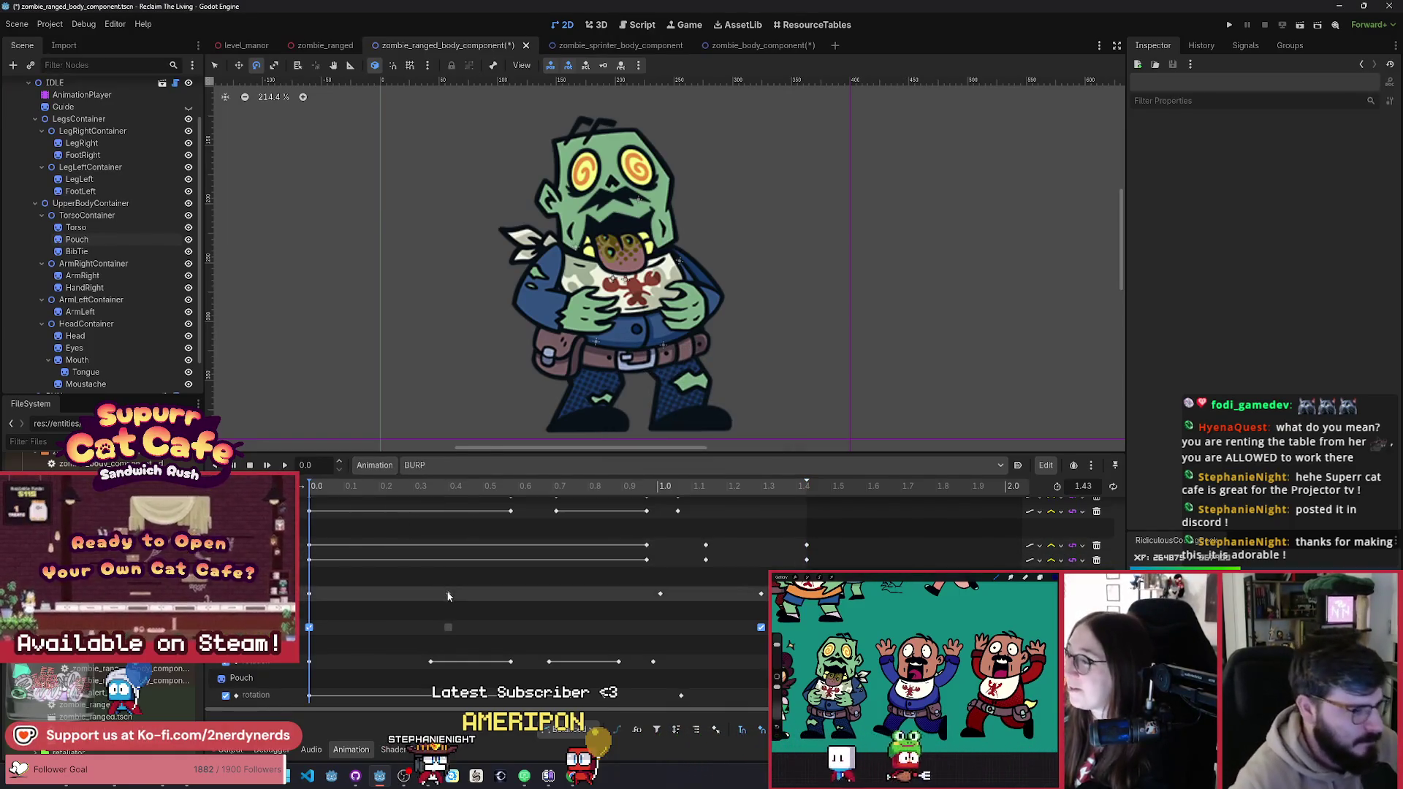
key("shift+d")
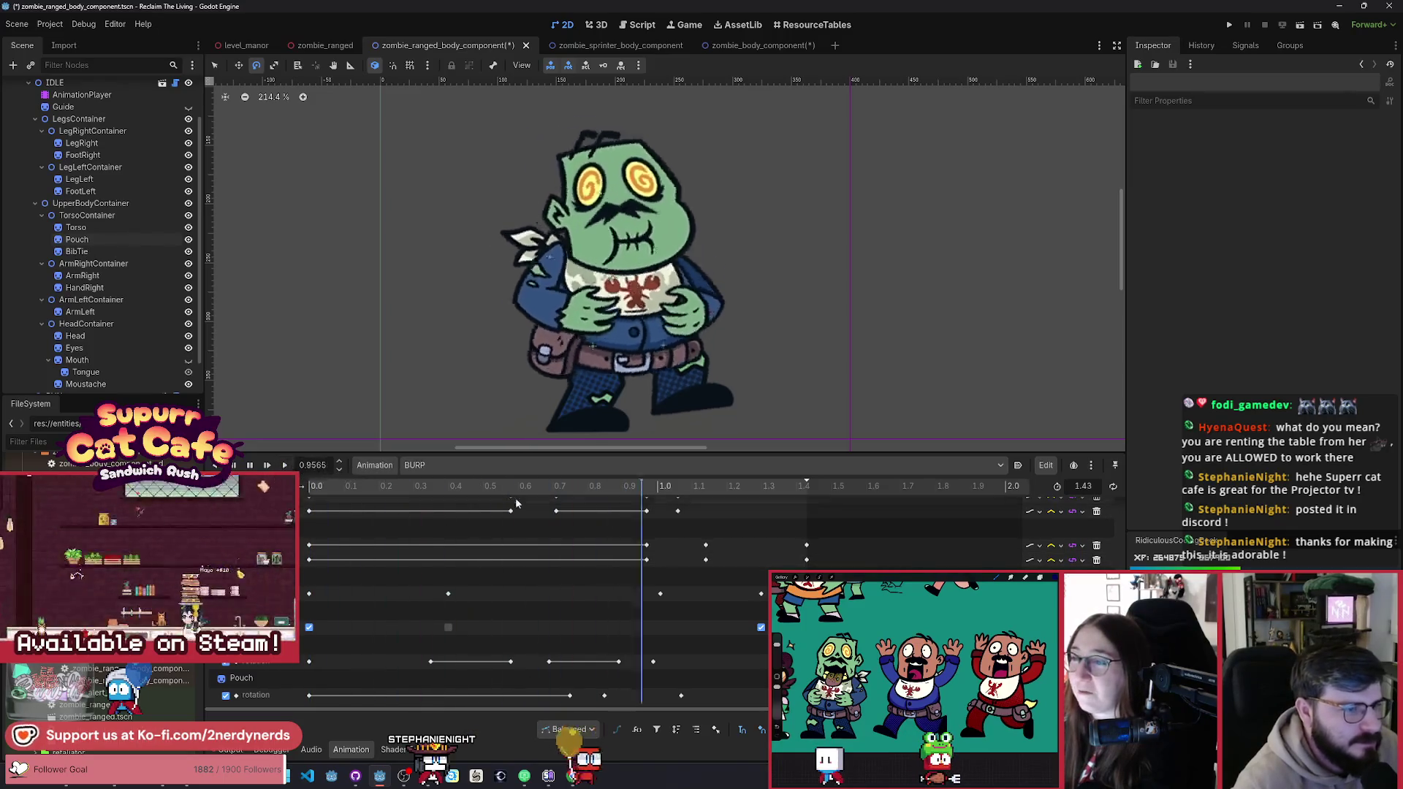
key("shift+d")
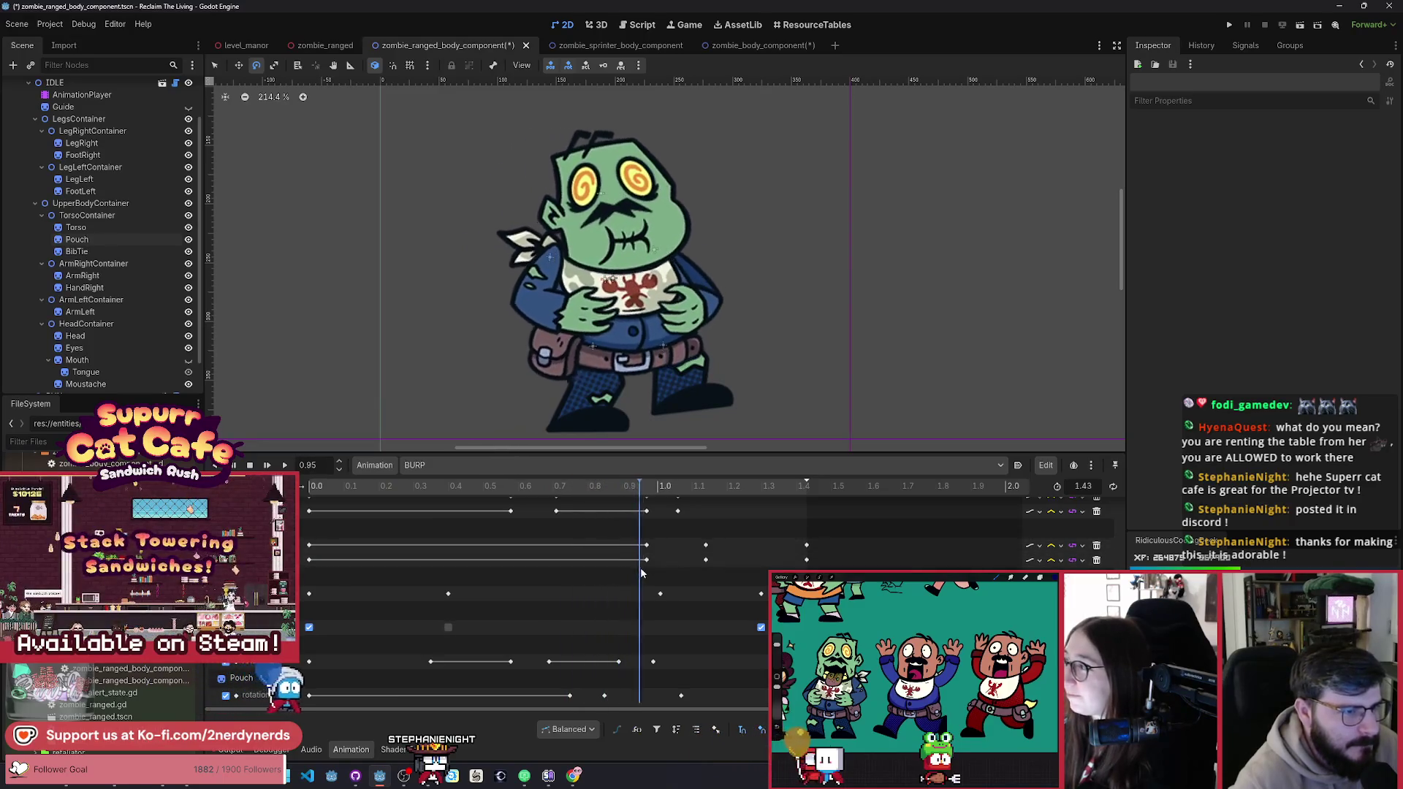
Step: Delete the 1.3 s key and move the mouth 'On' key to about 1.01 s
left_click_drag(641, 574, 660, 577)
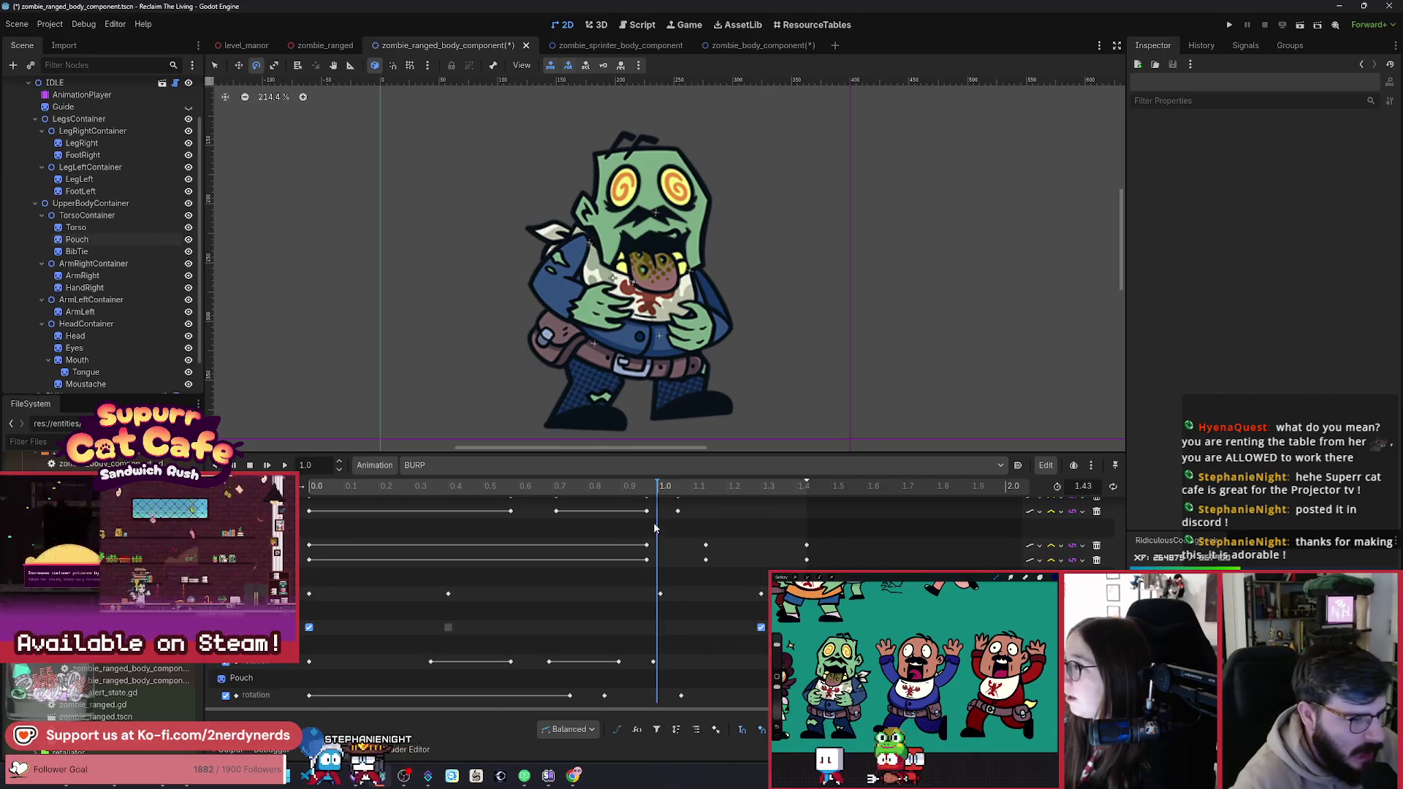
left_click(662, 492)
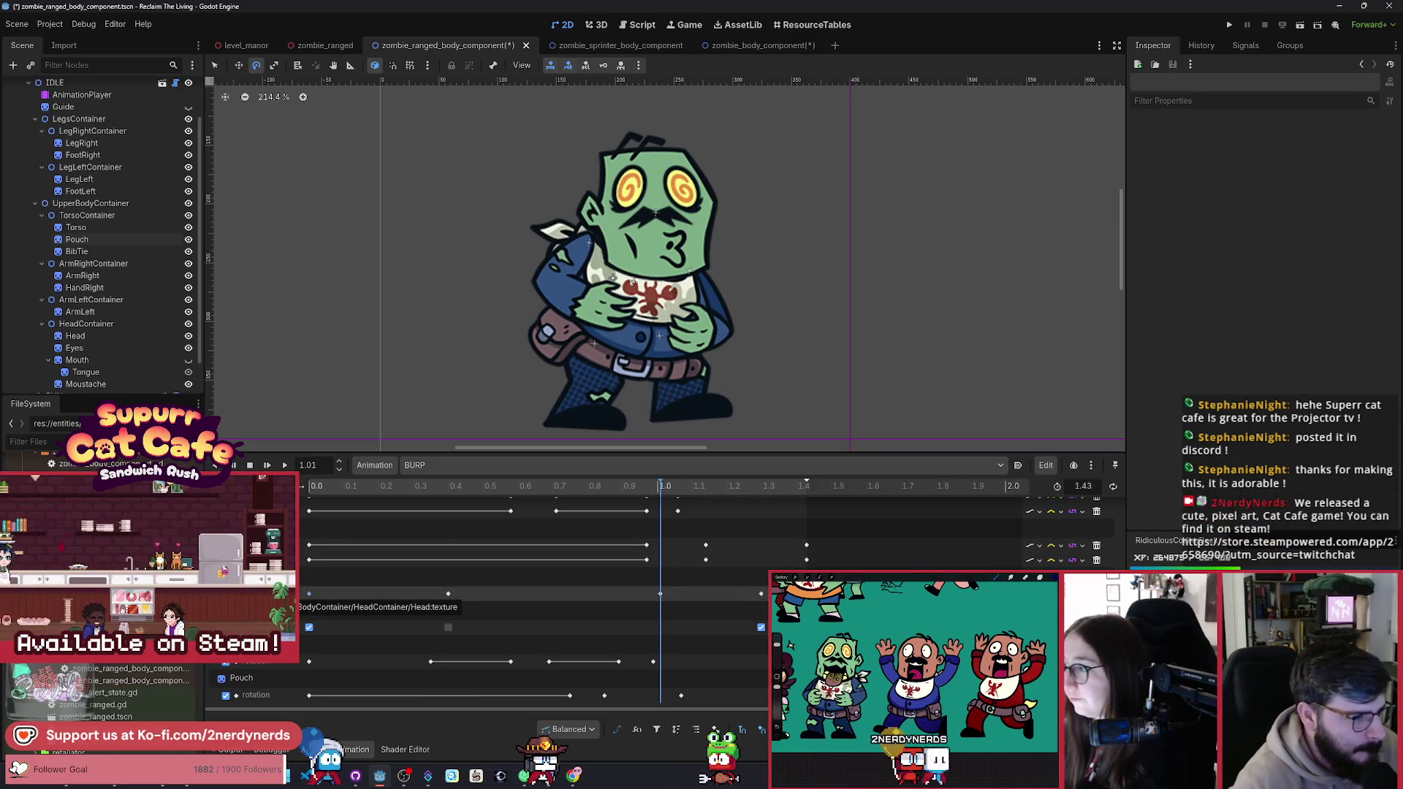
left_click(309, 594)
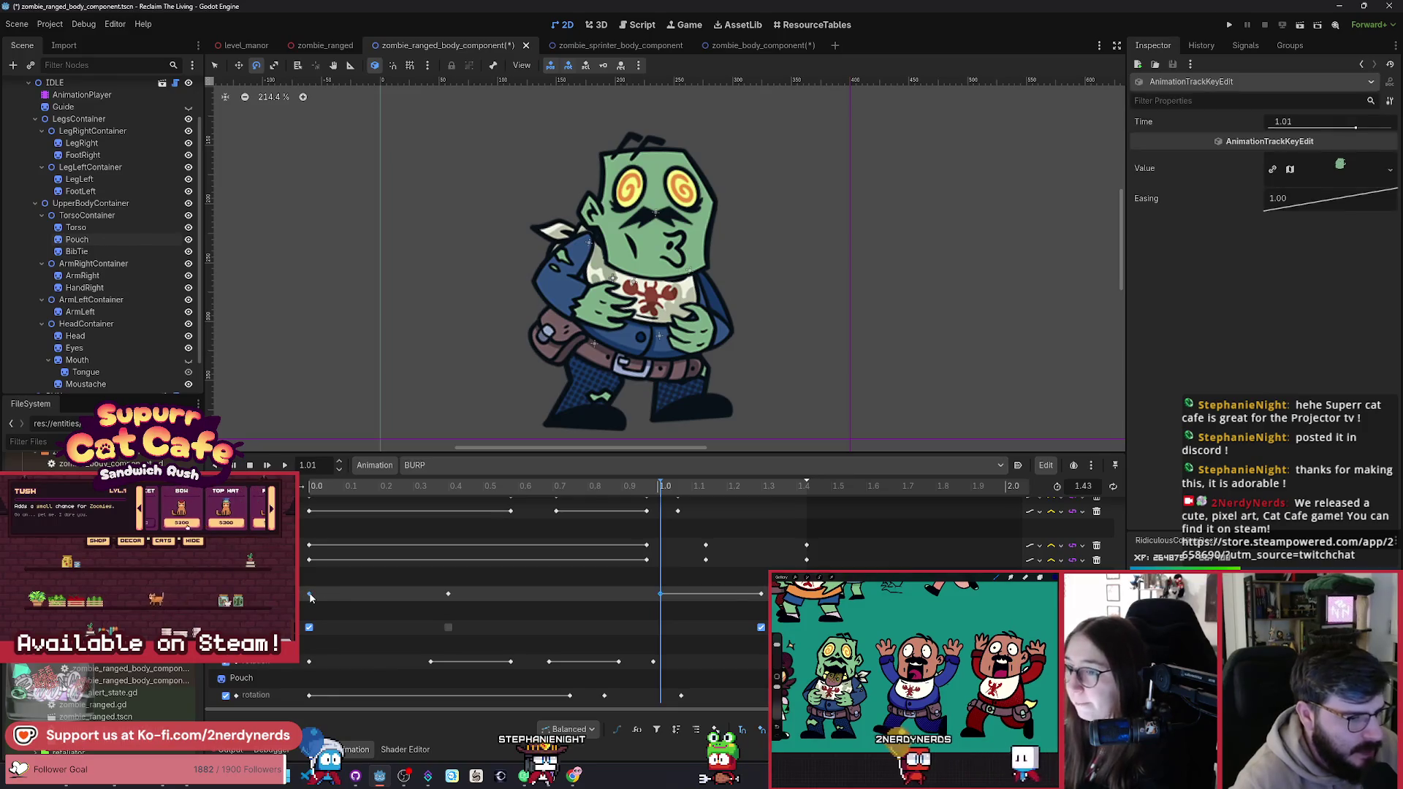
key("Delete")
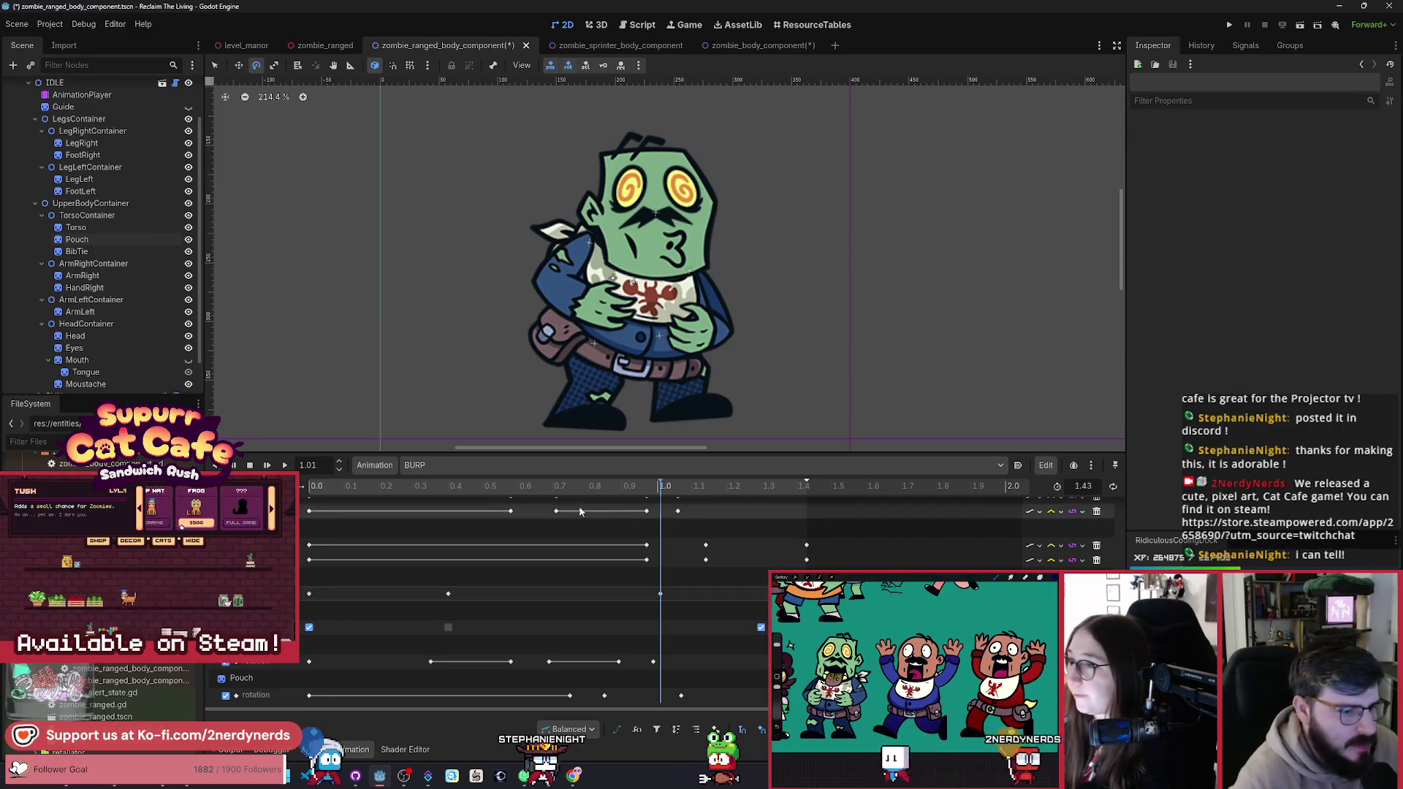
left_click_drag(753, 633, 669, 630)
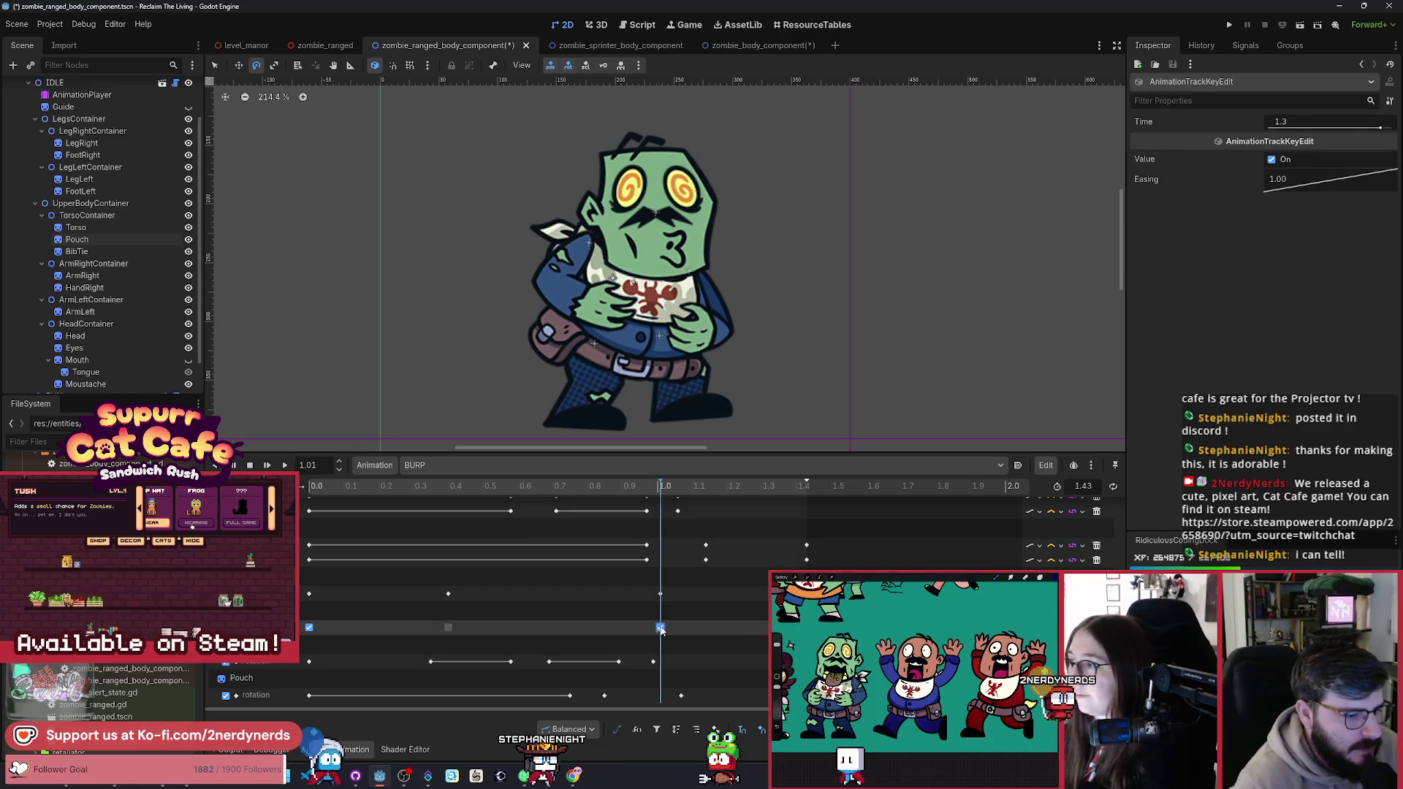
mouse_move(646, 490)
left_mouse_down()
mouse_move(484, 518)
mouse_move(672, 566)
mouse_move(607, 616)
mouse_move(311, 611)
mouse_move(529, 654)
left_mouse_up()
left_click(661, 671)
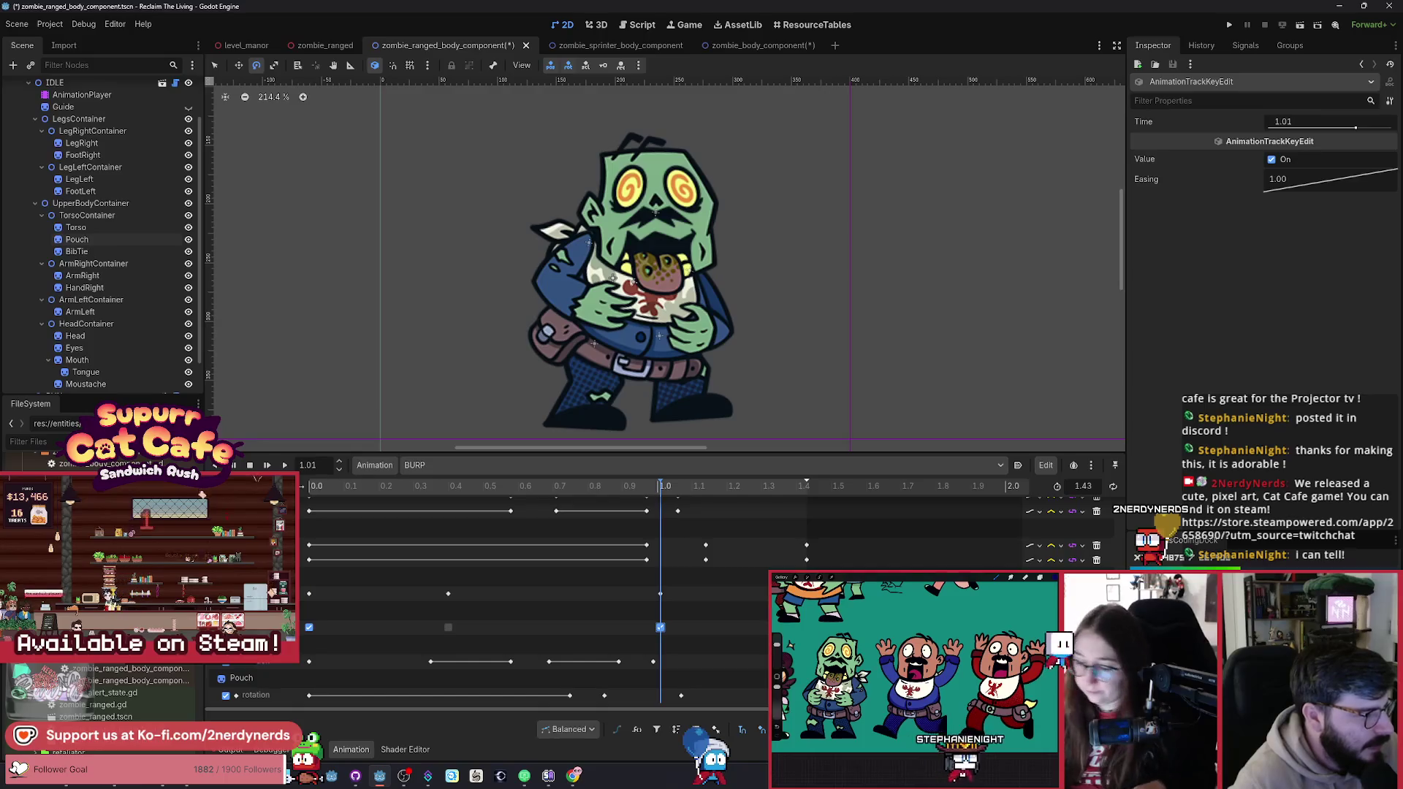
Step: Duplicate head_normal.tres as mouth_normal.tres and select it
key("ctrl+d")
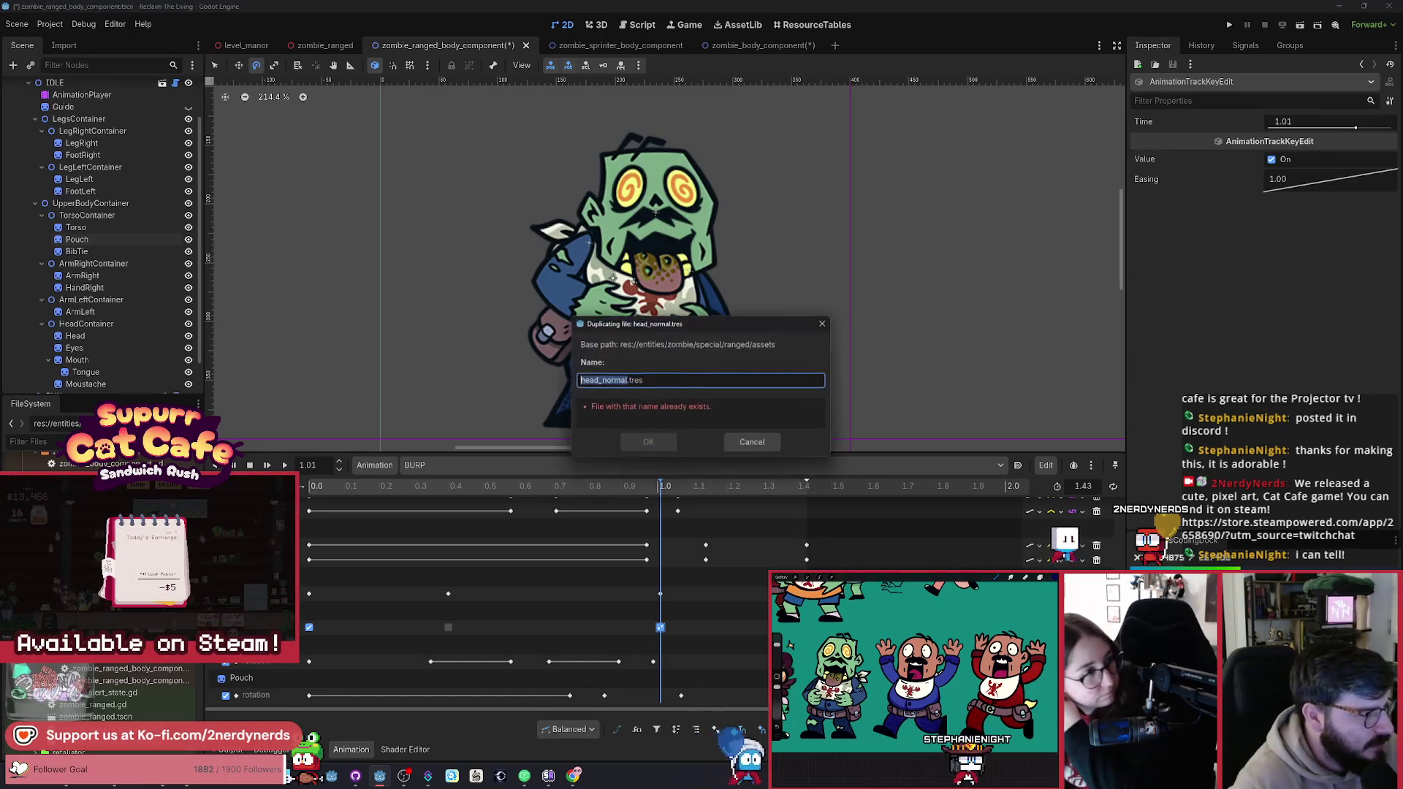
type("mouth_nor")
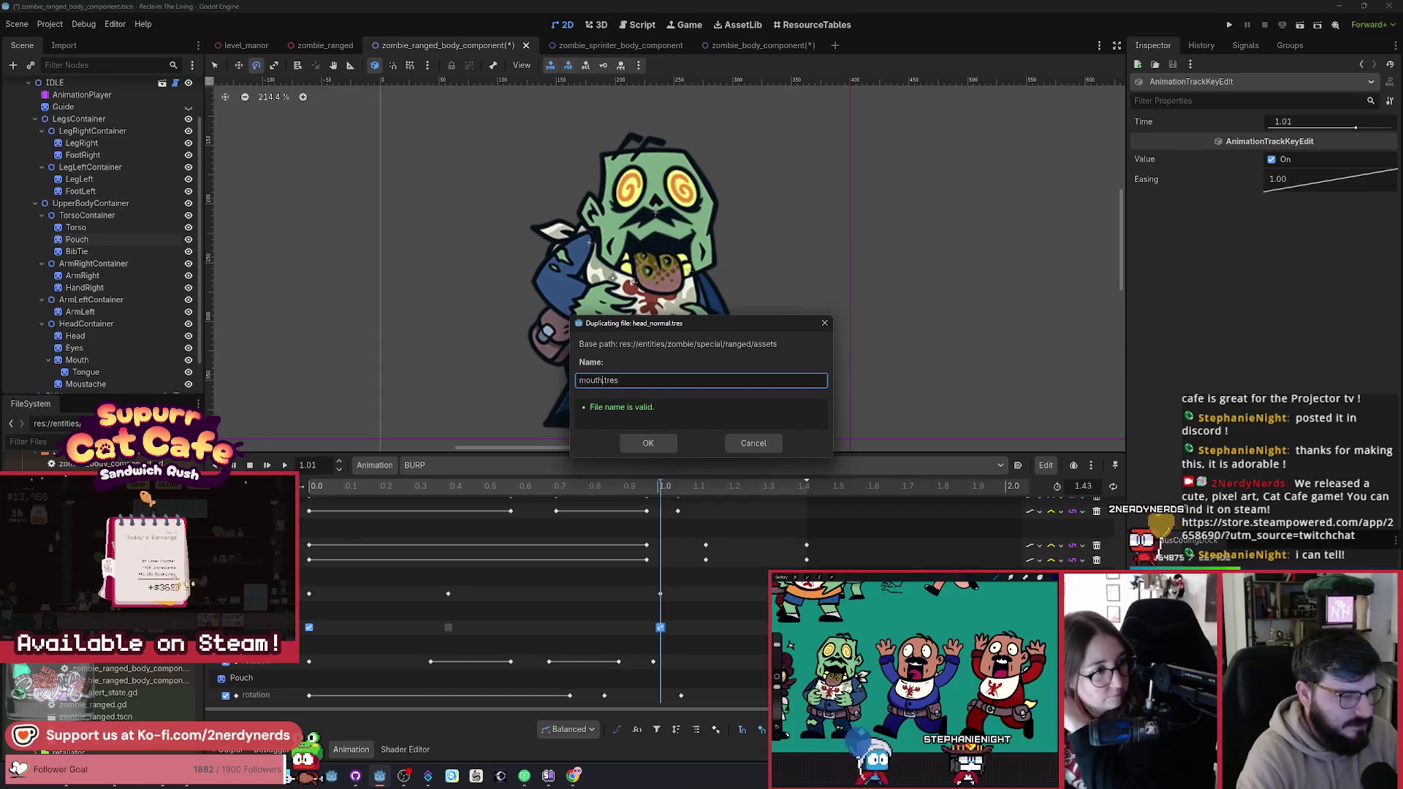
type("mal")
key("Return")
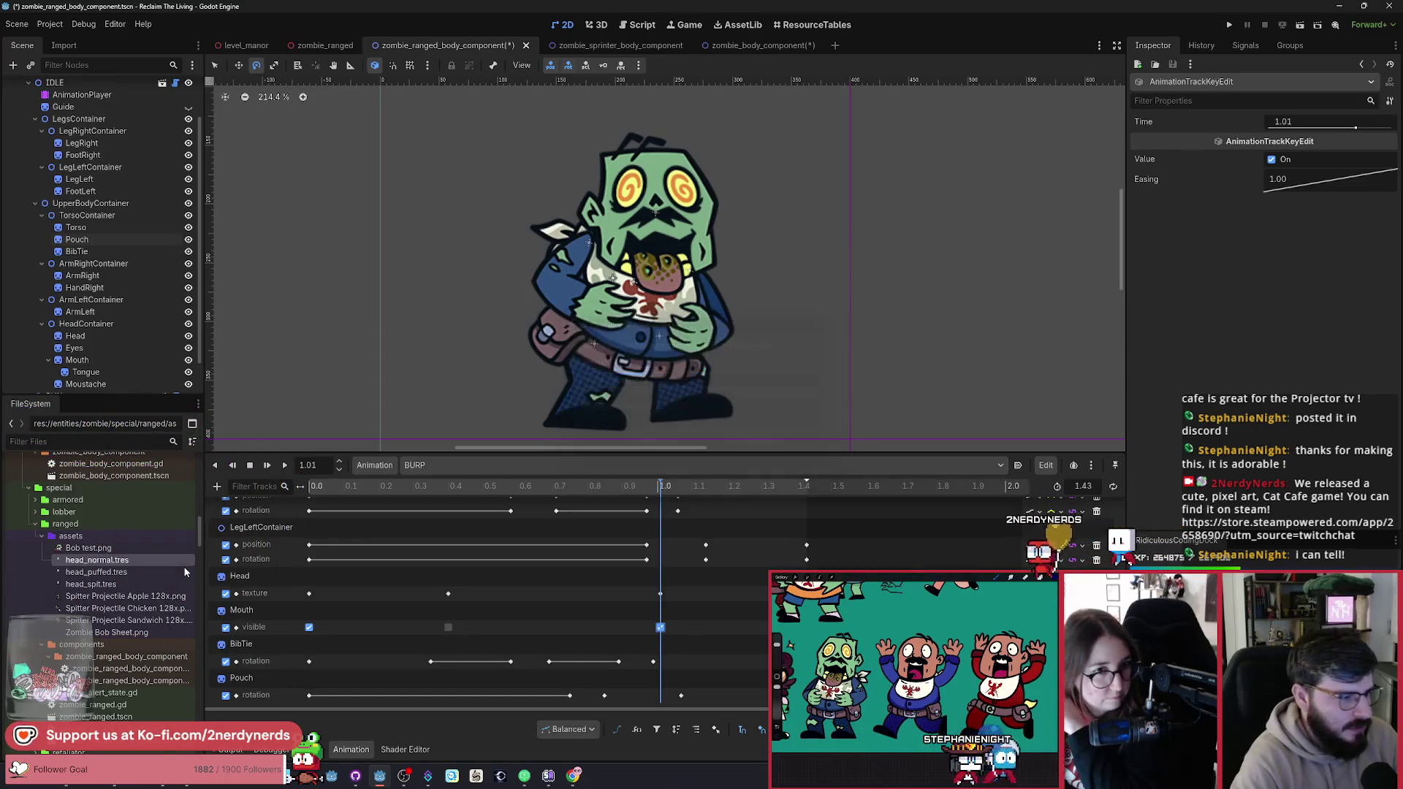
left_click(122, 597)
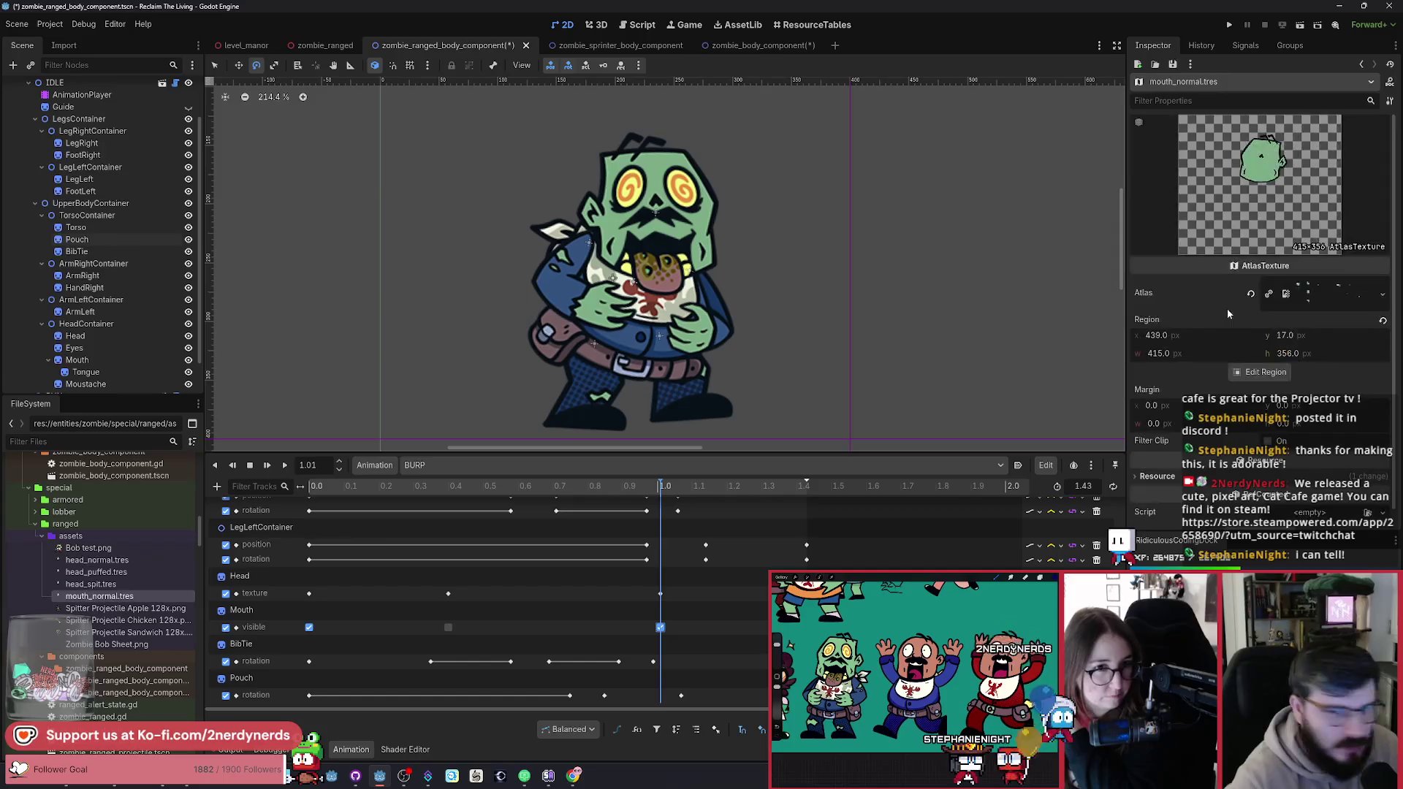
Step: Crop mouth_normal.tres's atlas region to the mouth sprite (877, 797, 409 × 350) and save
left_click(1259, 372)
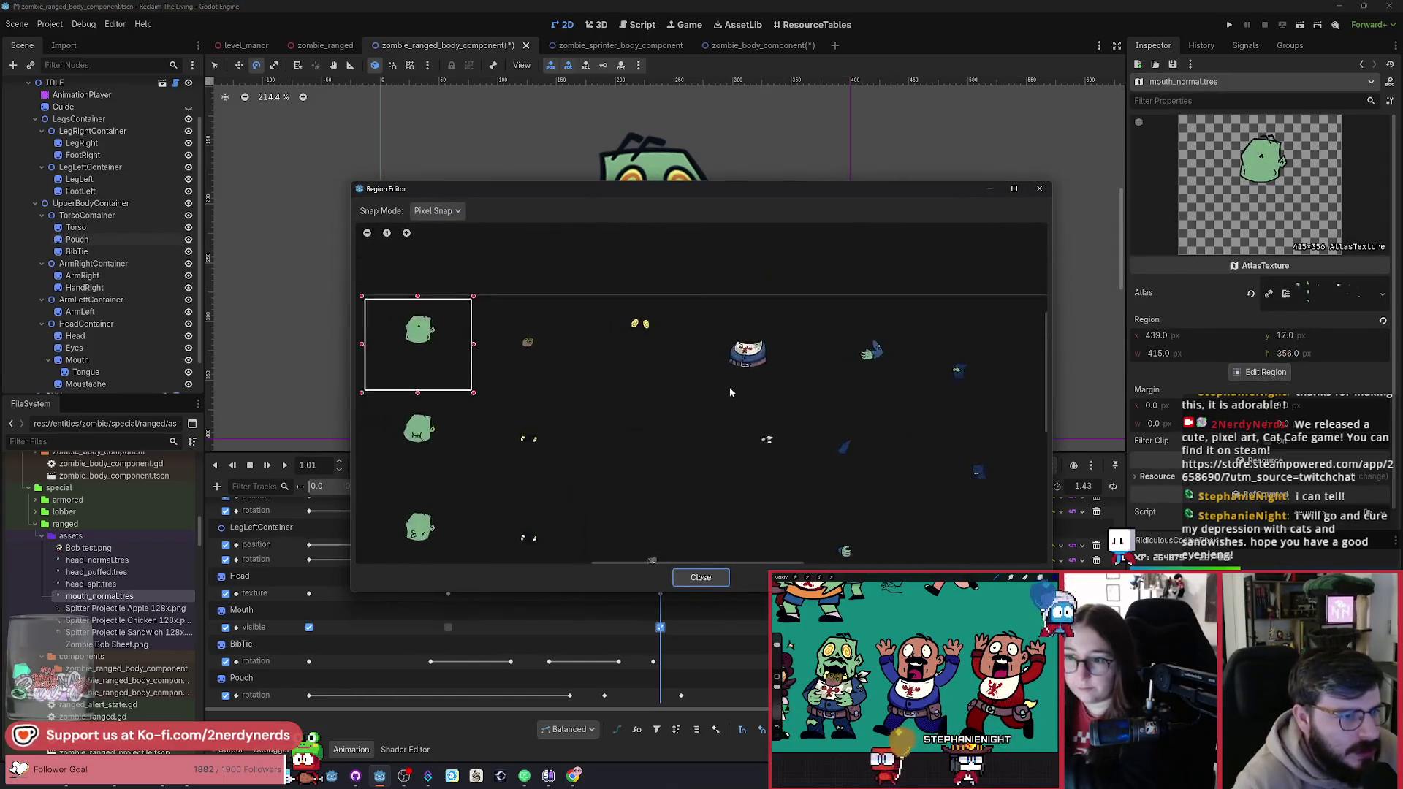
scroll(606, 394, "up", 5)
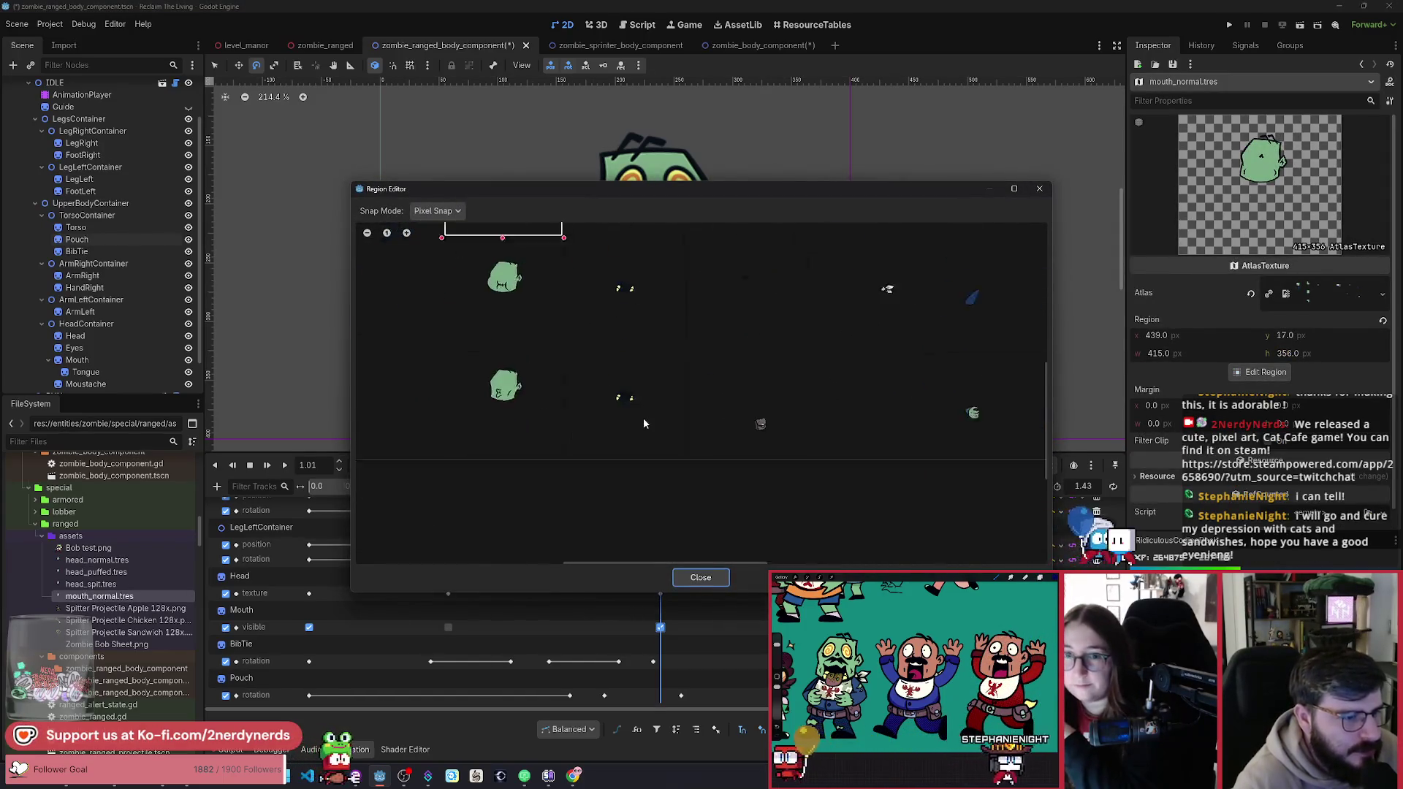
left_click_drag(623, 468, 670, 393)
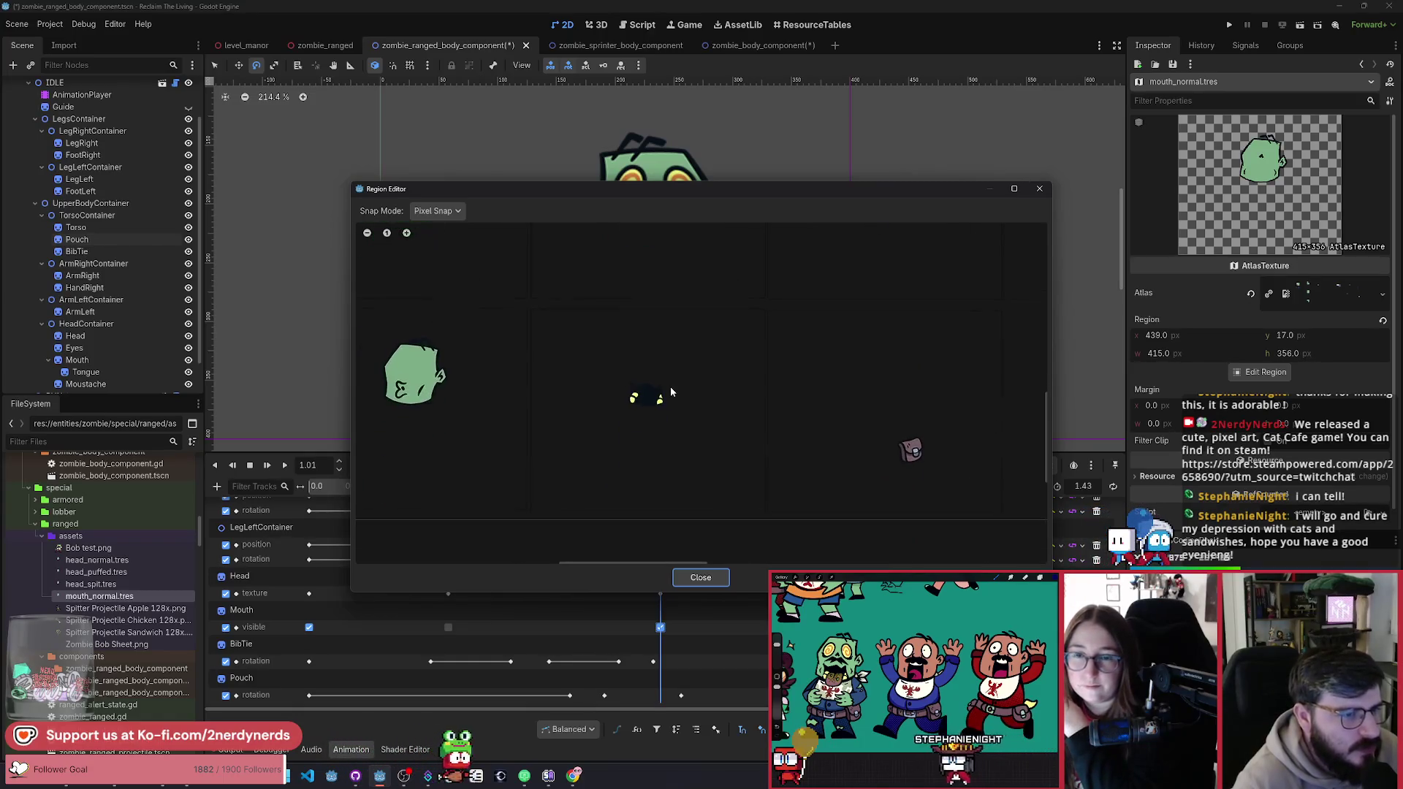
mouse_move(737, 187)
left_mouse_down()
mouse_move(718, 417)
mouse_move(742, 211)
mouse_move(729, 361)
mouse_move(742, 269)
left_mouse_up()
mouse_move(540, 387)
left_mouse_down()
mouse_move(741, 580)
mouse_move(762, 584)
left_mouse_up()
scroll(495, 369, "up", 3)
mouse_move(582, 401)
left_mouse_down()
mouse_move(594, 401)
mouse_move(578, 400)
left_mouse_up()
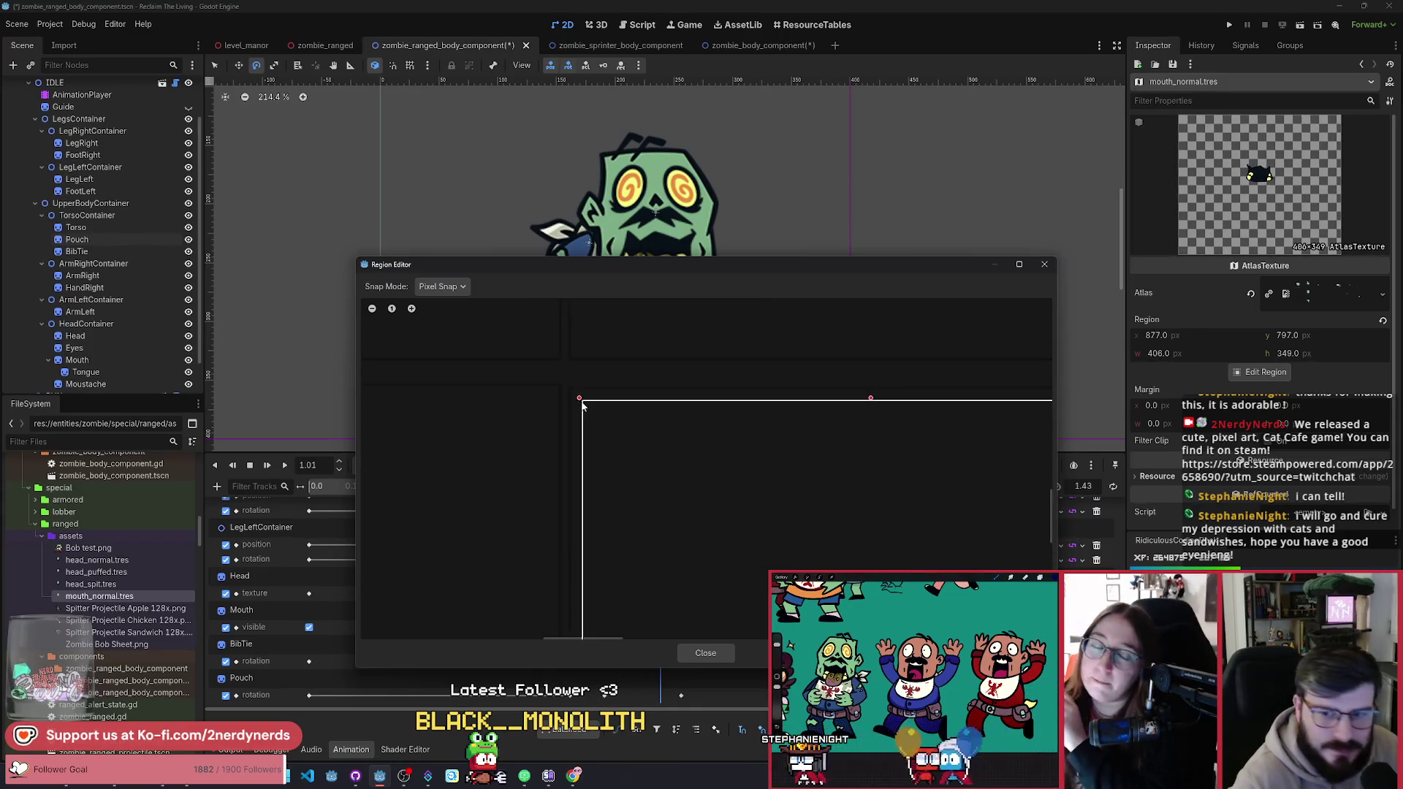
scroll(579, 404, "down", 3)
scroll(801, 518, "up", 3)
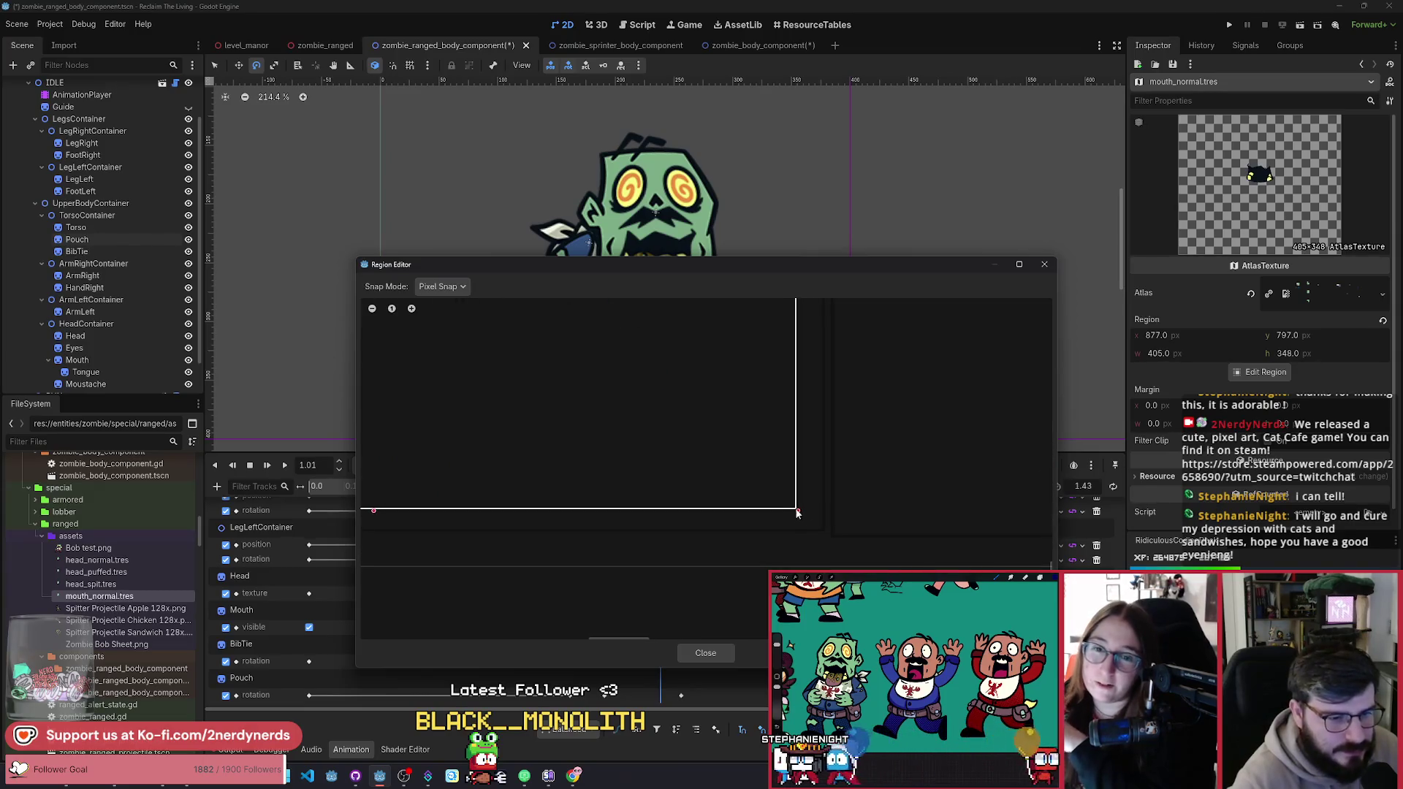
left_click_drag(801, 516, 805, 516)
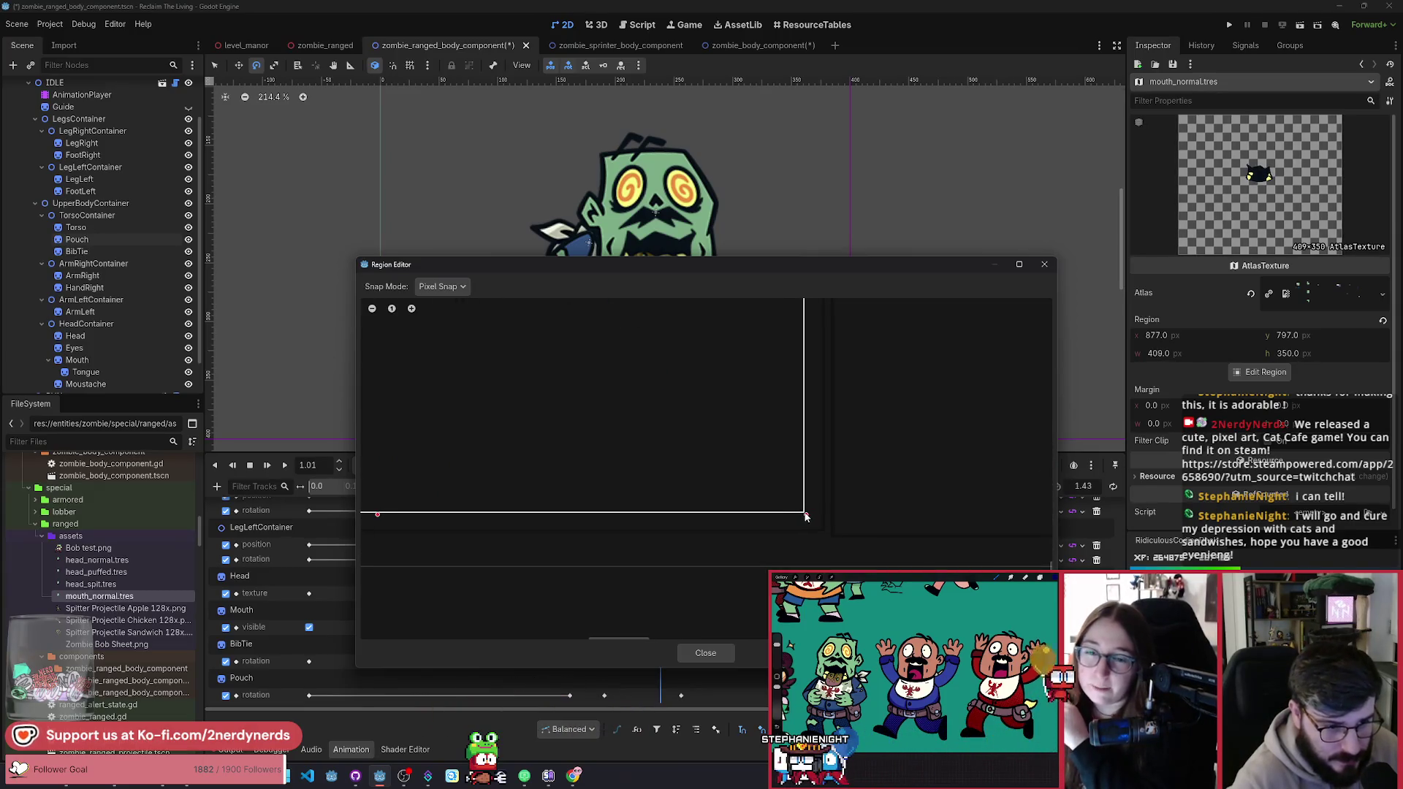
left_click(722, 653)
key("ctrl+s")
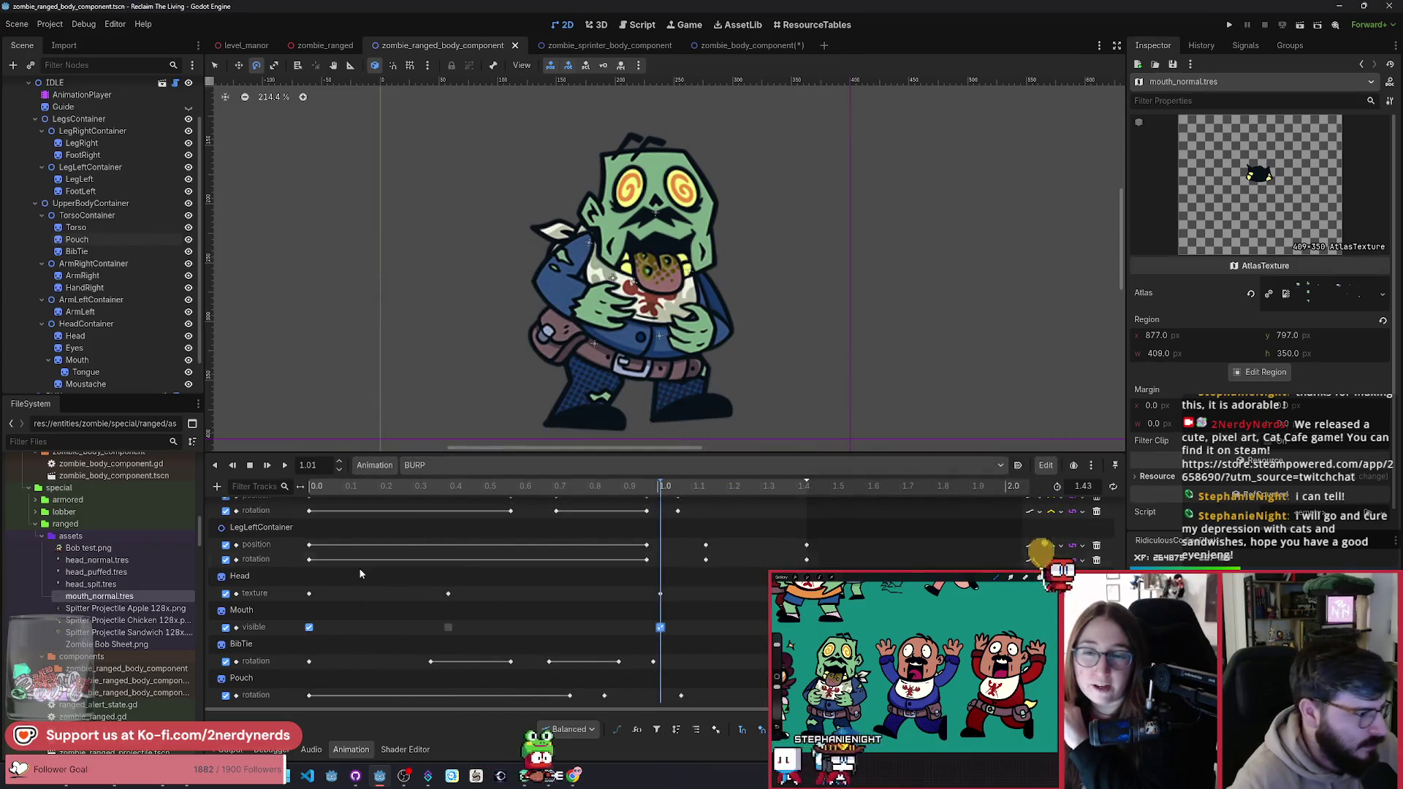
Step: Duplicate mouth_normal.tres as mouth_burp.tres and outline a different mouth sprite as its region
key("ctrl+d")
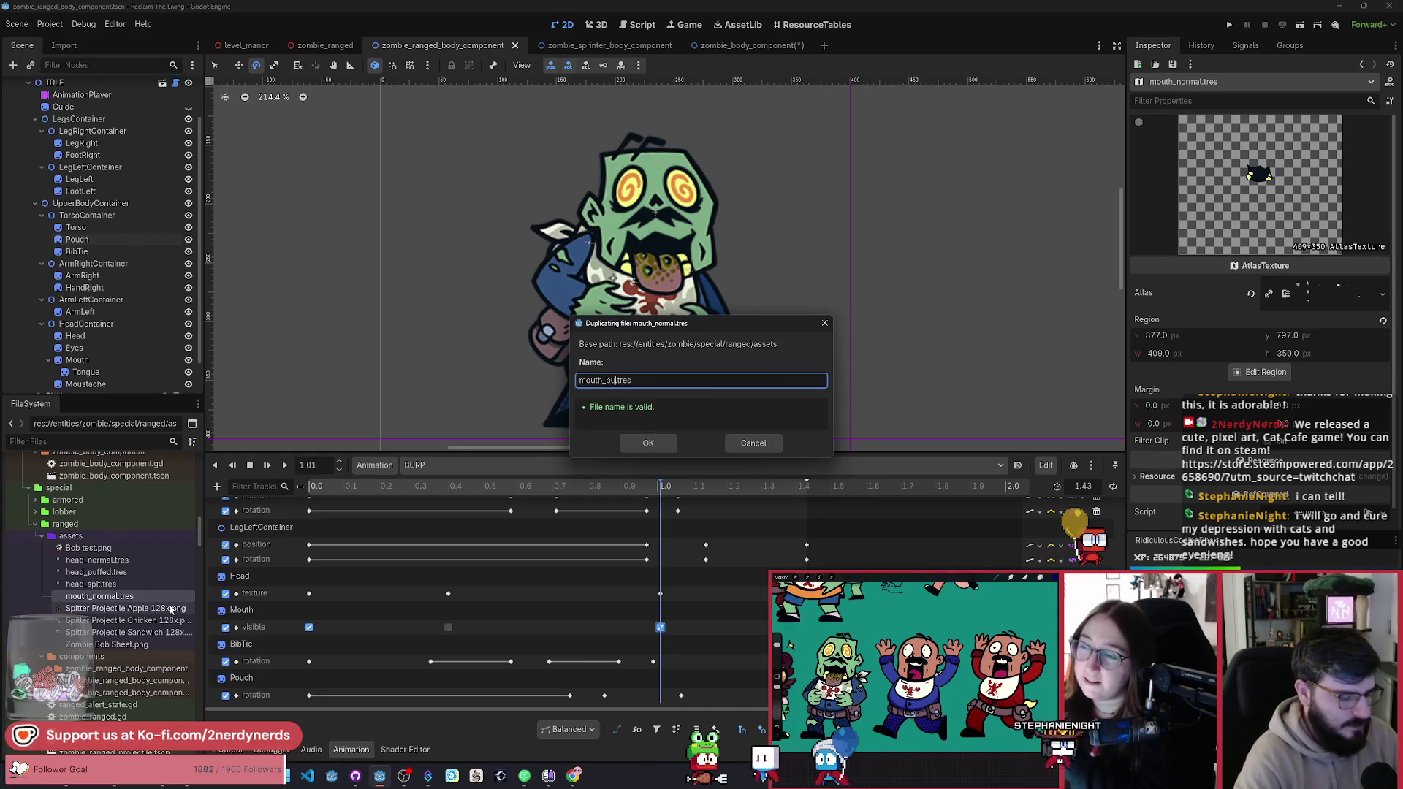
key("Return")
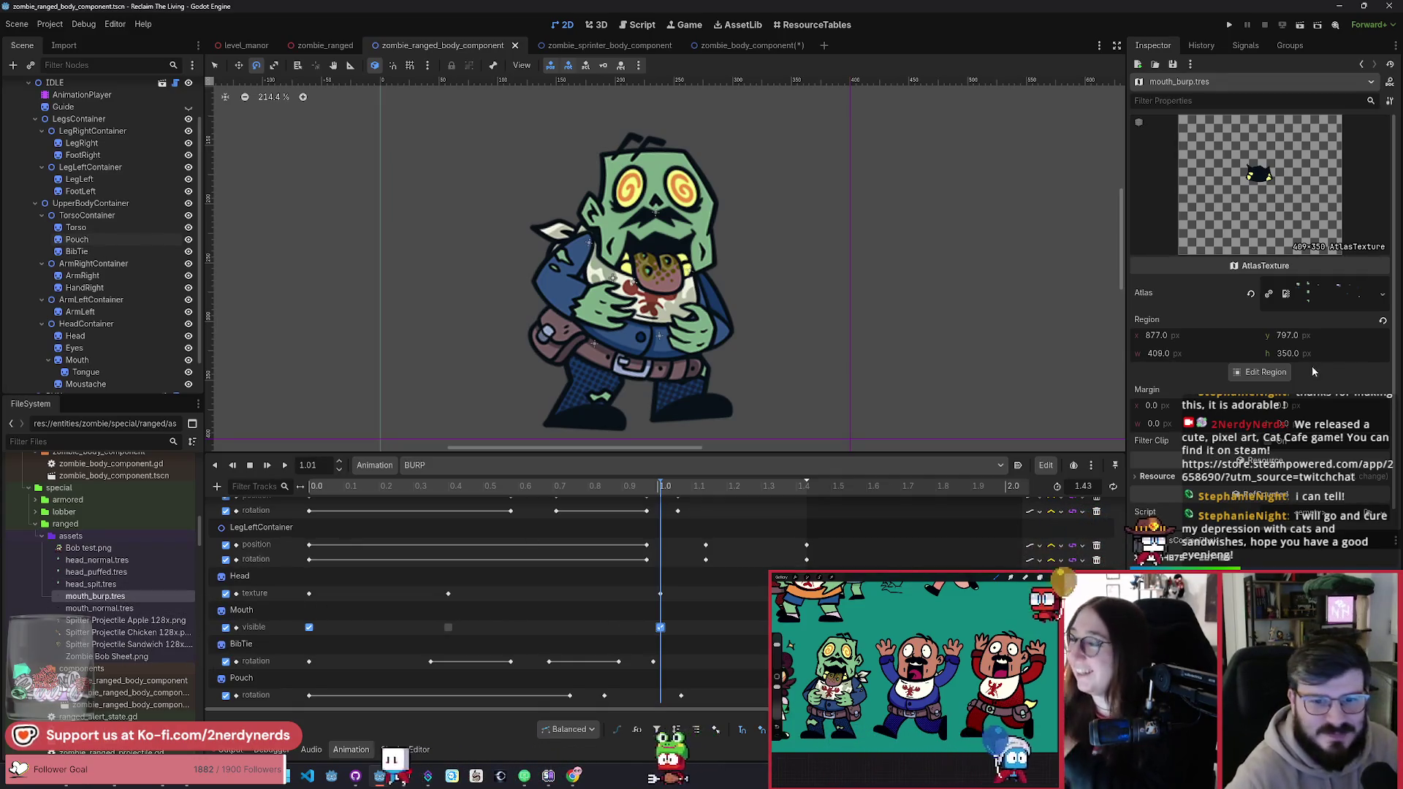
left_click(1256, 372)
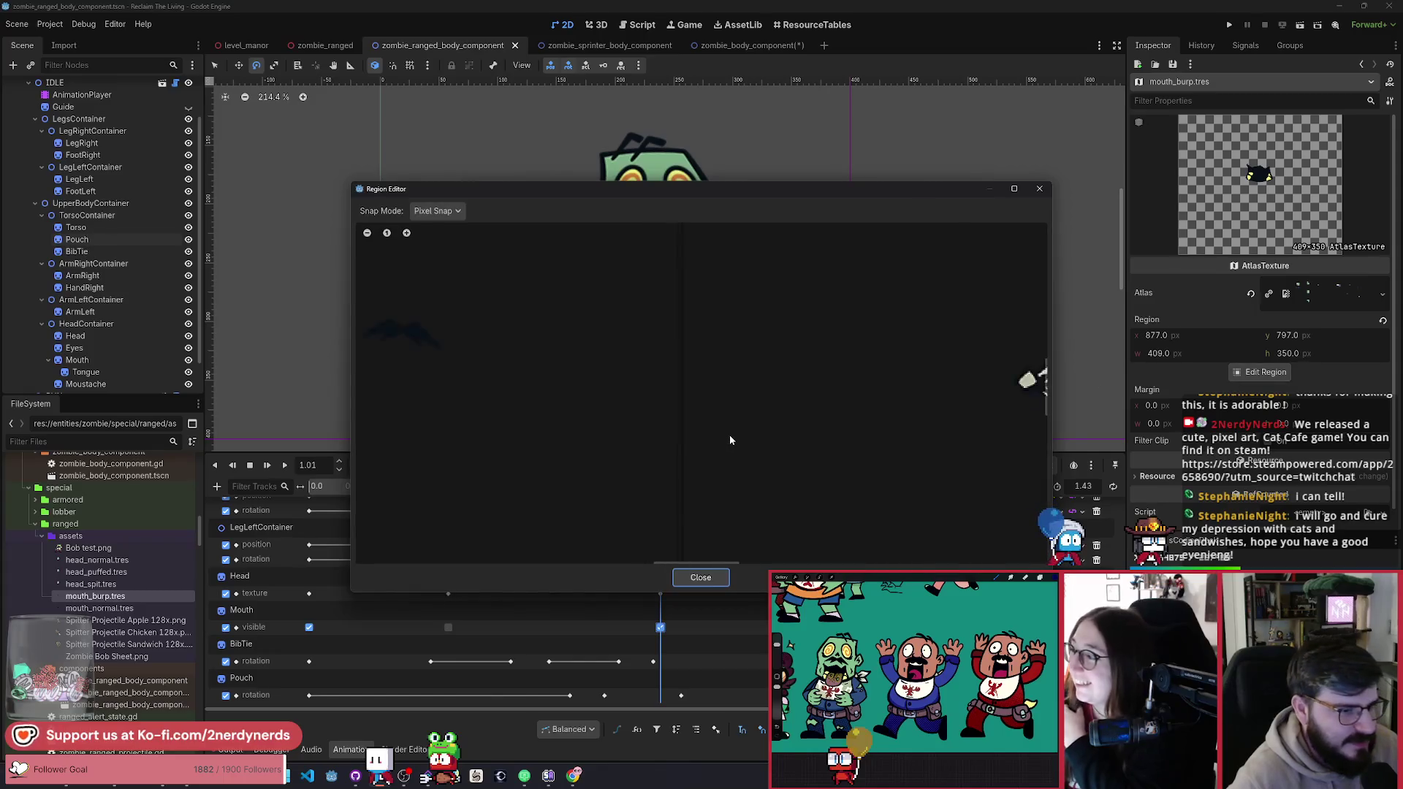
scroll(672, 336, "up", 3)
mouse_move(533, 313)
left_mouse_down()
mouse_move(690, 409)
mouse_move(784, 527)
left_mouse_up()
Step: Refine the mouth_burp region to 874, 408 sized 411 × 352, then preview BURP near 0.94 s
scroll(500, 327, "up", 3)
left_click_drag(593, 326, 605, 330)
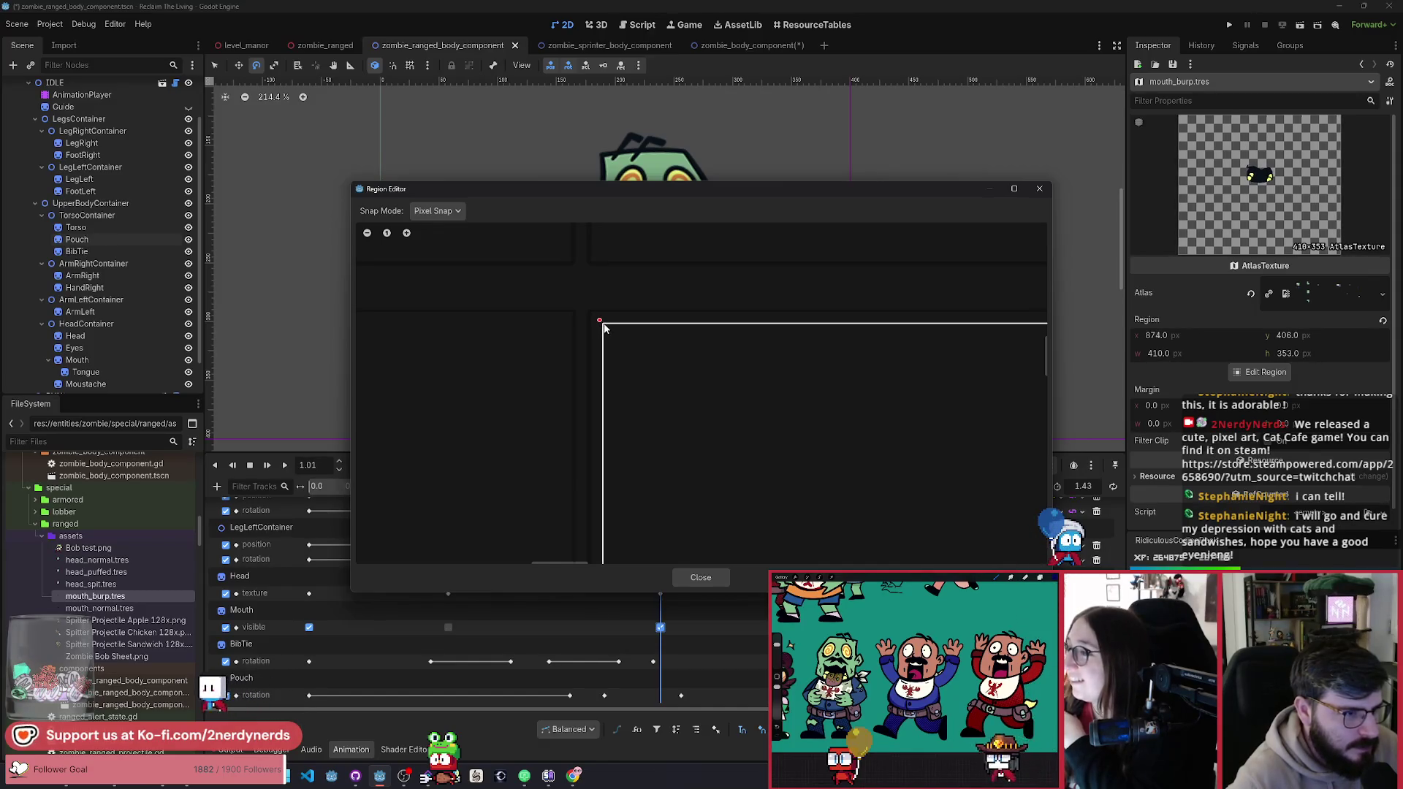
scroll(672, 365, "down", 3)
scroll(742, 359, "up", 5)
left_click_drag(779, 375, 773, 367)
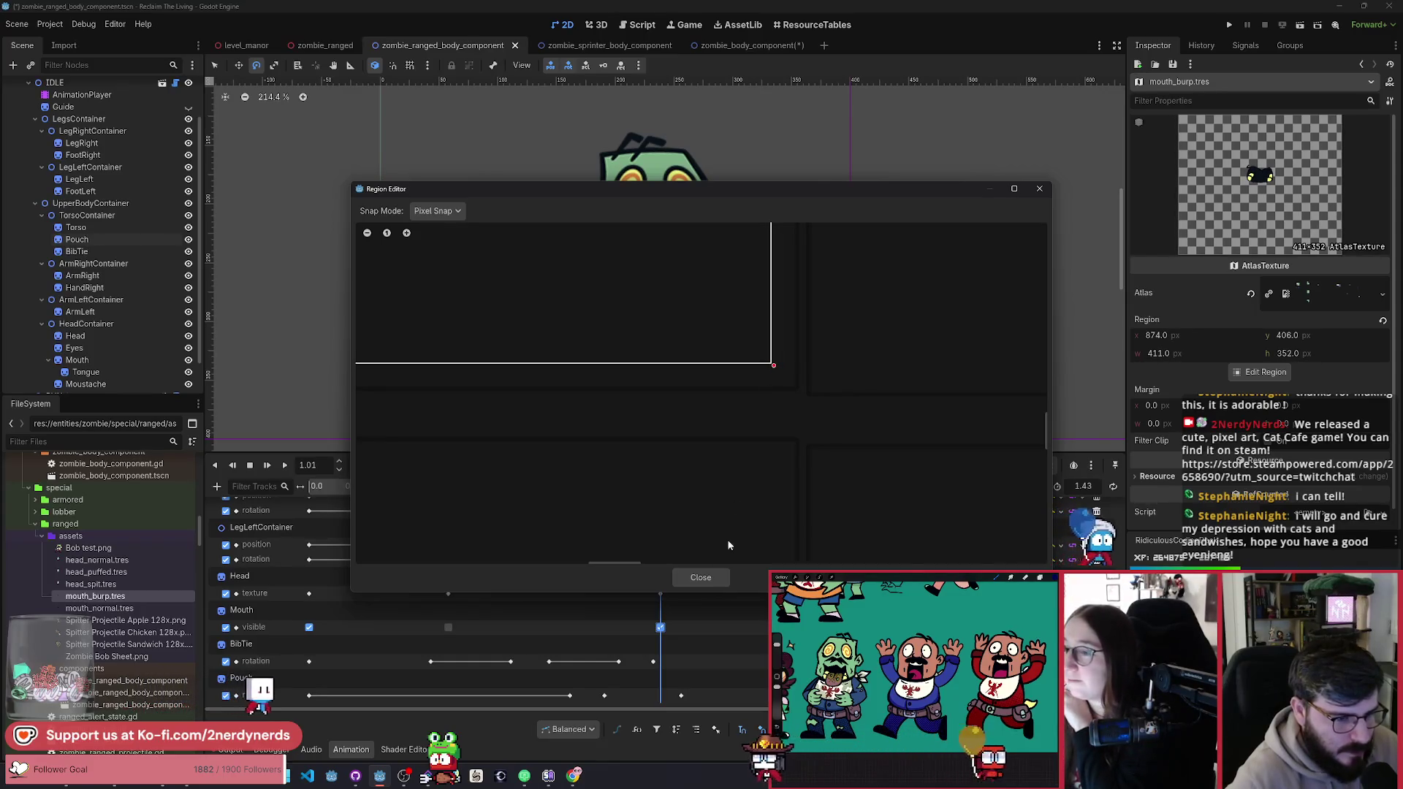
left_click(700, 577)
left_click(622, 487)
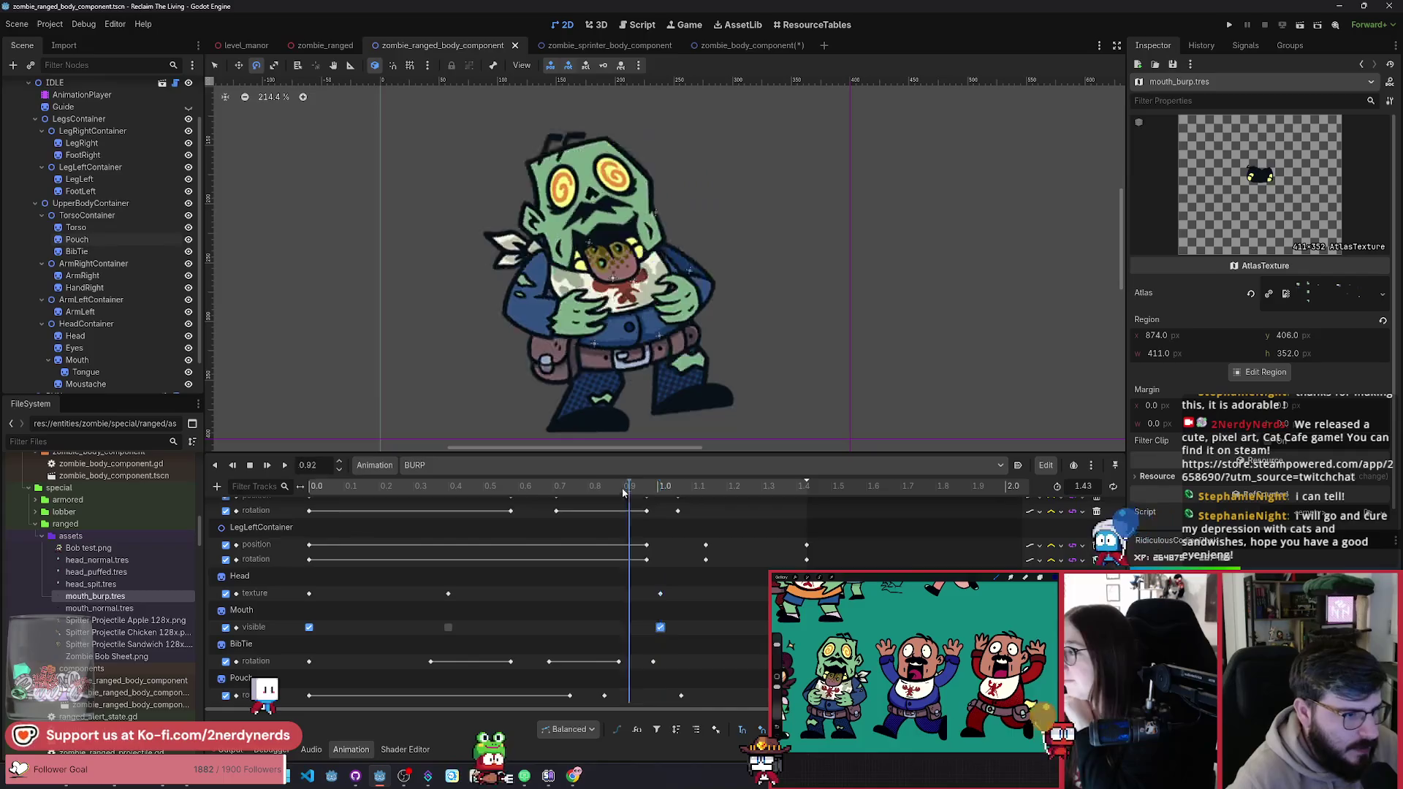
mouse_move(622, 488)
left_mouse_down()
mouse_move(466, 519)
mouse_move(572, 534)
mouse_move(637, 563)
mouse_move(513, 581)
mouse_move(445, 621)
mouse_move(661, 655)
mouse_move(336, 666)
mouse_move(663, 708)
mouse_move(663, 727)
left_mouse_up()
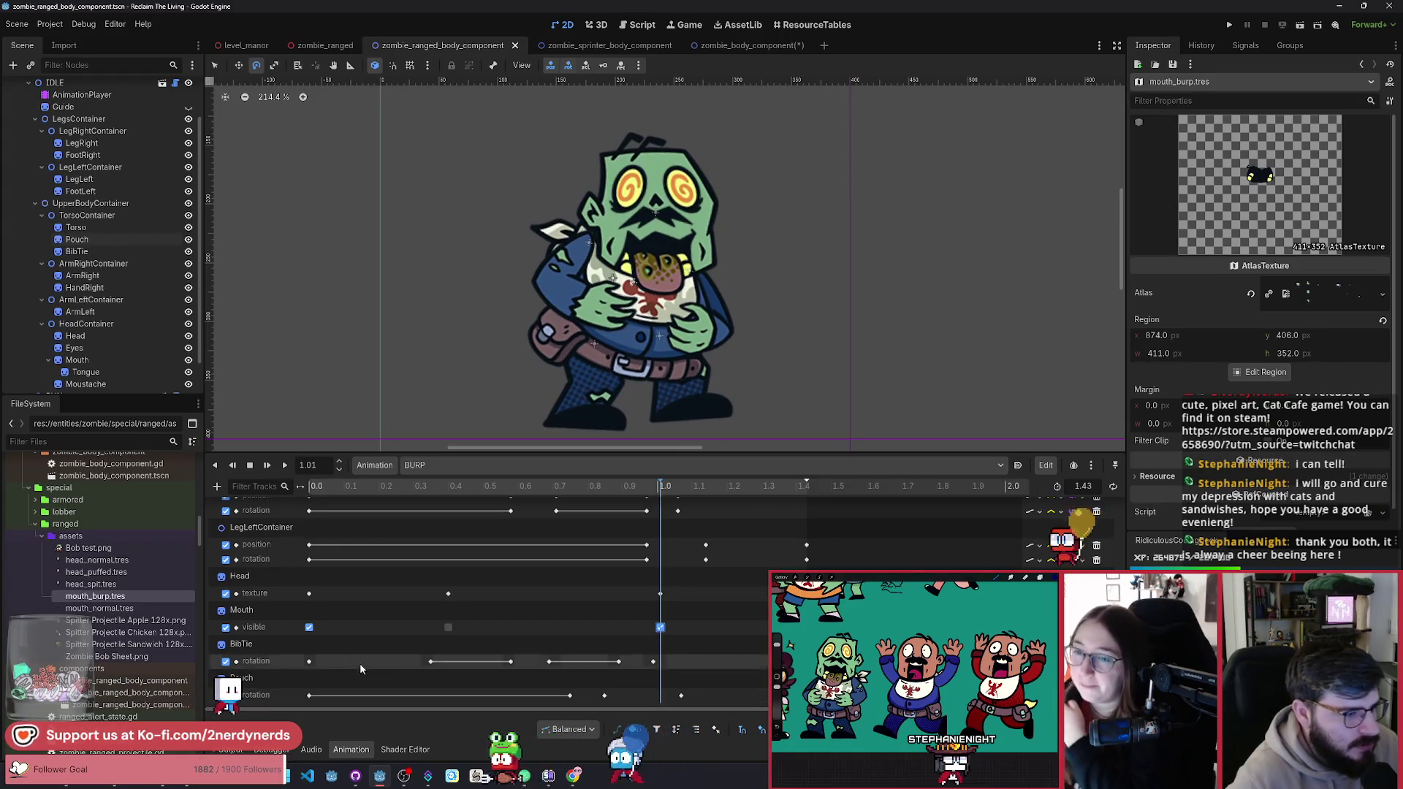
Step: In the RESET animation, assign mouth_normal.tres as the Mouth sprite's texture
left_click(249, 609)
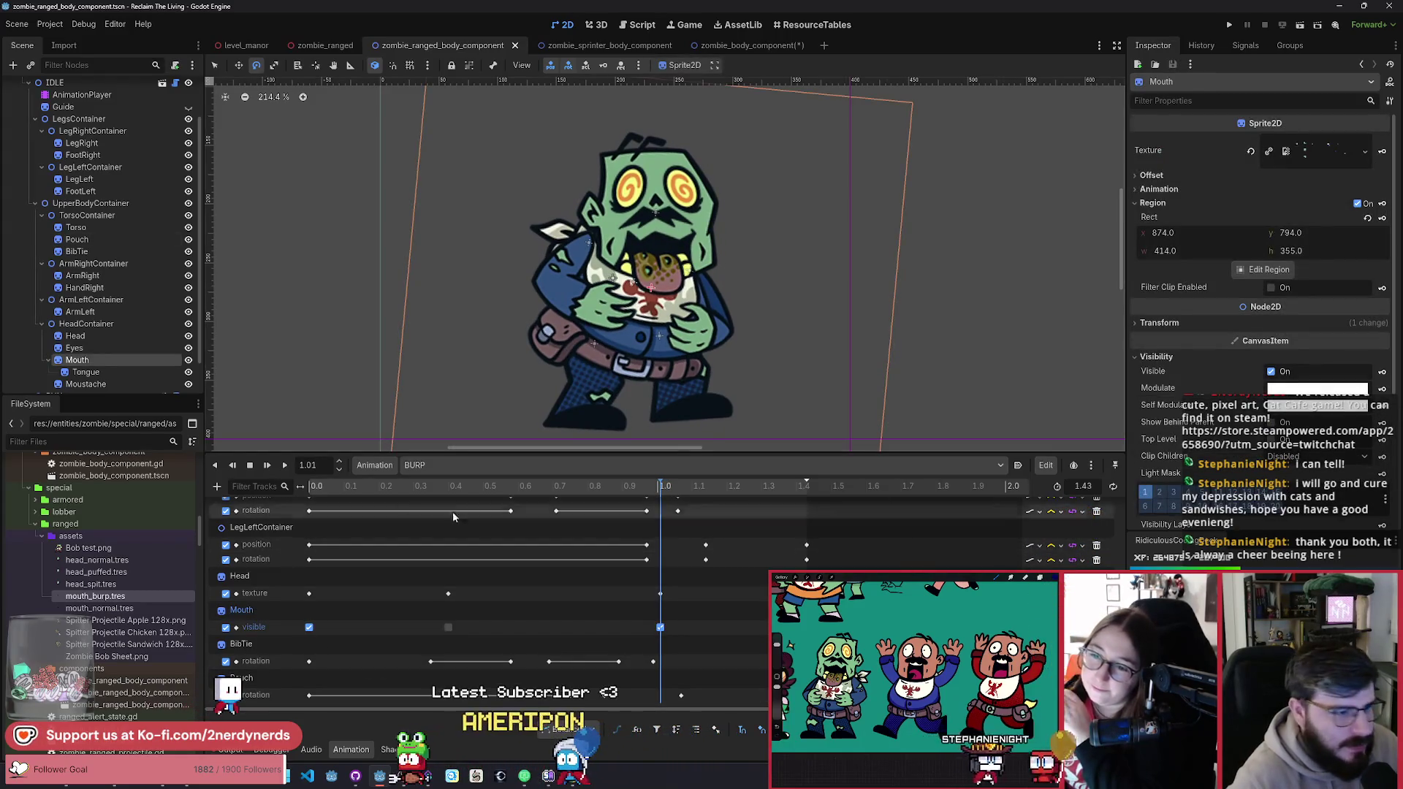
left_click(462, 468)
left_click(472, 510)
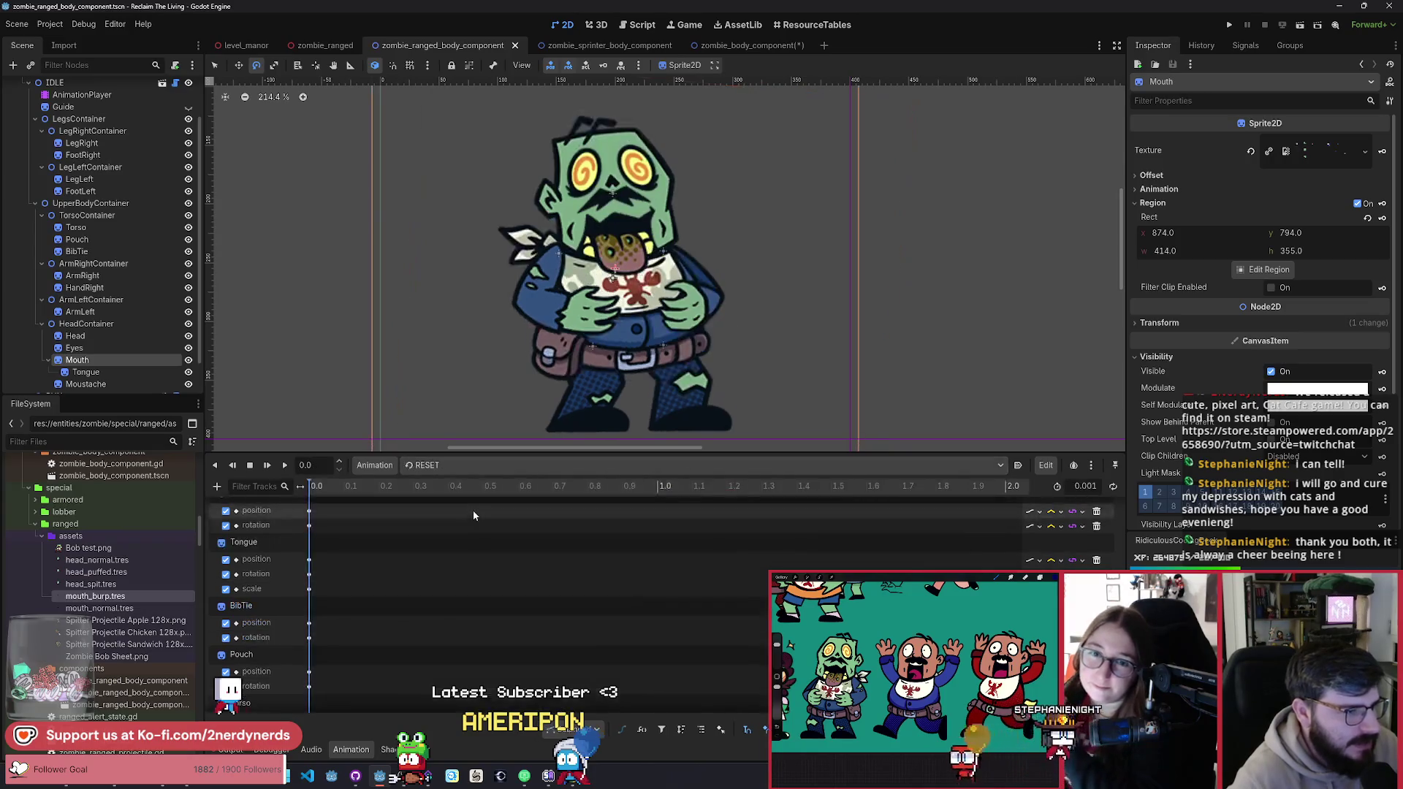
scroll(290, 612, "down", 3)
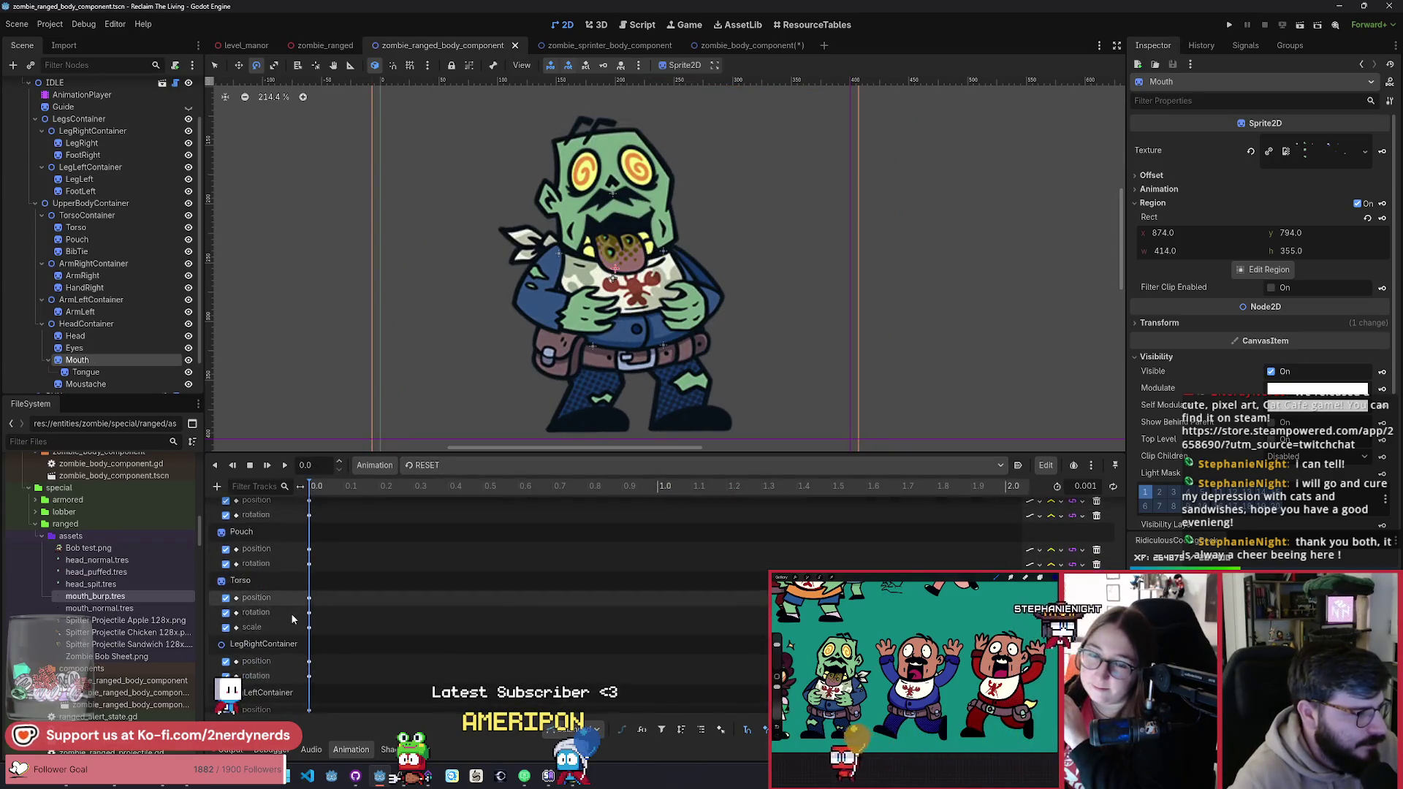
scroll(291, 612, "down", 2)
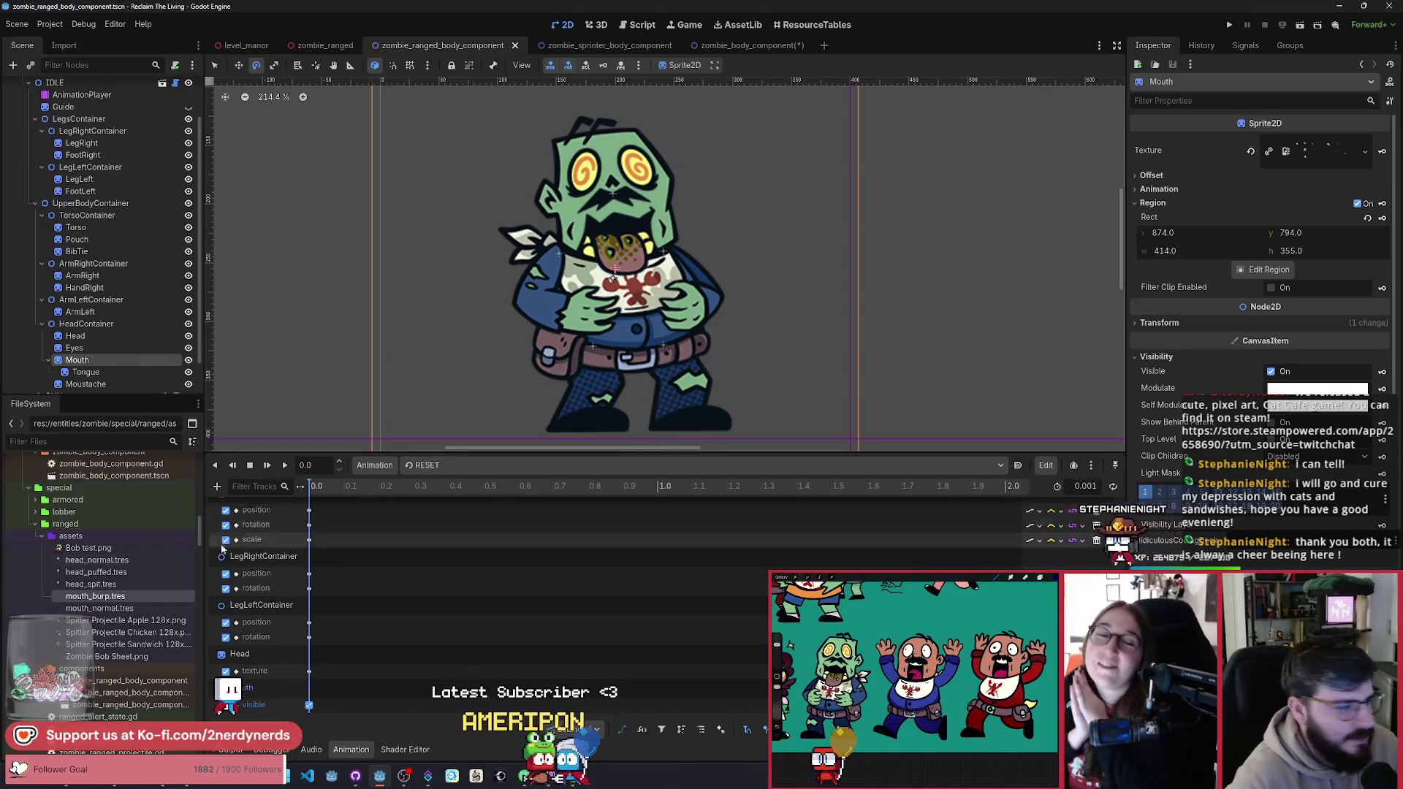
mouse_move(121, 599)
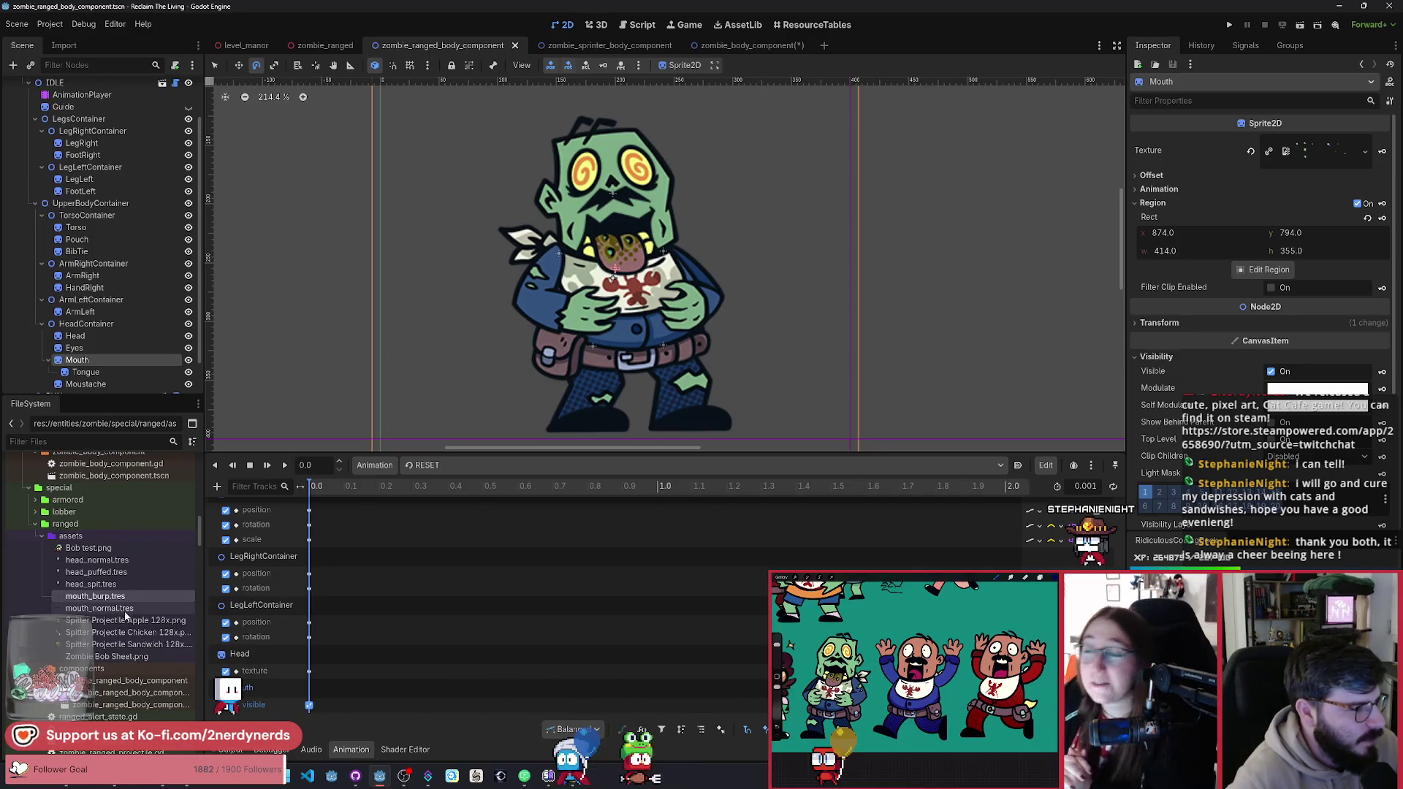
mouse_move(103, 609)
left_mouse_down()
mouse_move(1307, 245)
mouse_move(1327, 159)
left_mouse_up()
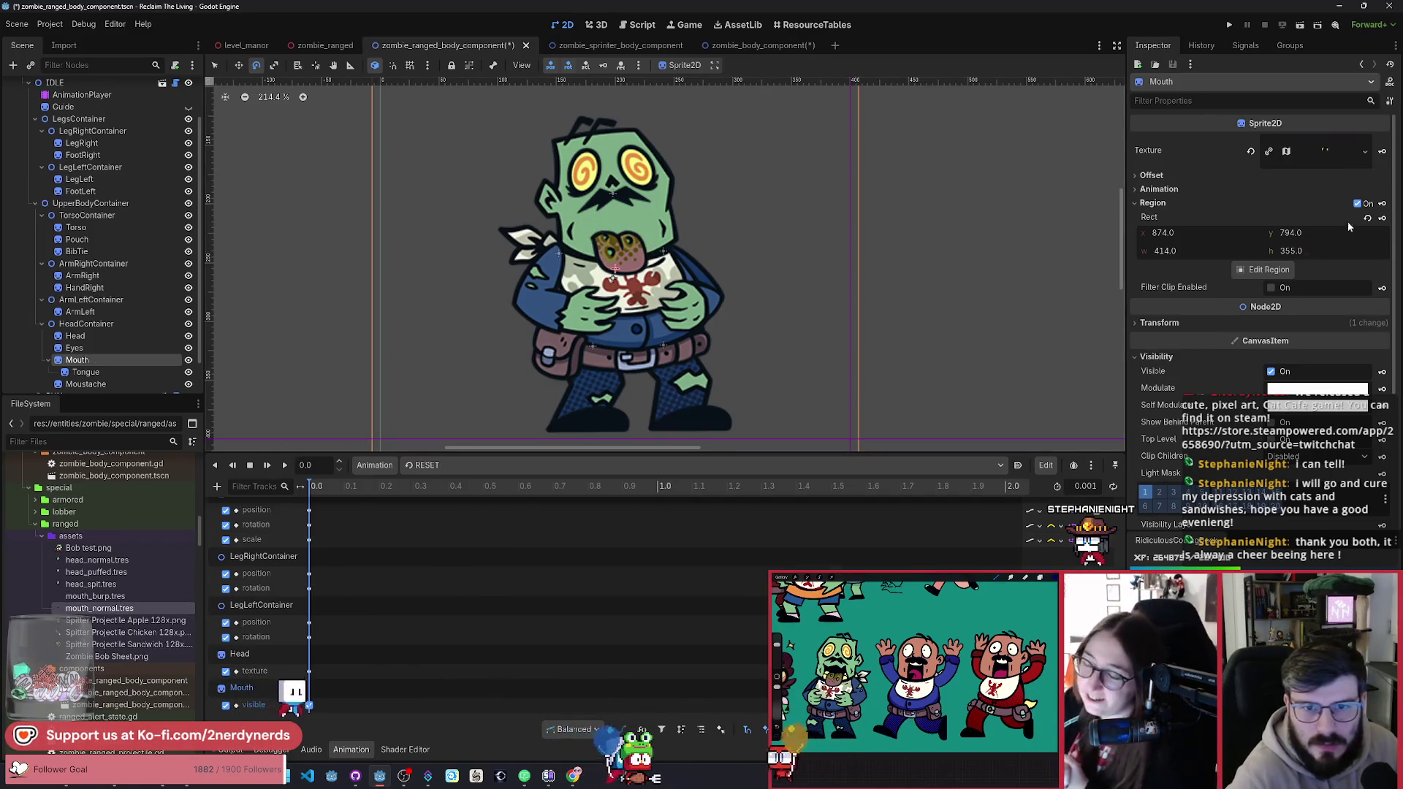
Step: Turn off the Mouth sprite's region cropping, save, and reload the BURP animation
left_click(1355, 203)
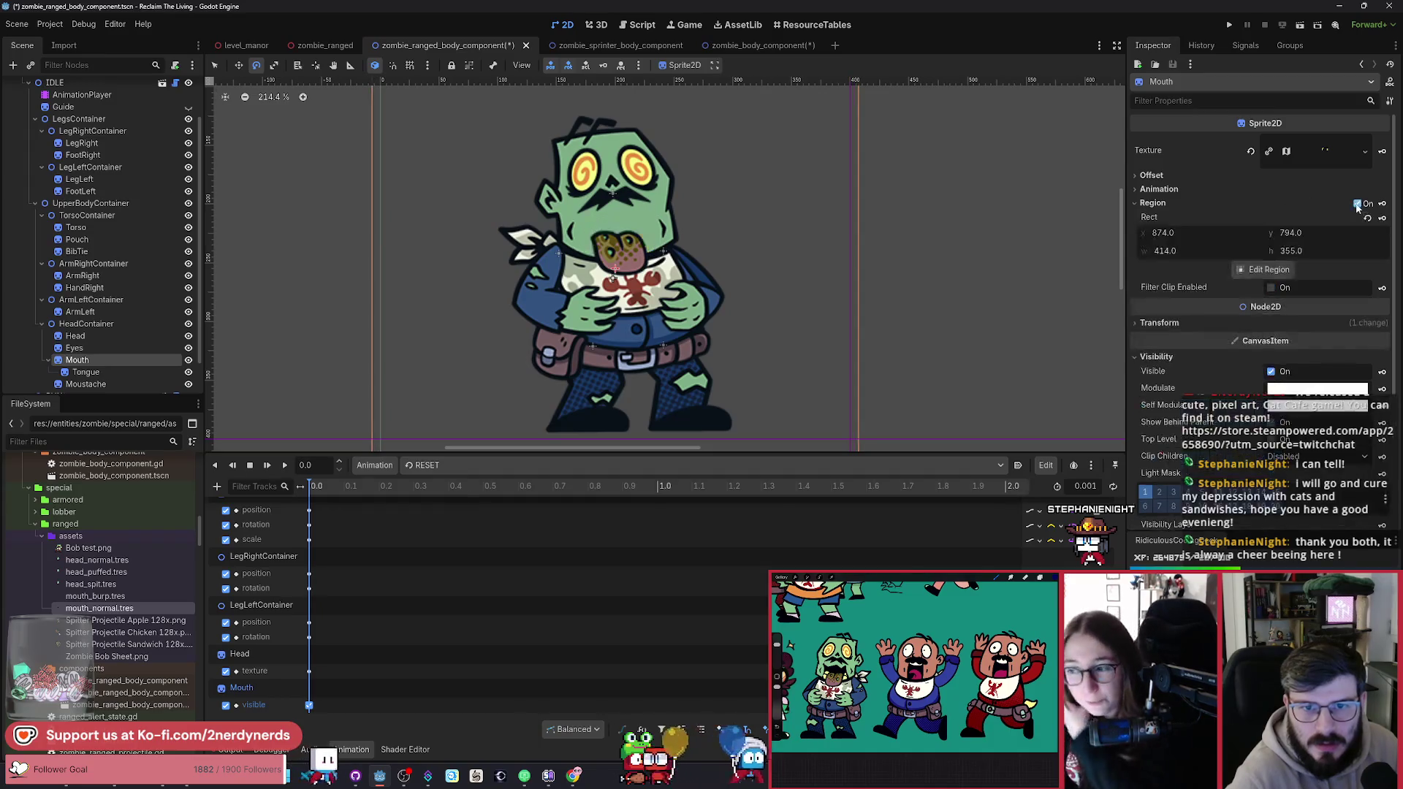
left_click(1308, 205)
left_click(1325, 207)
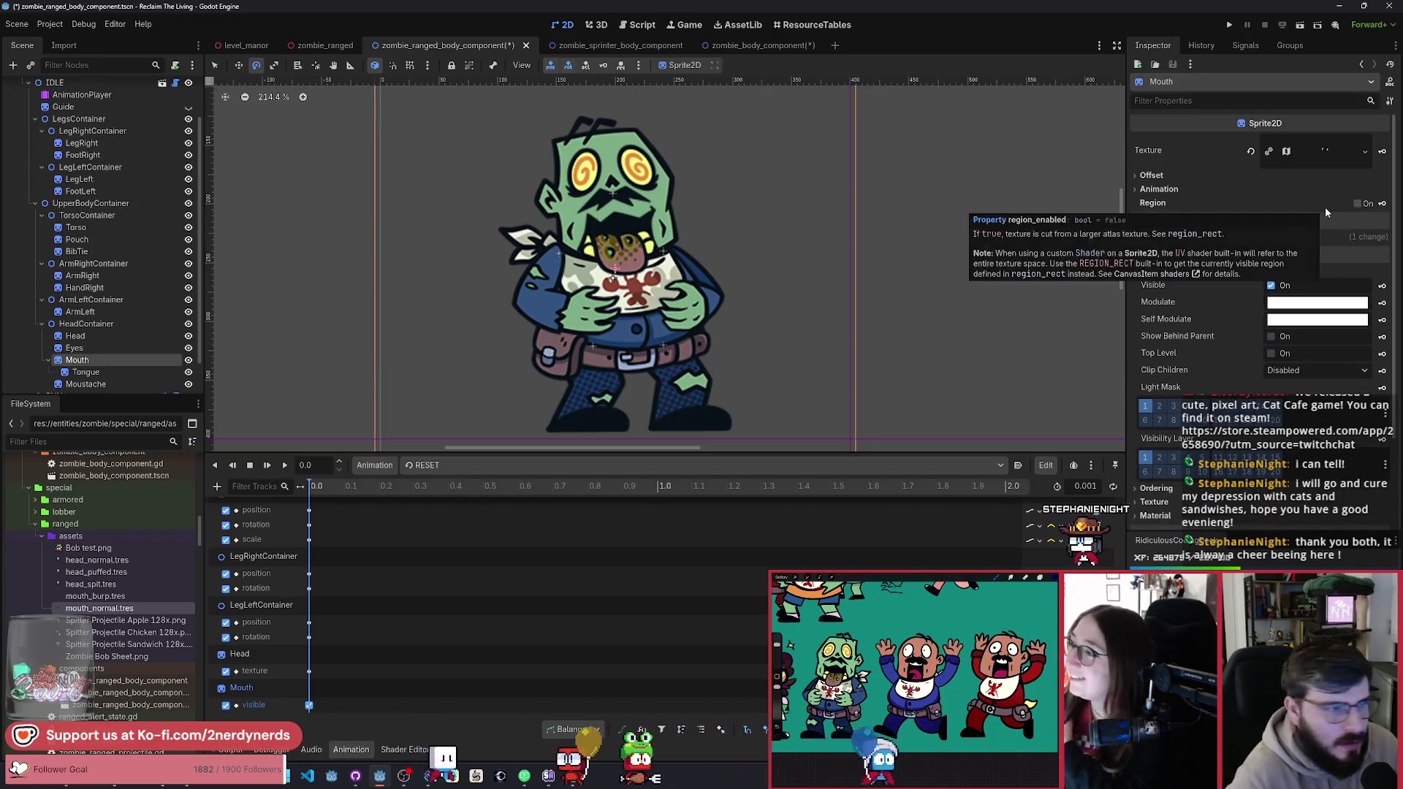
key("ctrl+s")
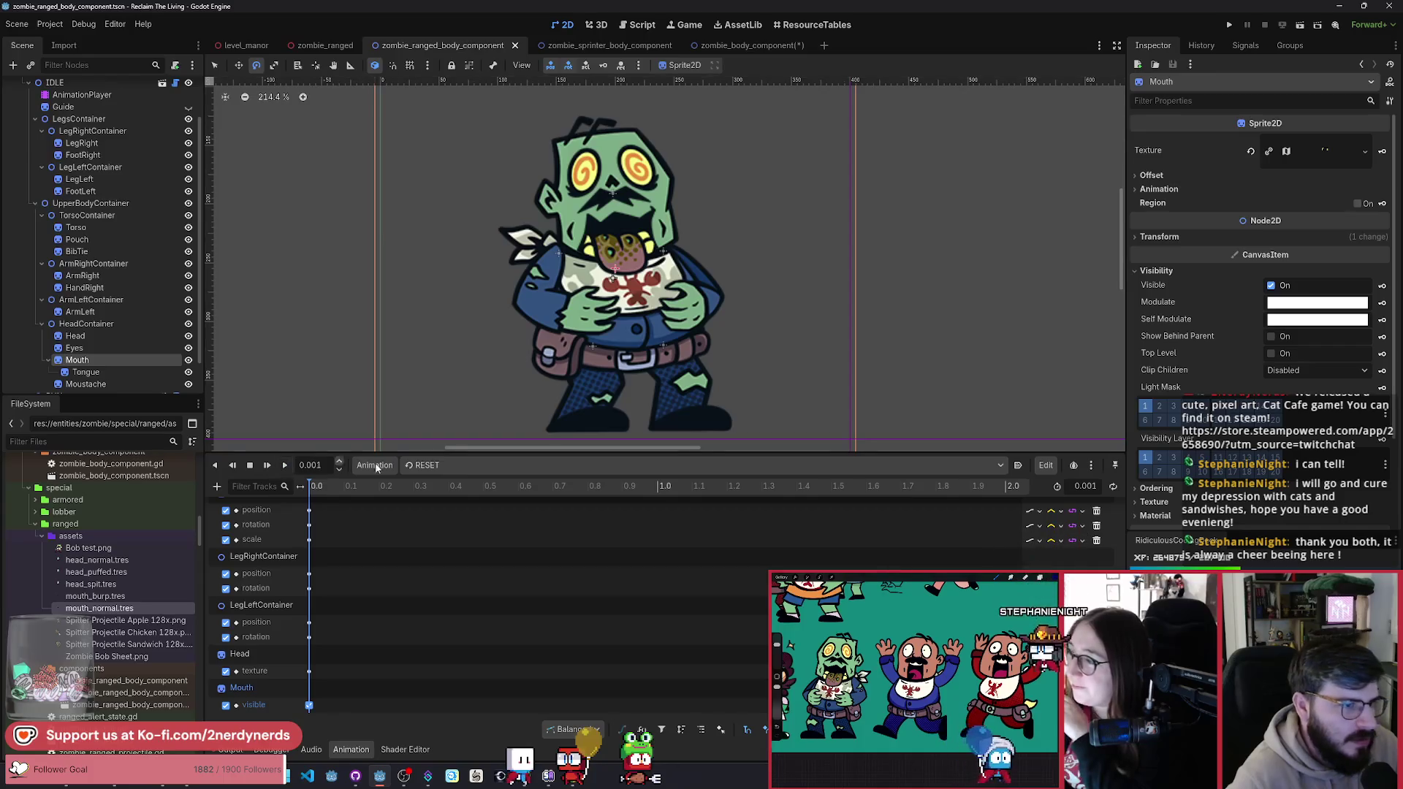
left_click(488, 465)
left_click(478, 484)
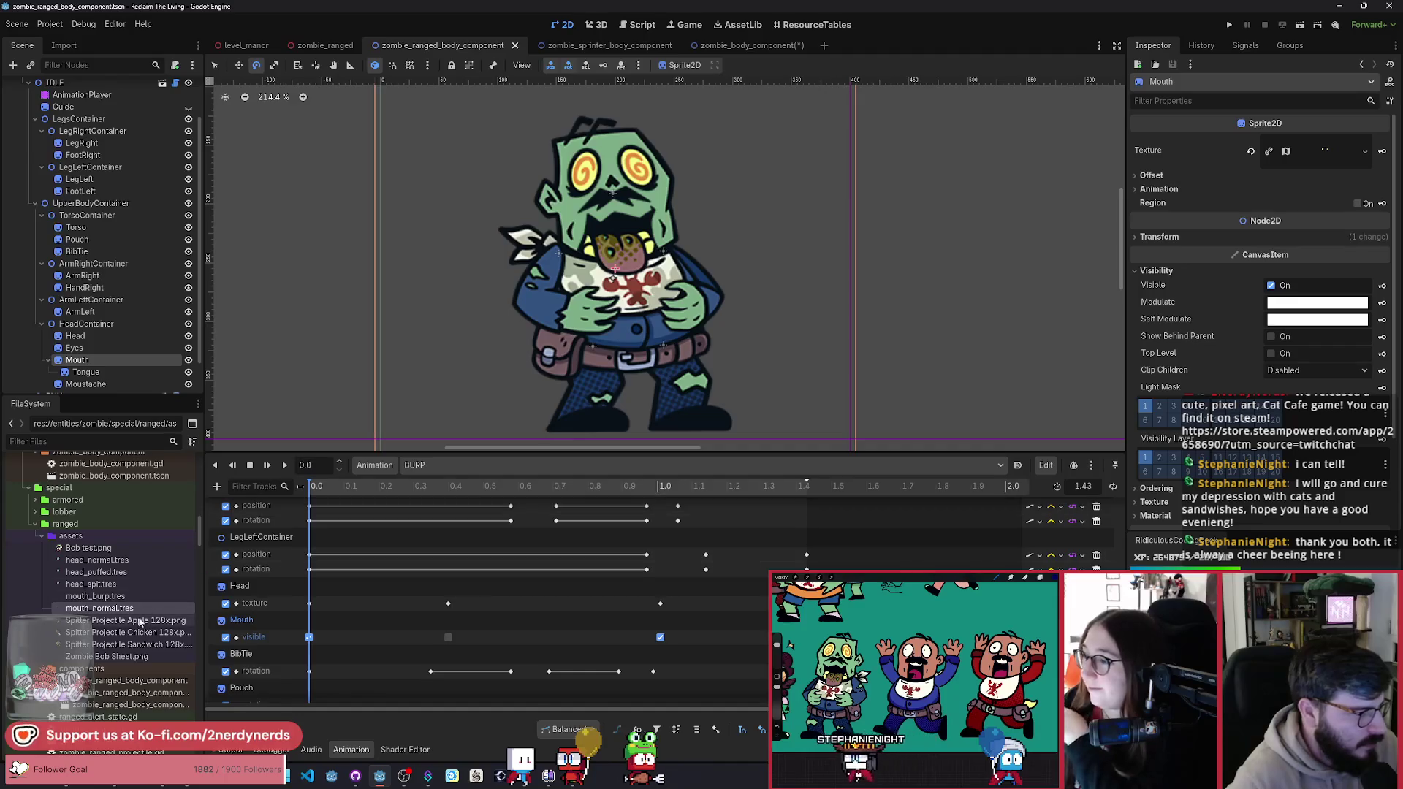
Step: Add a BURP Mouth texture track: mouth_normal.tres at 0.0 s, mouth_burp.tres at about 1.01 s
left_click(1380, 152)
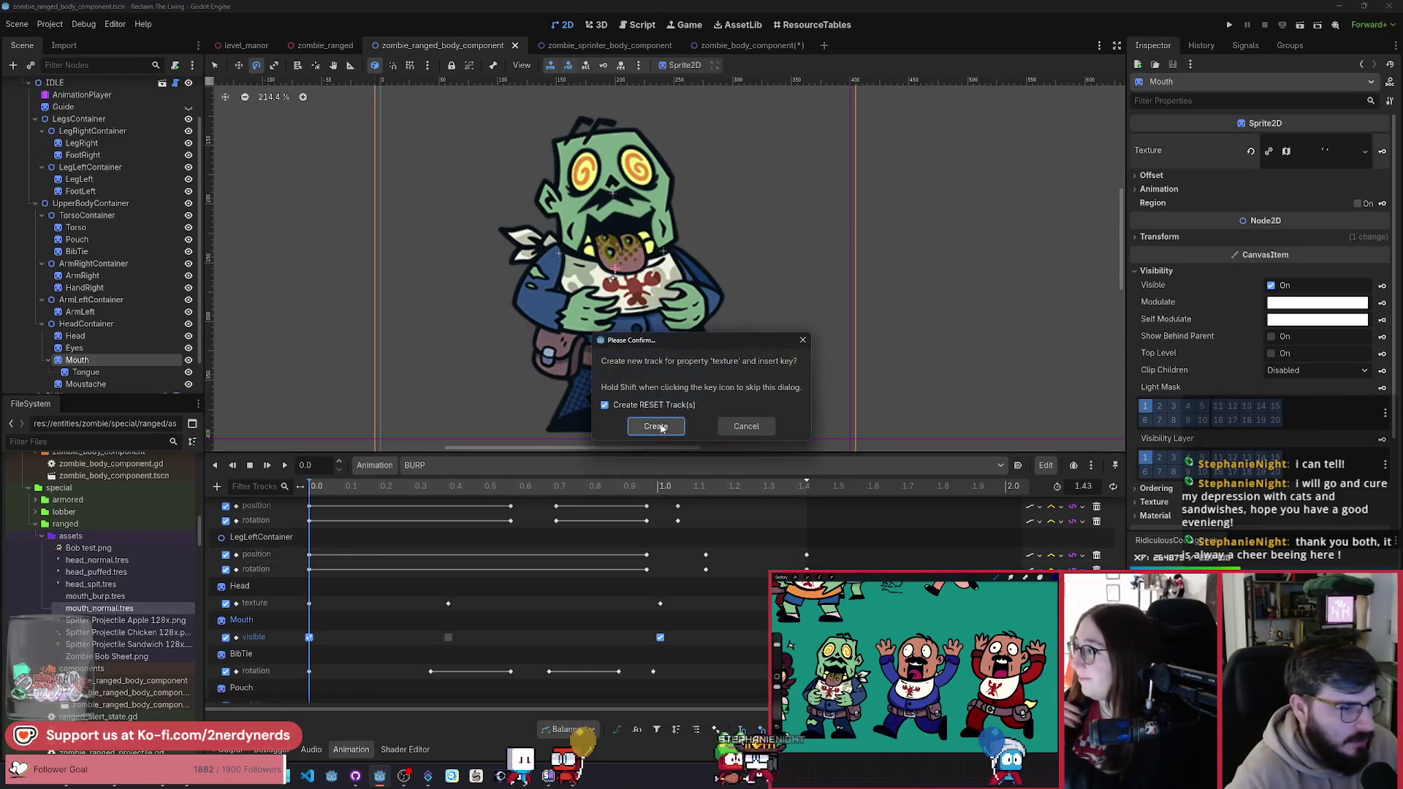
left_click(658, 426)
left_click(316, 488)
left_click_drag(316, 491, 661, 539)
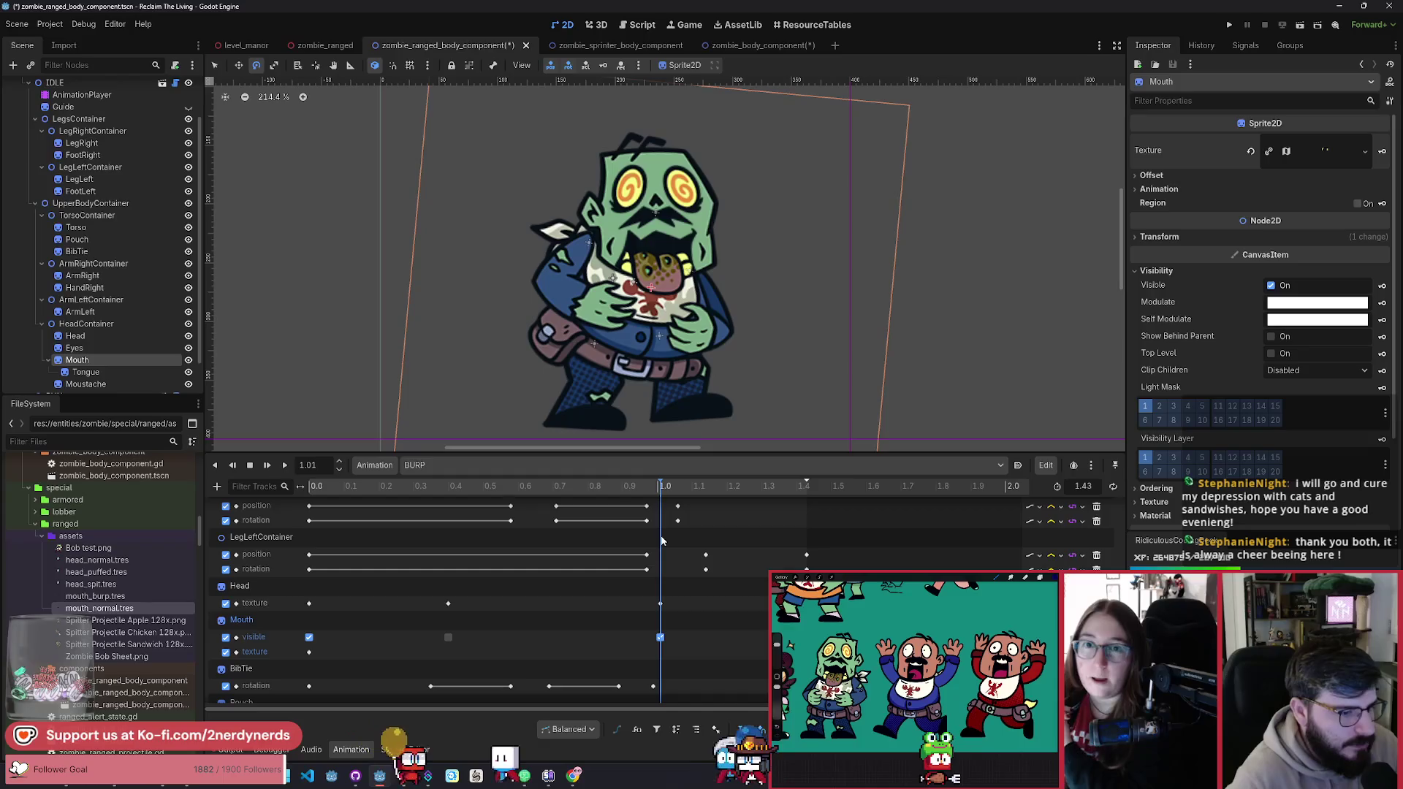
left_click(309, 652)
key("ctrl+d")
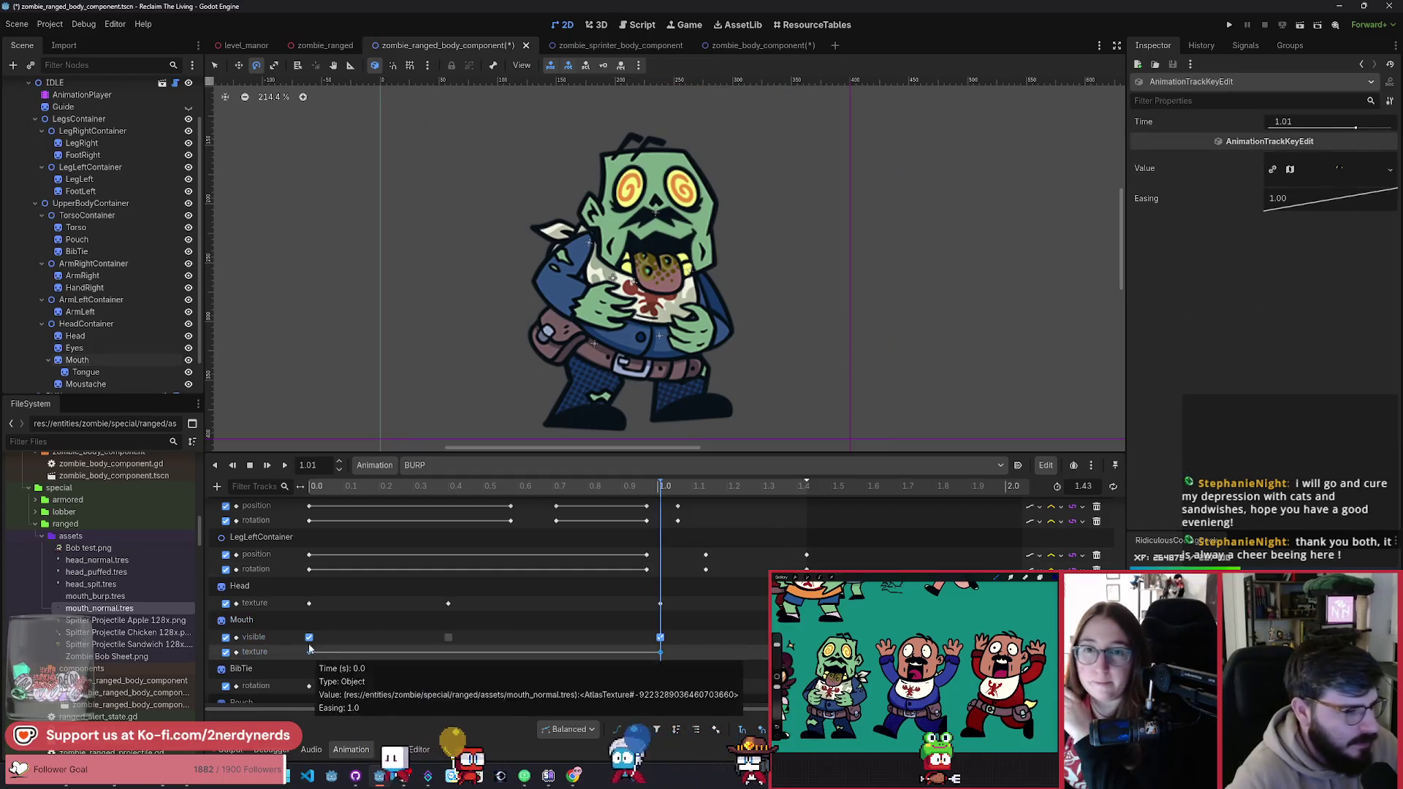
left_click_drag(102, 601, 1213, 229)
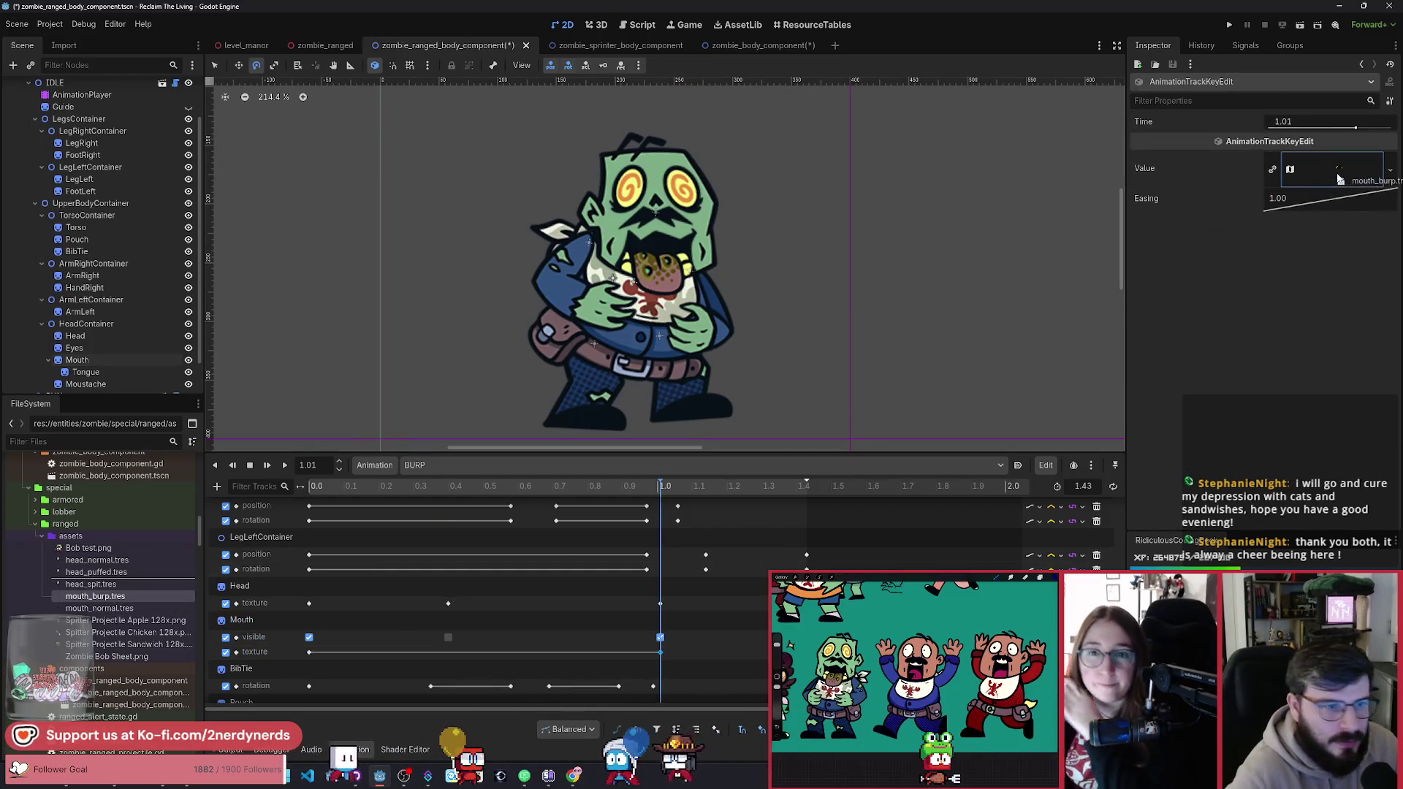
left_click_drag(1339, 179, 1339, 175)
left_click_drag(652, 488, 668, 504)
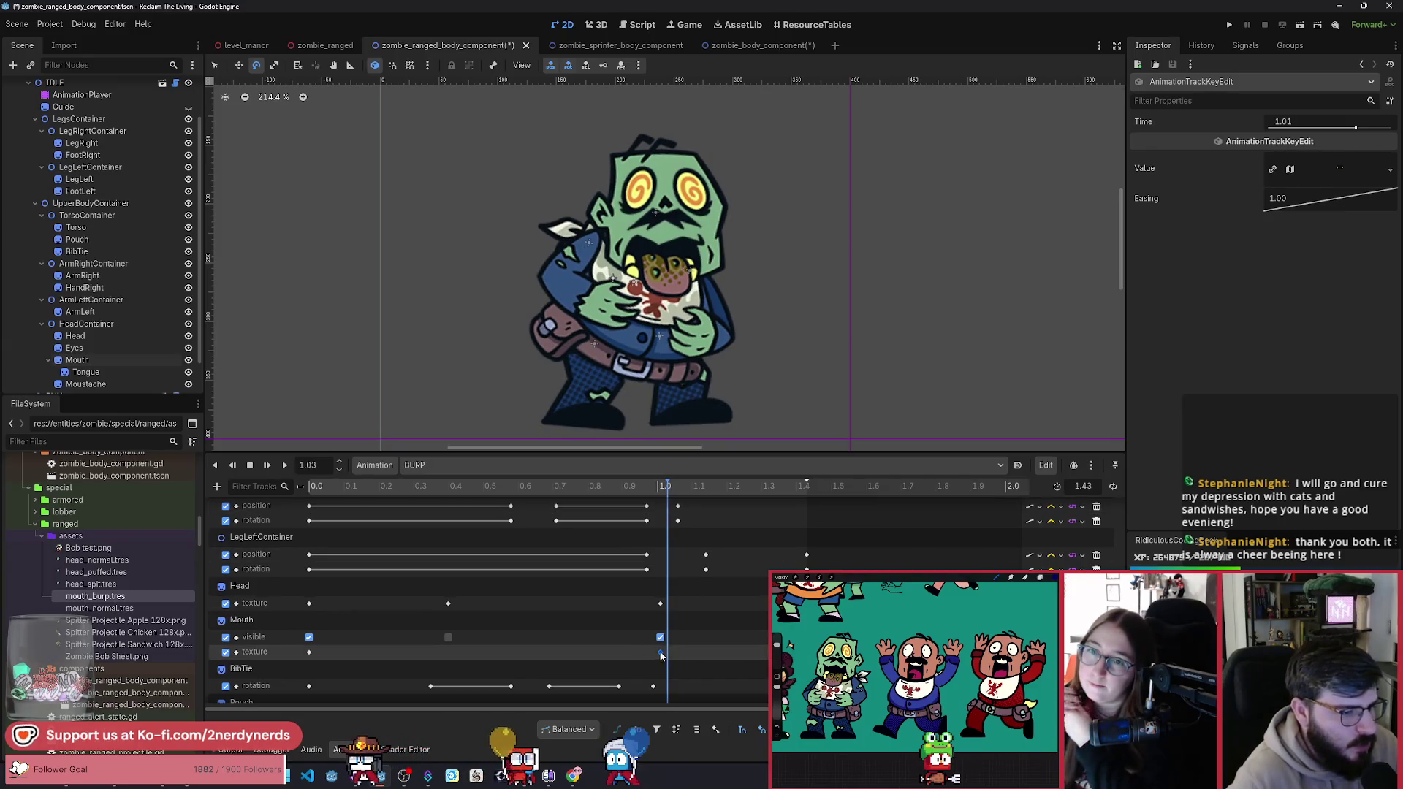
Step: Insert Mouth texture keys at 1.05, 1.07, 1.09 and 1.13 s
left_click(674, 495)
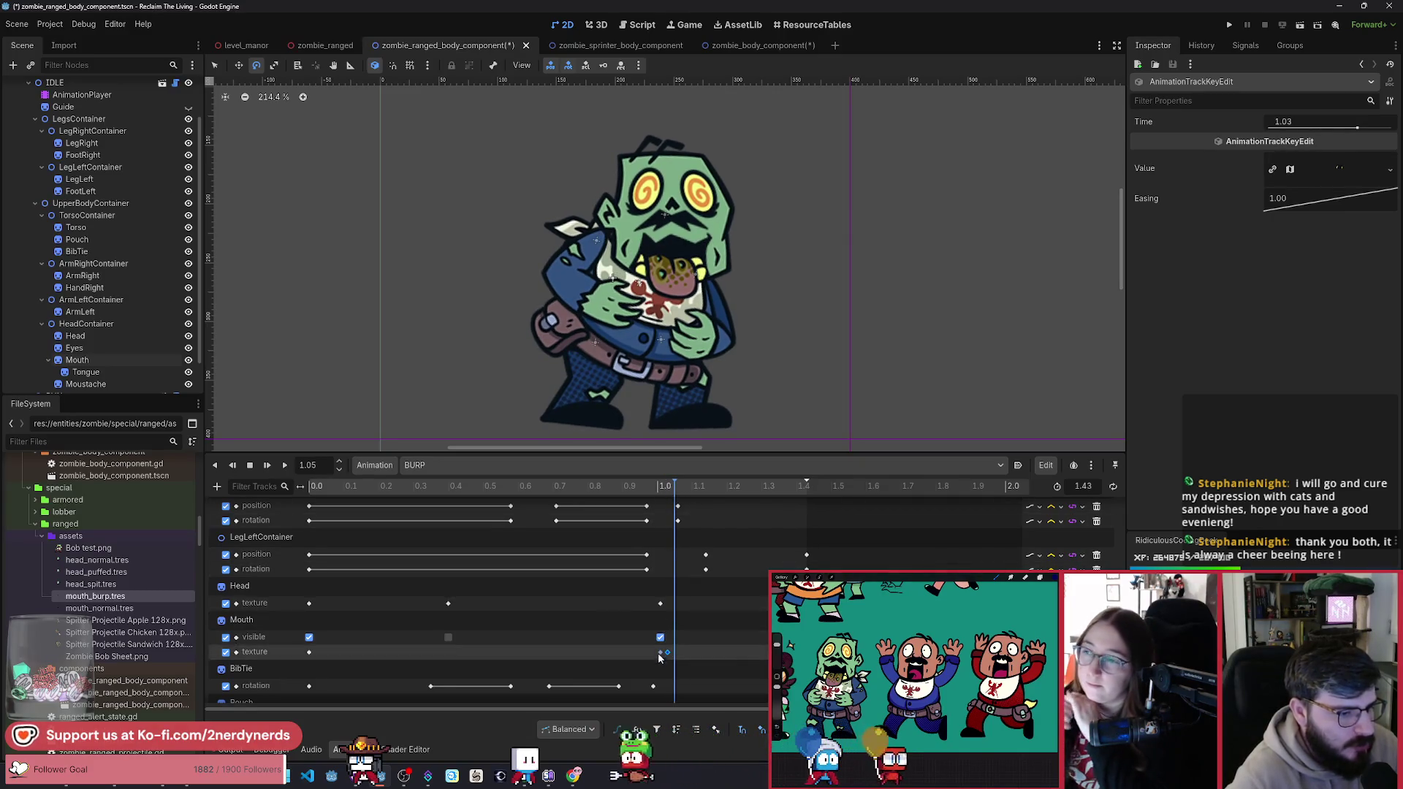
key("ctrl+d")
left_click(681, 491)
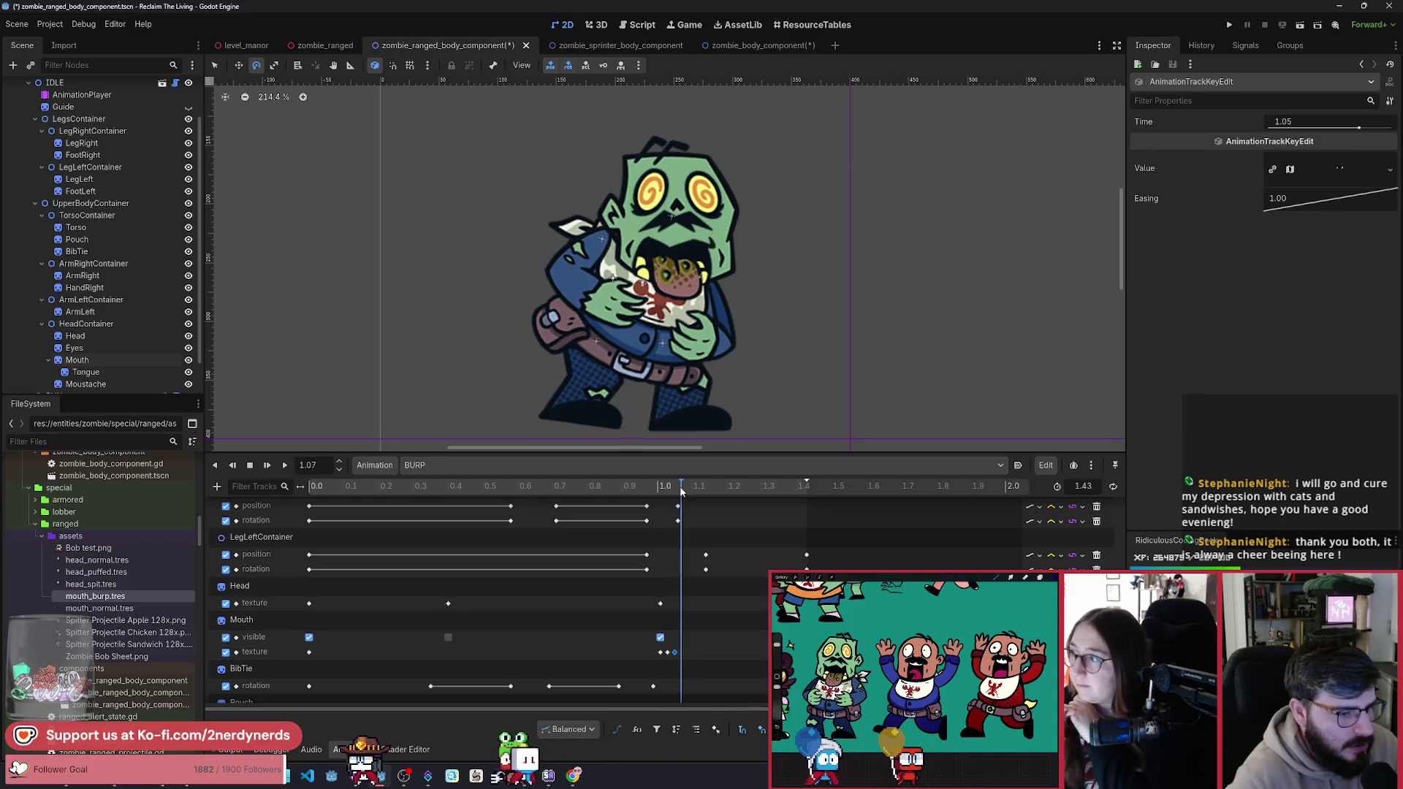
key("ctrl+d")
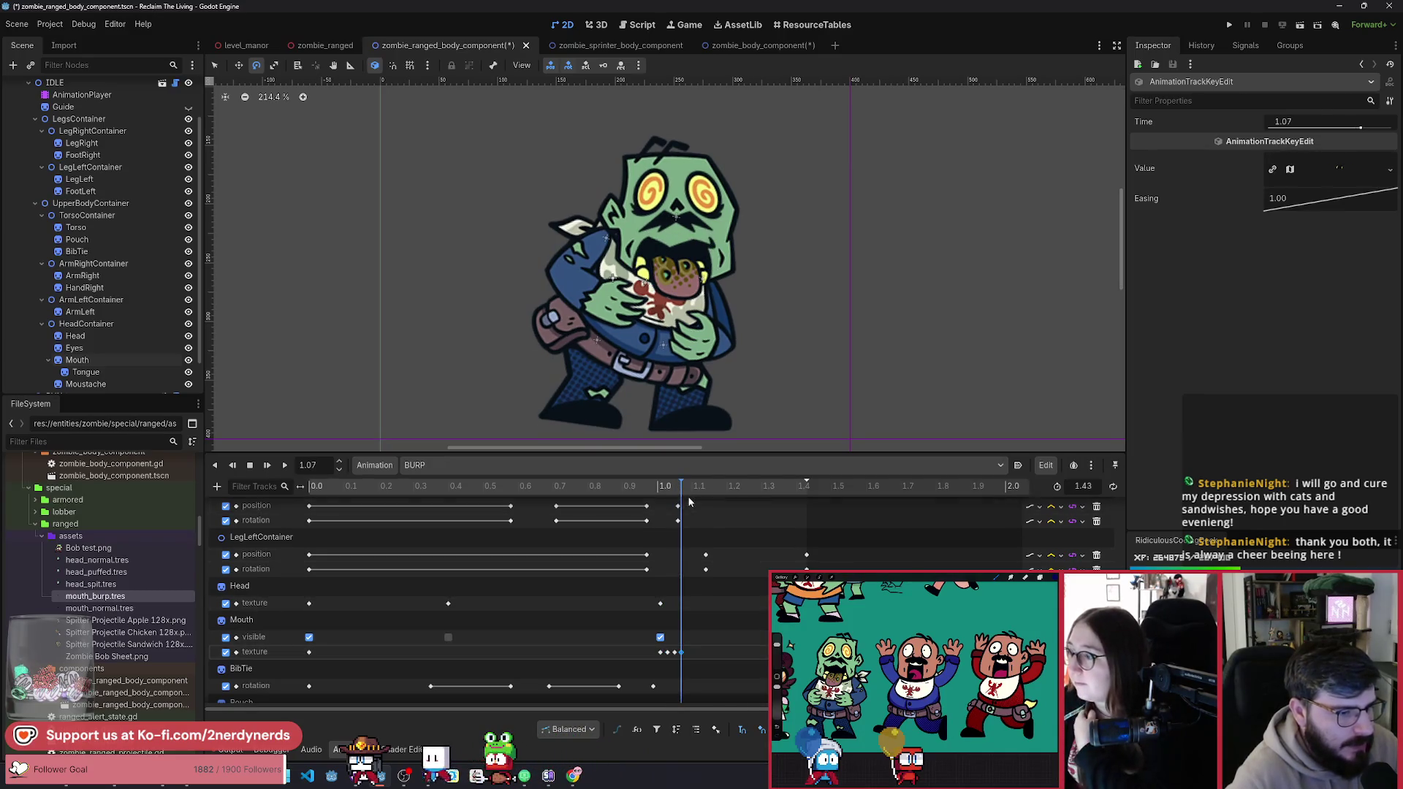
left_click(687, 491)
left_click(688, 494)
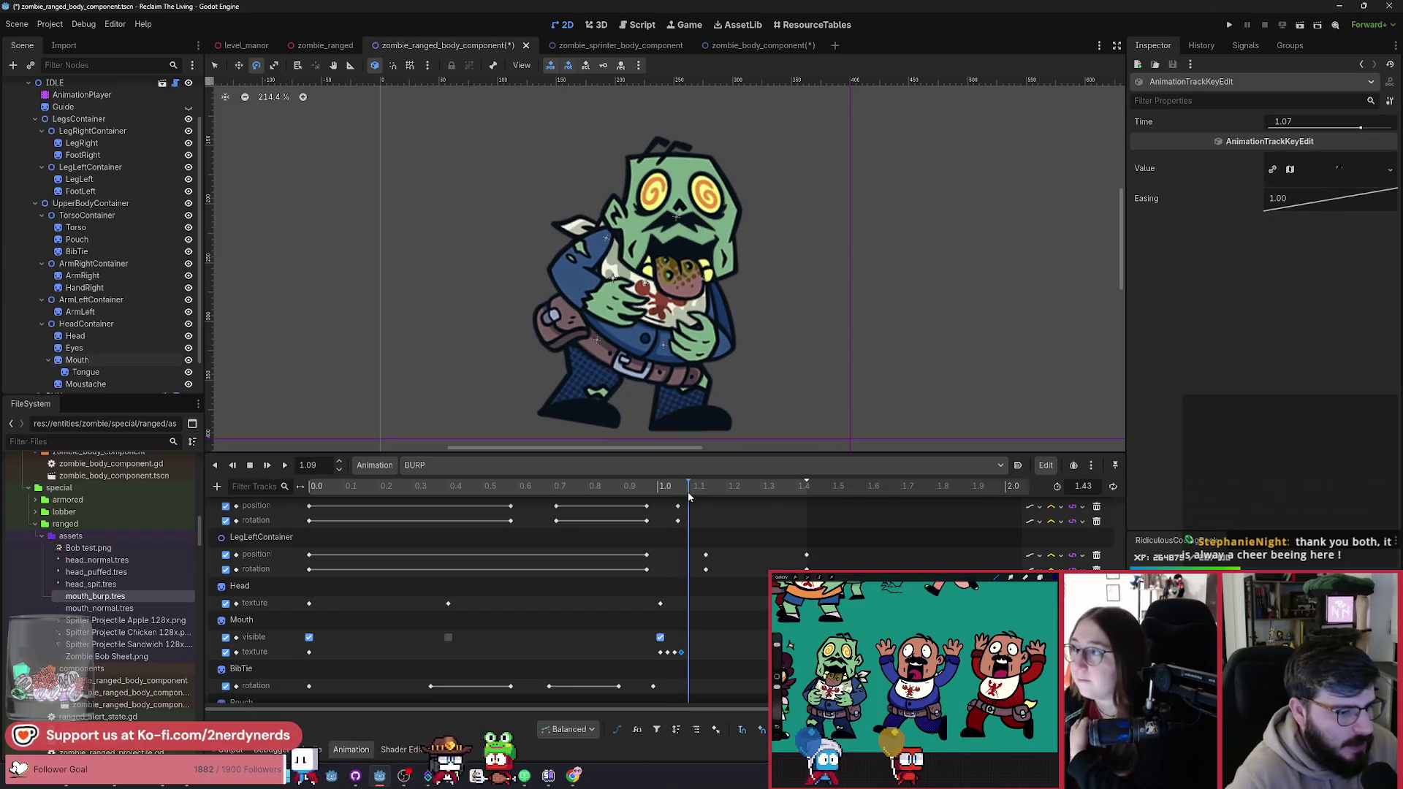
key("ctrl+d")
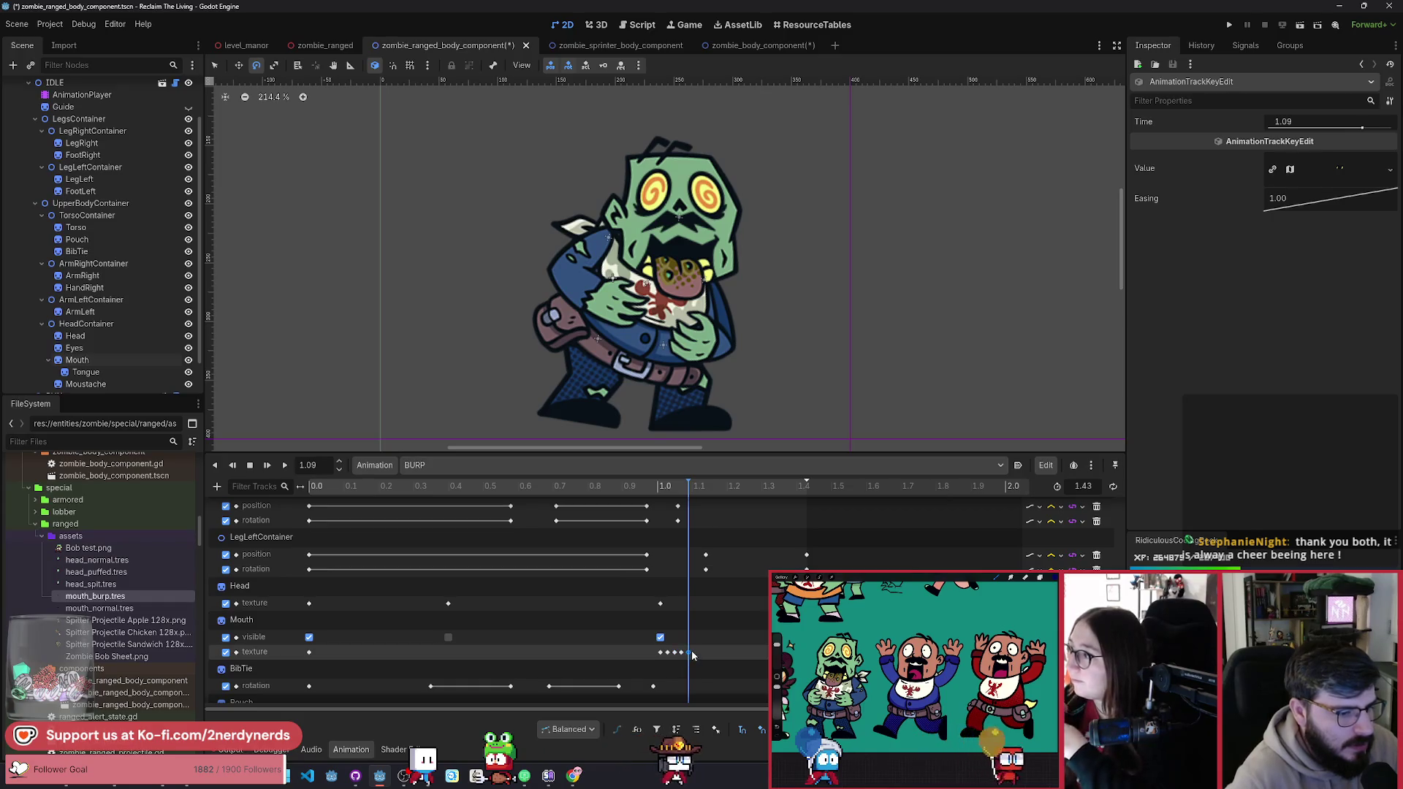
left_click(696, 494)
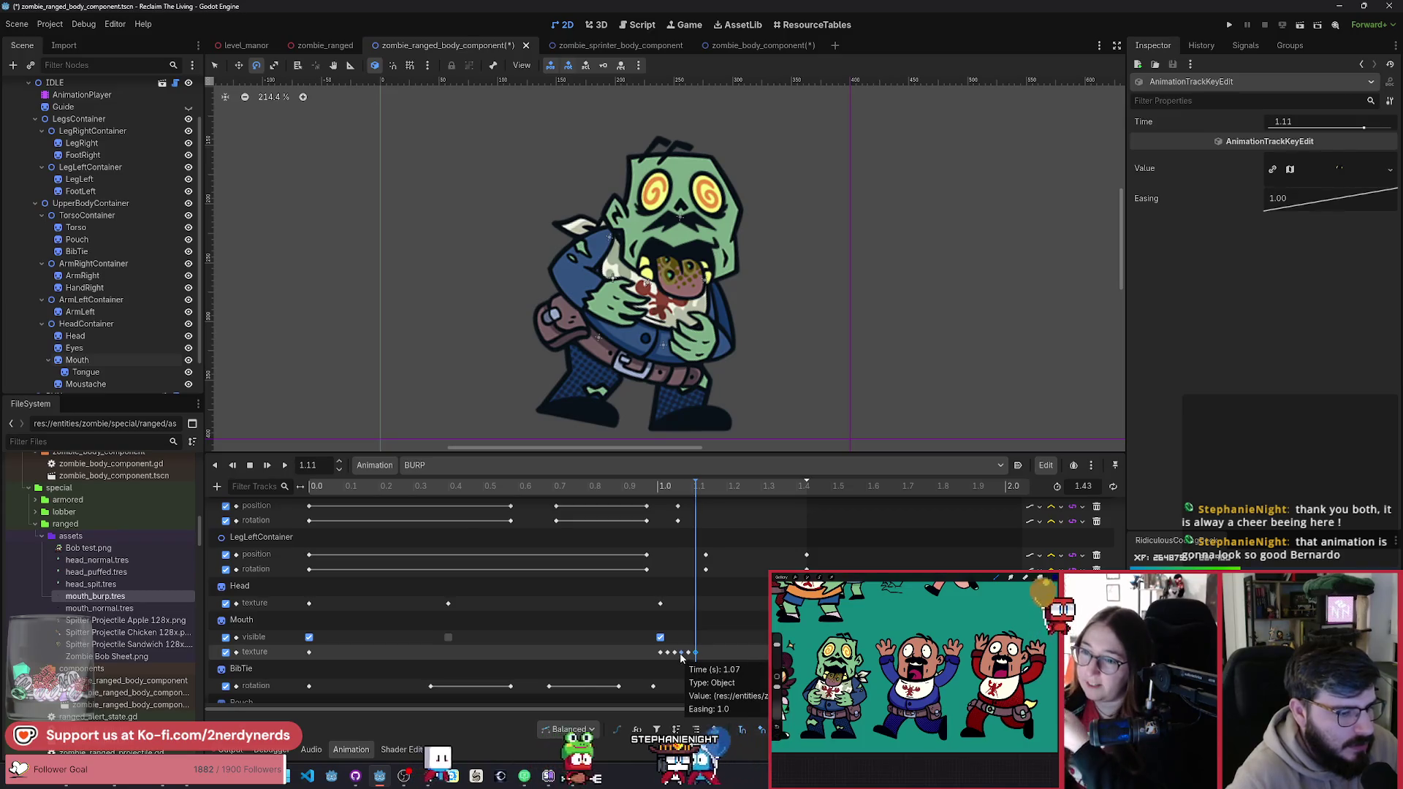
left_click(701, 489)
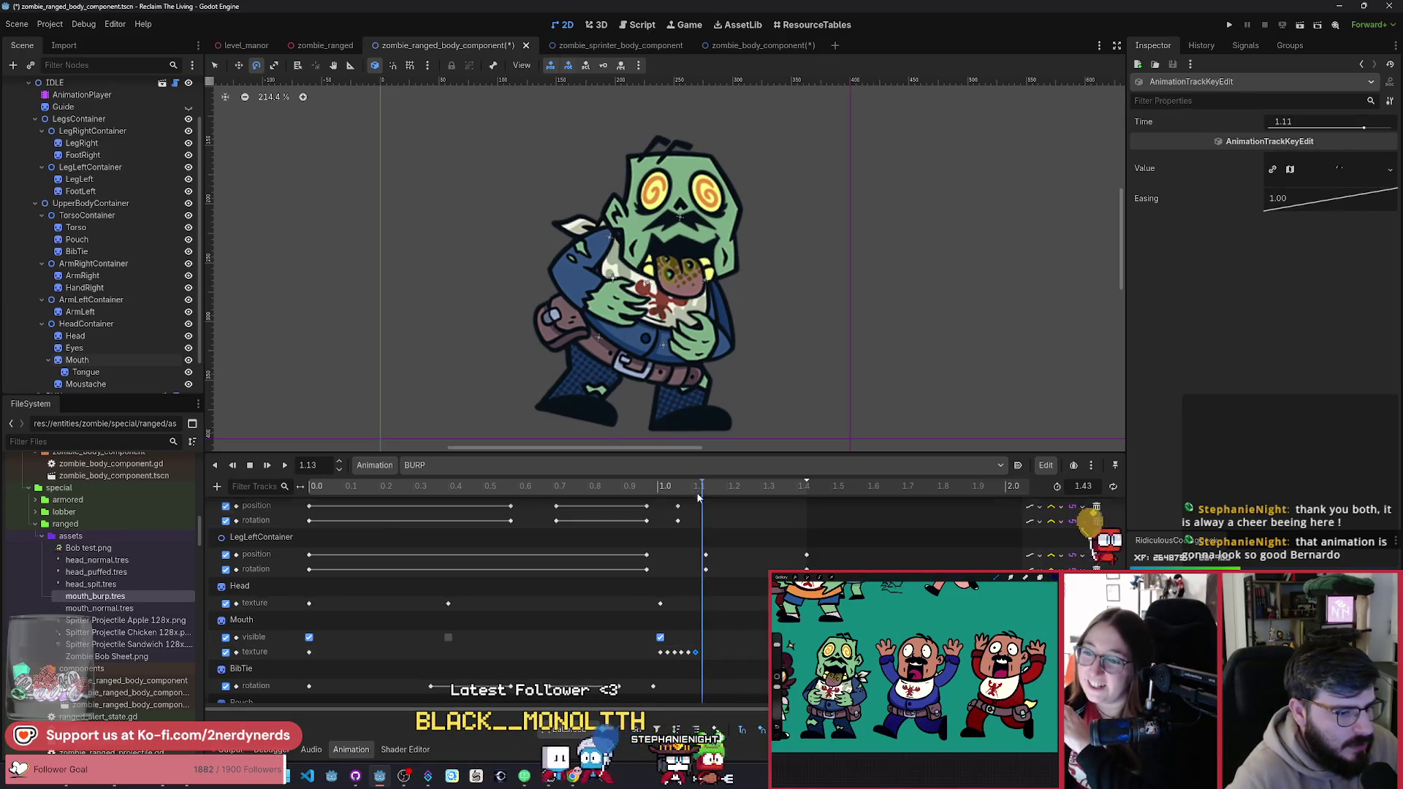
left_click(310, 652)
left_click(701, 652)
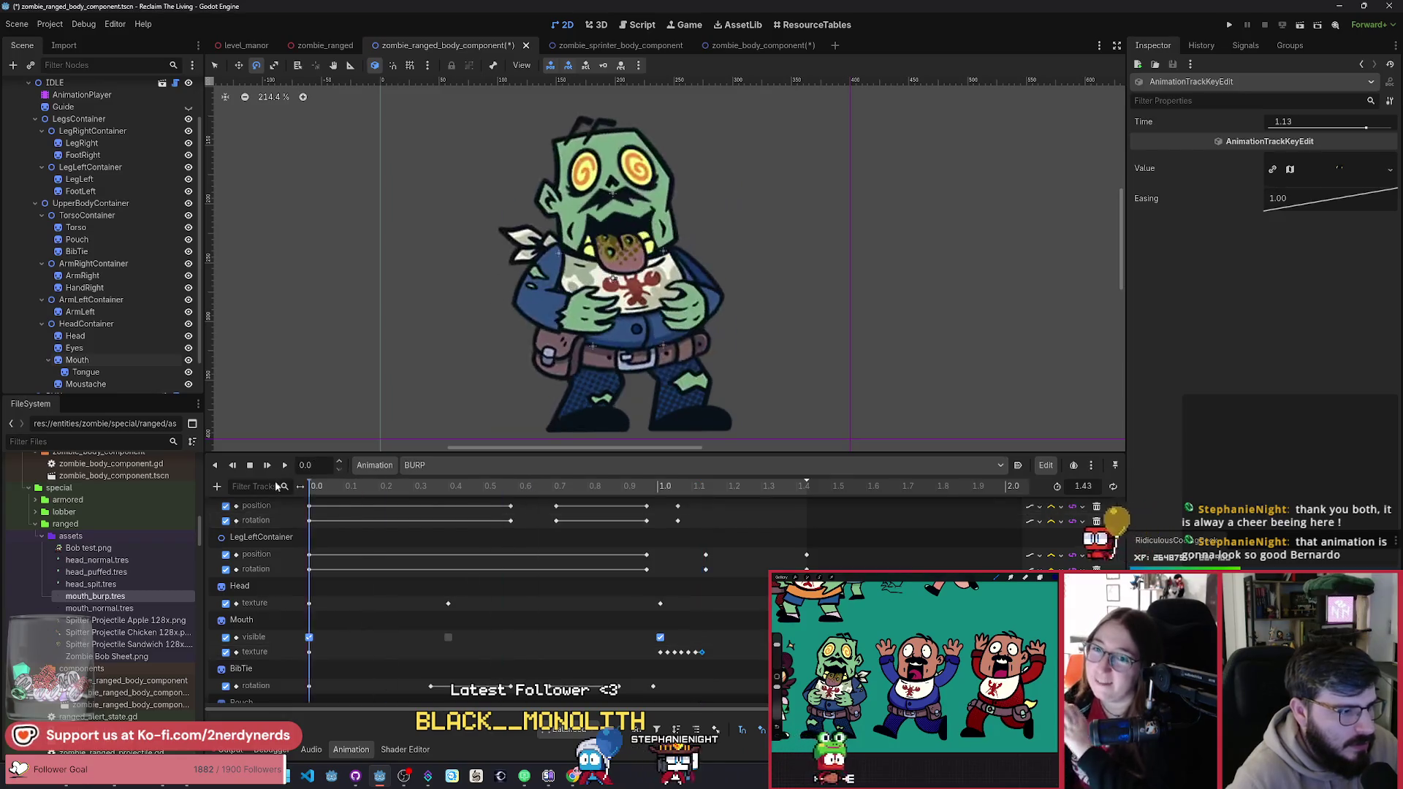
Step: Adjust the Mouth key timings while previewing, then delete three extra later keys
left_click(285, 467)
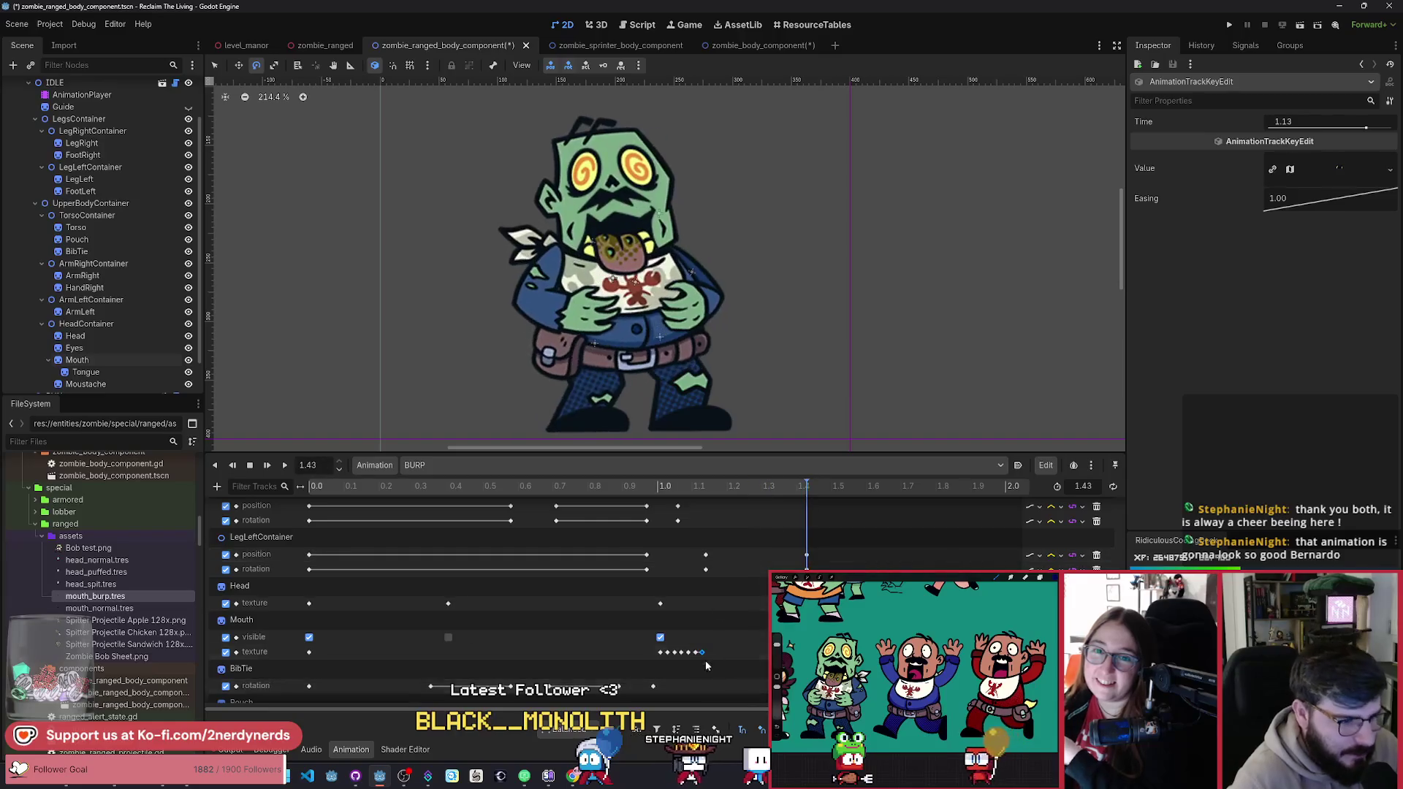
mouse_move(701, 652)
left_mouse_down()
mouse_move(758, 658)
mouse_move(699, 651)
mouse_move(734, 652)
left_mouse_up()
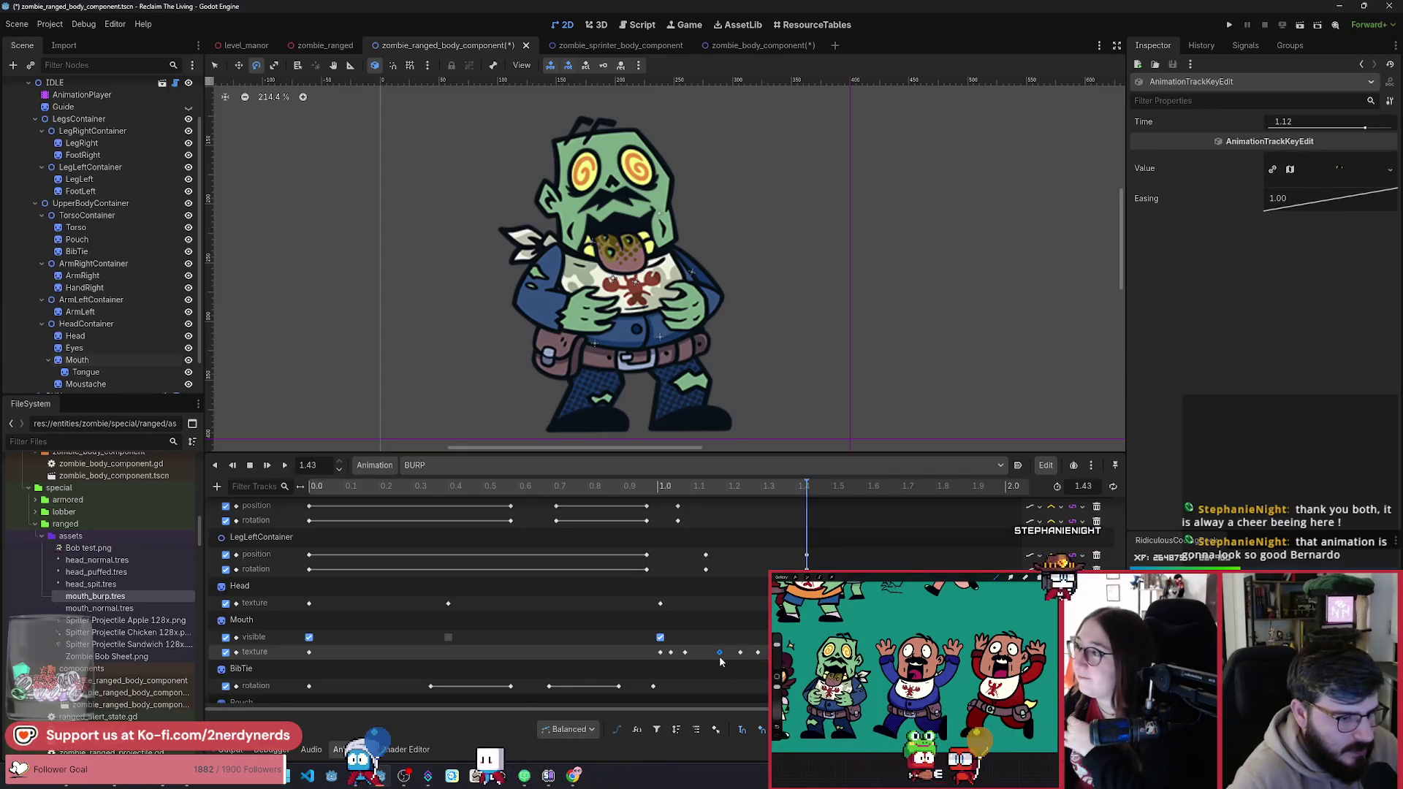
left_click_drag(680, 651, 678, 652)
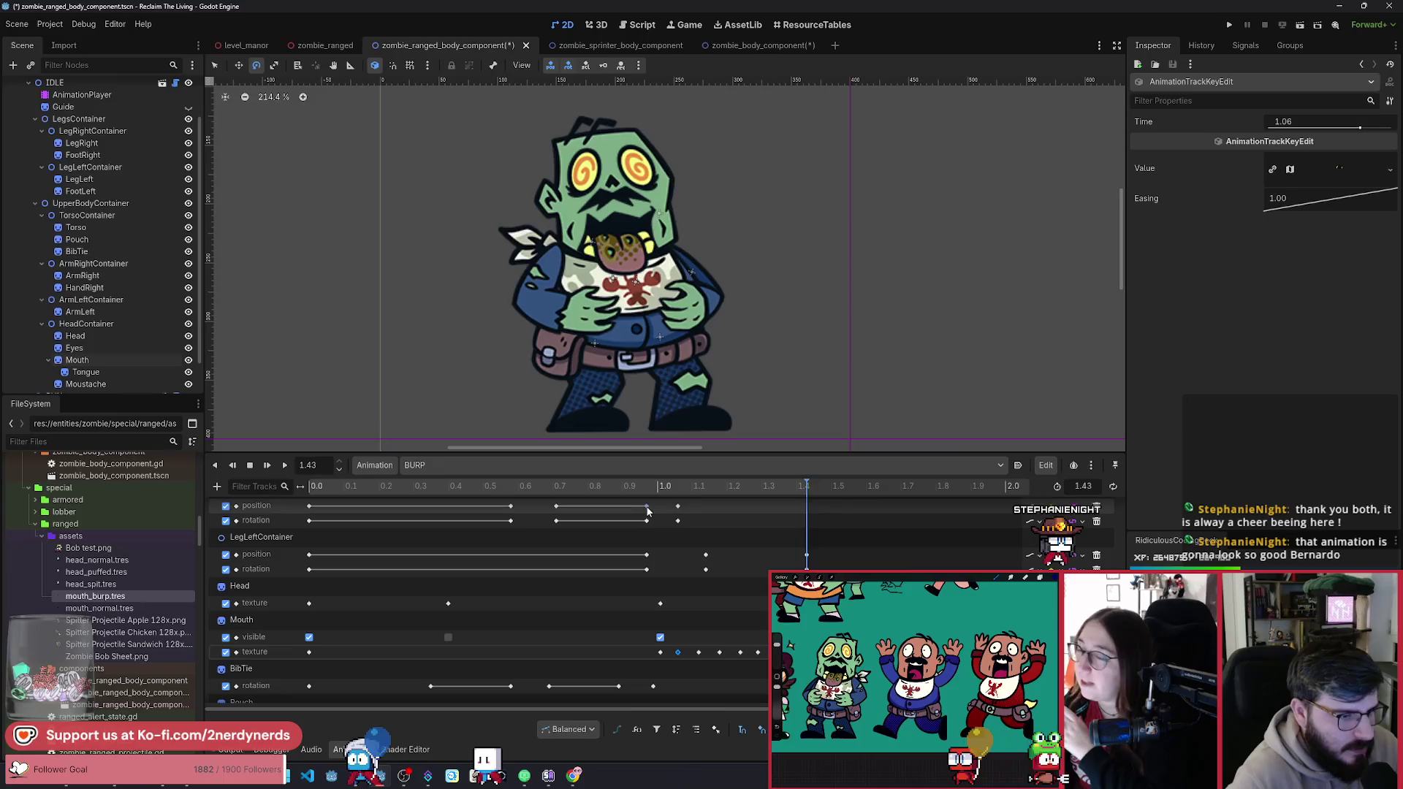
left_click(284, 465)
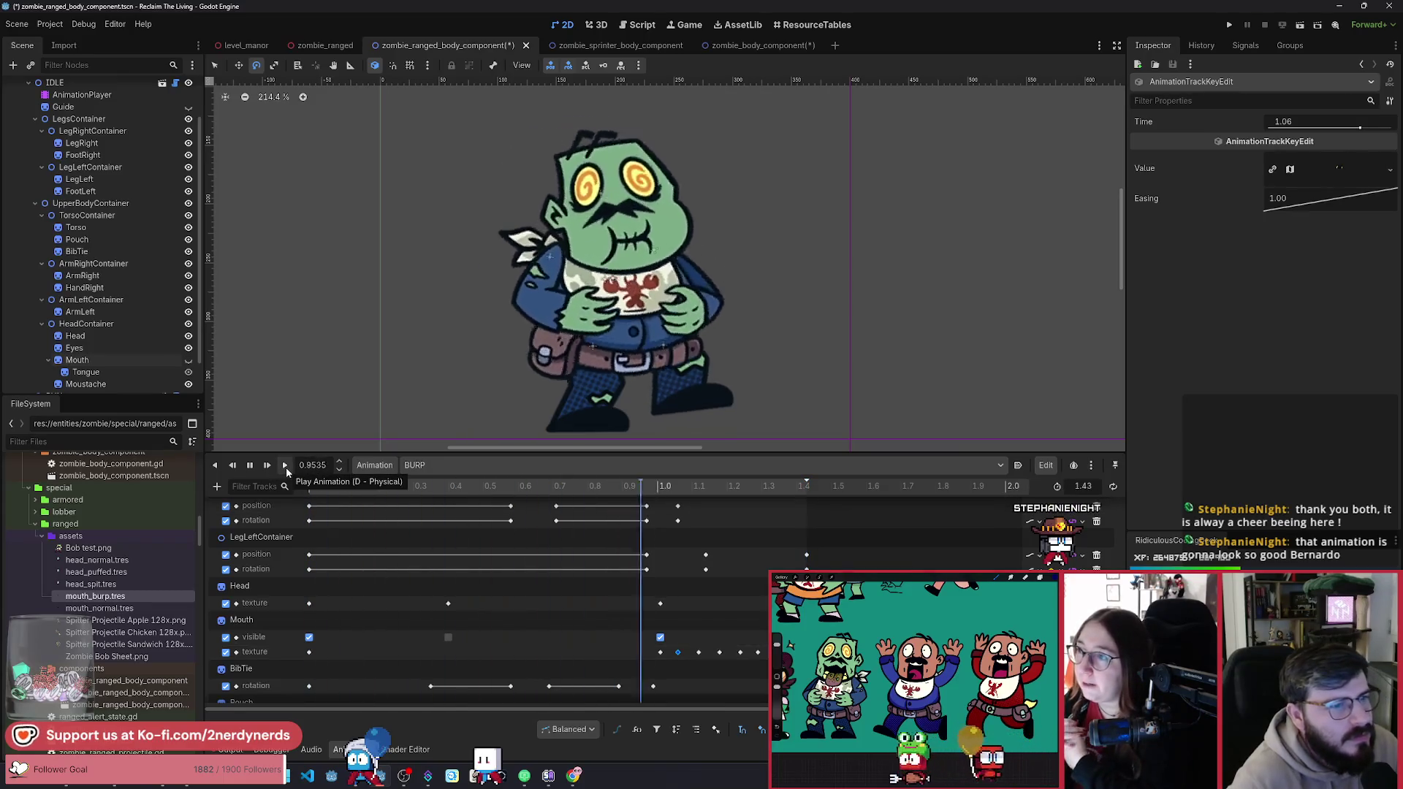
left_click(286, 467)
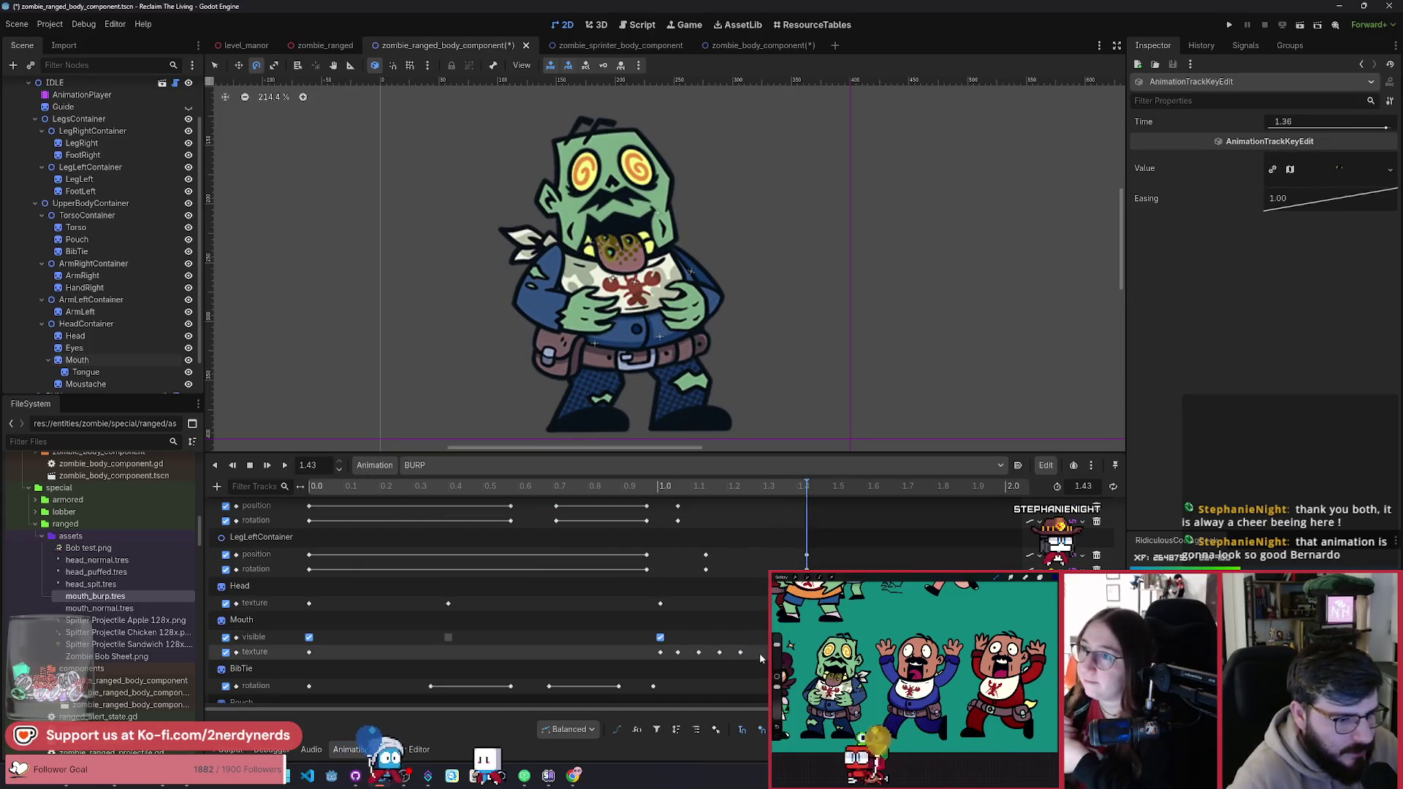
mouse_move(754, 651)
left_mouse_down()
mouse_move(795, 652)
mouse_move(742, 658)
left_mouse_up()
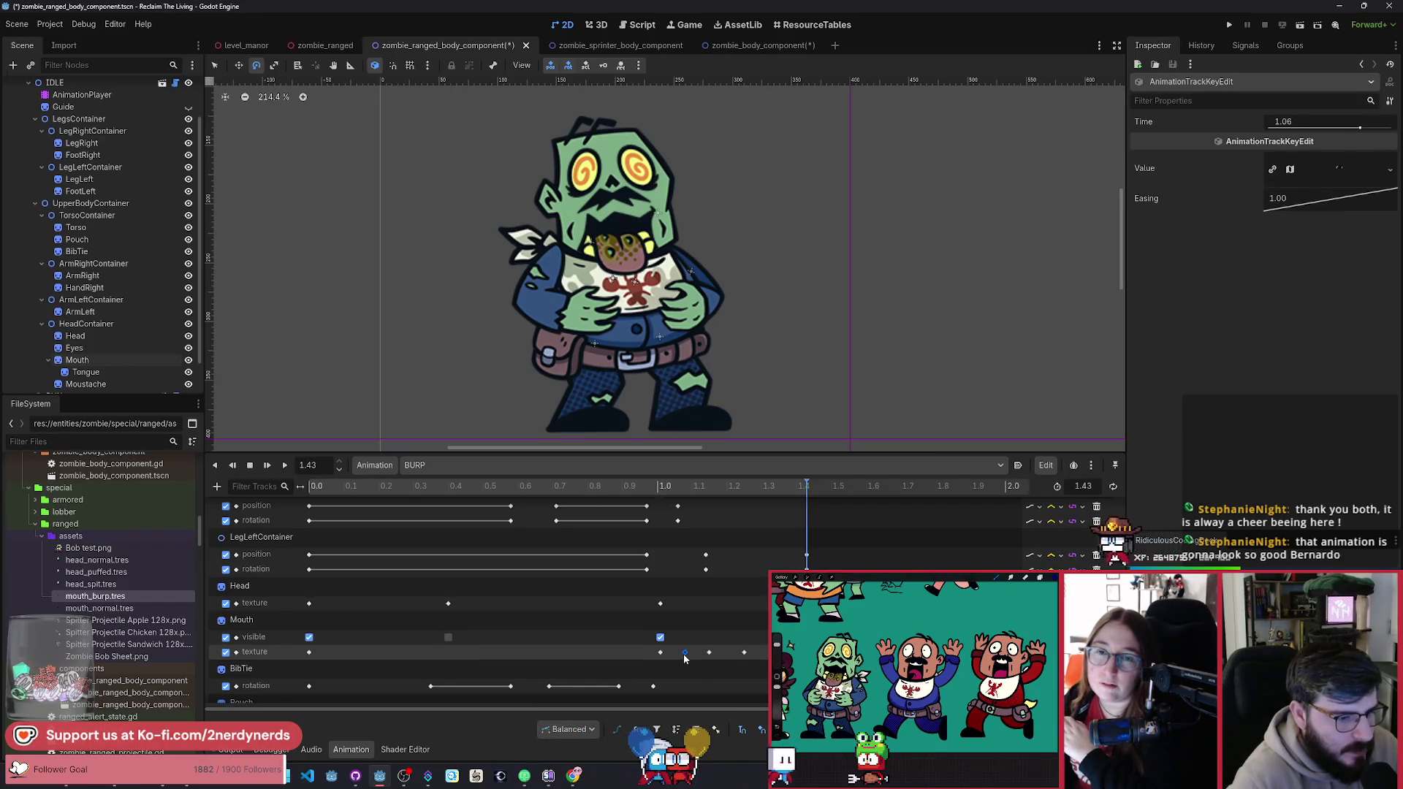
left_click(708, 652)
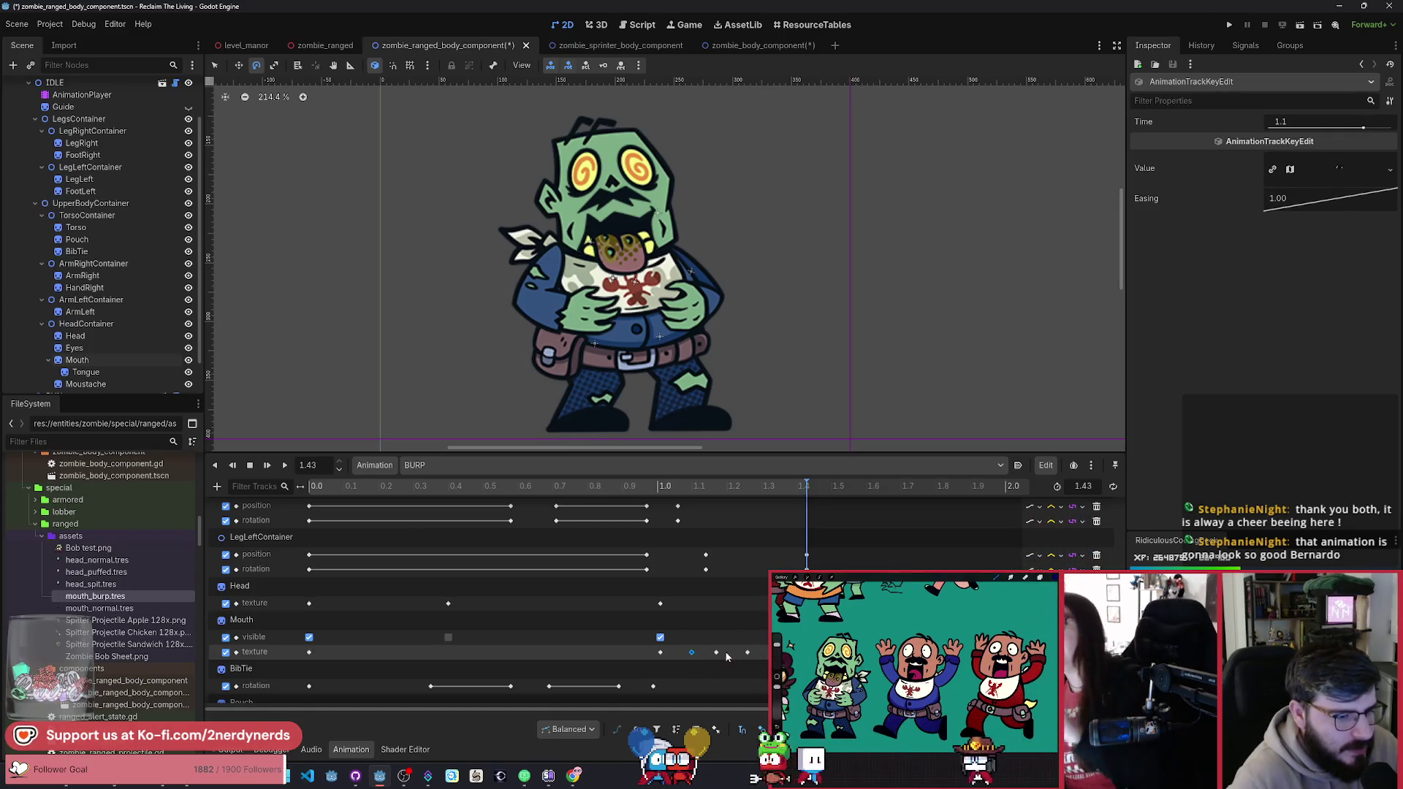
left_click(285, 466)
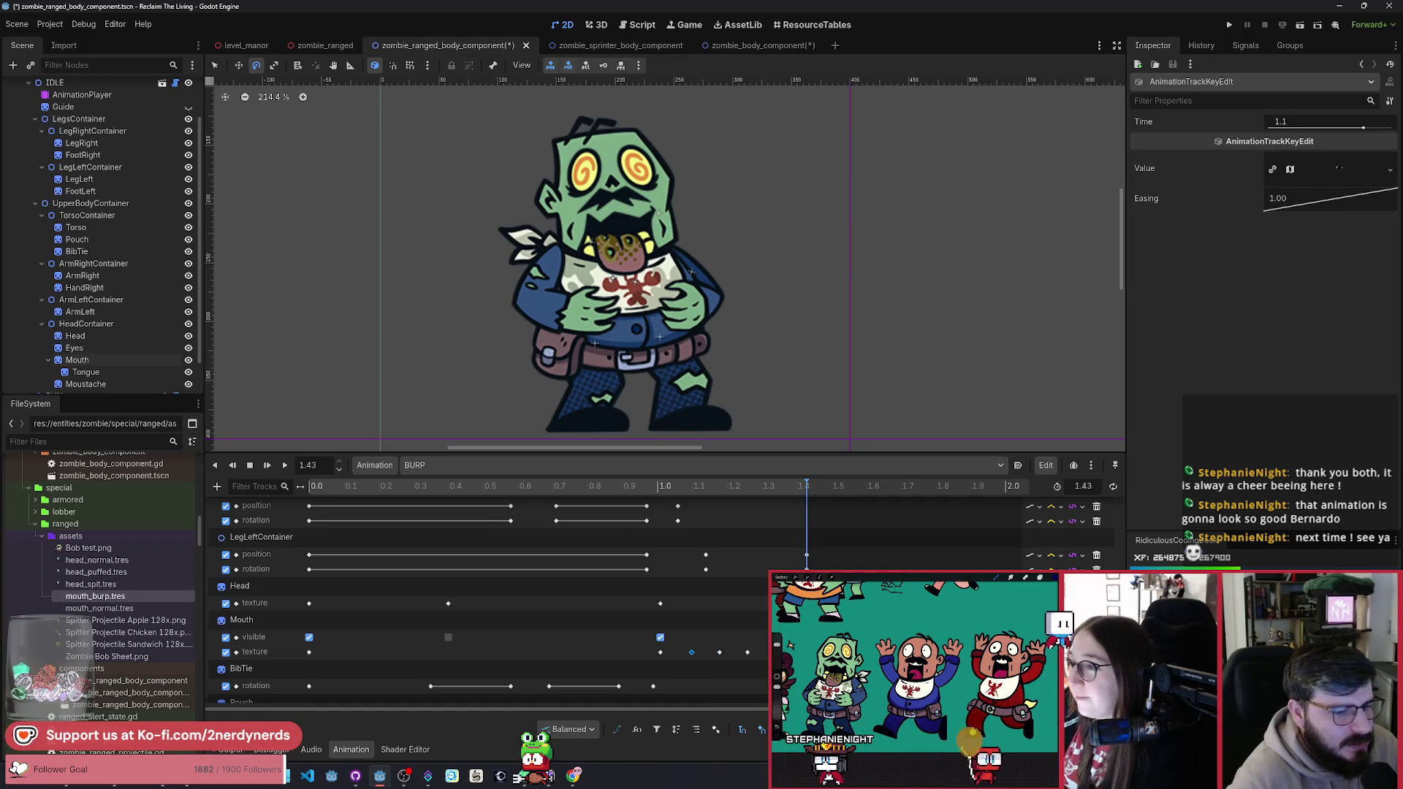
left_click_drag(760, 659, 681, 639)
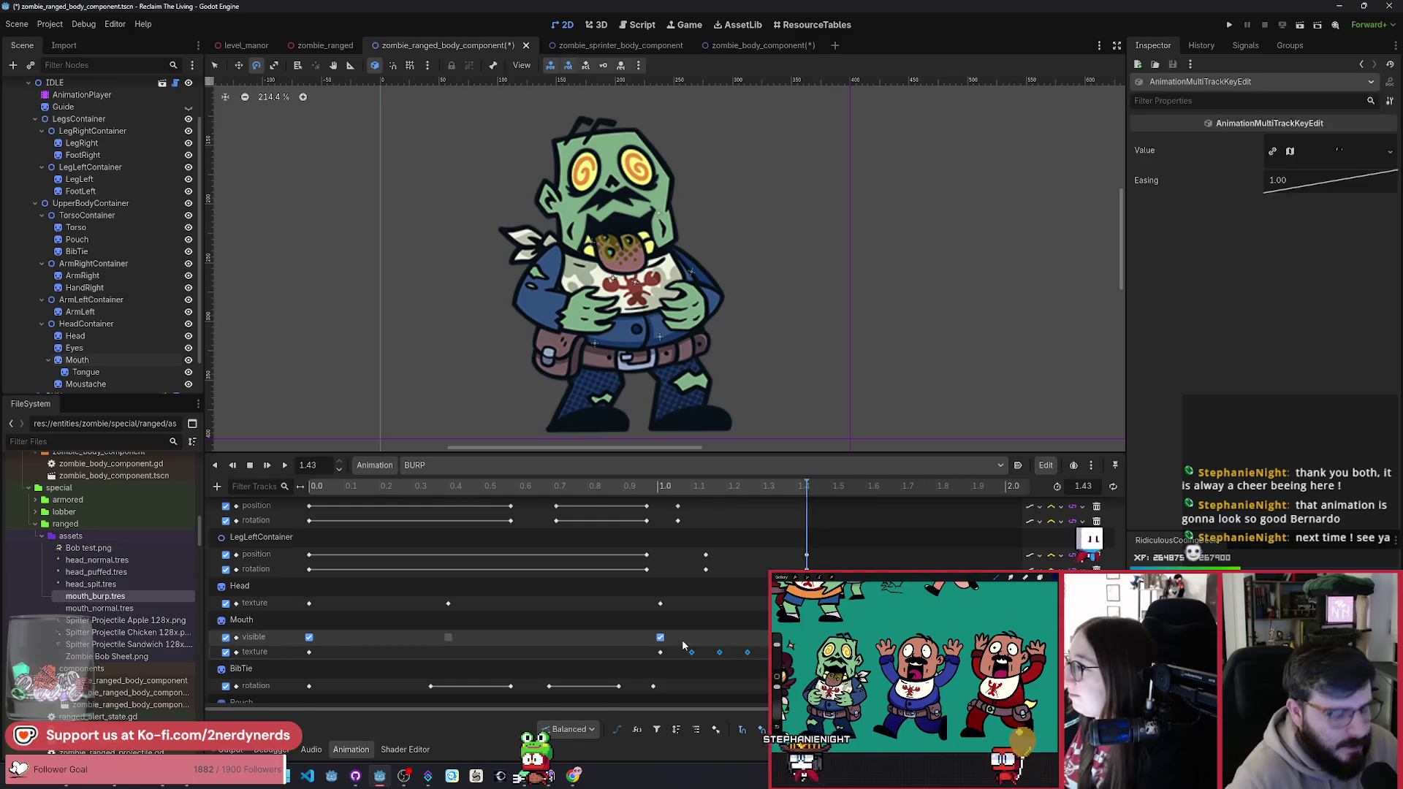
key("Delete")
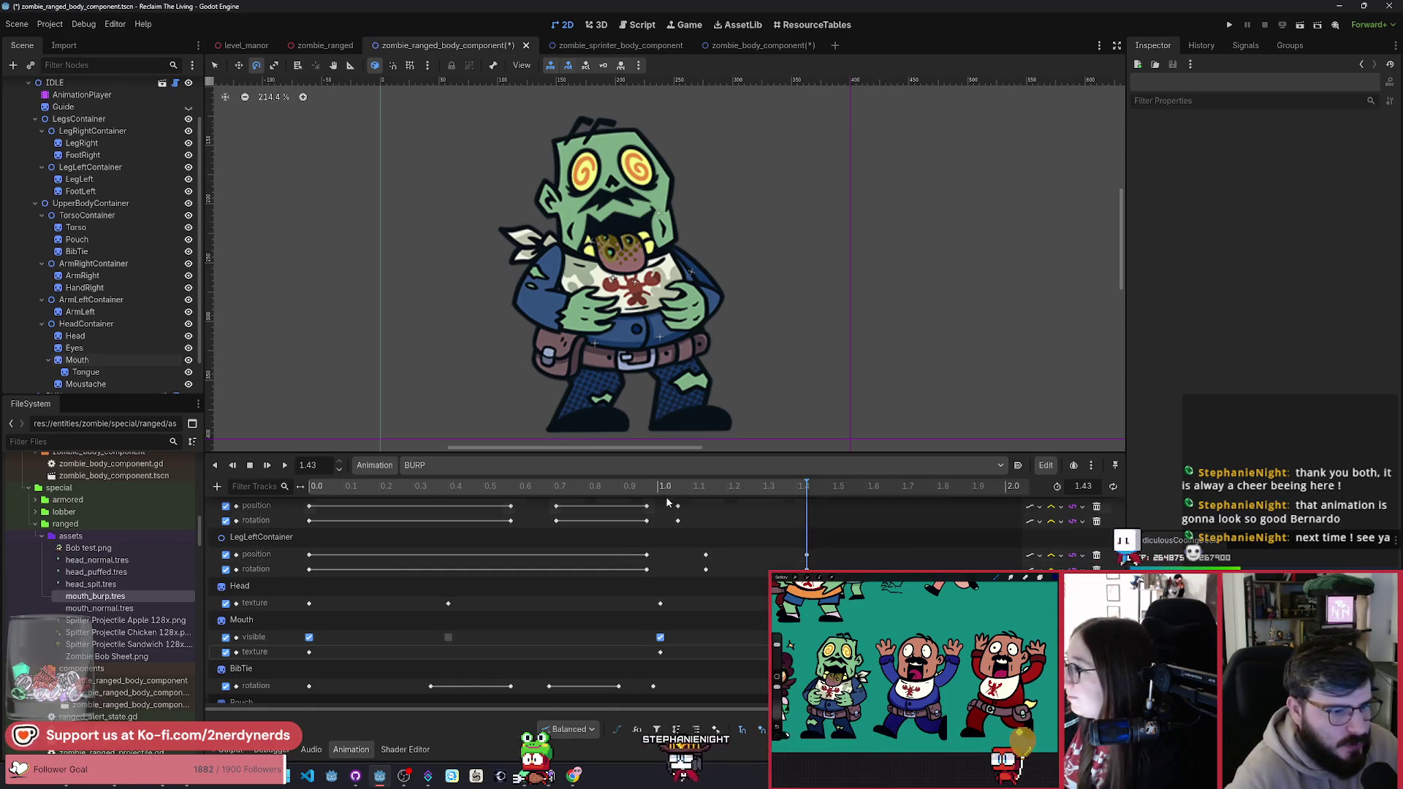
left_click_drag(666, 502, 699, 501)
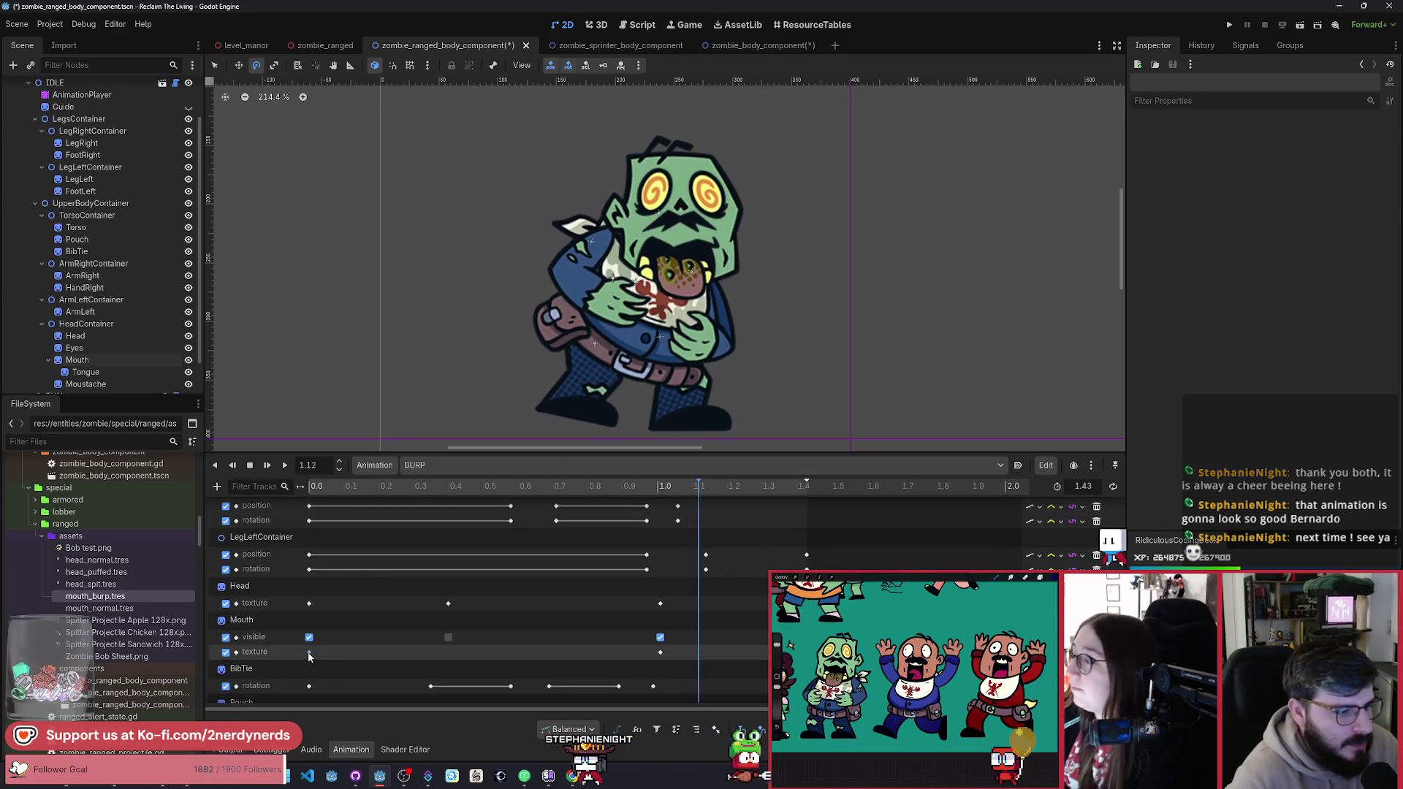
Step: Add Mouth texture keys at about 1.12, 1.22 and 1.42 s
right_click(699, 651)
left_click(731, 661)
left_click_drag(731, 494, 735, 496)
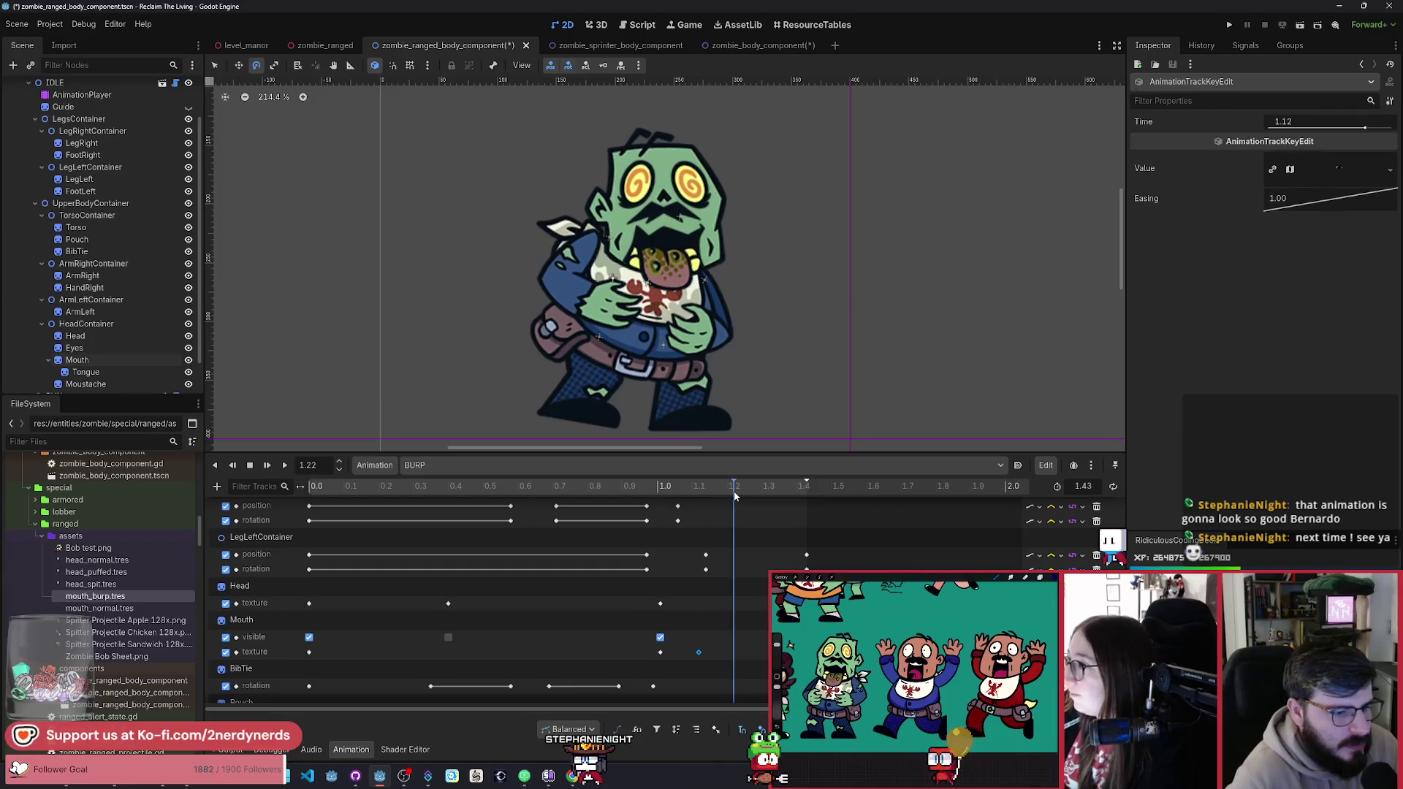
key("ctrl+d")
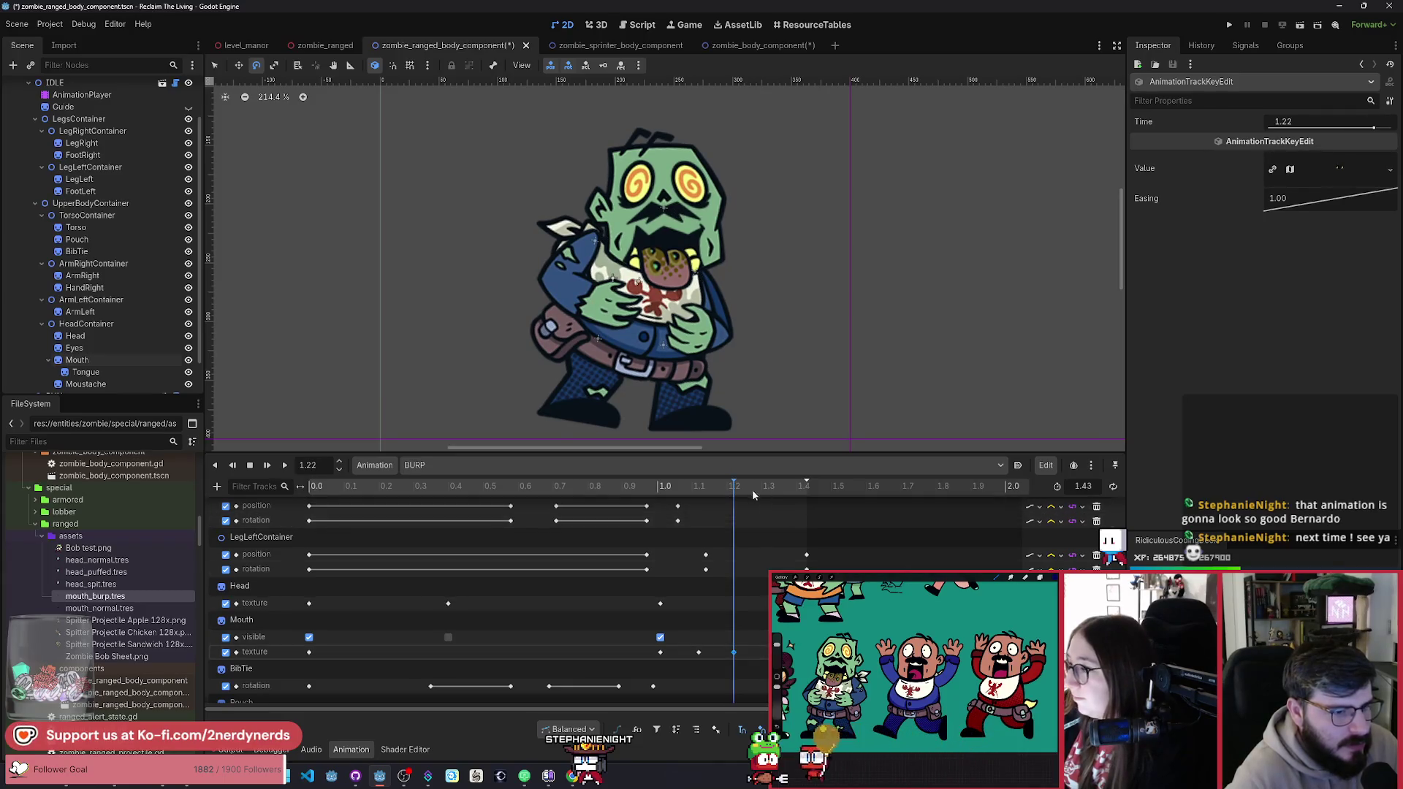
left_click(752, 488)
left_click_drag(753, 493, 803, 503)
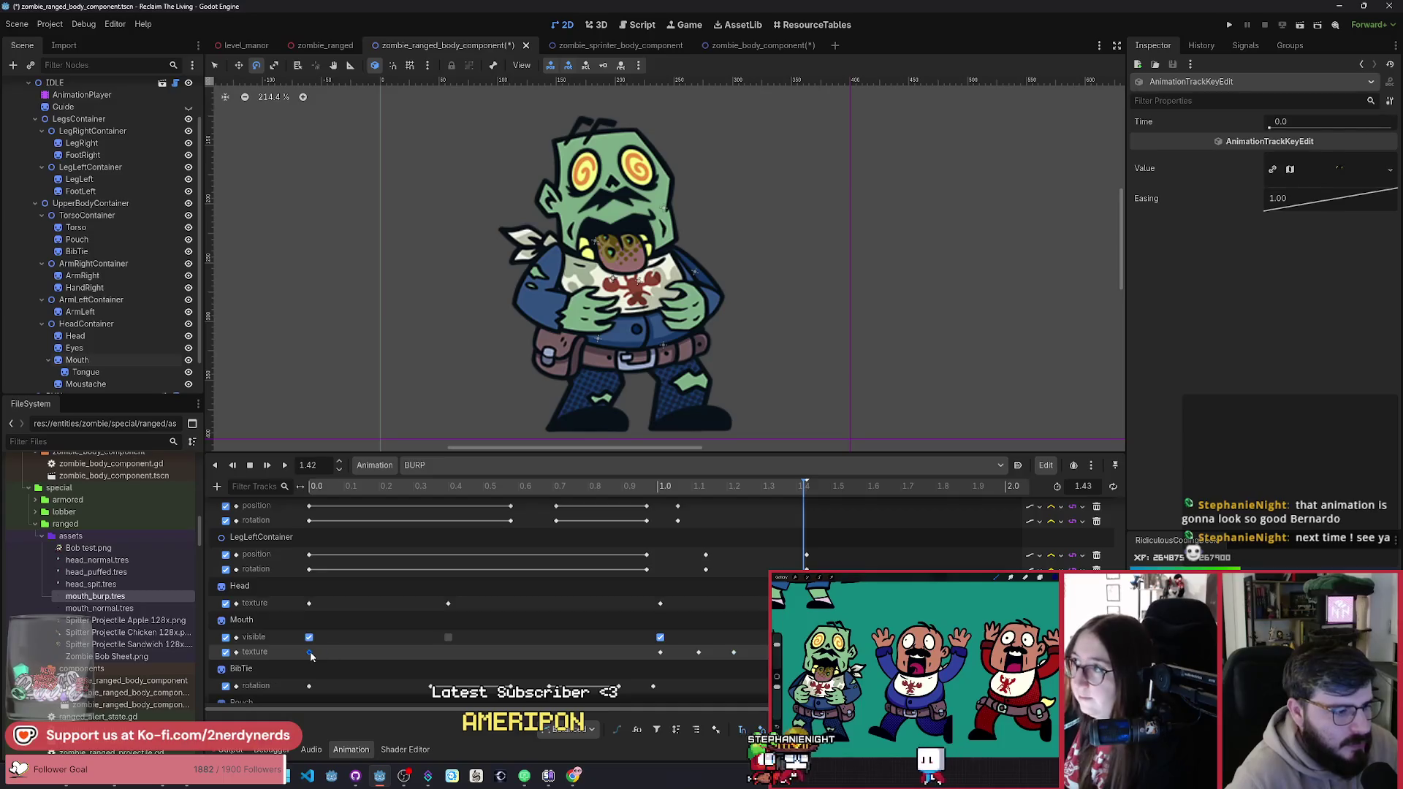
key("ctrl+d")
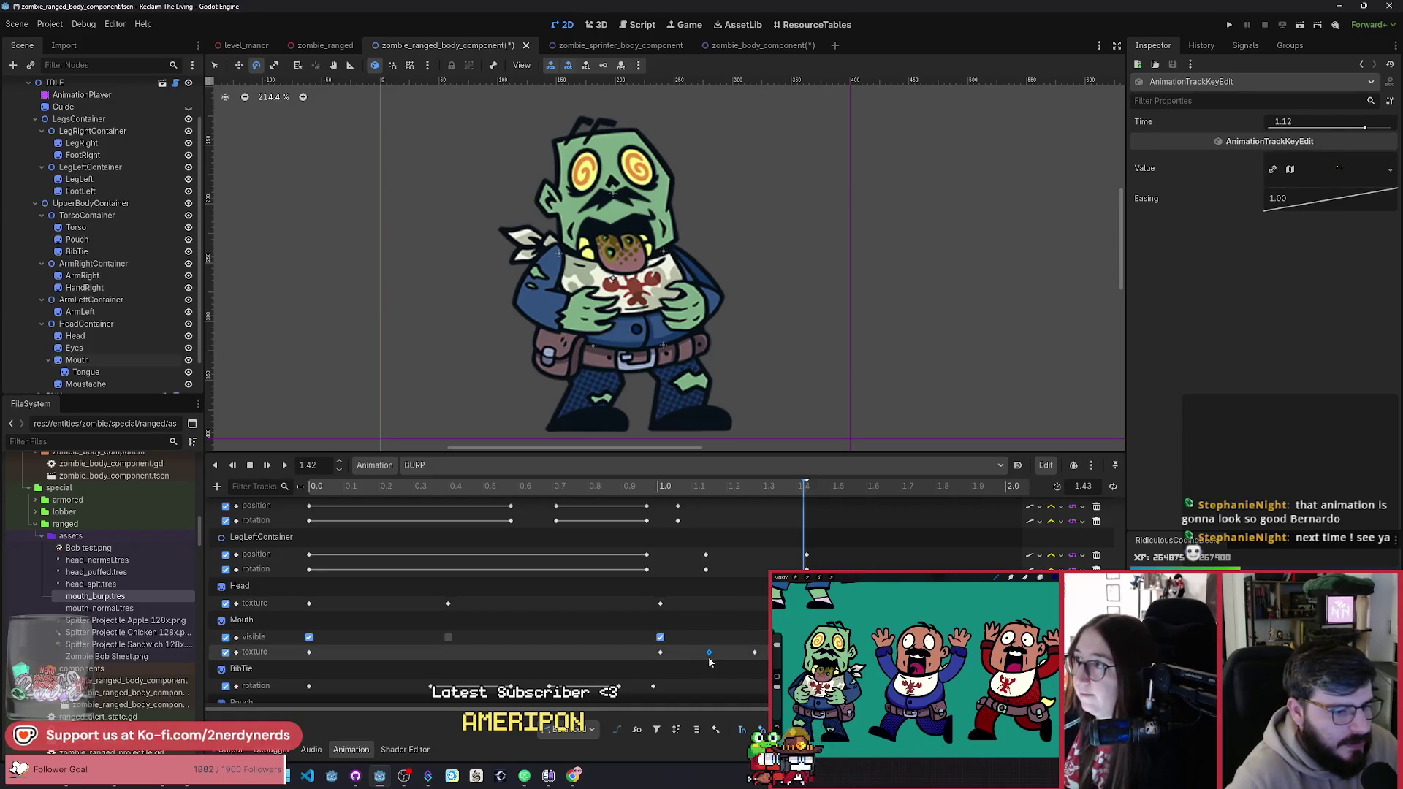
Step: Retime the late key from 1.42 to 1.38 s and replay BURP to check it
left_click(287, 469)
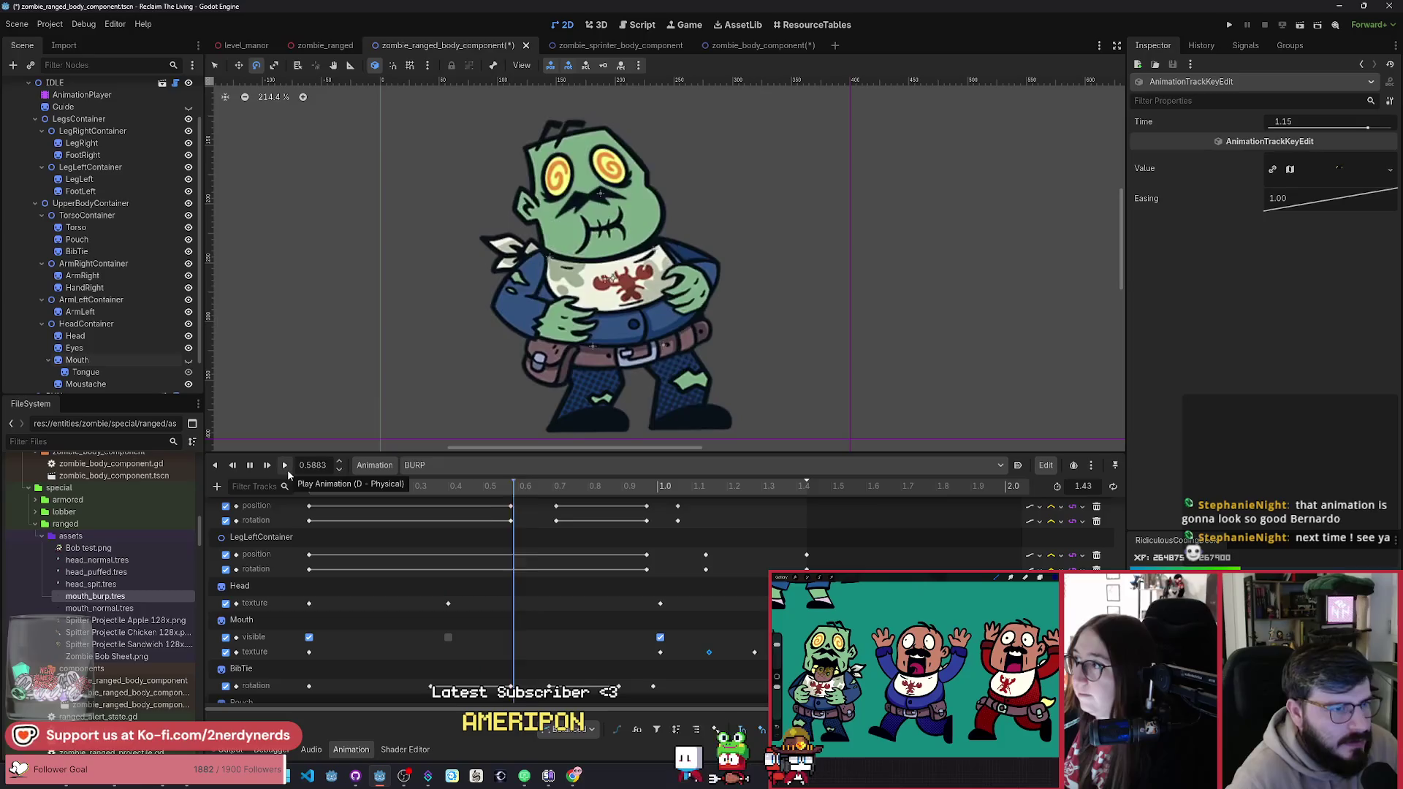
left_click(287, 469)
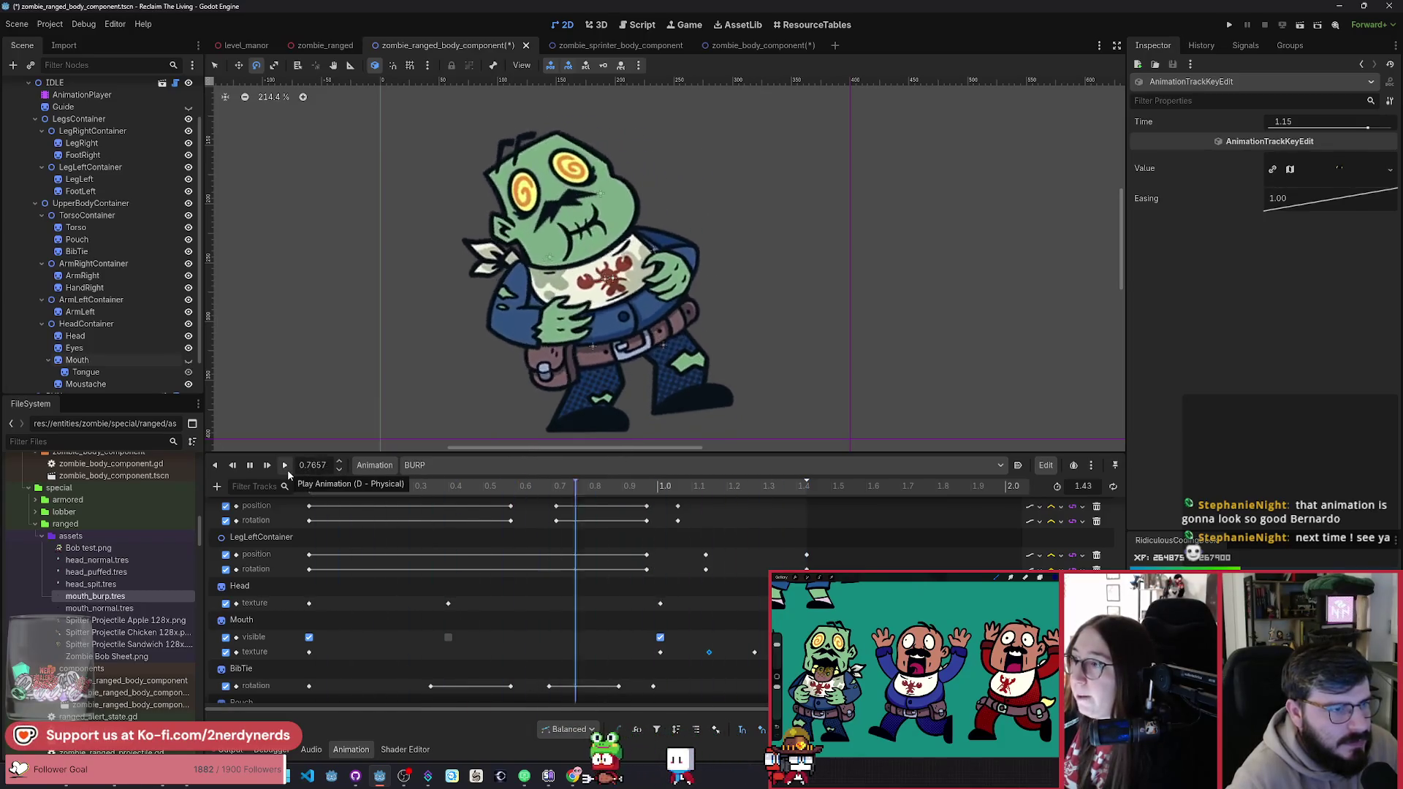
left_click(287, 469)
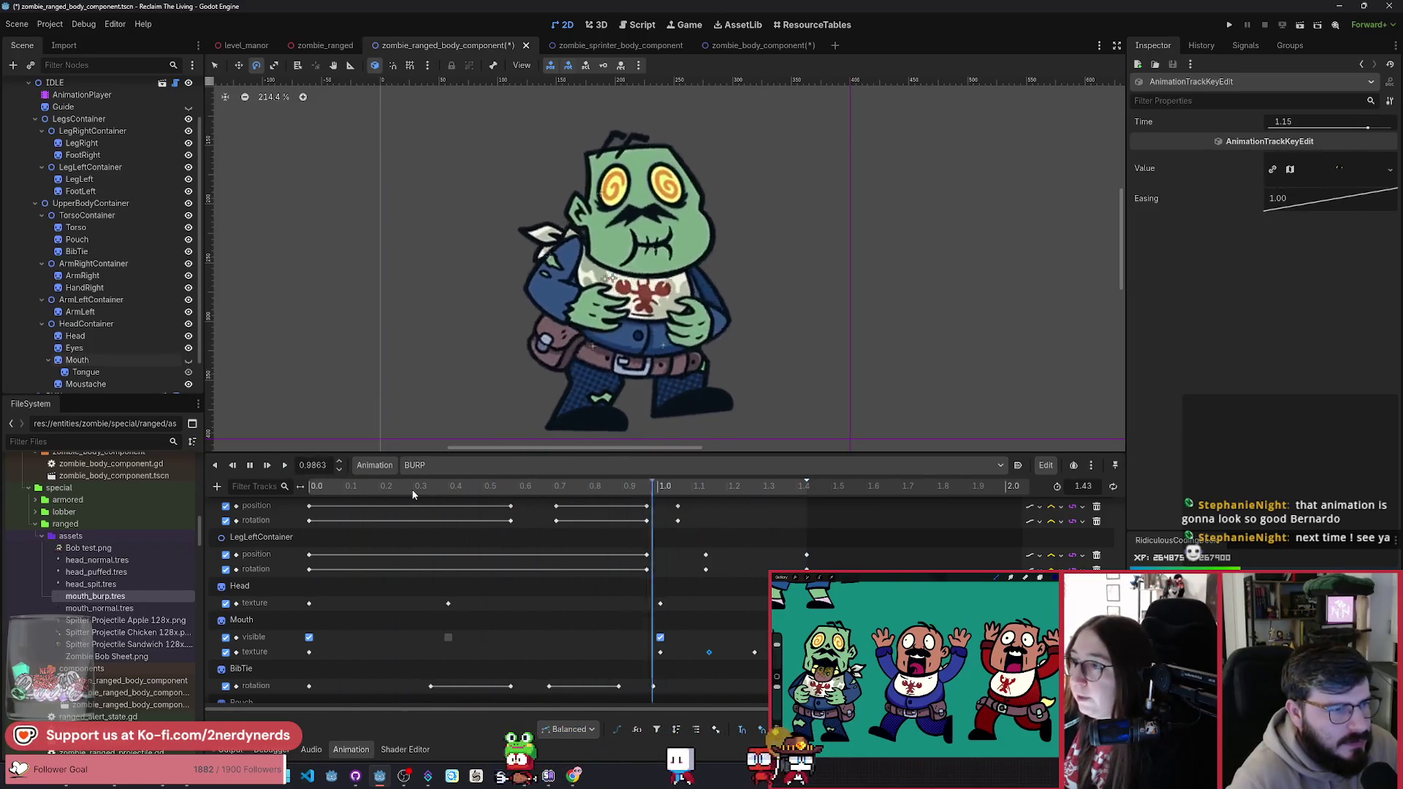
left_click(288, 468)
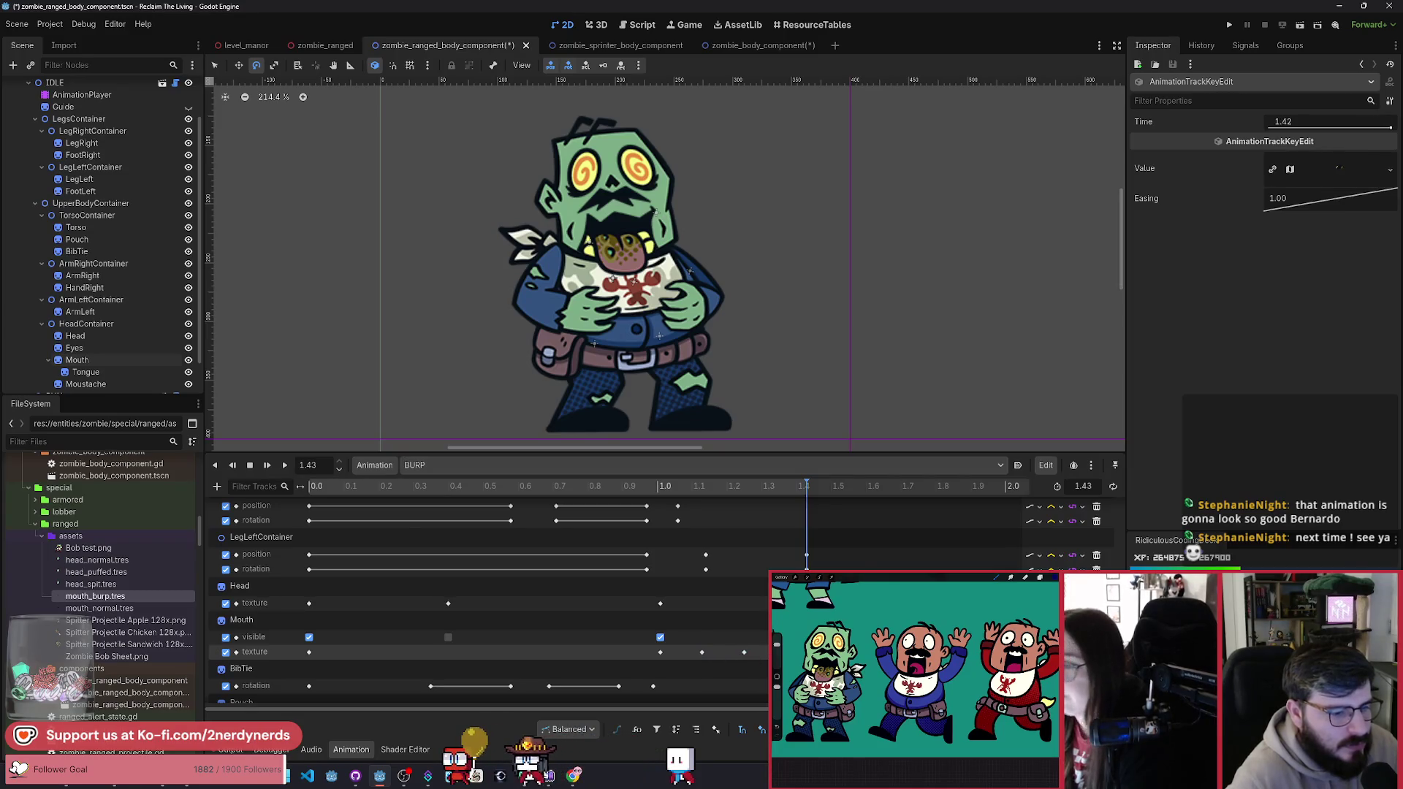
key("shift+d")
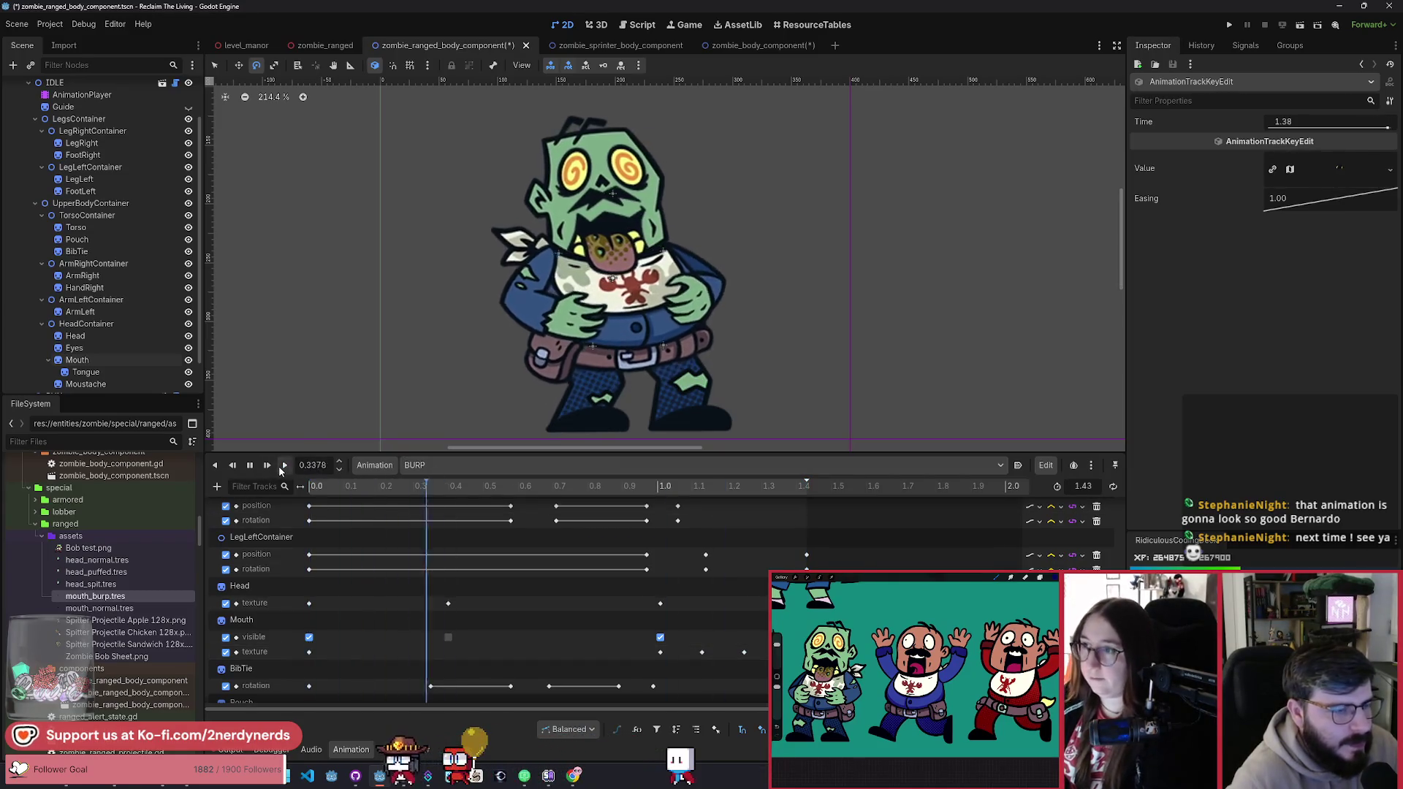
left_click(279, 468)
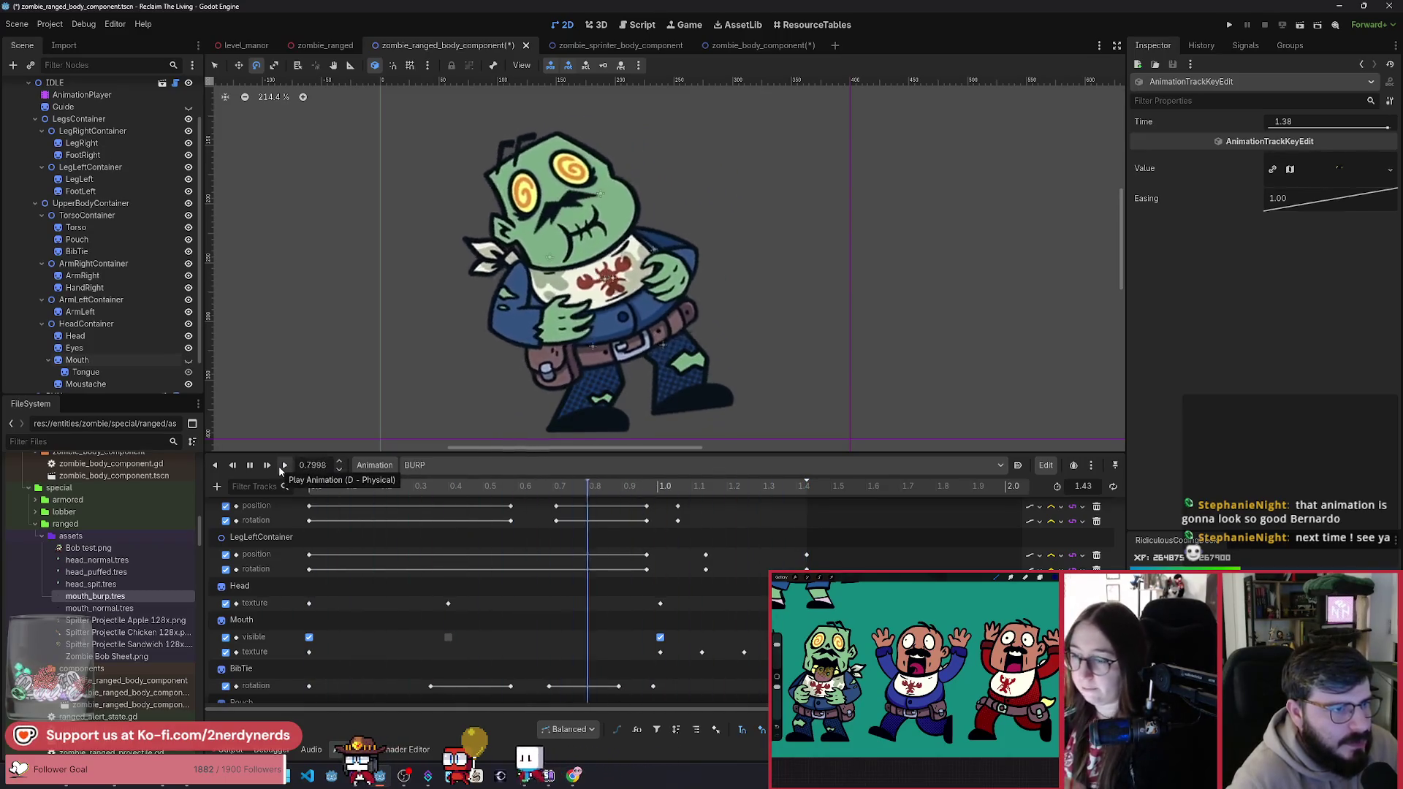
scroll(312, 640, "down", 1)
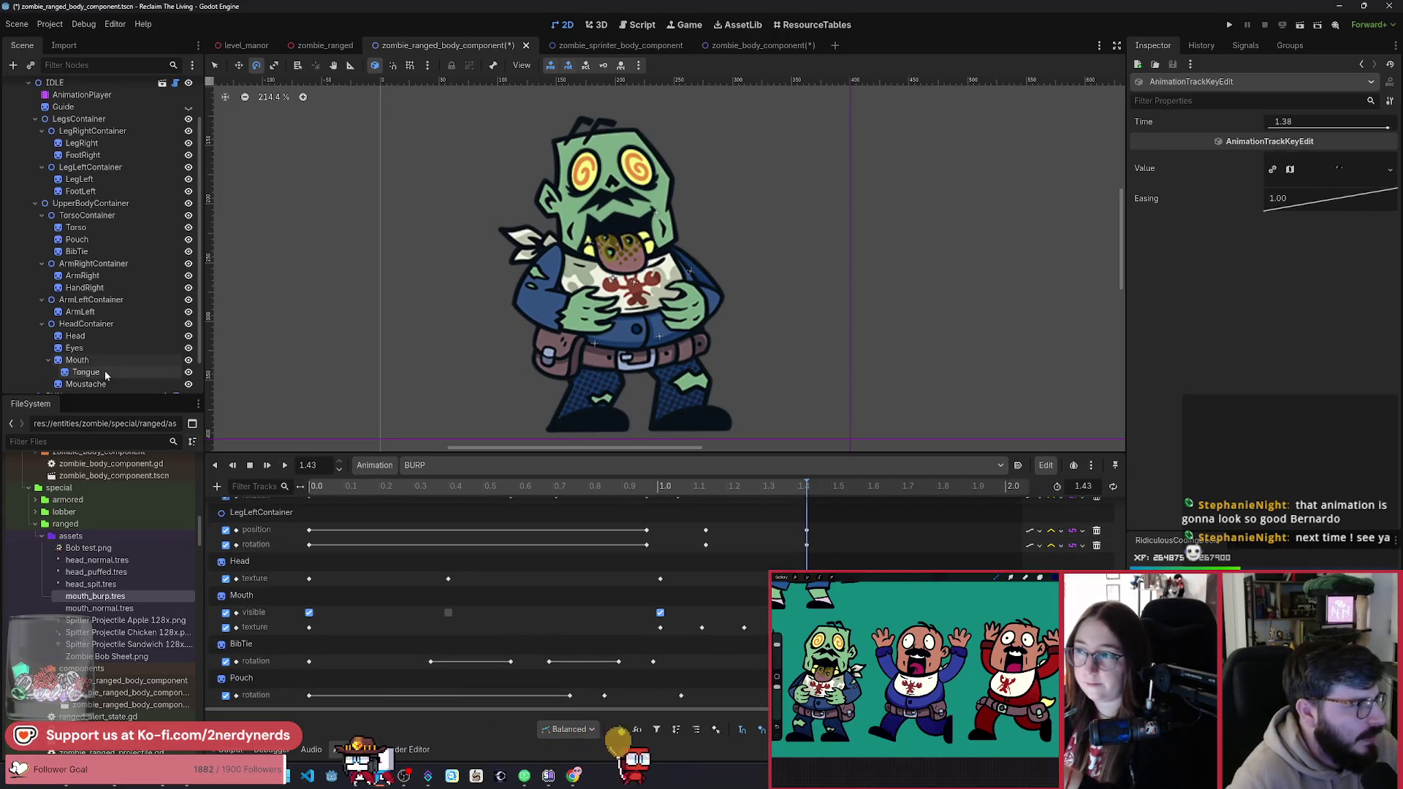
Step: Create position, rotation and scale tracks for the Tongue node in BURP
scroll(117, 292, "down", 1)
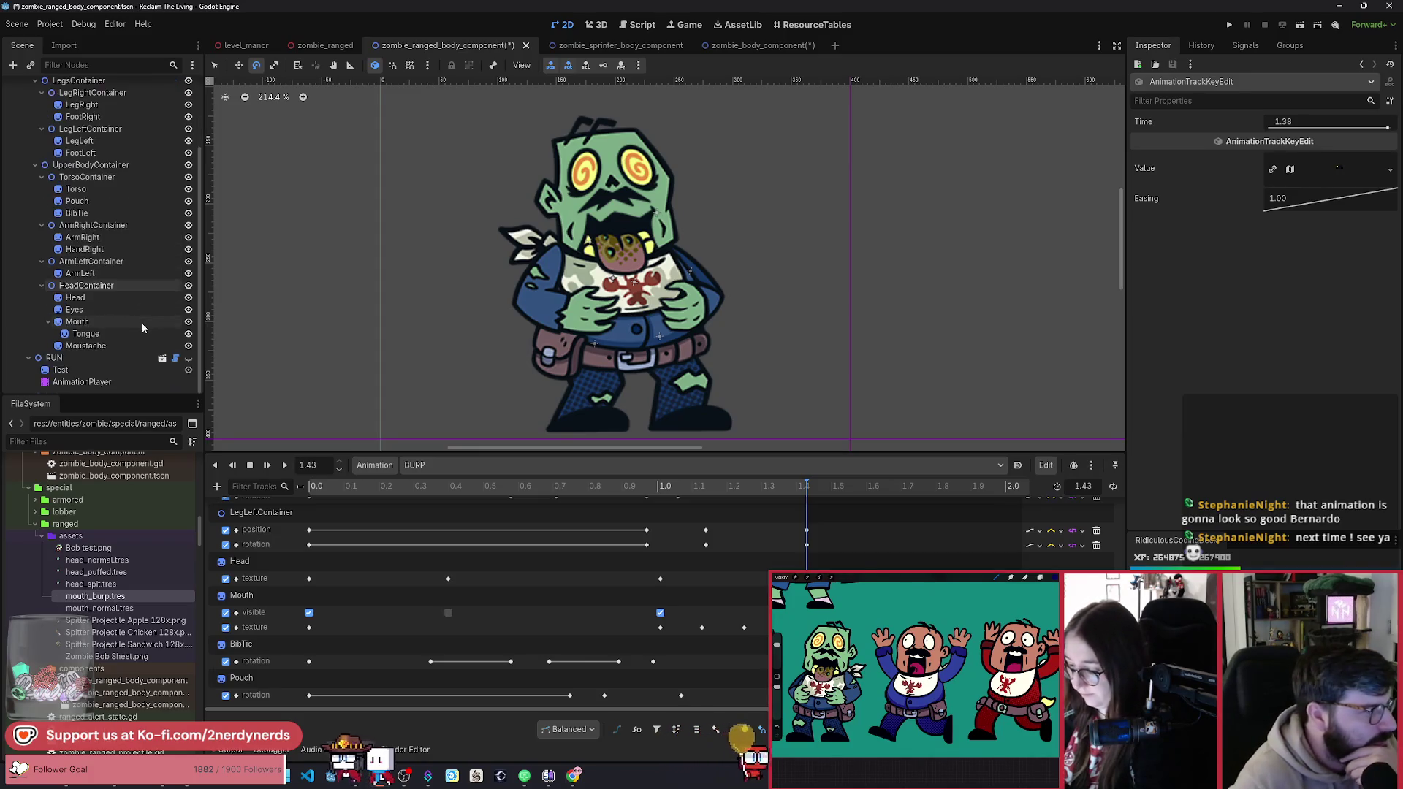
left_click(109, 333)
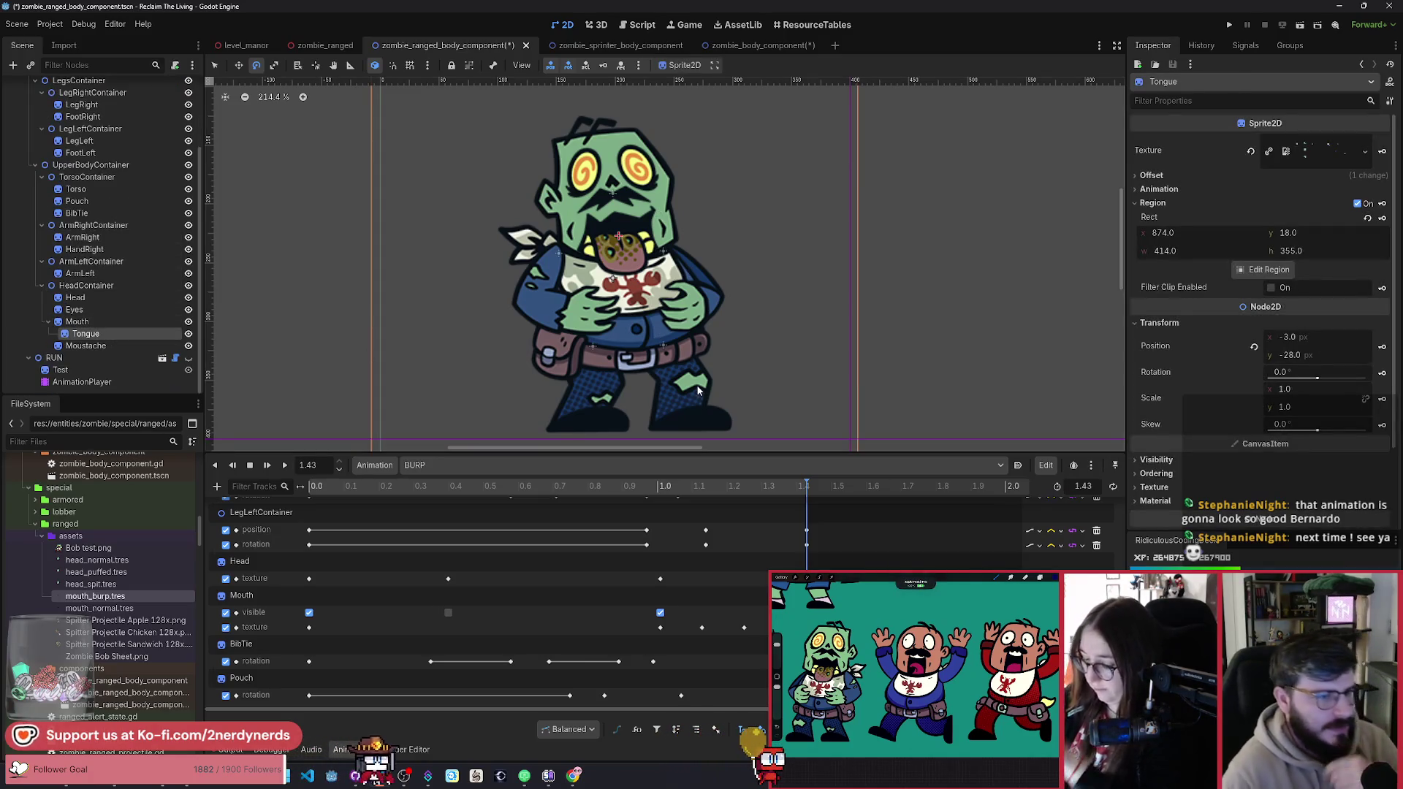
scroll(1271, 322, "down", 3)
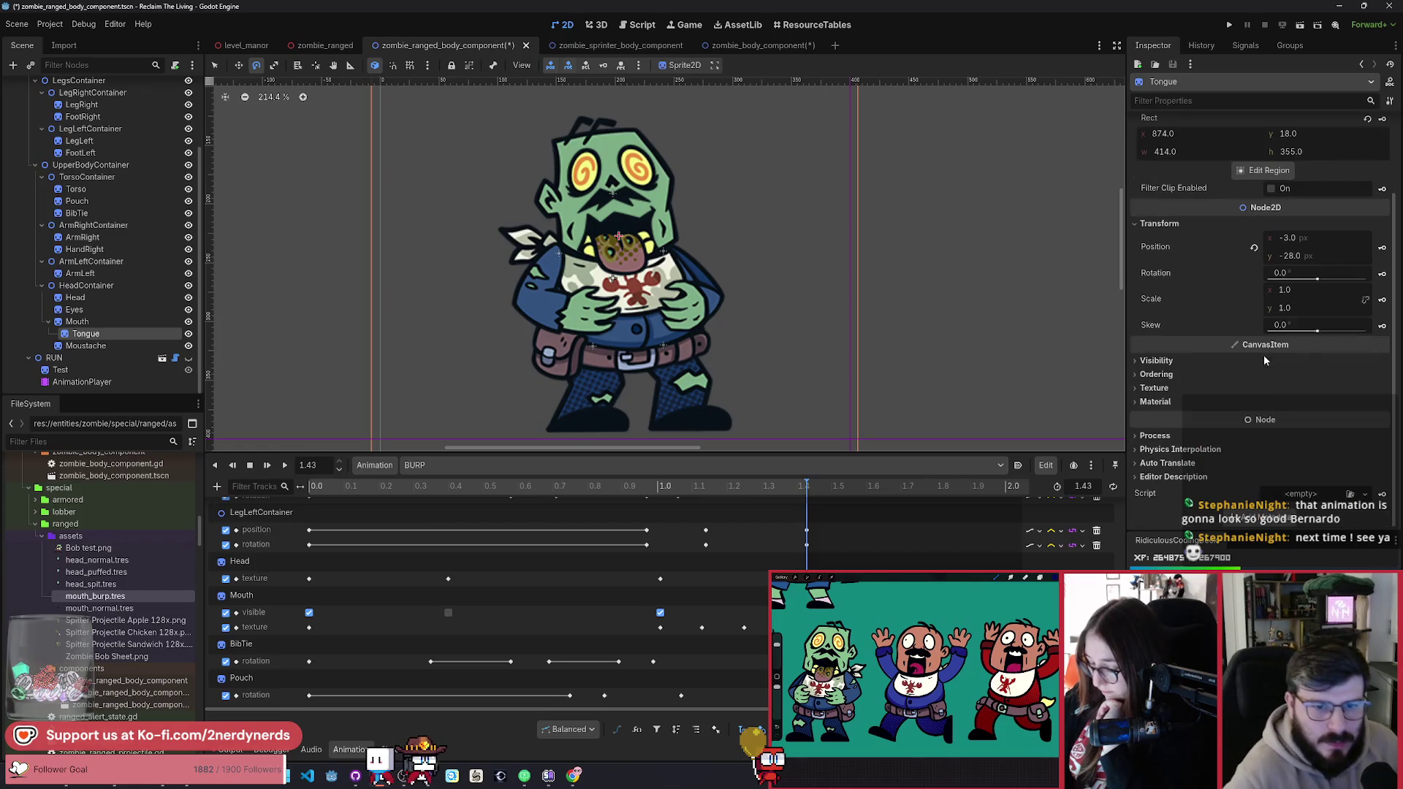
left_click(1383, 251)
left_click(656, 425)
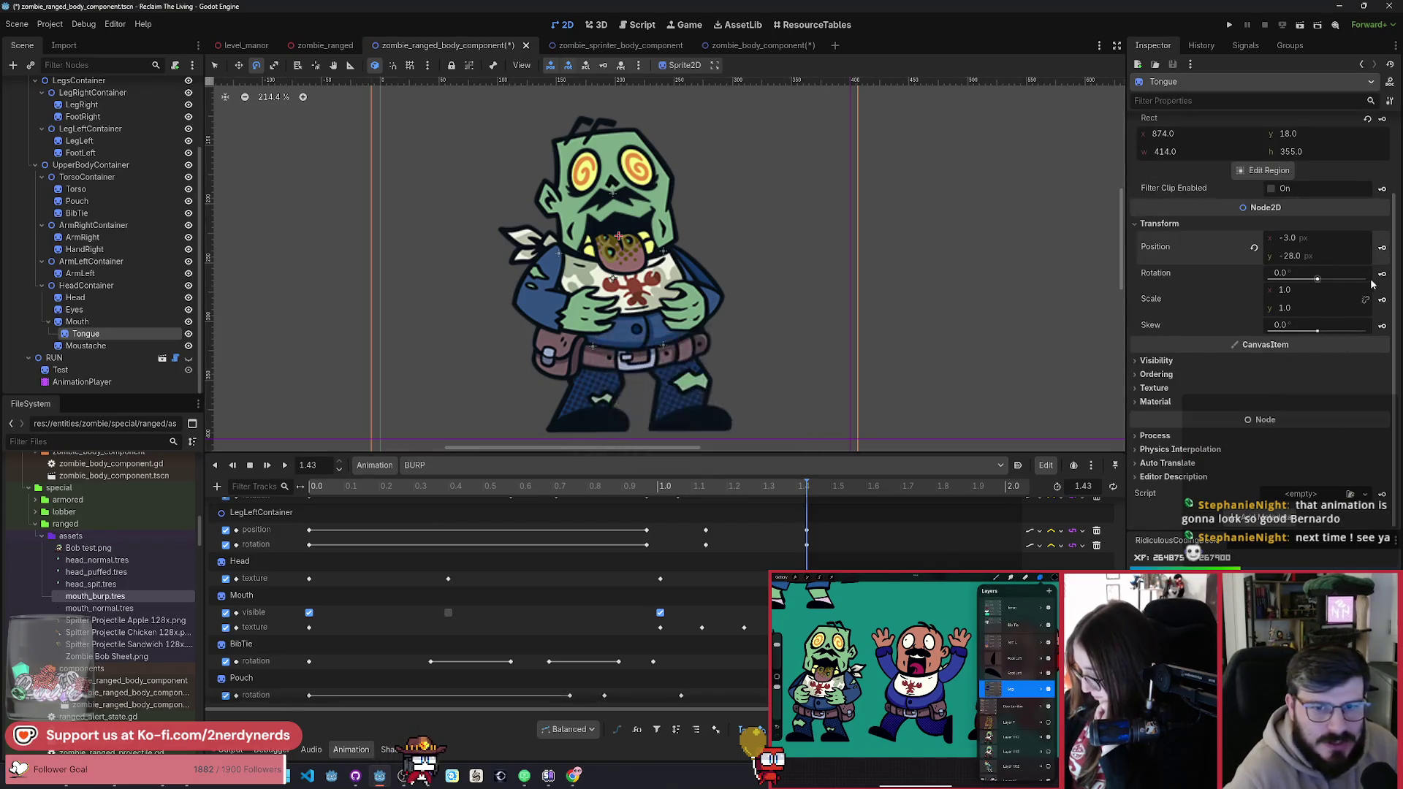
left_click(1383, 276)
left_click(655, 425)
left_click(1382, 299)
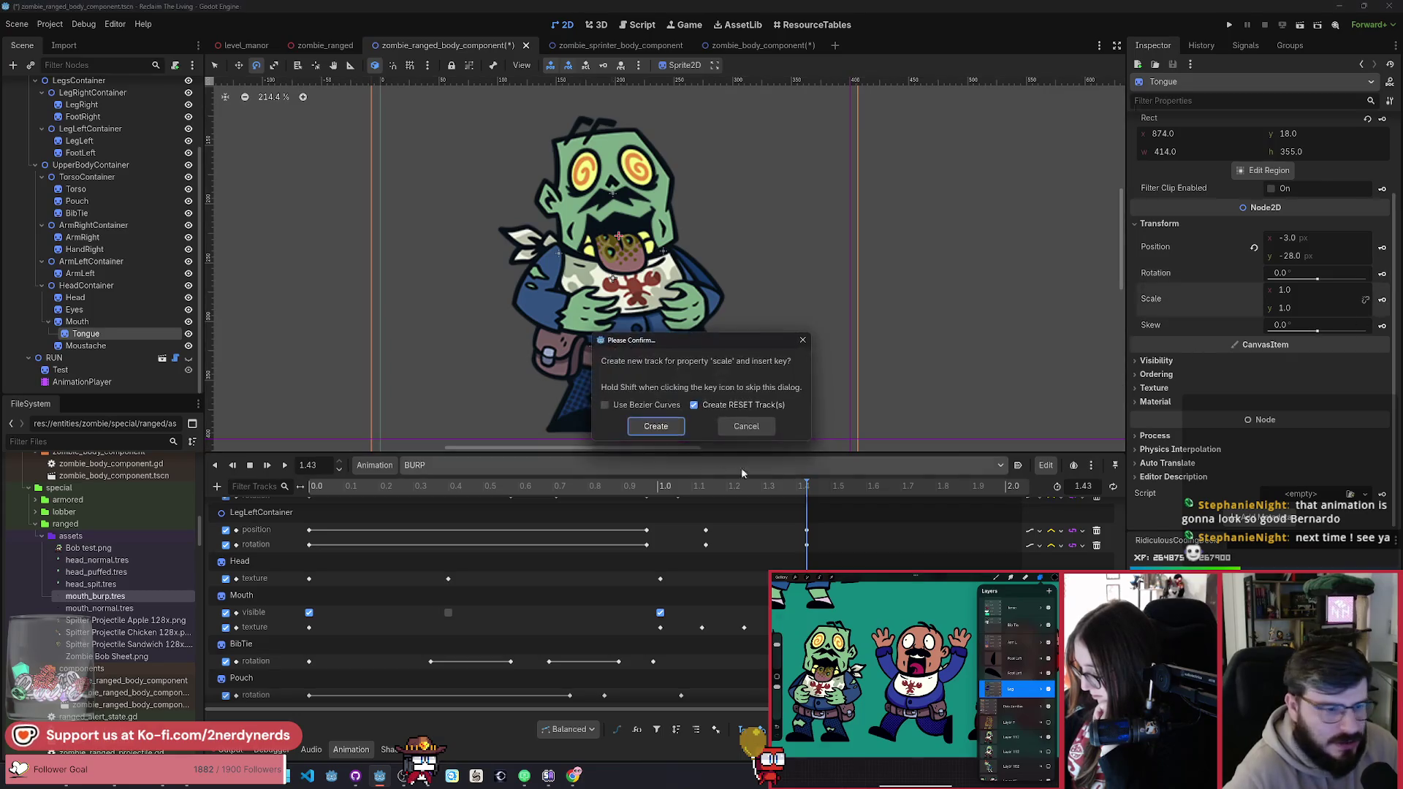
left_click(655, 425)
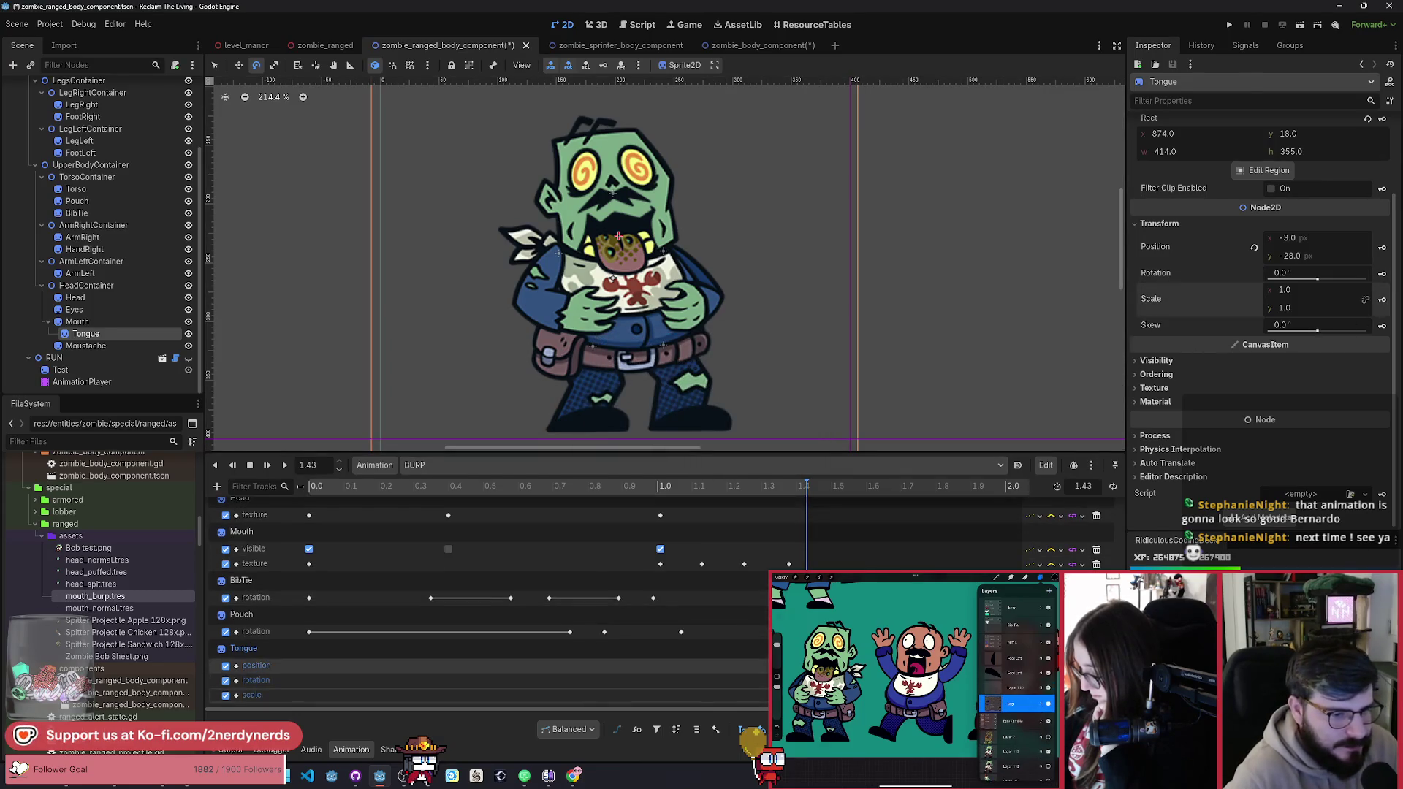
Step: Move the new Tongue keys to 0.0 s and preview the animation around 0.78 s
left_click_drag(806, 666, 310, 678)
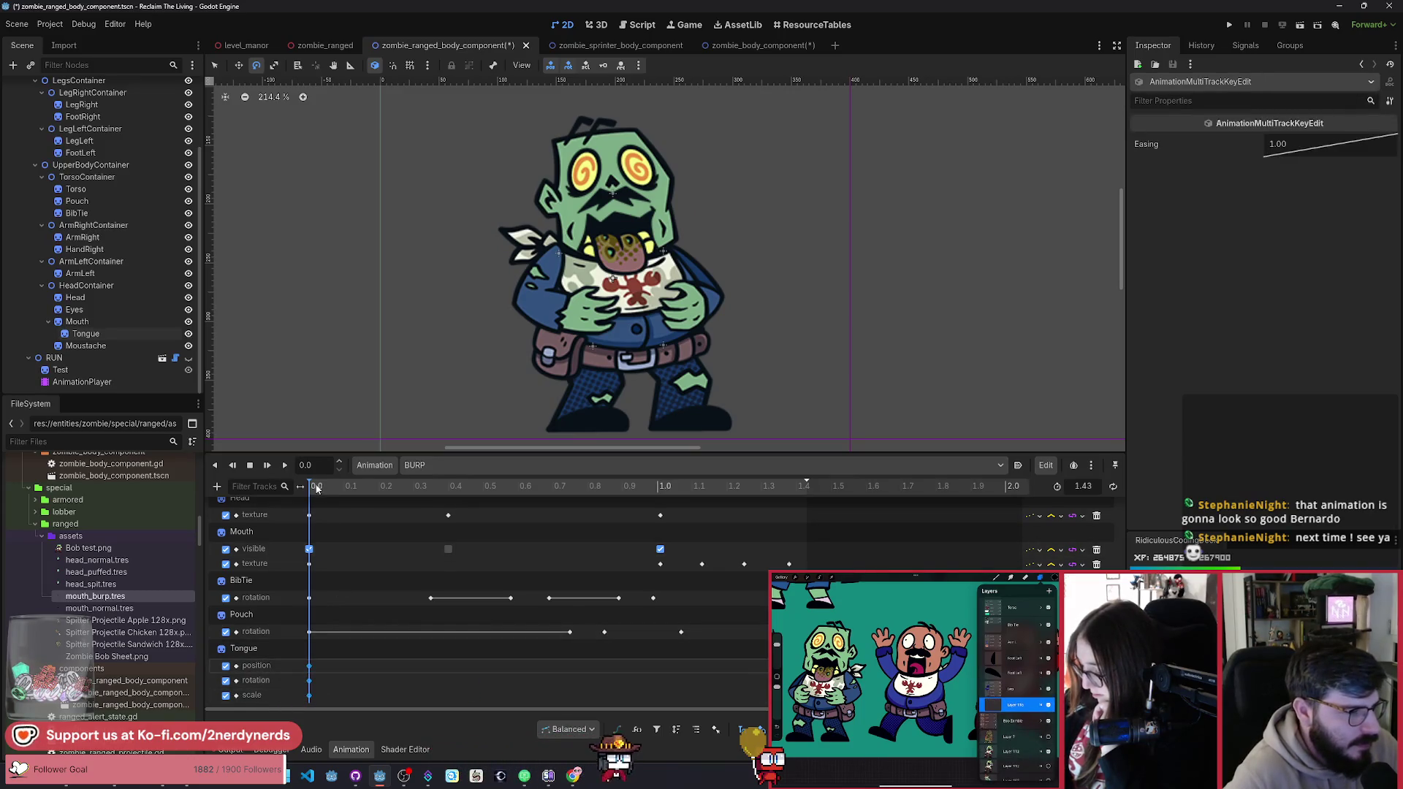
mouse_move(315, 496)
left_mouse_down()
mouse_move(584, 513)
mouse_move(261, 507)
mouse_move(672, 559)
mouse_move(471, 563)
mouse_move(660, 597)
left_mouse_up()
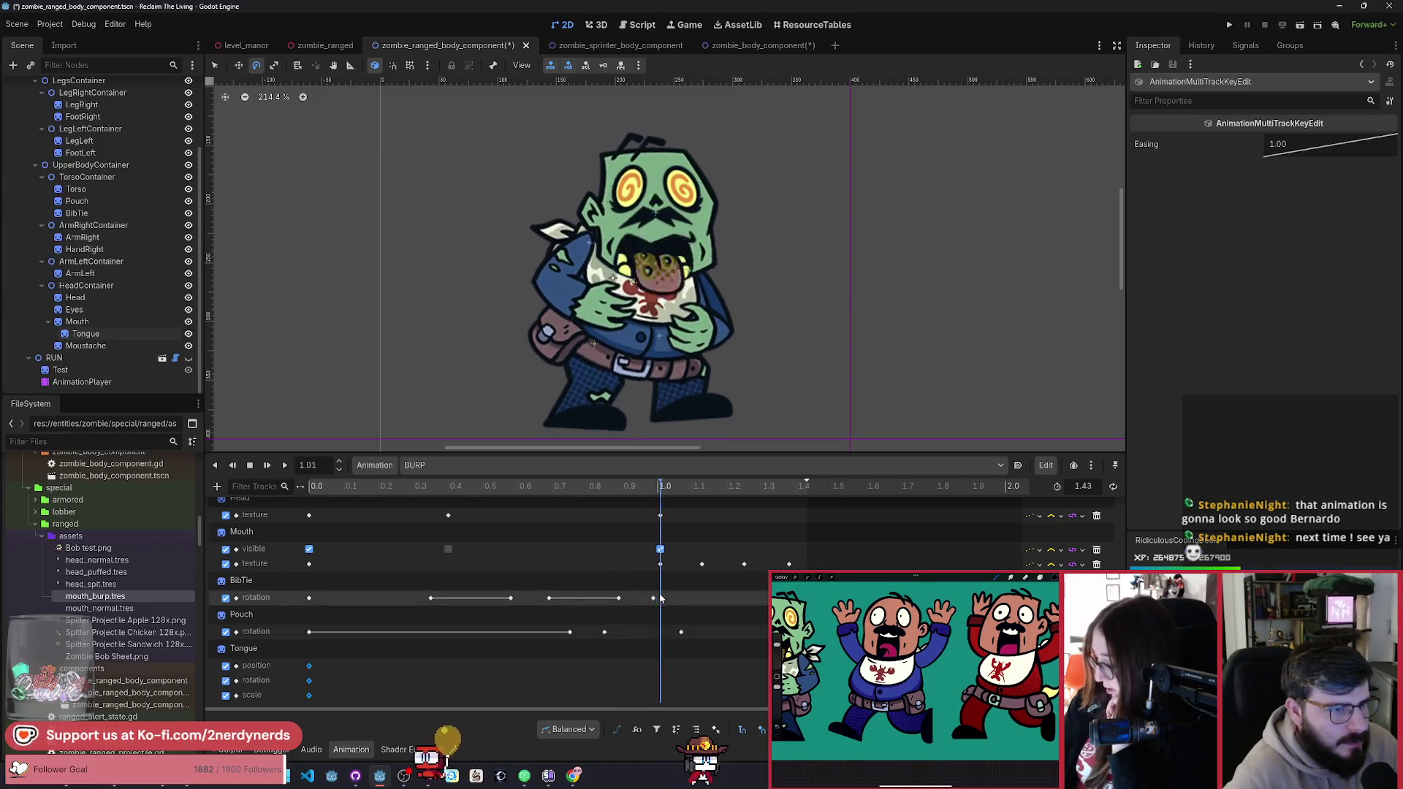
left_click(263, 661)
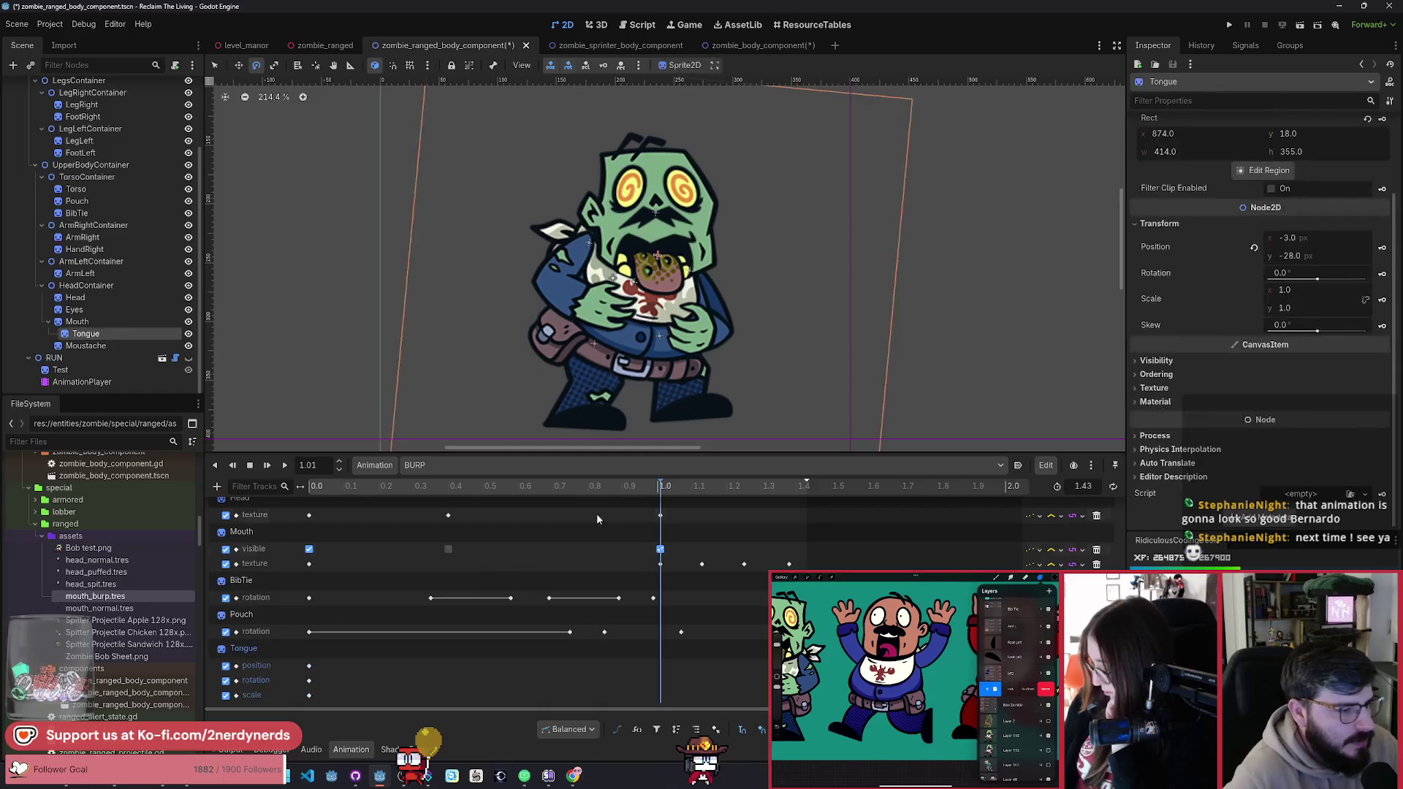
Step: Key the tongue near 1.01 s tilted to 11.9° and raised to y −28.2, then scrub to check
mouse_move(815, 436)
left_mouse_down()
mouse_move(901, 426)
mouse_move(849, 436)
left_mouse_up()
scroll(670, 229, "up", 5)
key("w")
left_click_drag(677, 311, 679, 307)
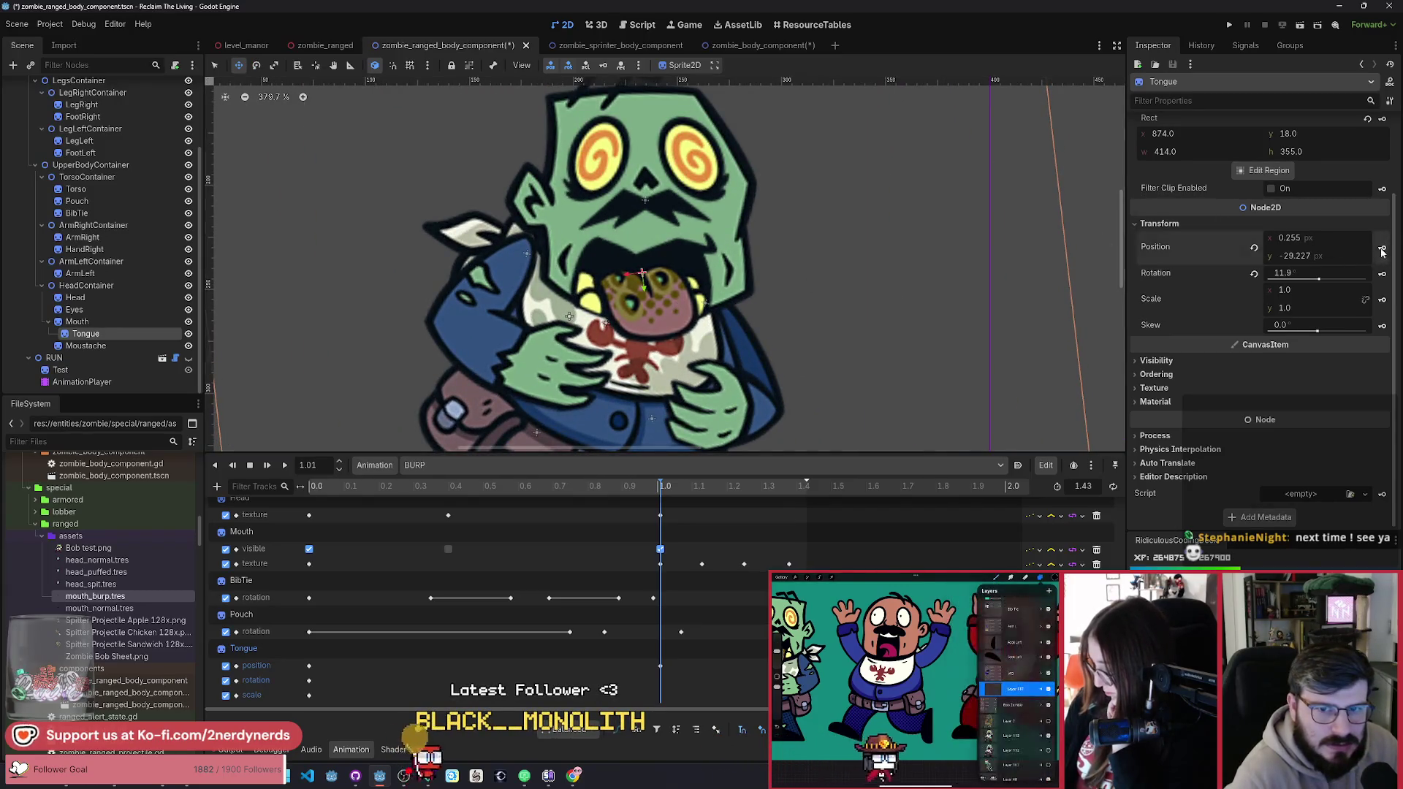
scroll(829, 316, "down", 4)
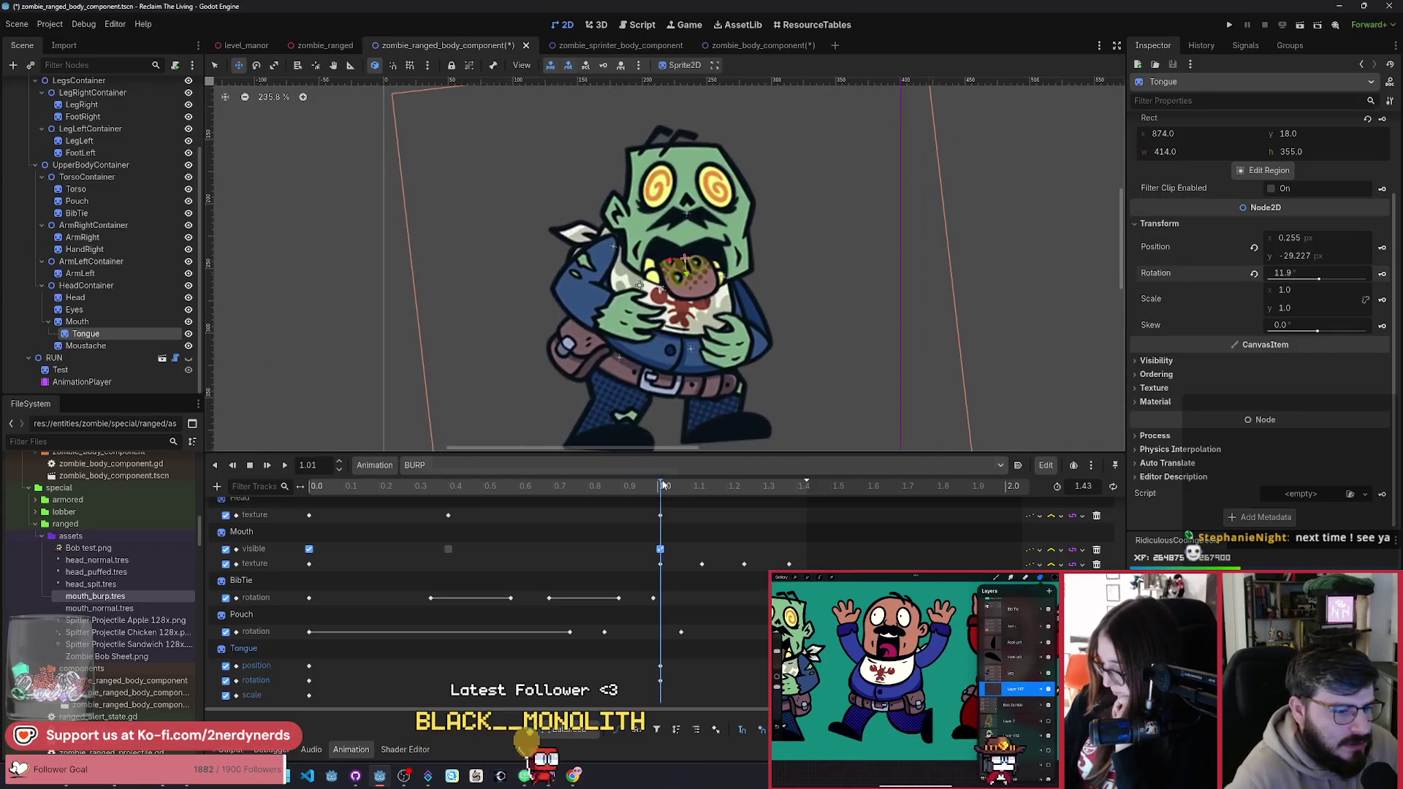
mouse_move(653, 499)
left_mouse_down()
mouse_move(361, 498)
mouse_move(689, 569)
left_mouse_up()
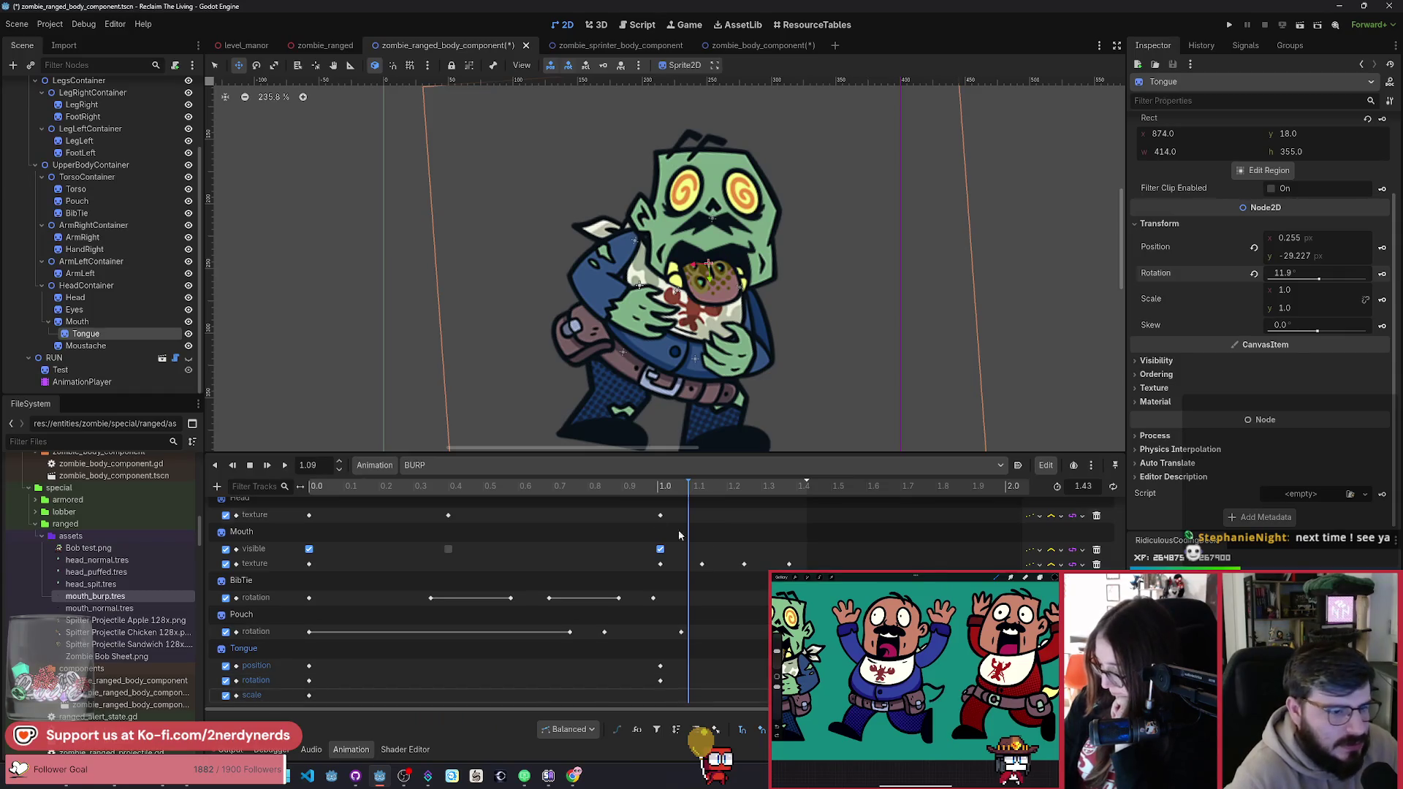
mouse_move(679, 485)
left_mouse_down()
mouse_move(330, 476)
mouse_move(804, 614)
mouse_move(643, 629)
mouse_move(760, 652)
mouse_move(703, 652)
left_mouse_up()
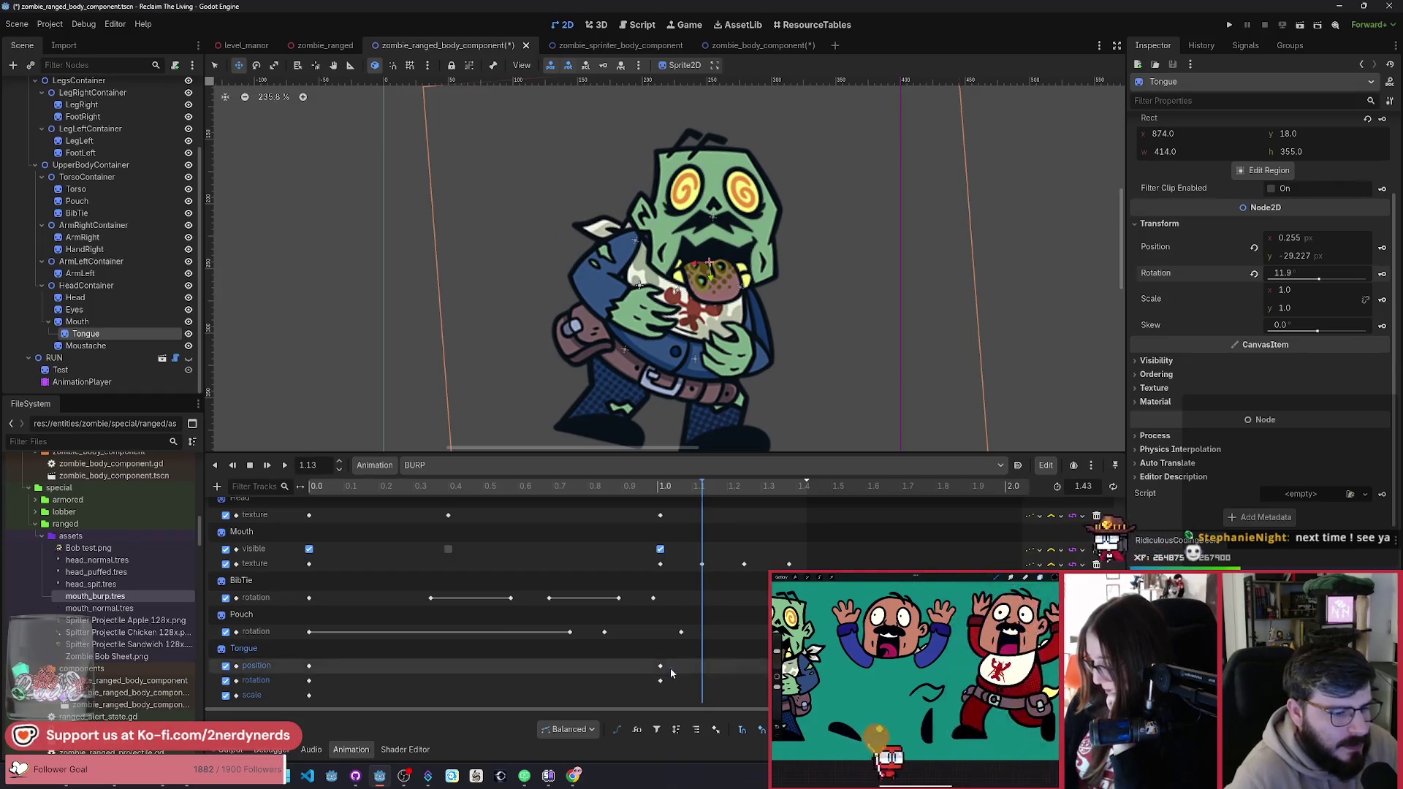
Step: Key the Tongue position at 1.13 s, then step the playhead through 1.25 and 1.38
left_click(309, 665)
key("ctrl+d")
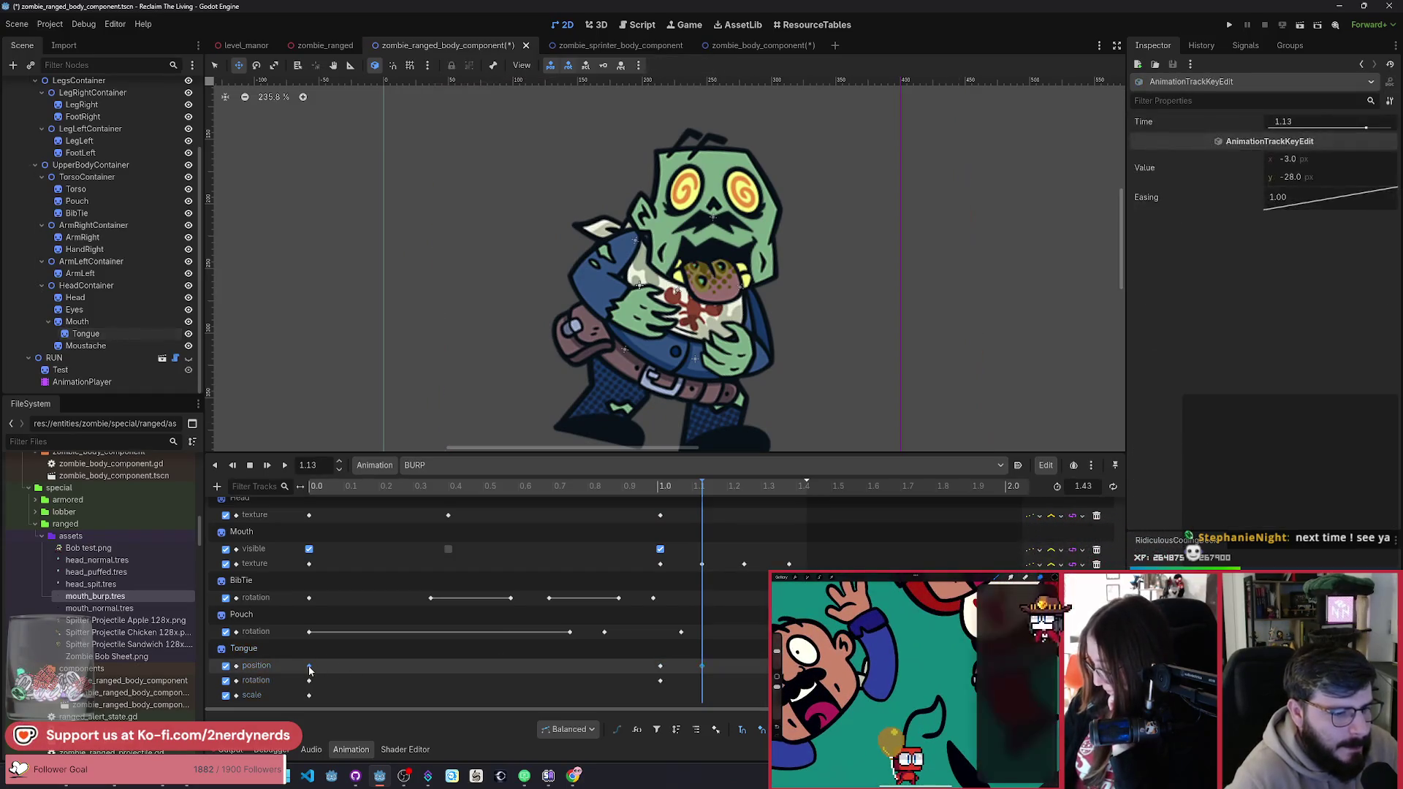
left_click(745, 487)
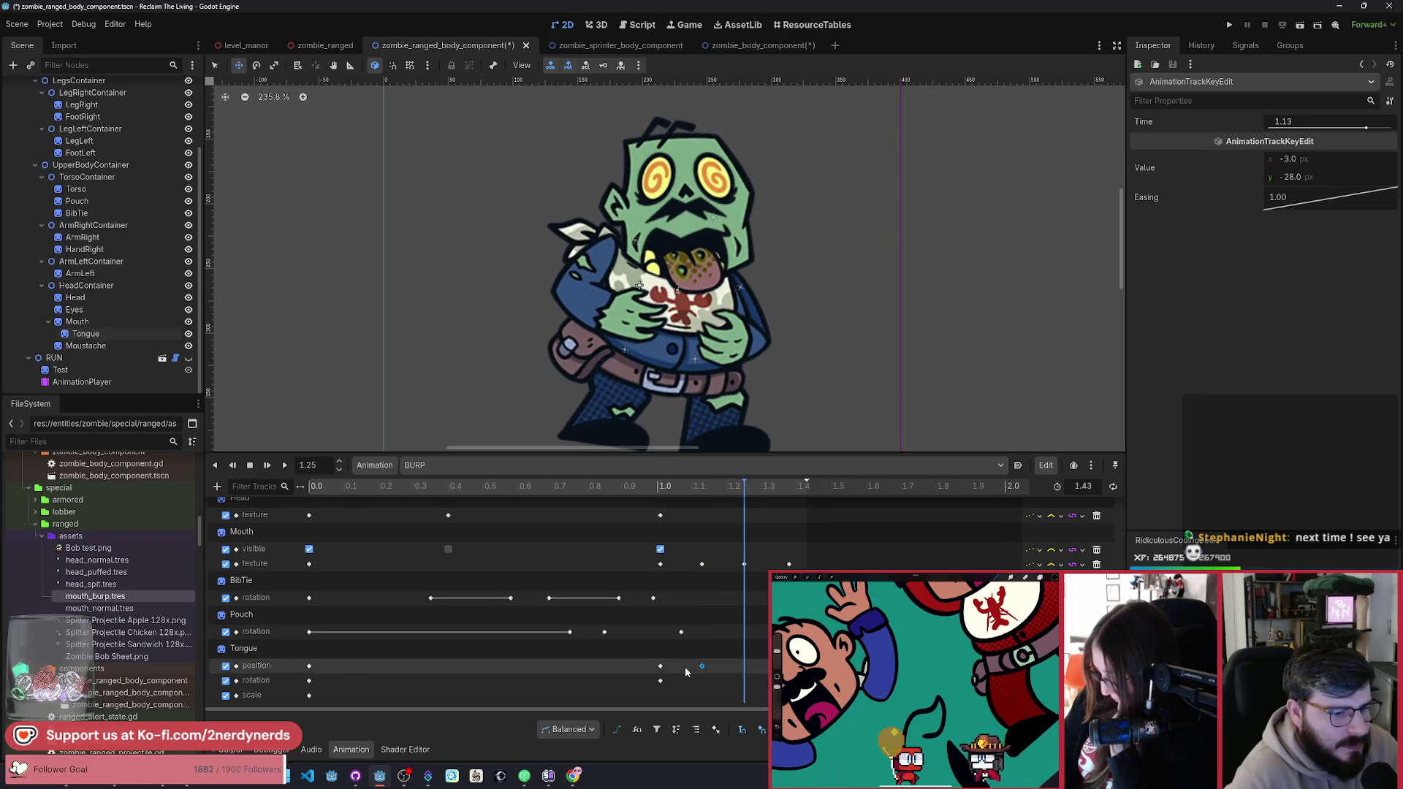
left_click(791, 488)
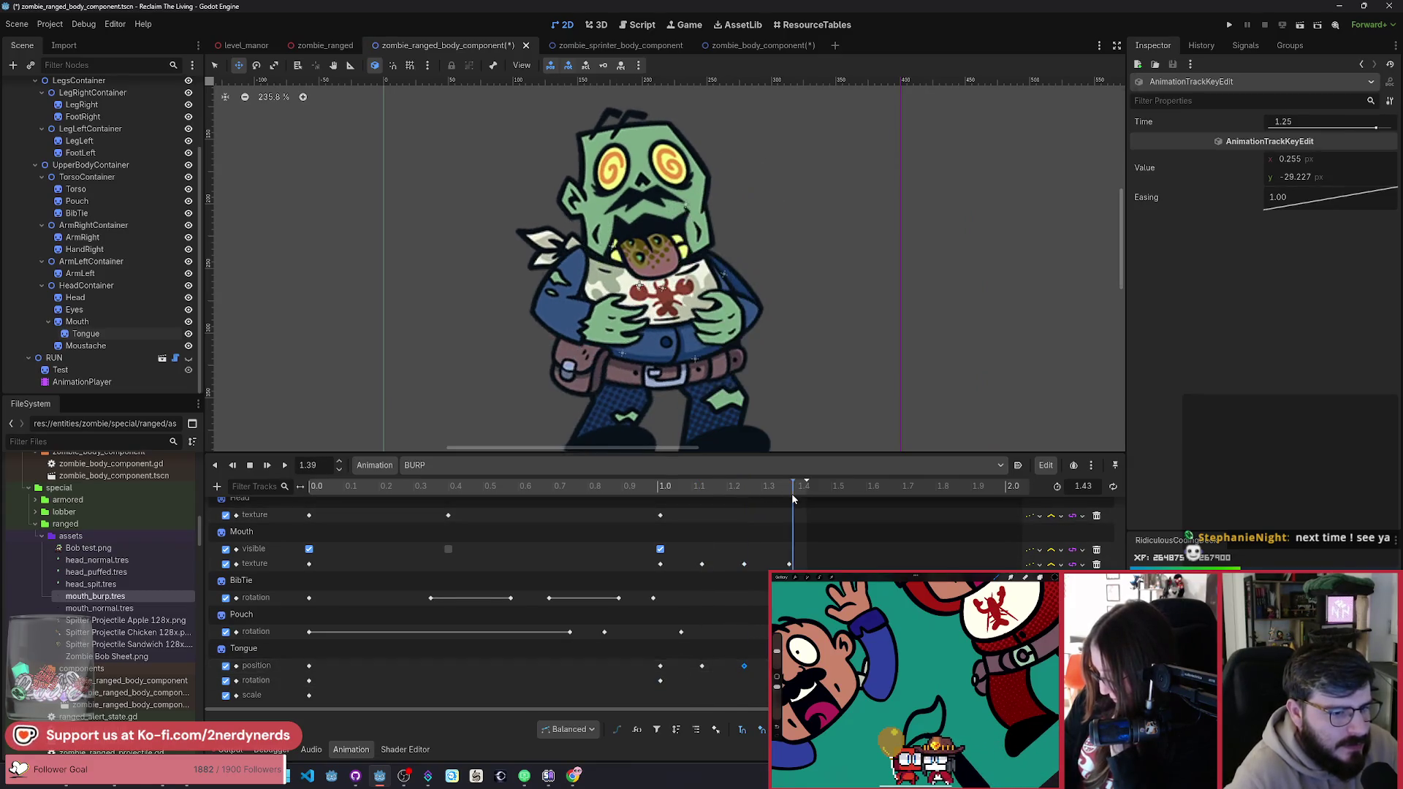
left_click(702, 665)
left_click(702, 487)
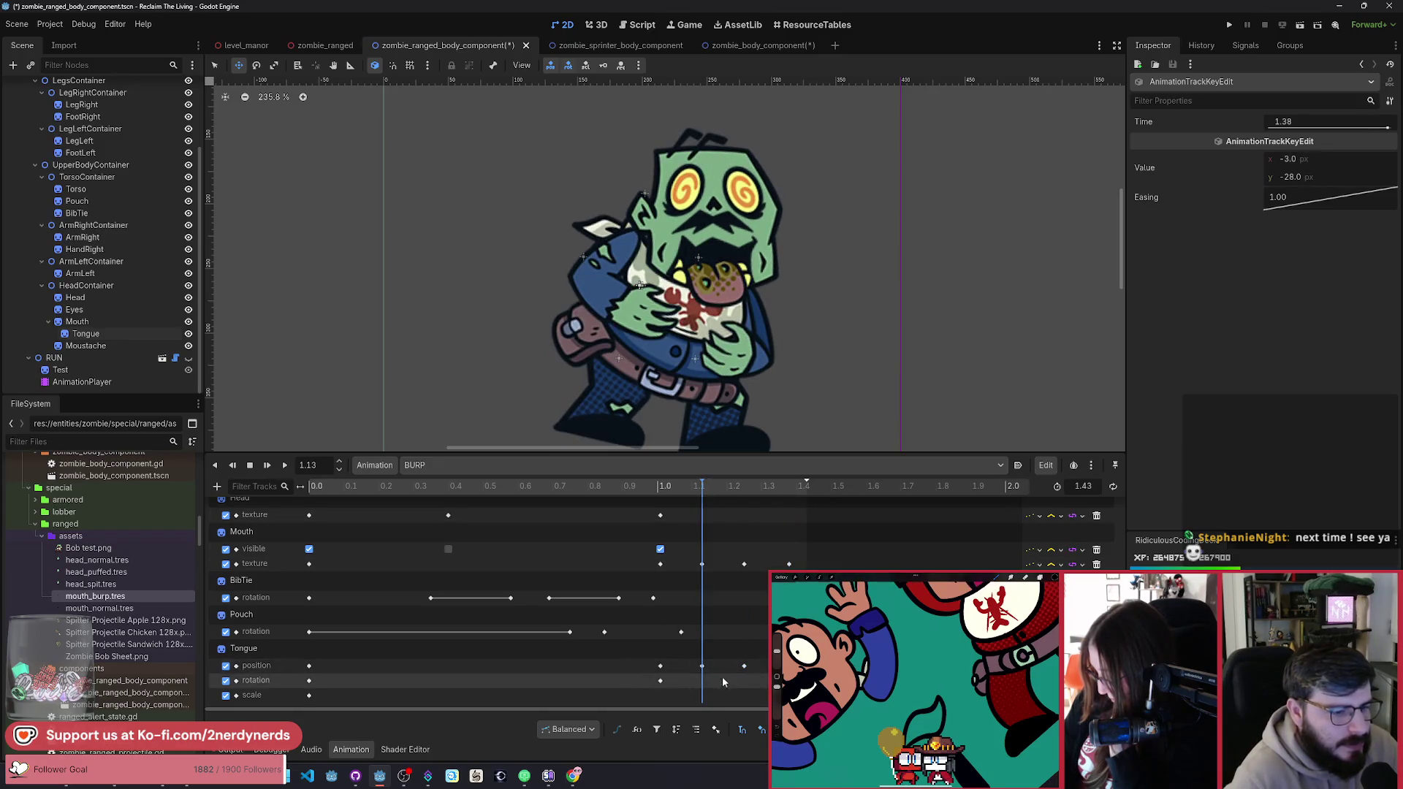
Step: Key Tongue rotation at 0° at 1.13, 11.9° at 1.25 and 0° at 1.38
left_click(309, 680)
key("ctrl+d")
left_click(744, 488)
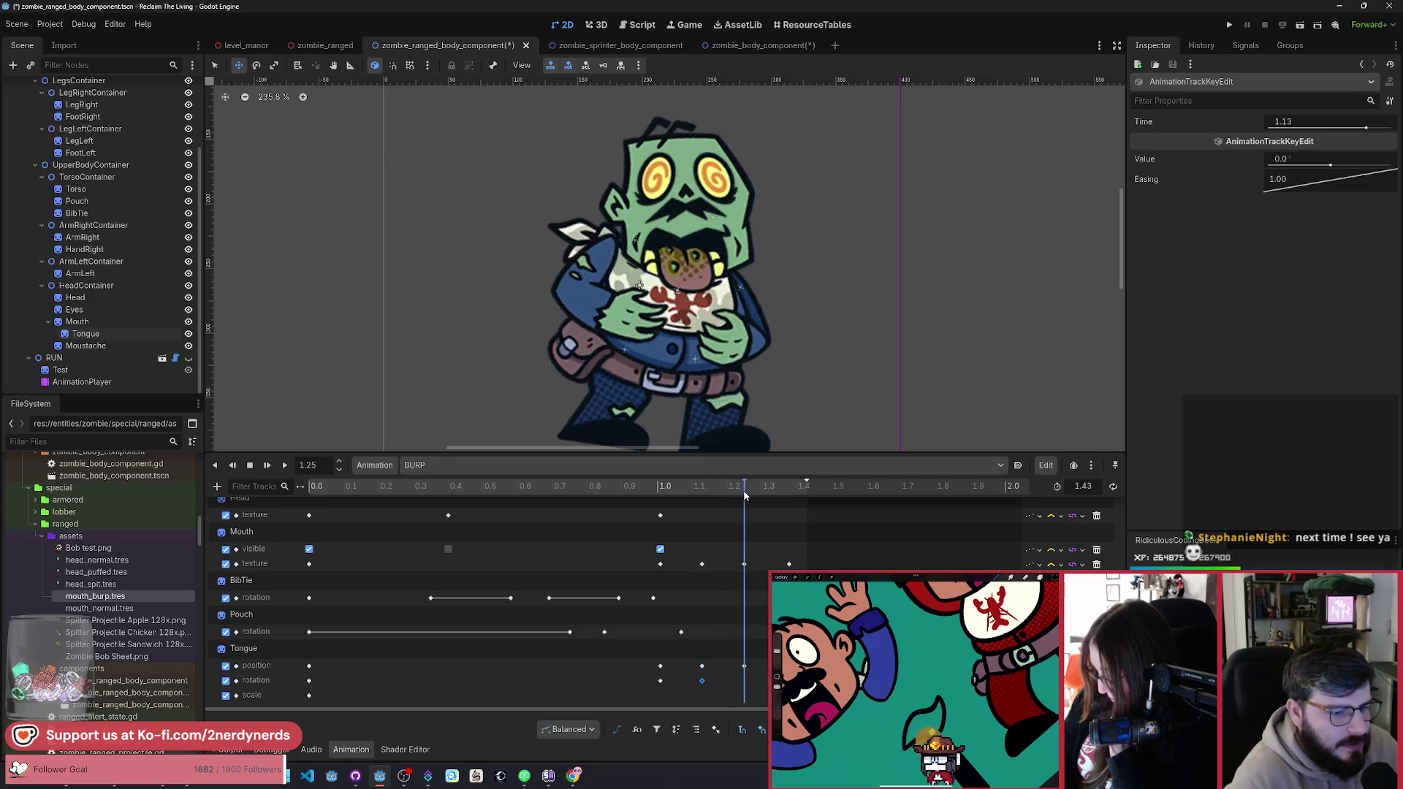
key("ctrl+d")
left_click(790, 488)
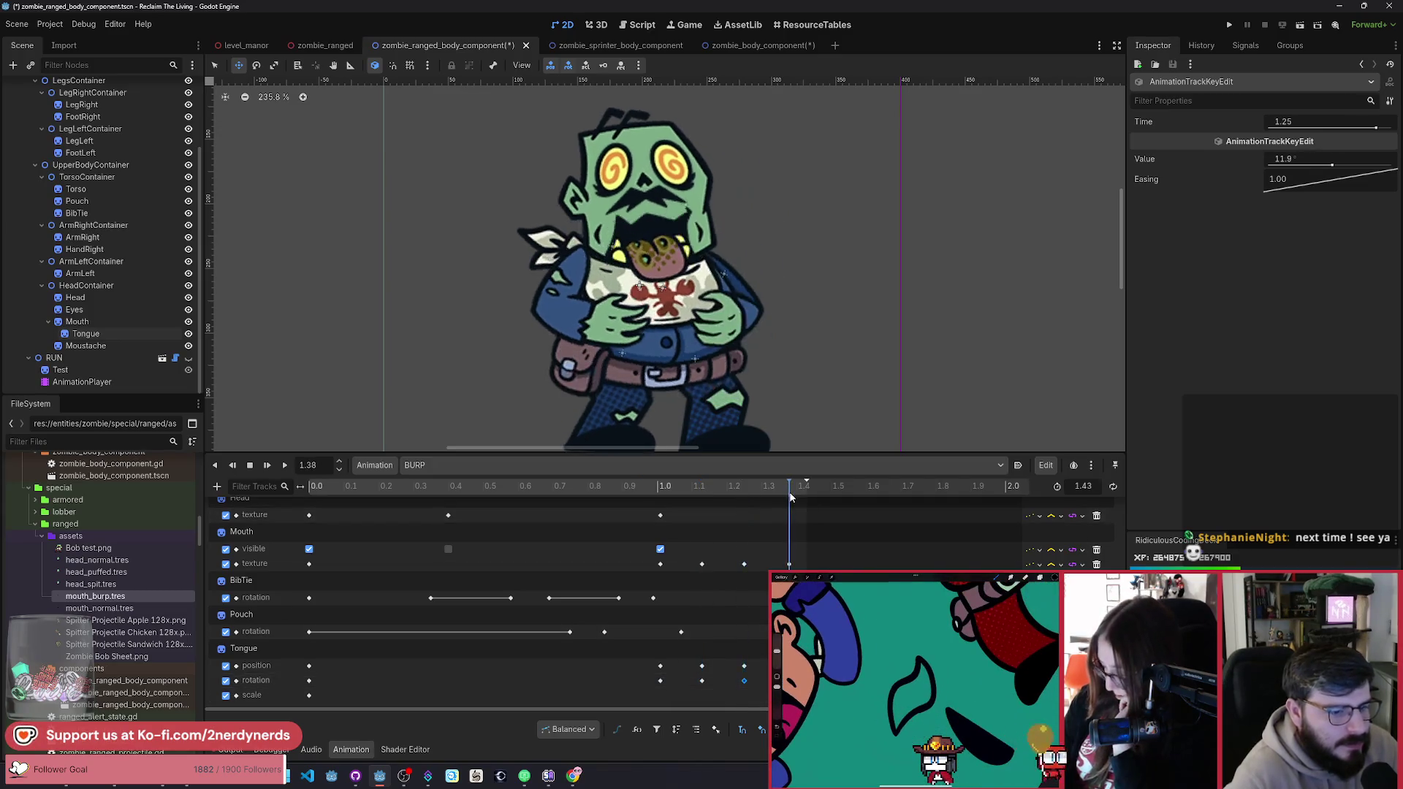
key("ctrl+d")
Step: Preview BURP, then stretch the Tongue slightly taller at 1.13 s
mouse_move(647, 489)
left_mouse_down()
mouse_move(637, 511)
mouse_move(755, 535)
left_mouse_up()
left_click(285, 465)
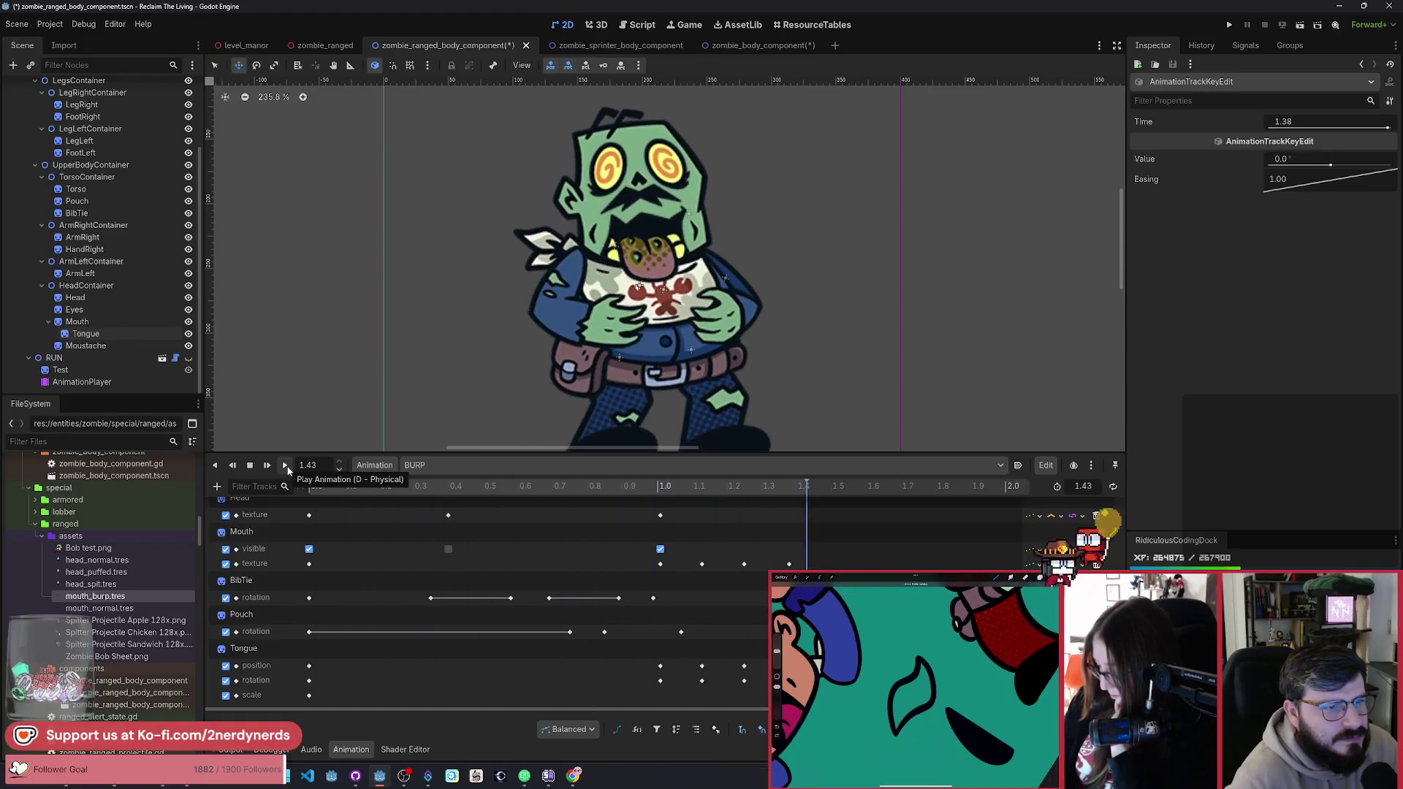
mouse_move(703, 502)
left_mouse_down()
mouse_move(633, 492)
mouse_move(659, 498)
left_mouse_up()
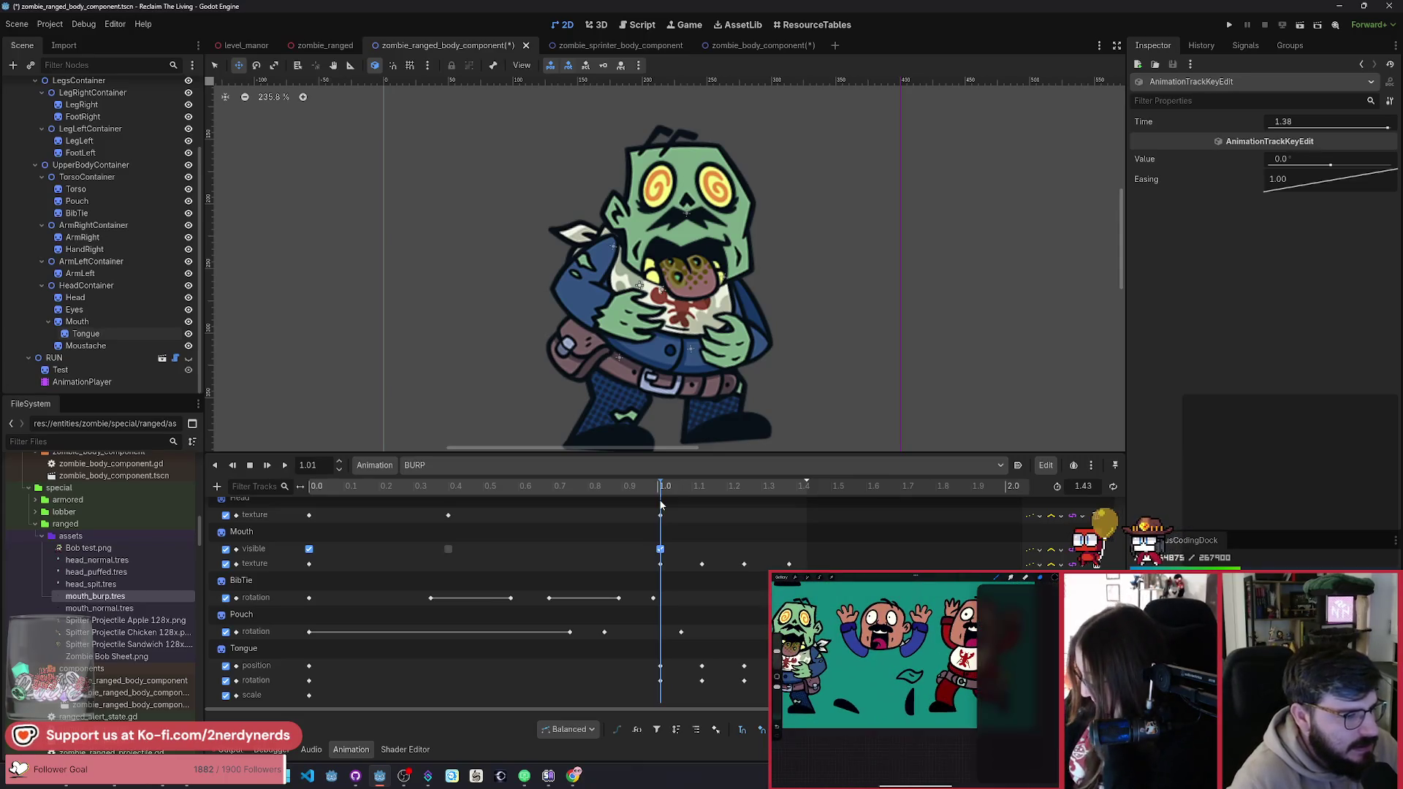
left_click_drag(667, 485, 701, 498)
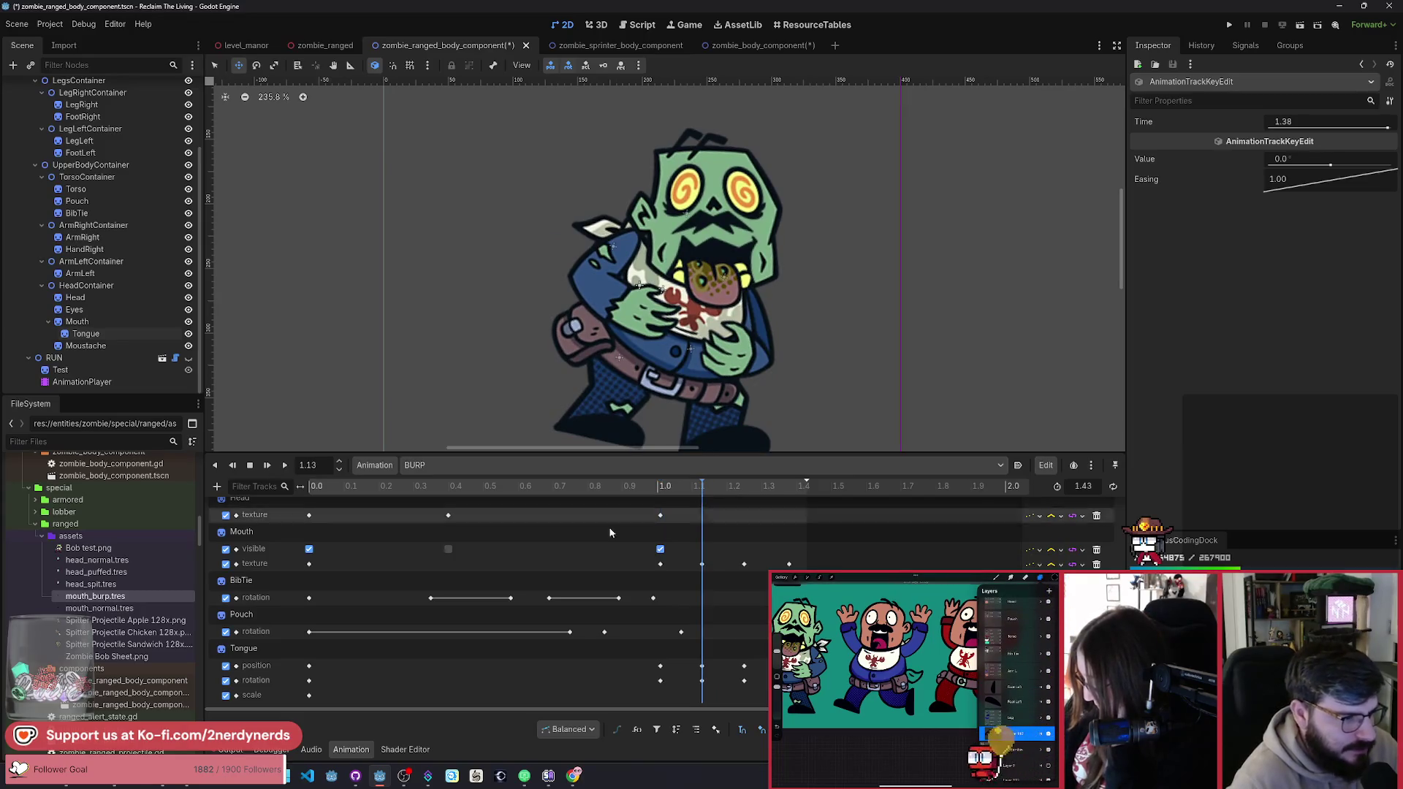
left_click(251, 650)
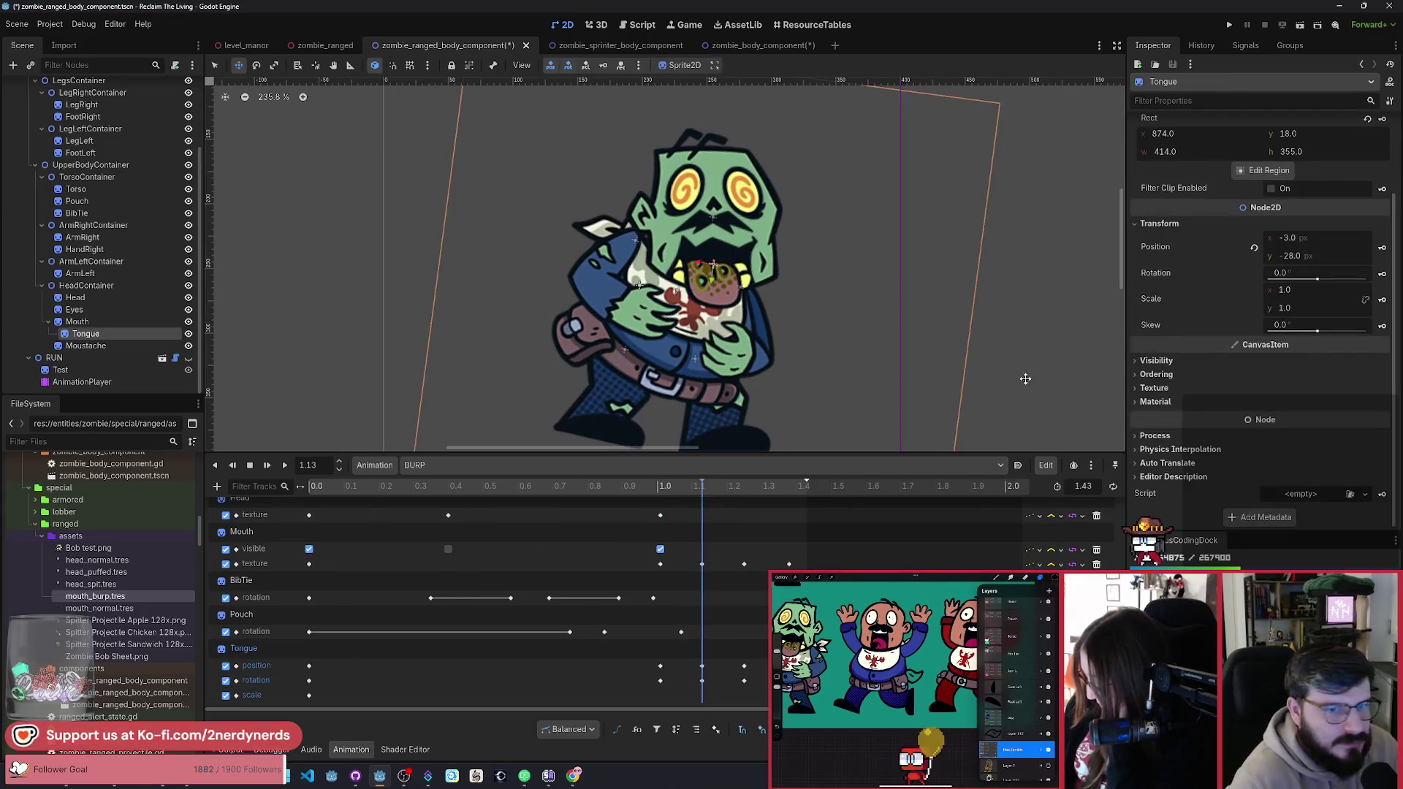
left_click_drag(1273, 312, 1278, 313)
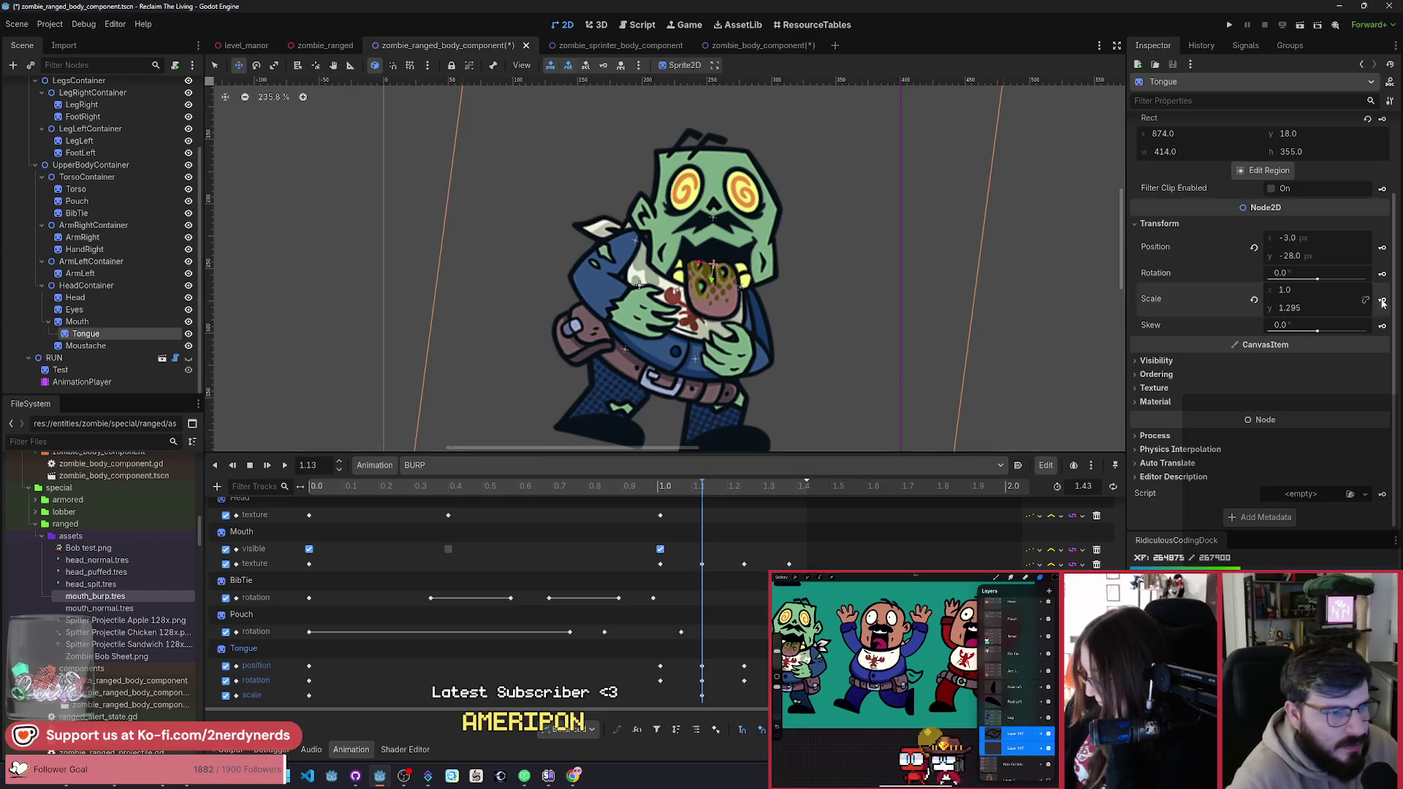
Step: Inspect the Tongue scale keys at 1.25, 1.38 and 1.43 s between BURP playbacks
left_click(748, 490)
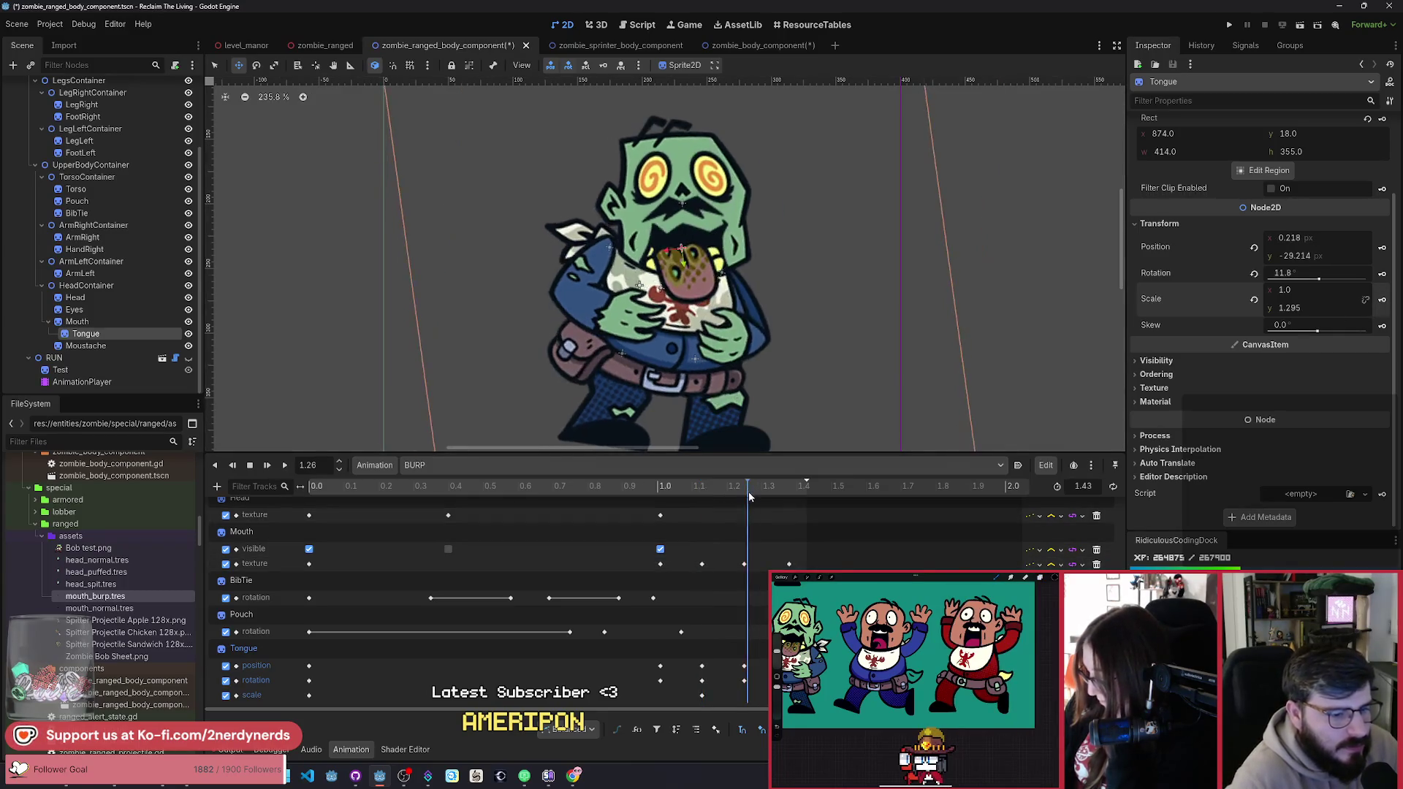
left_click(744, 694)
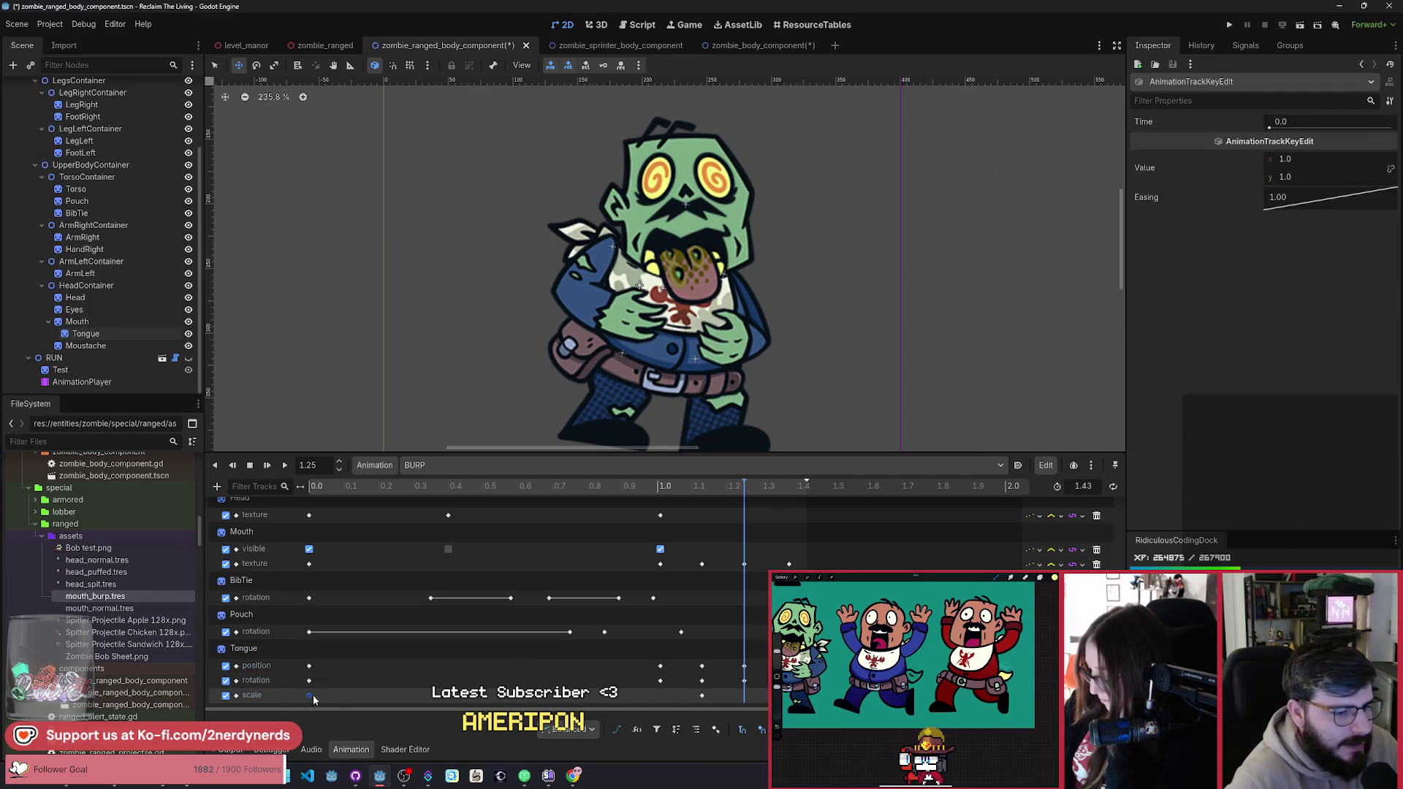
left_click(787, 488)
left_click(788, 695)
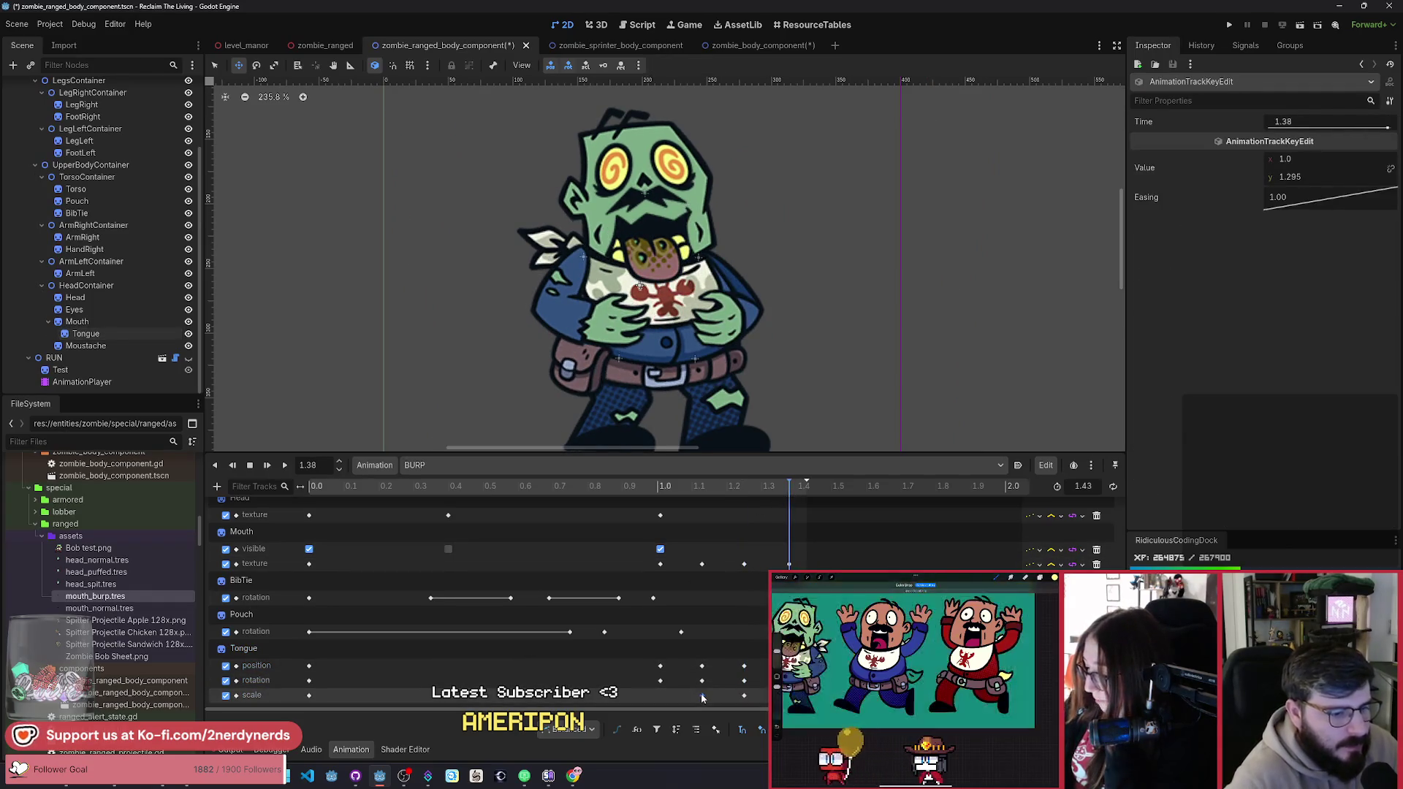
left_click(285, 466)
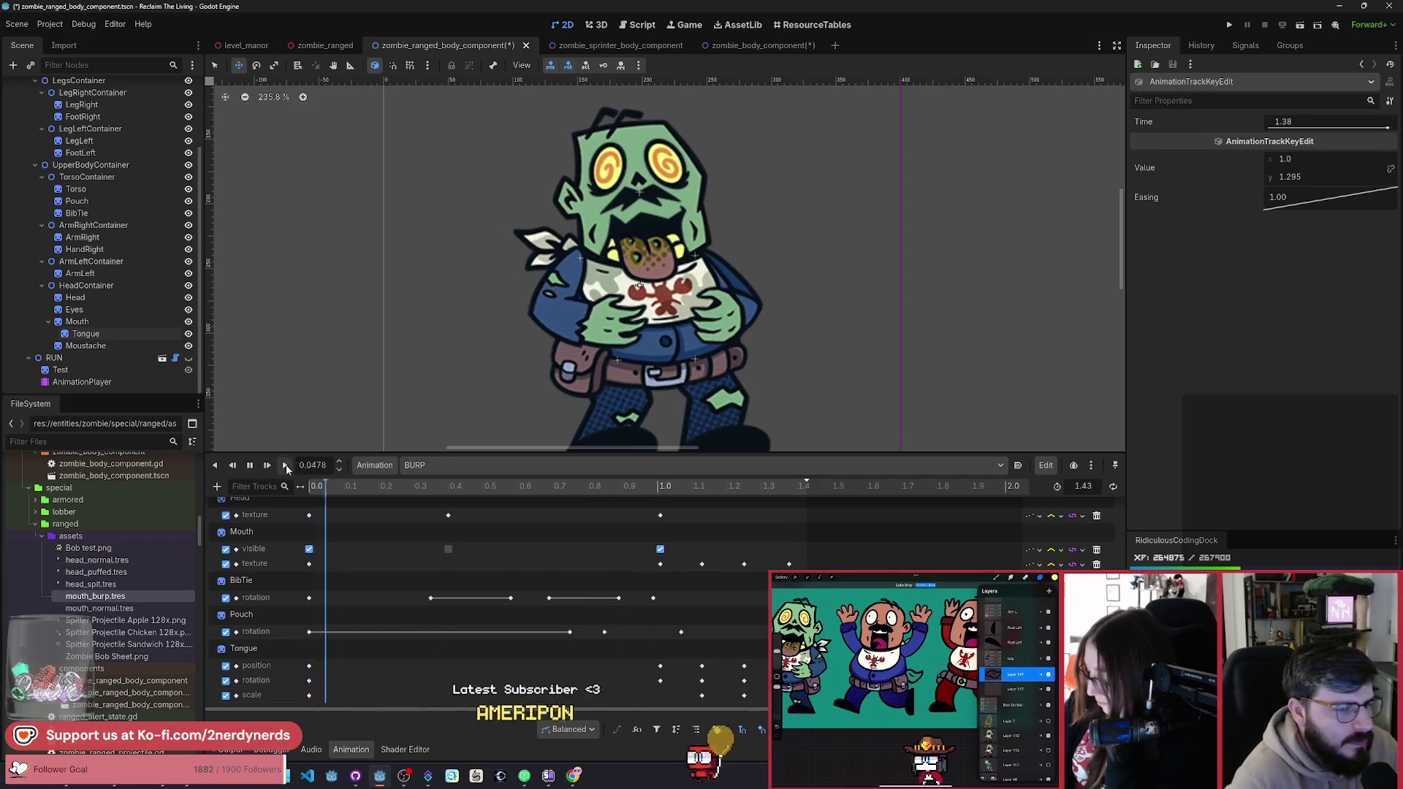
left_click(286, 468)
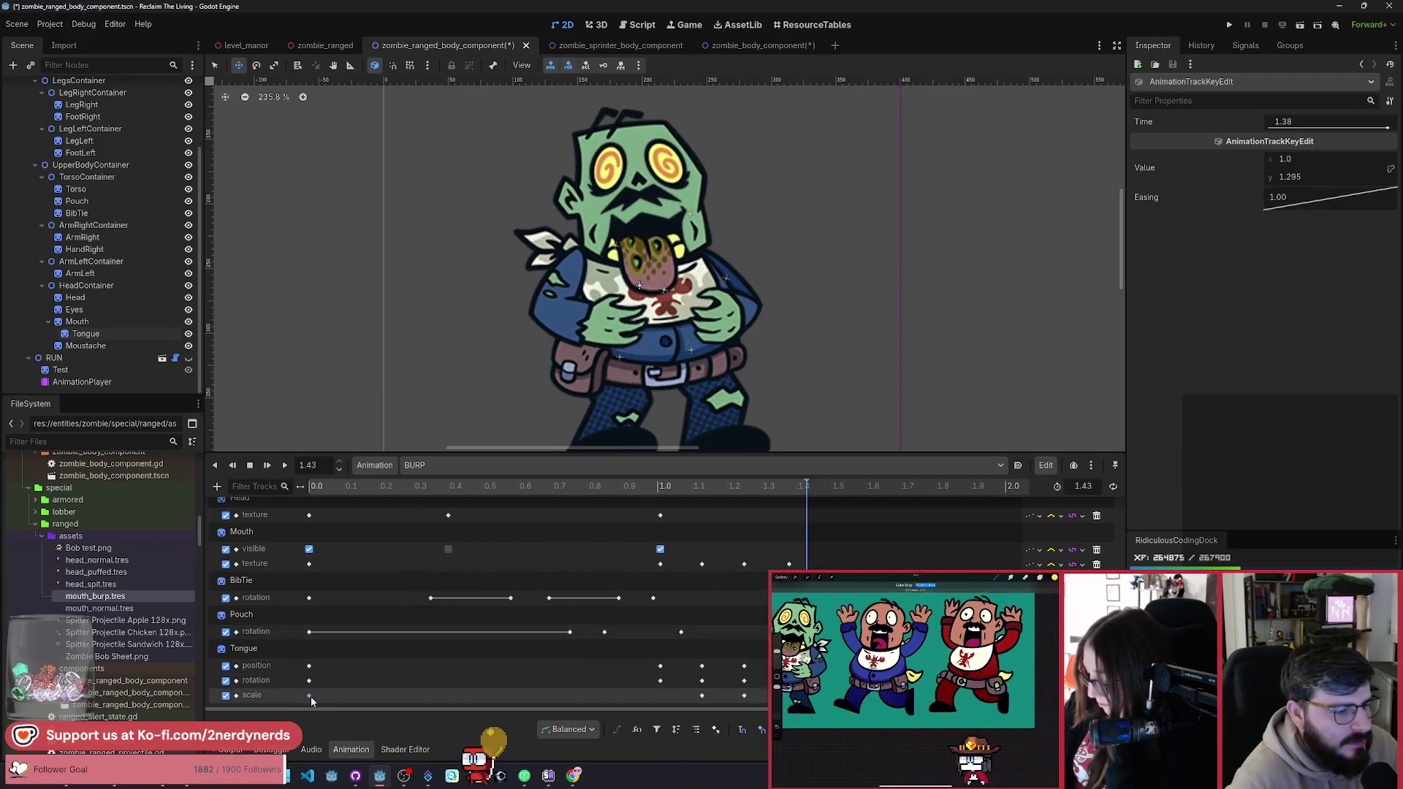
left_click(806, 695)
Step: Replay BURP several times to check the tongue swell and settle
left_click(285, 466)
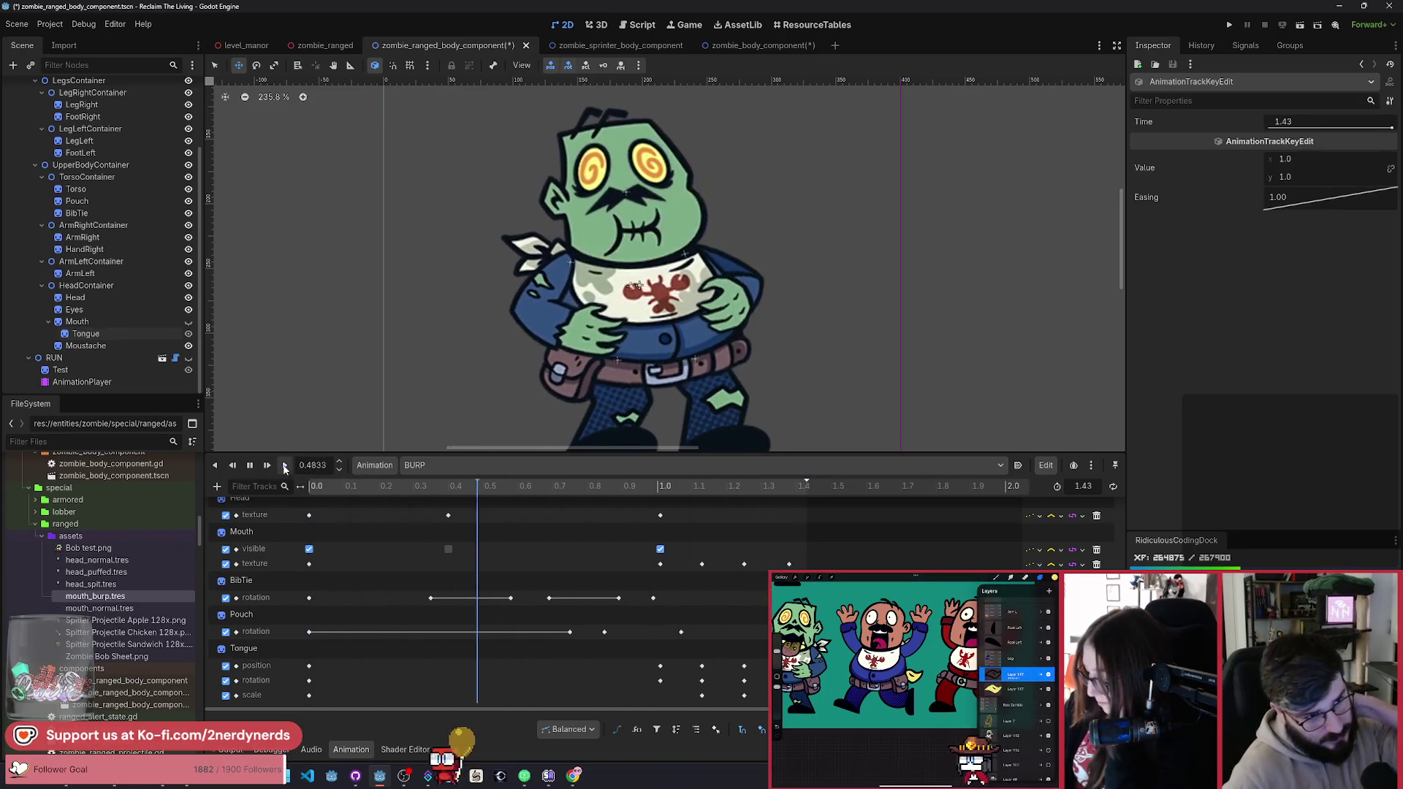
left_click(285, 467)
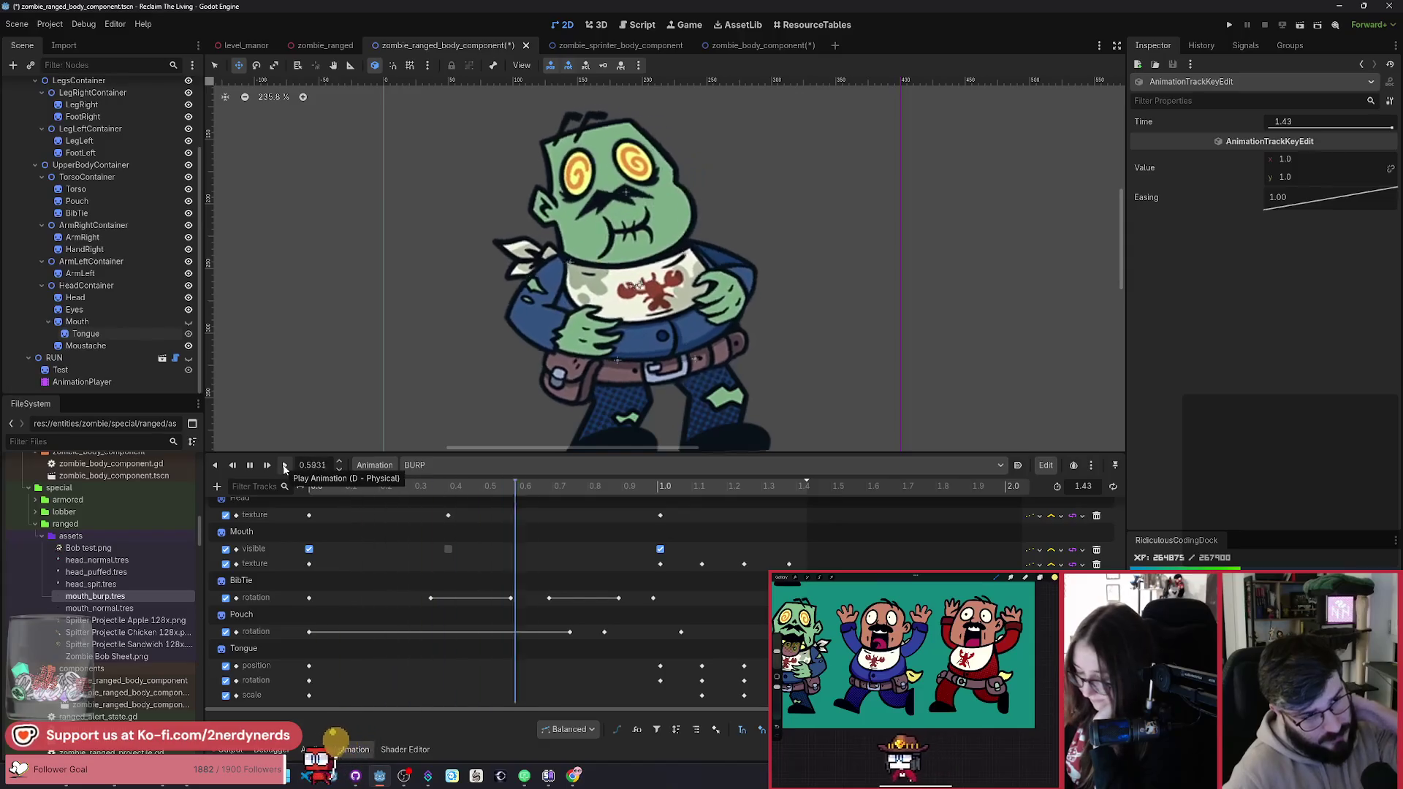
left_click(284, 466)
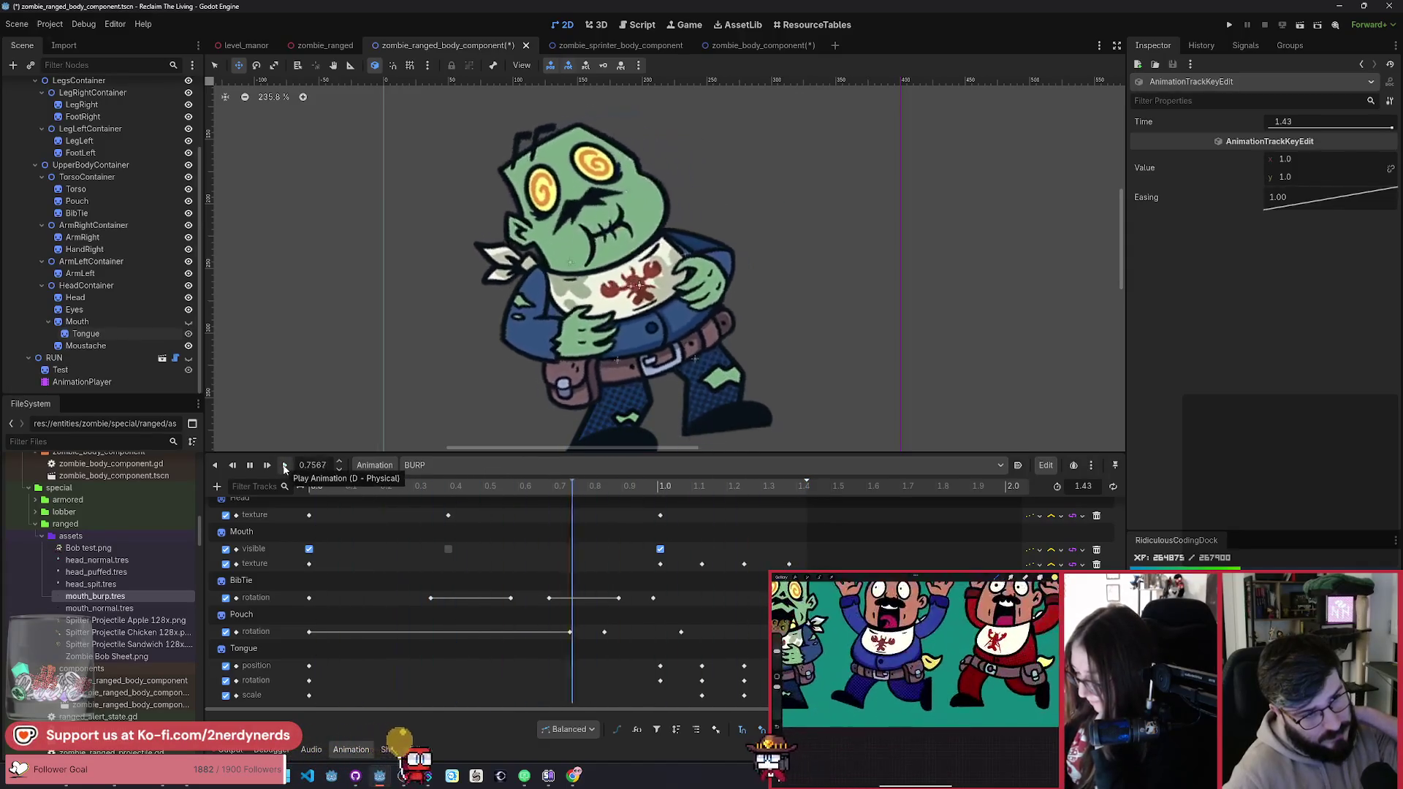
left_click(285, 466)
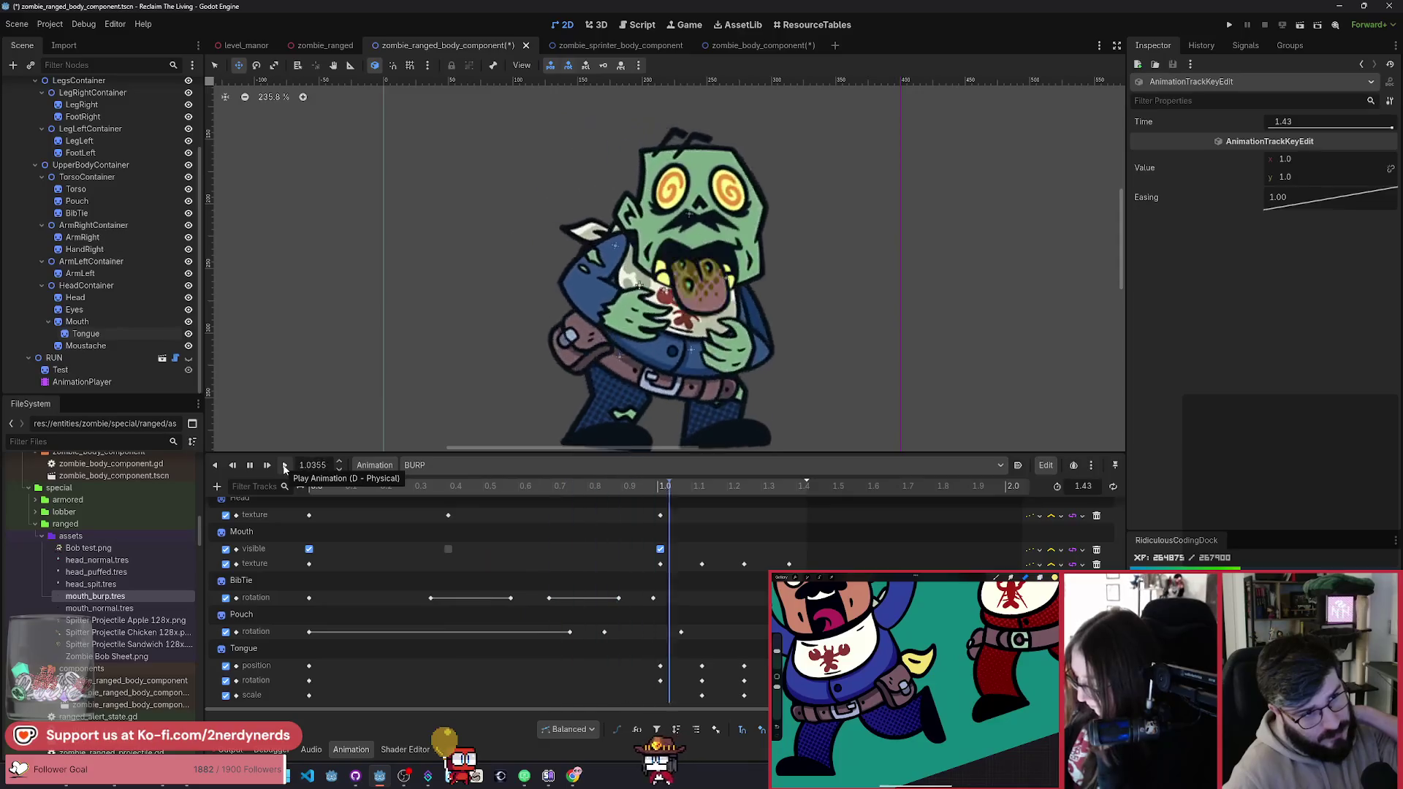
left_click(285, 466)
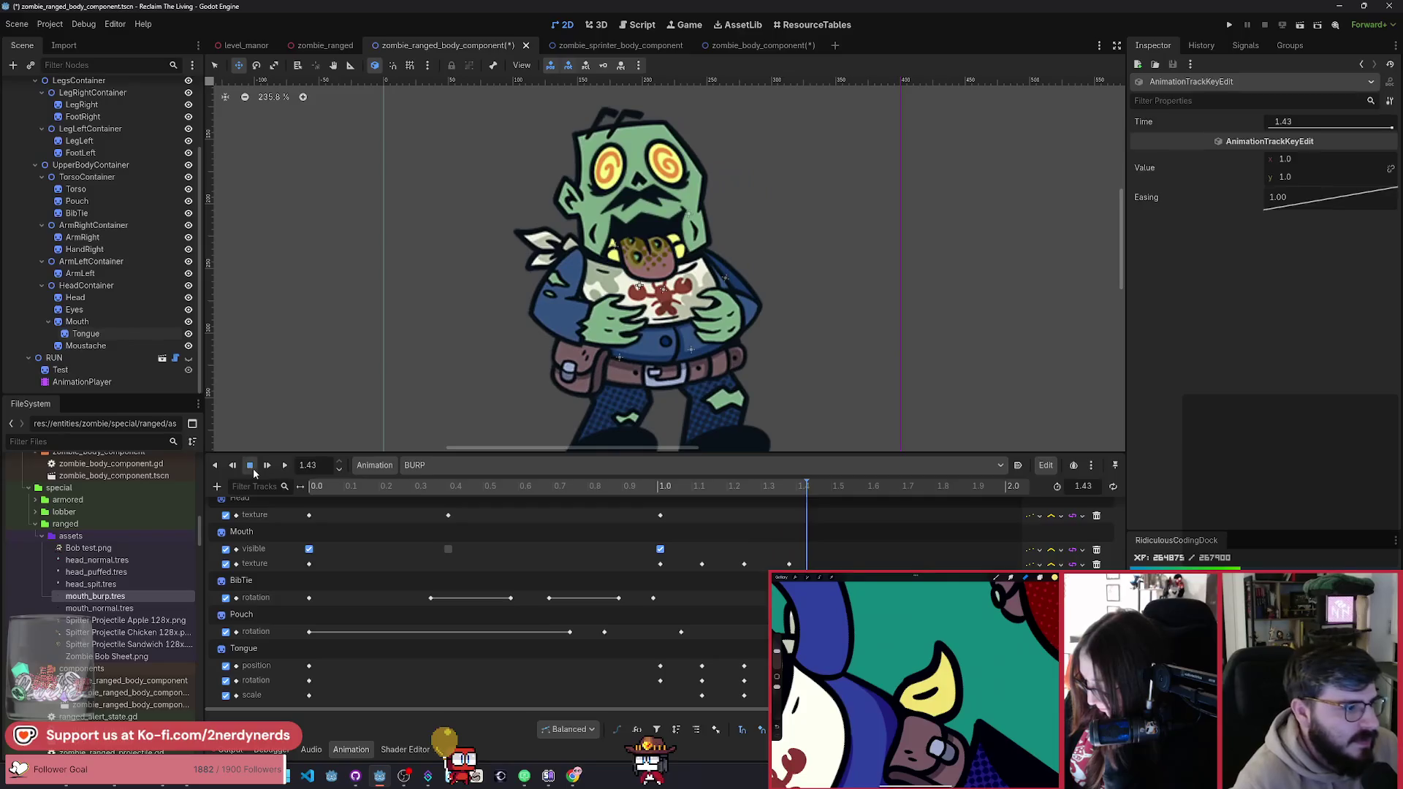
scroll(689, 359, "down", 5)
scroll(689, 359, "up", 5)
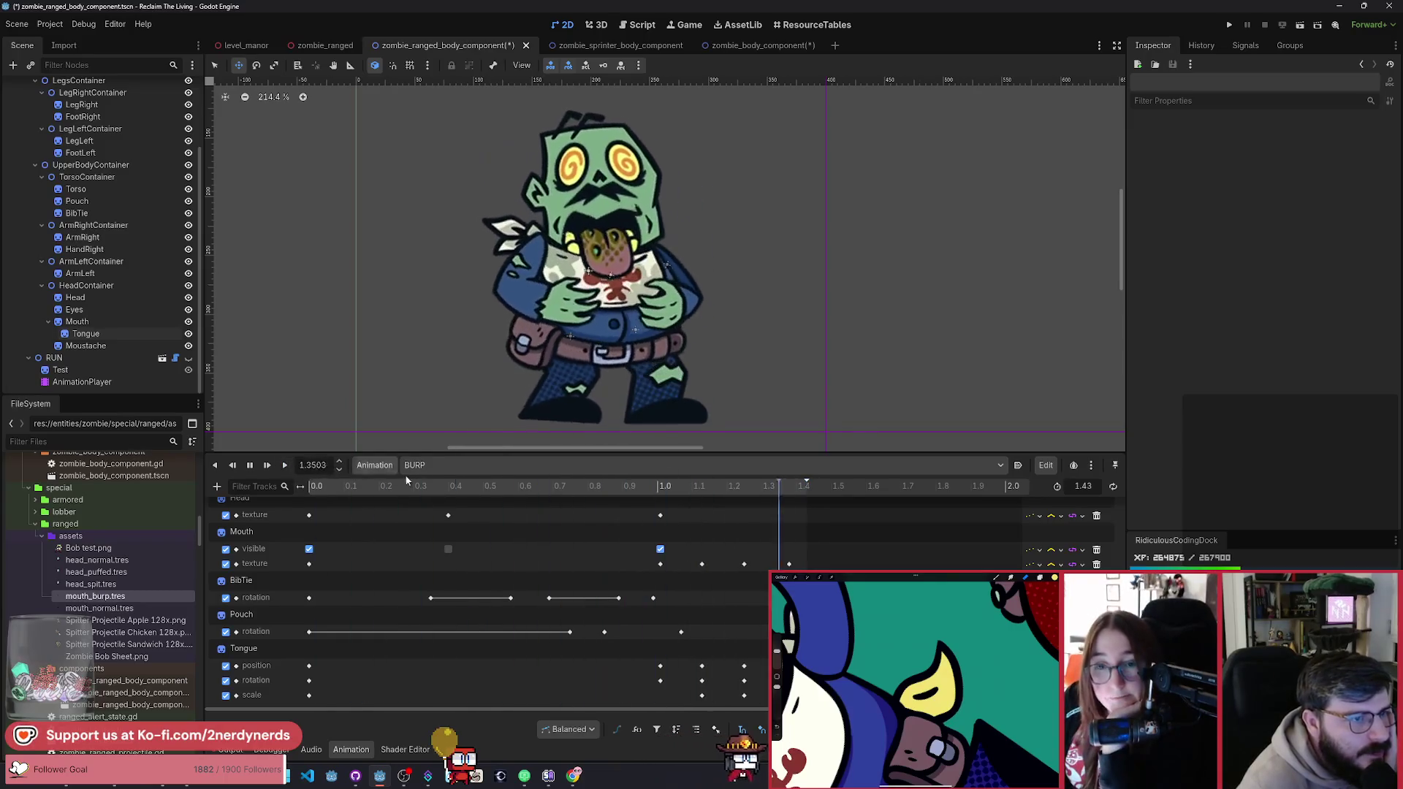
Step: Play the SPIT animation, then load and play the IDLE animation
left_click(467, 465)
left_click(463, 523)
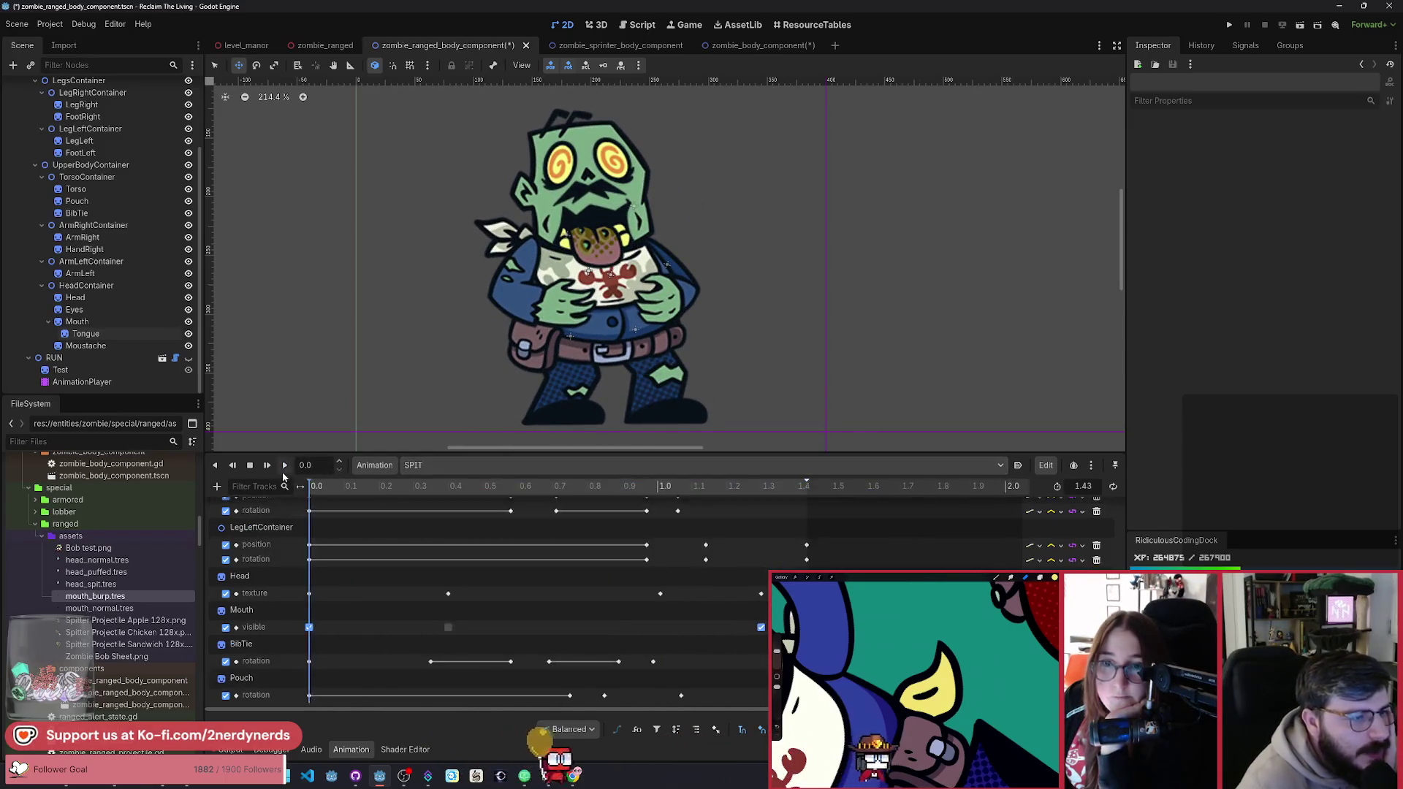
left_click(284, 467)
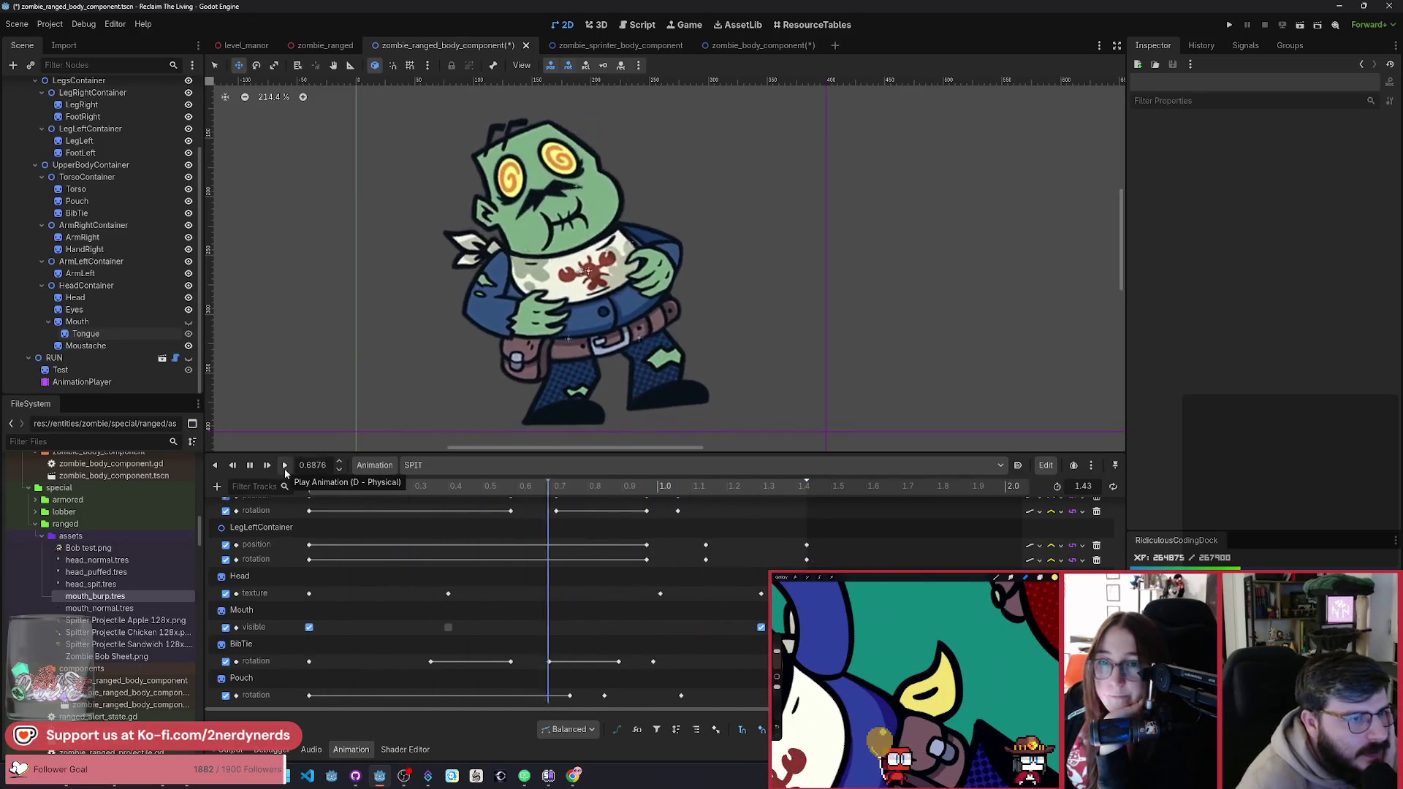
left_click(532, 467)
left_click(453, 487)
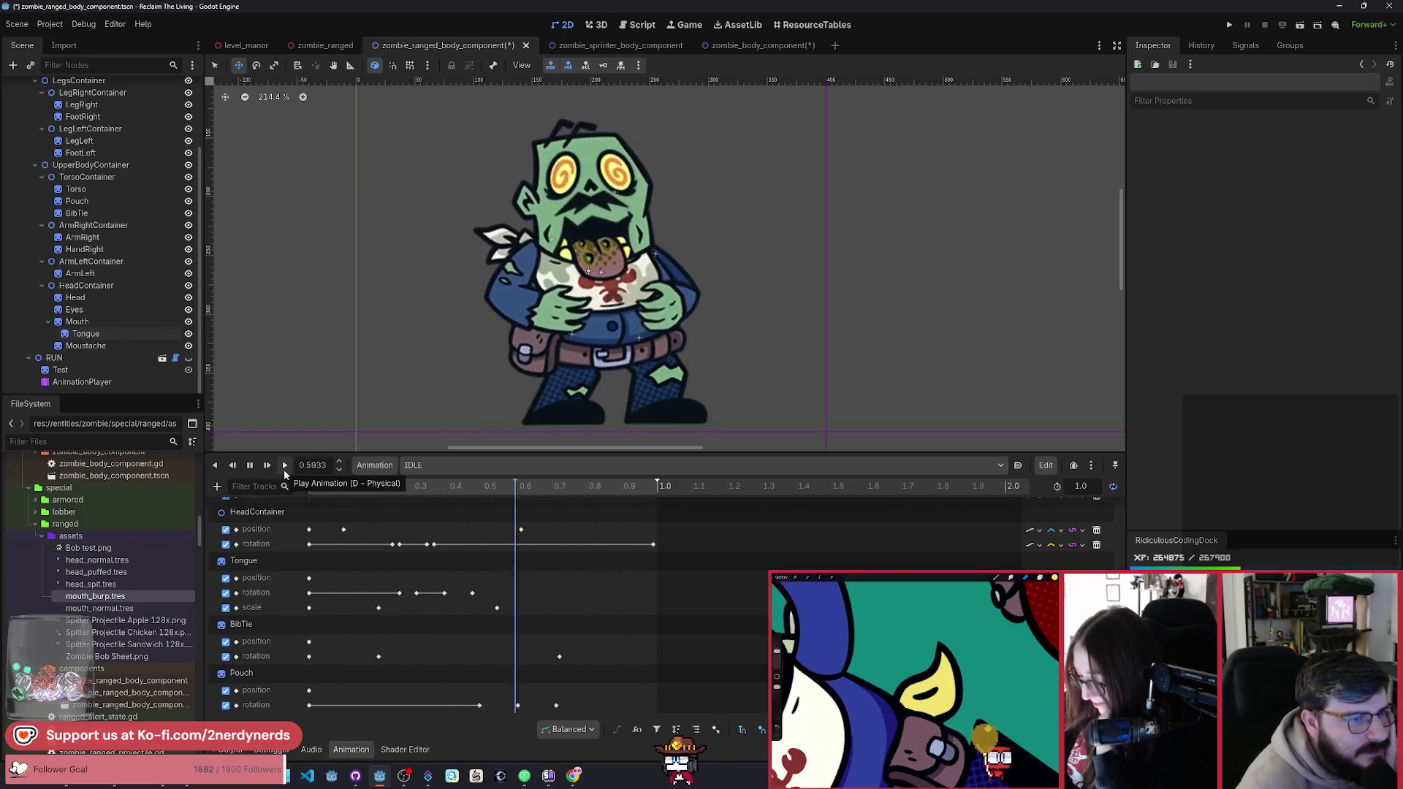
left_click(249, 466)
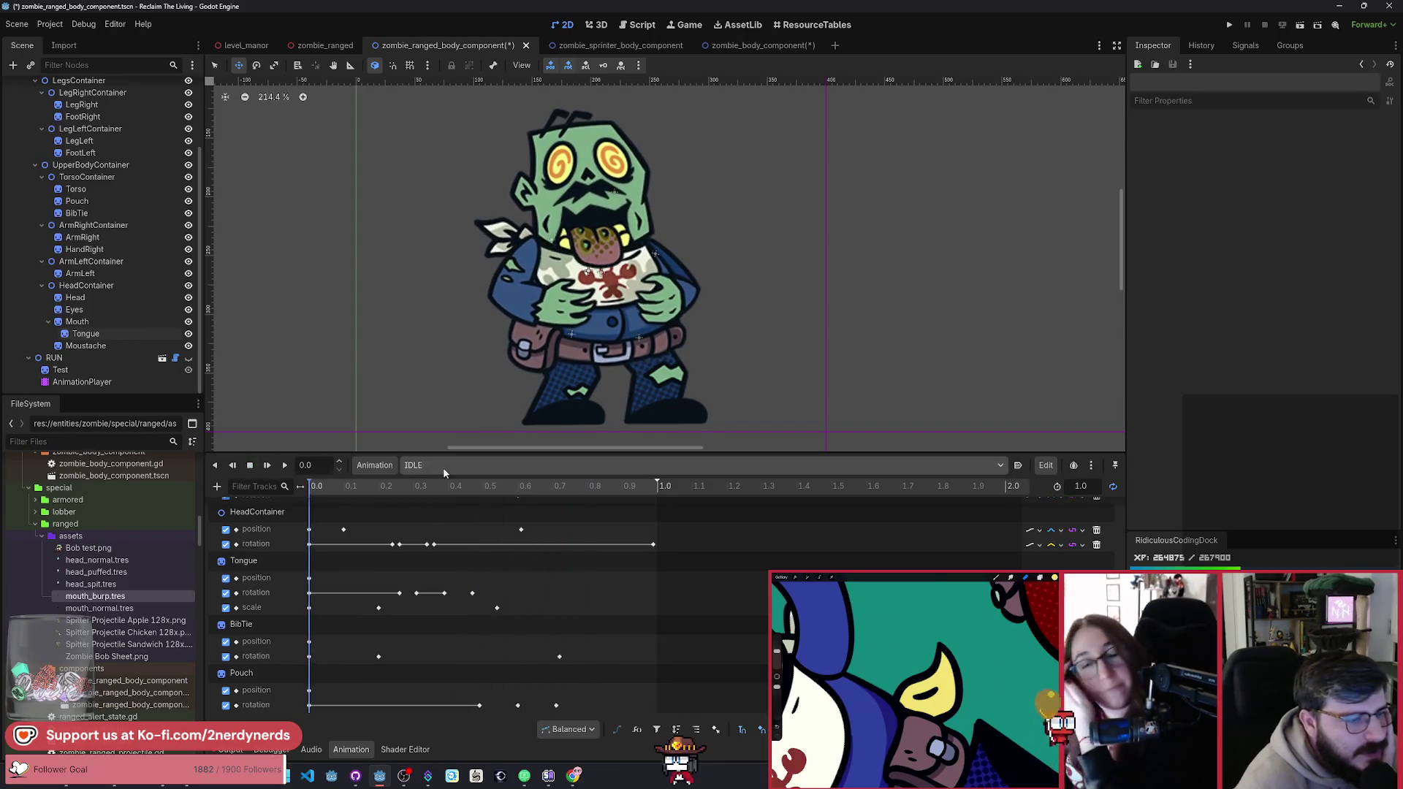
left_click(443, 467)
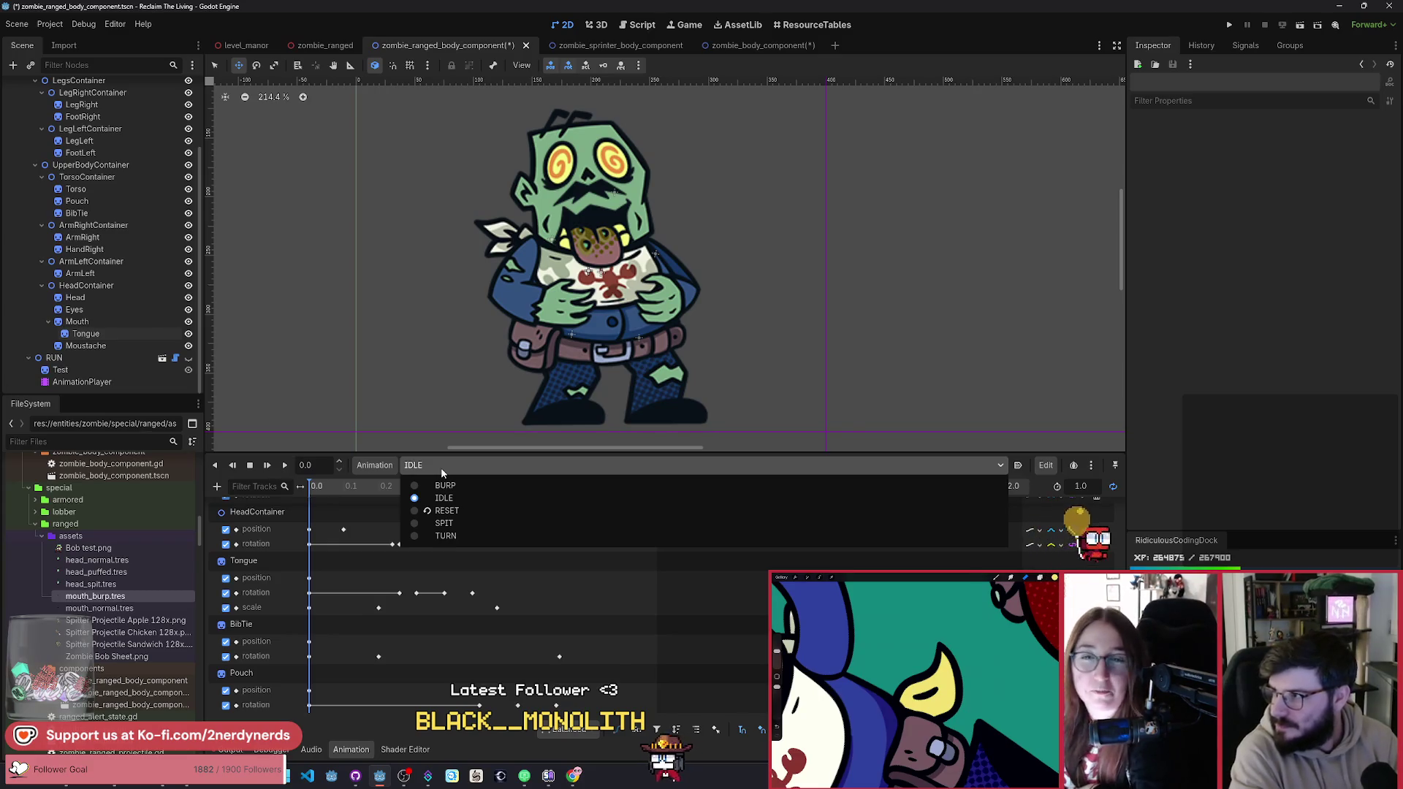
left_click(287, 466)
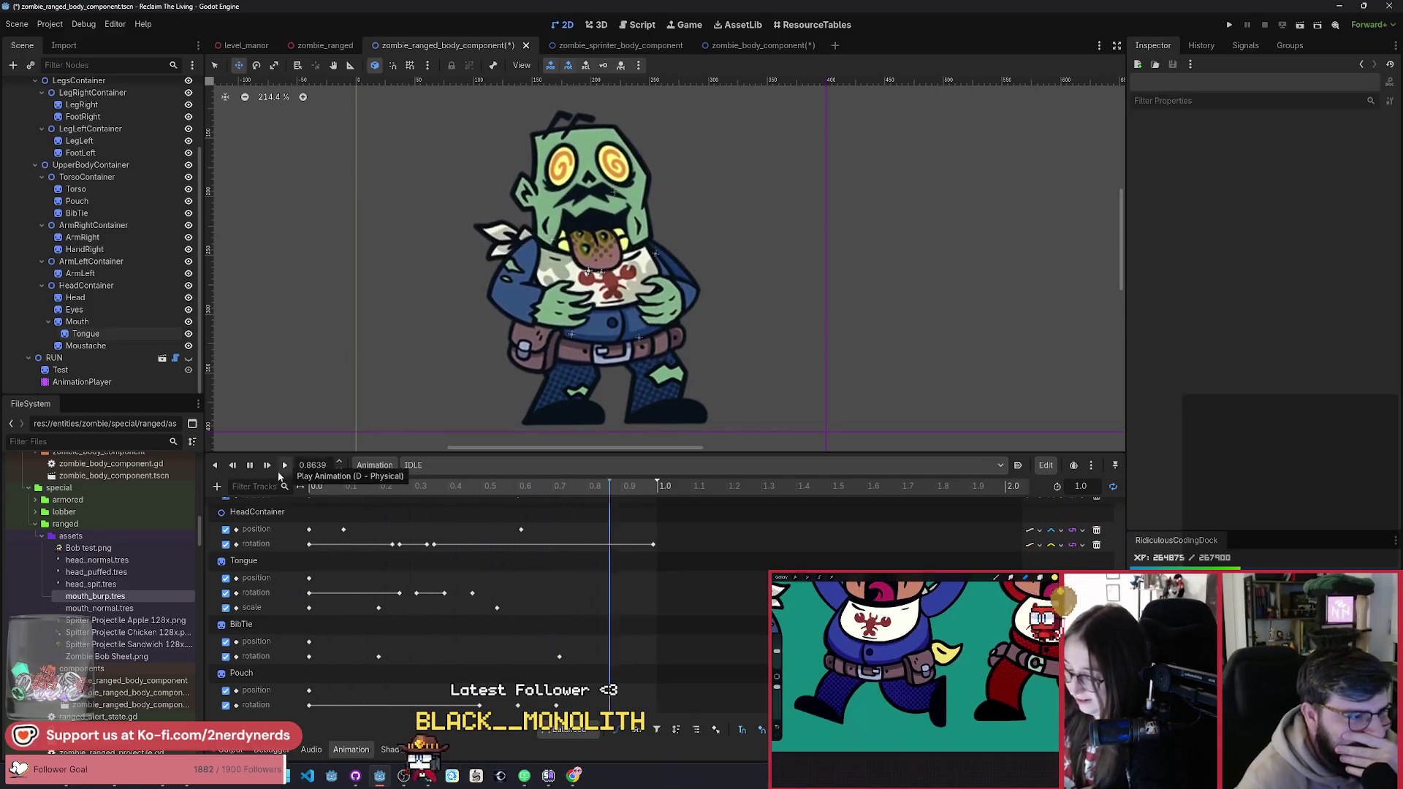
left_click(249, 466)
Step: Play the TURN animation, then load IDLE back into the animation editor
left_click(473, 467)
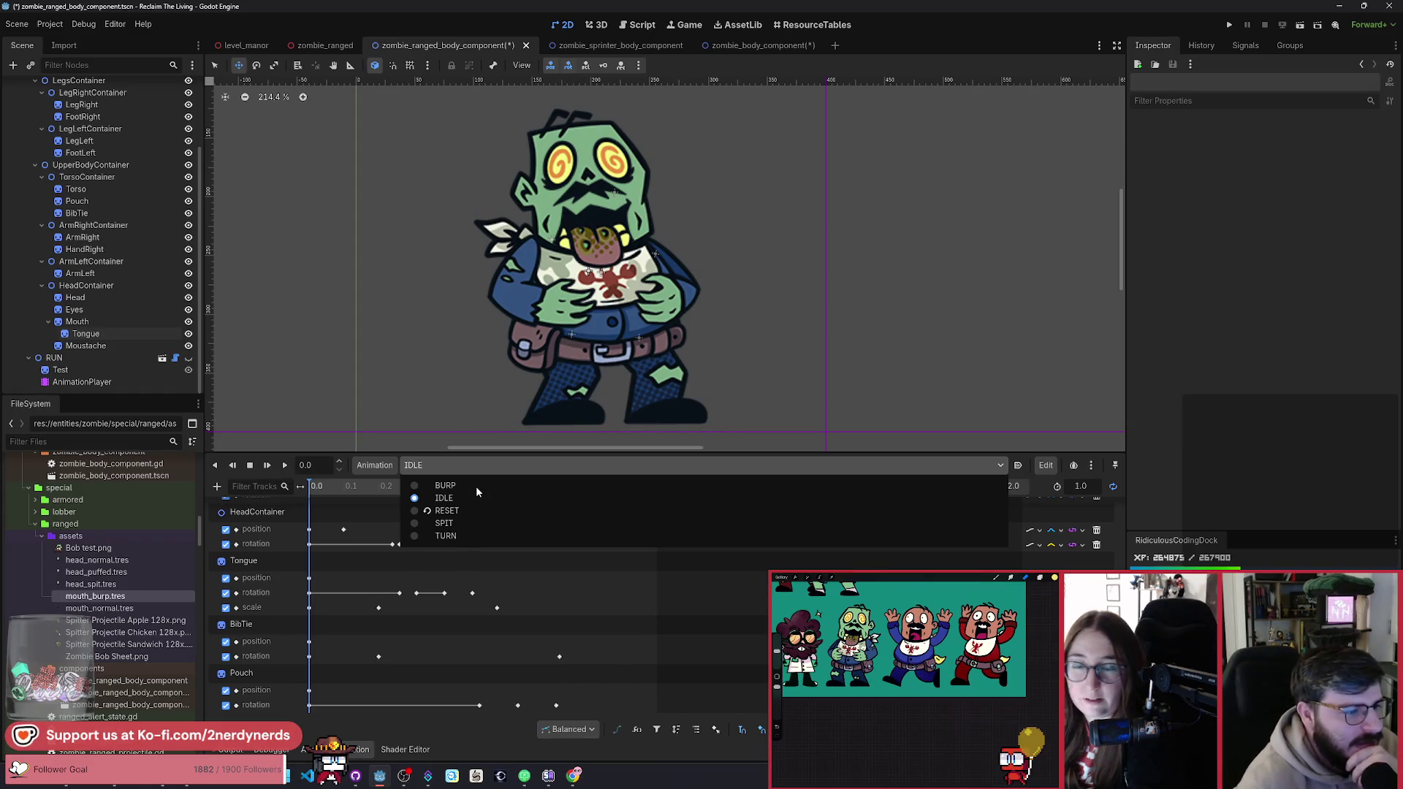
left_click(459, 536)
left_click(285, 465)
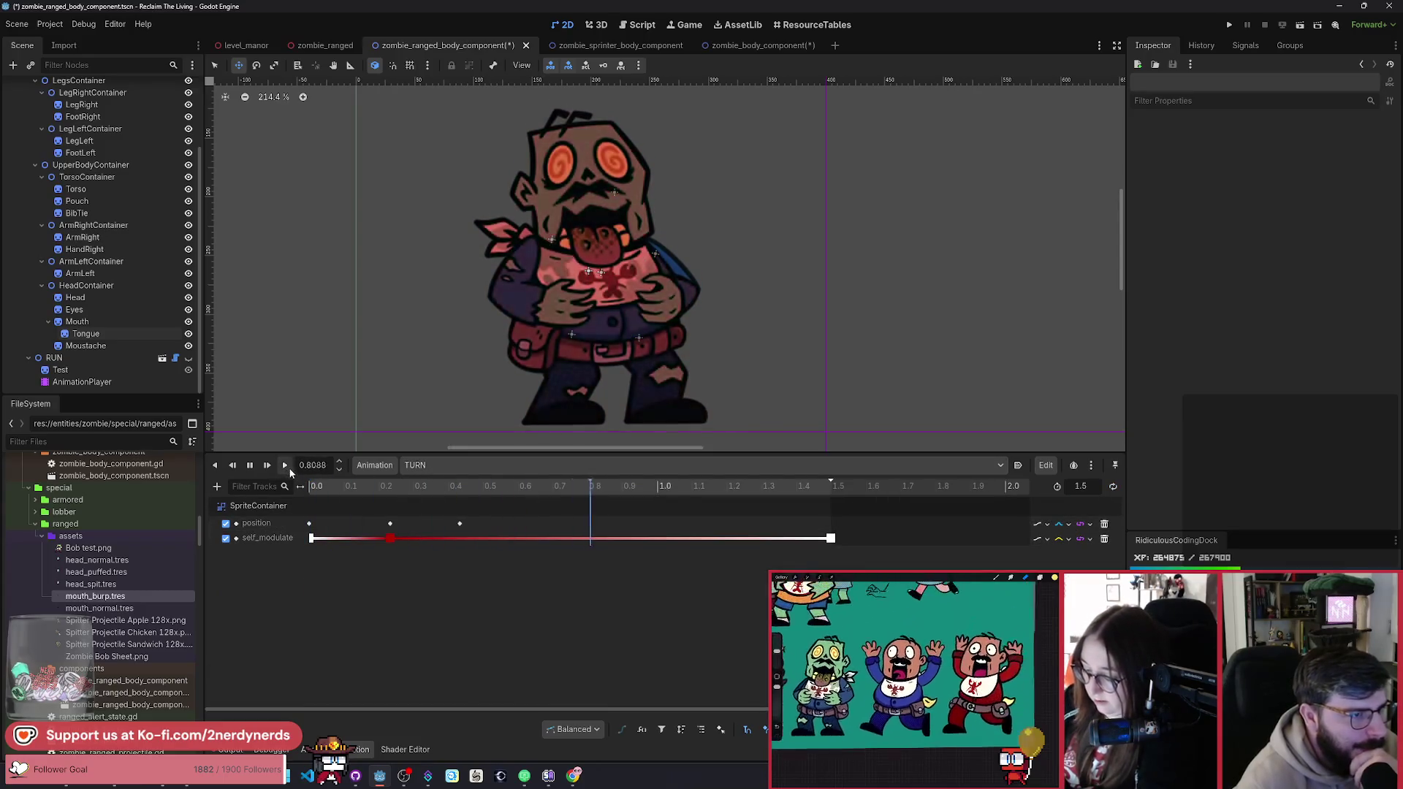
left_click(462, 465)
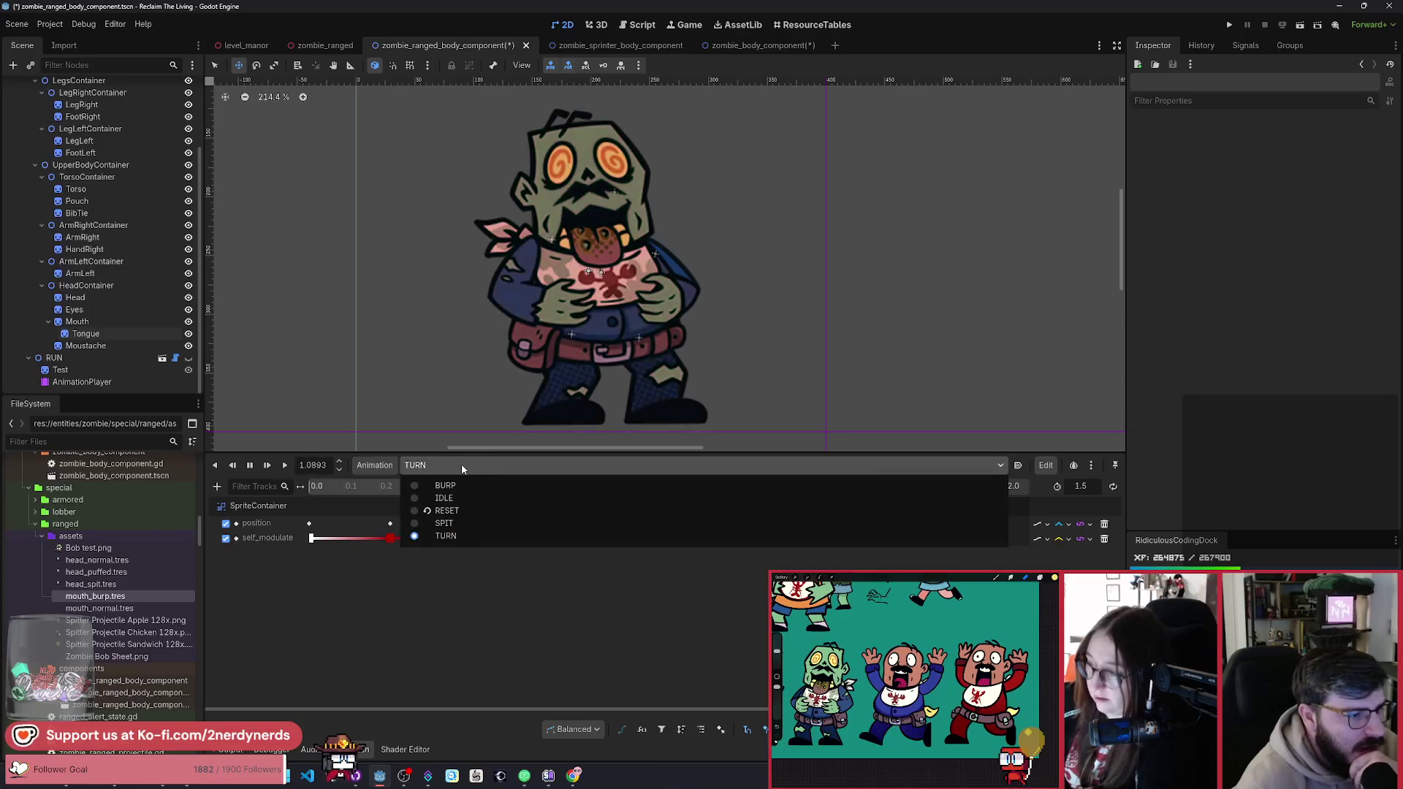
left_click(456, 497)
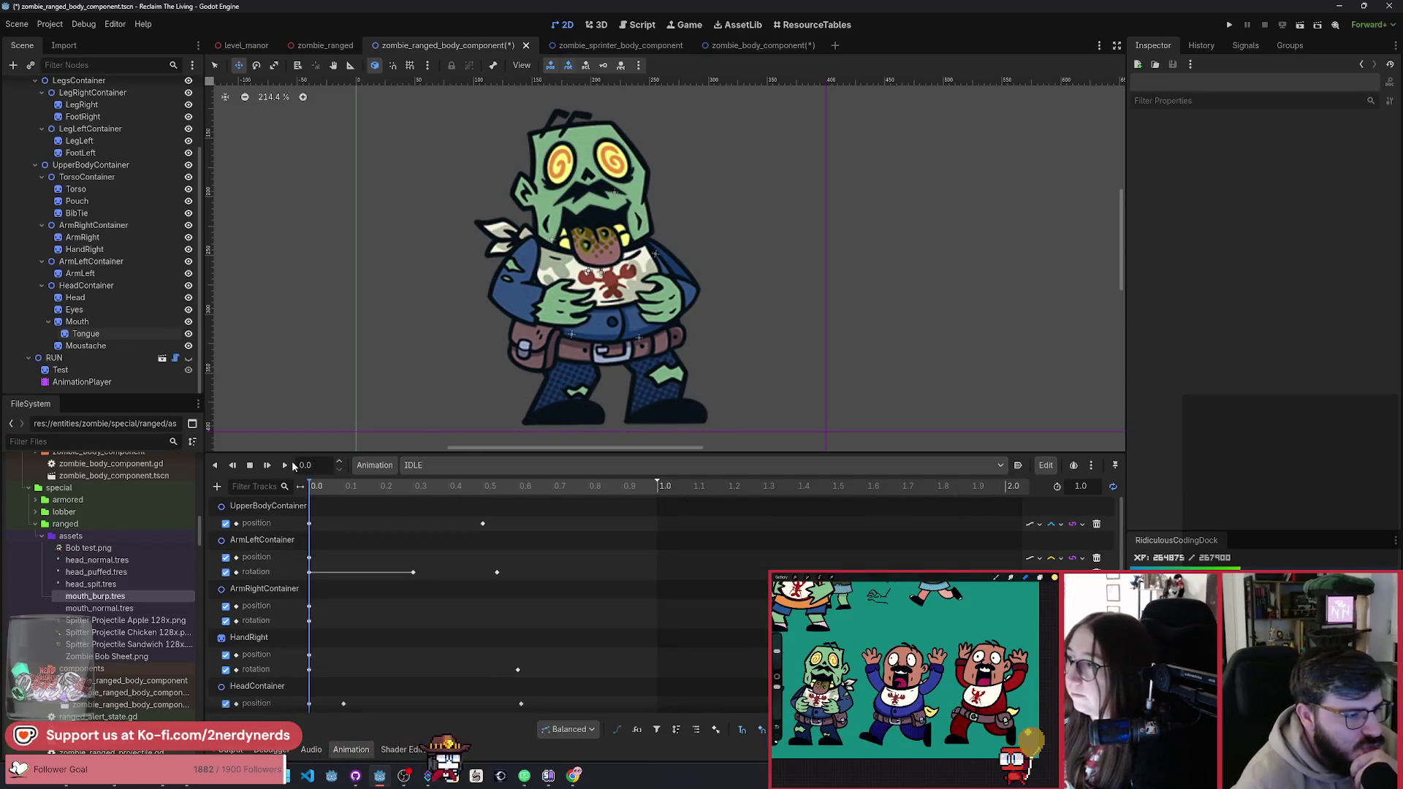
left_click(374, 465)
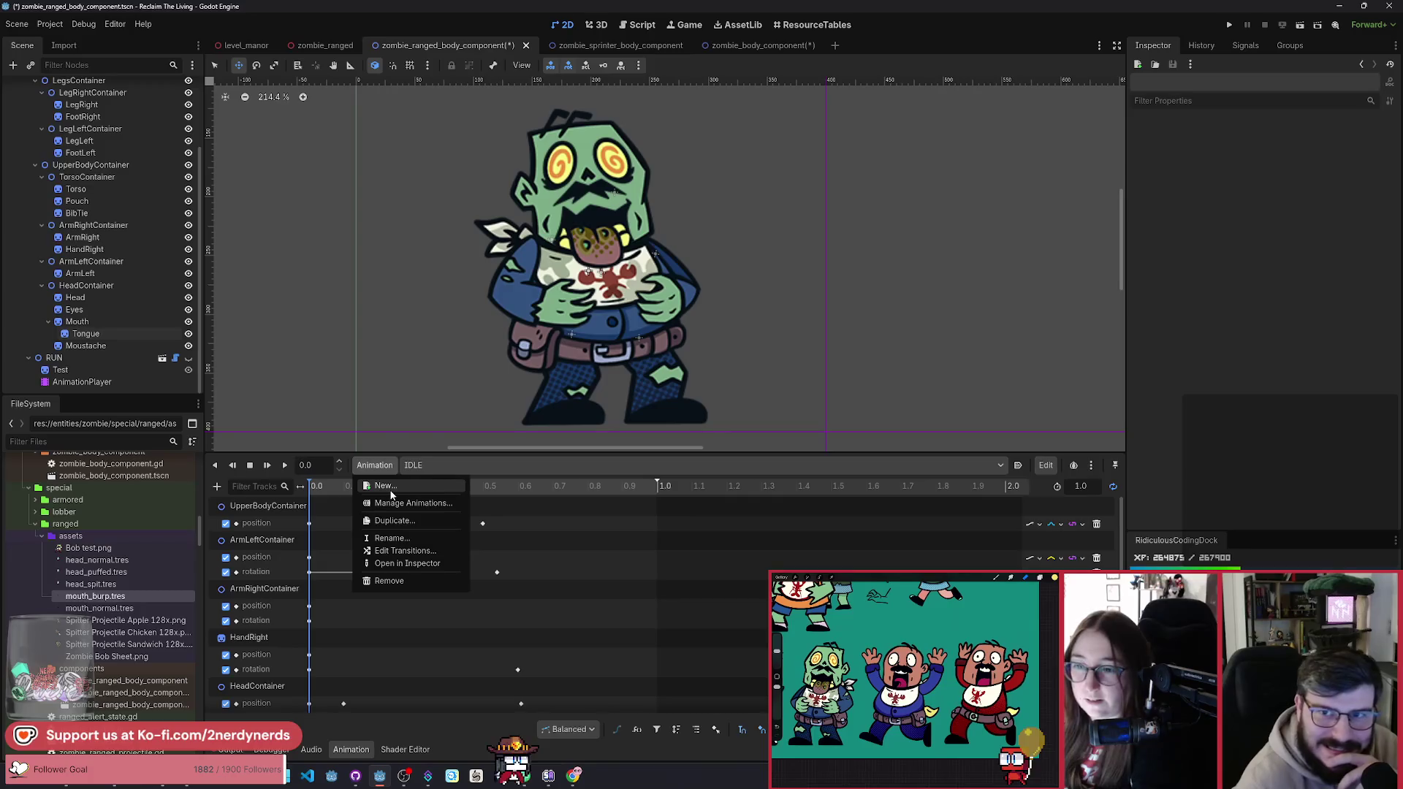
Step: Create a new animation named RUN and switch to the zombie_body_component scene
left_click(385, 486)
type("RUN")
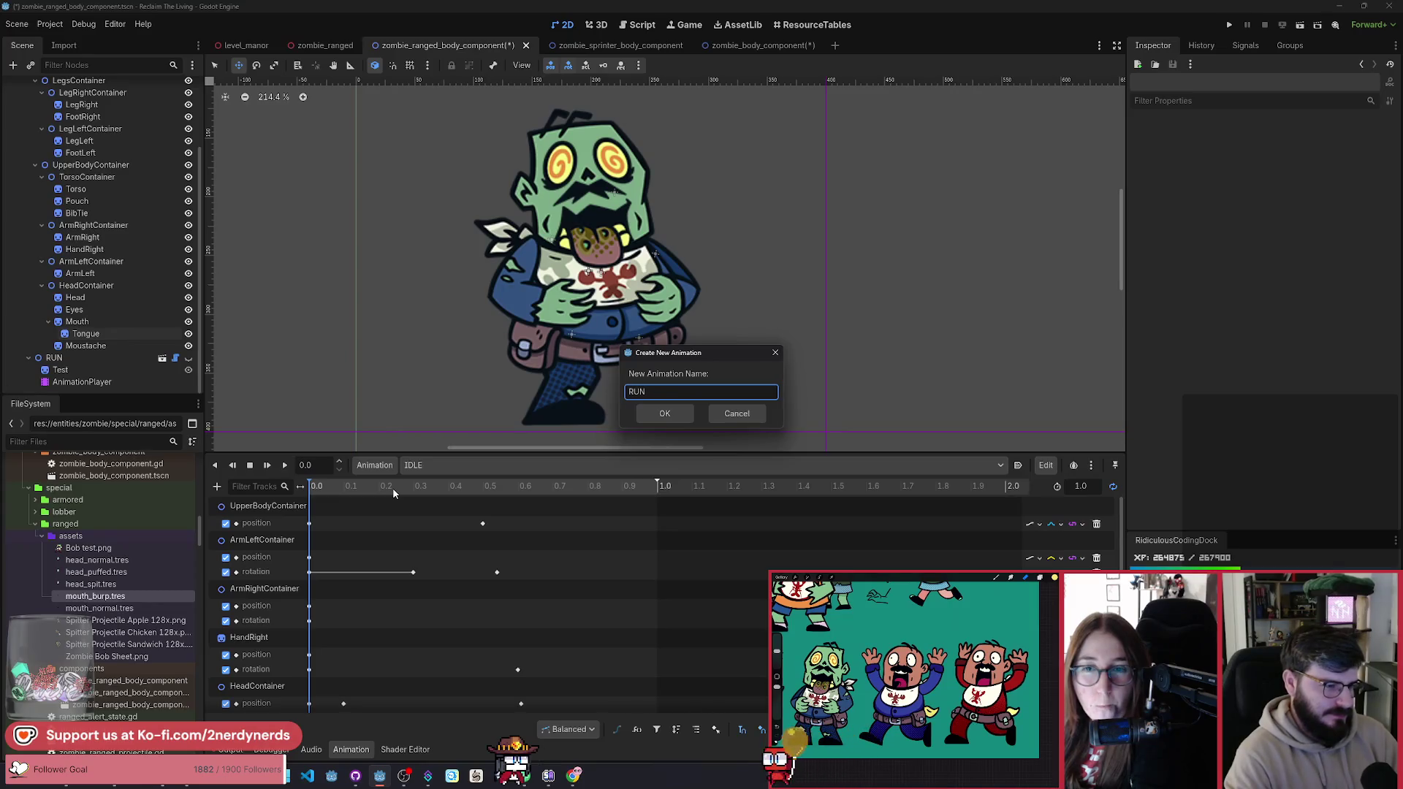
key("Return")
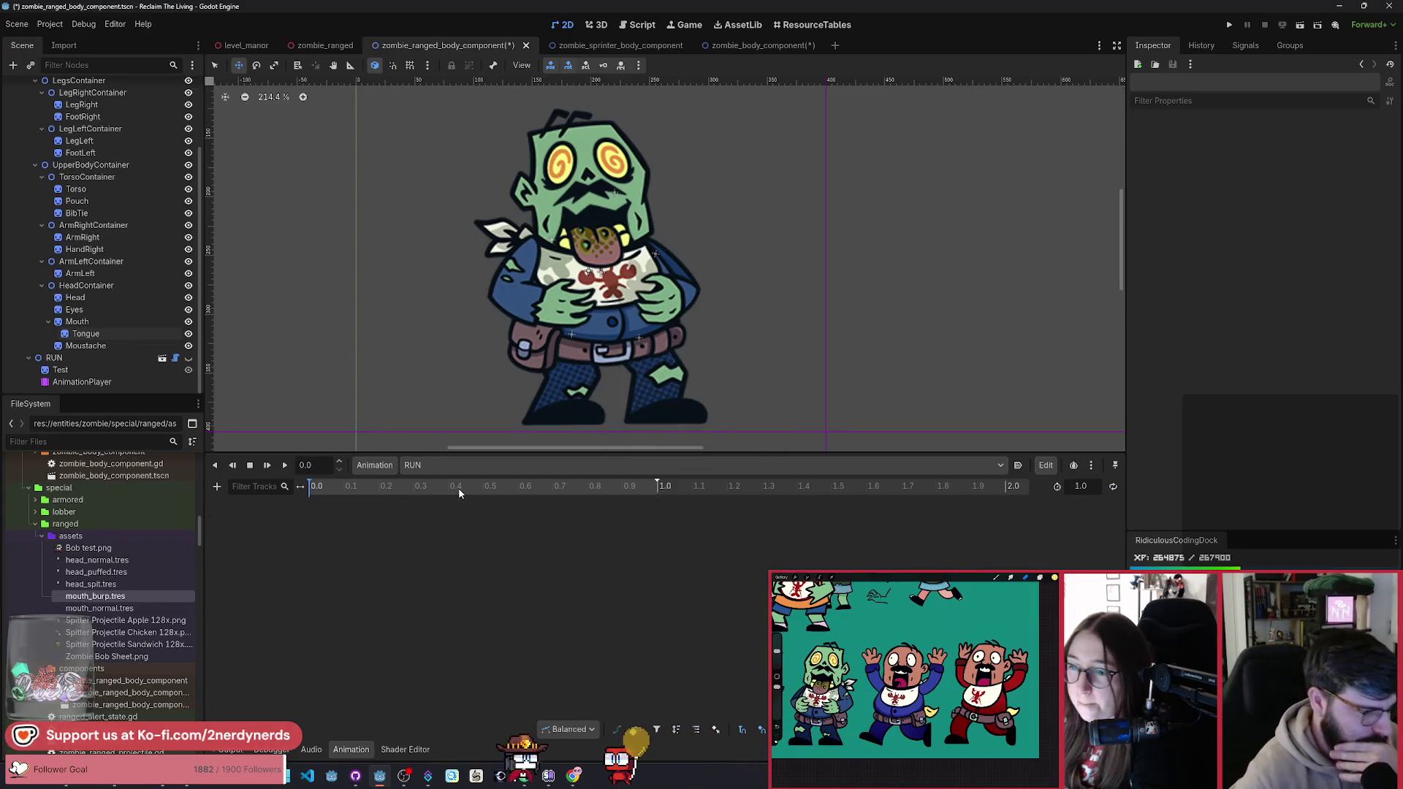
left_click(454, 468)
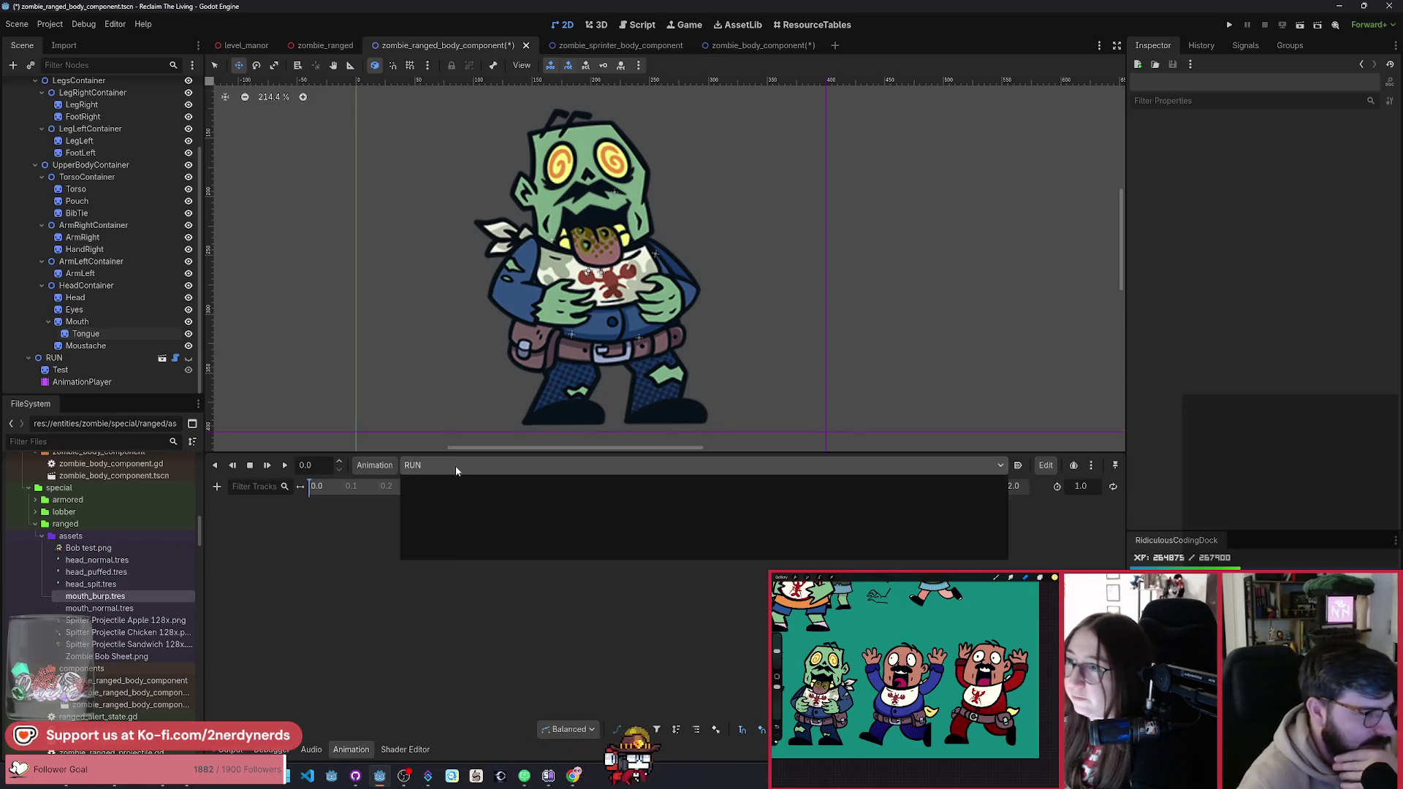
left_click(454, 466)
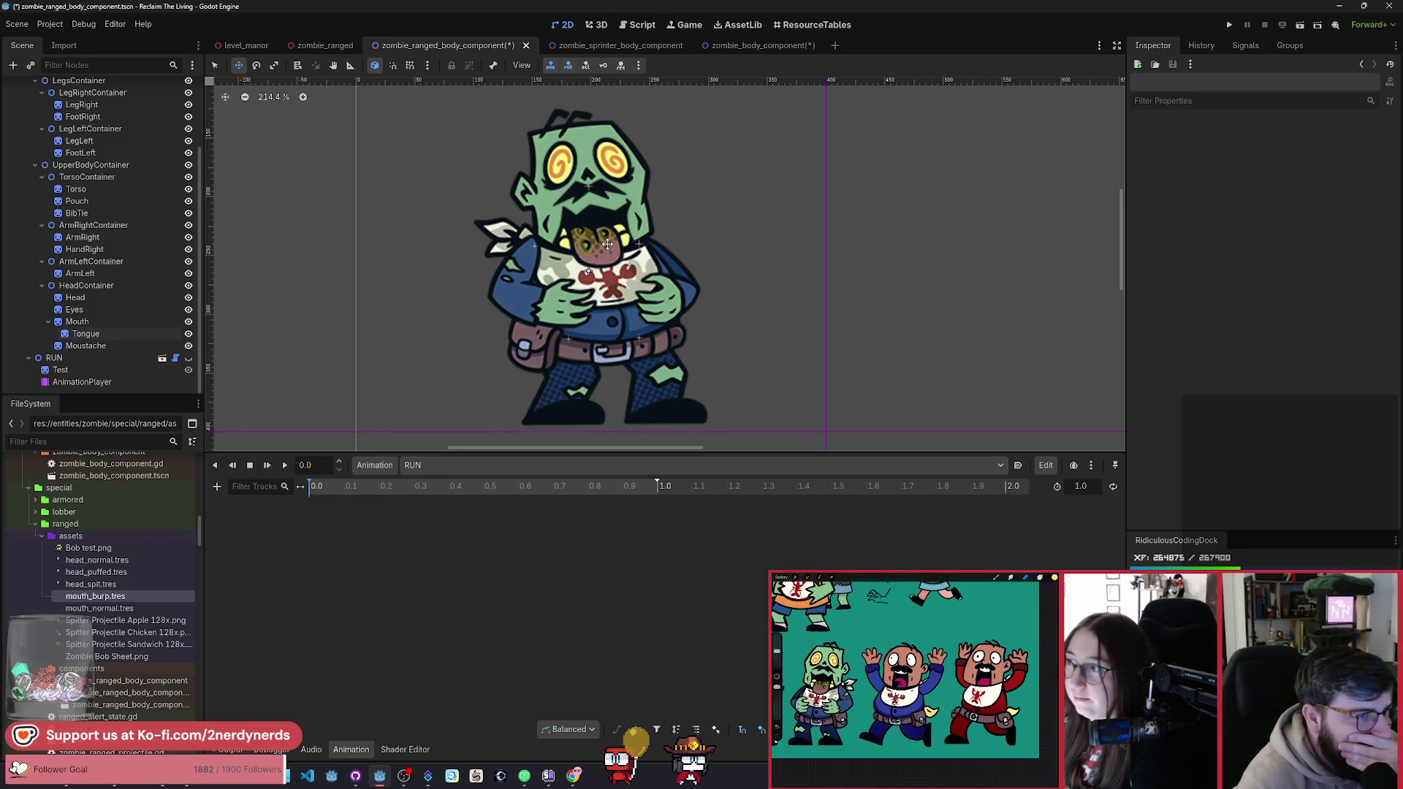
left_click(773, 47)
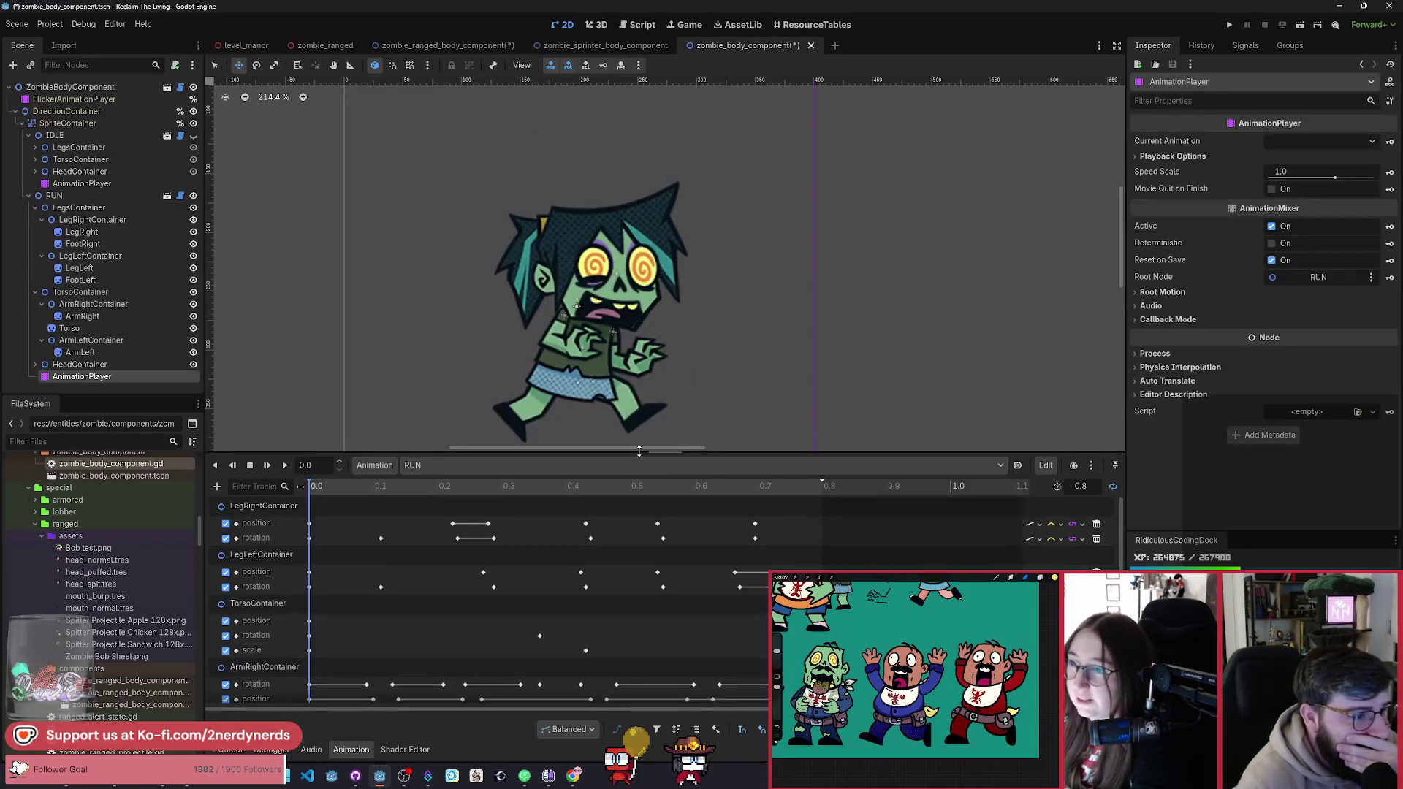
Step: Play and stop the base zombie's RUN cycle, then return to zombie_ranged_body_component
left_click(286, 466)
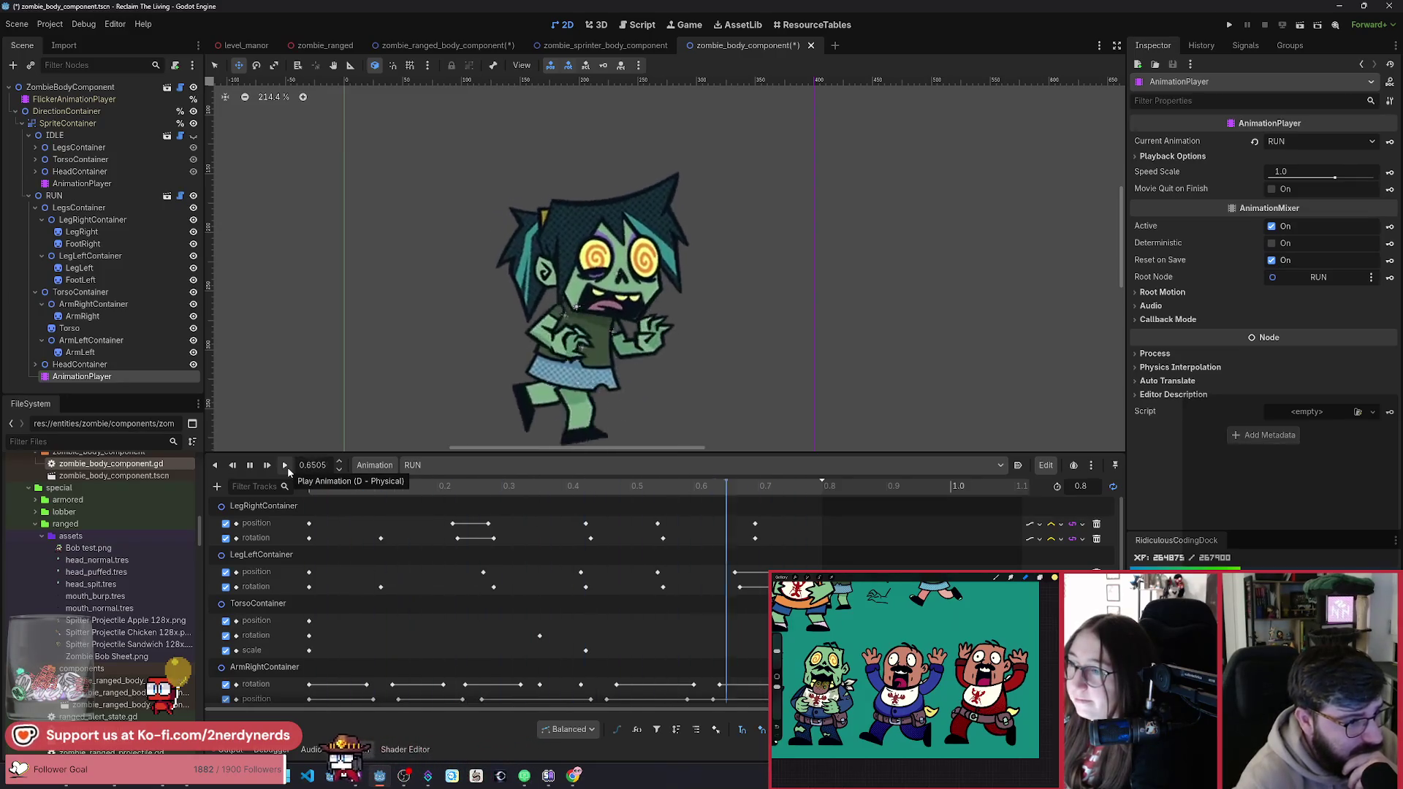
left_click_drag(375, 378, 385, 347)
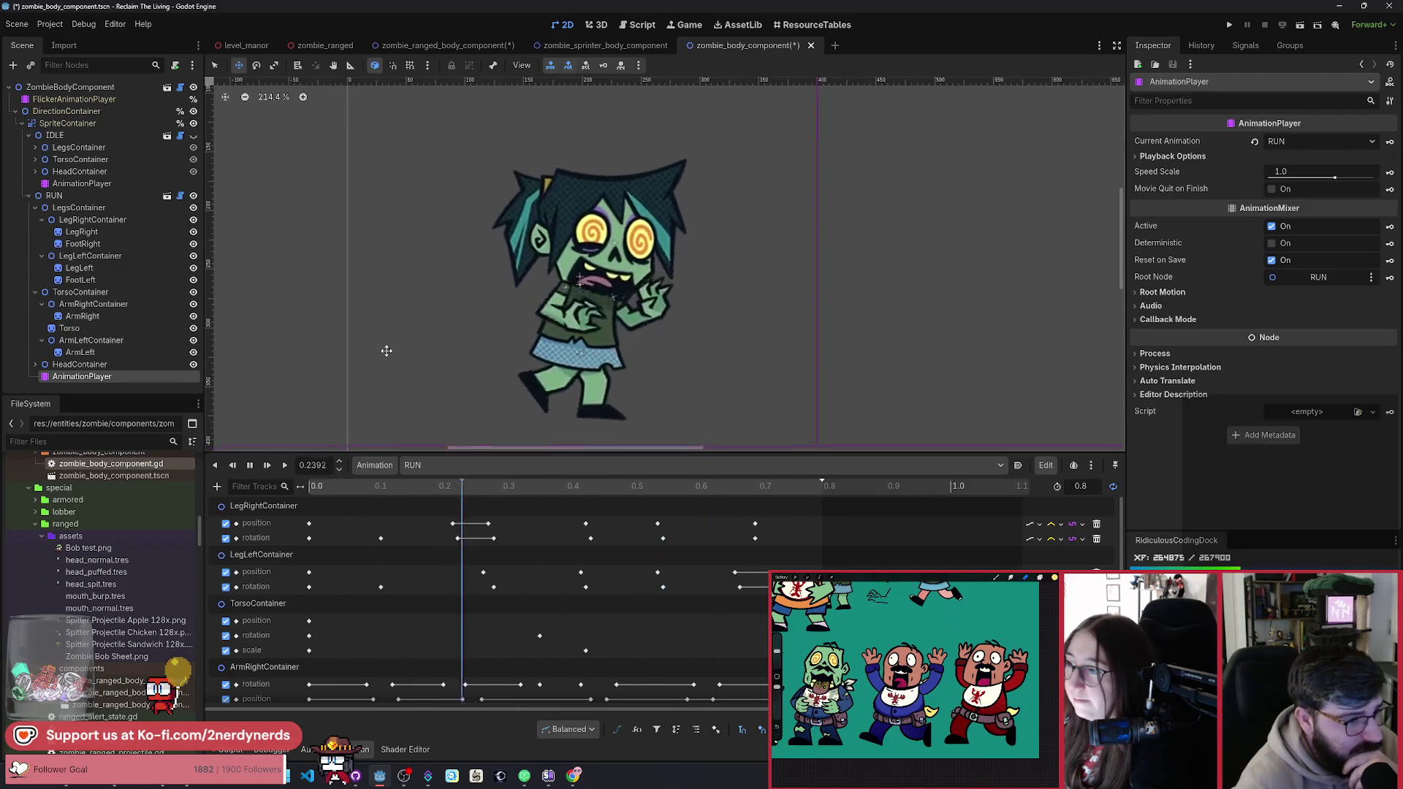
left_click(251, 466)
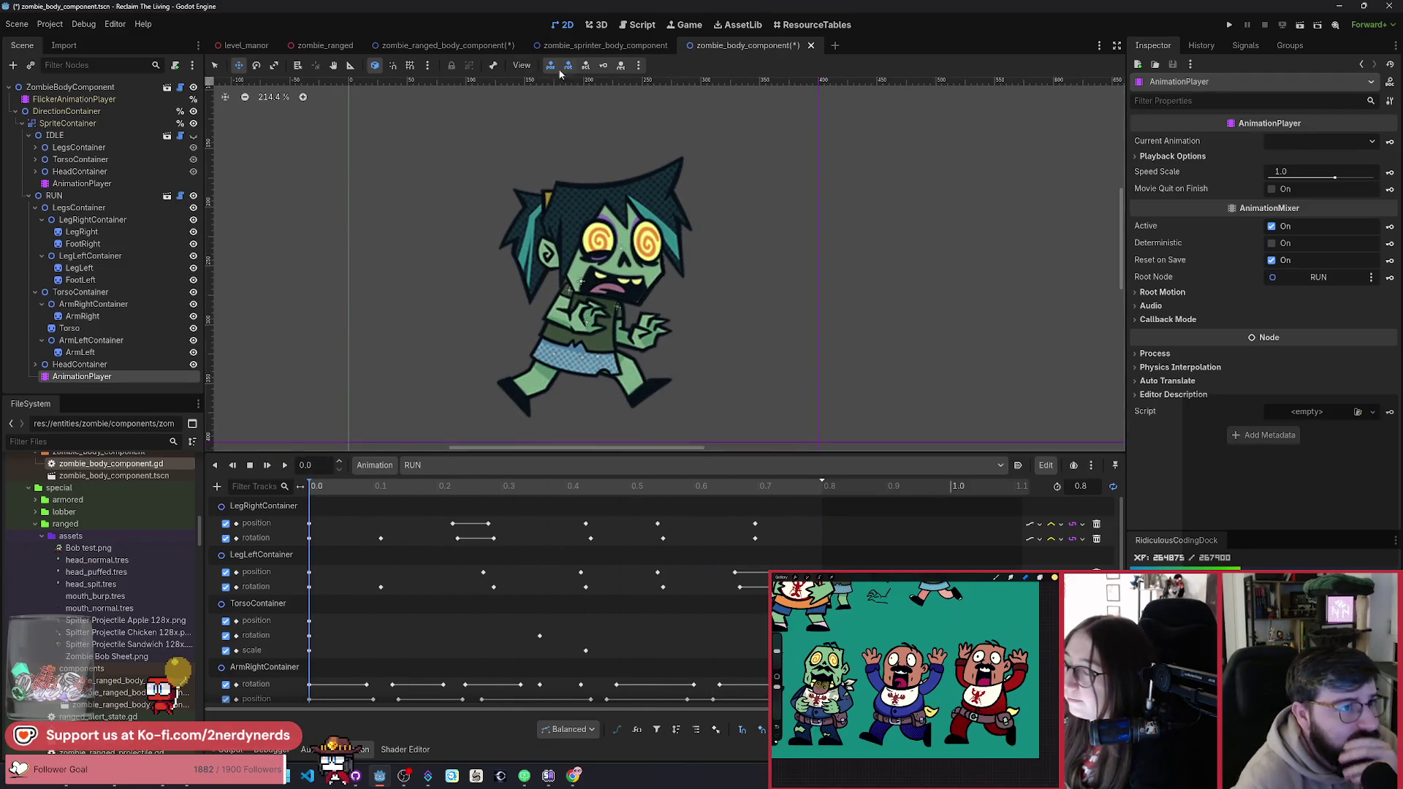
left_click(458, 48)
left_click_drag(534, 413, 544, 421)
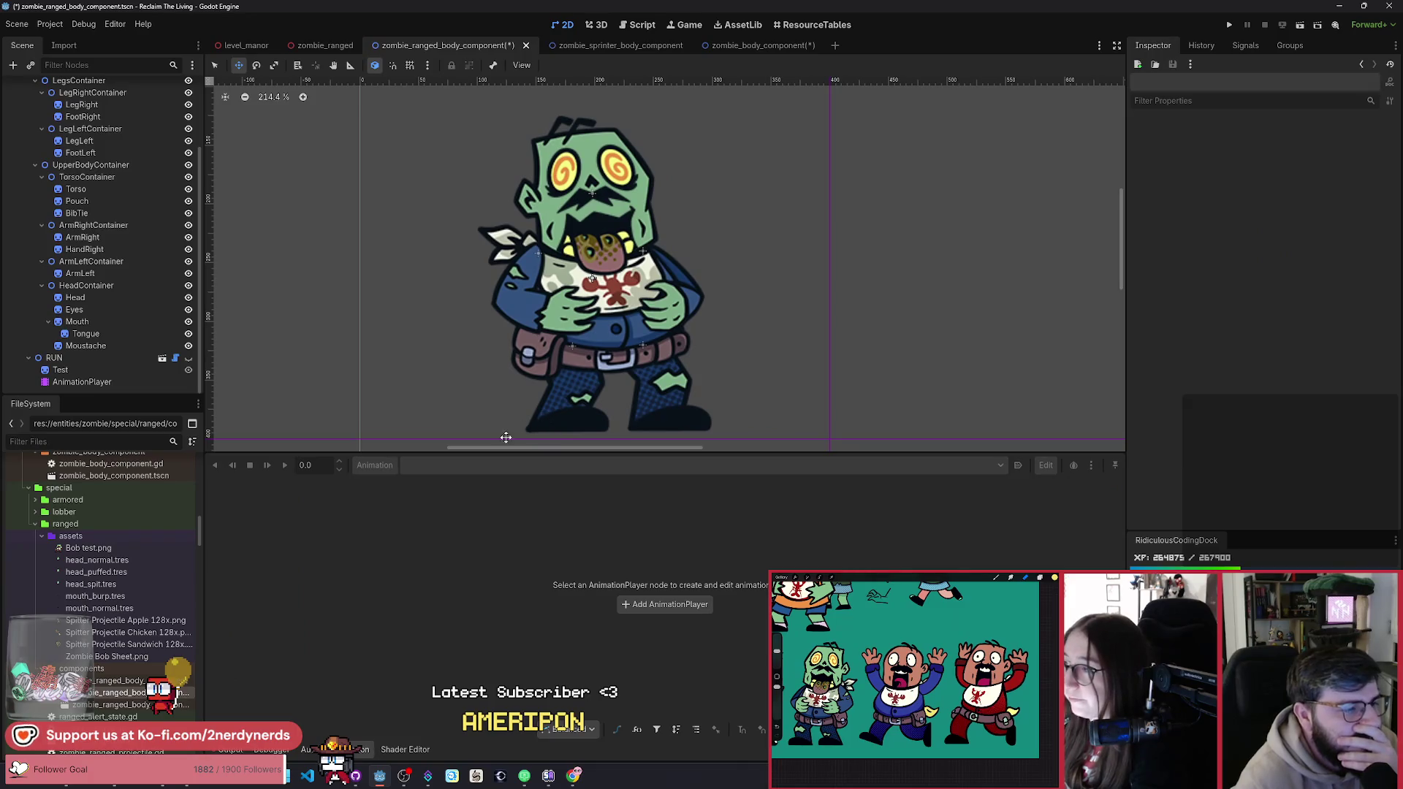
Step: Load the ranged zombie's empty RUN animation, then replay the base zombie's RUN for reference
scroll(130, 216, "up", 3)
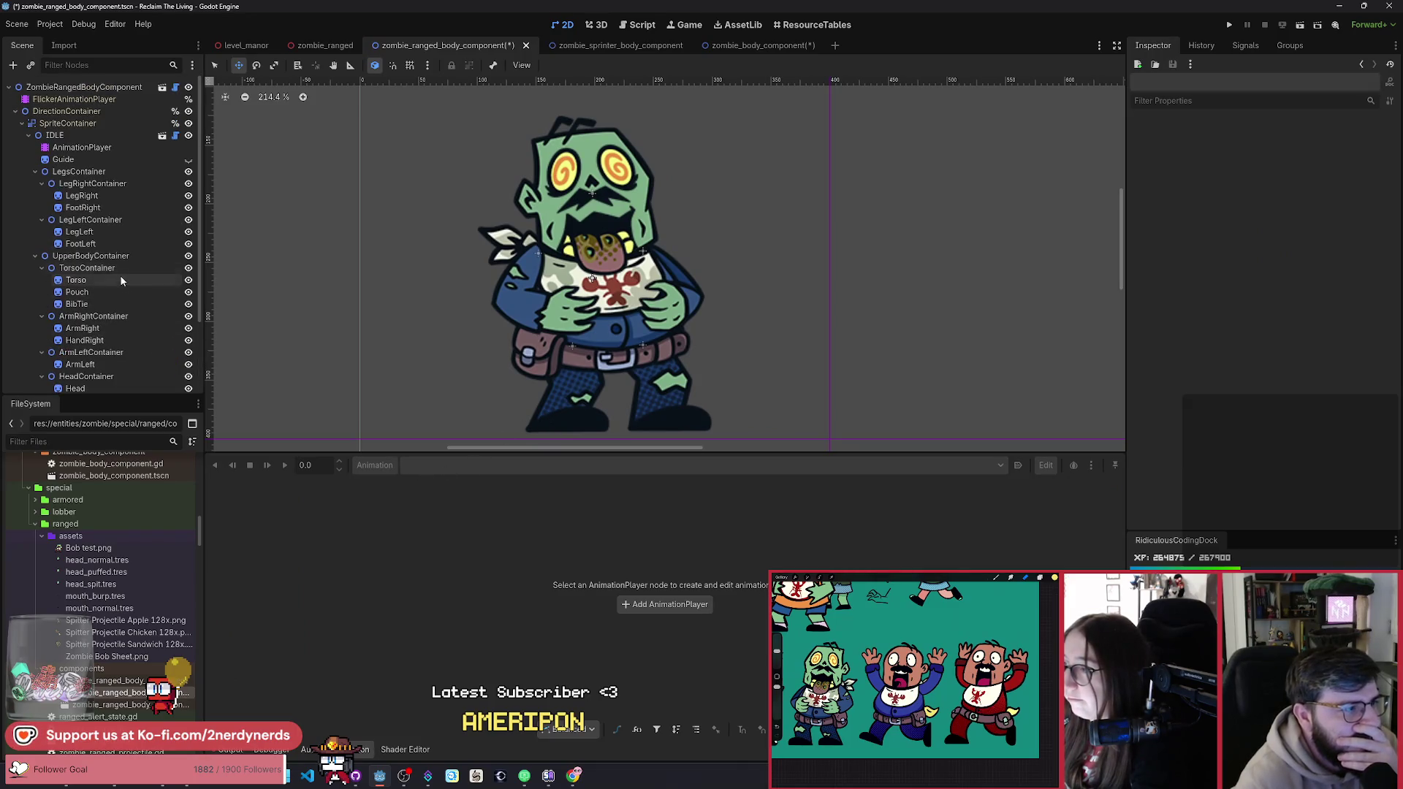
left_click(84, 147)
mouse_move(333, 491)
left_mouse_down()
mouse_move(536, 489)
mouse_move(332, 493)
left_mouse_up()
left_click(333, 494)
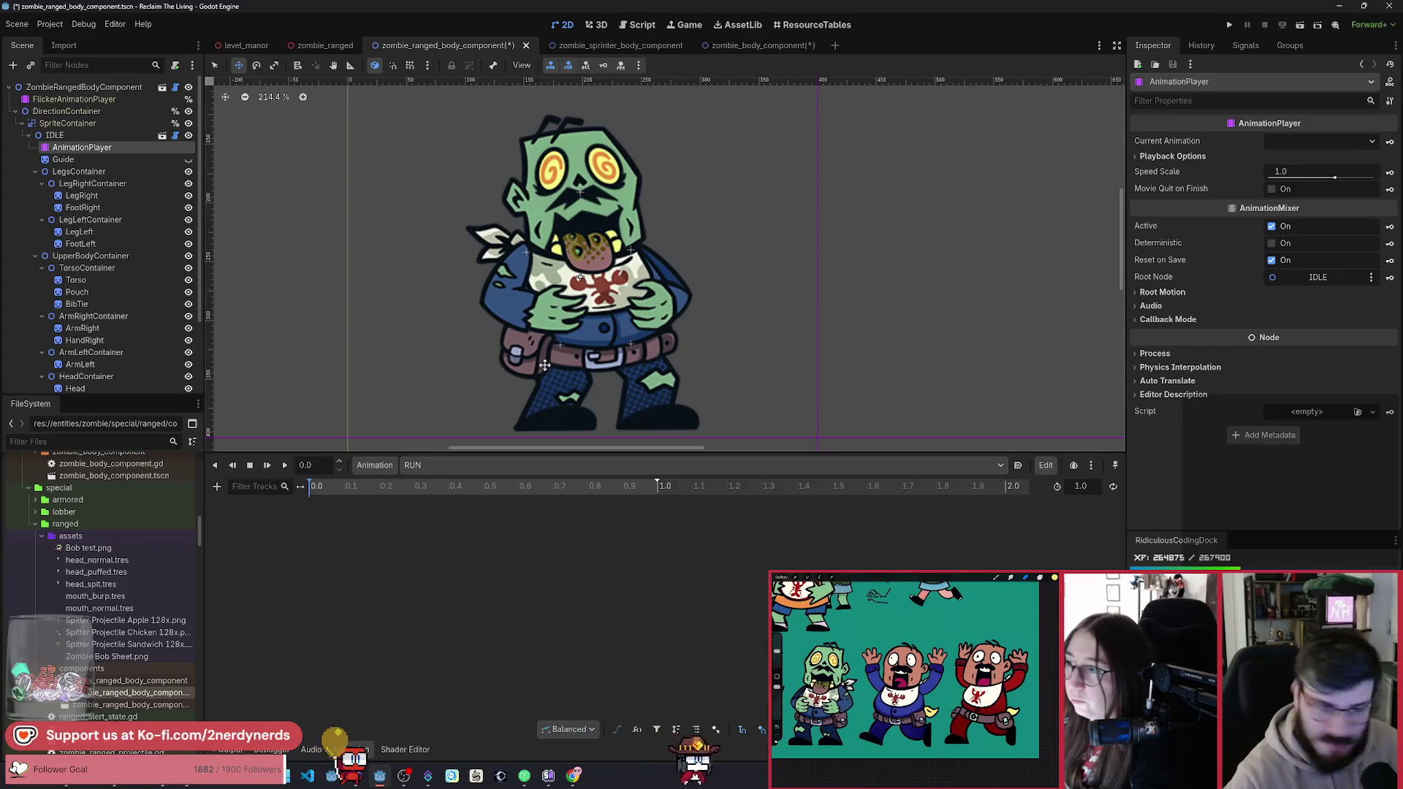
left_click(763, 46)
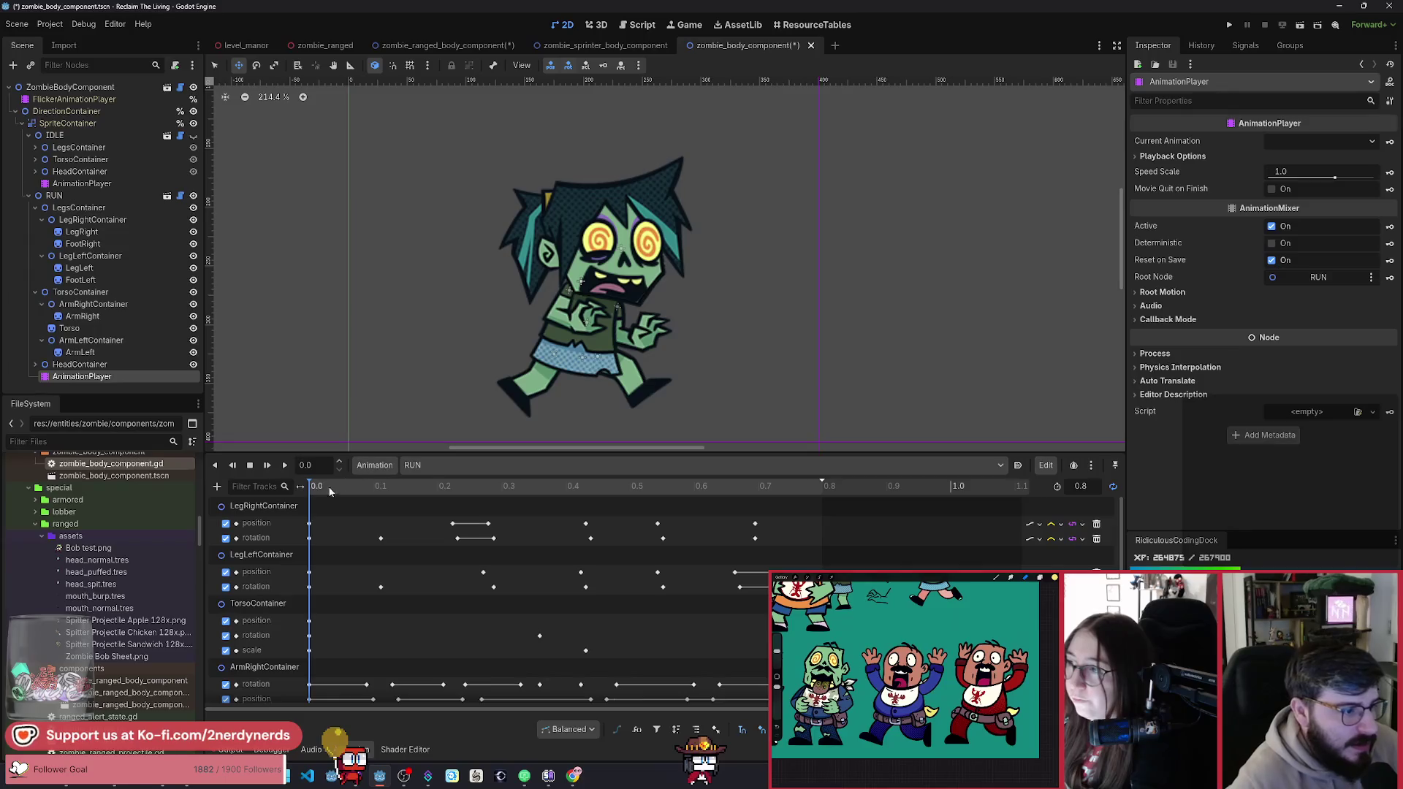
key("shift+d")
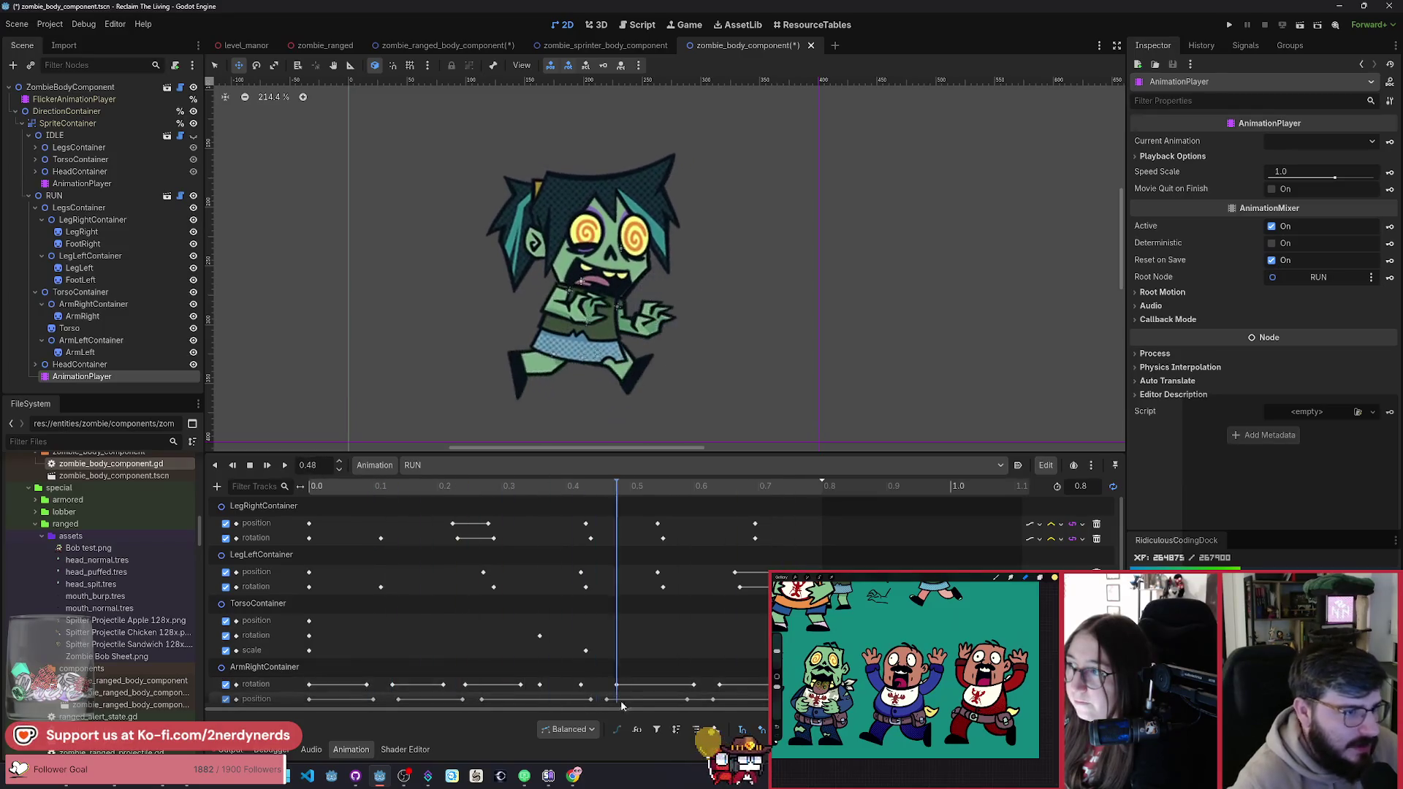
left_click(250, 464)
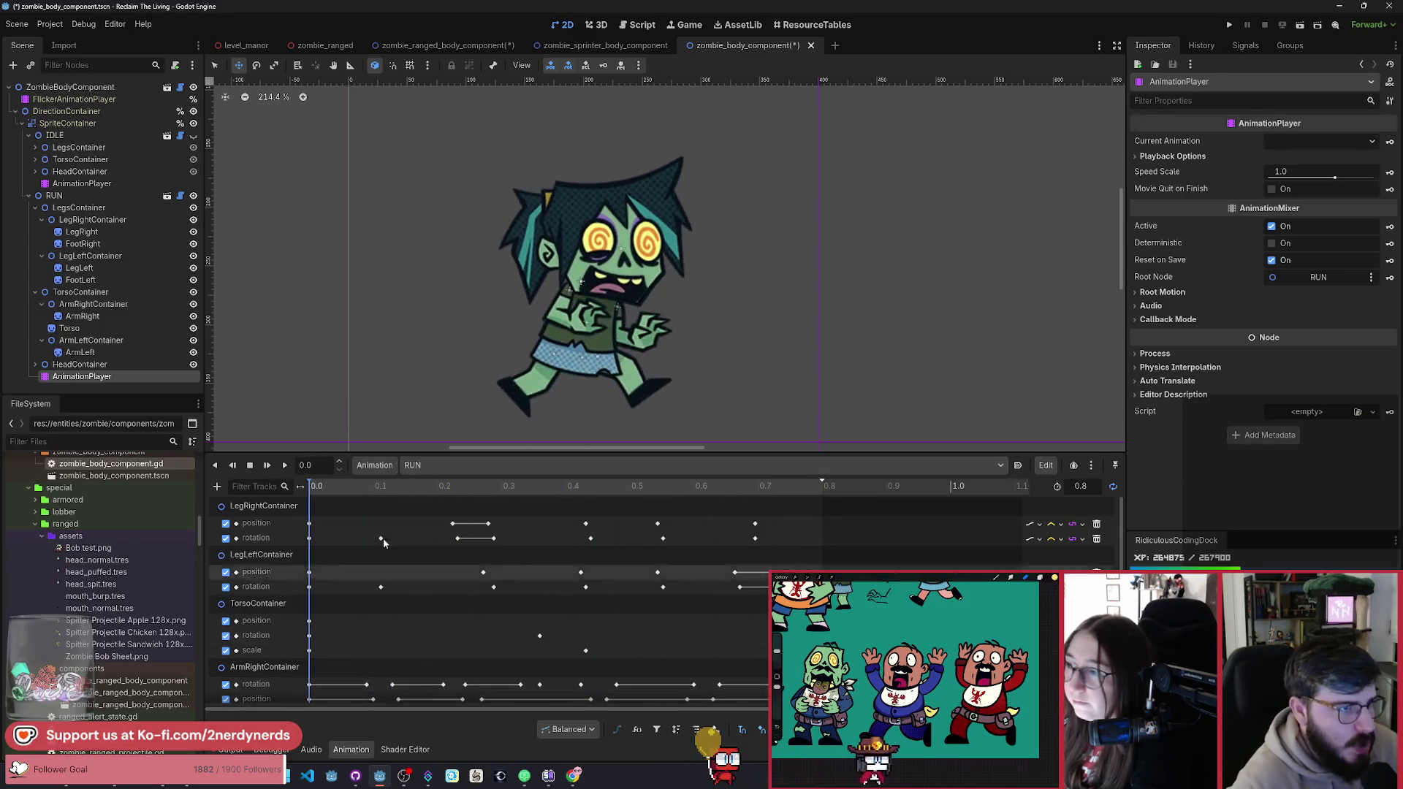
left_click(441, 46)
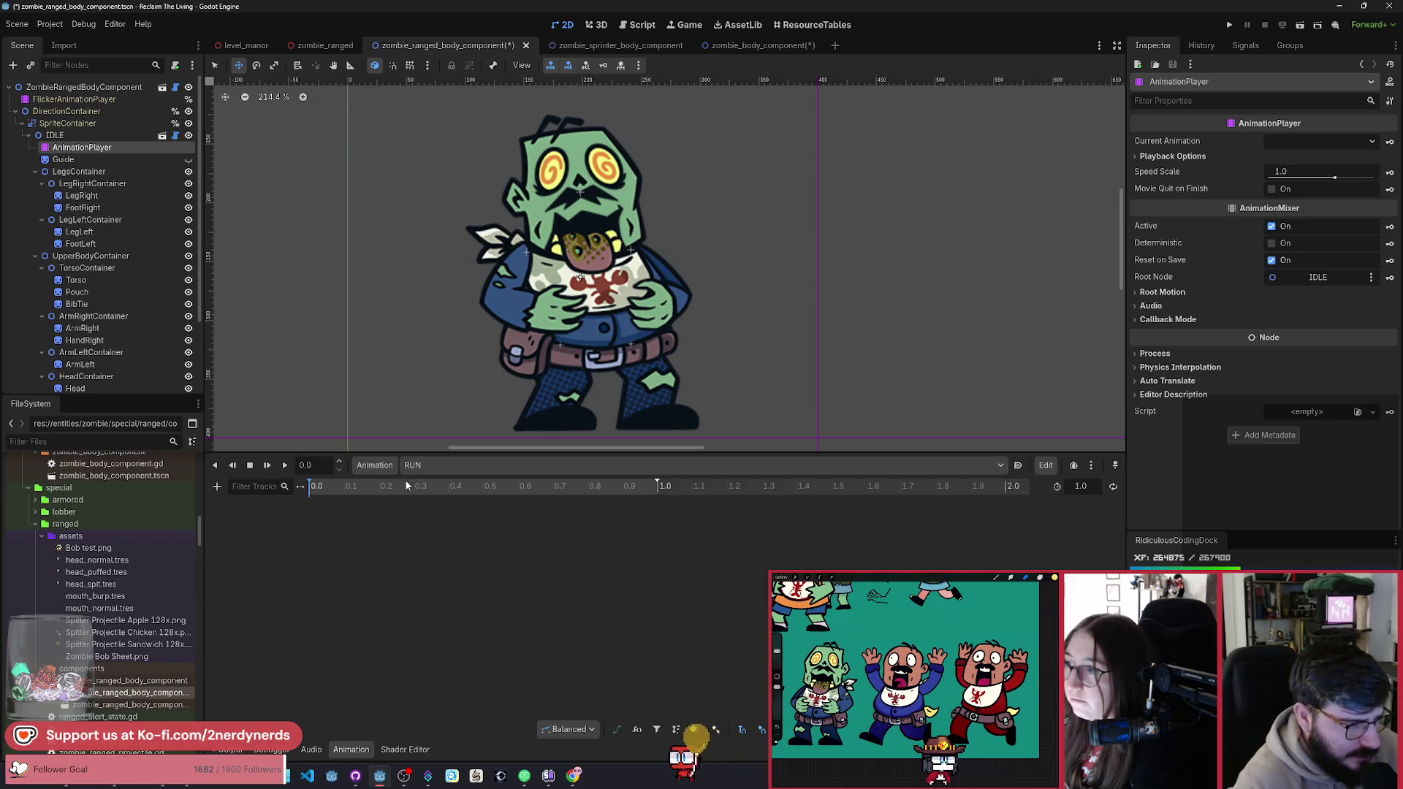
Step: Create UpperBodyContainer position, rotation and scale tracks keyed at 0.0 in RUN
left_click(100, 257)
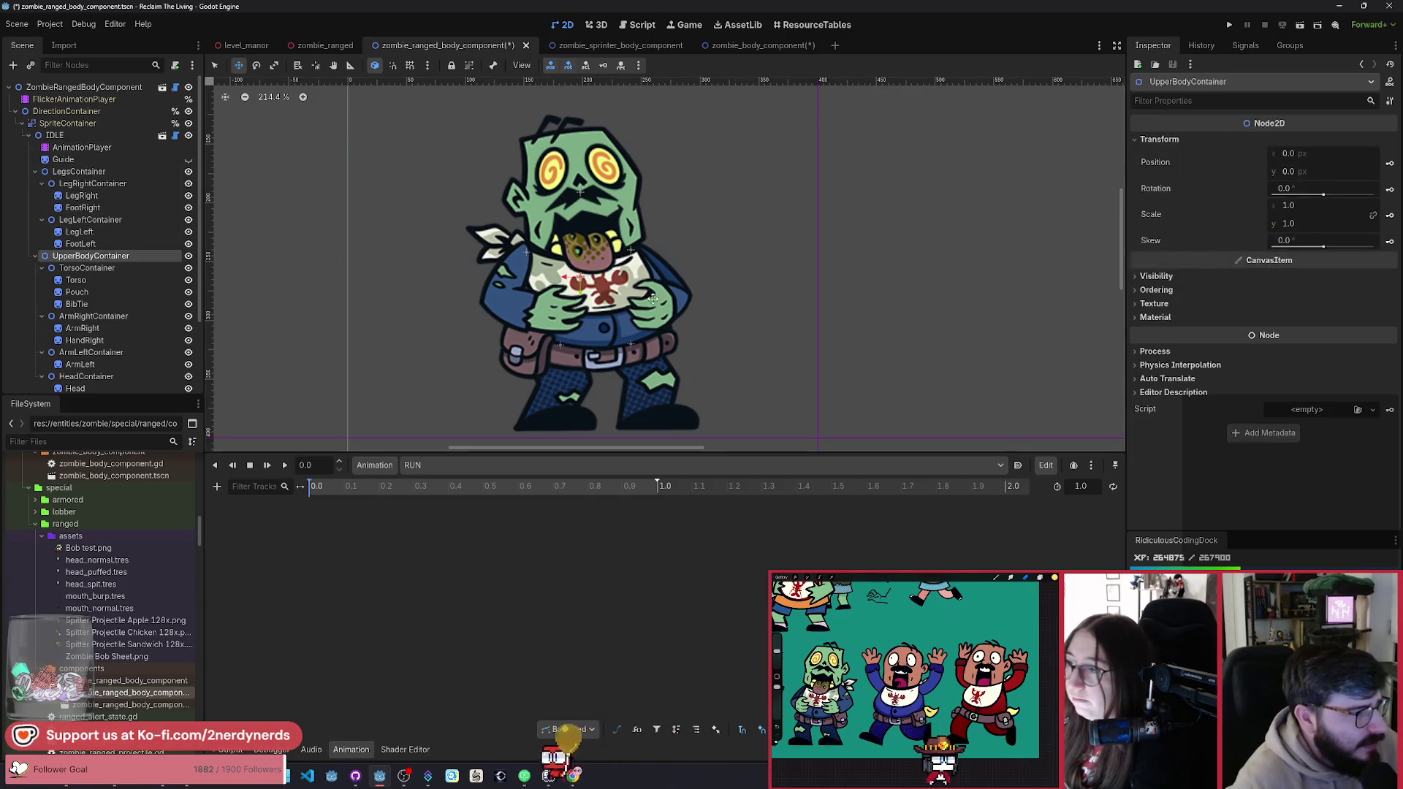
left_click(1389, 165)
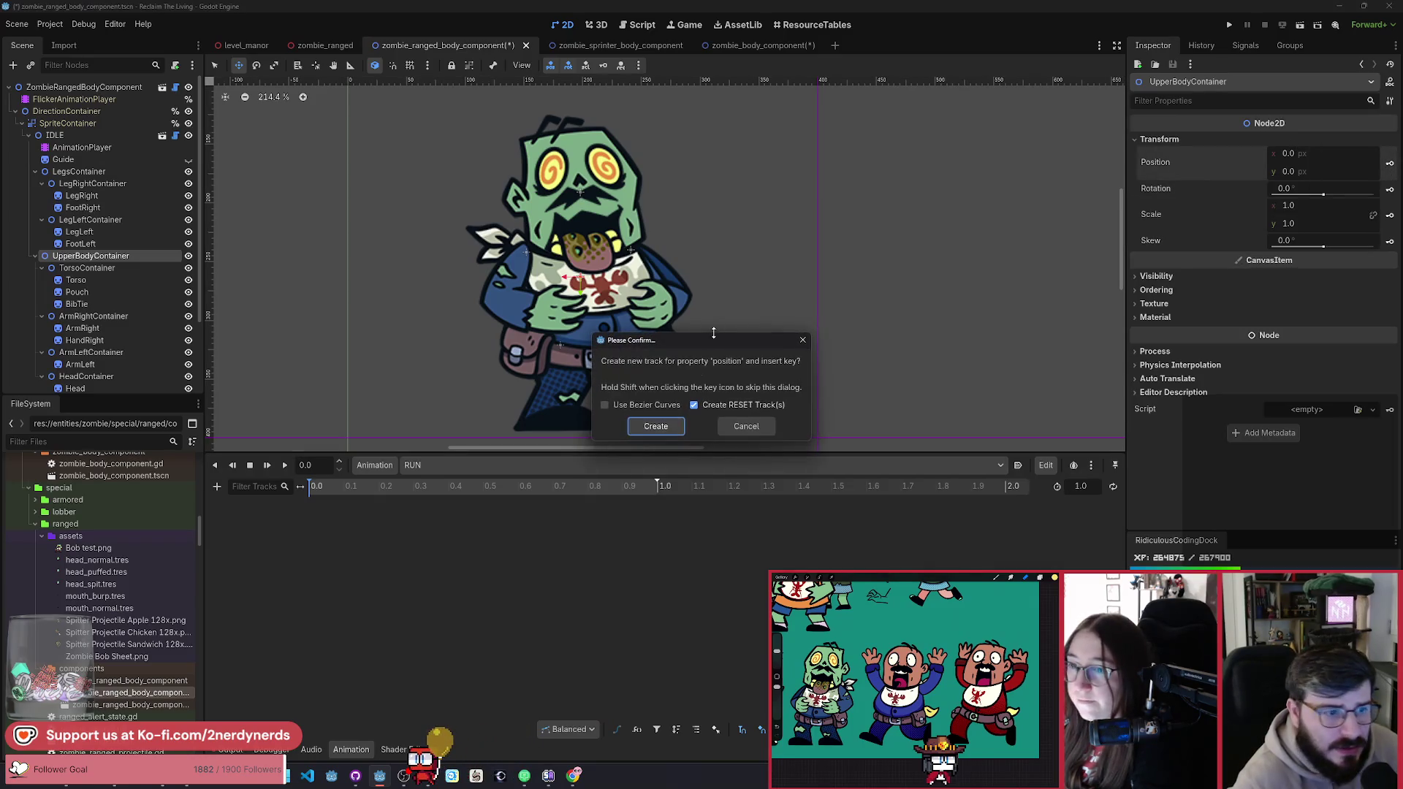
left_click(660, 429)
left_click(1389, 189)
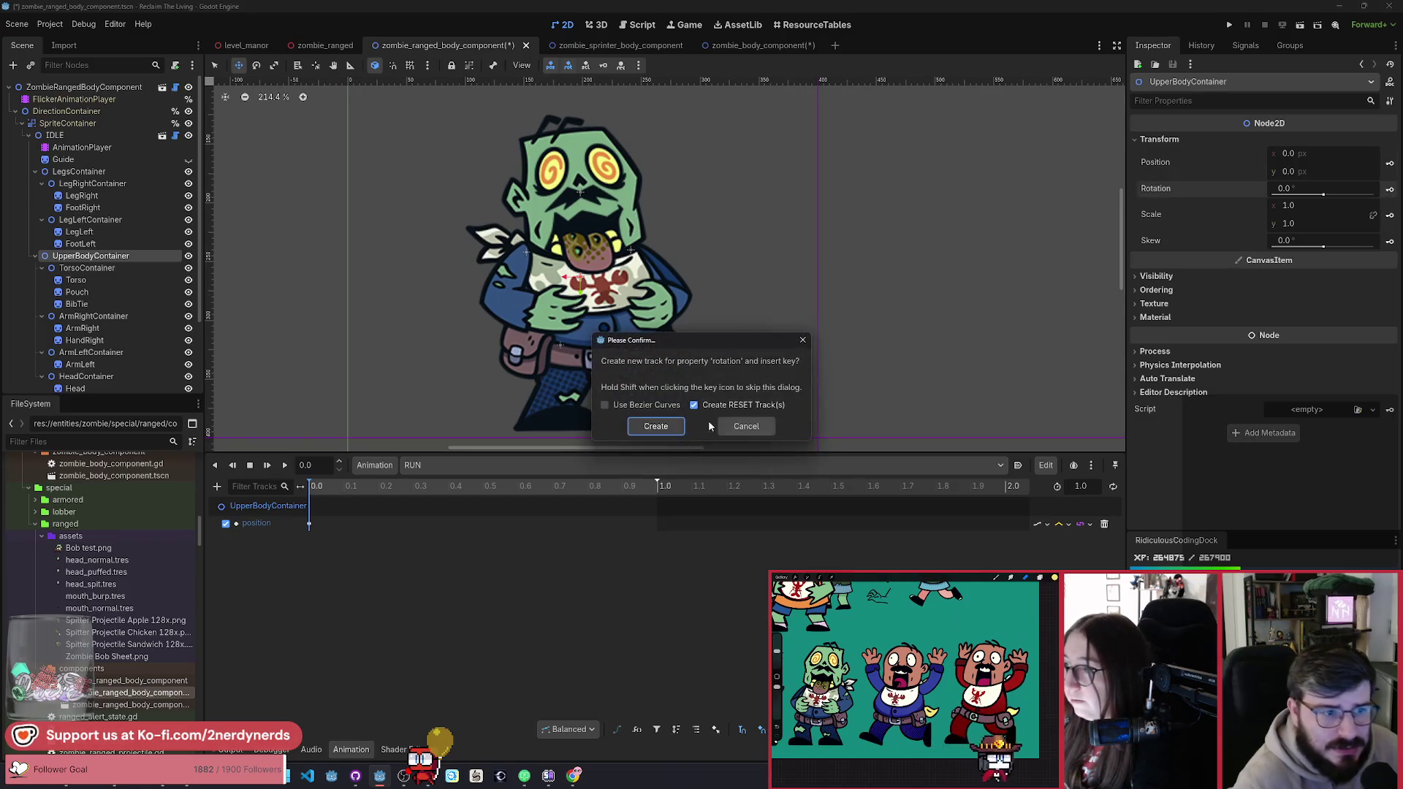
left_click(663, 428)
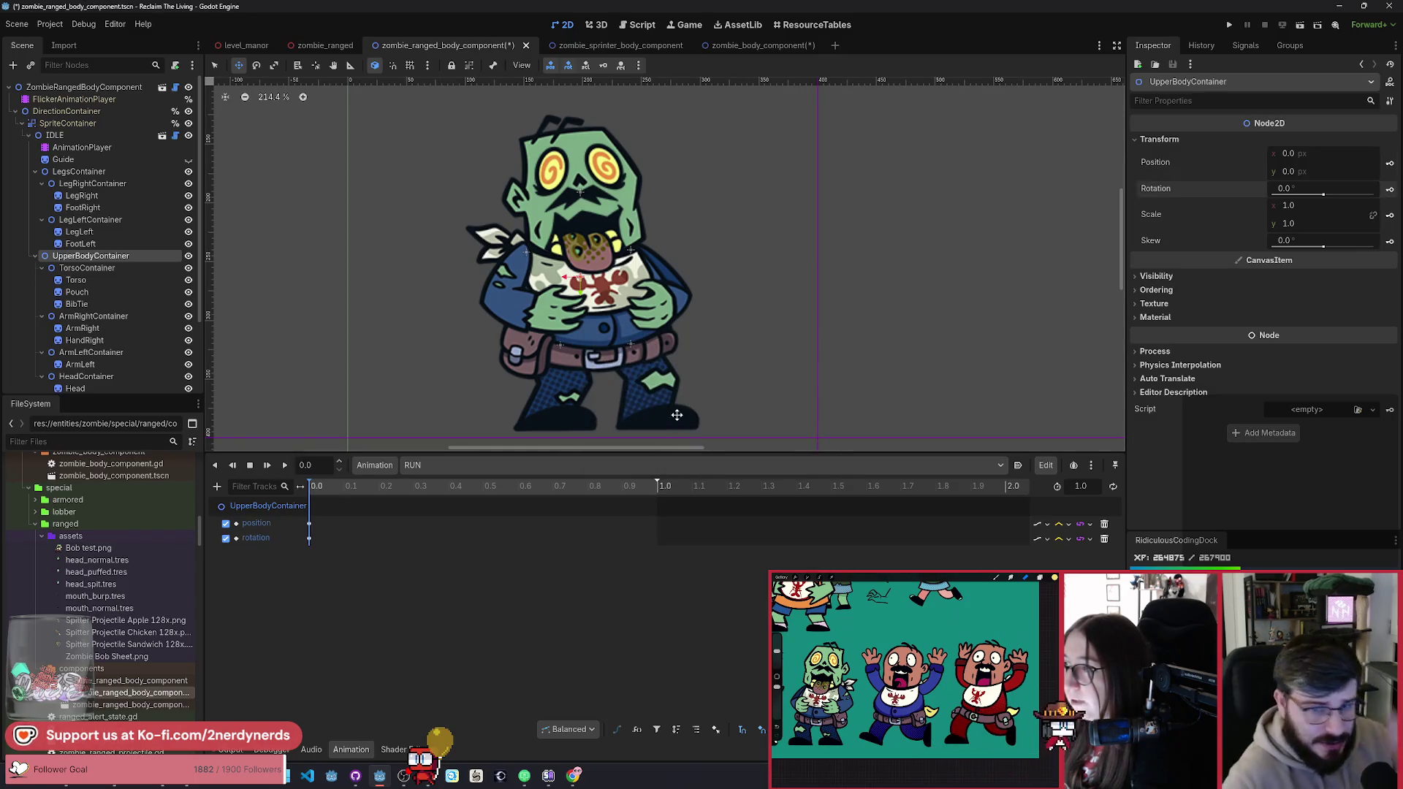
left_click(1388, 216)
left_click(662, 421)
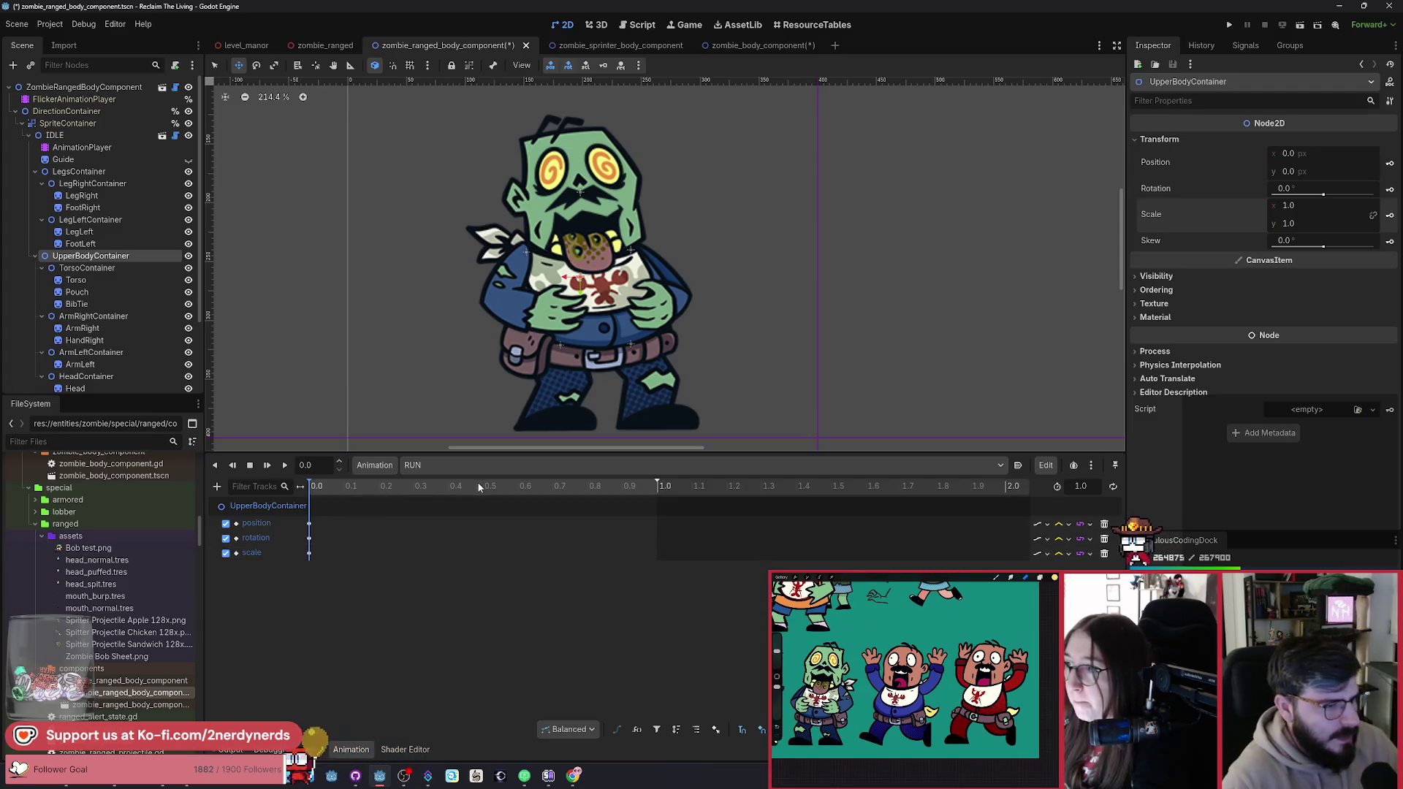
Step: Check the reference scene, then return to RUN with the playhead at 0.4 and UpperBodyContainer selected
left_click(748, 46)
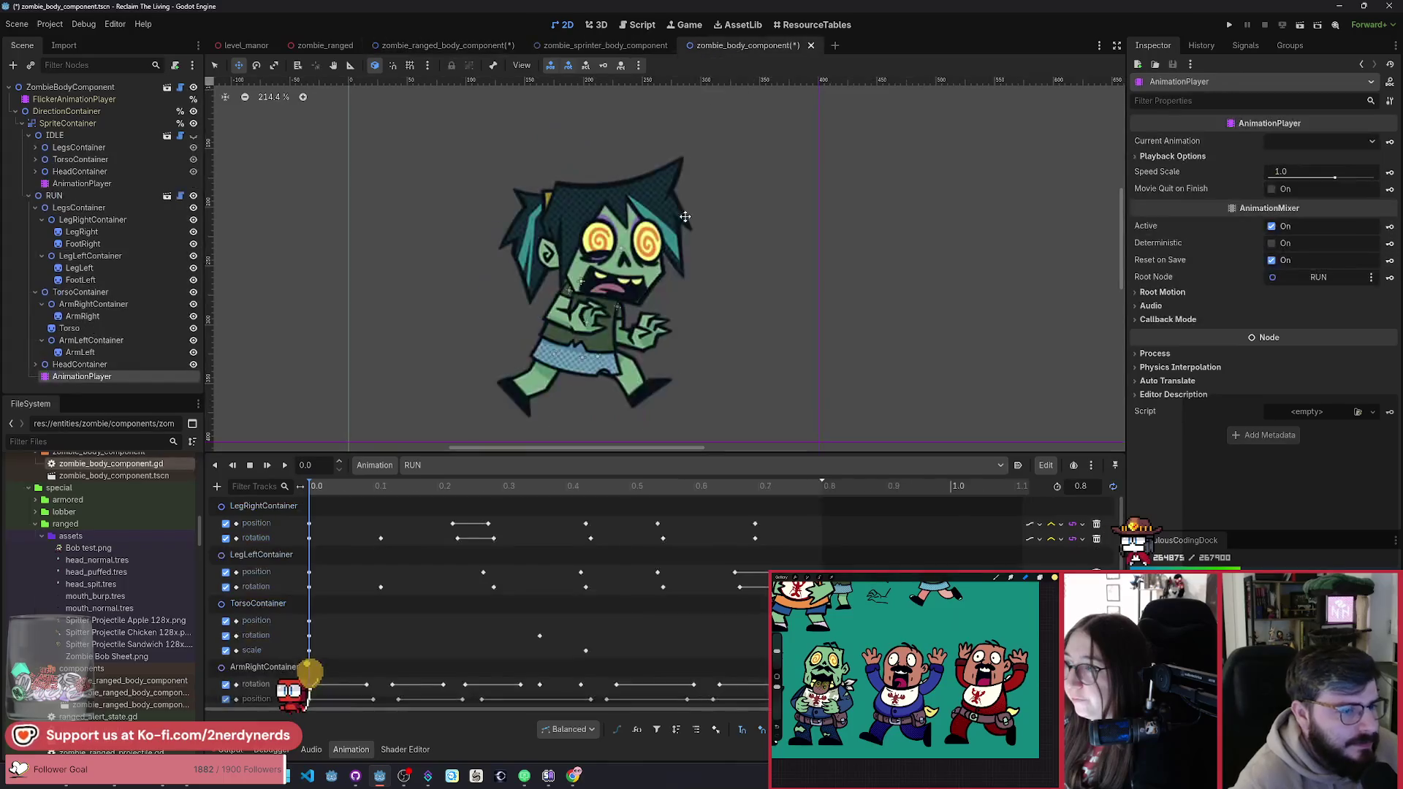
left_click(435, 45)
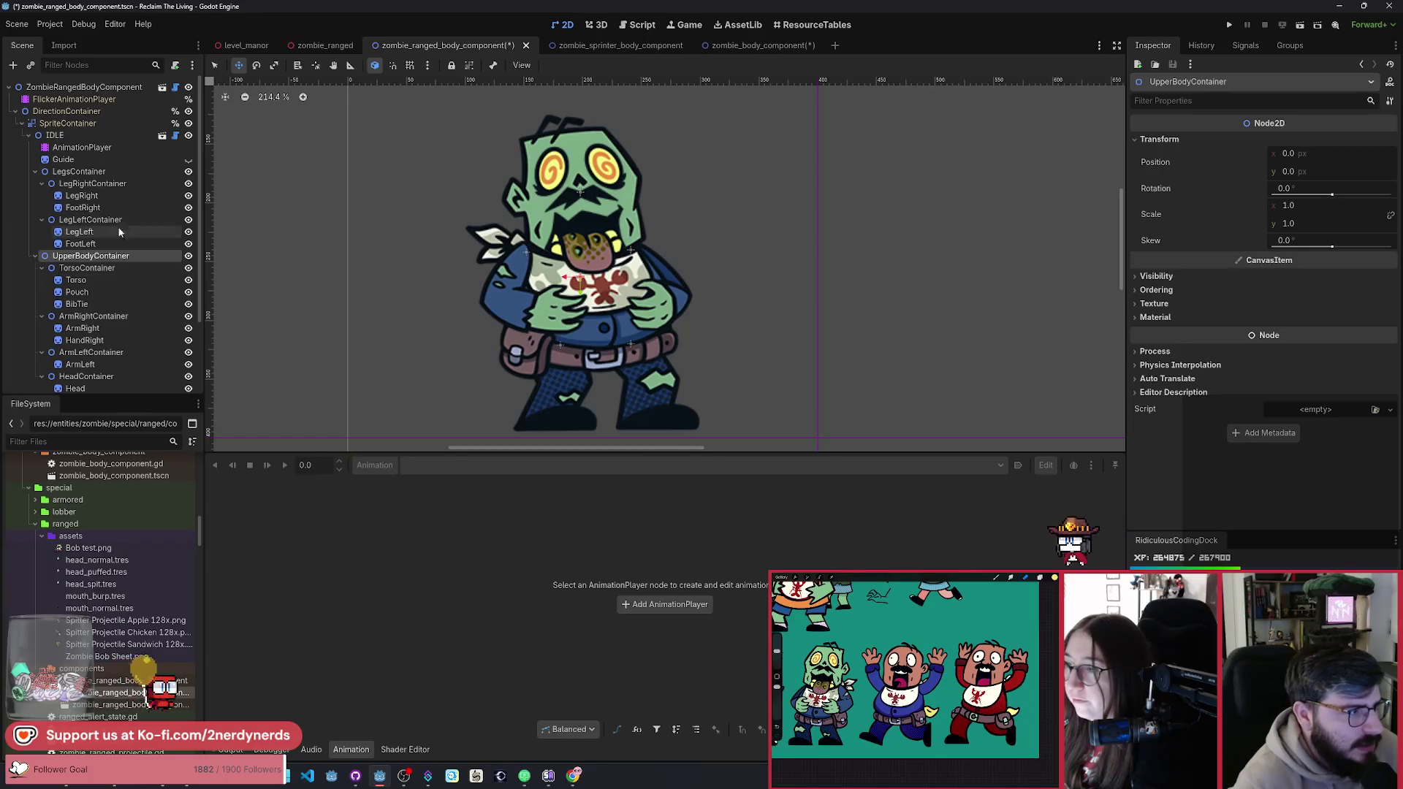
left_click(68, 149)
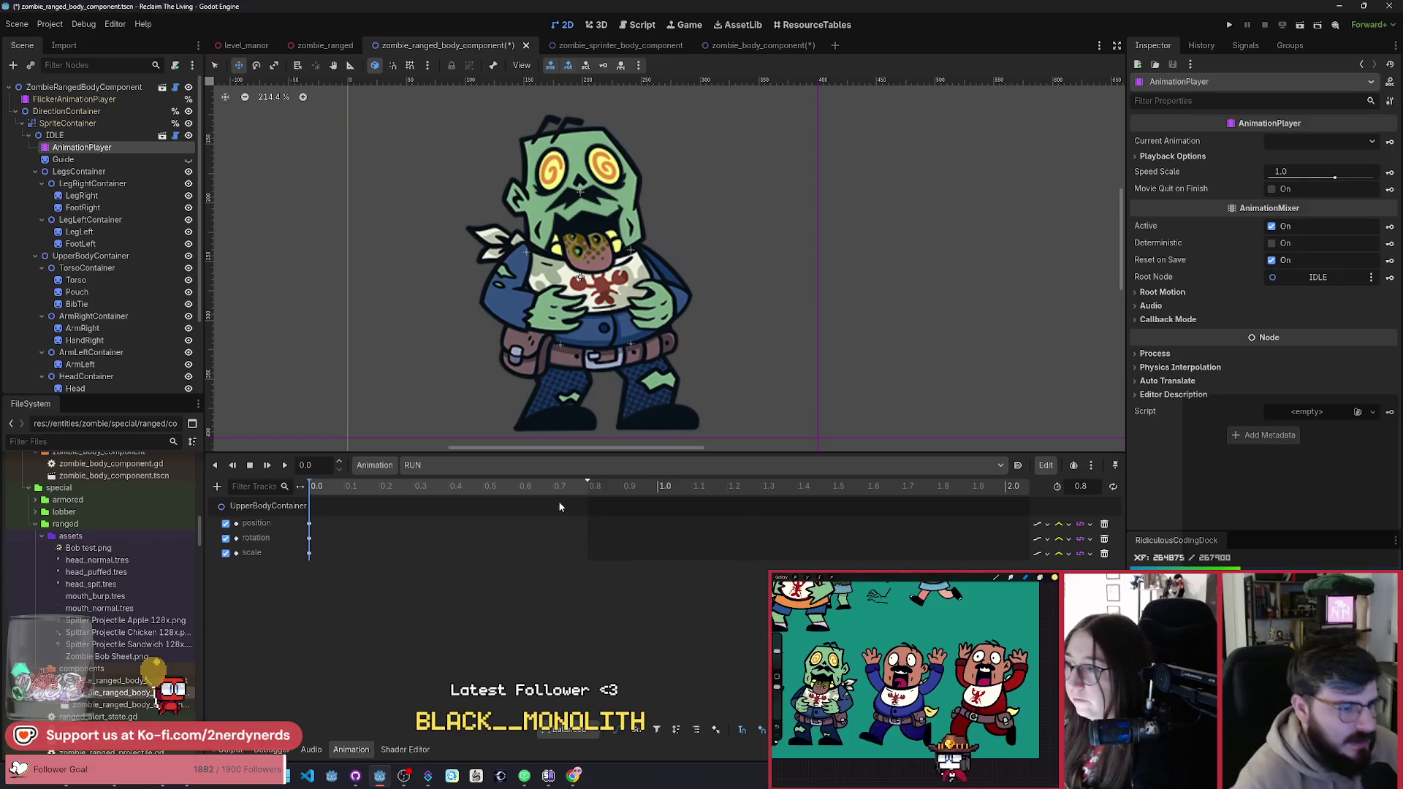
scroll(580, 632, "up", 5, "ctrl")
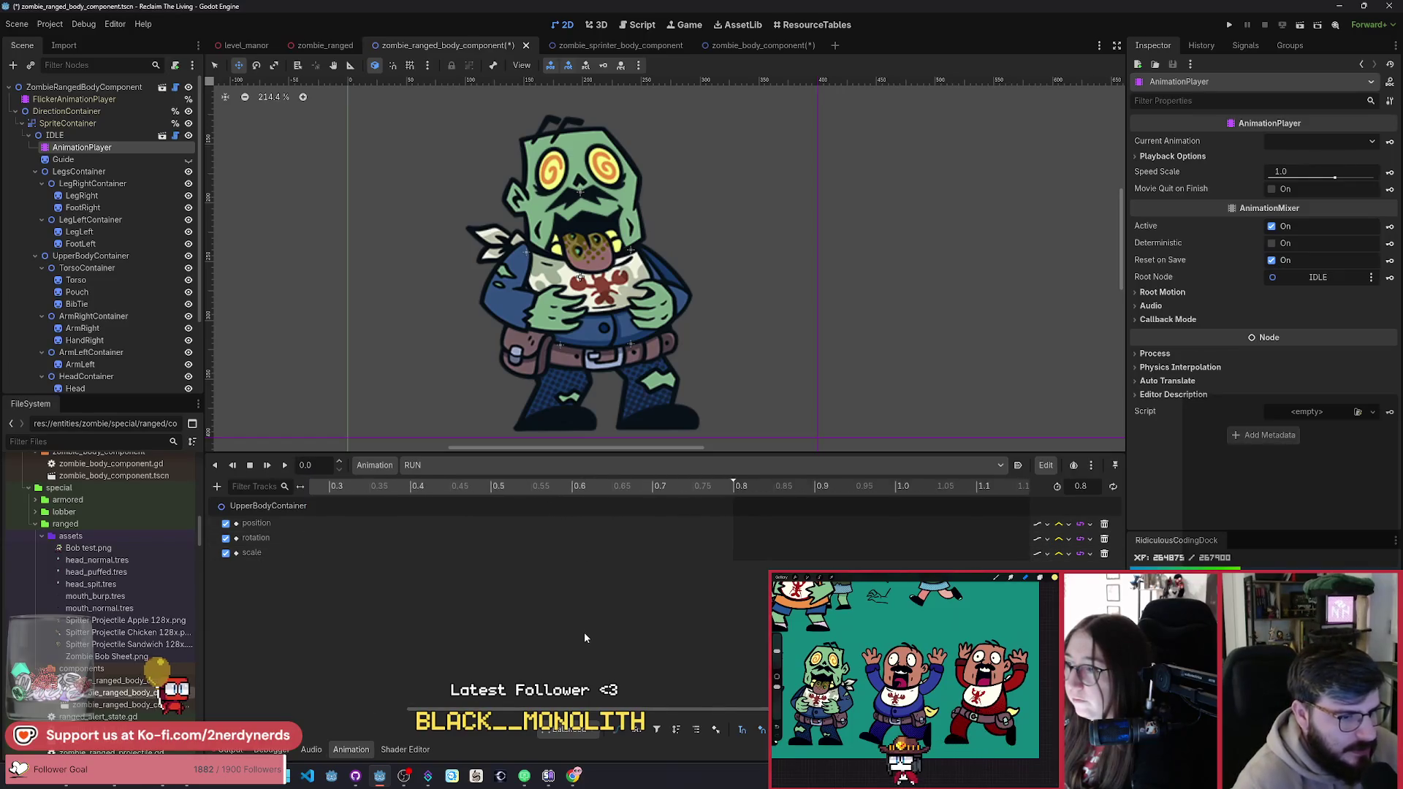
scroll(584, 632, "down", 4, "ctrl")
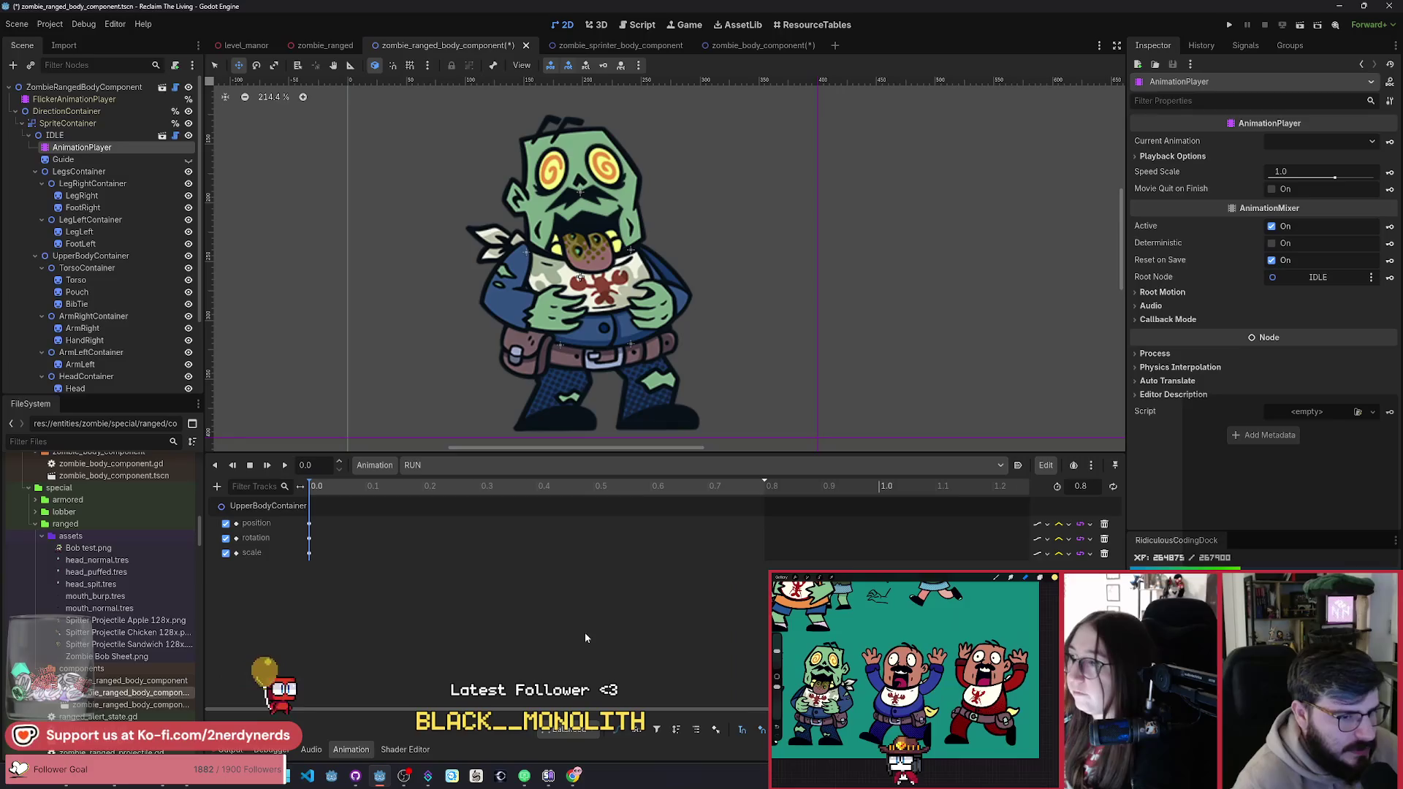
left_click(538, 487)
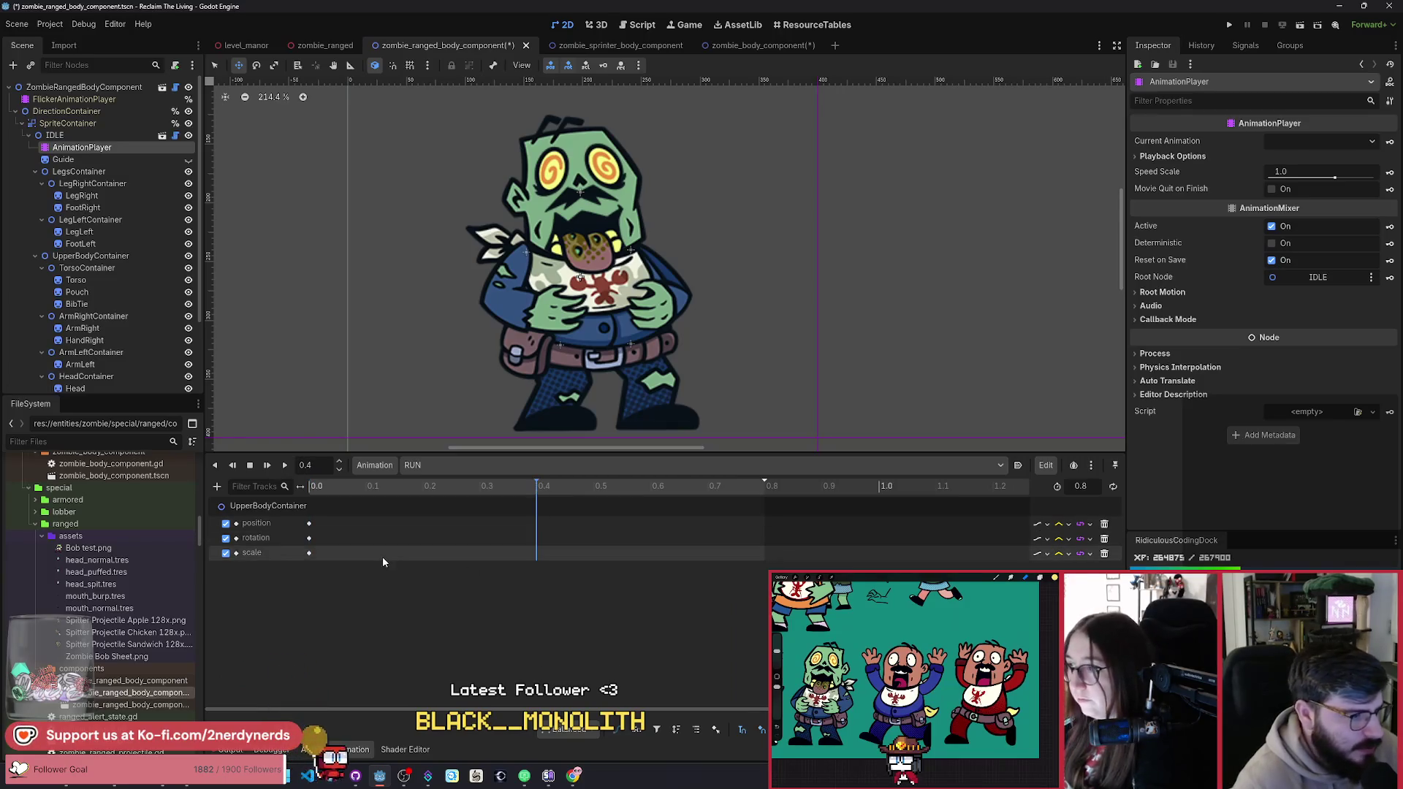
left_click(267, 506)
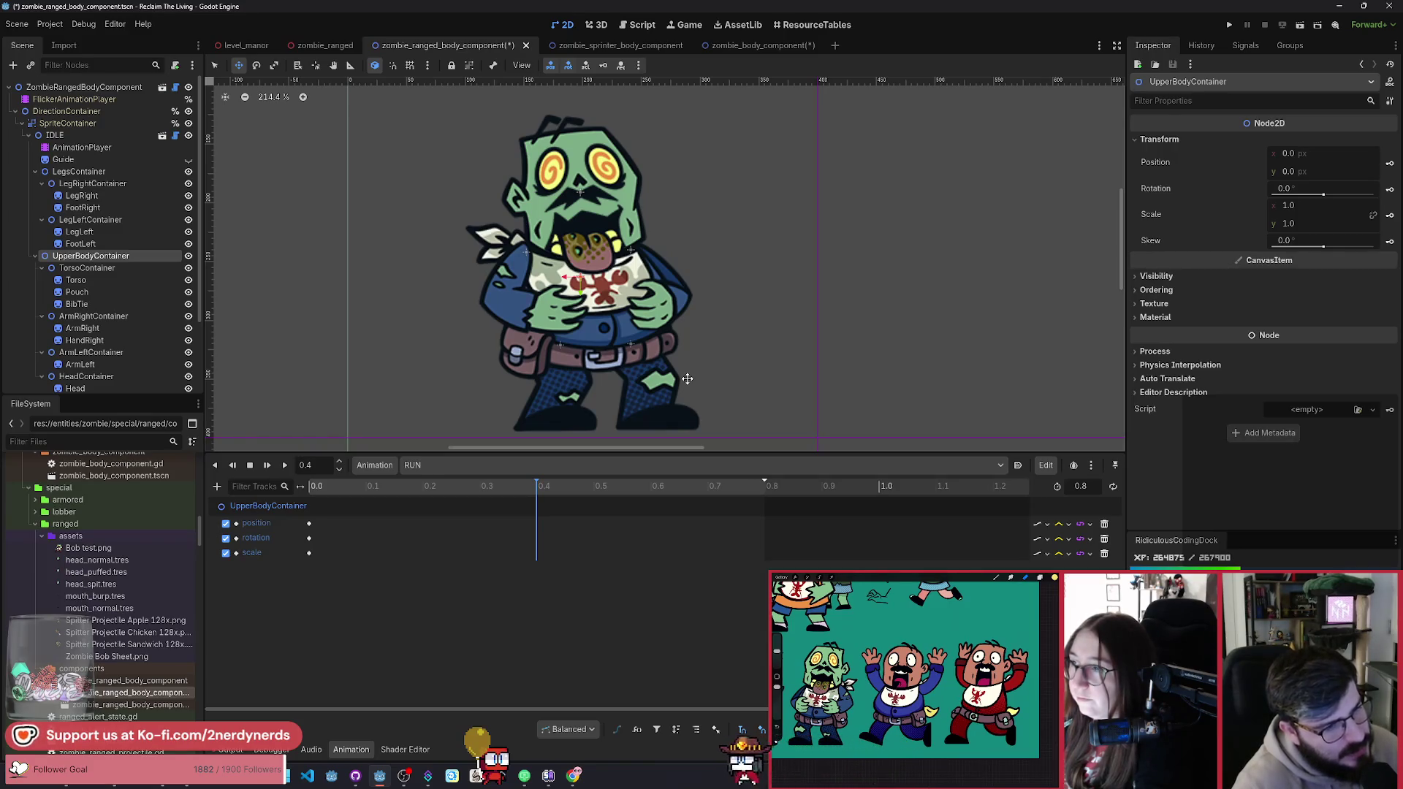
left_click(760, 45)
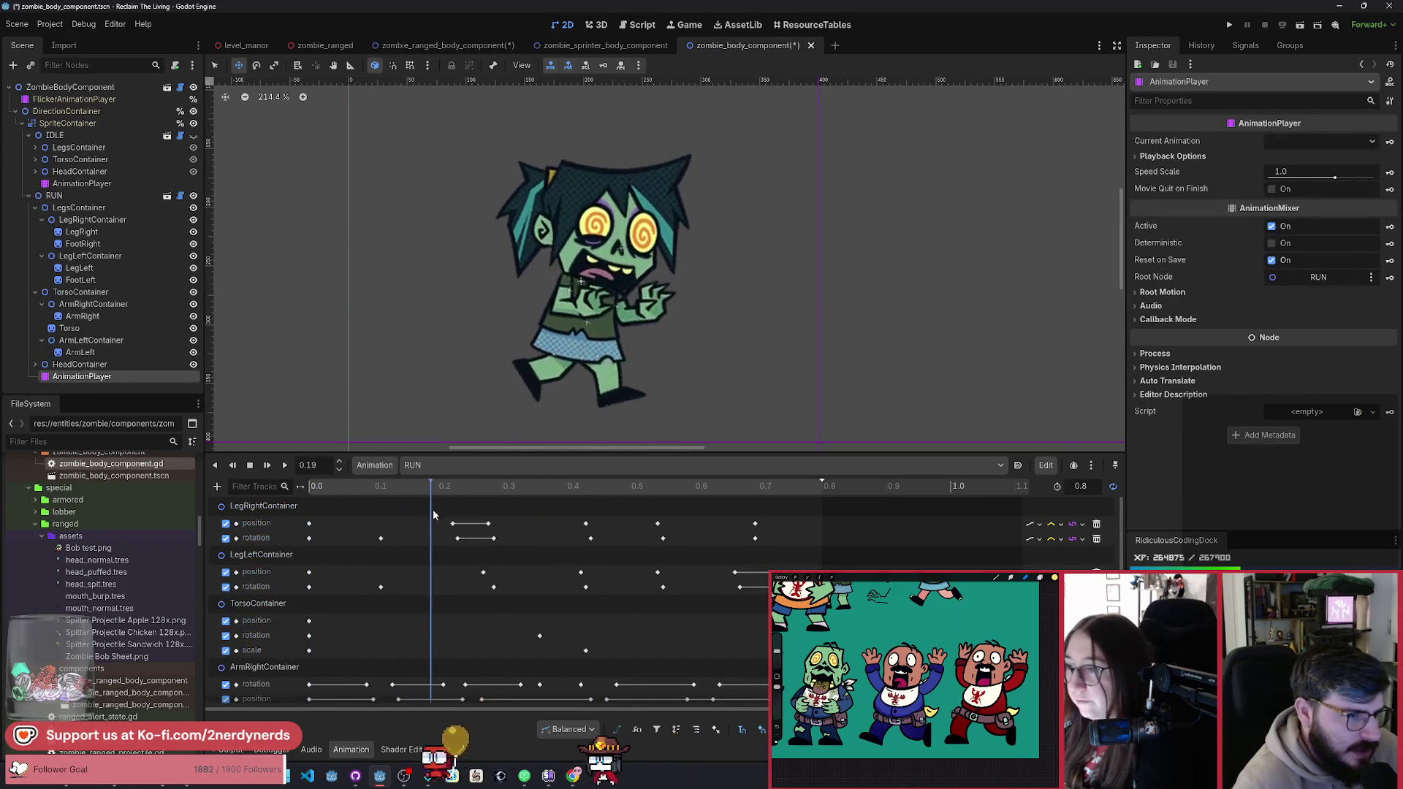
left_click(498, 538)
mouse_move(498, 538)
left_mouse_down()
mouse_move(664, 594)
mouse_move(817, 595)
mouse_move(457, 616)
mouse_move(629, 647)
mouse_move(379, 629)
mouse_move(549, 653)
mouse_move(322, 630)
left_mouse_up()
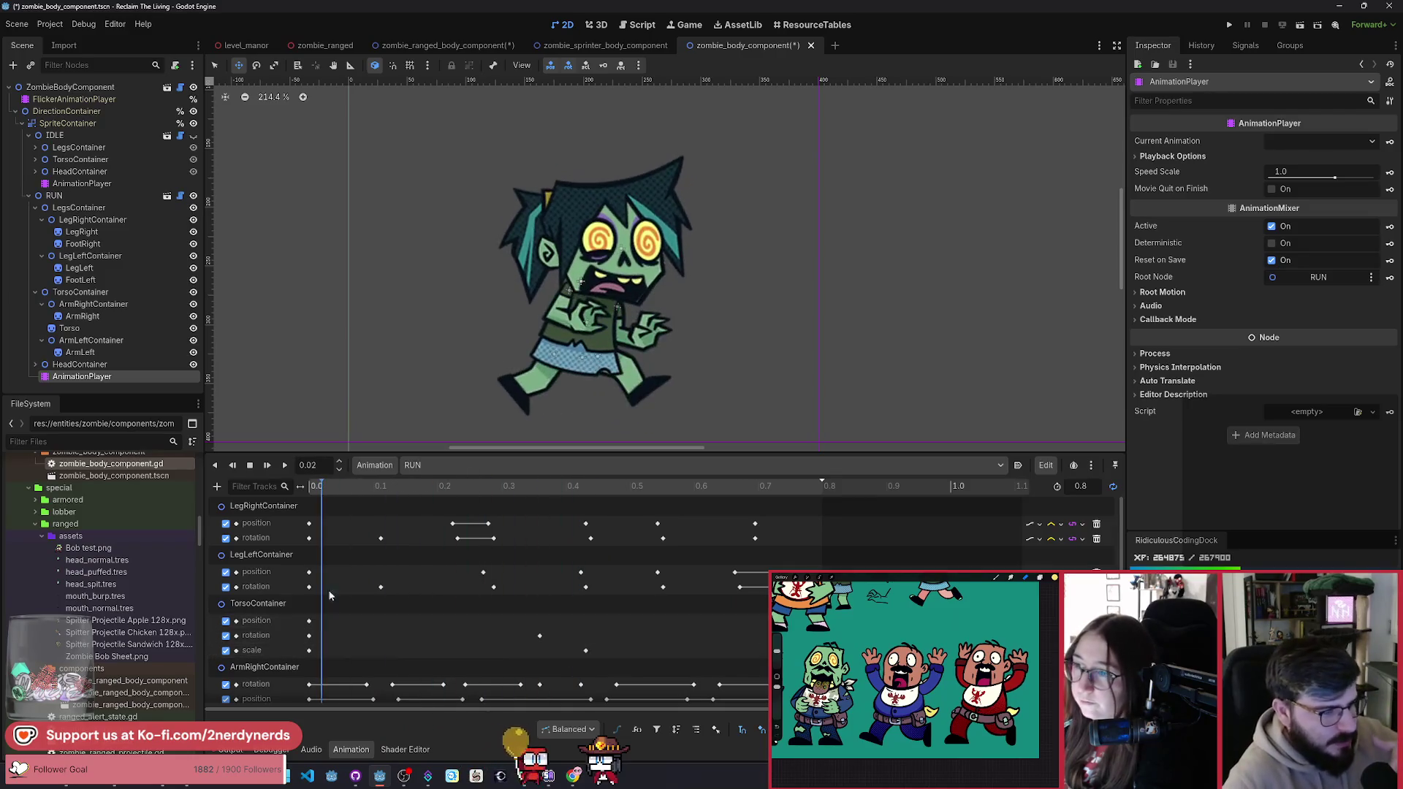
left_click(456, 47)
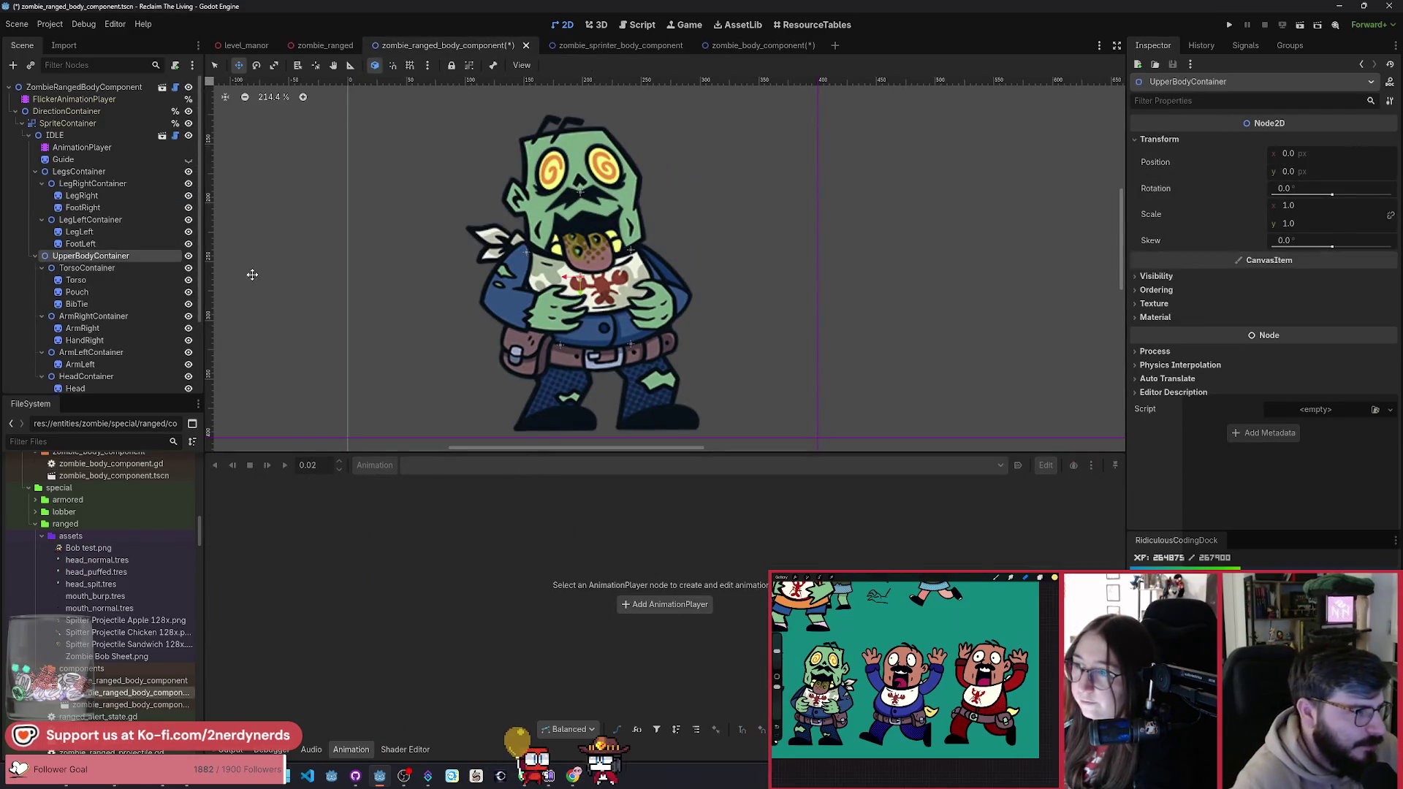
Step: Lower UpperBodyContainer to y 5 and key its position at 0.4 s
left_click(81, 146)
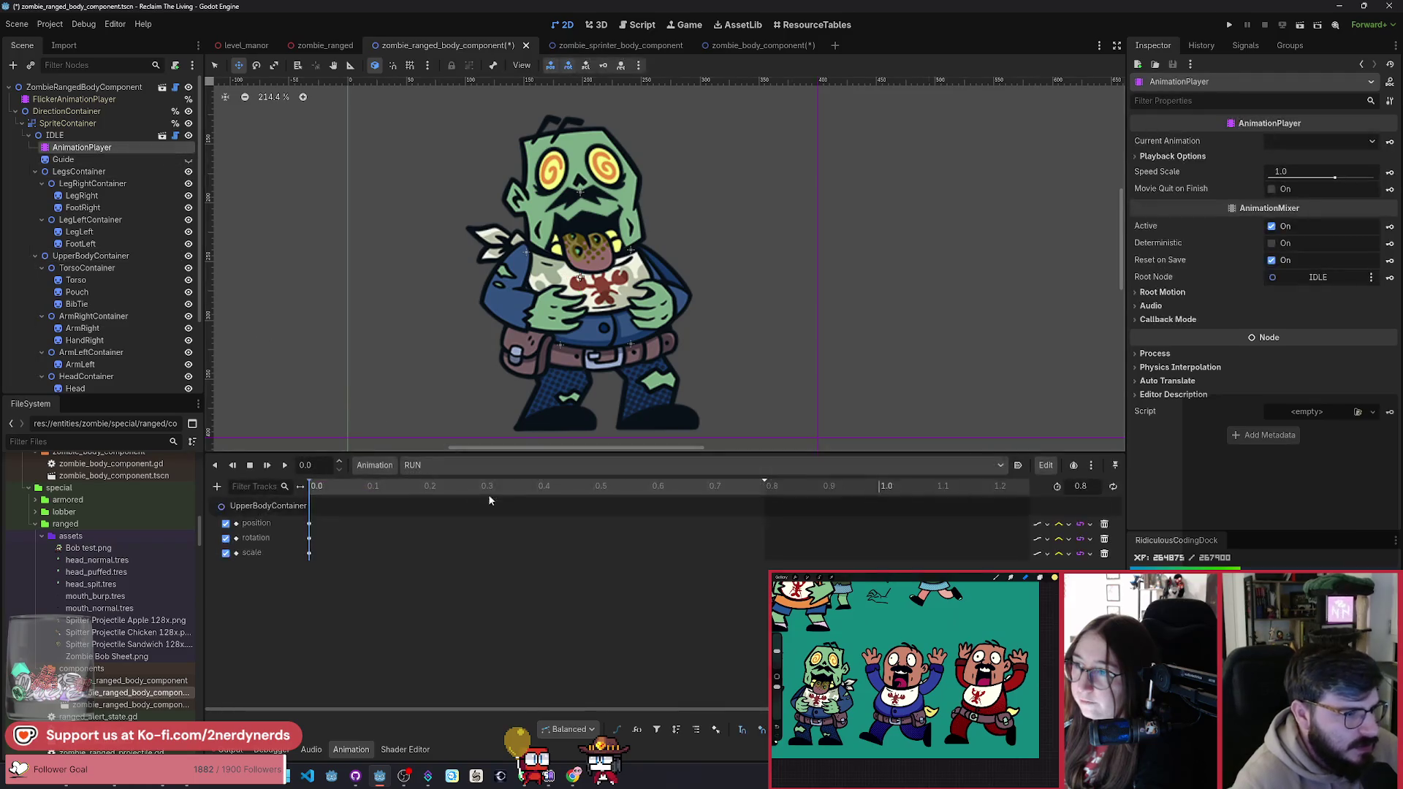
left_click(456, 504)
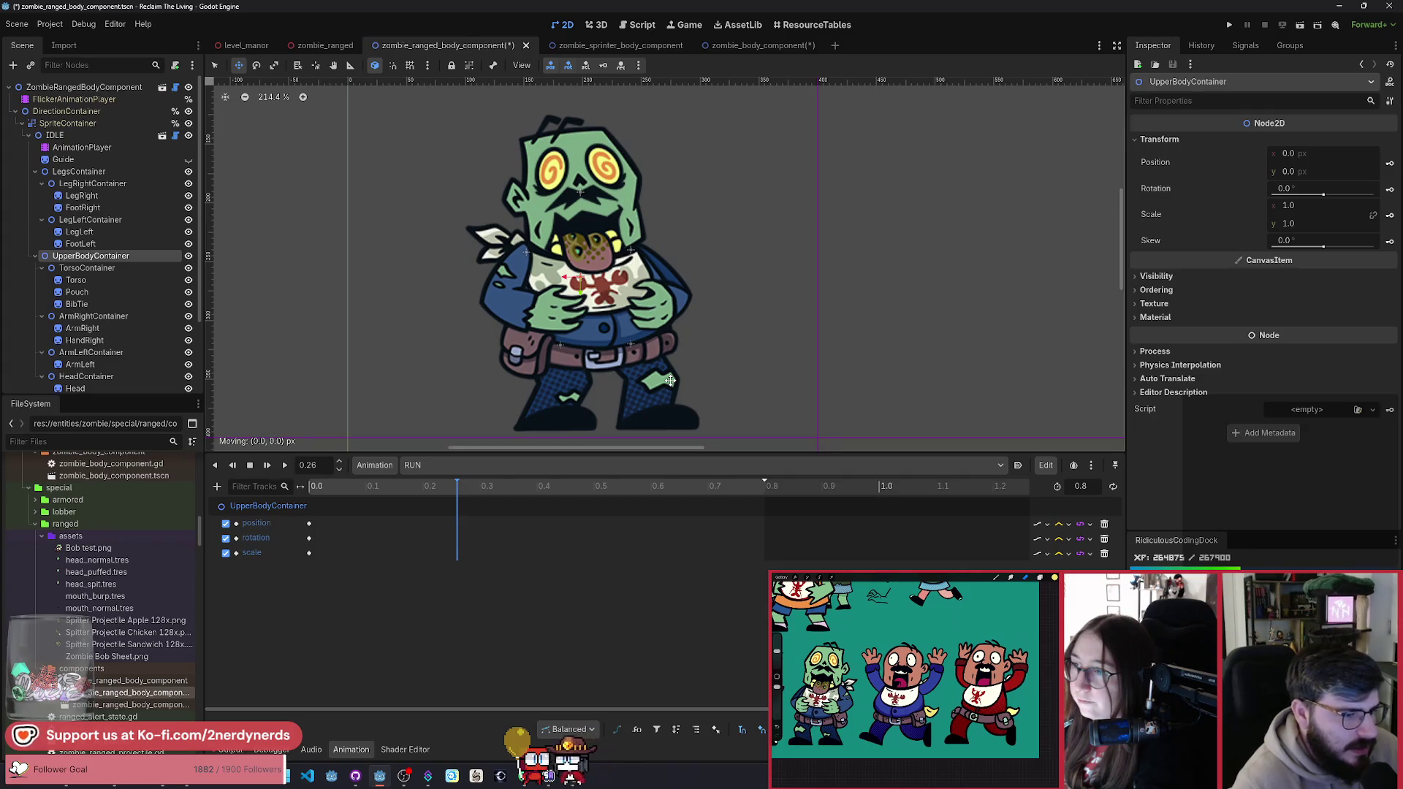
left_click(537, 487)
left_click_drag(688, 335, 690, 340)
left_click(1390, 164)
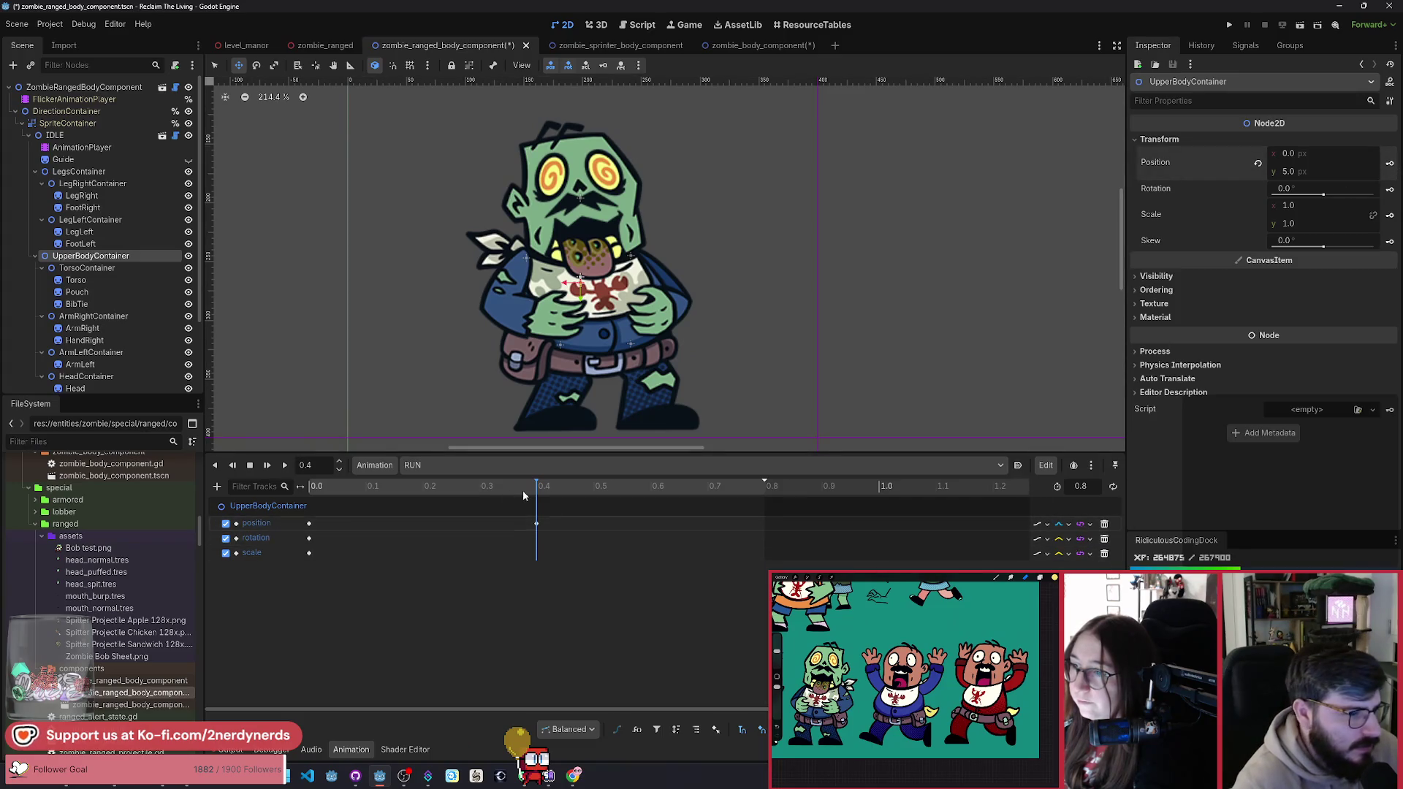
mouse_move(523, 486)
left_mouse_down()
mouse_move(424, 489)
mouse_move(530, 514)
mouse_move(423, 507)
left_mouse_up()
Step: Key UpperBodyContainer at y -3 at 0.2 s, duplicate it to 0.6 s, and play RUN
left_click_drag(625, 395, 640, 387)
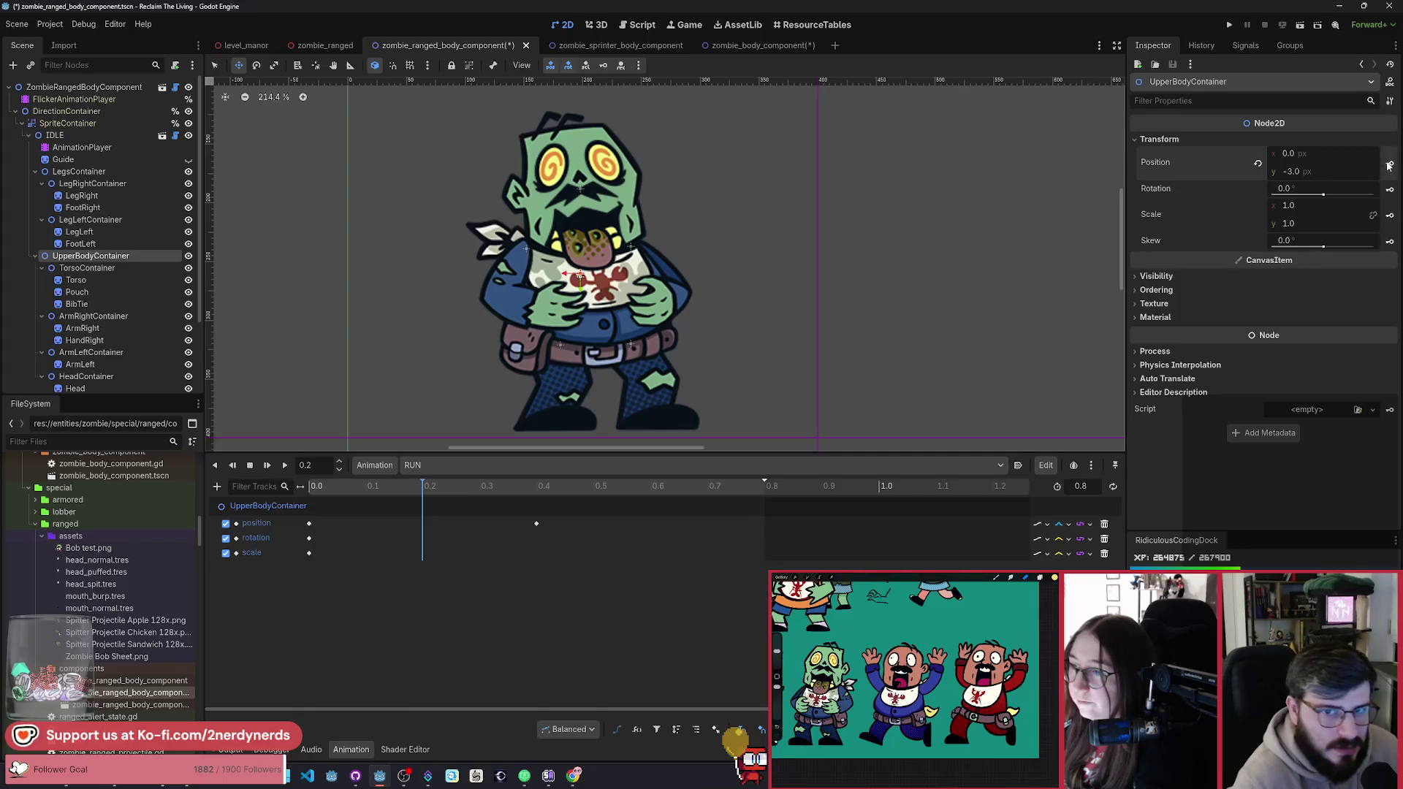
left_click(650, 487)
left_click(423, 523)
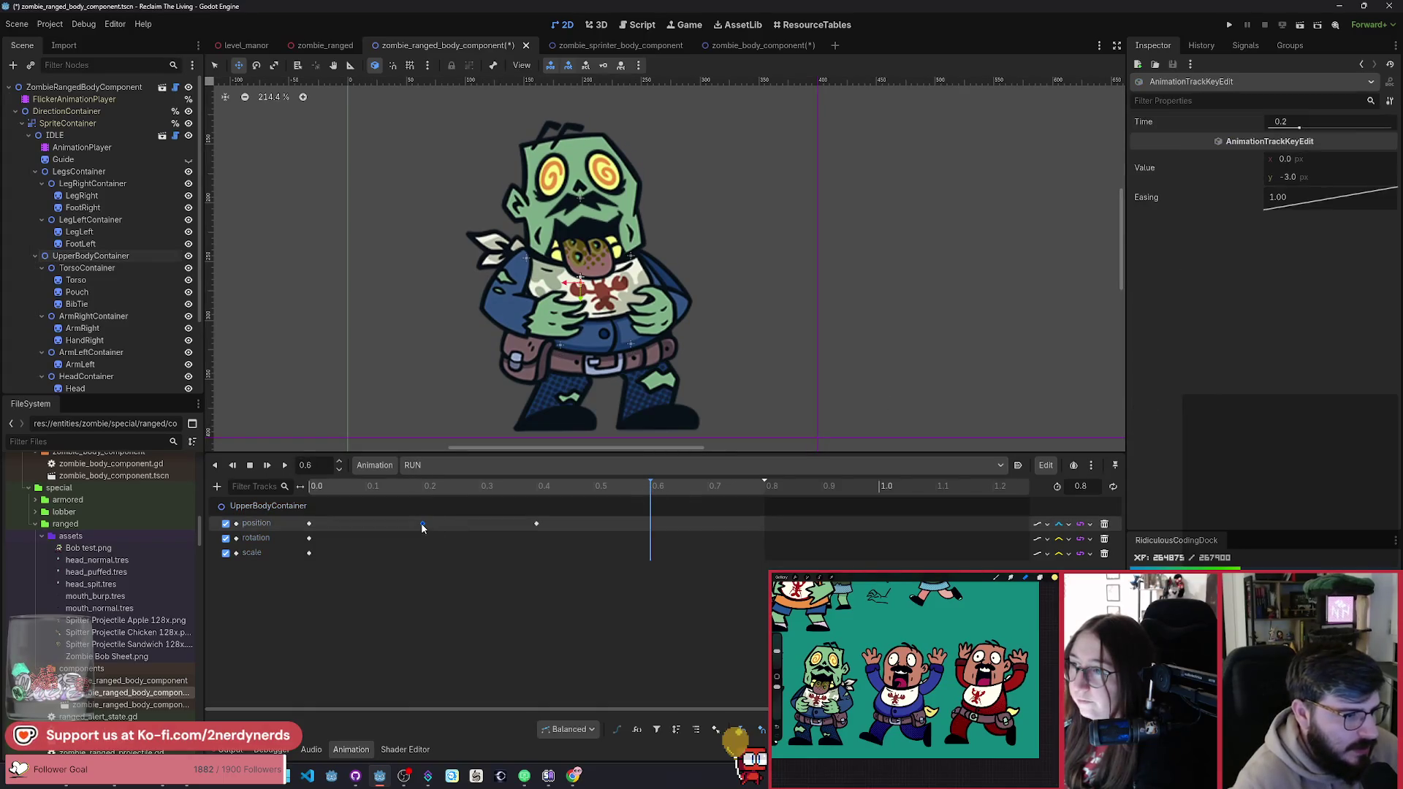
key("ctrl+d")
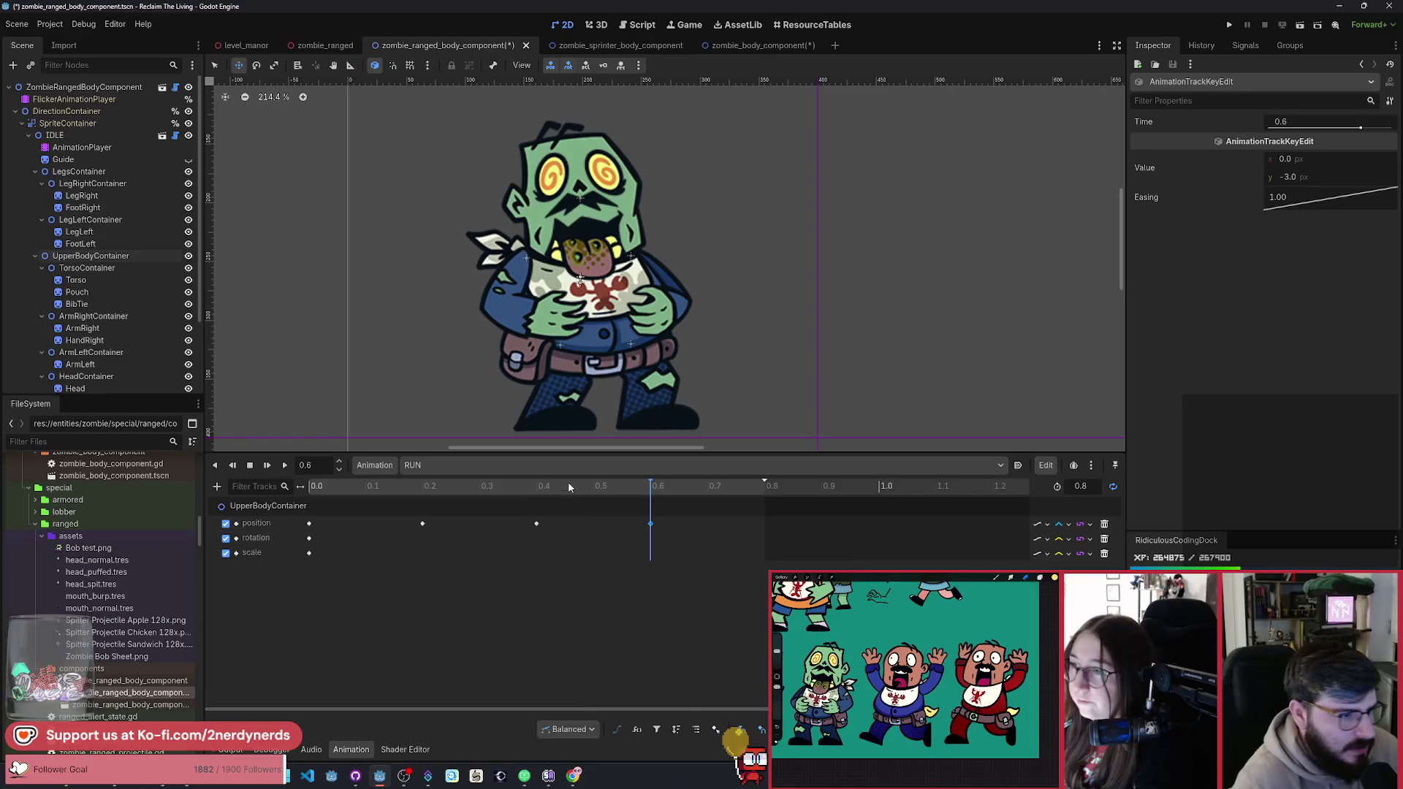
left_click(285, 466)
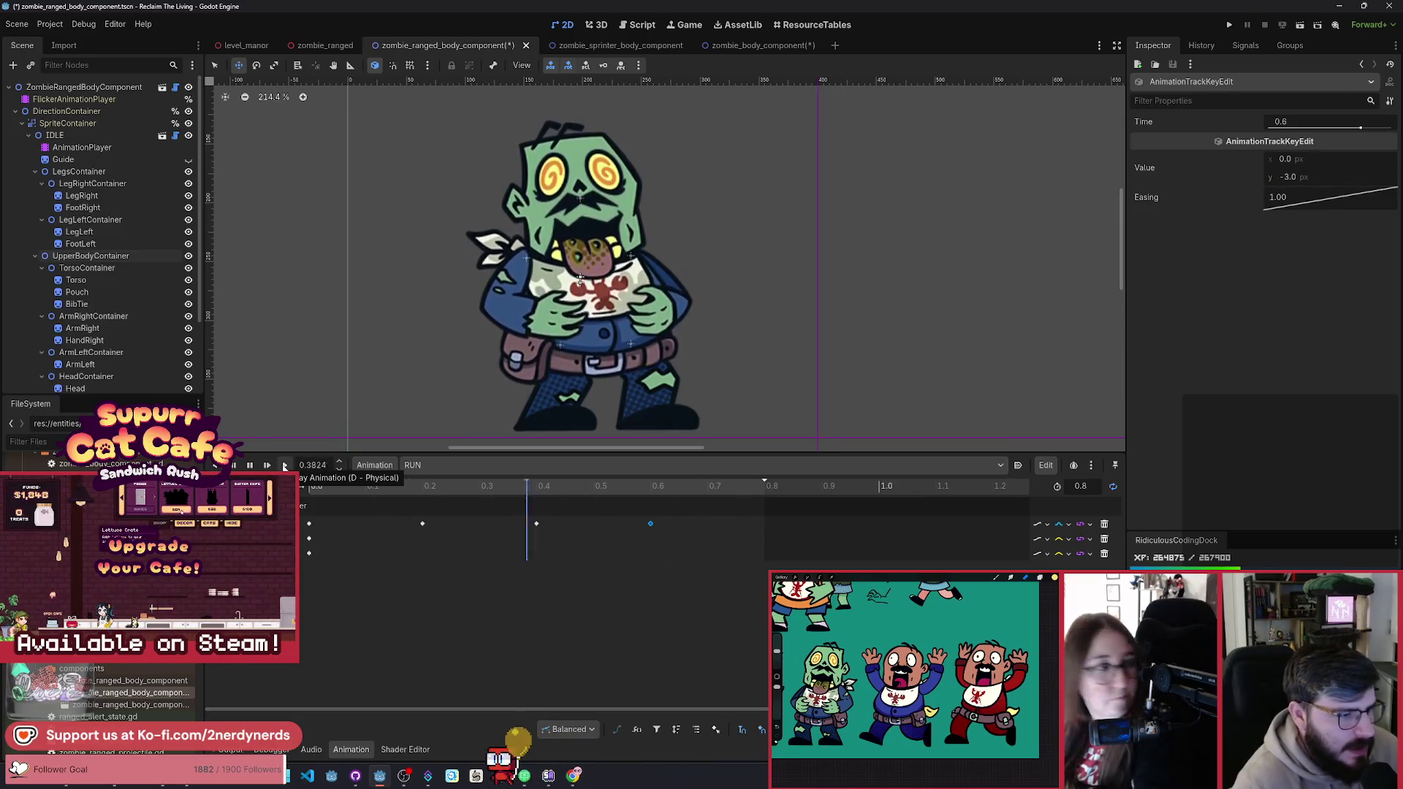
Step: Scrub the 0.8 s RUN timeline, inspect the UpperBodyContainer position keys, and play the bob preview
left_click(249, 465)
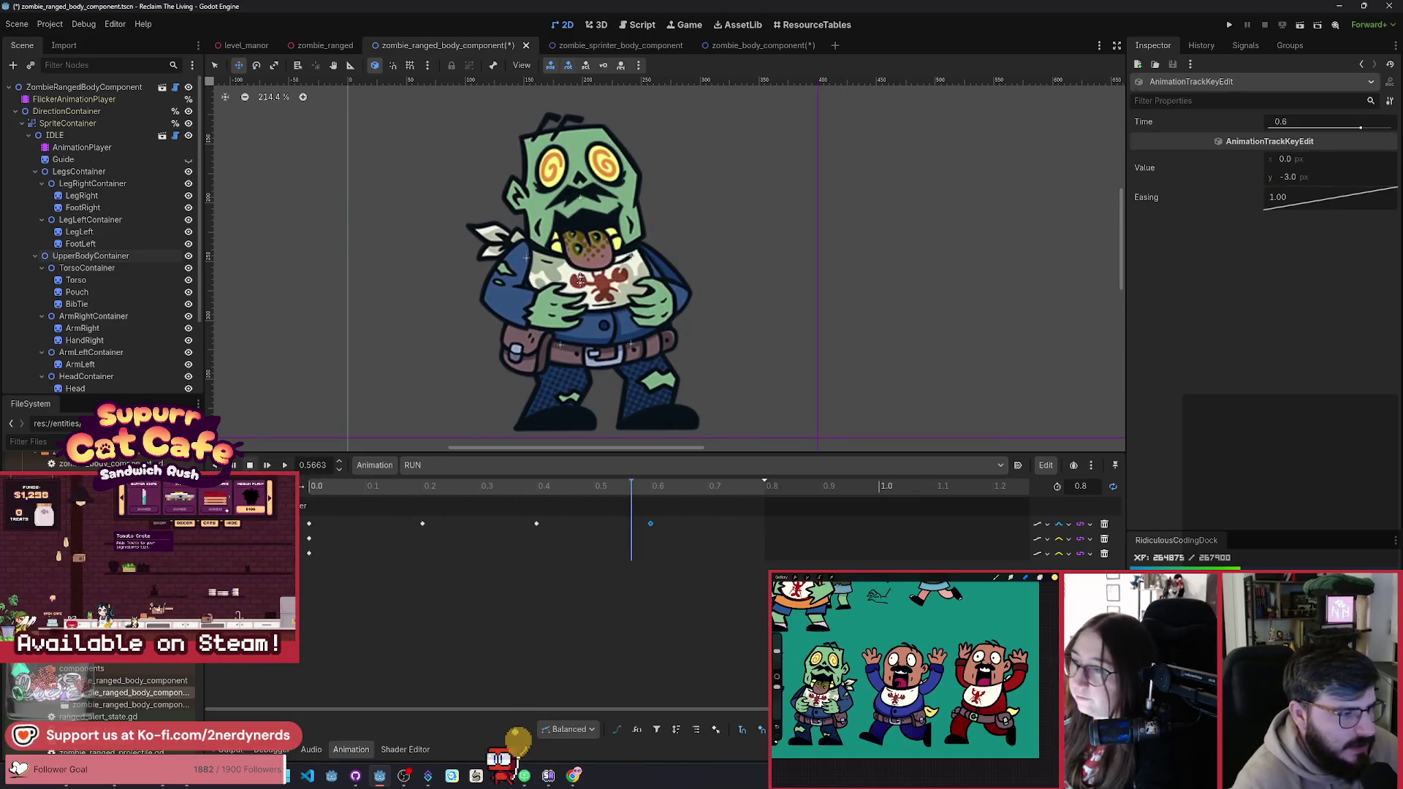
left_click(367, 499)
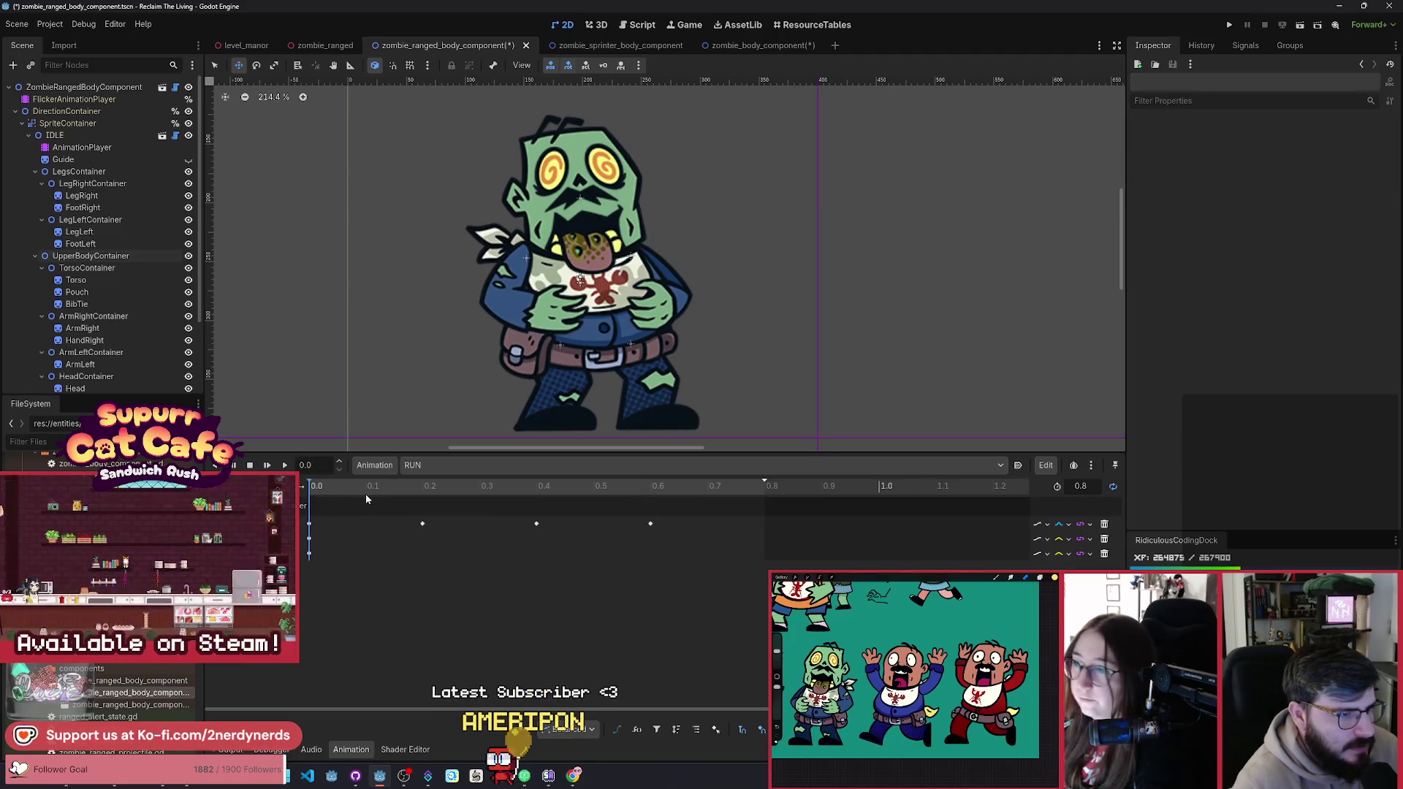
left_click_drag(322, 489, 447, 500)
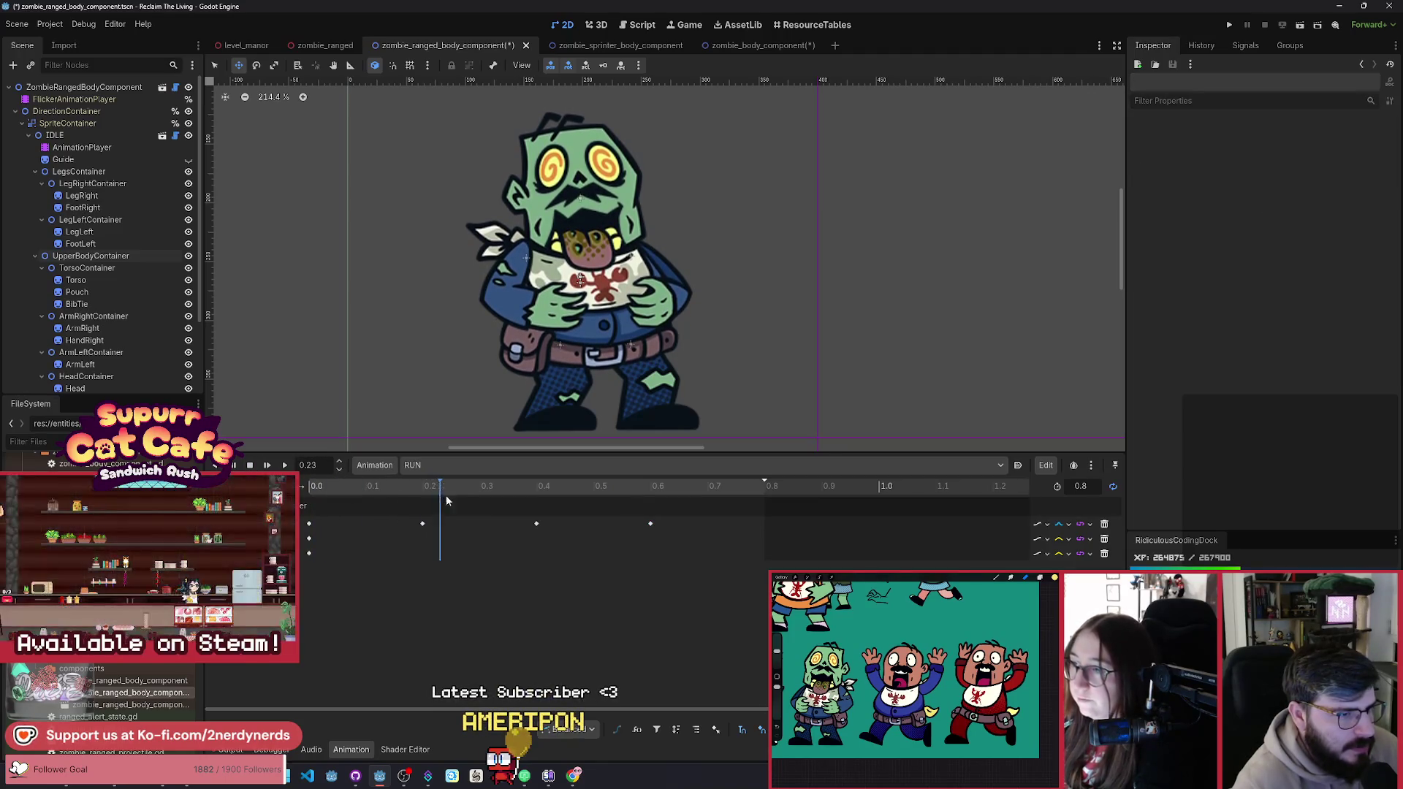
left_click_drag(579, 509, 805, 520)
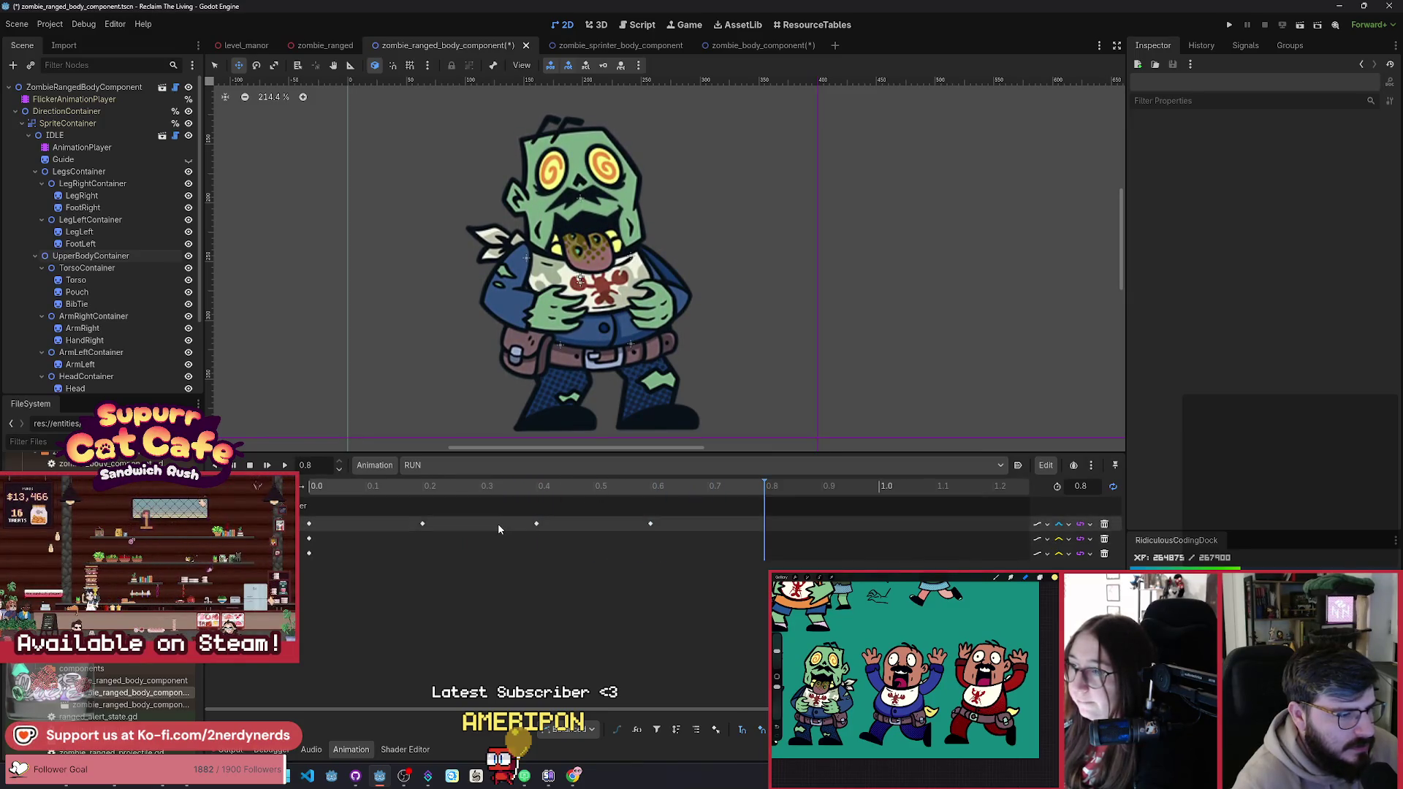
left_click(558, 486)
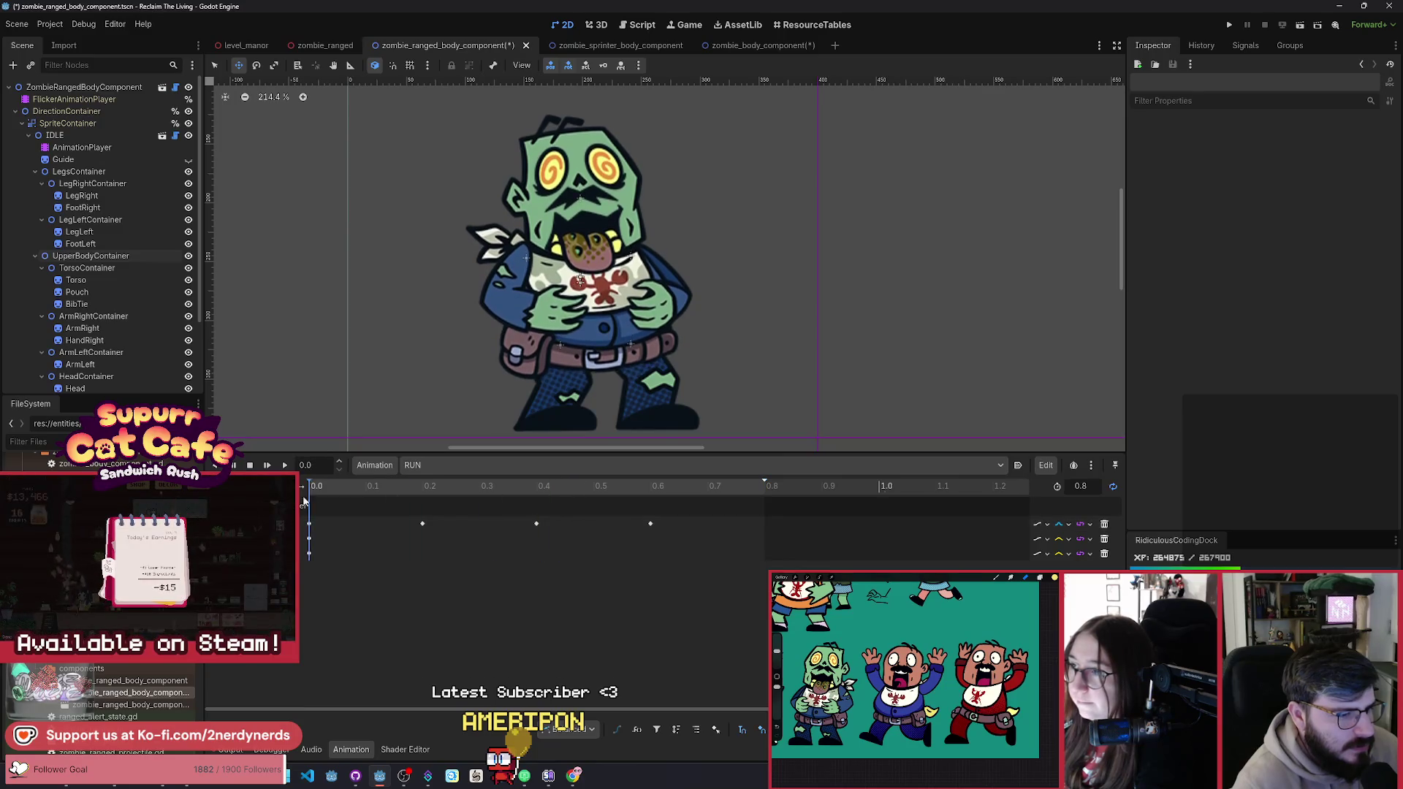
mouse_move(438, 488)
left_mouse_down()
mouse_move(633, 553)
mouse_move(306, 554)
left_mouse_up()
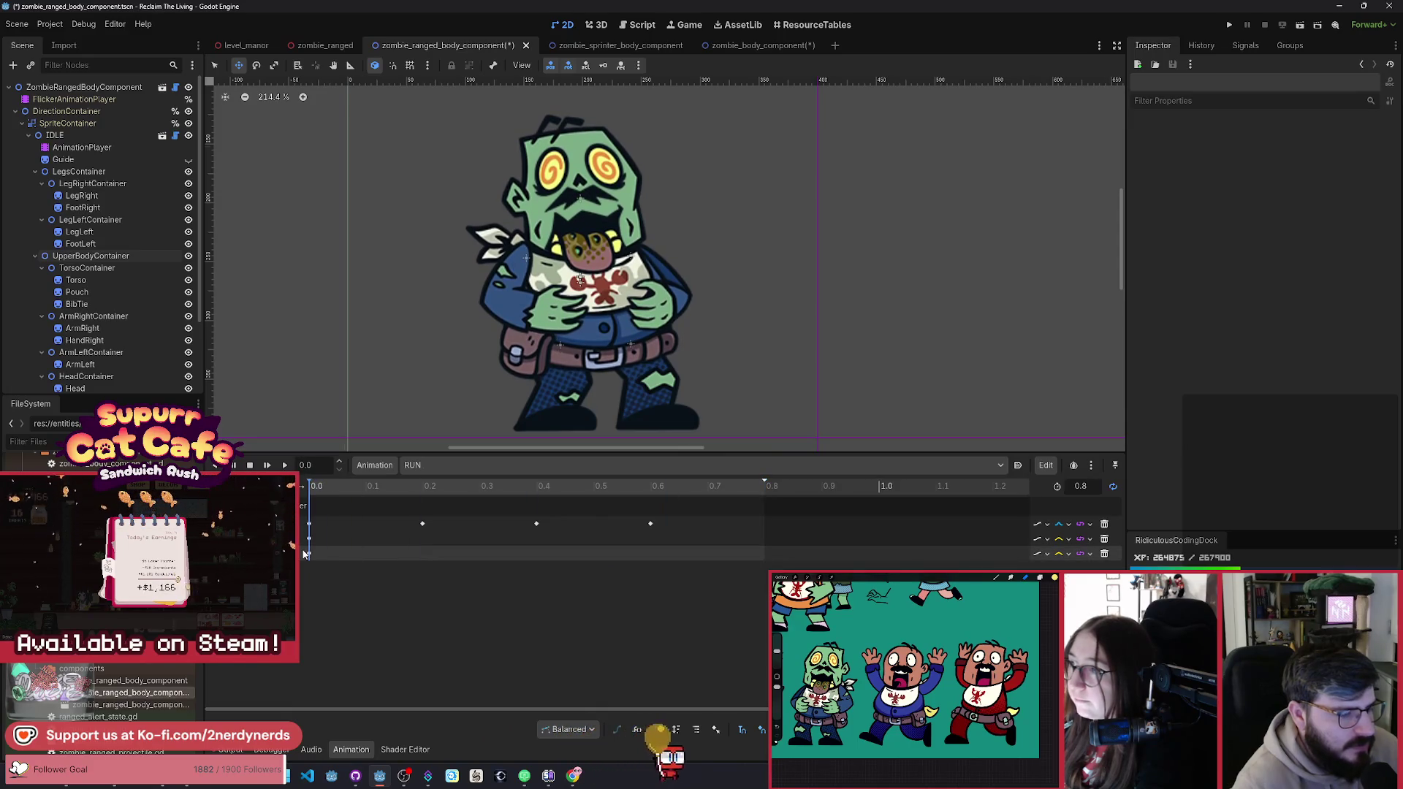
left_click(536, 524)
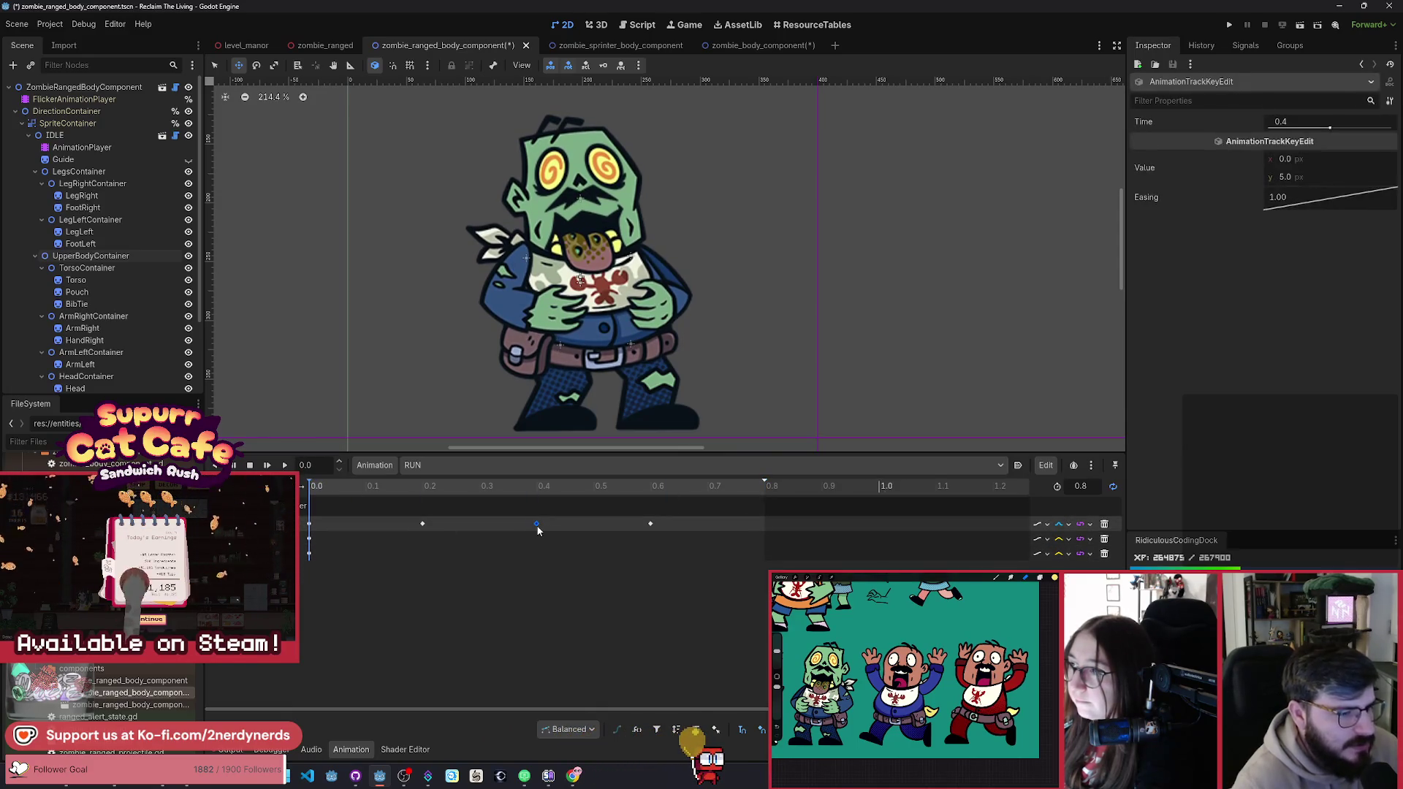
left_click(309, 524)
key("d")
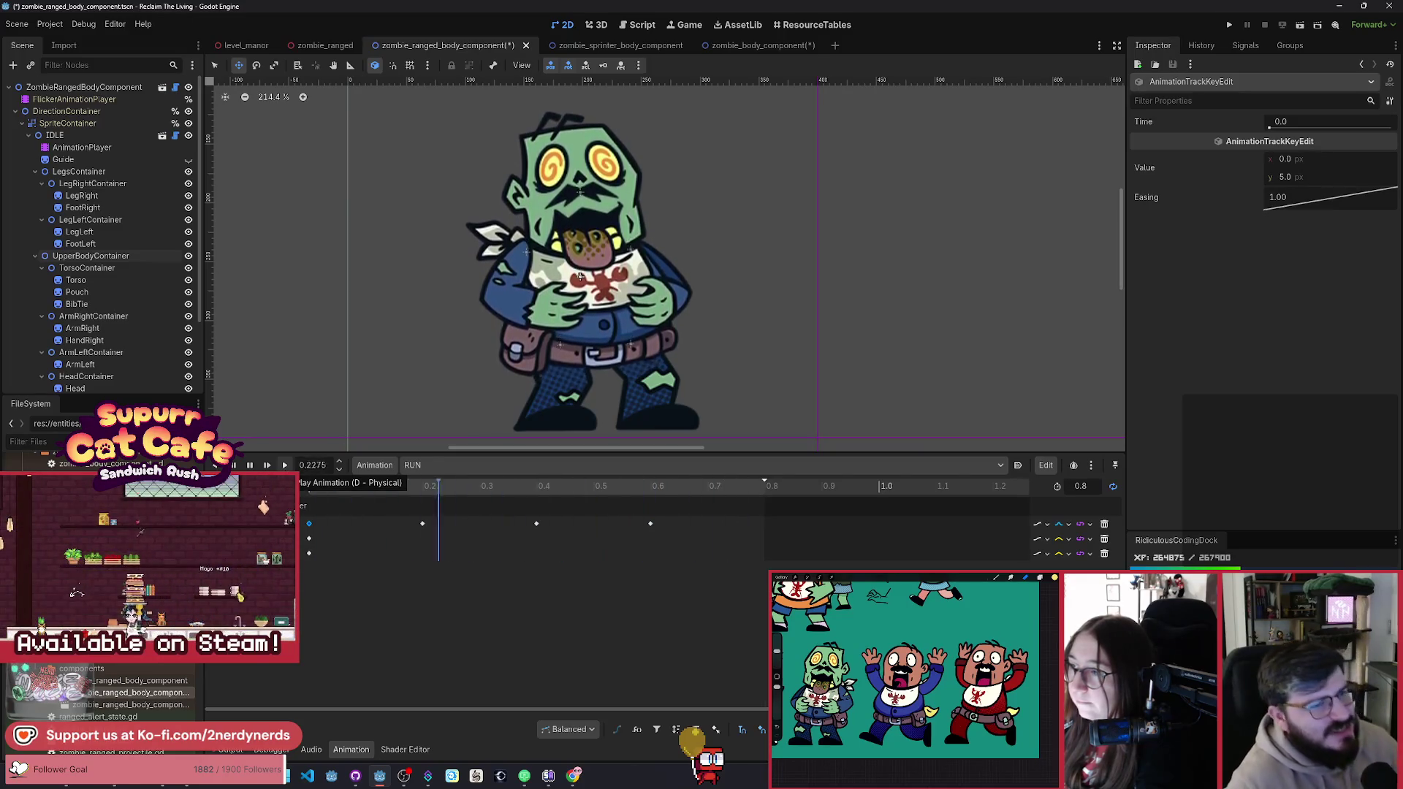
key("s")
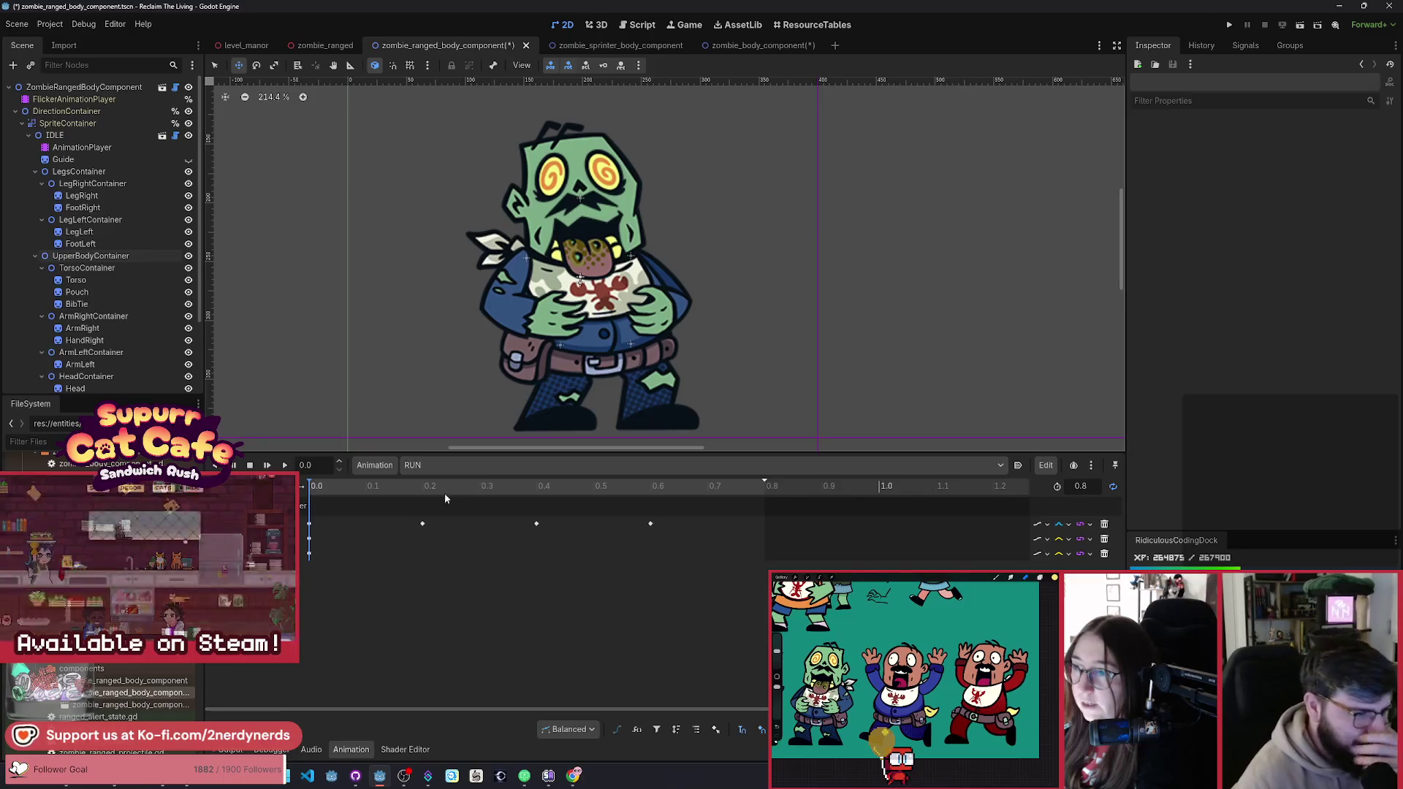
mouse_move(444, 493)
left_mouse_down()
mouse_move(427, 495)
mouse_move(737, 517)
left_mouse_up()
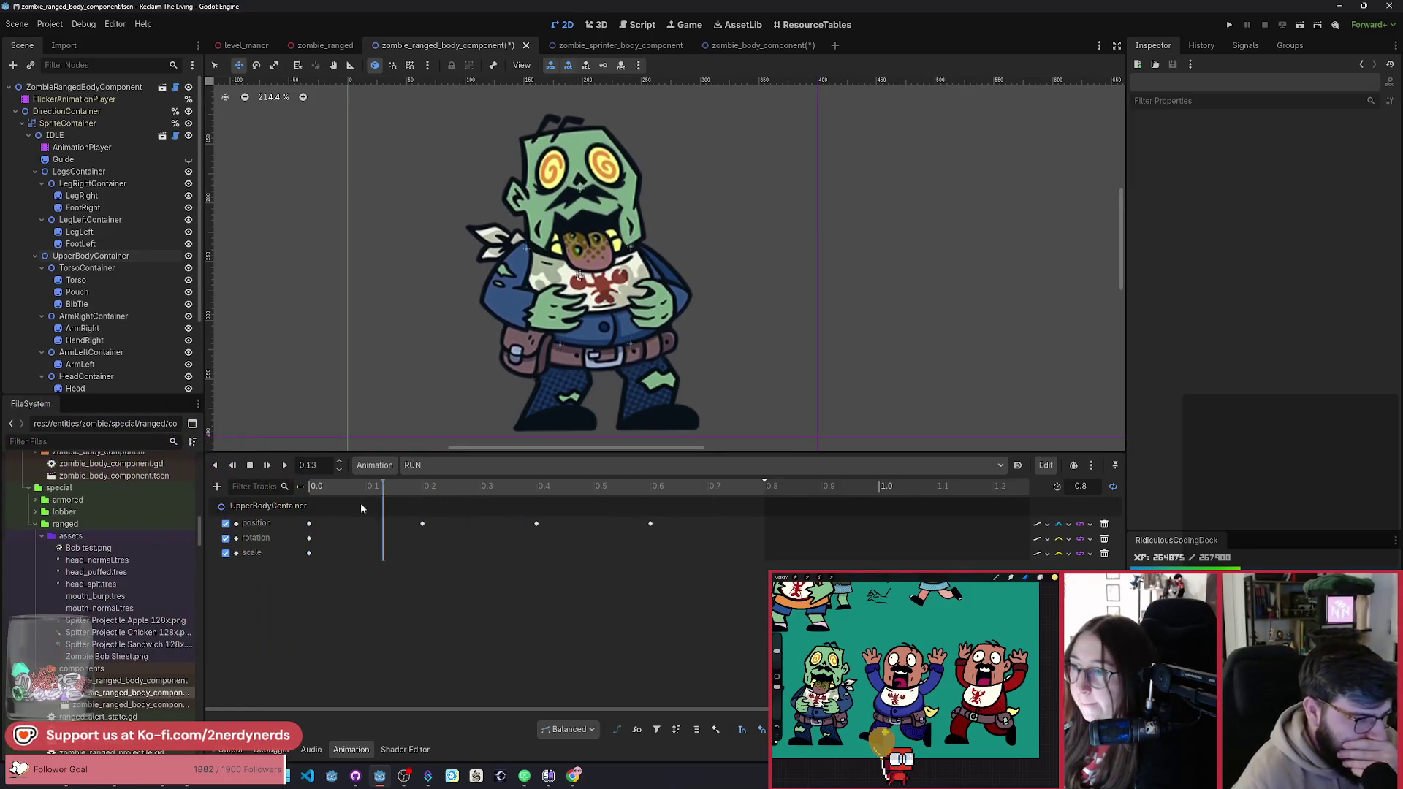
Step: Run the project, start playing, enable God Mode and spawn a special zombie
left_click(1300, 26)
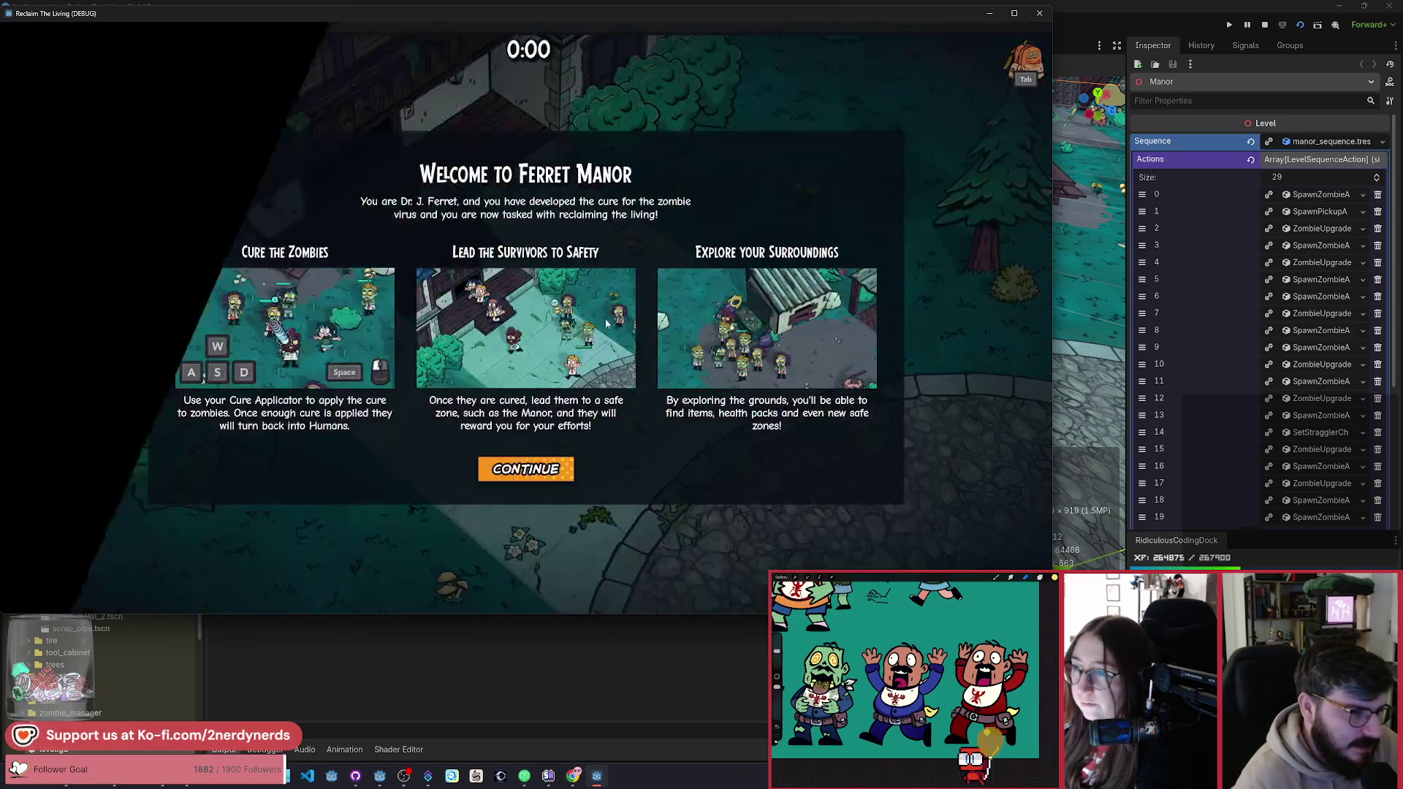
left_click(526, 472)
key("d")
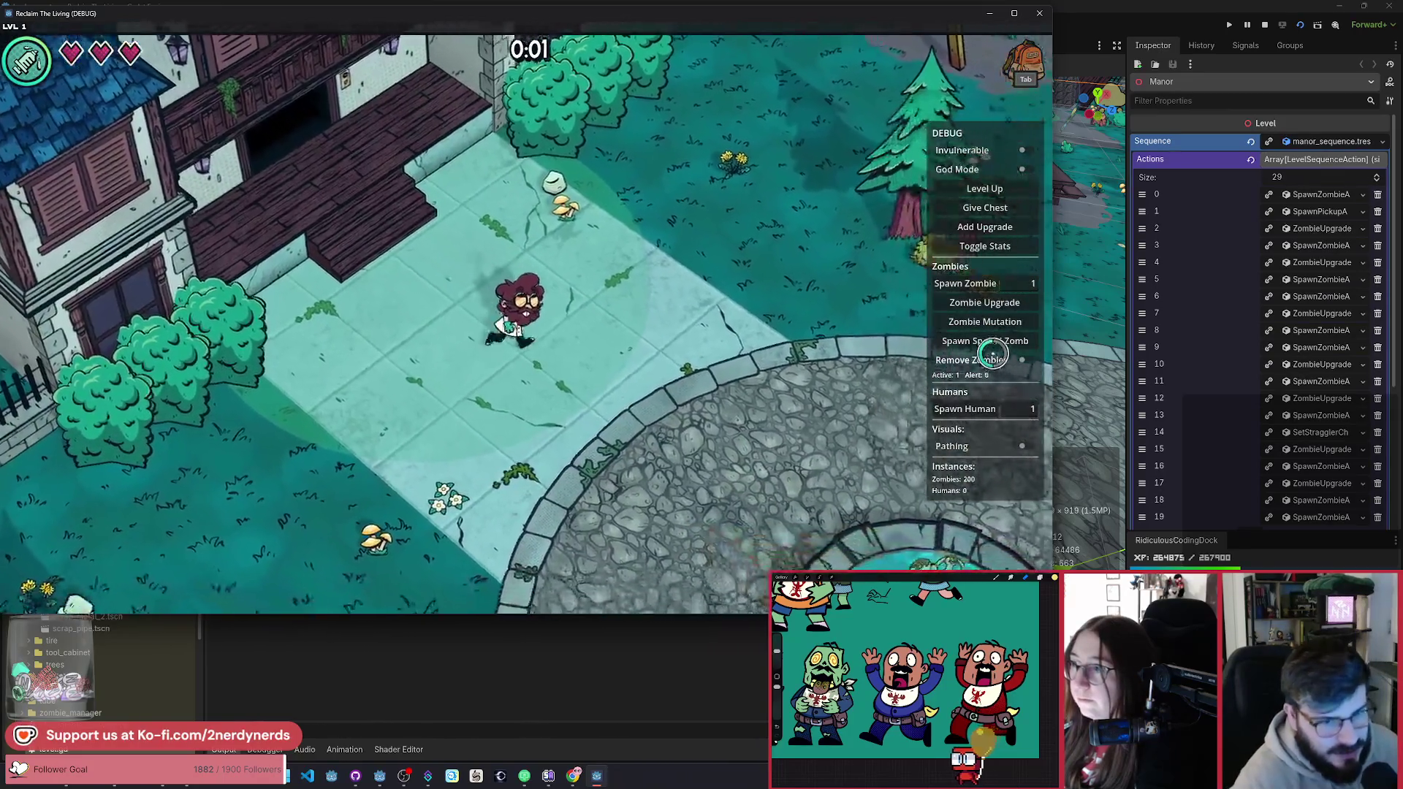
left_click(1023, 169)
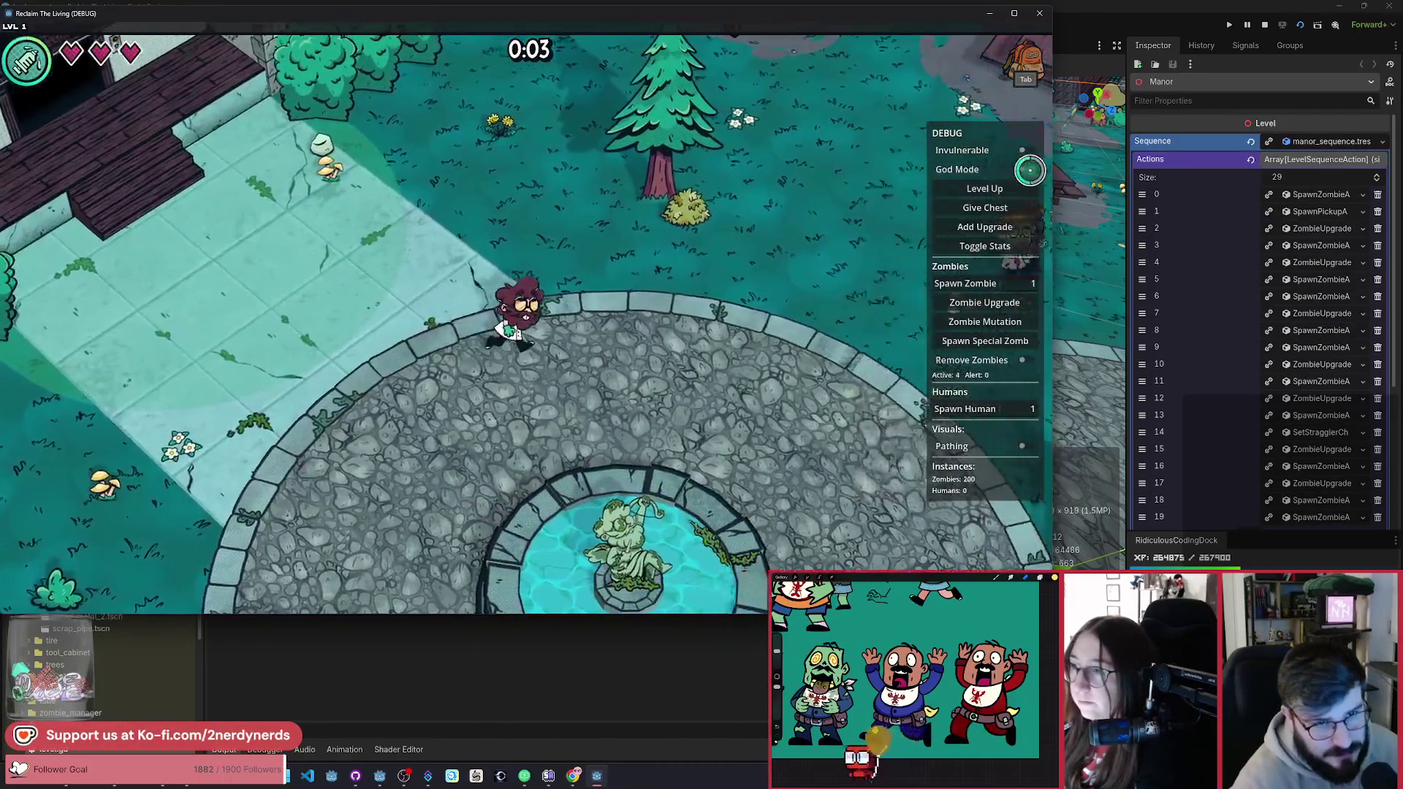
left_click(992, 341)
left_click(975, 363)
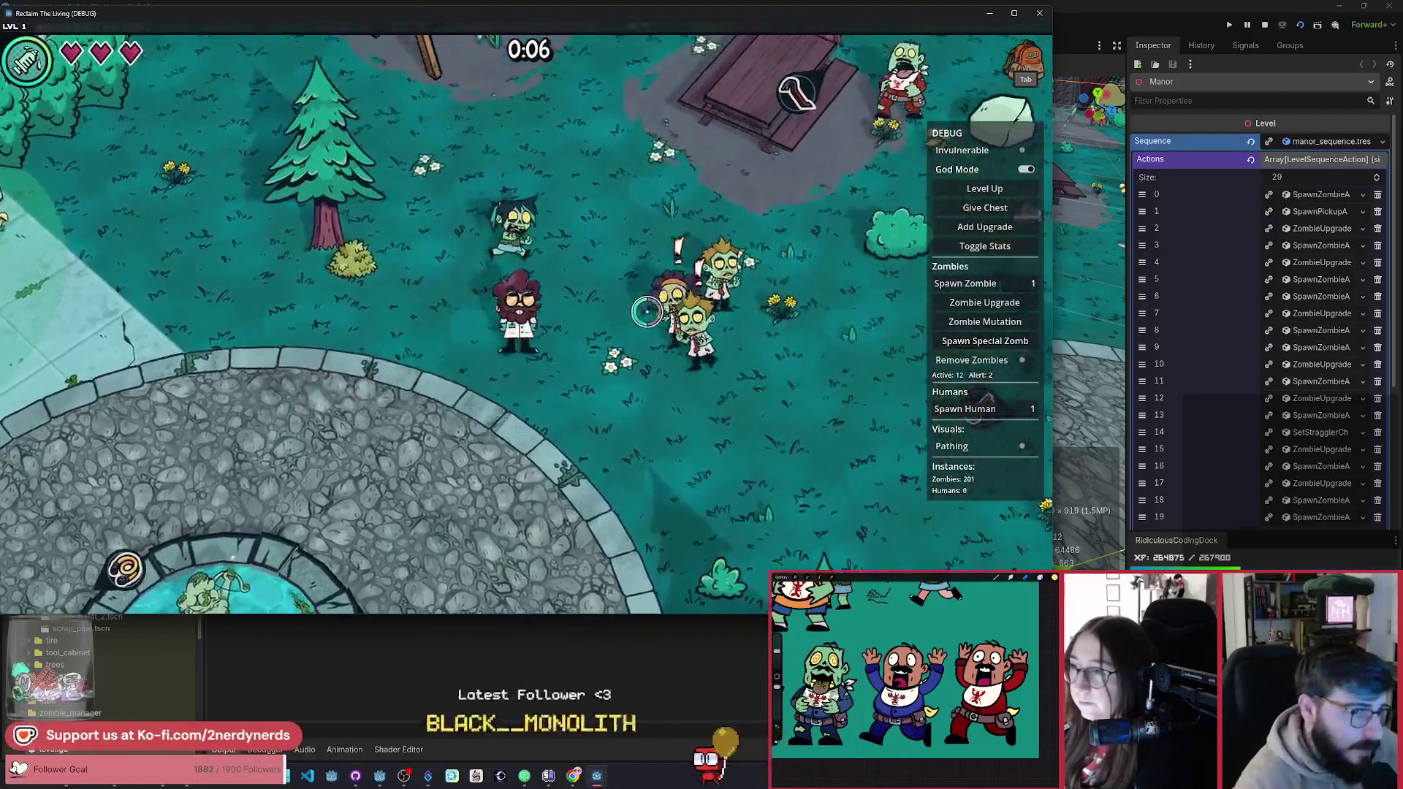
Step: Walk the character around the manor level with WASD, then stop the game
key("d")
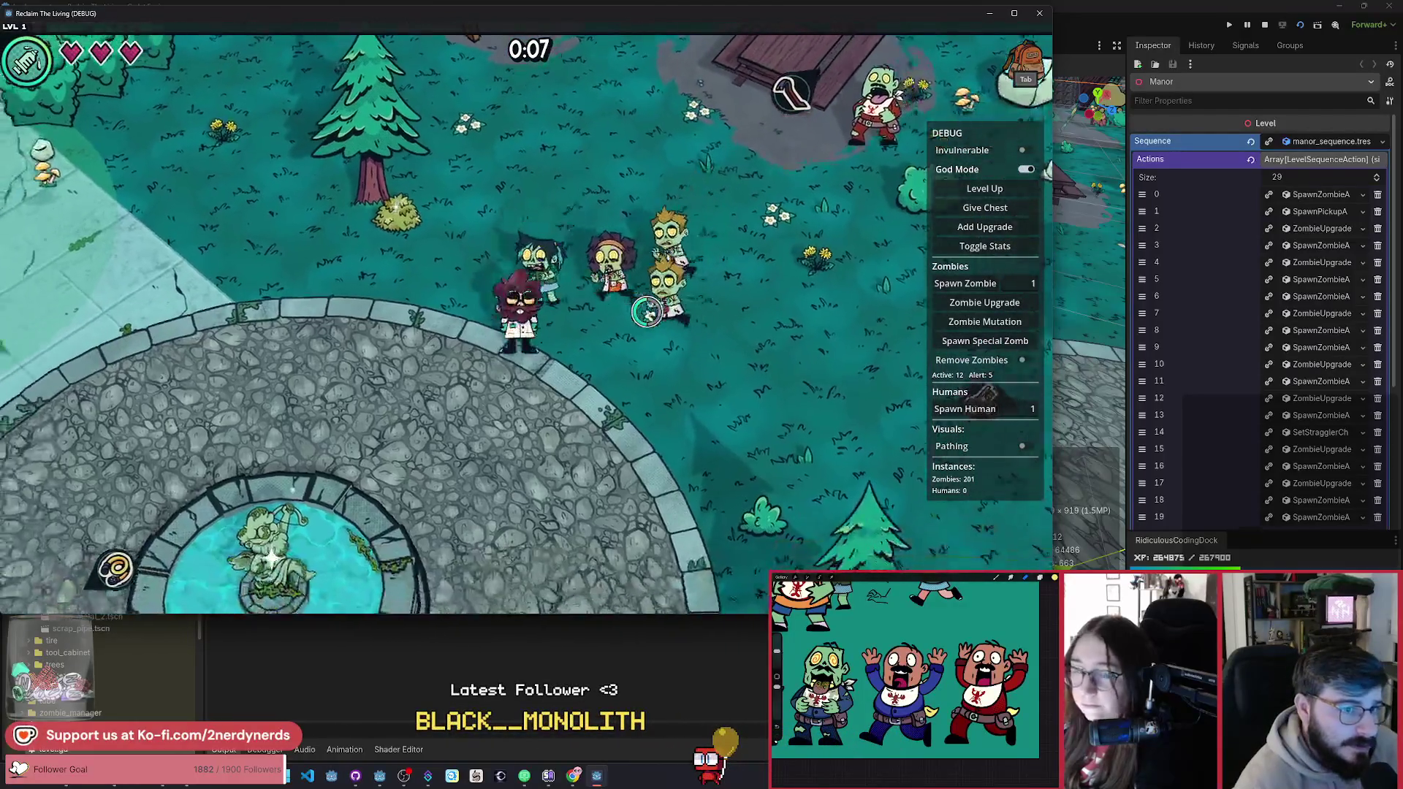
key("a")
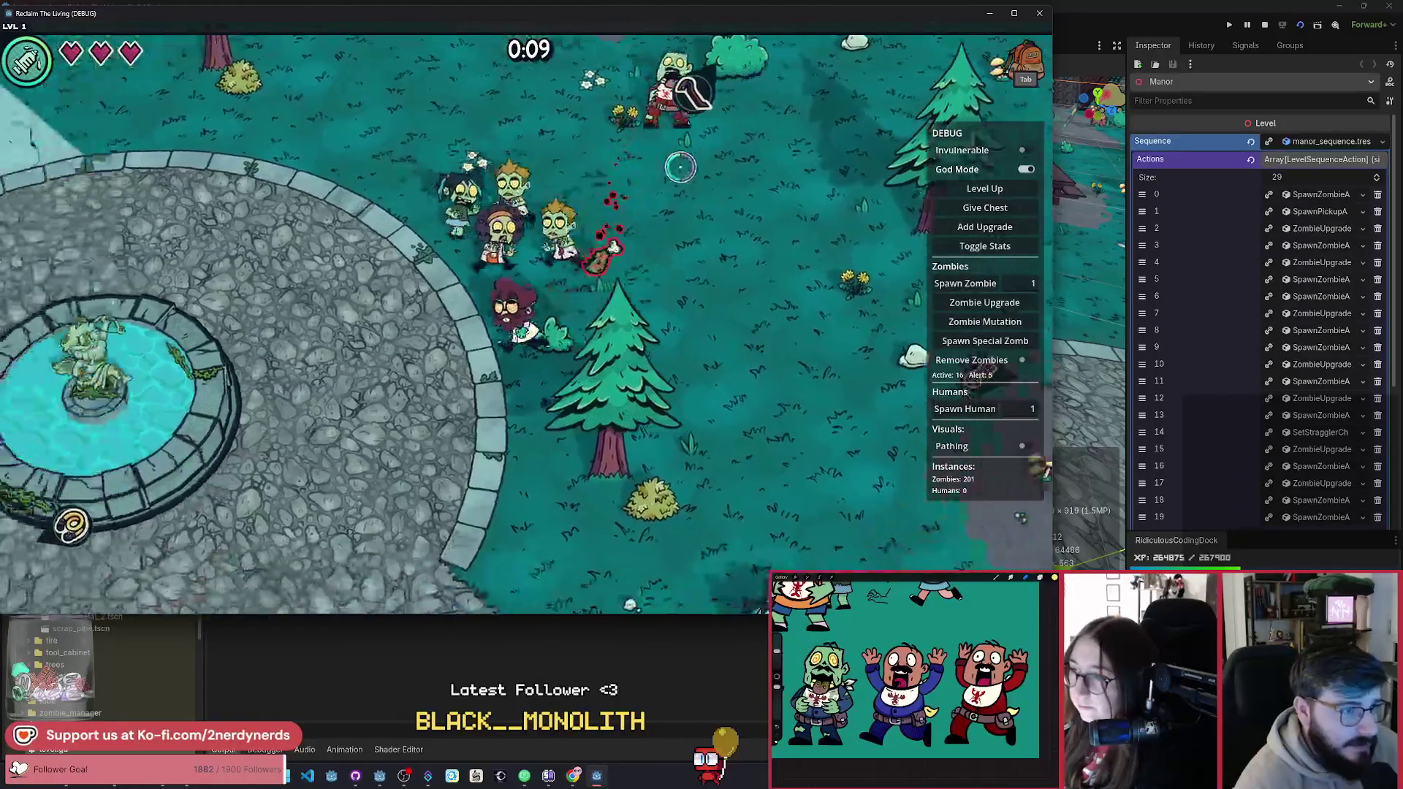
key("w")
key("w")
key("a")
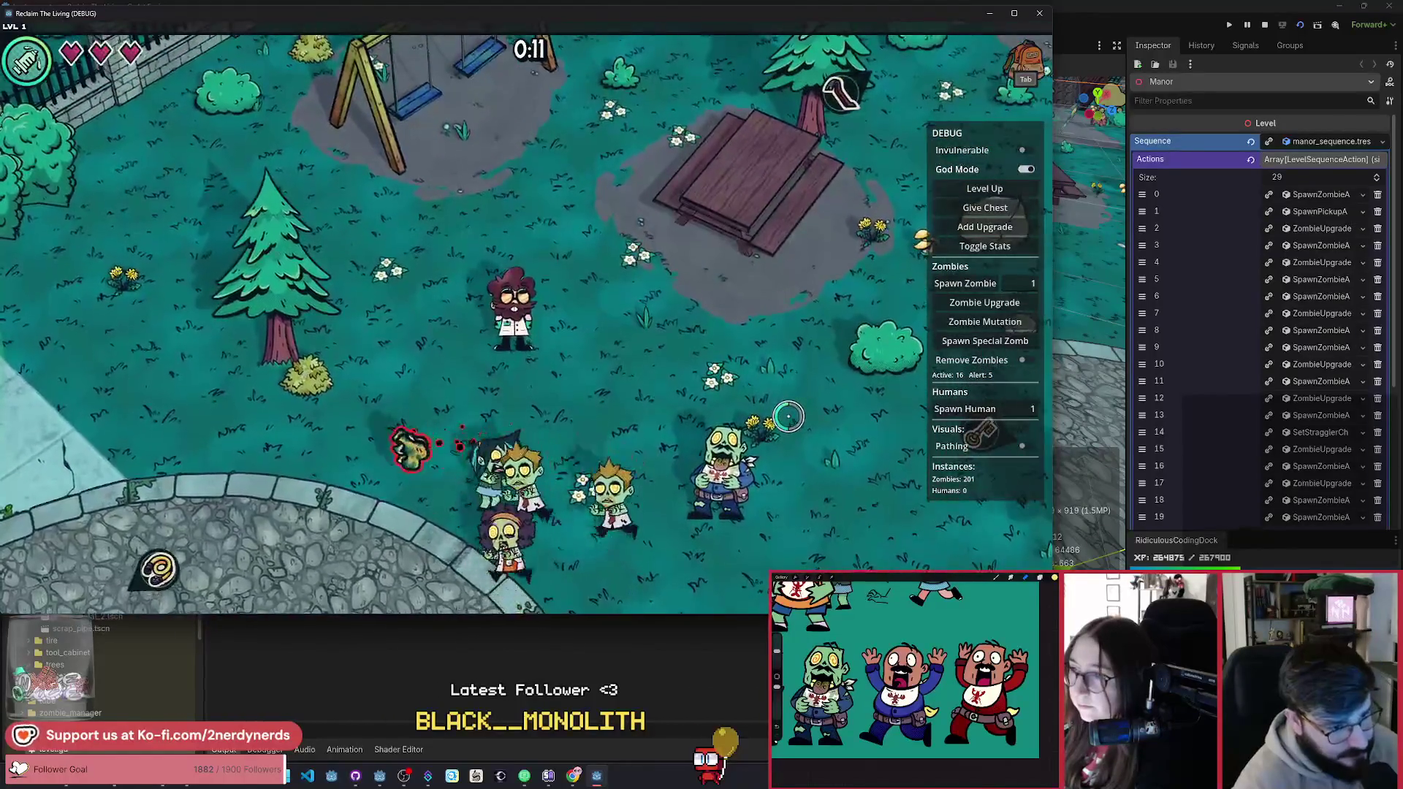
key("s")
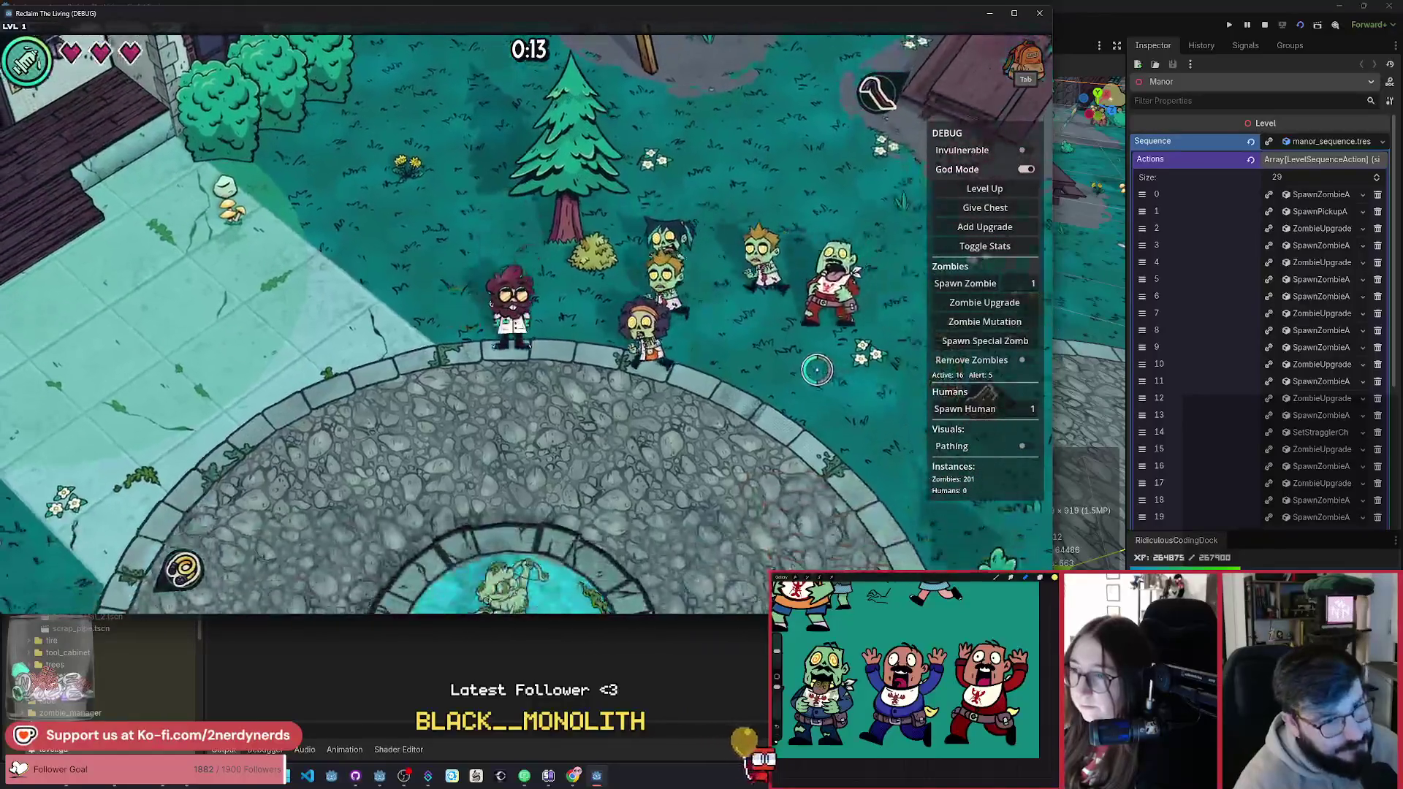
key("a")
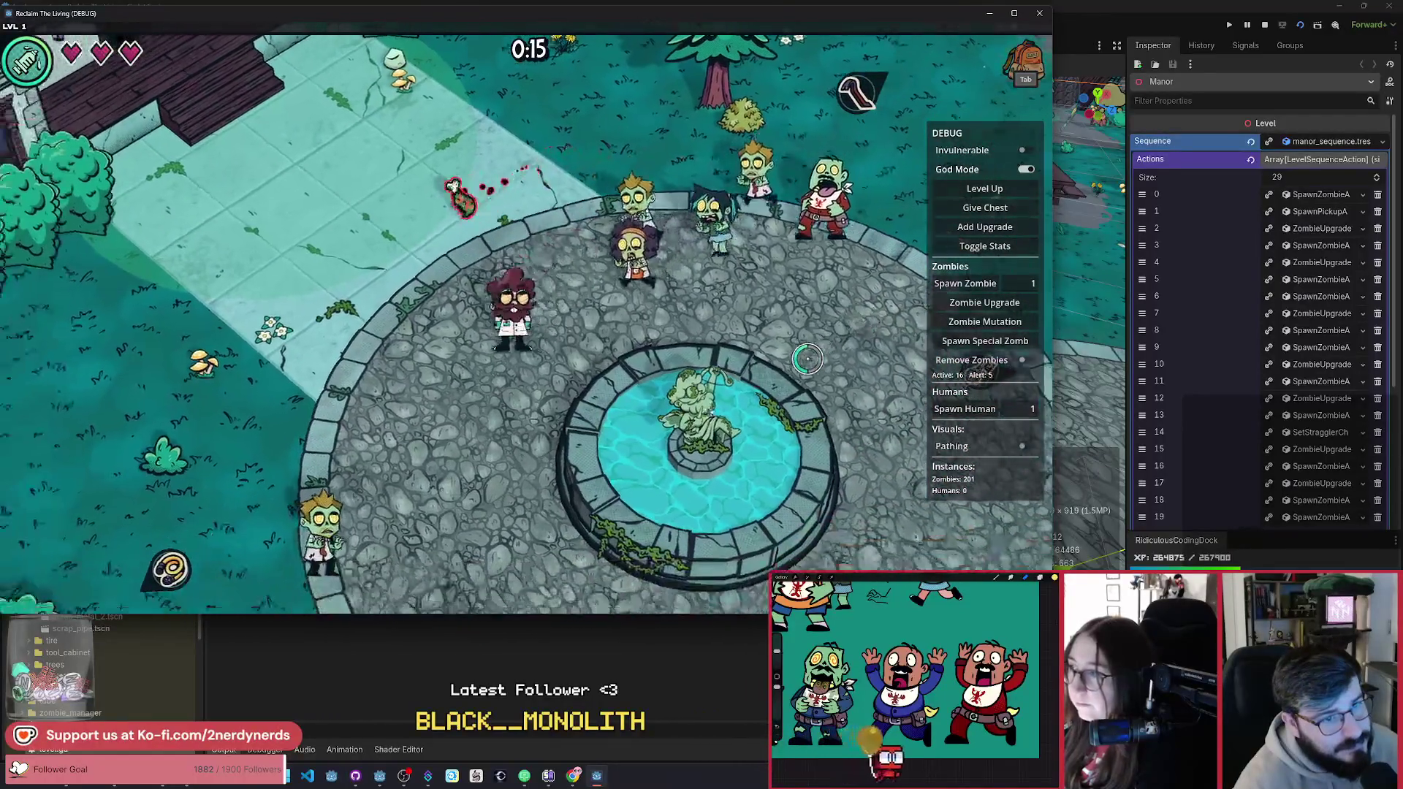
key("s")
key("a")
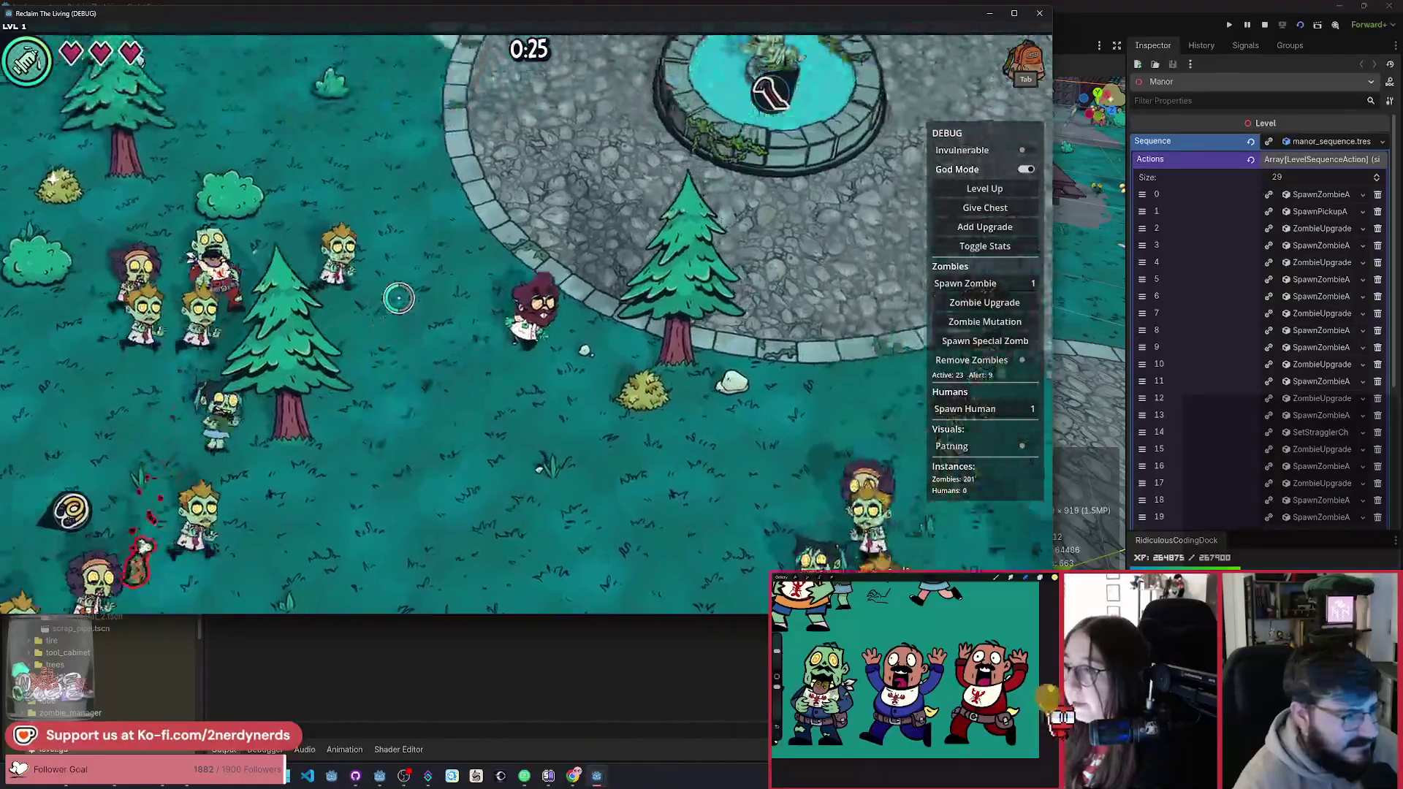
key("d")
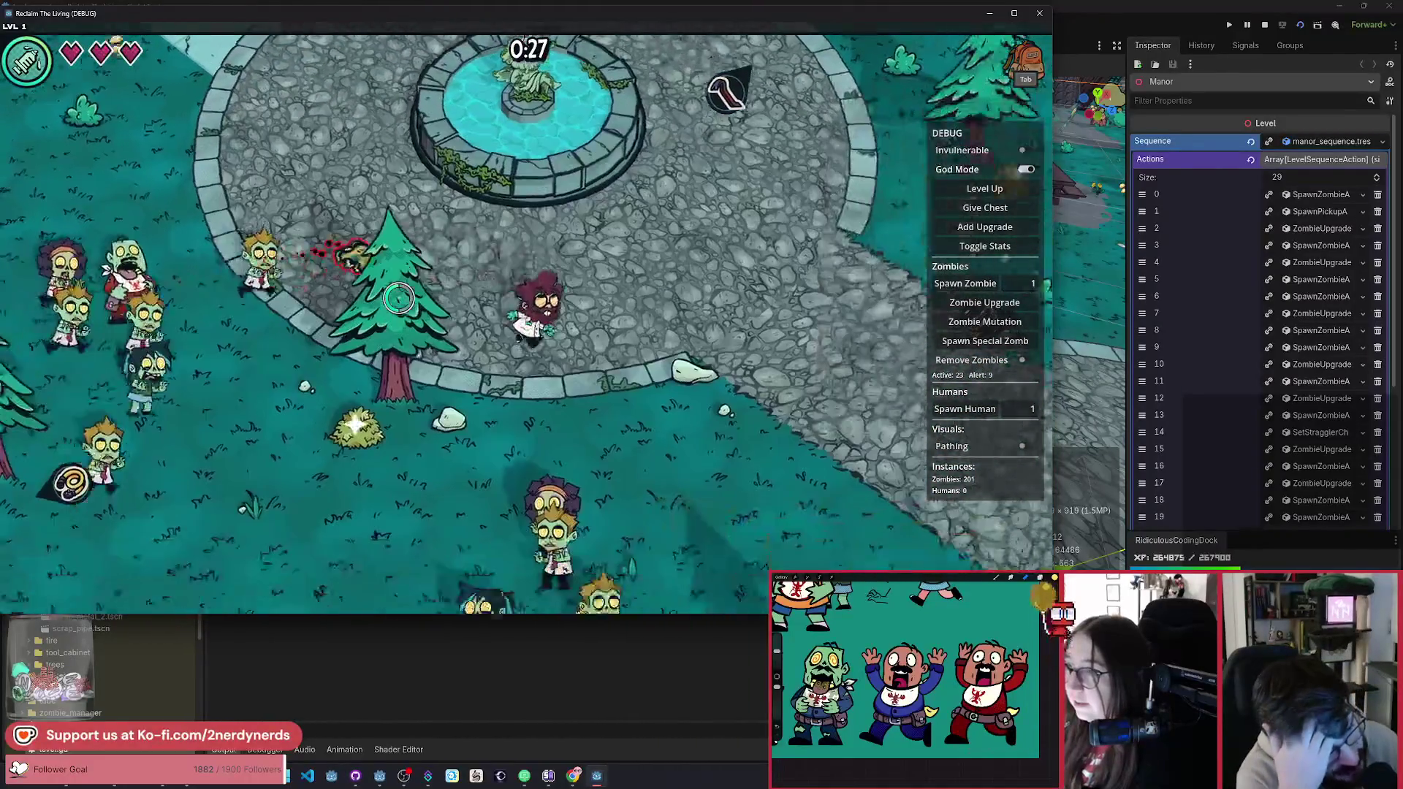
key("w")
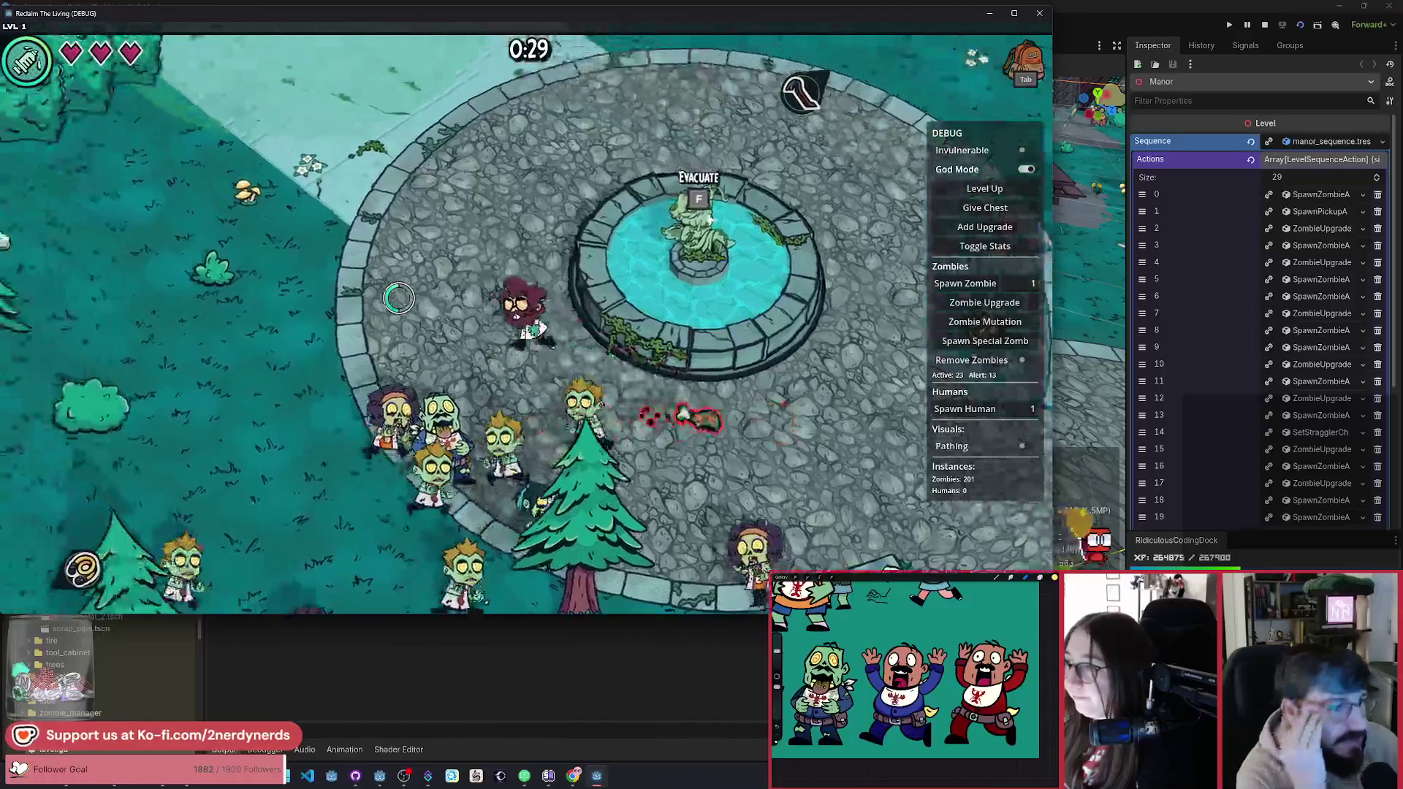
key("a")
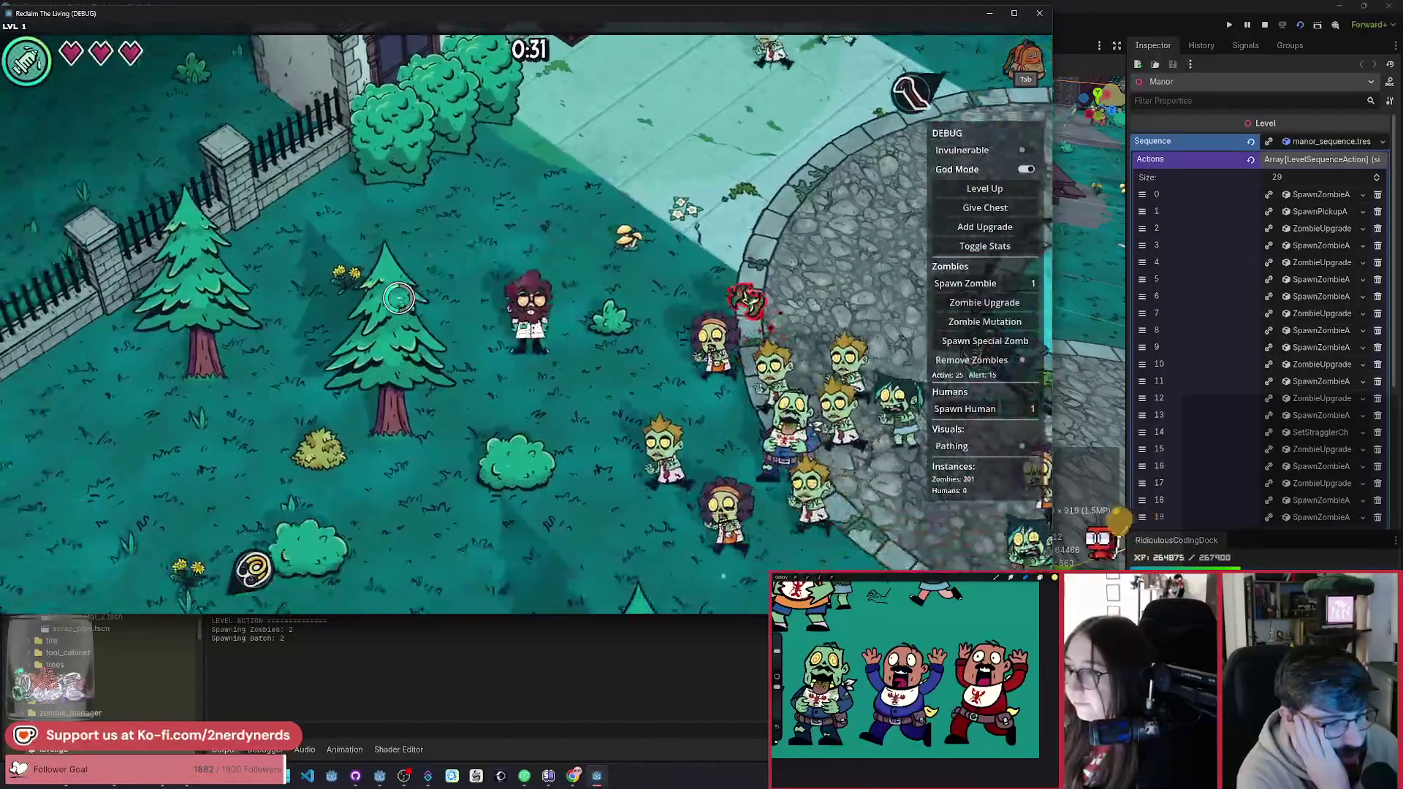
key("s")
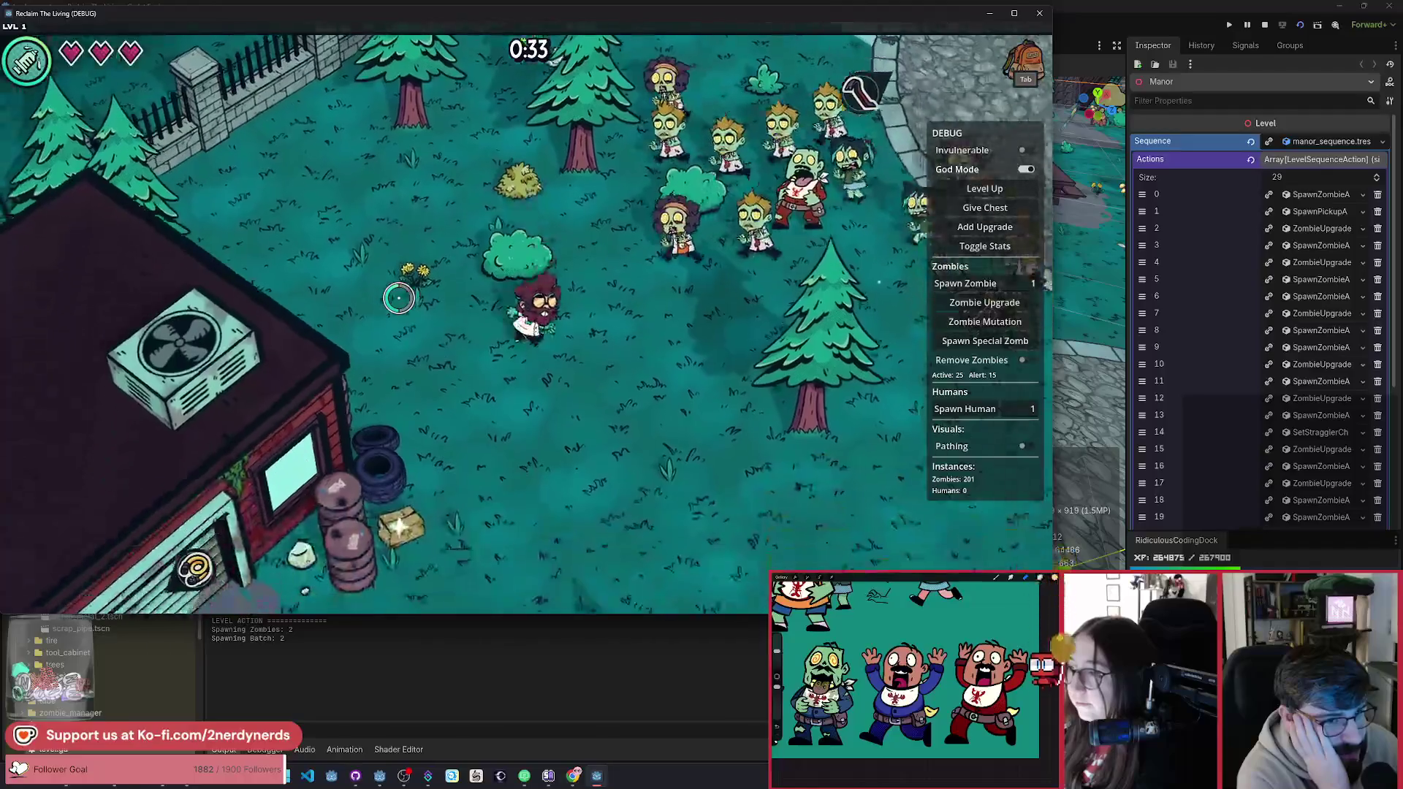
key("s")
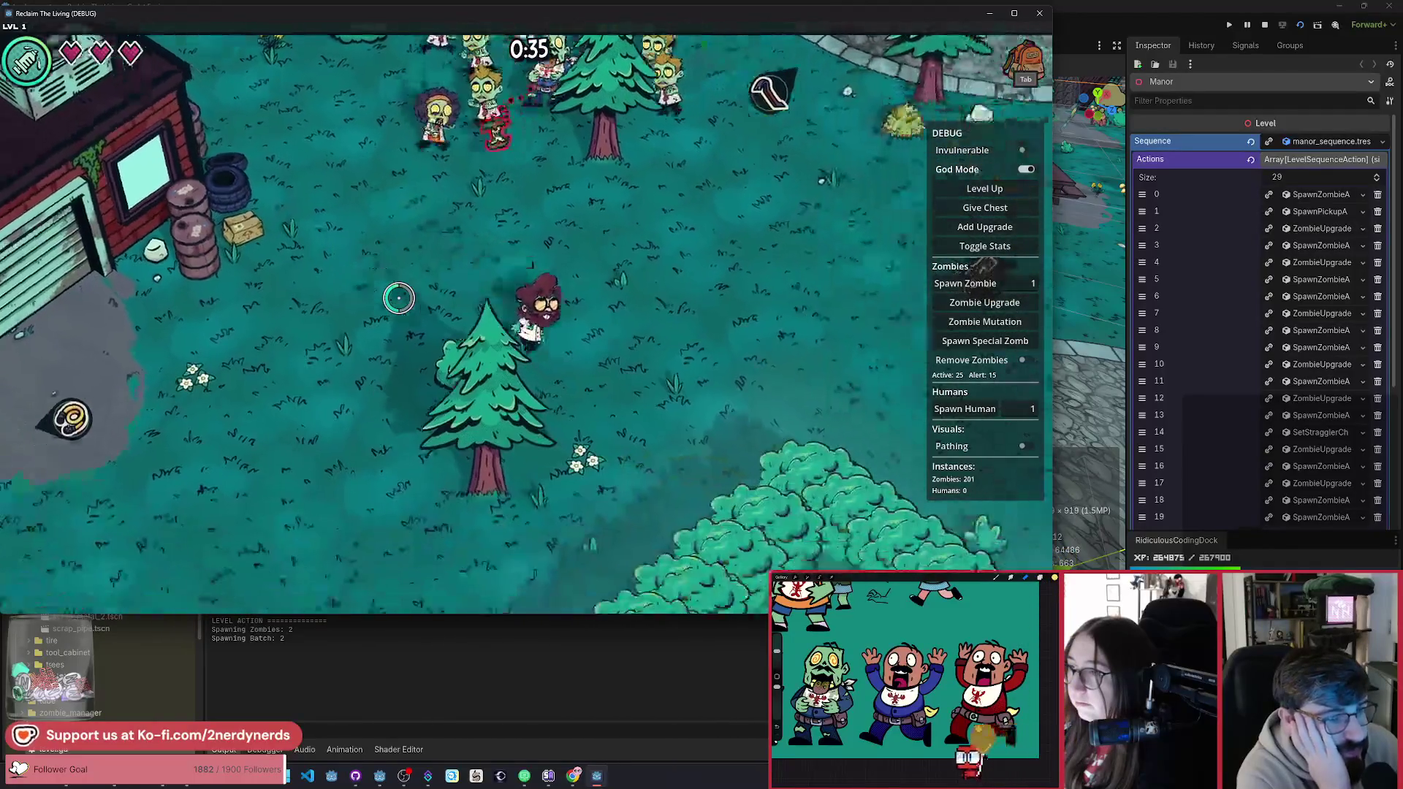
key("d")
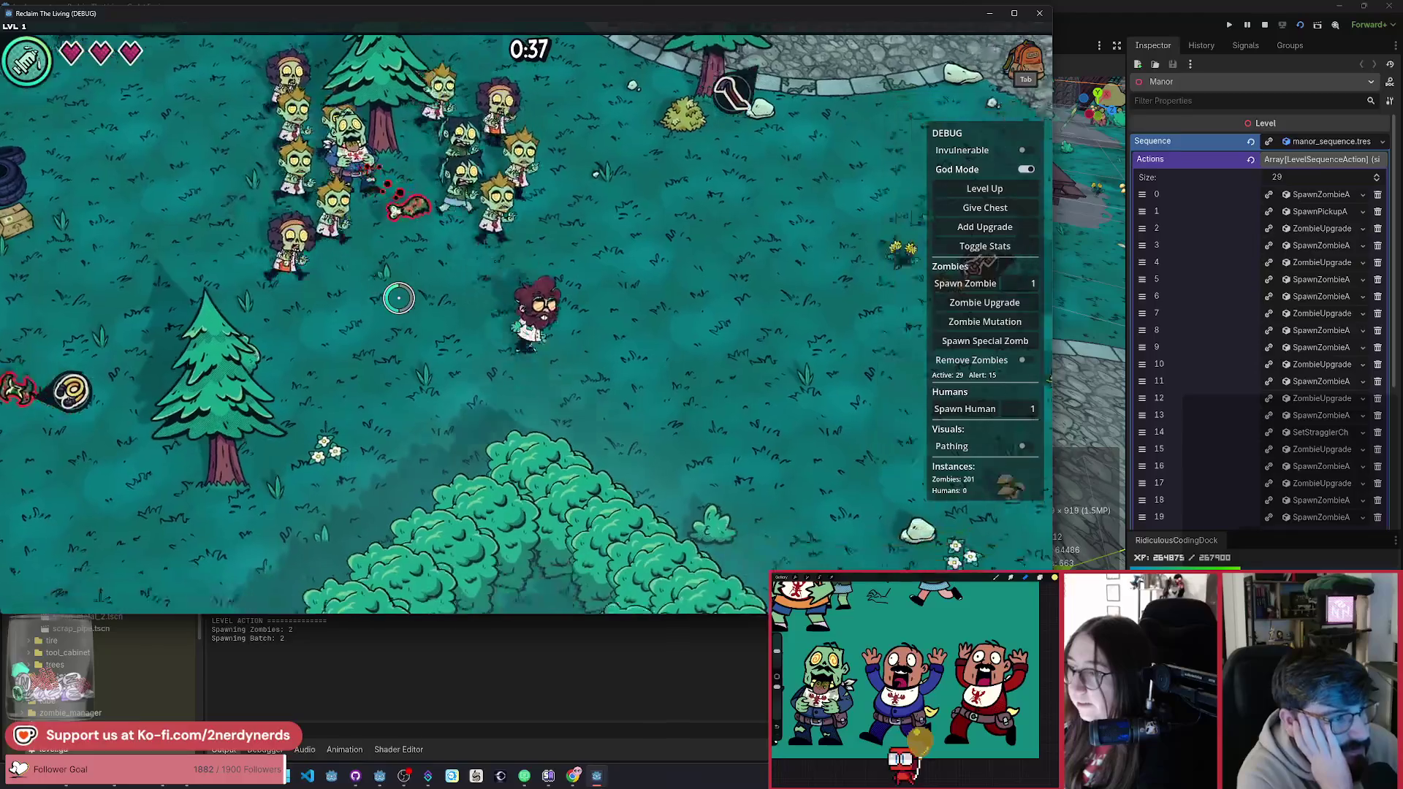
key("d")
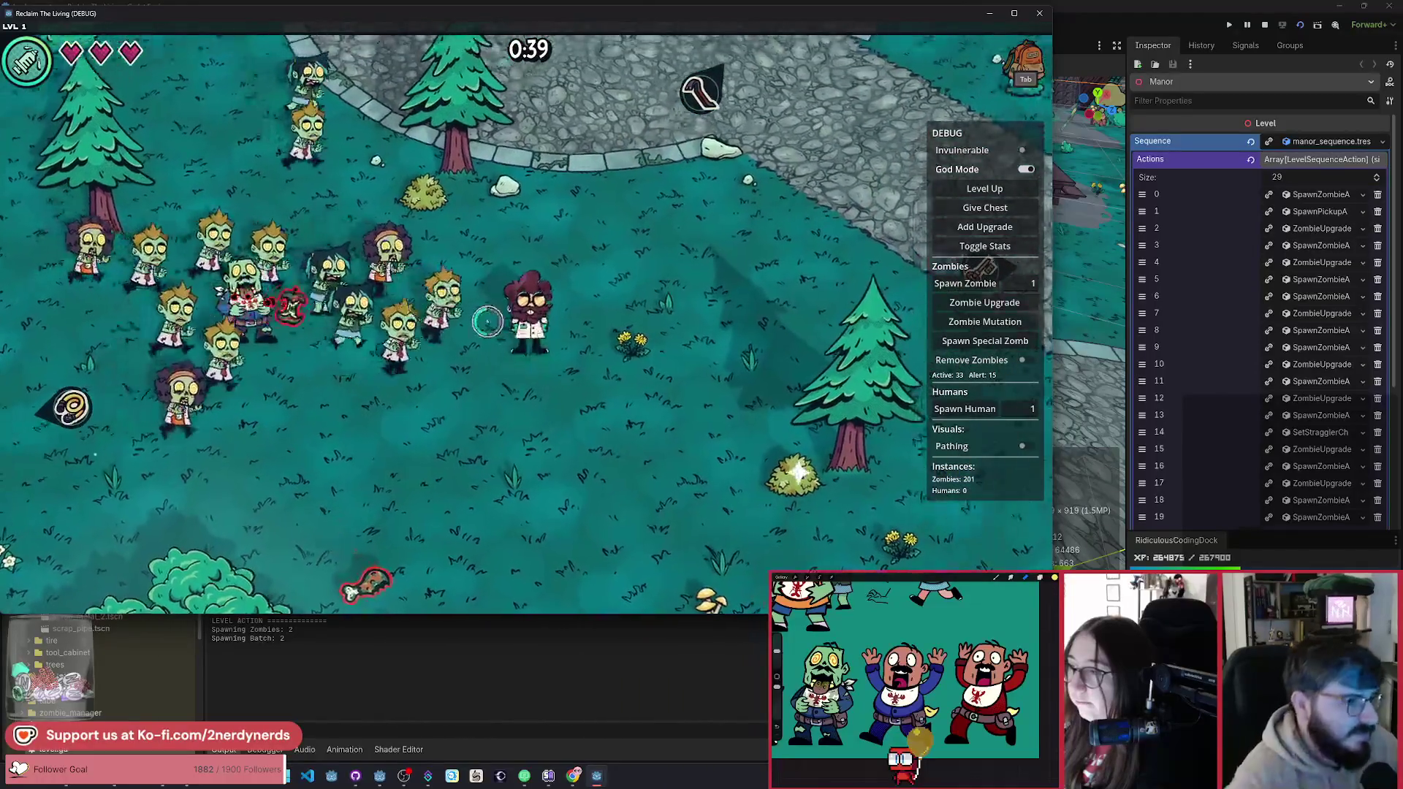
key("w")
left_click(1039, 13)
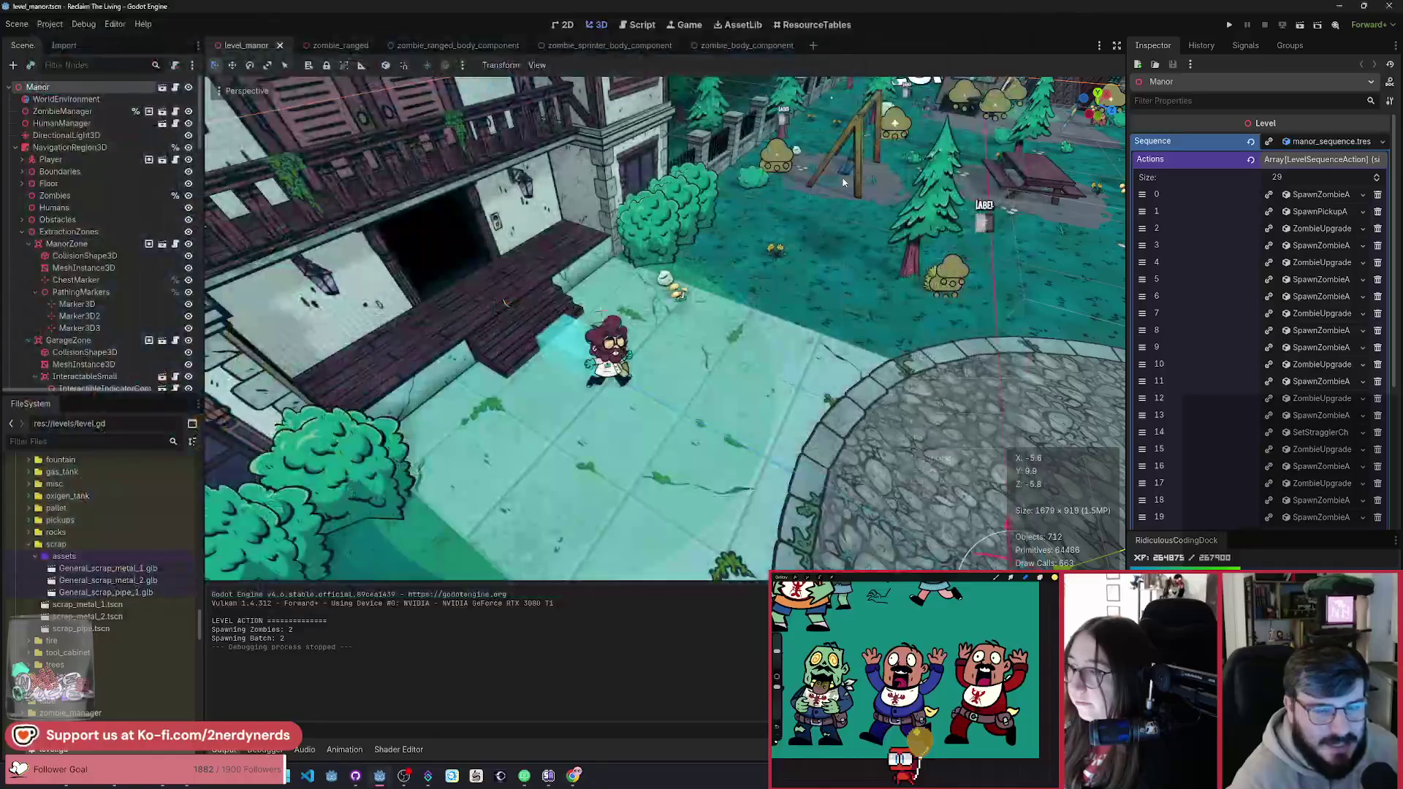
Step: Open zombie_ranged_body_component, select AnimationPlayer, and play the RUN animation
left_click(449, 46)
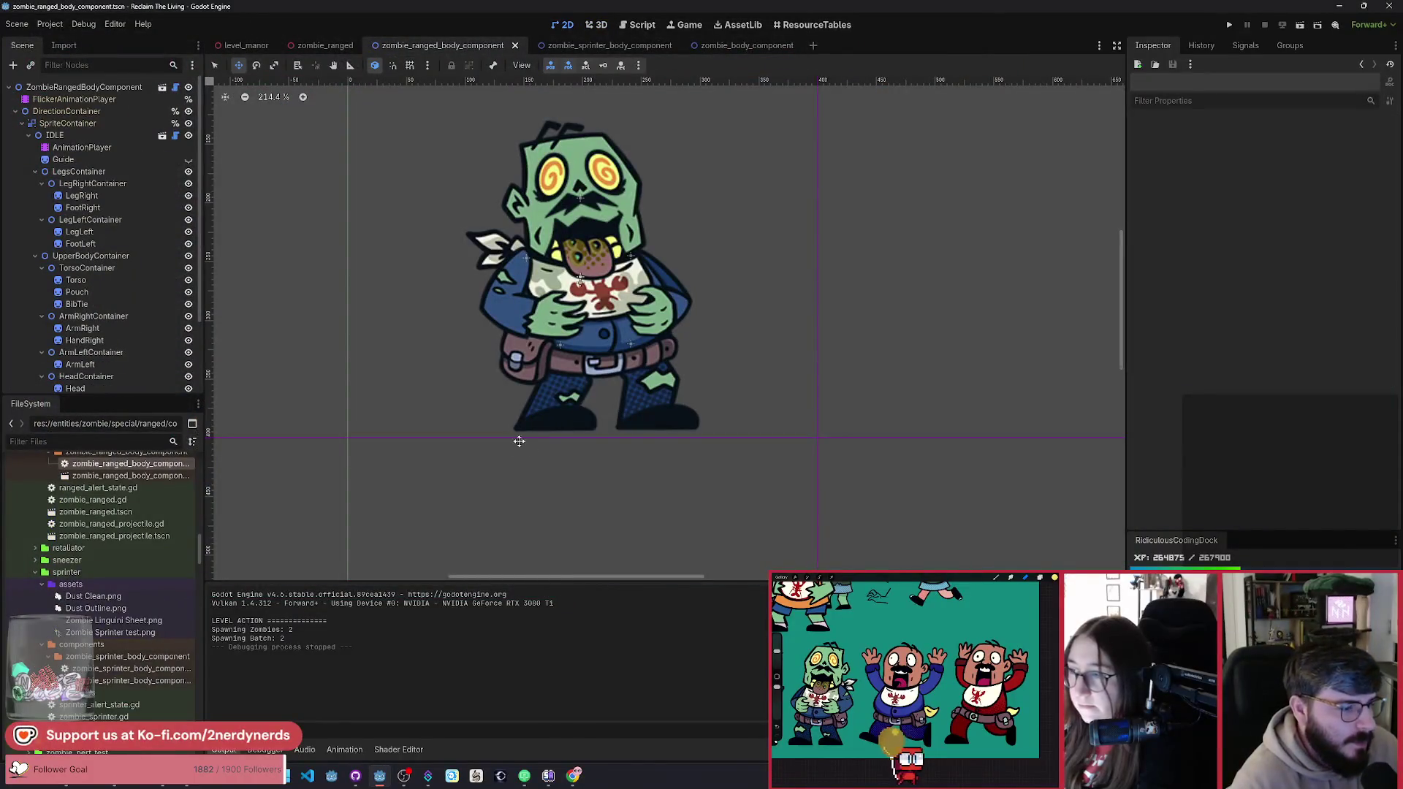
left_click(81, 147)
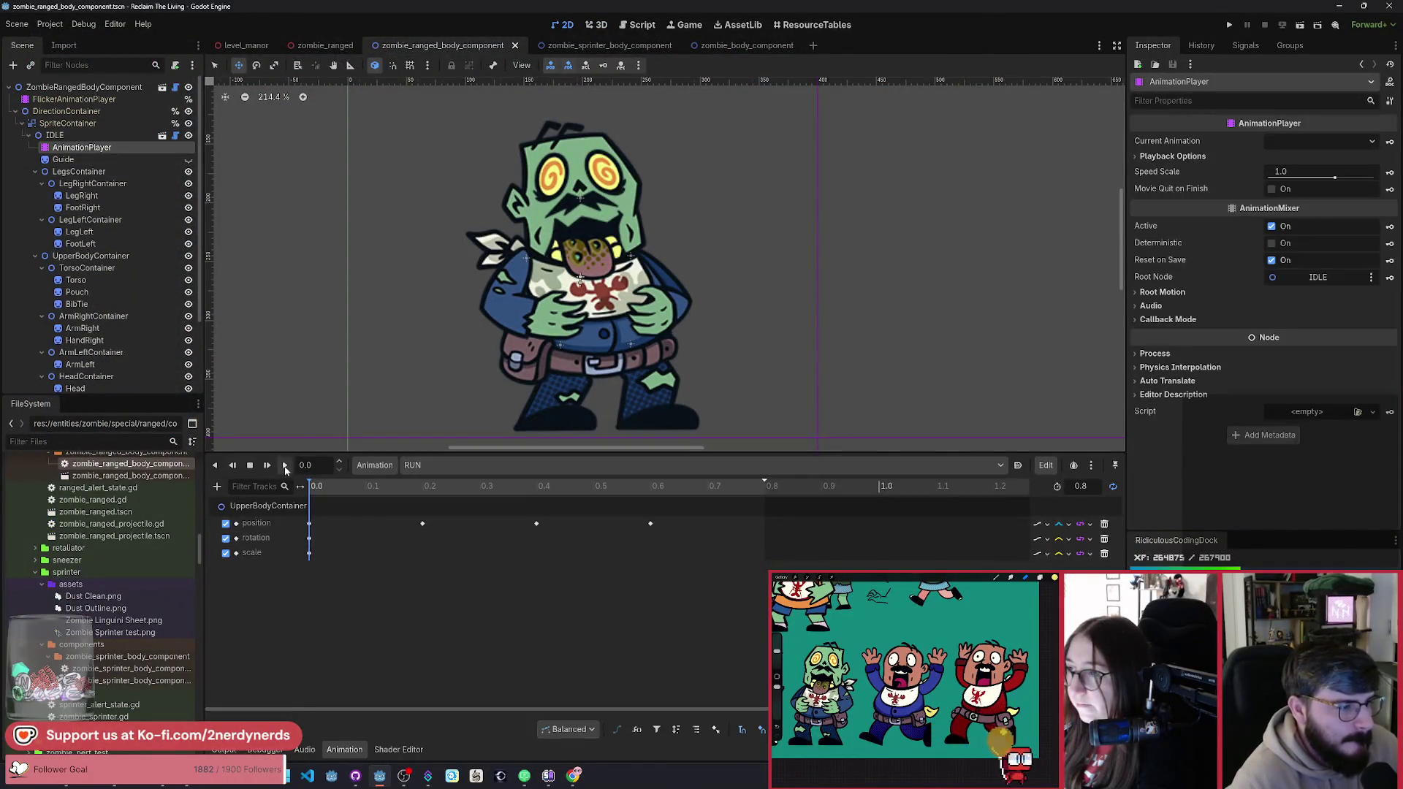
left_click(285, 467)
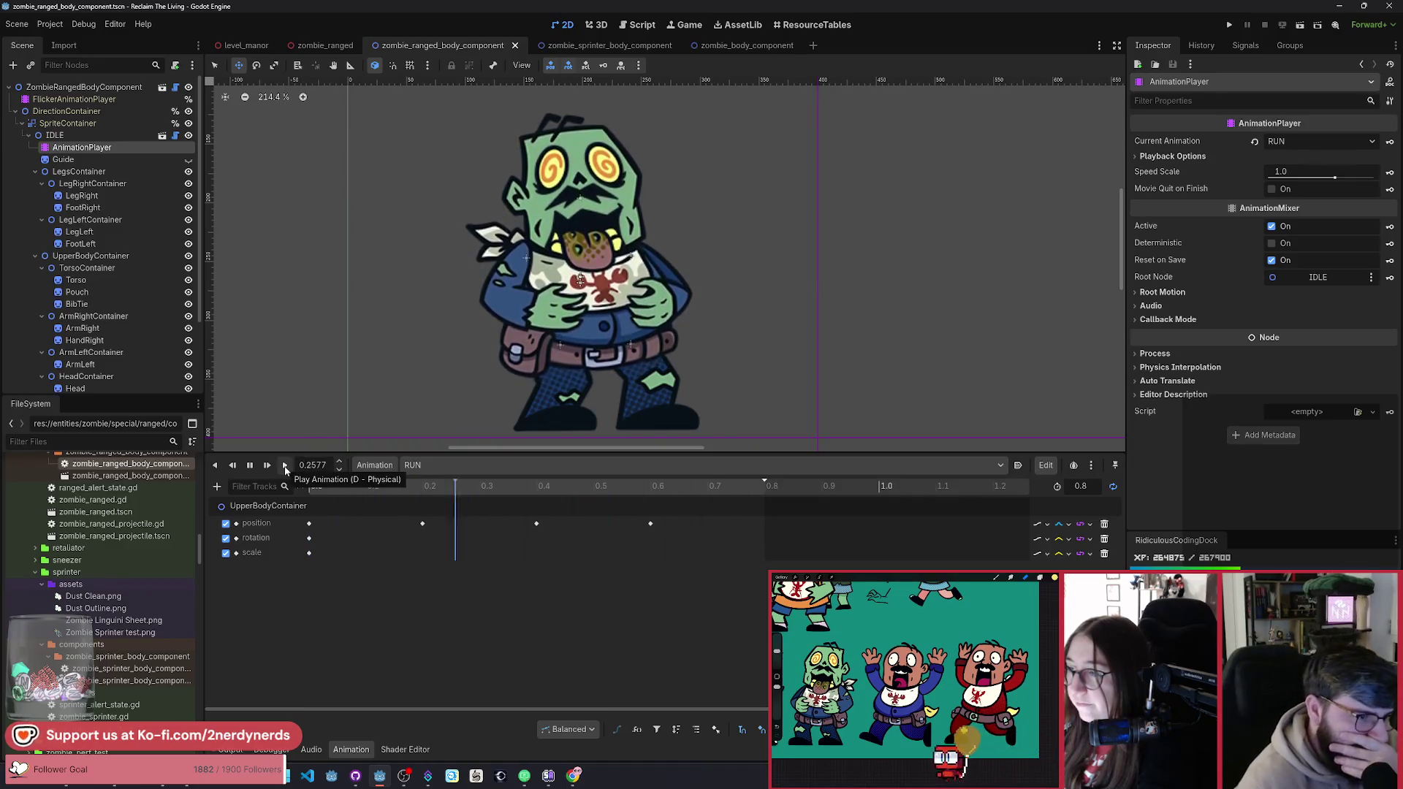
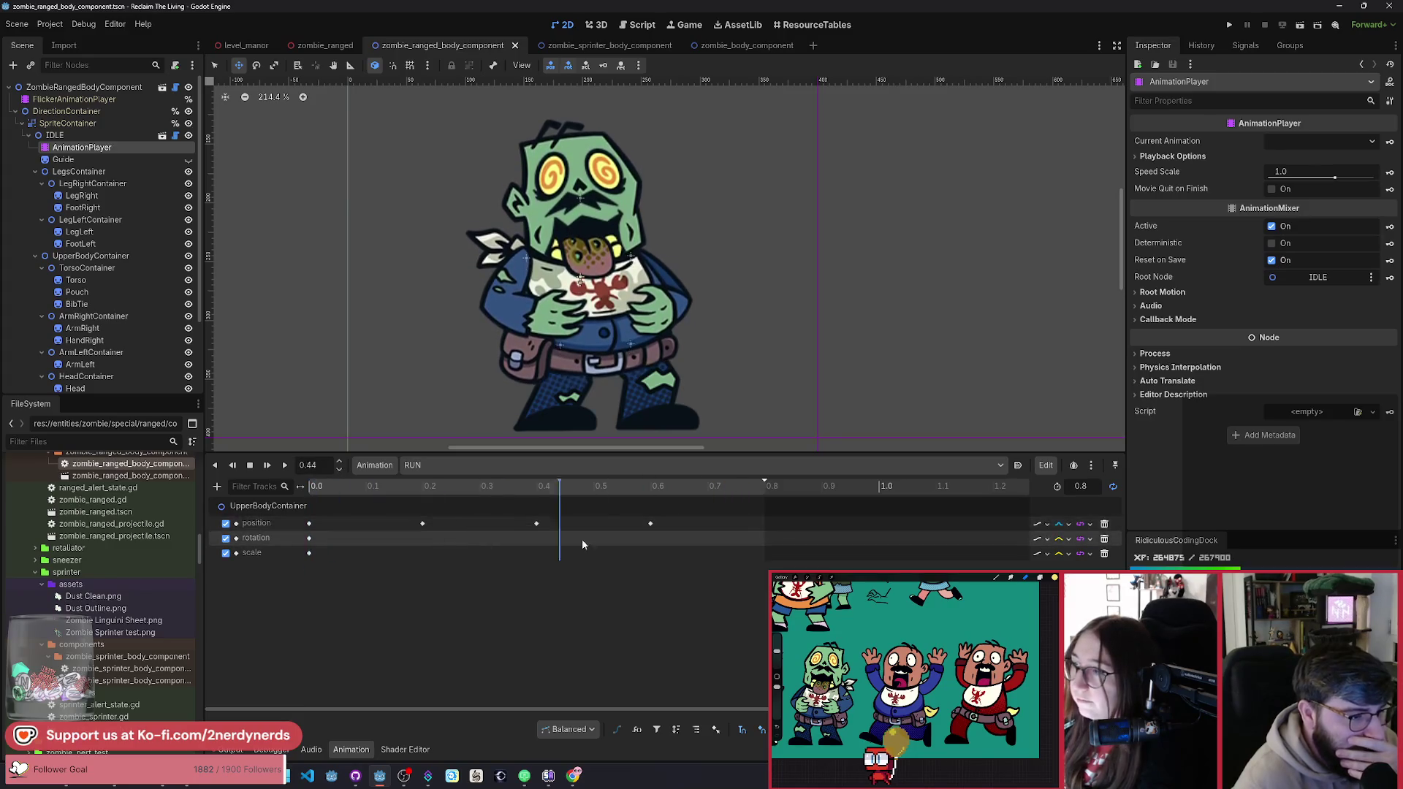
Step: Preview the ranged zombie's run pose near 0.17 s, then switch to the regular zombie body scene
left_click(417, 526)
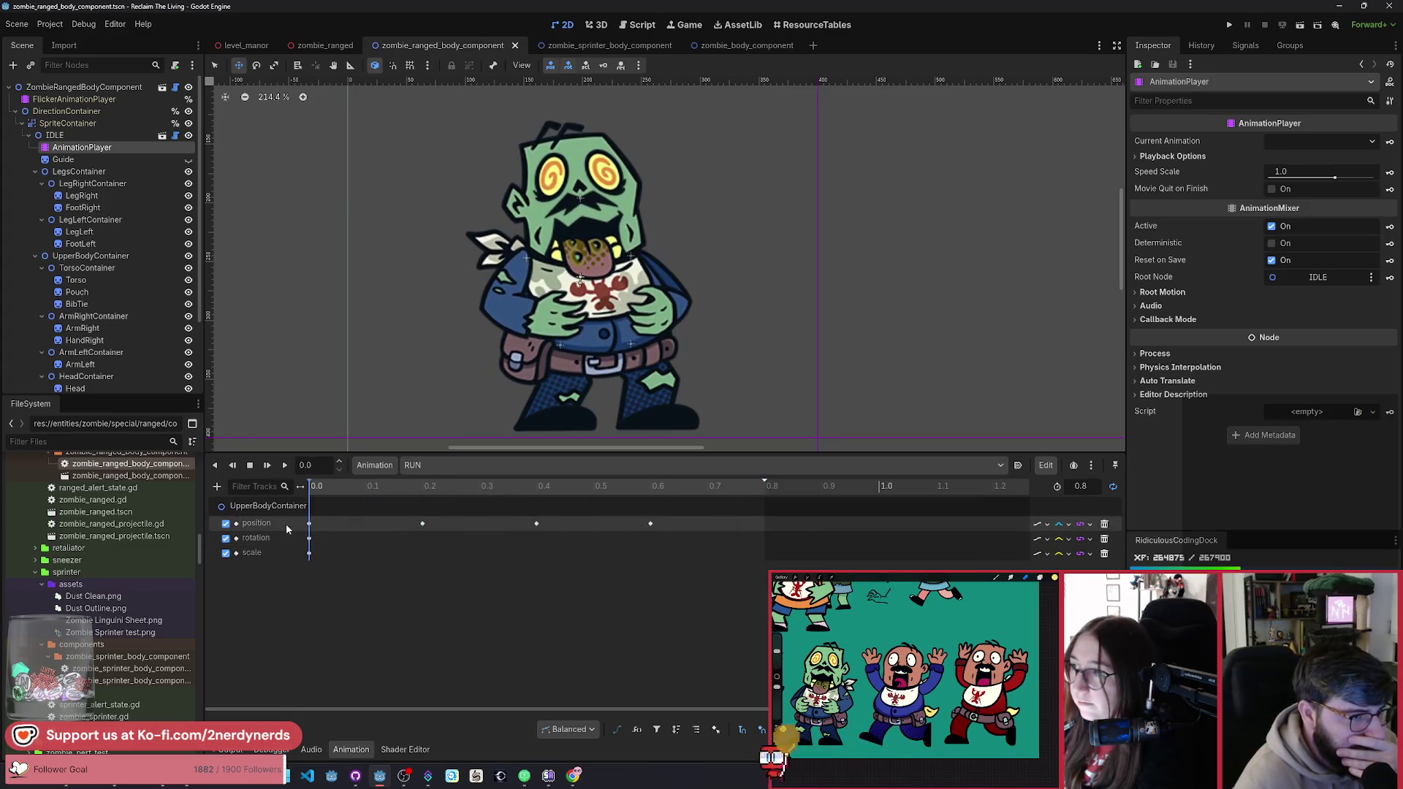
left_click(407, 545)
left_click(311, 524)
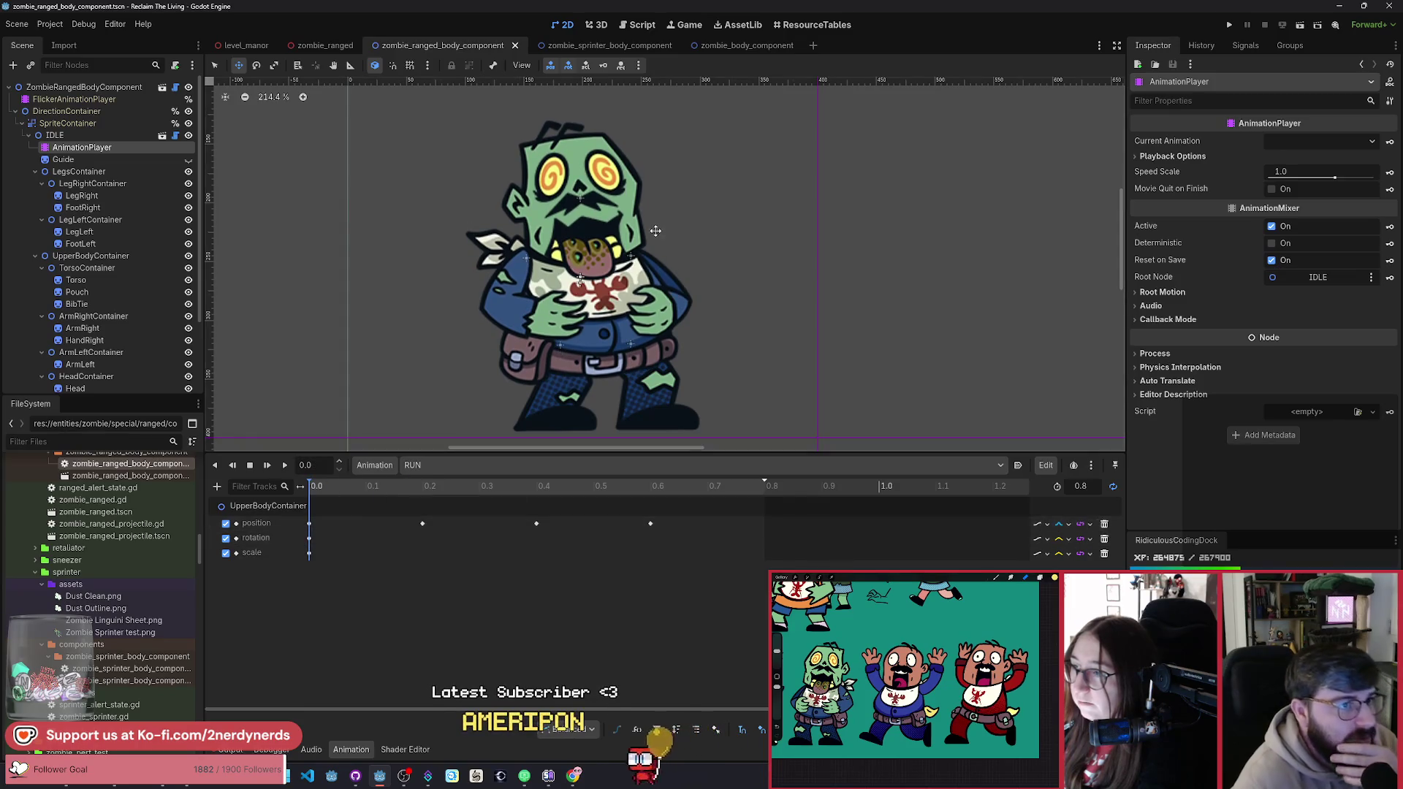
right_click(765, 125)
left_click(726, 47)
left_click(732, 44)
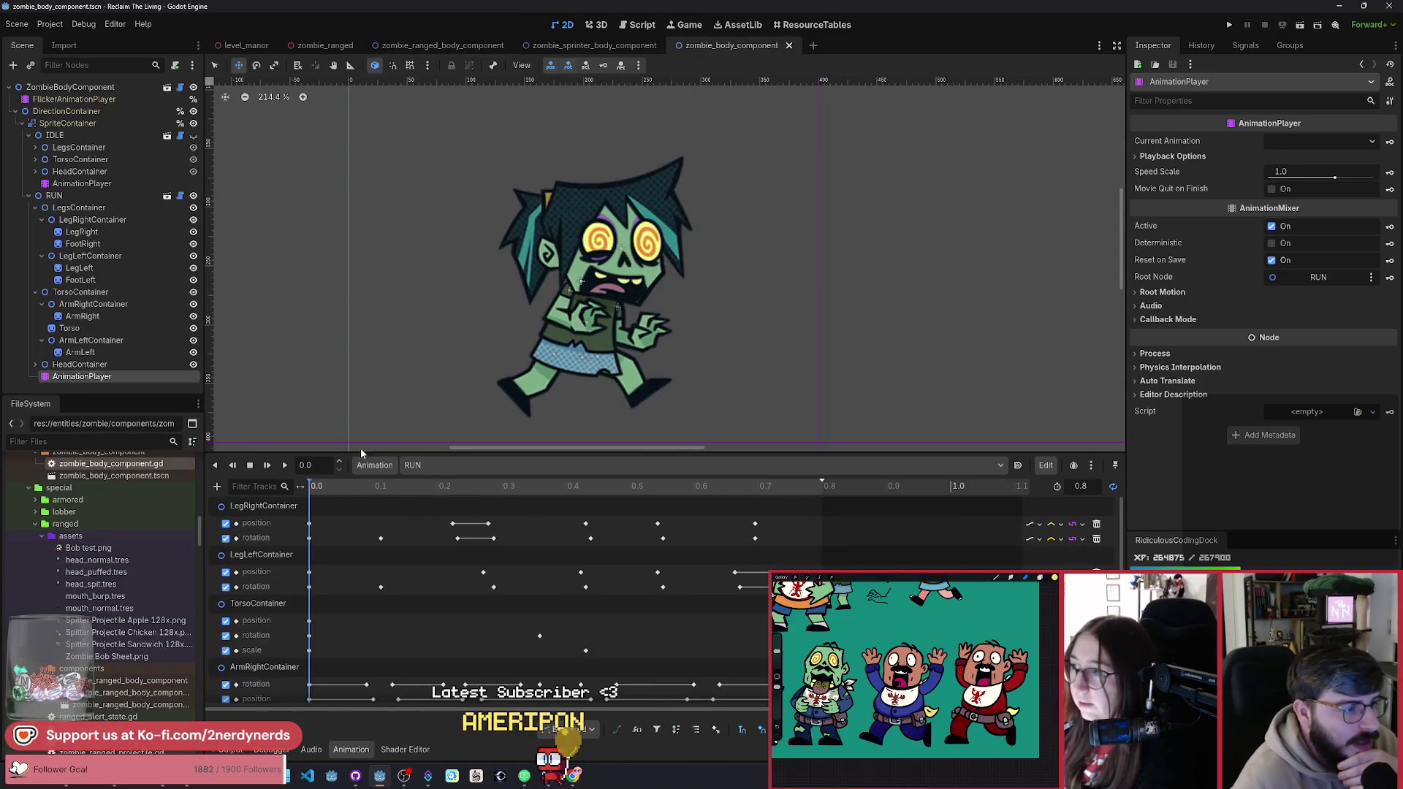
Step: Compare the regular zombie's run stride, then return to the ranged zombie scene at about 0.18 s
left_click(381, 489)
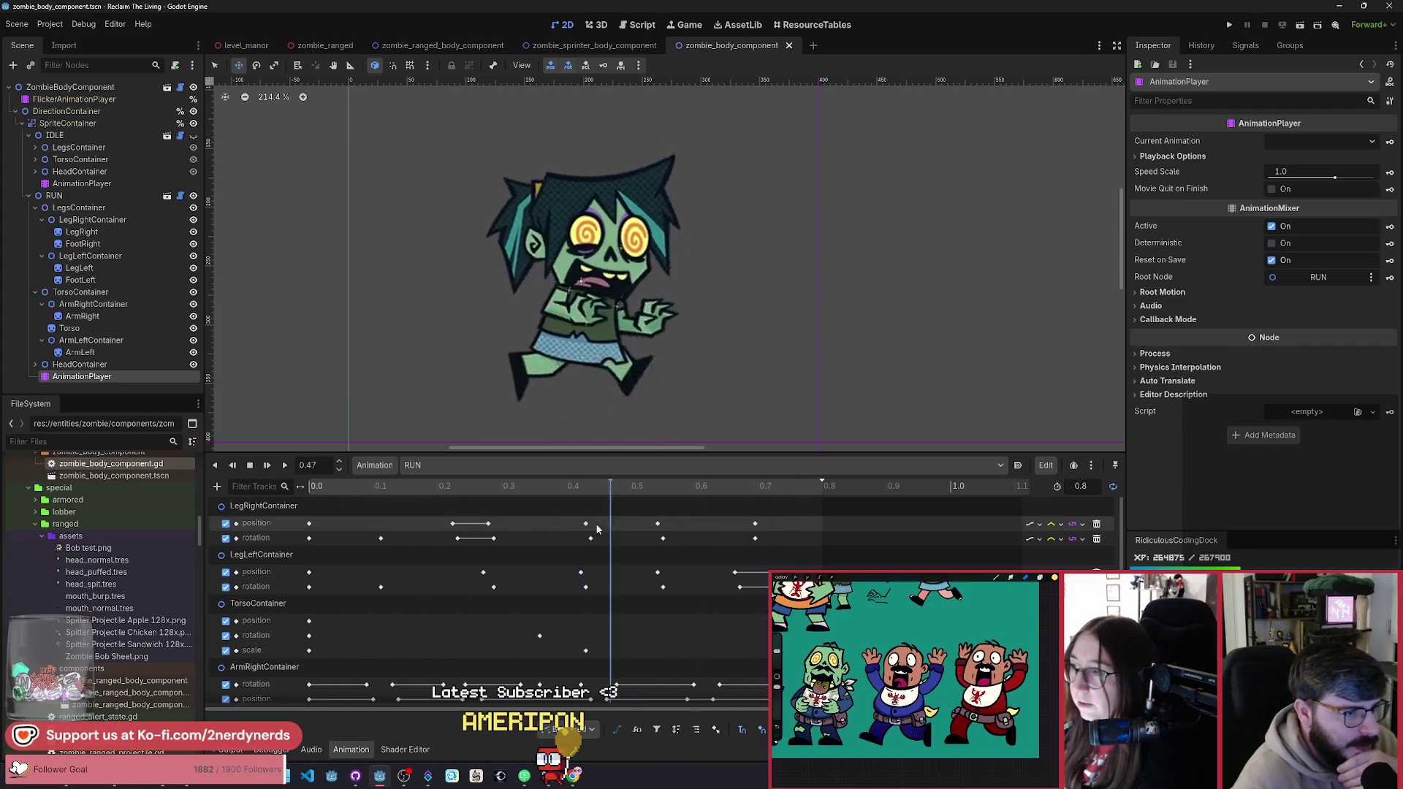
left_click(309, 523)
left_click(390, 551)
left_click(309, 553)
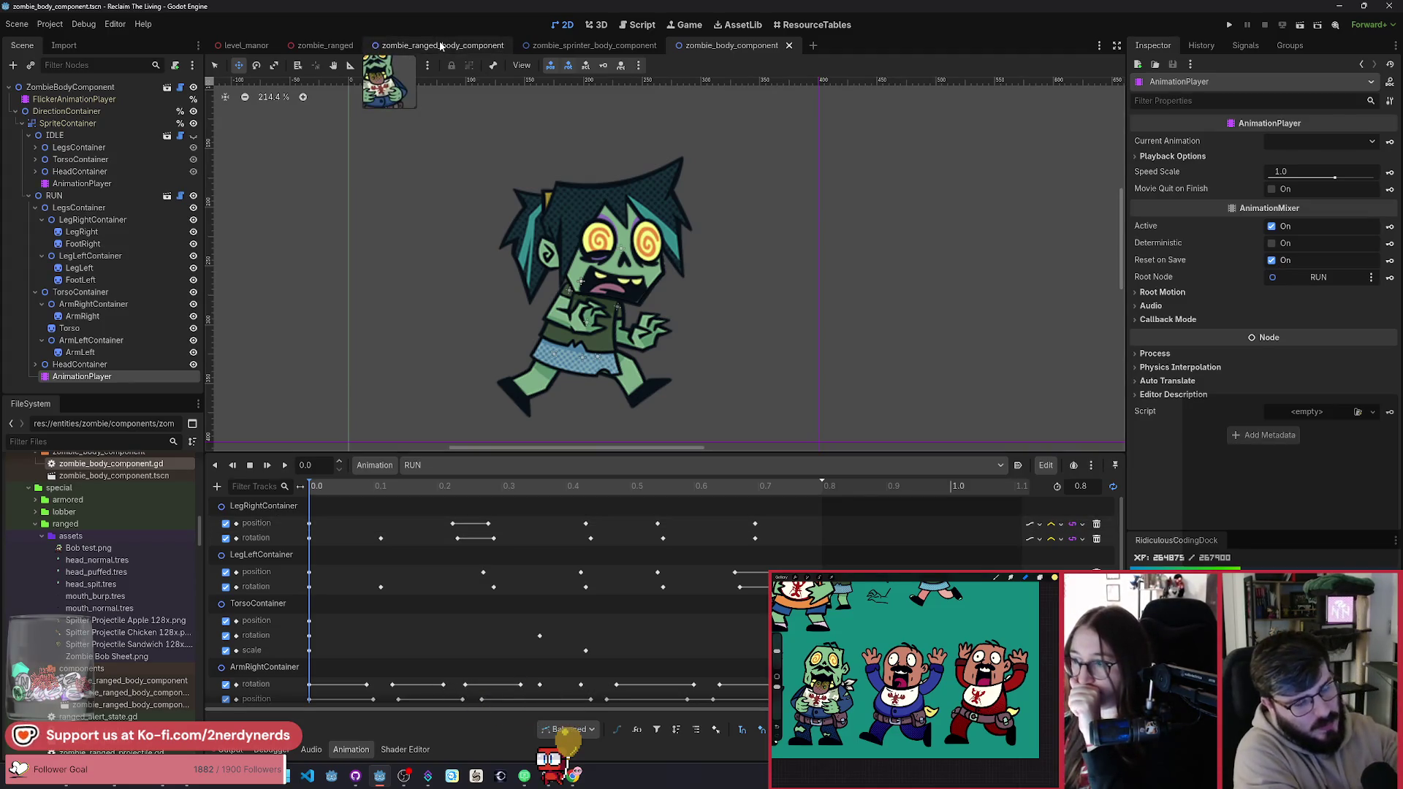
mouse_move(409, 486)
left_mouse_down()
mouse_move(594, 486)
mouse_move(447, 495)
left_mouse_up()
key("s")
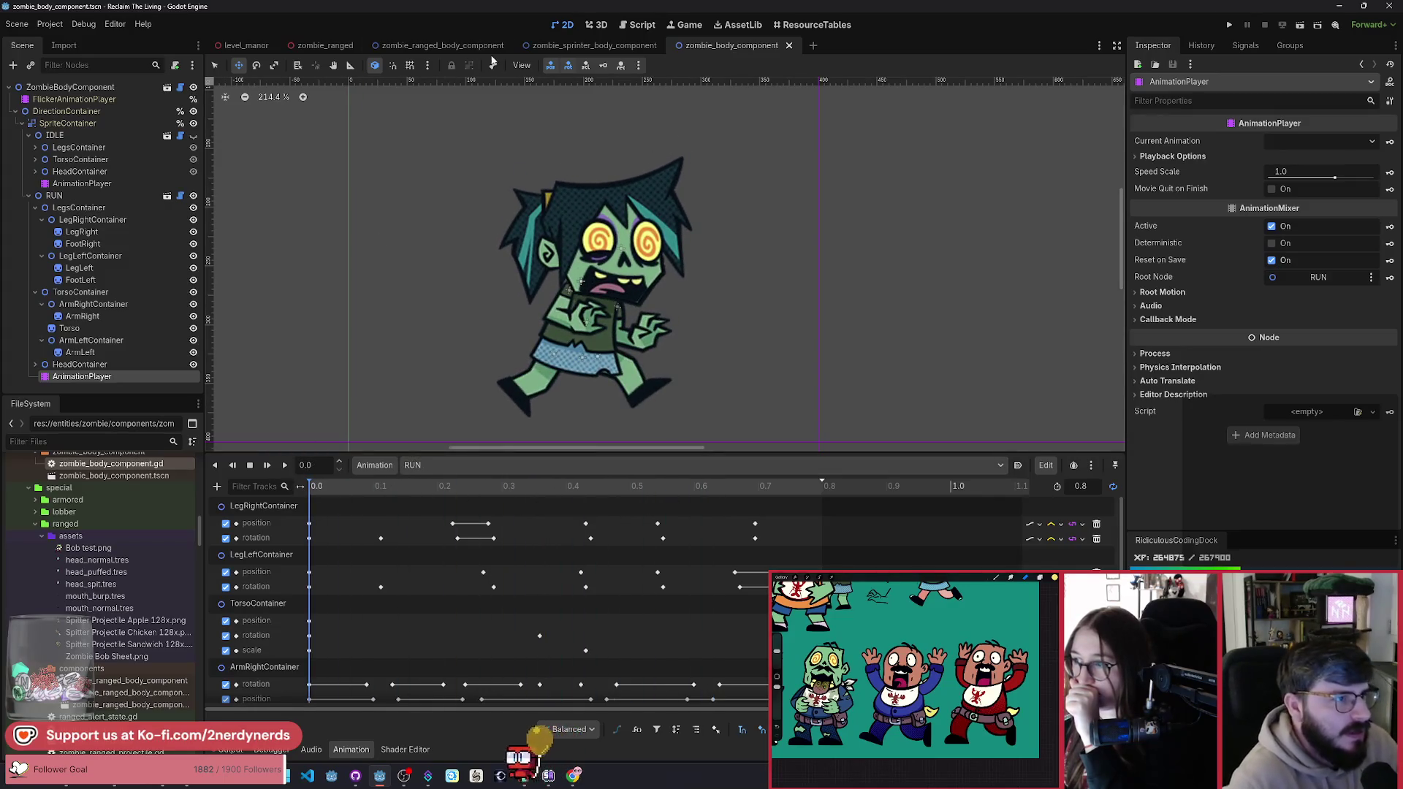
left_click(442, 46)
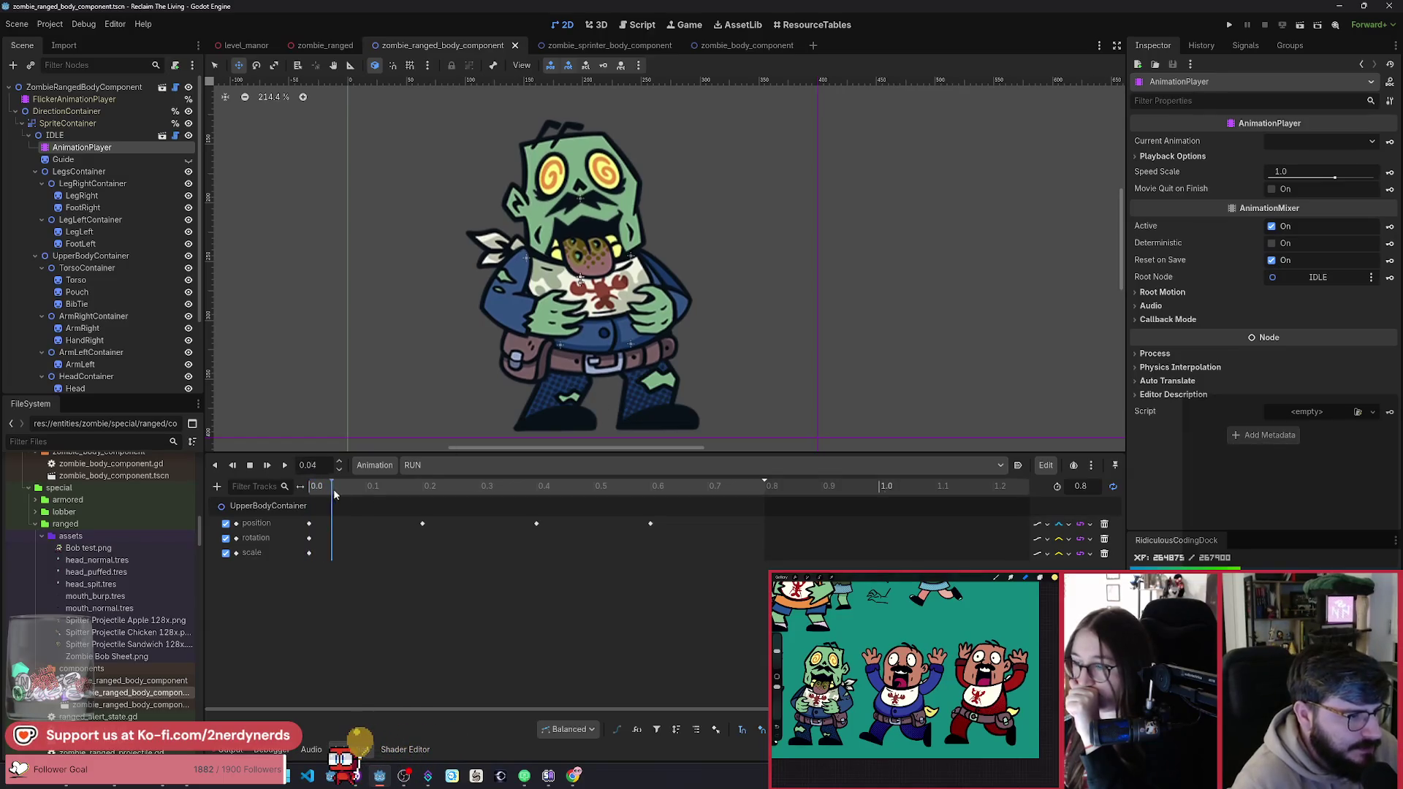
mouse_move(409, 488)
left_mouse_down()
mouse_move(432, 488)
mouse_move(410, 501)
mouse_move(424, 504)
mouse_move(315, 512)
mouse_move(424, 518)
mouse_move(329, 544)
mouse_move(422, 553)
left_mouse_up()
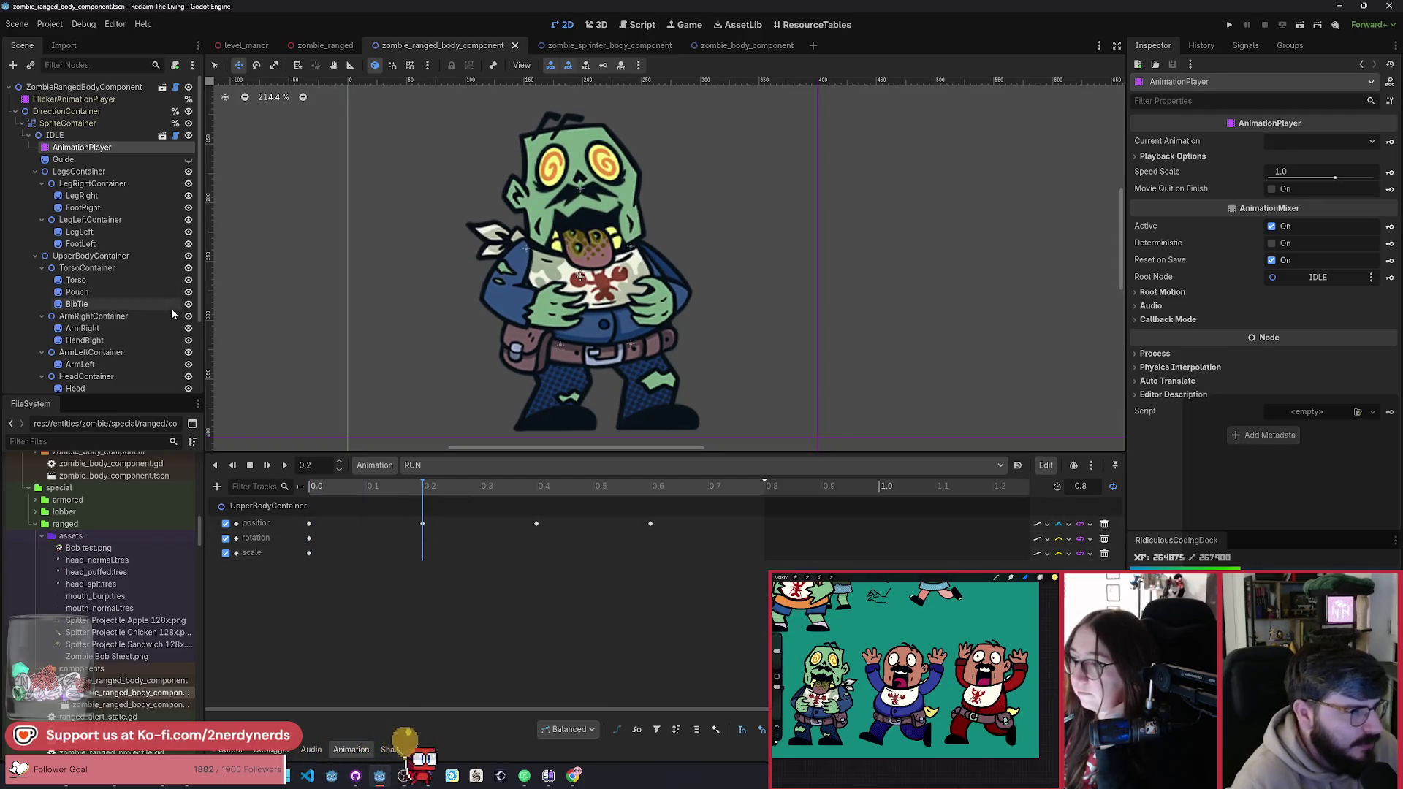
Step: Create position and rotation tracks with keys for LegRightContainer
left_click(117, 184)
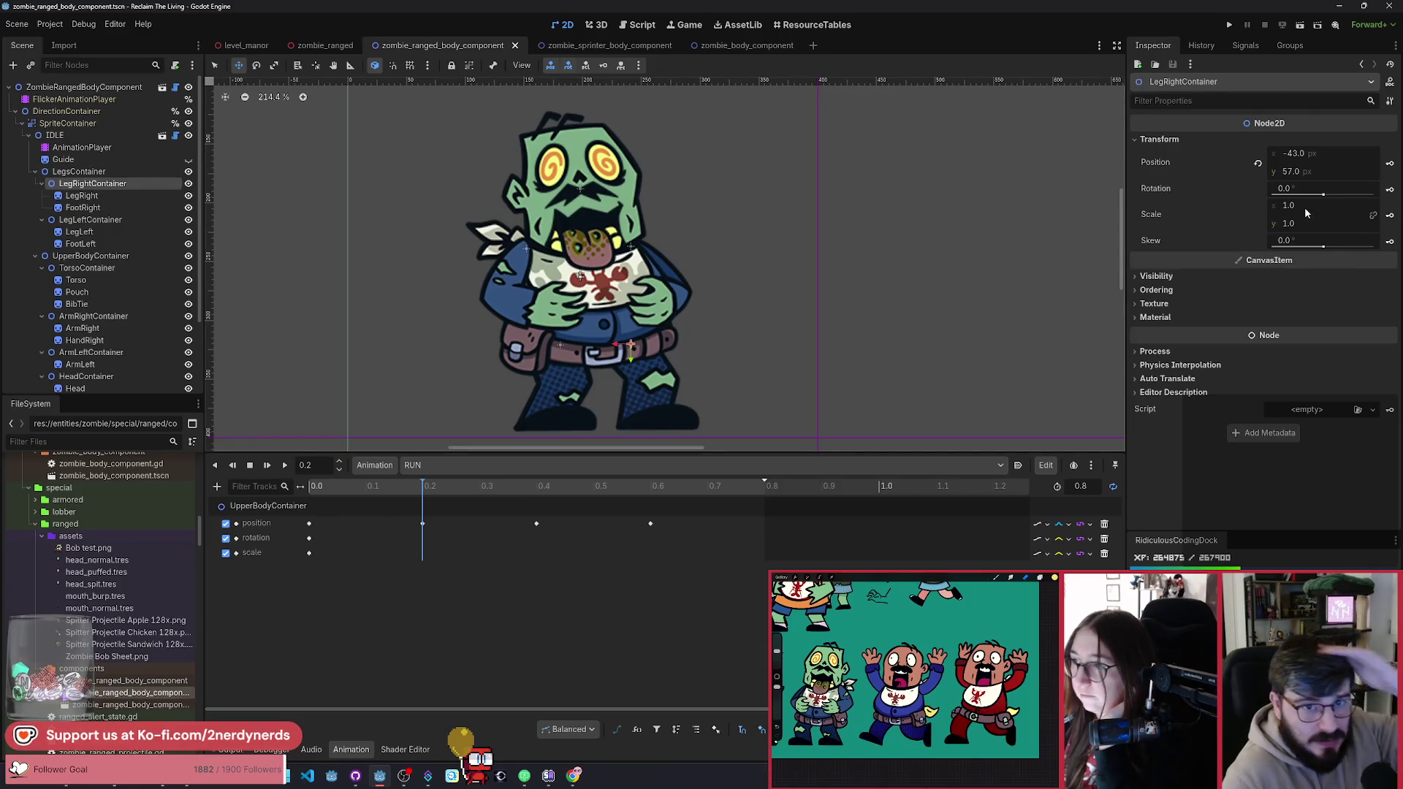
left_click(1390, 163)
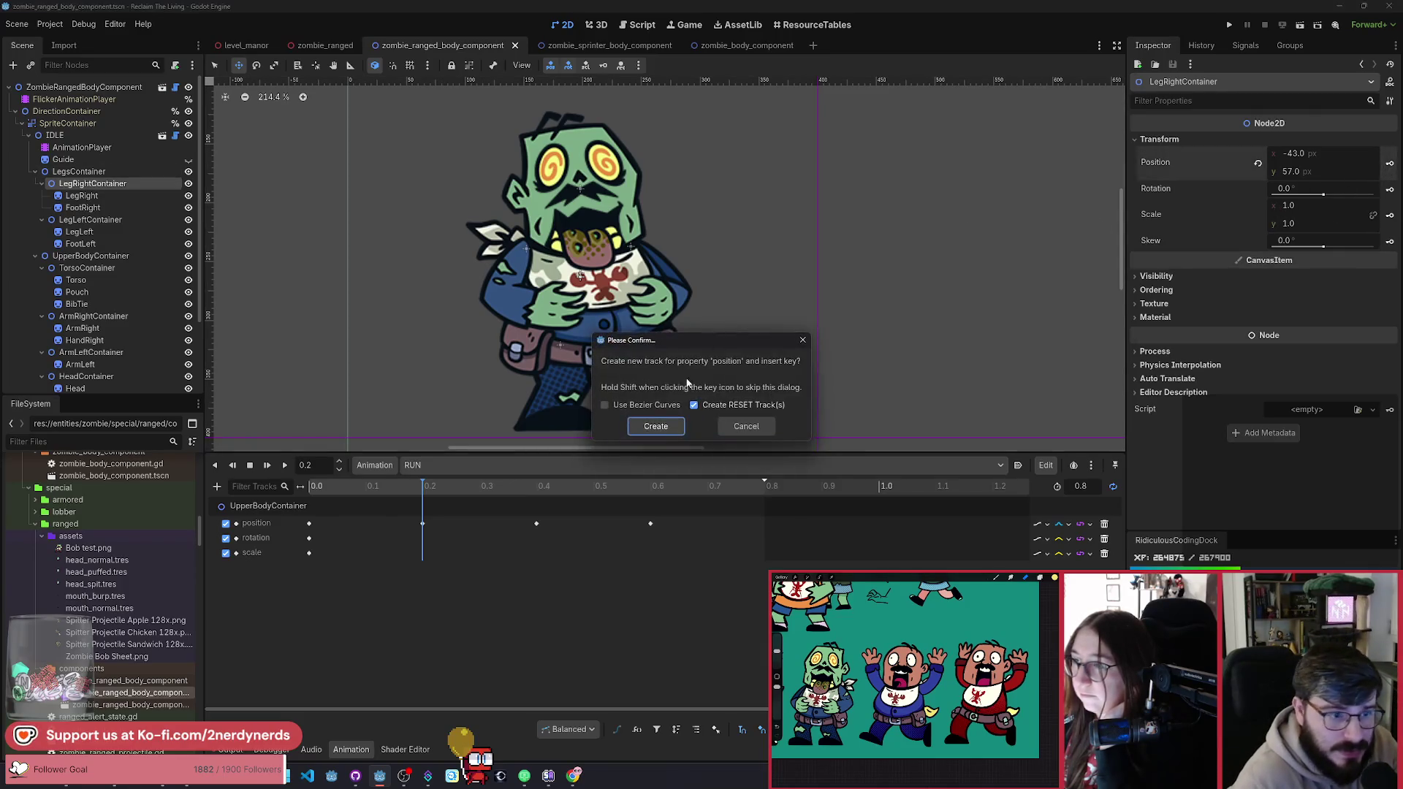
left_click(655, 425)
left_click(1390, 189)
left_click(655, 426)
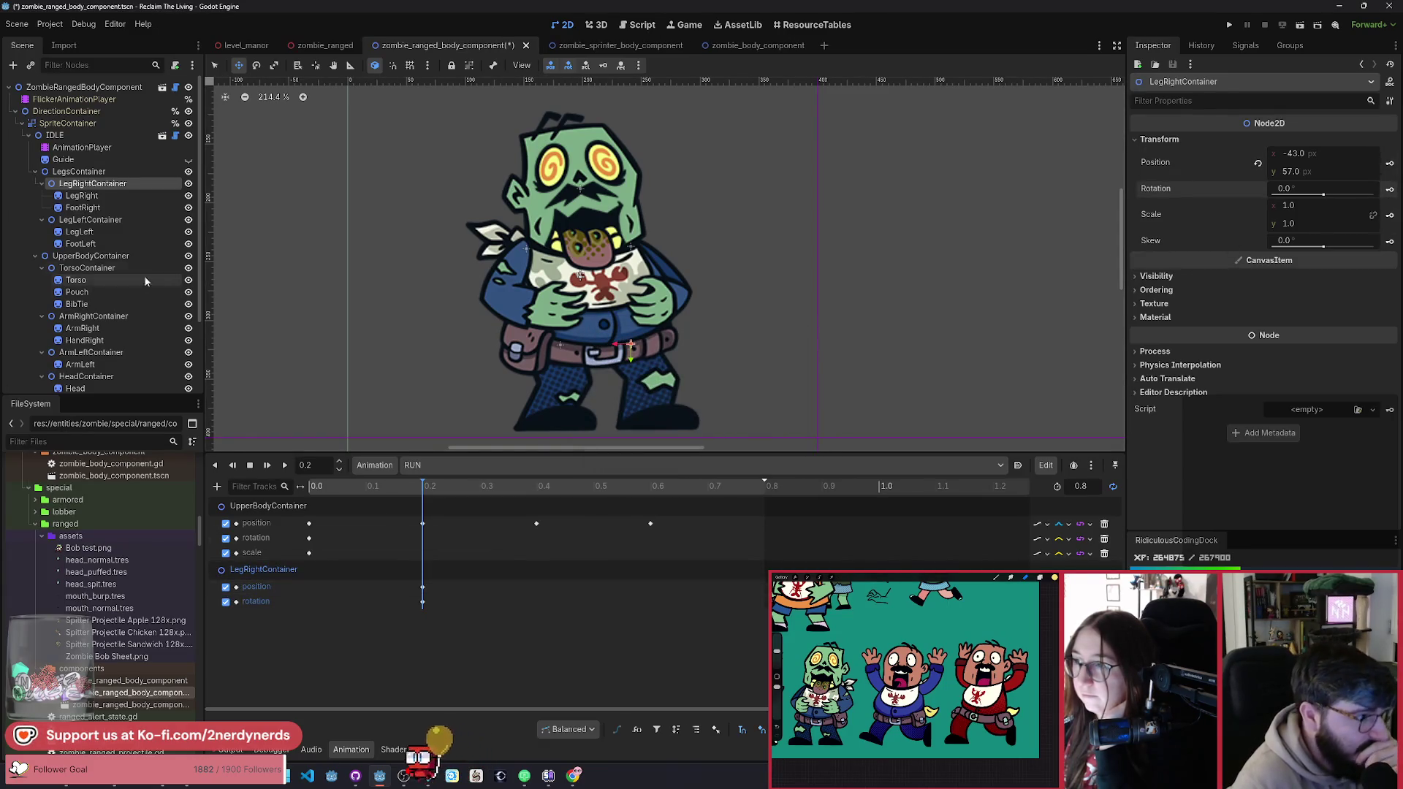
Step: Create position and rotation tracks with keys for LegLeftContainer
left_click(124, 222)
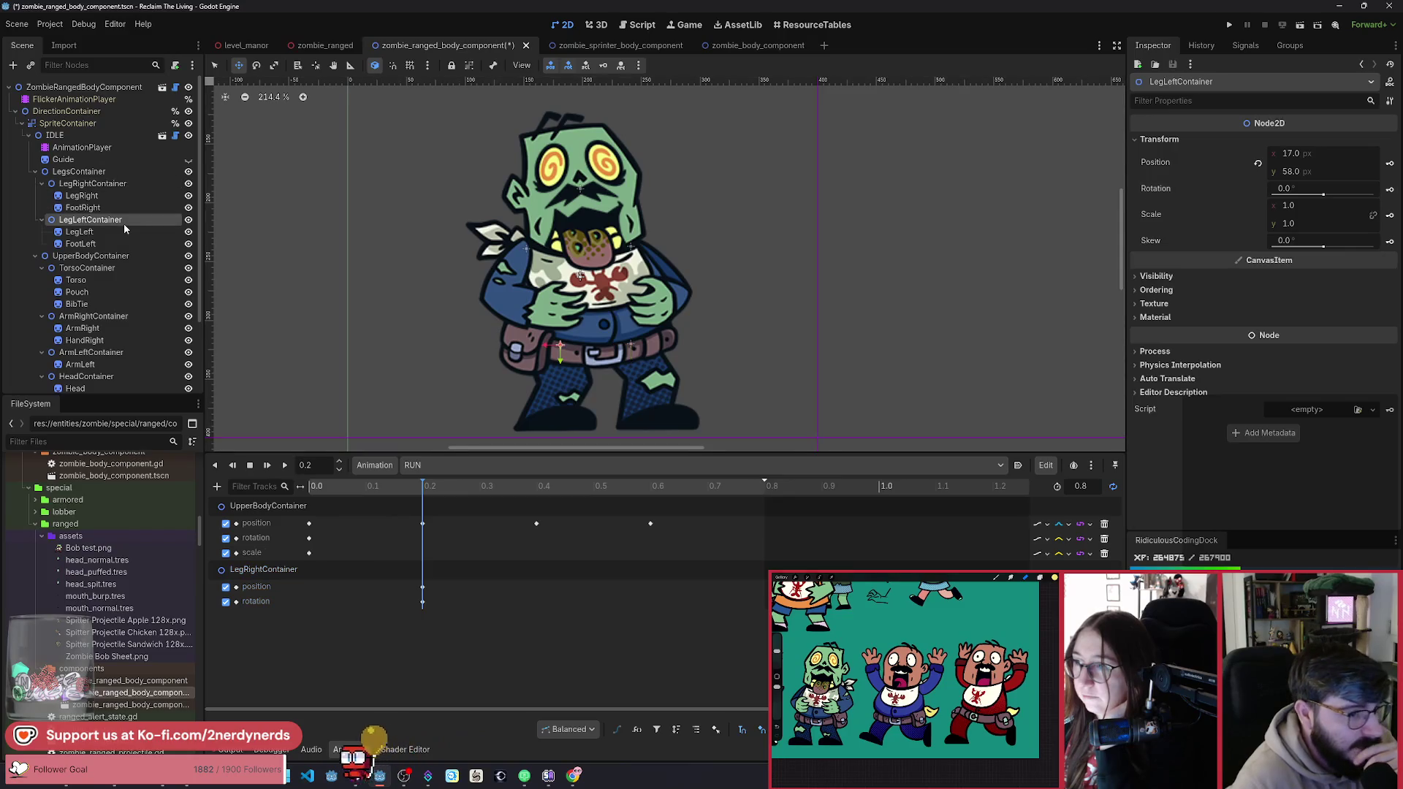
left_click(1389, 163)
left_click(660, 425)
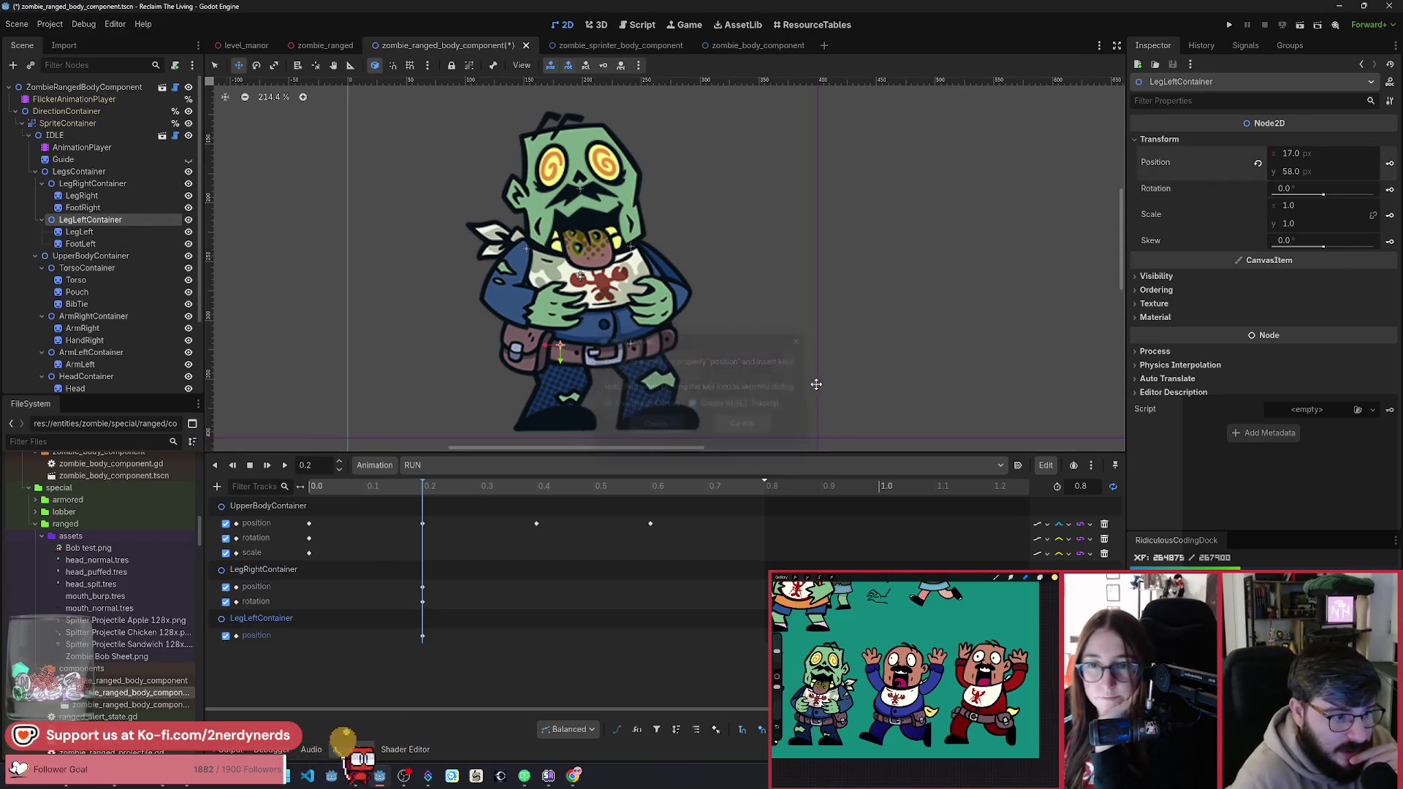
left_click(1389, 190)
left_click(655, 428)
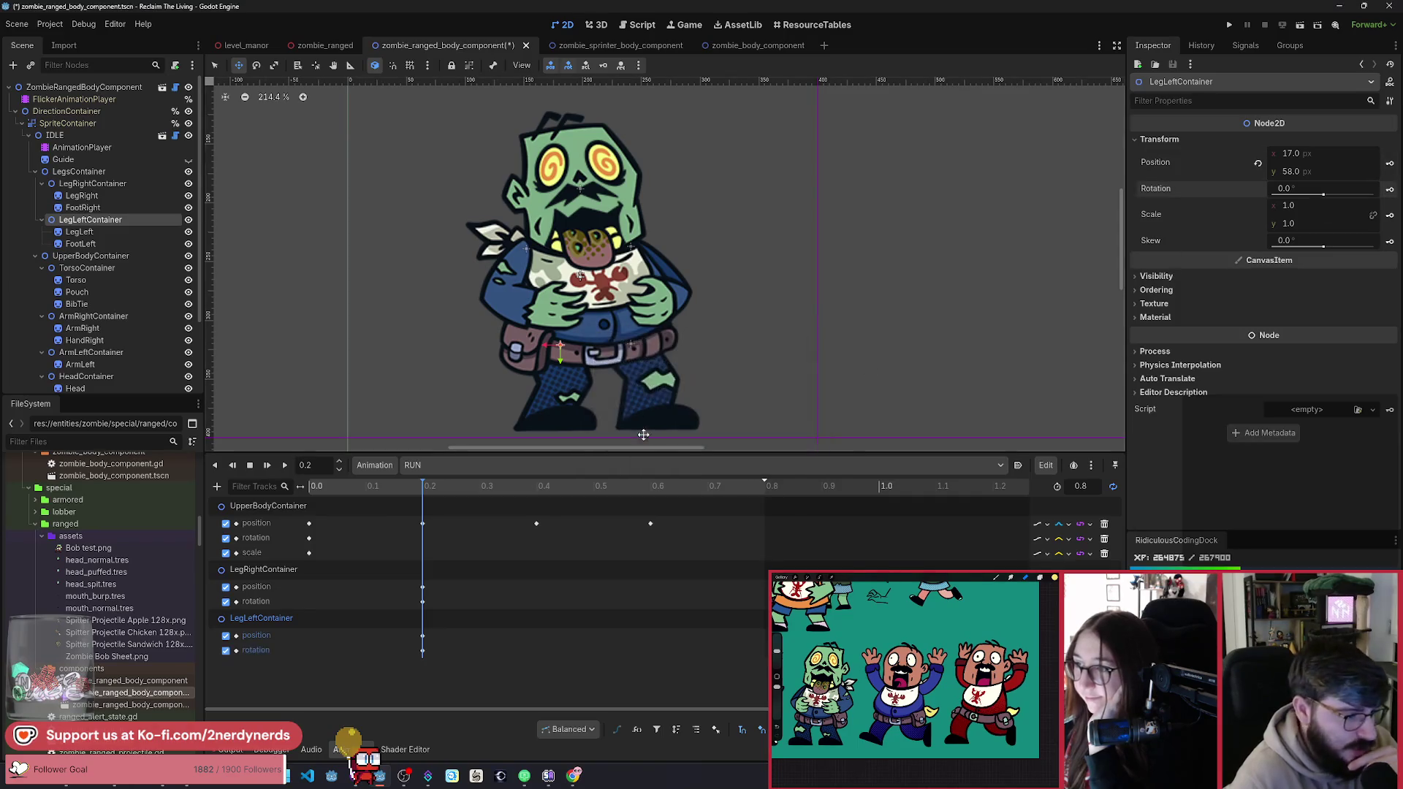
Step: Move the new leg keys to the animation start and scrub to about 0.2 s
left_click_drag(453, 677, 426, 589)
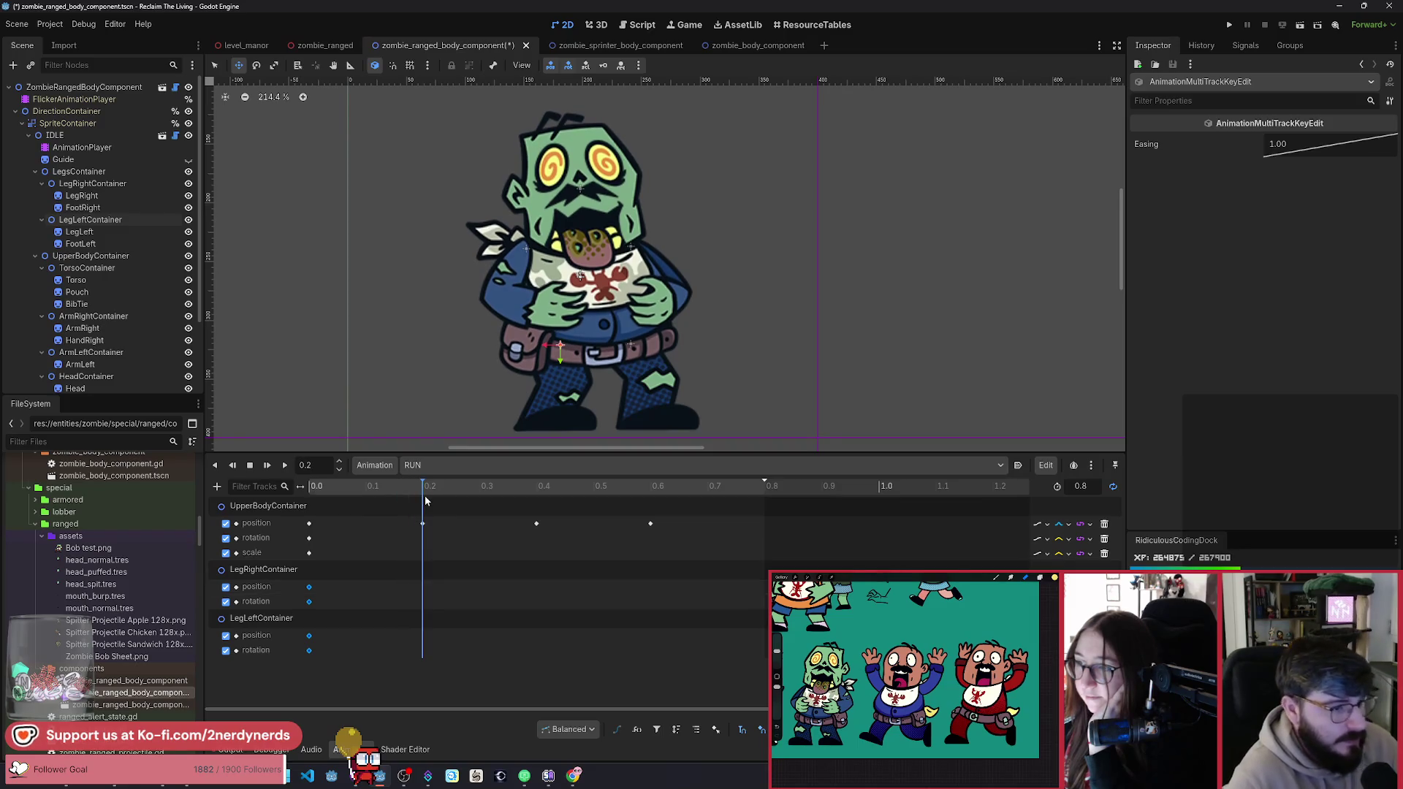
mouse_move(425, 499)
left_mouse_down()
mouse_move(310, 511)
mouse_move(423, 525)
left_mouse_up()
left_click(277, 572)
Step: Swing the right leg outward and key its rotation and position around 0.2 s
key("e")
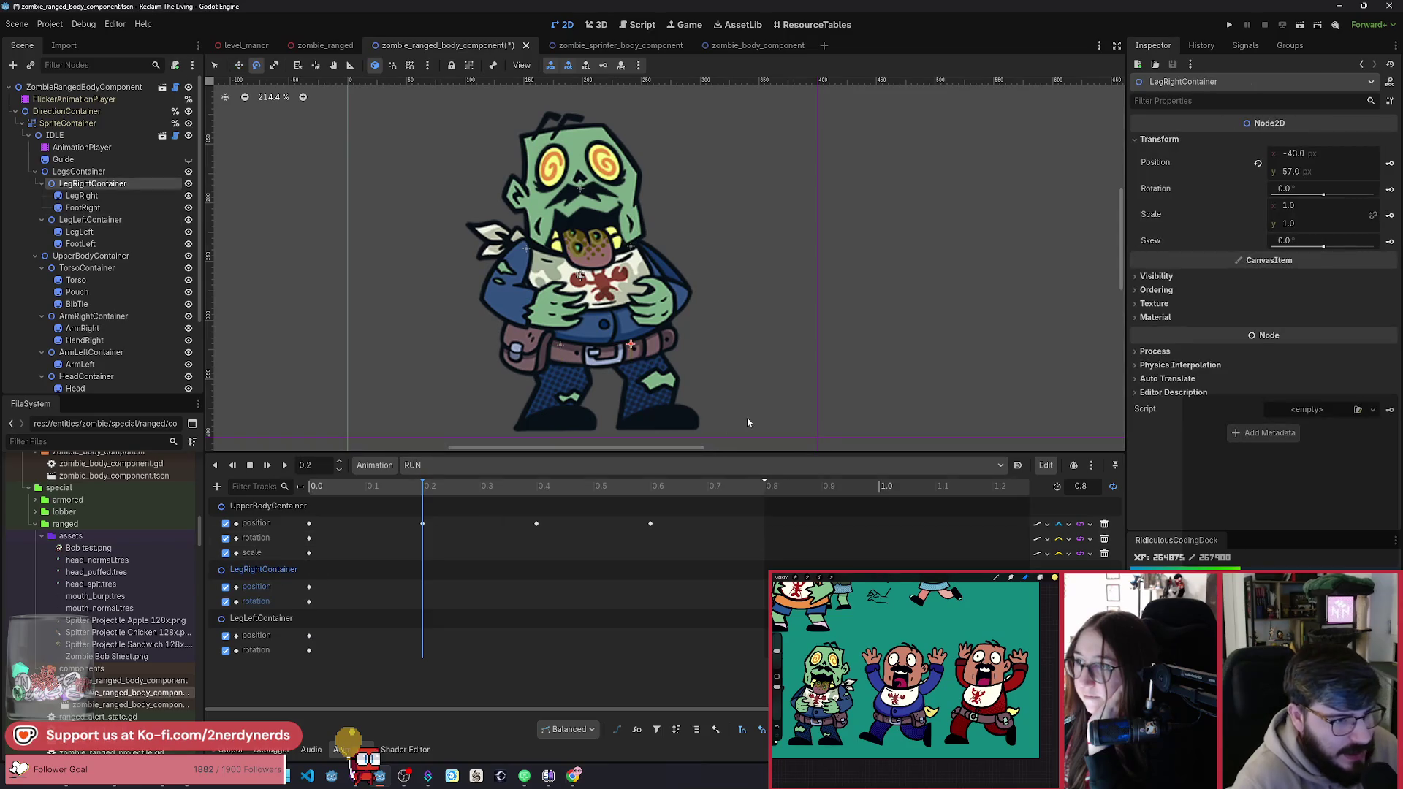
mouse_move(729, 424)
left_mouse_down()
mouse_move(826, 396)
mouse_move(871, 361)
mouse_move(864, 391)
mouse_move(902, 359)
mouse_move(902, 385)
left_mouse_up()
left_click(1387, 191)
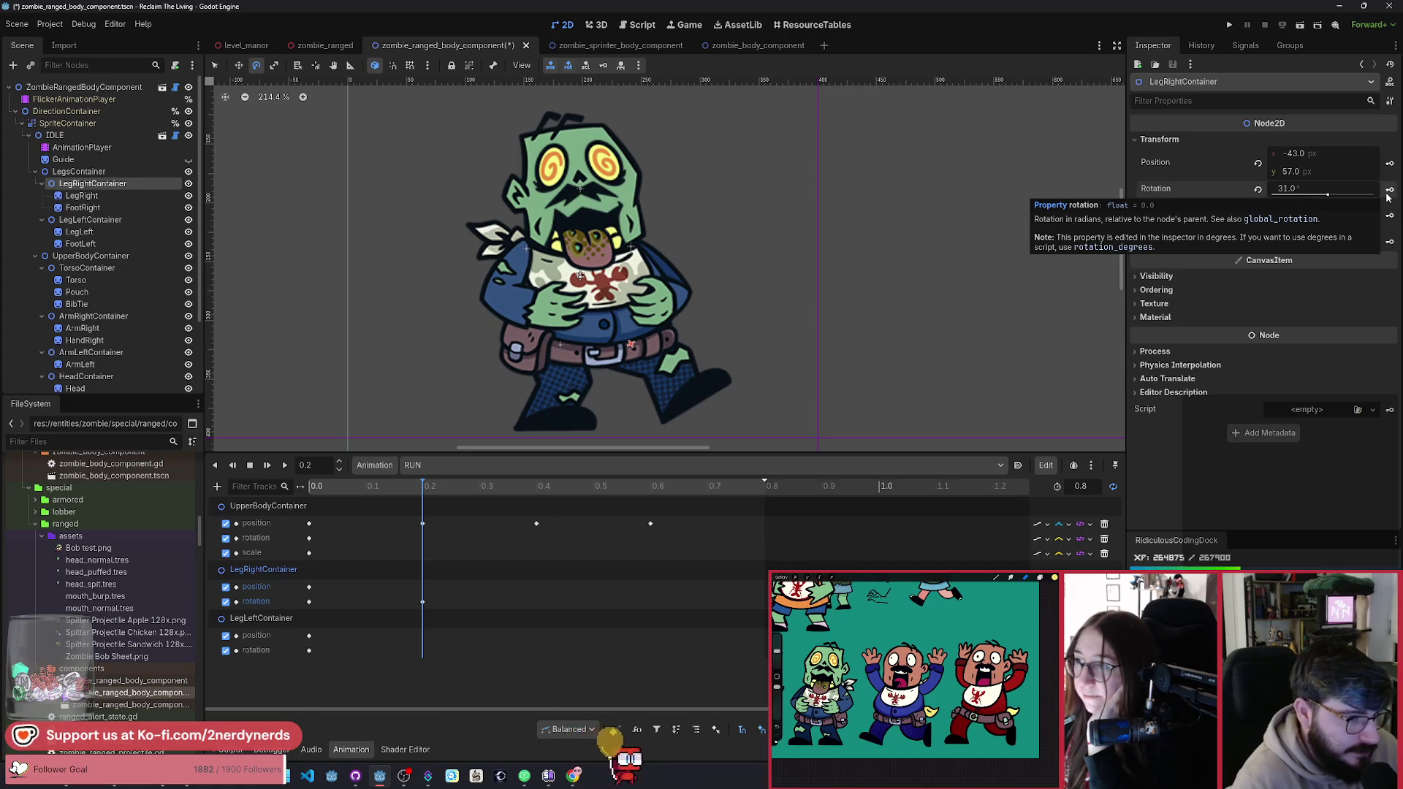
left_click(317, 486)
mouse_move(316, 486)
left_mouse_down()
mouse_move(406, 497)
mouse_move(344, 512)
mouse_move(446, 522)
mouse_move(358, 530)
mouse_move(417, 537)
left_mouse_up()
key("w")
key("Insert")
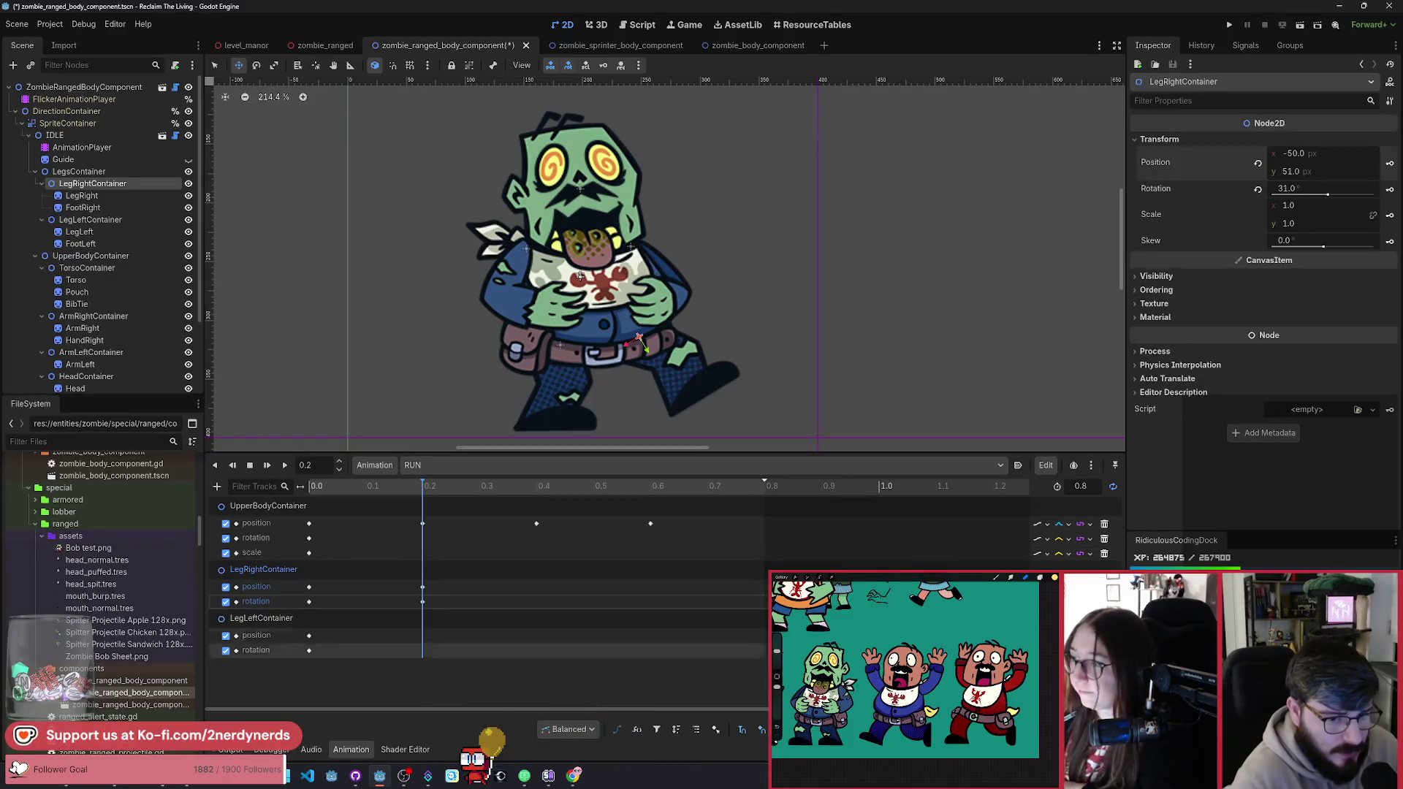
mouse_move(422, 504)
left_mouse_down()
mouse_move(330, 497)
mouse_move(460, 520)
mouse_move(319, 526)
mouse_move(429, 541)
mouse_move(365, 545)
mouse_move(446, 562)
mouse_move(457, 577)
mouse_move(432, 608)
mouse_move(441, 593)
mouse_move(371, 534)
mouse_move(461, 528)
mouse_move(510, 543)
mouse_move(458, 540)
left_mouse_up()
left_click_drag(457, 588, 447, 588)
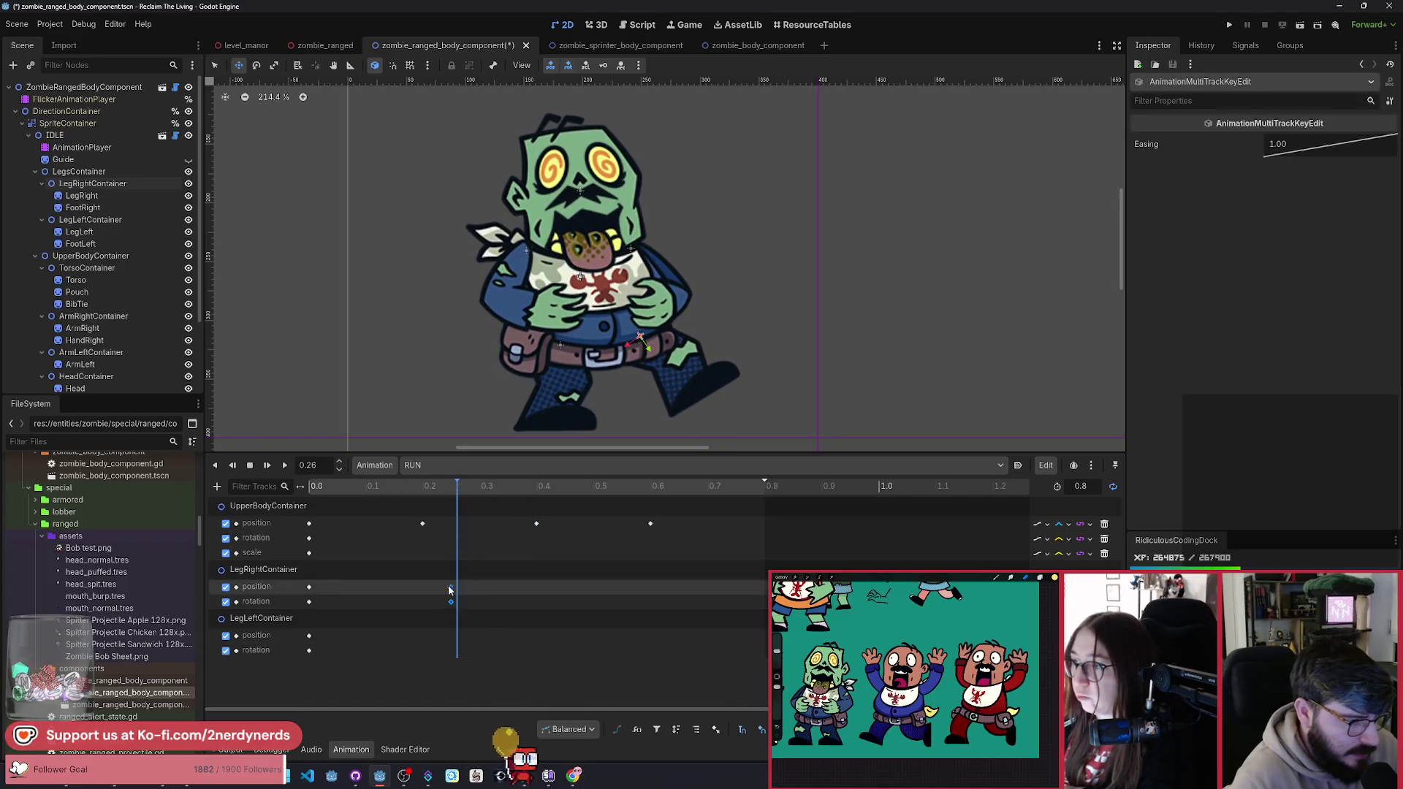
mouse_move(380, 485)
left_mouse_down()
mouse_move(431, 488)
mouse_move(435, 508)
left_mouse_up()
Step: Swing the left leg backward and key its position and rotation at 0.22 s
left_click(362, 575)
key("e")
mouse_move(555, 420)
left_mouse_down()
mouse_move(595, 436)
mouse_move(578, 418)
left_mouse_up()
key("w")
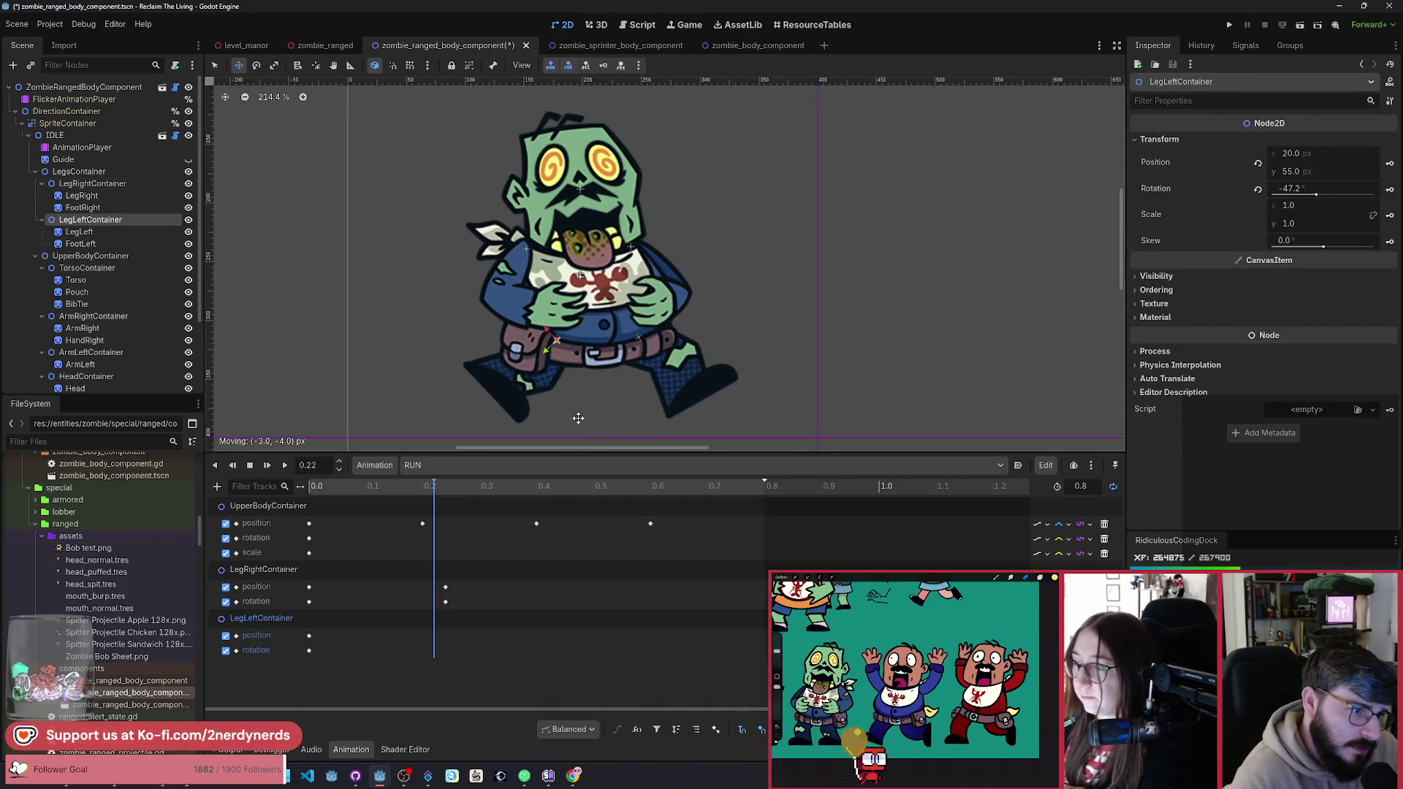
left_click(1390, 163)
left_click(1389, 189)
mouse_move(434, 496)
left_mouse_down()
mouse_move(358, 498)
mouse_move(468, 538)
mouse_move(383, 539)
mouse_move(475, 576)
mouse_move(573, 580)
mouse_move(340, 577)
mouse_move(512, 606)
mouse_move(295, 606)
mouse_move(349, 650)
mouse_move(437, 498)
mouse_move(304, 511)
mouse_move(683, 565)
mouse_move(484, 549)
mouse_move(526, 559)
mouse_move(463, 569)
mouse_move(537, 597)
left_mouse_up()
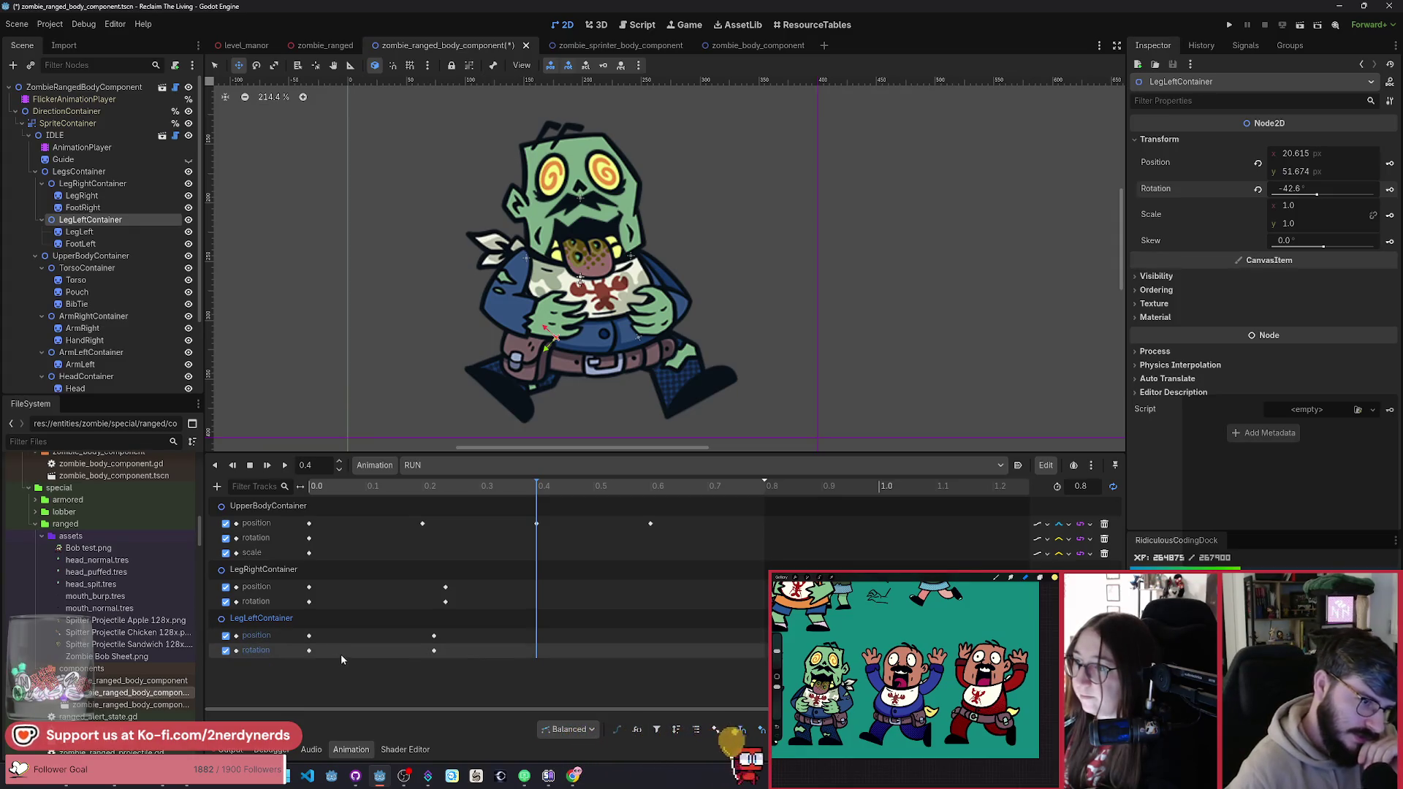
Step: Add a right-leg rotation key around 0.4 s and preview the pose up to 0.43 s
left_click(256, 576)
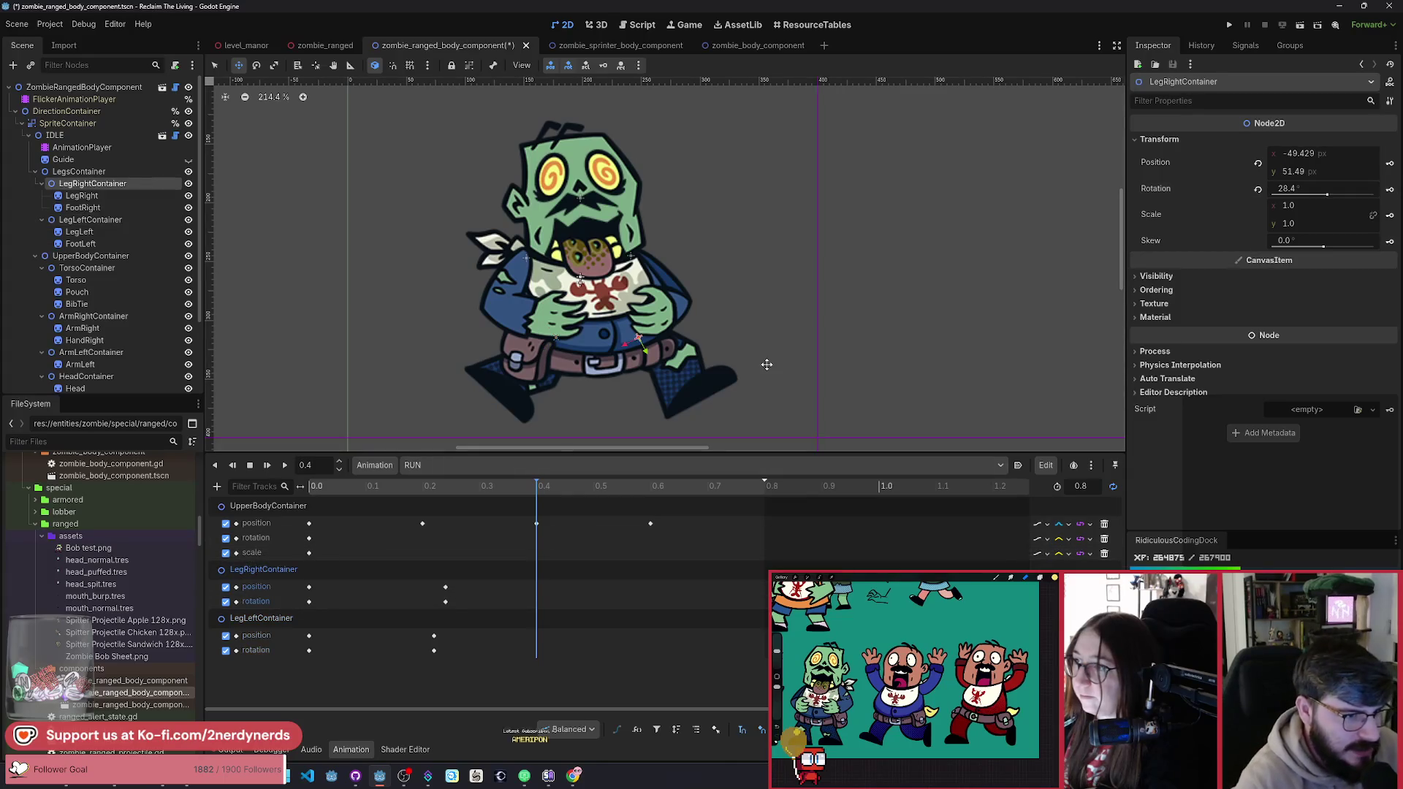
left_click(309, 587)
left_click(309, 602)
key("ctrl+d")
mouse_move(438, 527)
left_mouse_down()
mouse_move(417, 527)
mouse_move(563, 527)
mouse_move(456, 527)
mouse_move(579, 544)
mouse_move(536, 552)
left_mouse_up()
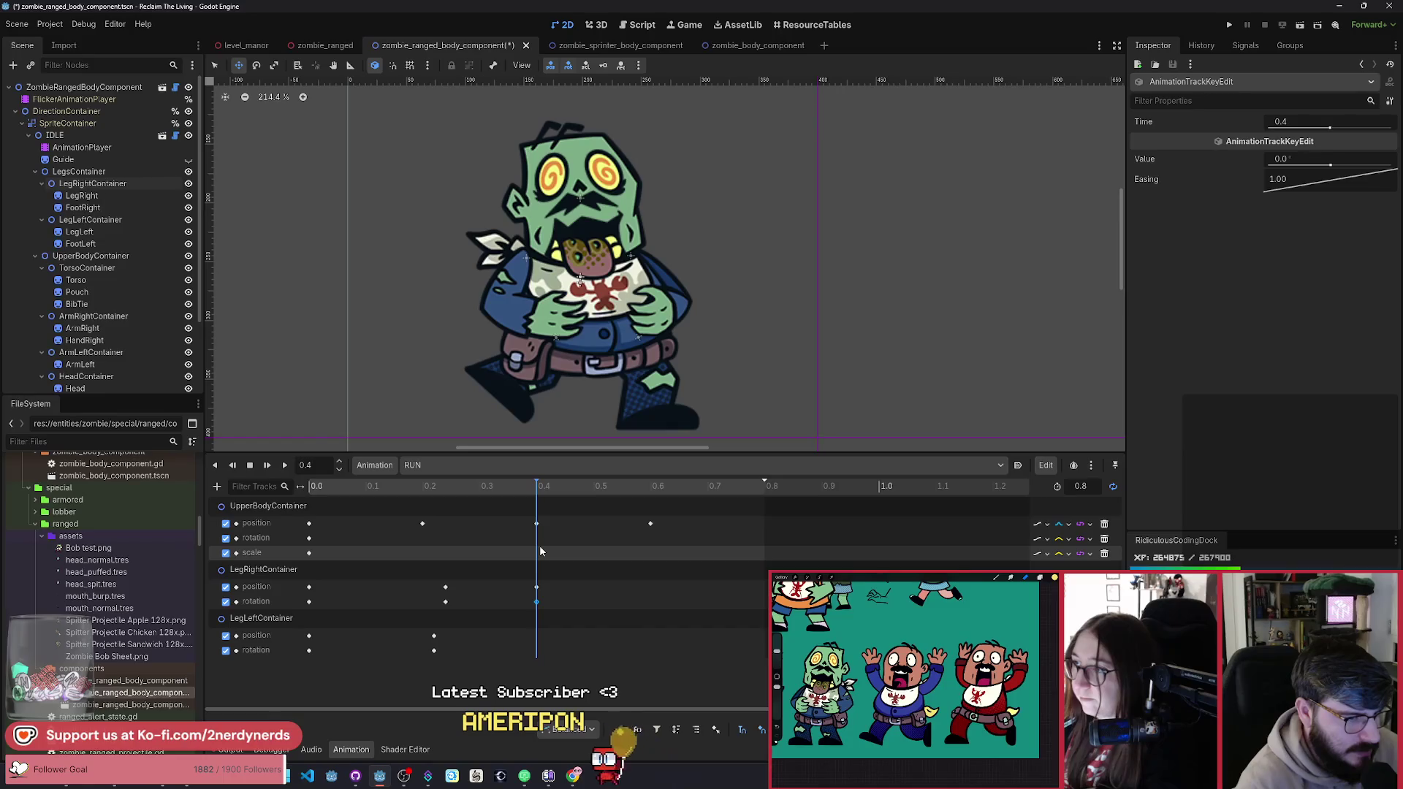
left_click(273, 574)
left_click_drag(665, 396, 634, 397)
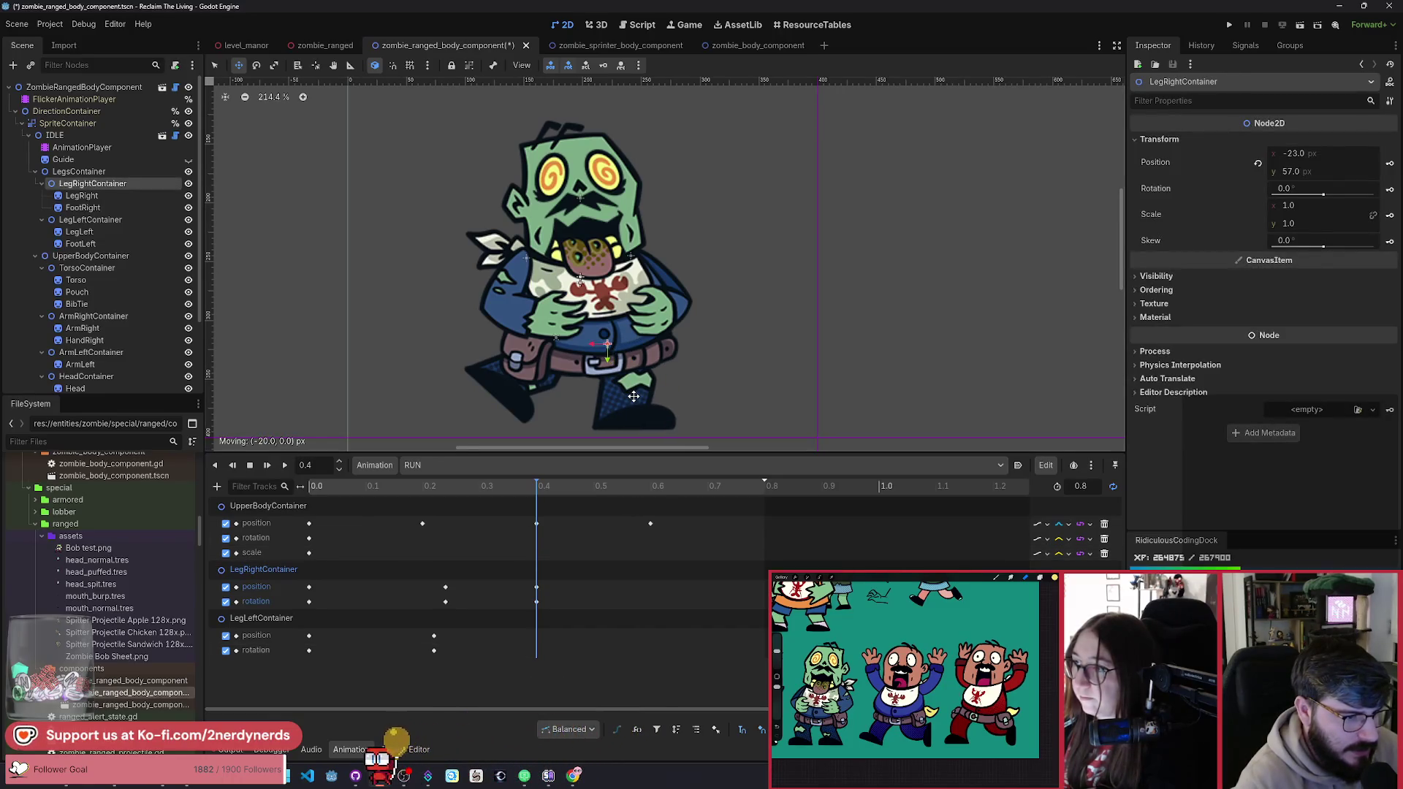
key("Escape")
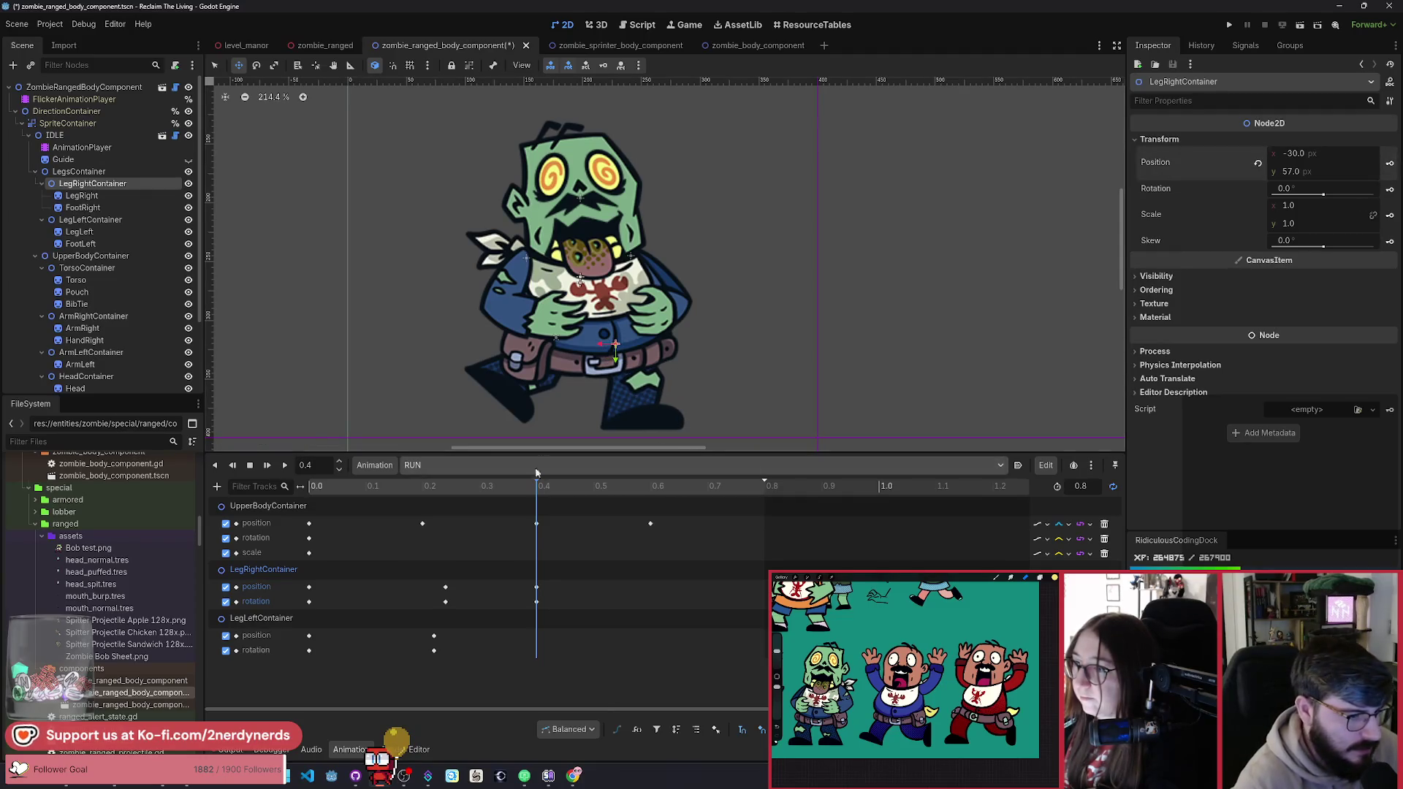
mouse_move(511, 489)
left_mouse_down()
mouse_move(318, 504)
mouse_move(444, 511)
mouse_move(555, 539)
left_mouse_up()
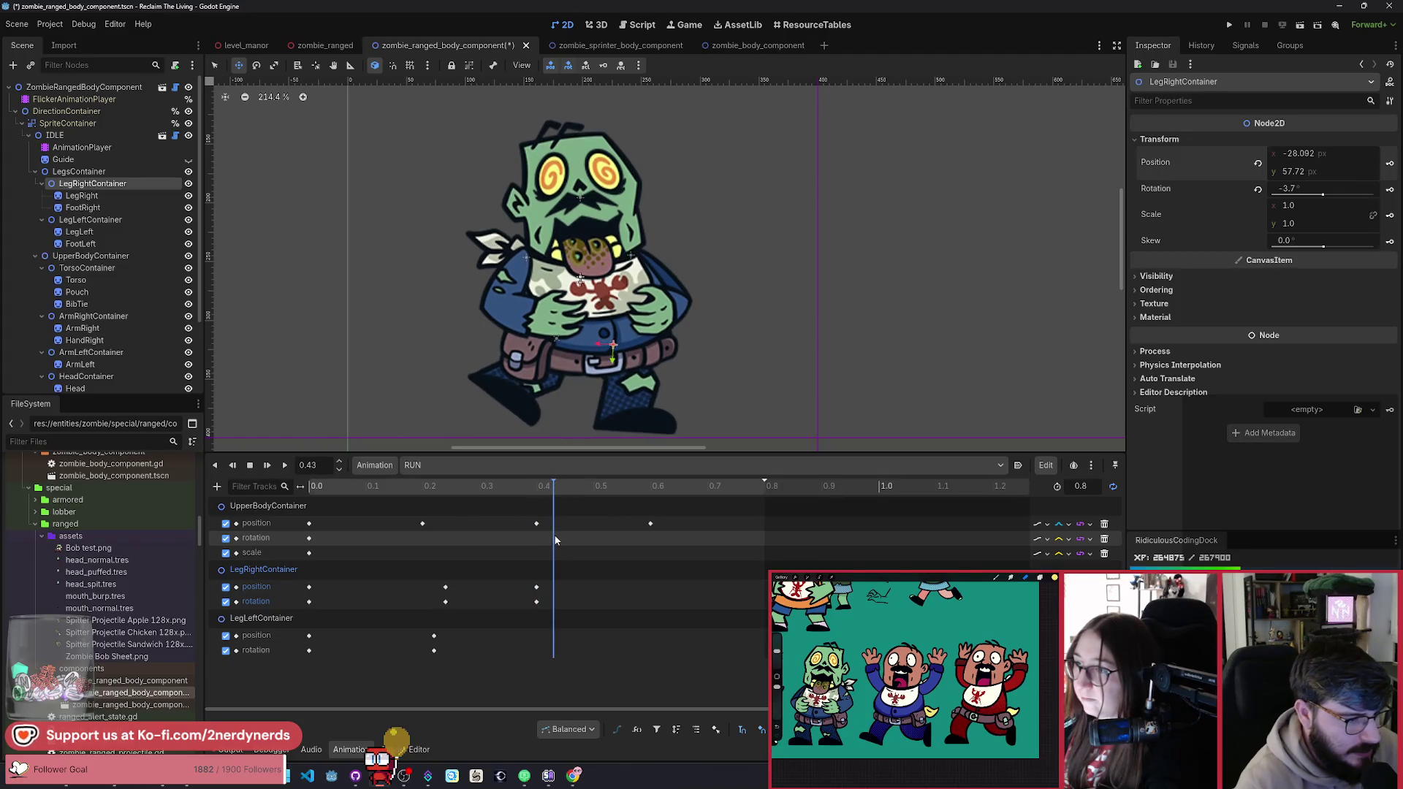
Step: Key the left leg's position and rotation at 0.43 s and review the motion
left_click(261, 618)
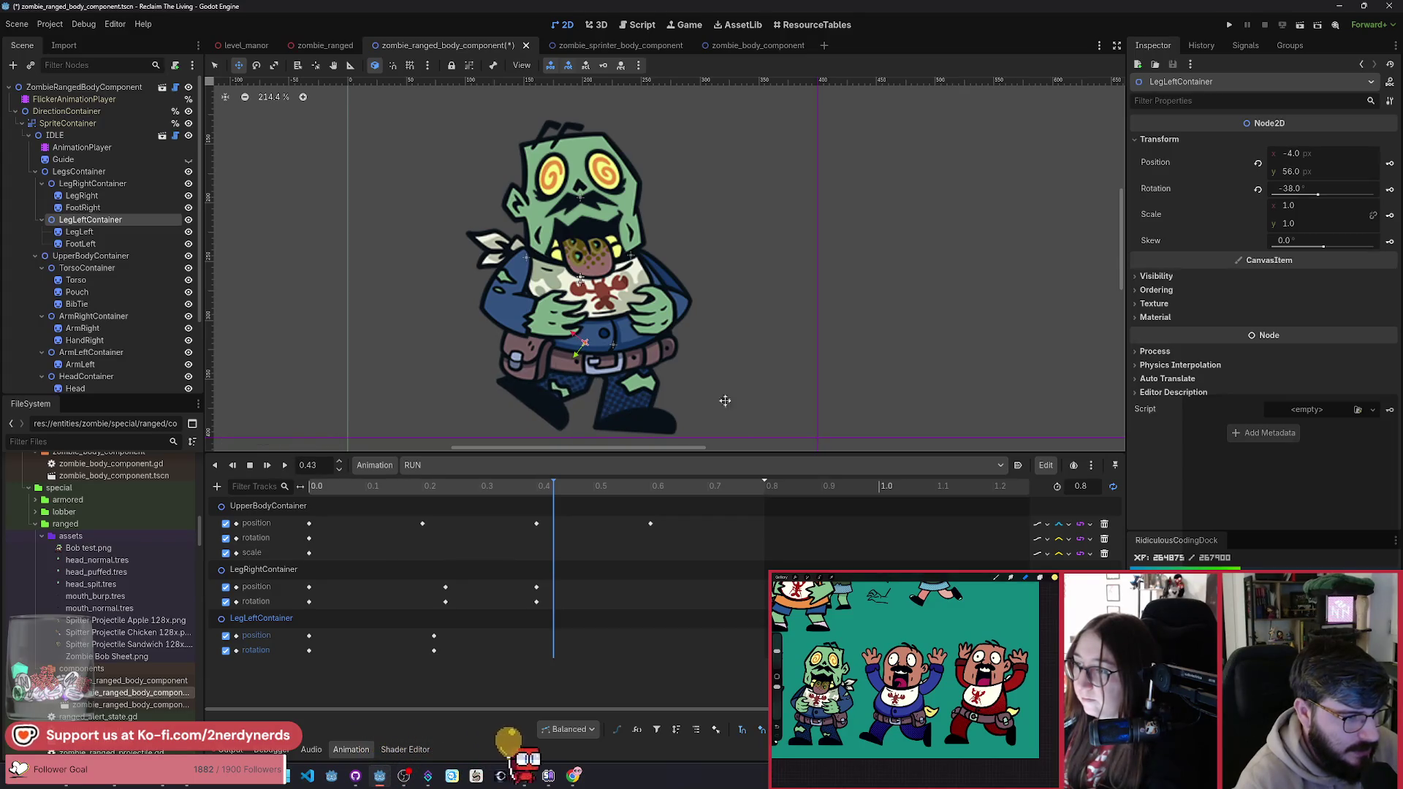
left_click(1389, 163)
left_click(1390, 190)
mouse_move(531, 485)
left_mouse_down()
mouse_move(424, 488)
mouse_move(568, 537)
mouse_move(551, 536)
mouse_move(652, 547)
left_mouse_up()
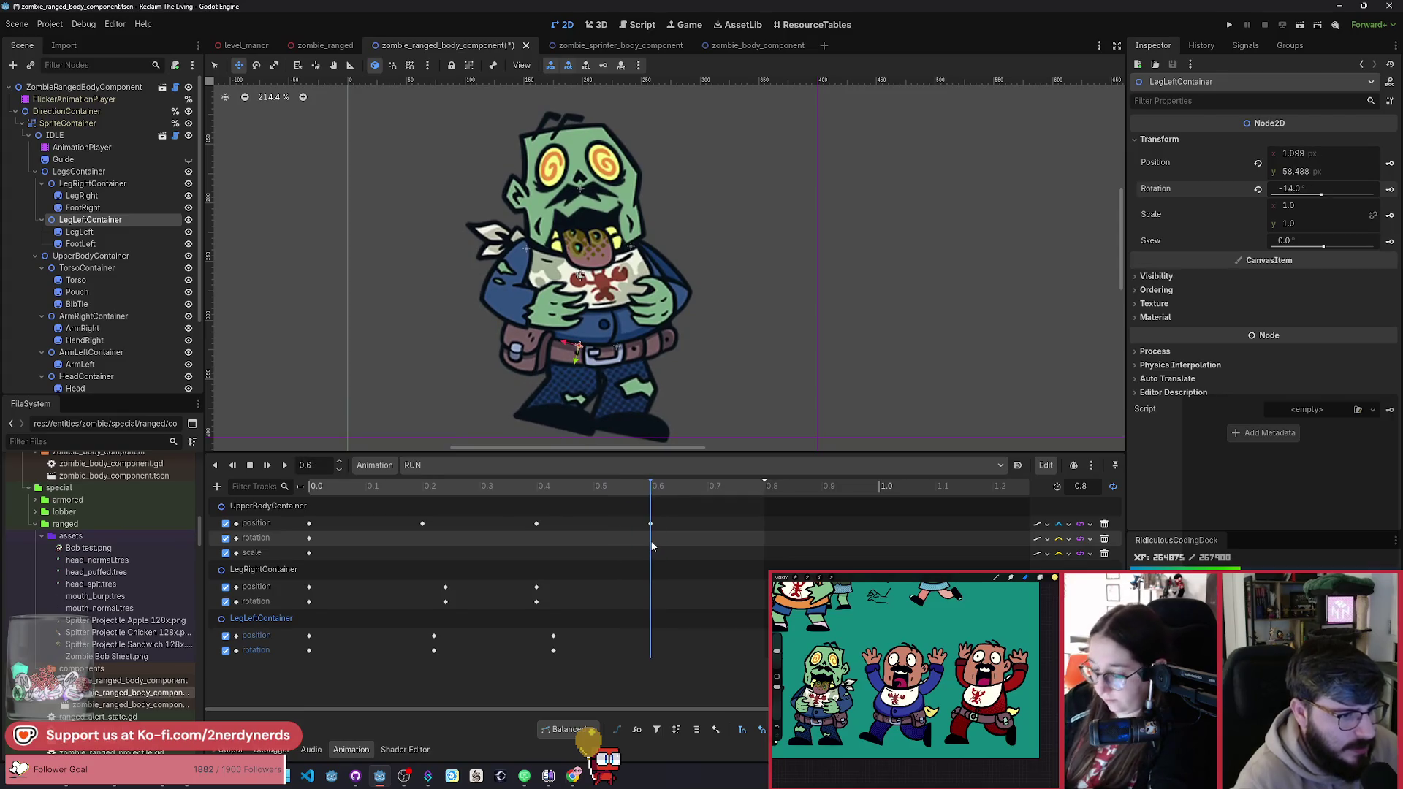
Step: Rotate the right leg back and key its position and rotation at about 0.63 s
left_click(446, 494)
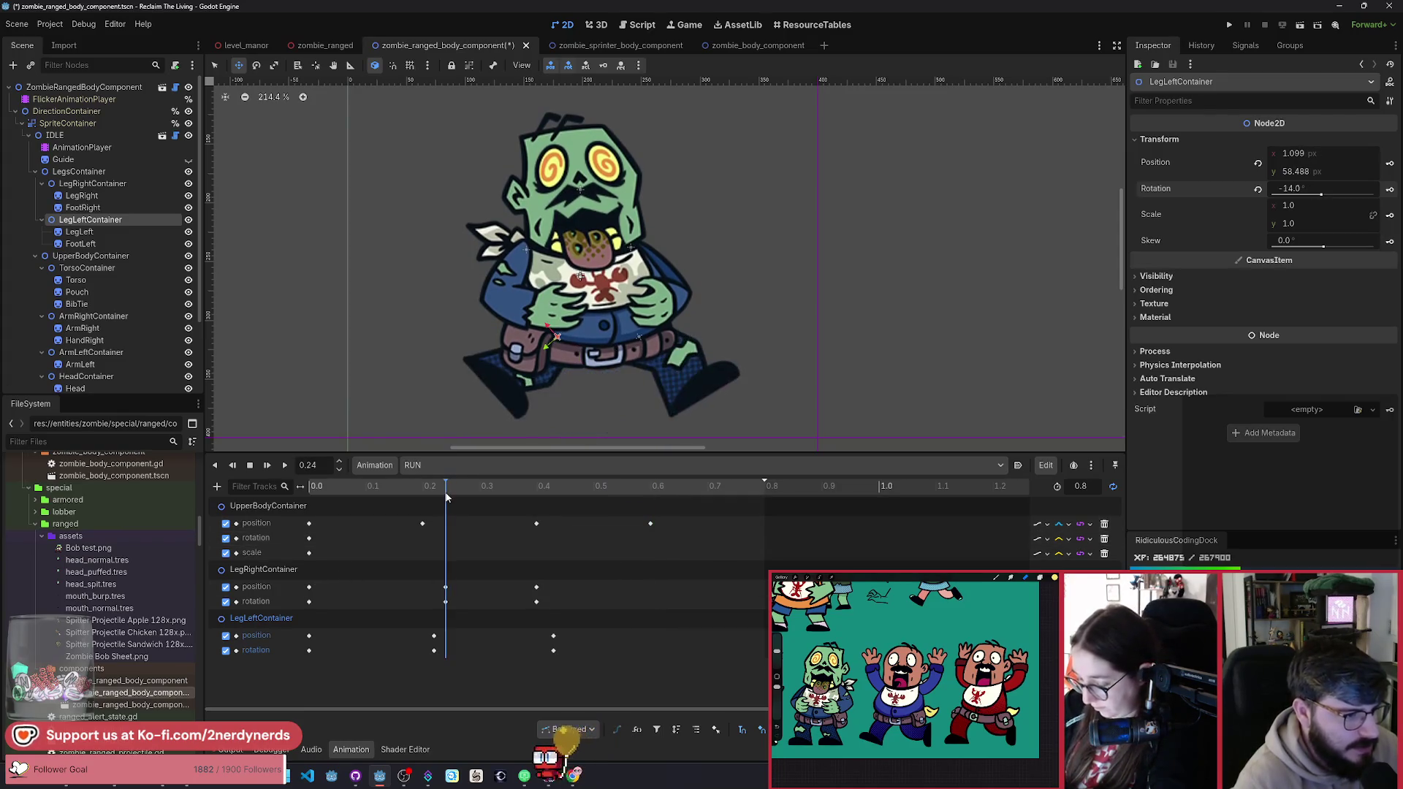
left_click(650, 497)
left_click_drag(653, 502, 669, 506)
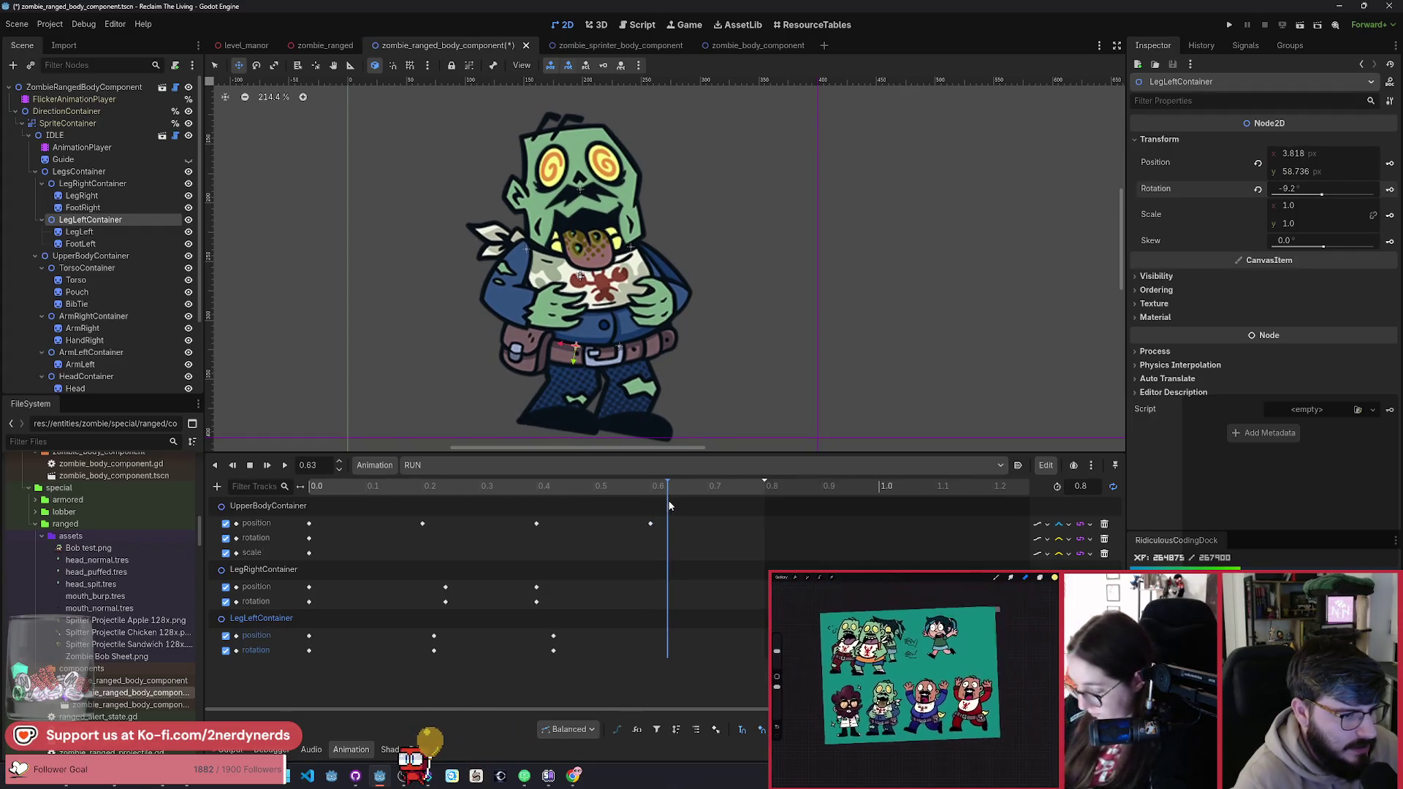
left_click(569, 424)
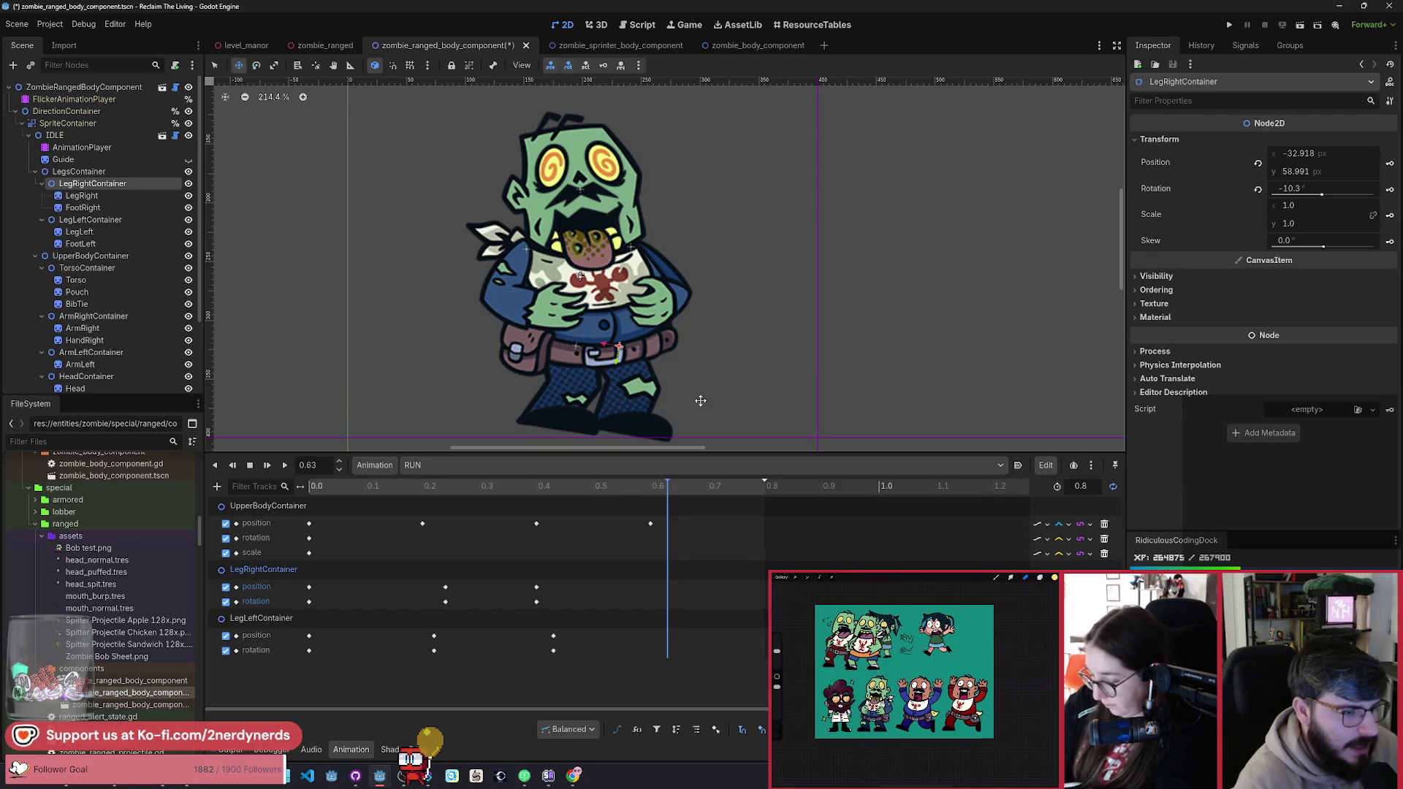
mouse_move(700, 400)
left_mouse_down()
mouse_move(630, 432)
mouse_move(642, 404)
mouse_move(626, 399)
mouse_move(643, 416)
left_mouse_up()
key("w")
left_click(1389, 163)
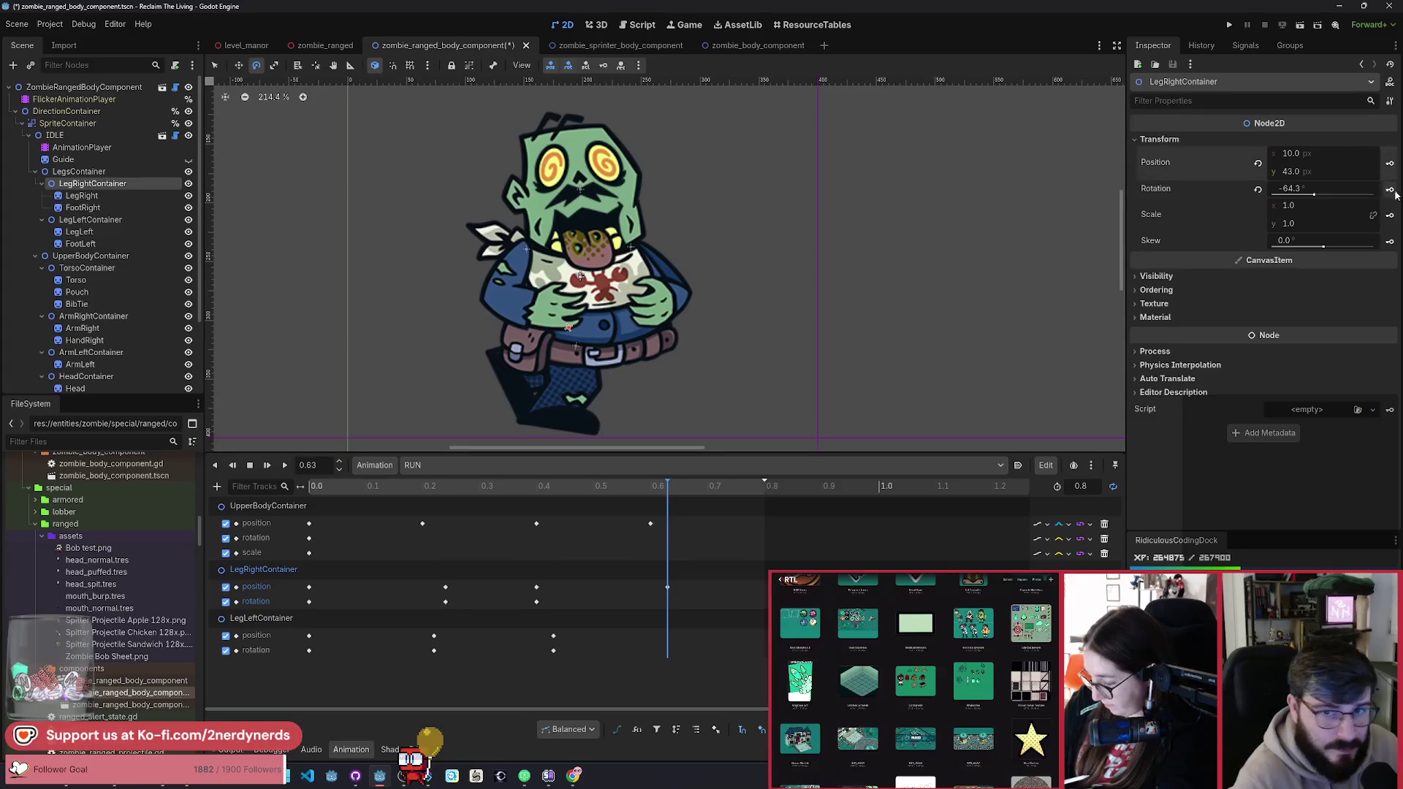
left_click(1389, 189)
Step: Rotate the left leg forward, key its pose at 0.62 s, and scrub the cycle
left_click(663, 496)
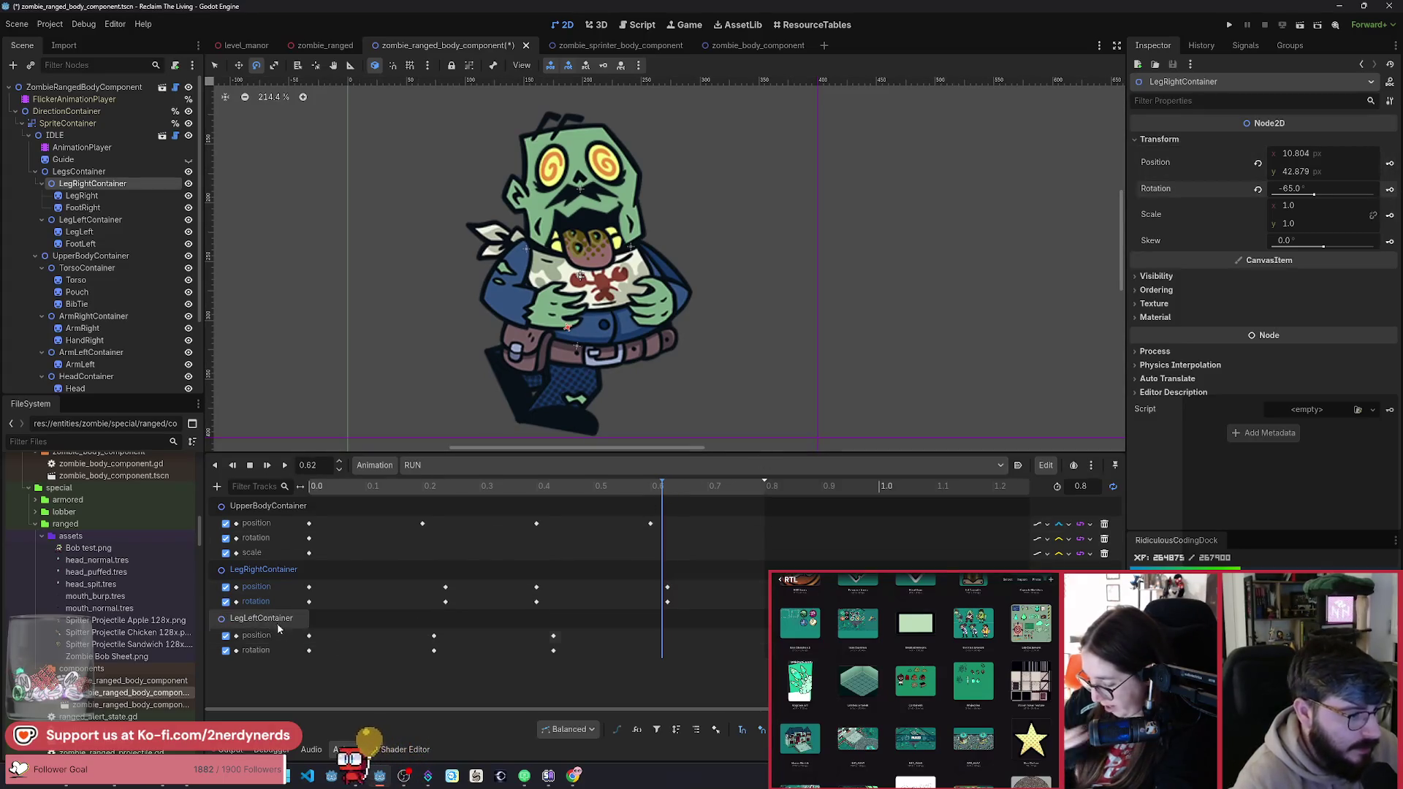
left_click(255, 635)
mouse_move(629, 441)
left_mouse_down()
mouse_move(745, 388)
mouse_move(720, 385)
mouse_move(795, 389)
mouse_move(837, 372)
mouse_move(798, 380)
left_mouse_up()
key("w")
key("e")
key("w")
key("k")
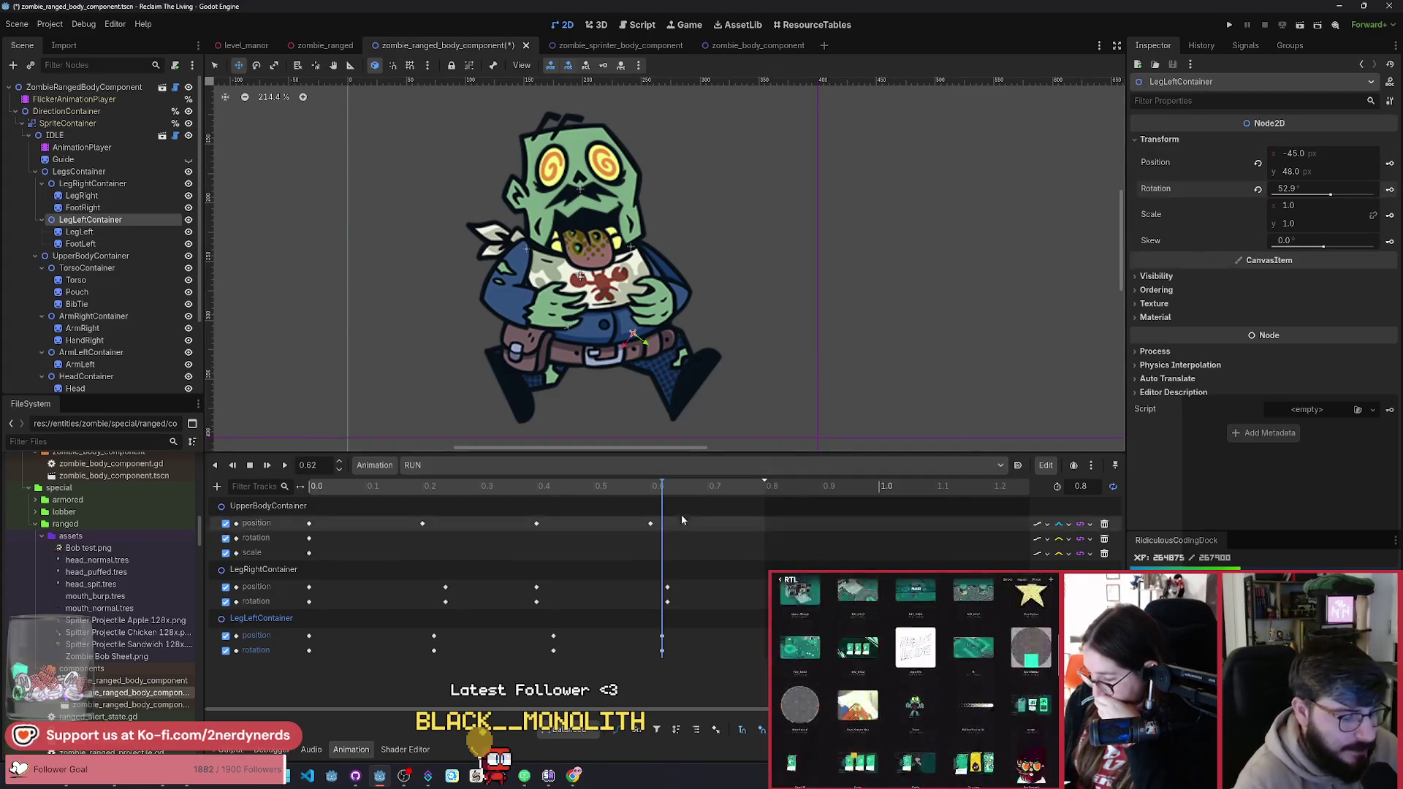
left_click(361, 486)
mouse_move(339, 497)
left_mouse_down()
mouse_move(492, 512)
mouse_move(752, 569)
mouse_move(471, 615)
mouse_move(759, 622)
mouse_move(309, 636)
left_mouse_up()
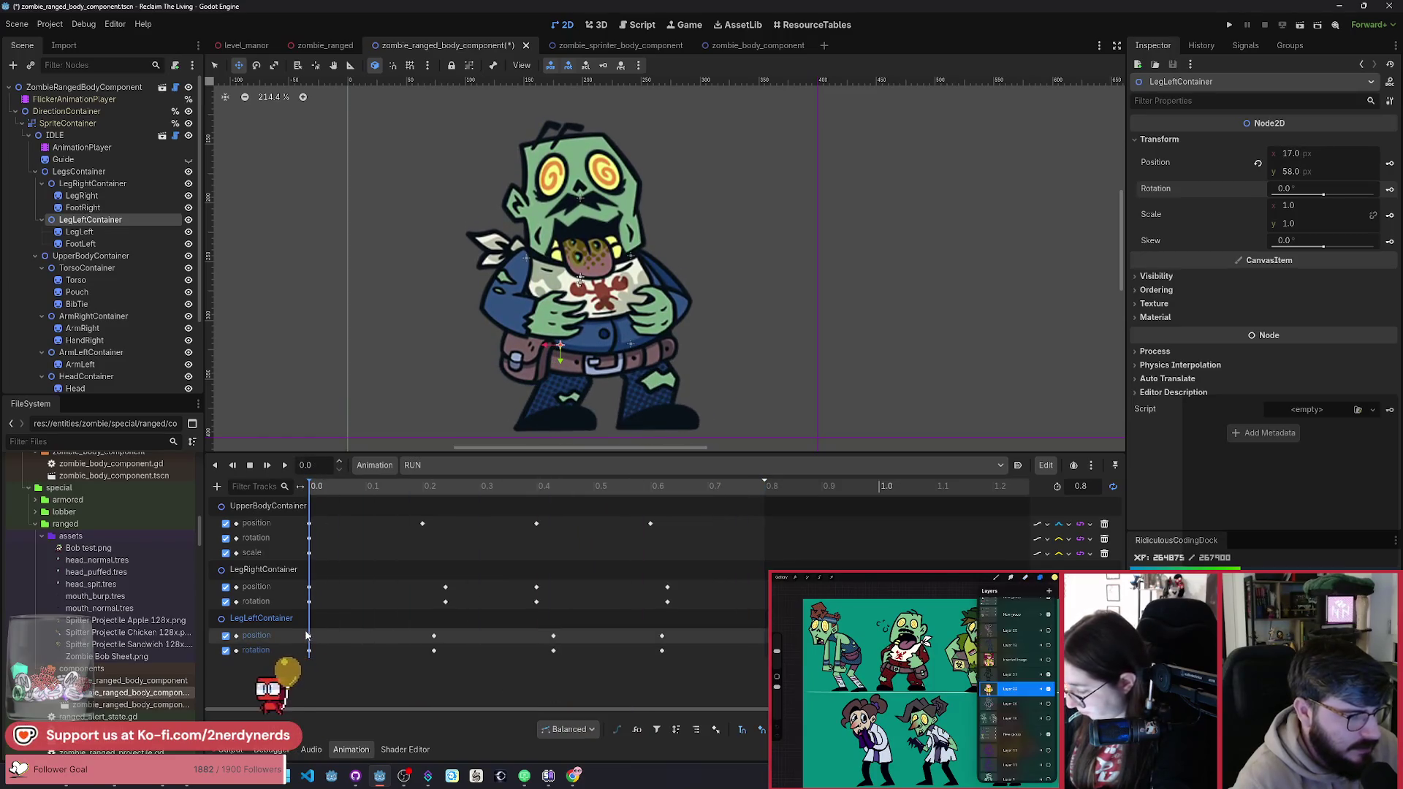
Step: Review the stride around 0.43 s and shift the left leg about 25 px left
left_click(557, 491)
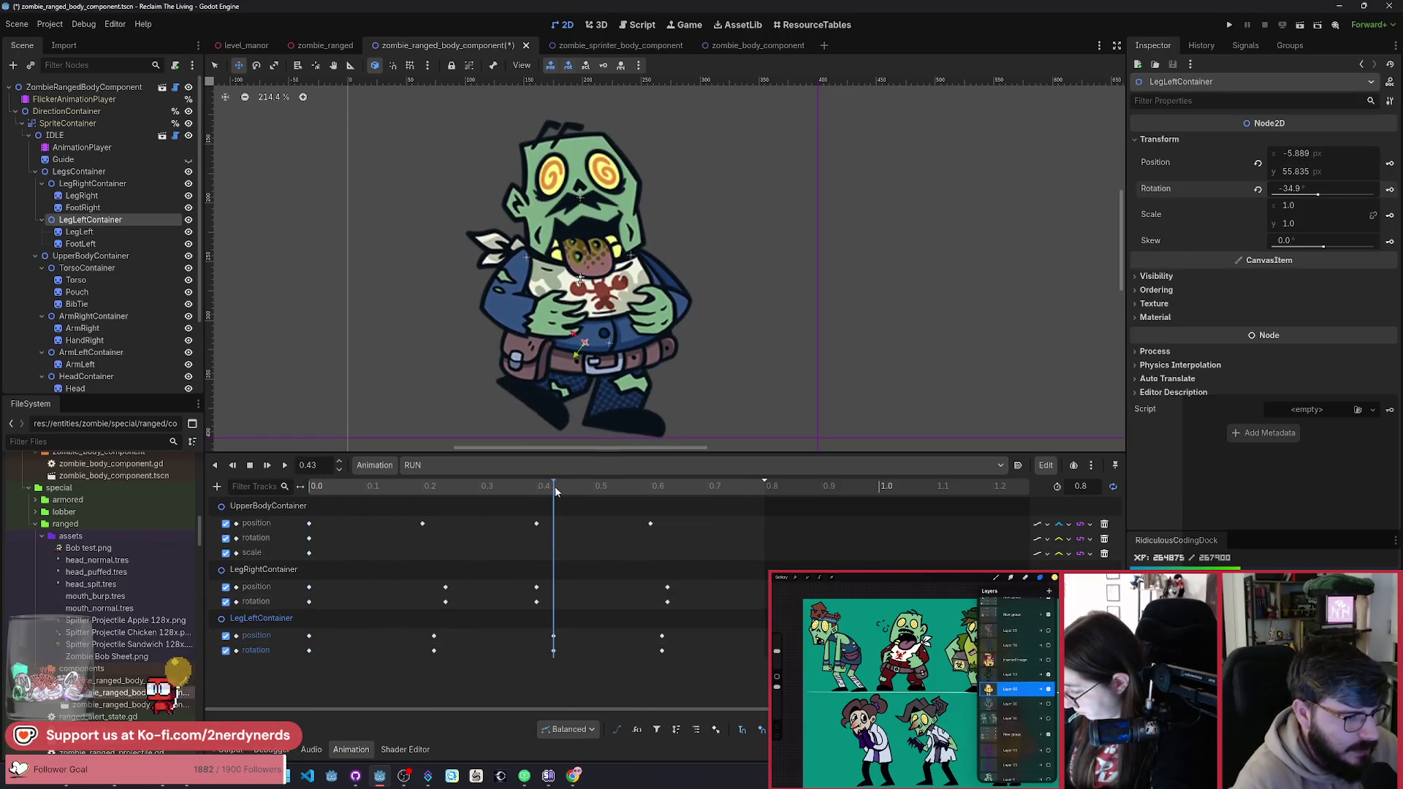
left_click_drag(557, 491, 554, 492)
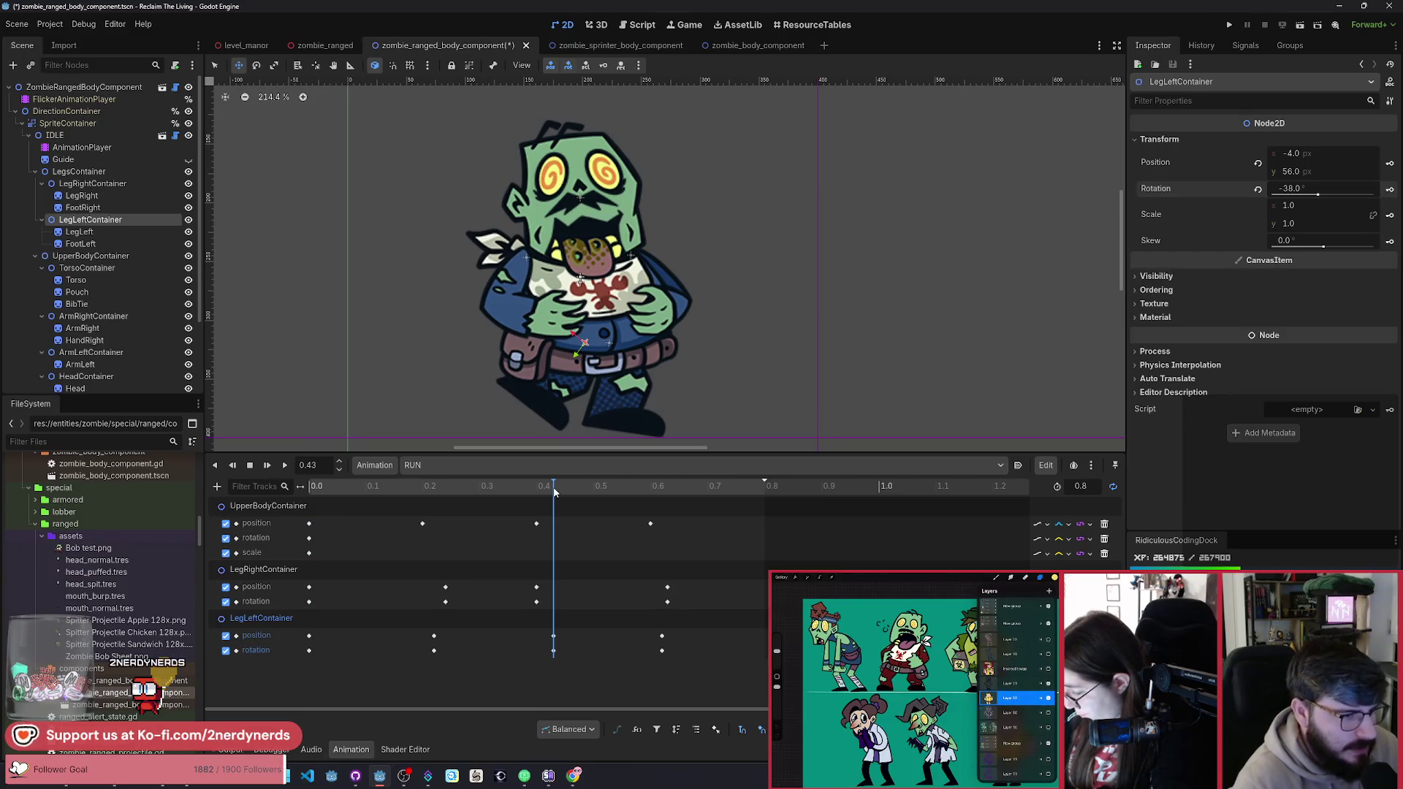
mouse_move(554, 492)
left_mouse_down()
mouse_move(393, 498)
mouse_move(561, 538)
mouse_move(249, 535)
left_mouse_up()
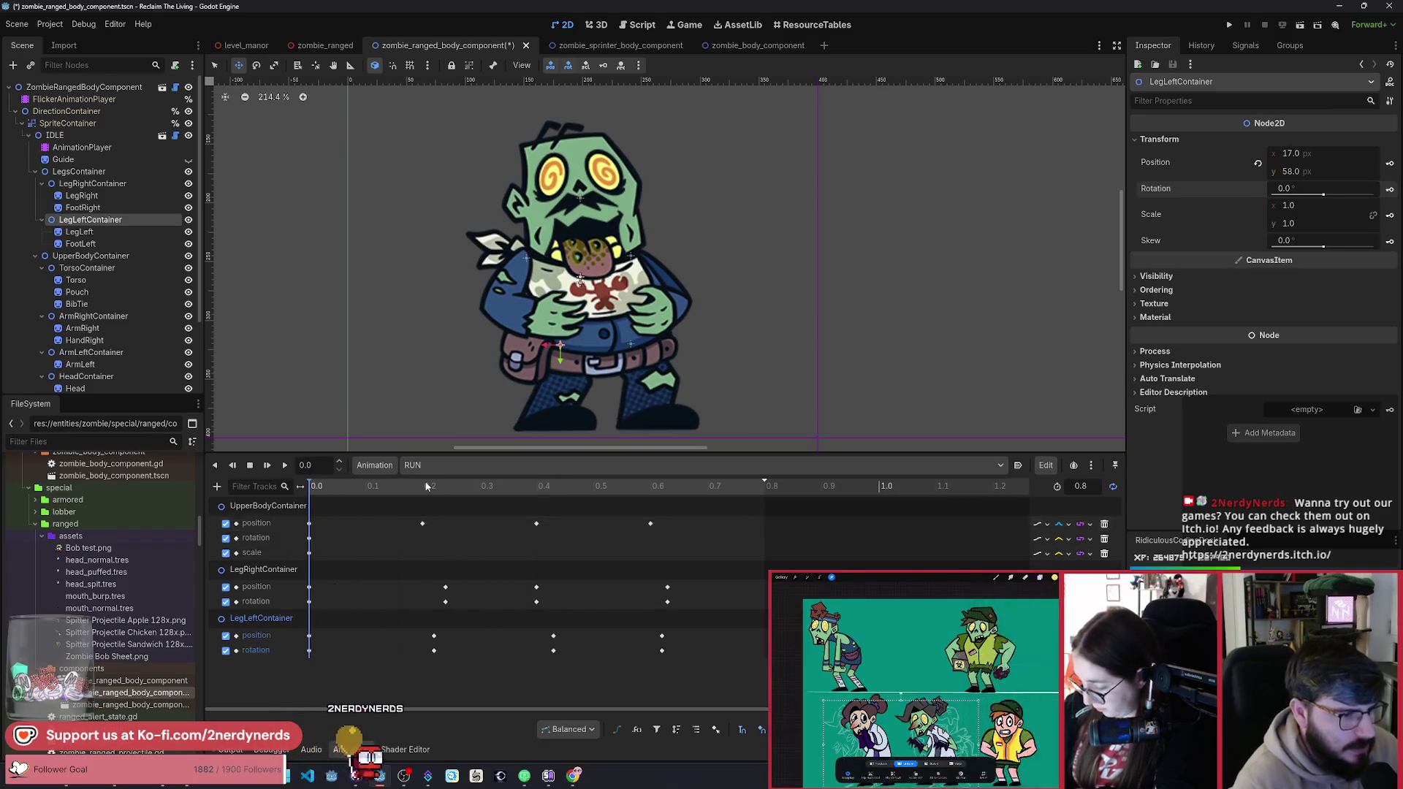
left_click_drag(605, 414, 626, 413)
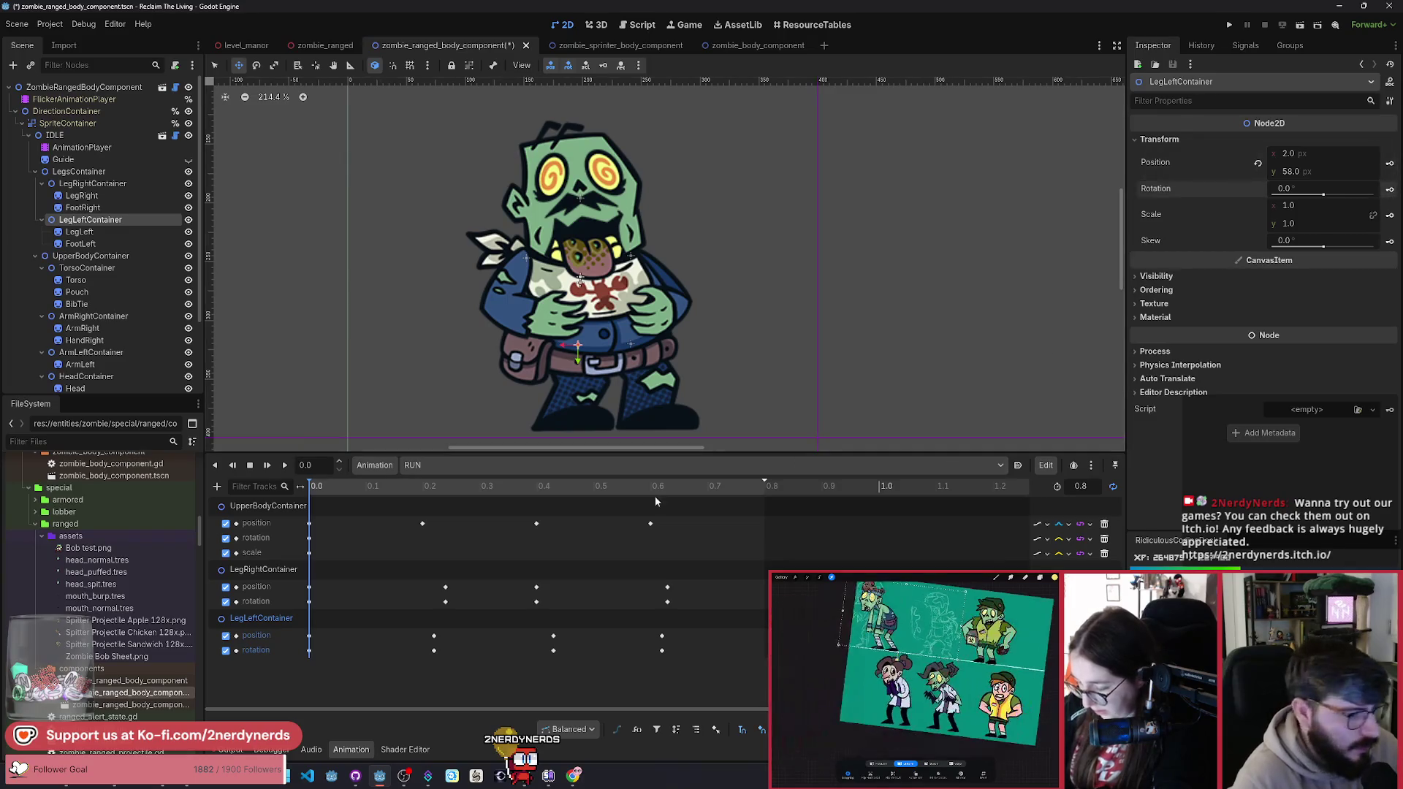
Step: Rotate the right leg back to about -63° and key its transform
left_click(263, 569)
mouse_move(700, 398)
left_mouse_down()
mouse_move(647, 431)
mouse_move(635, 371)
mouse_move(625, 399)
left_mouse_up()
key("w")
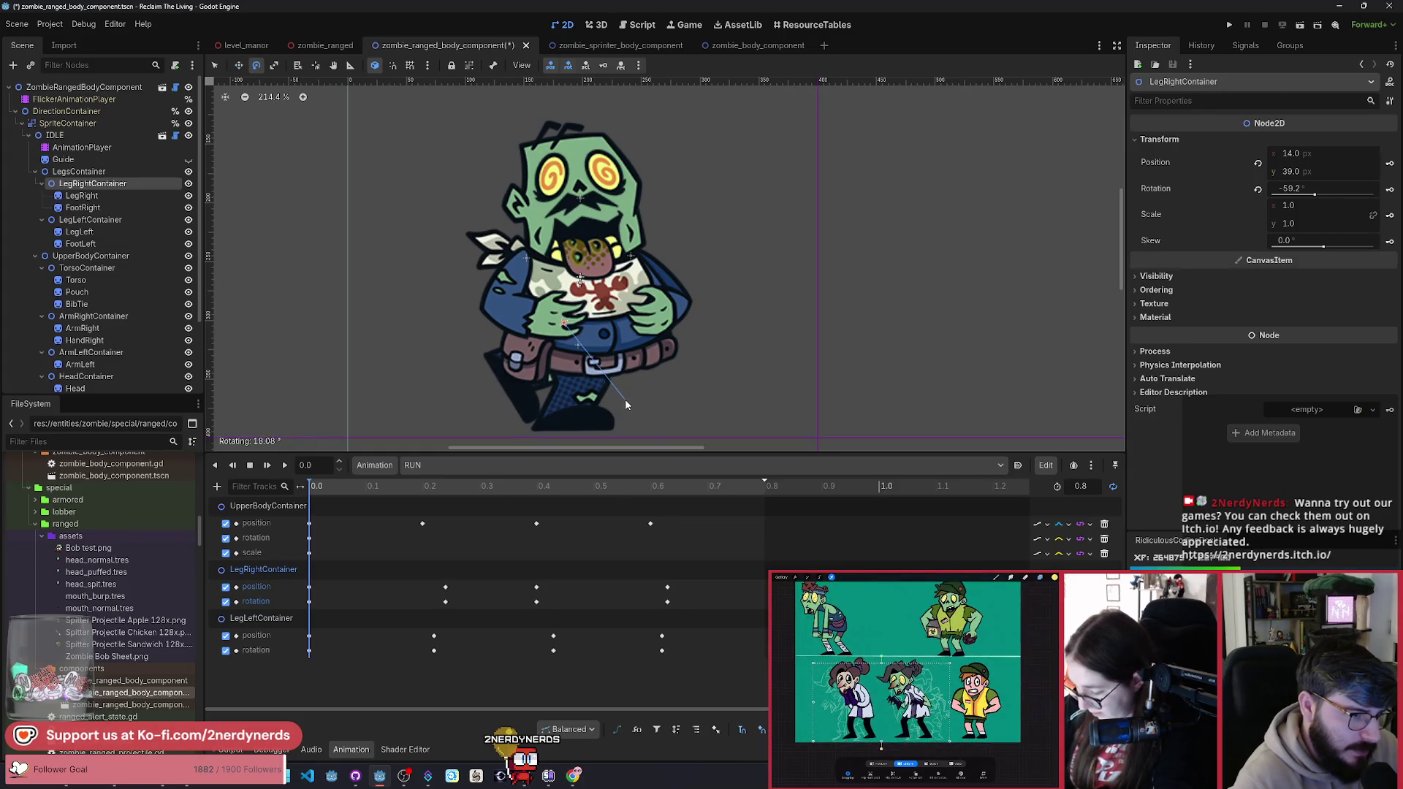
left_click(1392, 189)
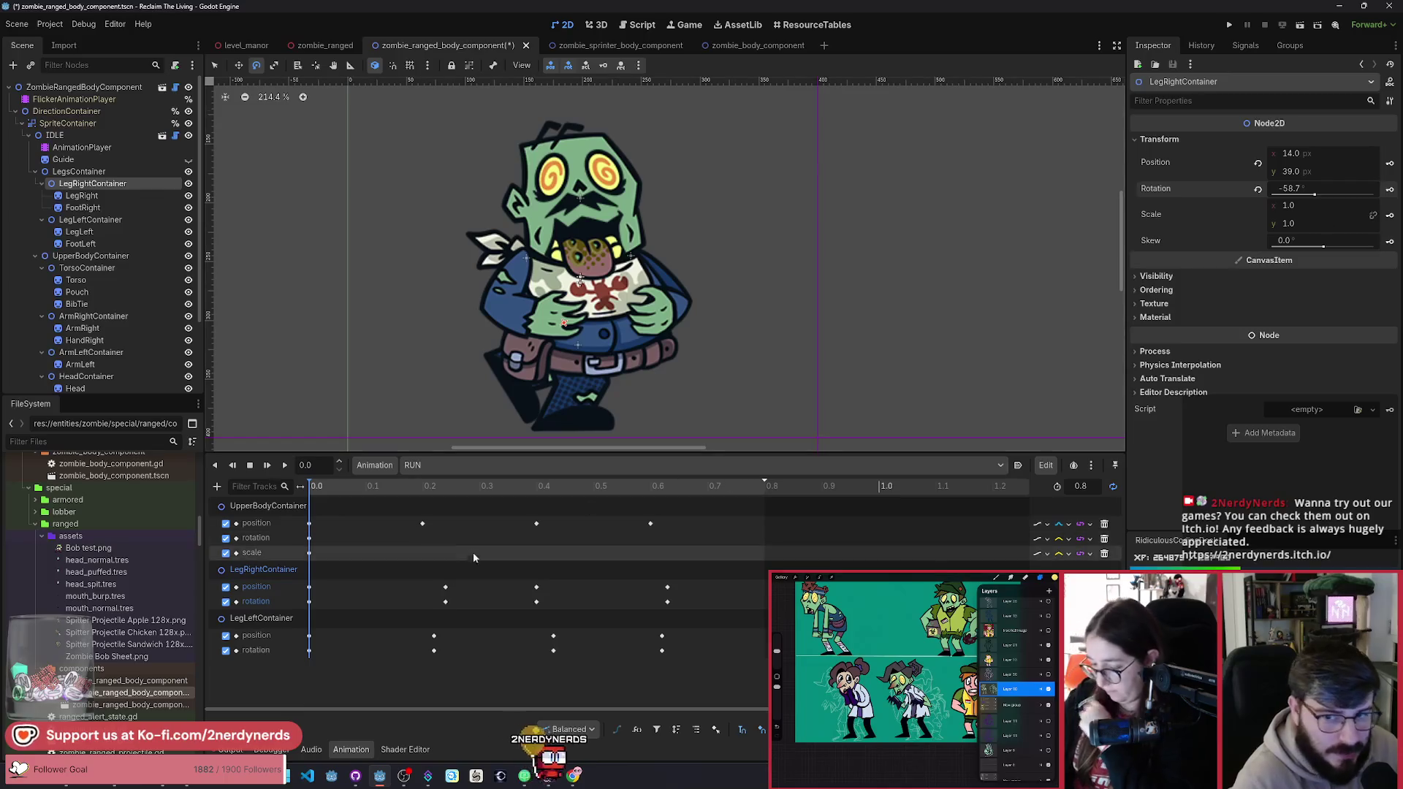
Step: Play the RUN animation, stop it, and scrub through the full cycle
left_click(284, 466)
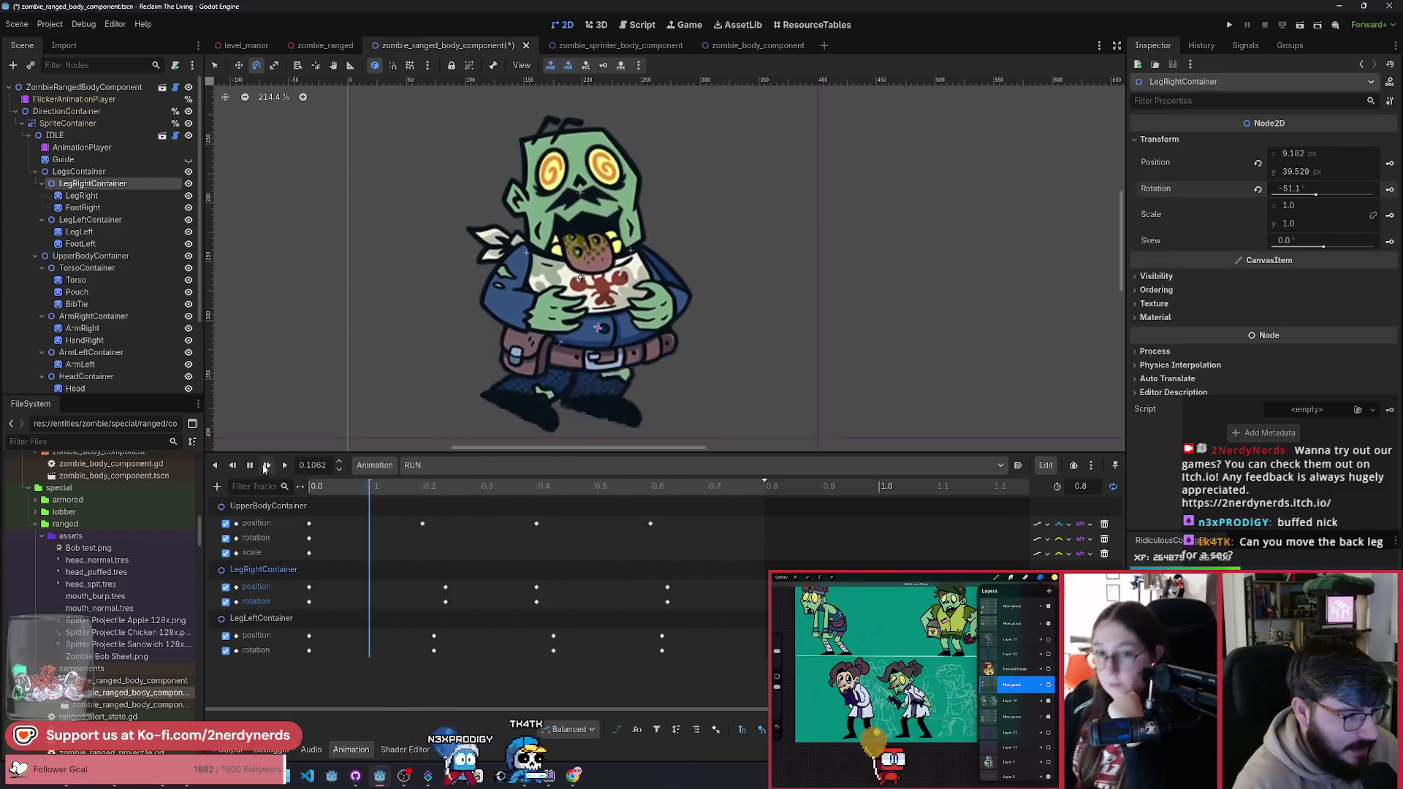
key("s")
left_click(320, 507)
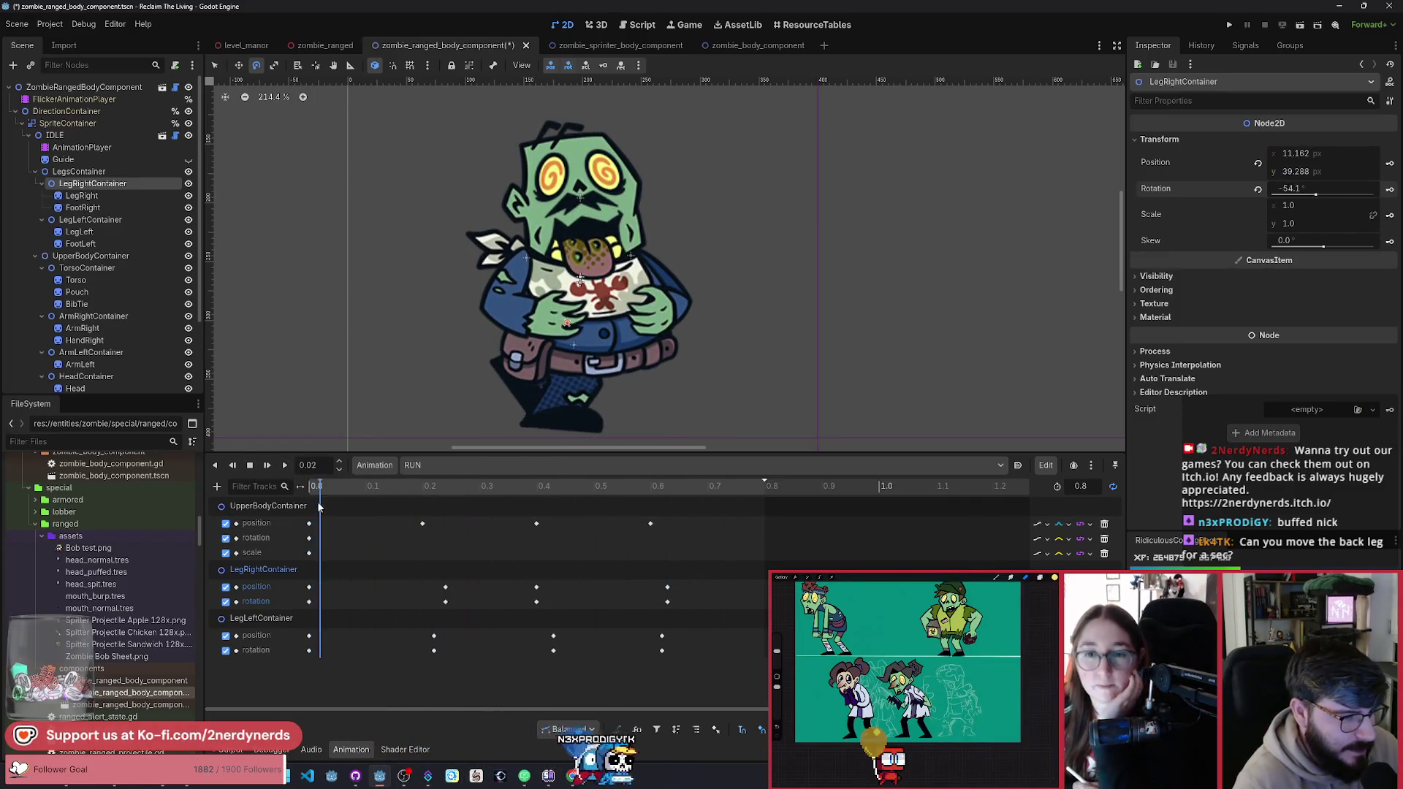
left_click_drag(345, 511, 623, 573)
left_click_drag(707, 582, 774, 586)
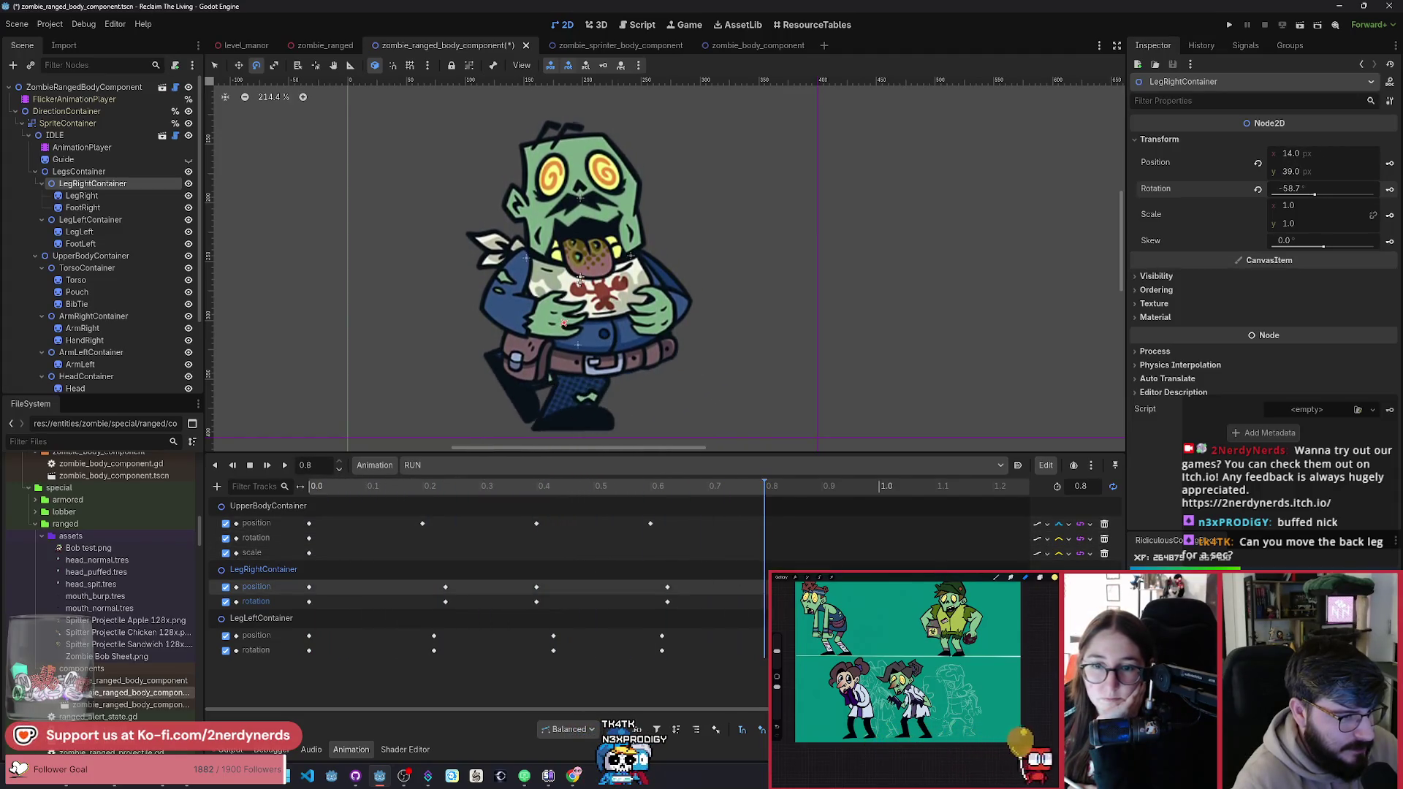
mouse_move(349, 599)
left_mouse_down()
mouse_move(711, 643)
mouse_move(665, 643)
left_mouse_up()
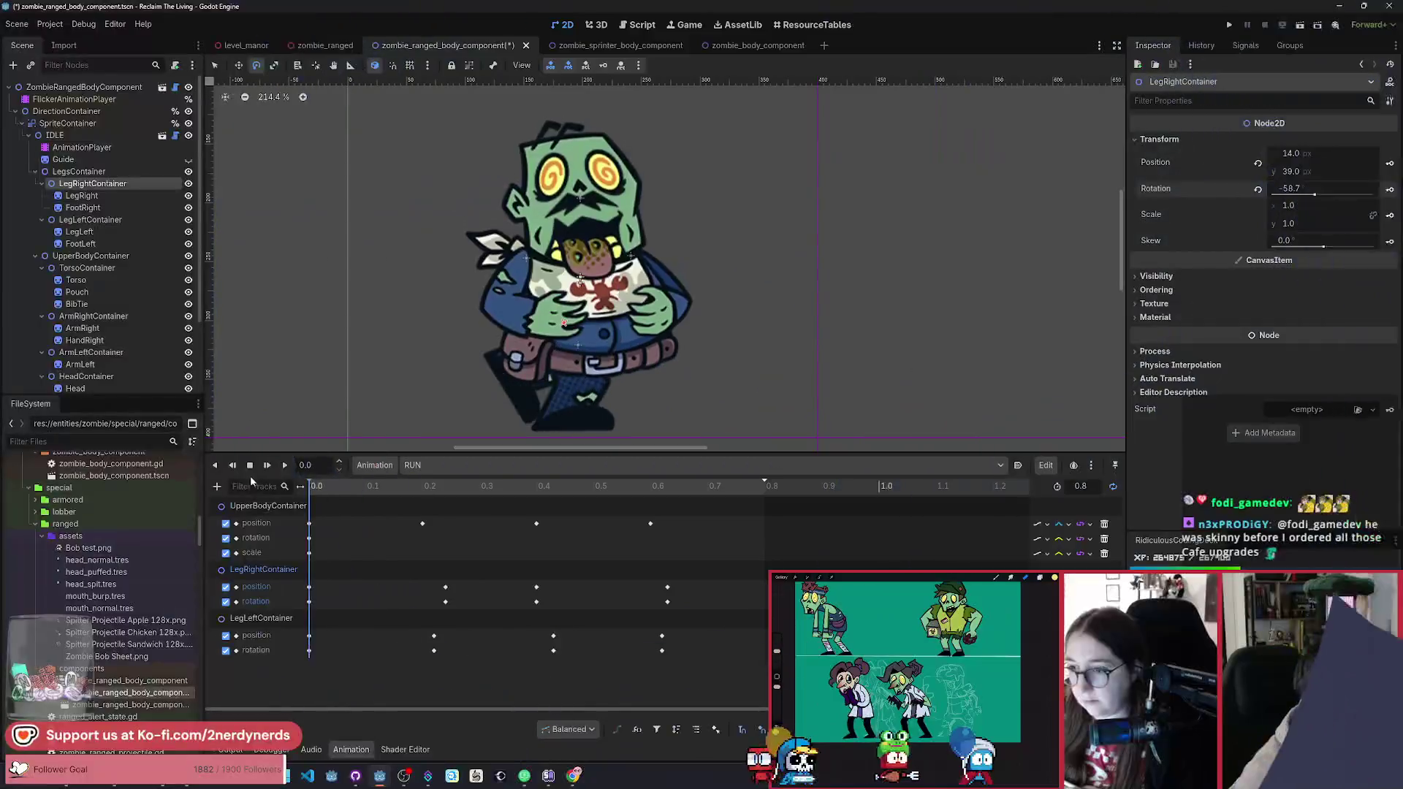
mouse_move(321, 485)
left_mouse_down()
mouse_move(529, 488)
mouse_move(400, 488)
mouse_move(237, 514)
mouse_move(692, 540)
mouse_move(342, 541)
mouse_move(492, 559)
mouse_move(284, 551)
mouse_move(434, 551)
left_mouse_up()
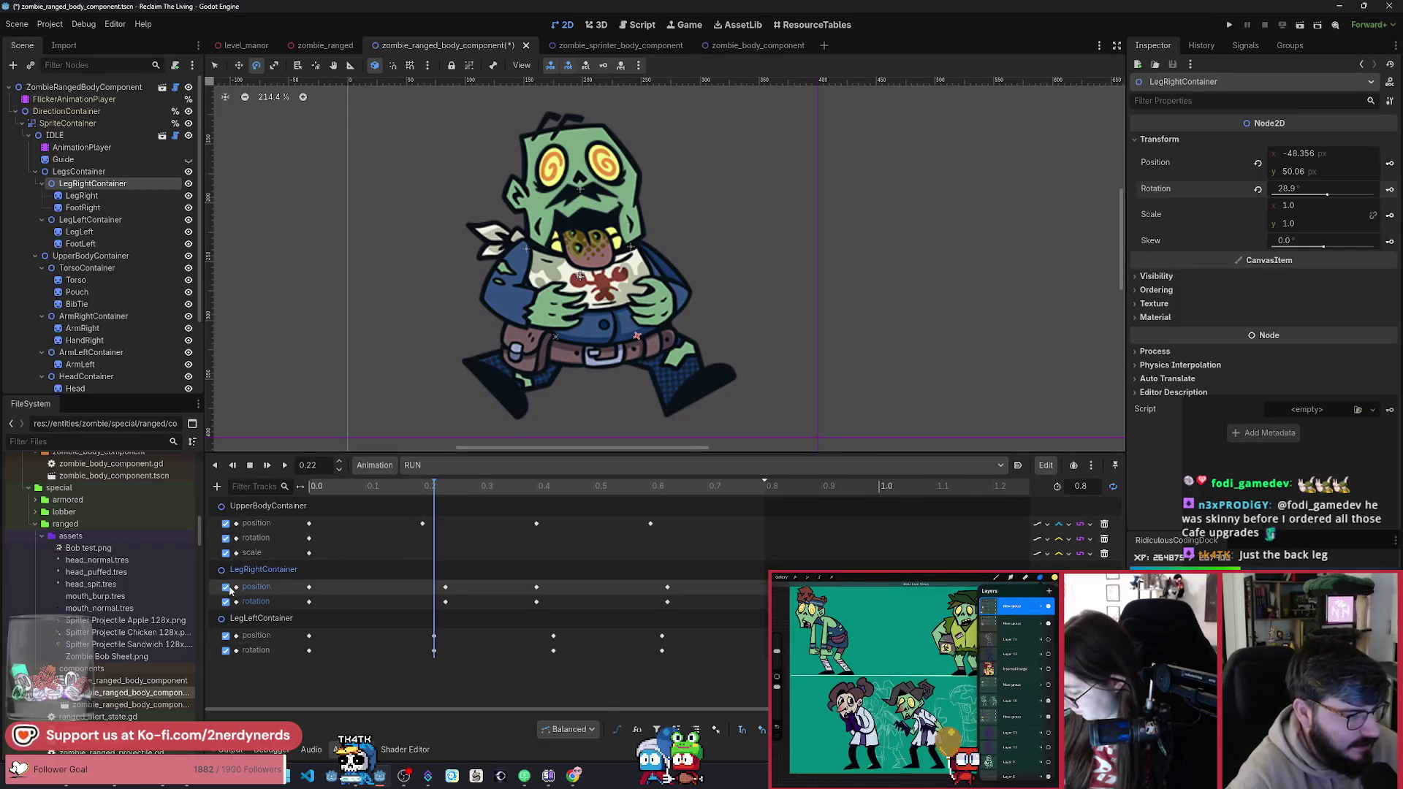
Step: Mute and unmute each leg's tracks during playback to view the legs in isolation
left_click(445, 487)
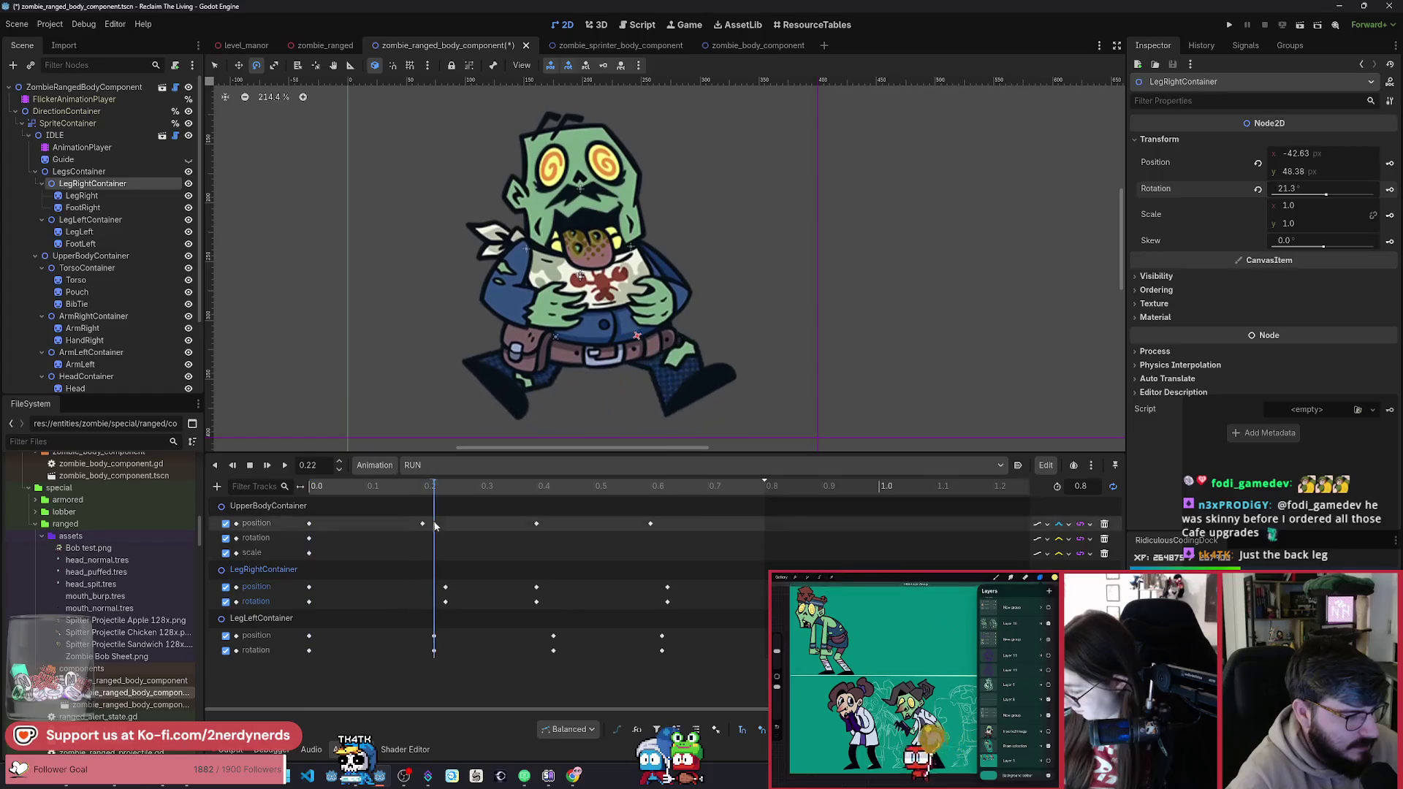
left_click(225, 586)
left_click(226, 601)
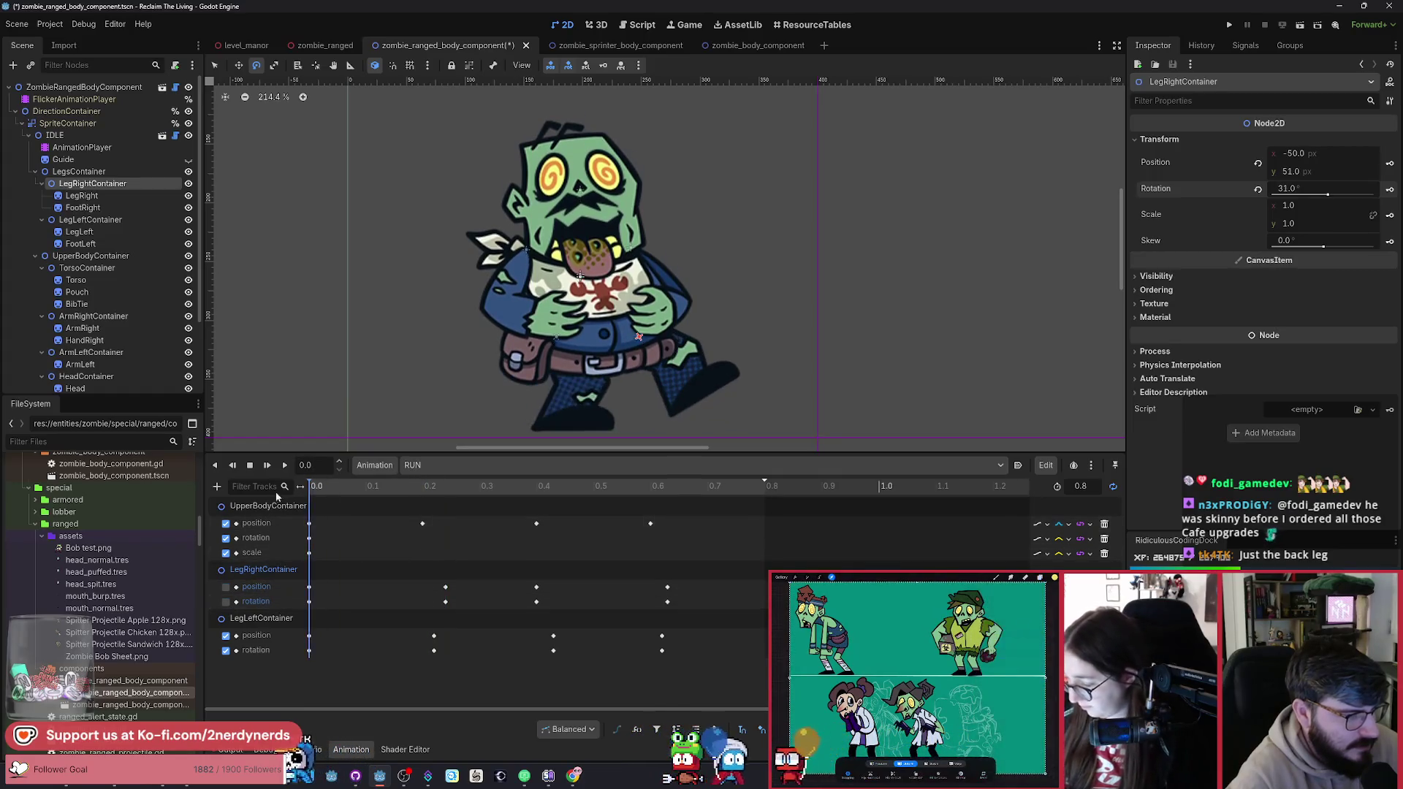
left_click(285, 468)
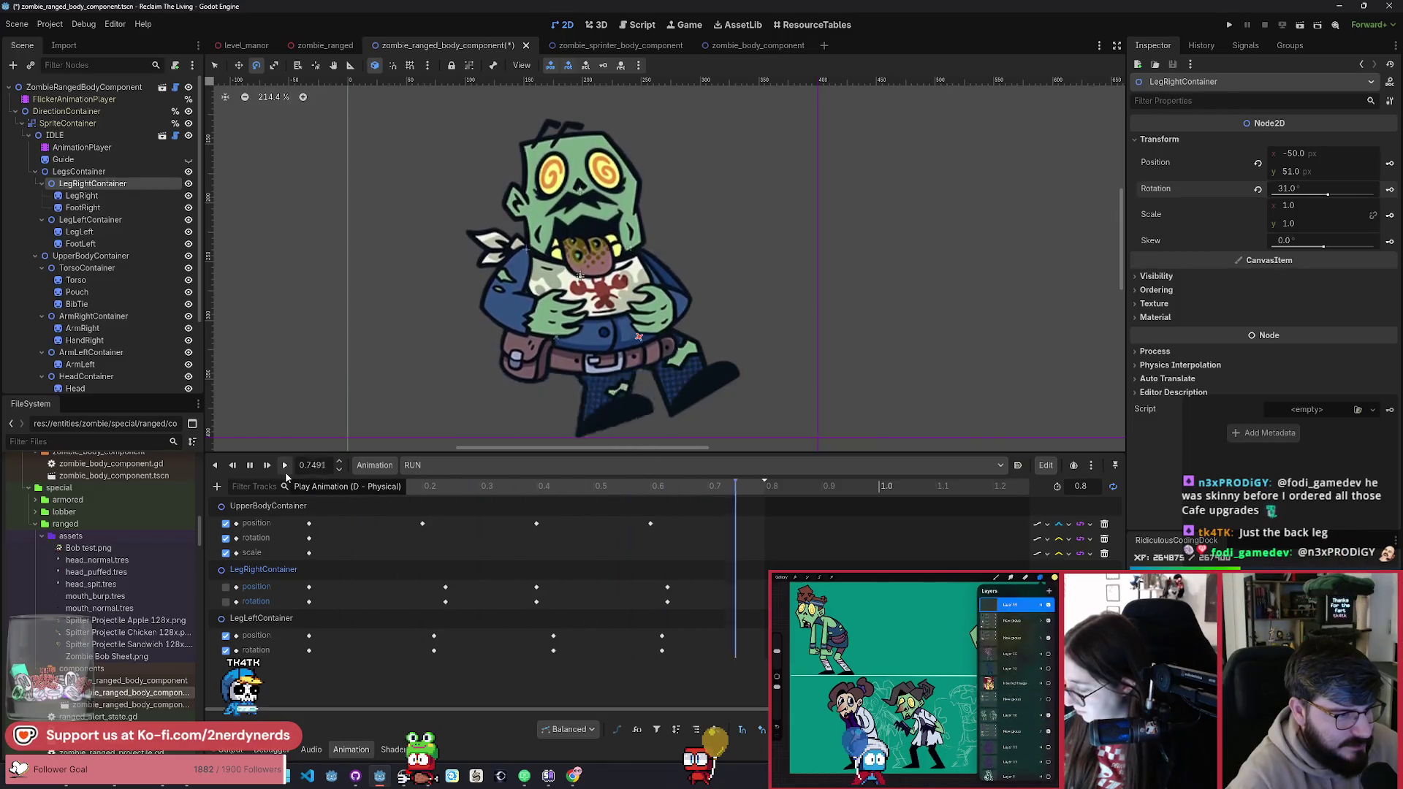
left_click(226, 586)
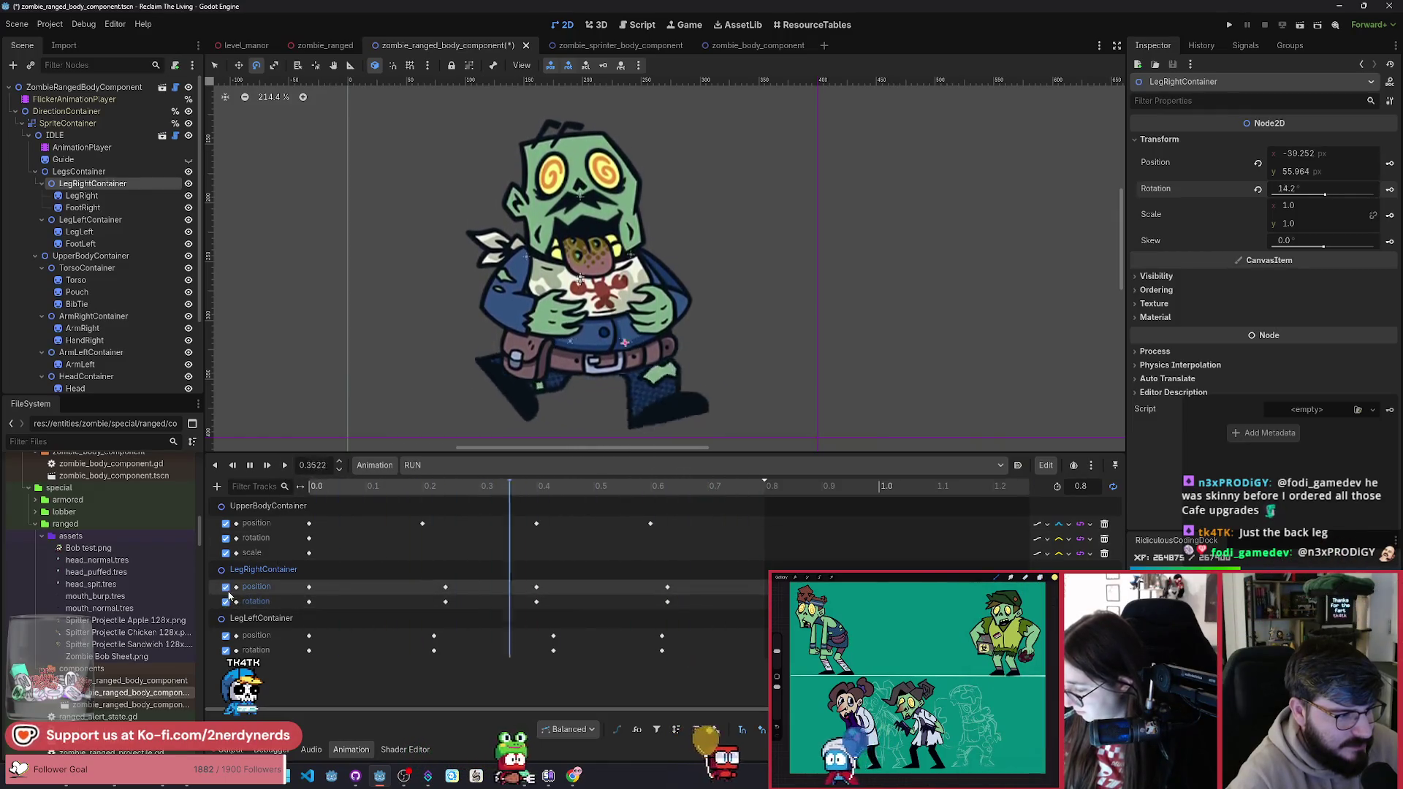
left_click(226, 601)
left_click(225, 636)
left_click(226, 650)
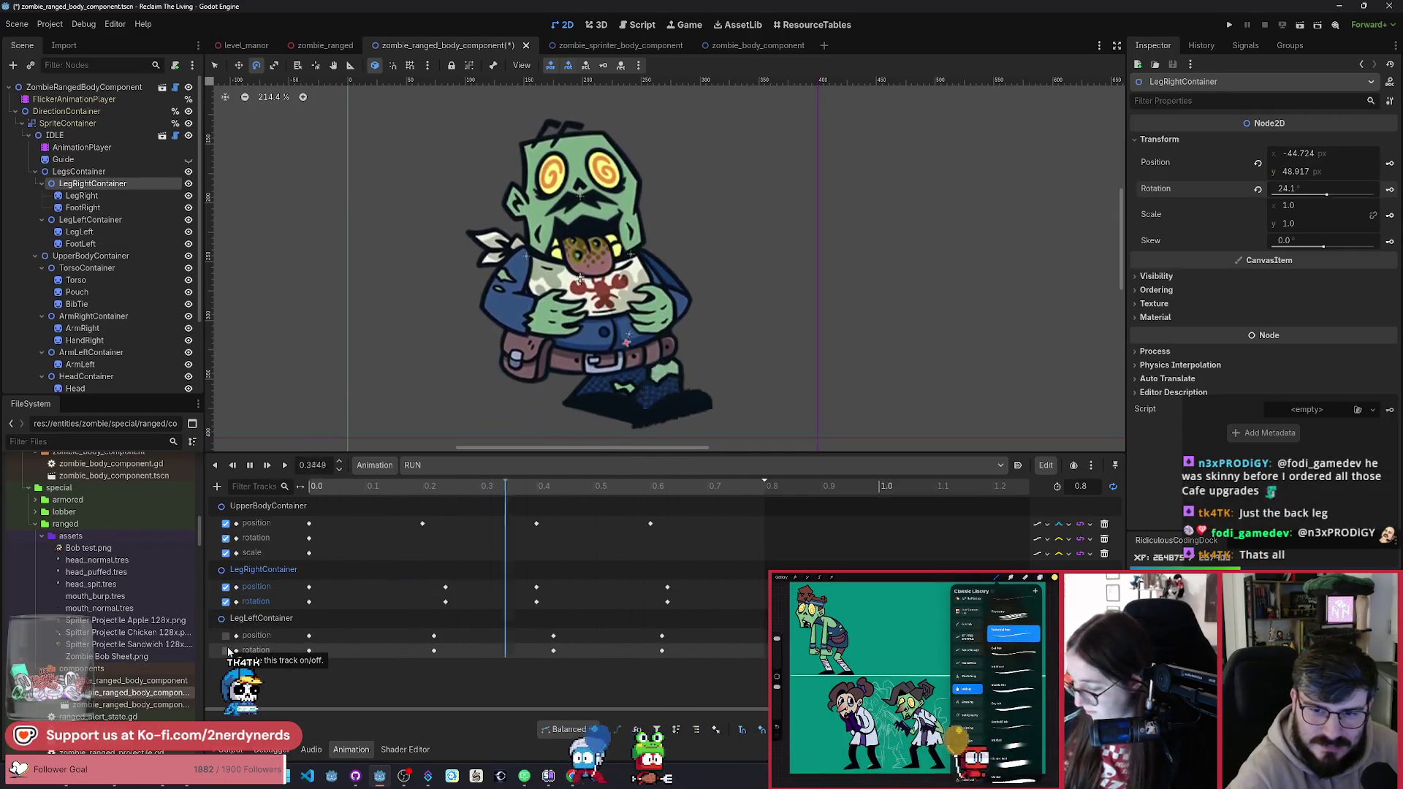
left_click(226, 651)
left_click(226, 636)
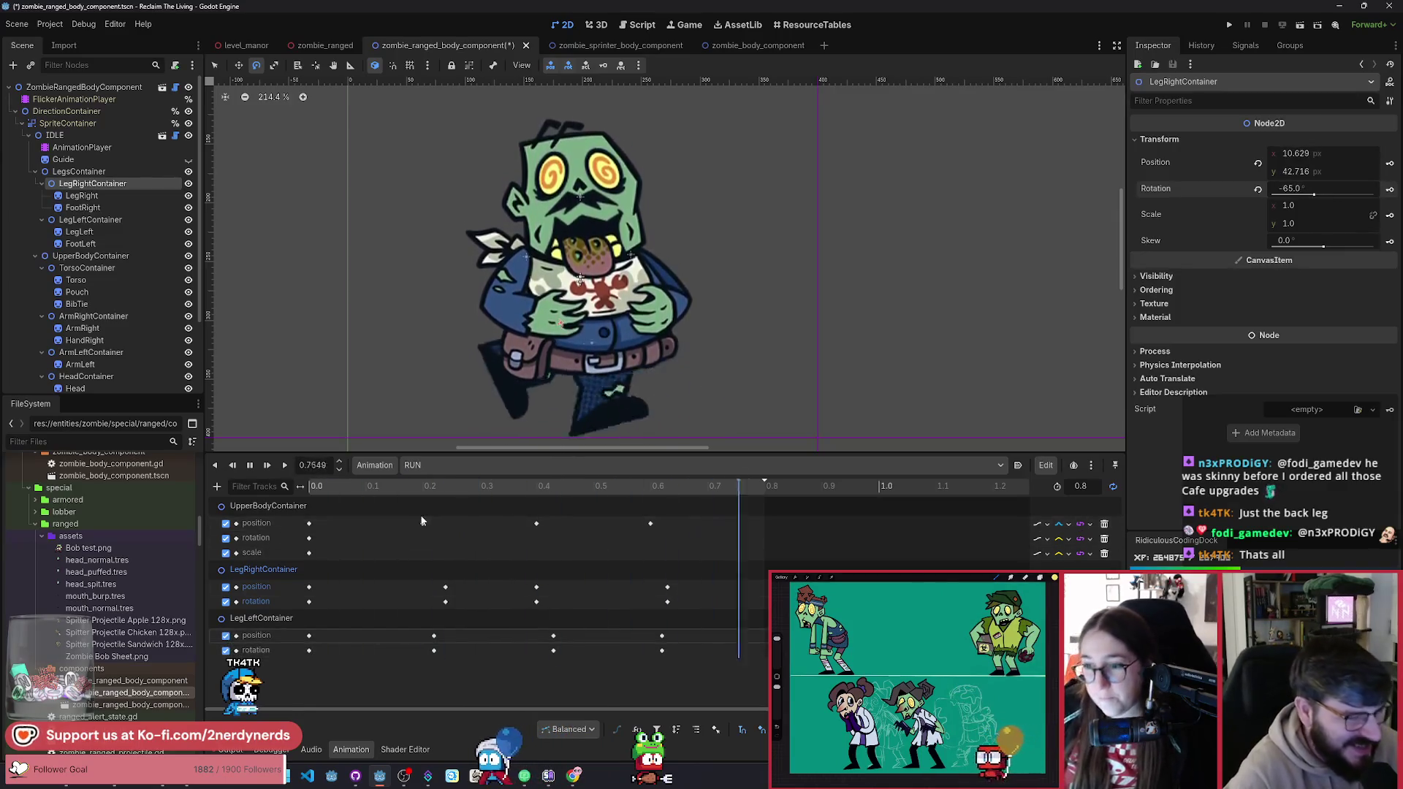
left_click(251, 466)
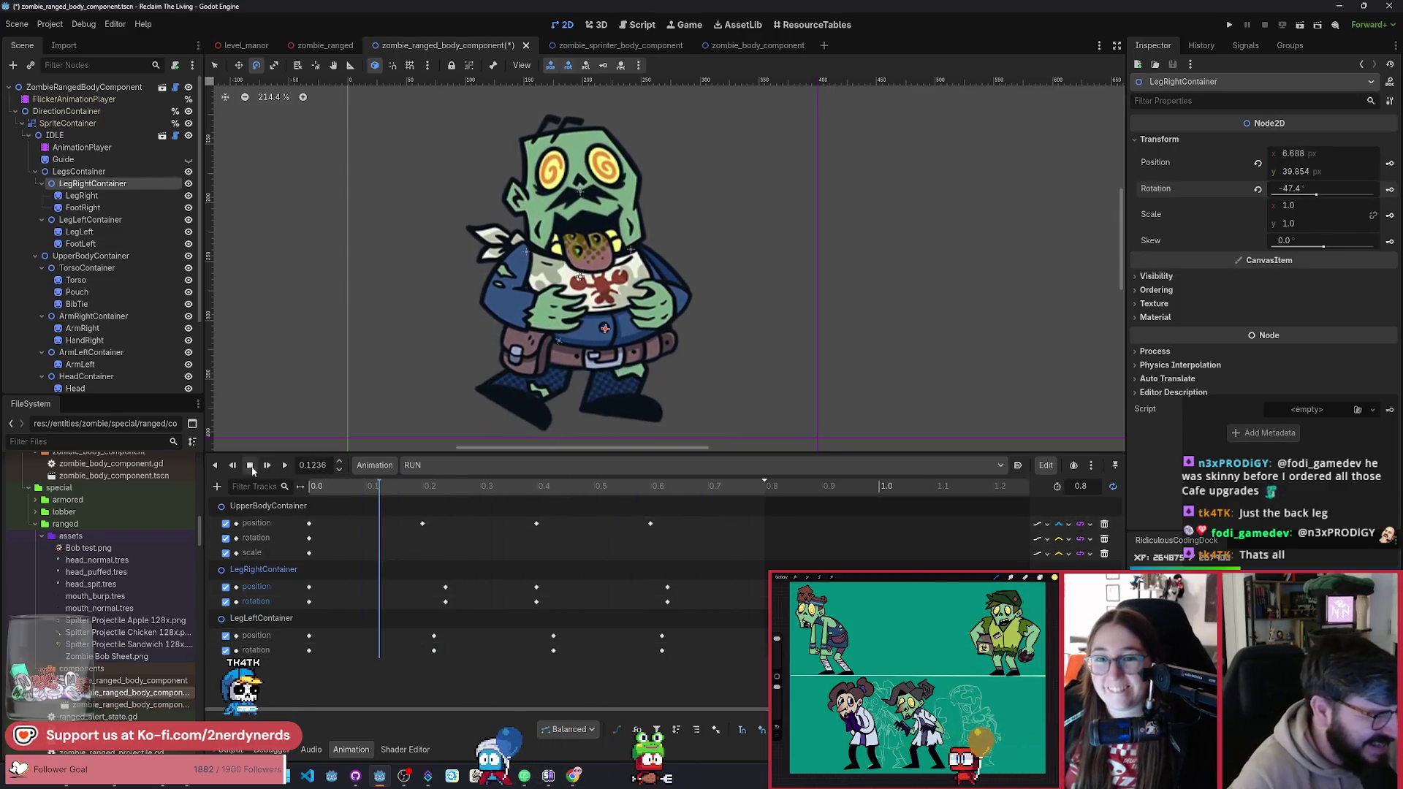
Step: Isolate the right leg's tracks and scrub 0.06–0.46 s to inspect the back leg
left_click(226, 587)
left_click(226, 601)
left_click(319, 495)
mouse_move(318, 496)
left_mouse_down()
mouse_move(796, 567)
mouse_move(369, 564)
mouse_move(292, 599)
left_mouse_up()
left_click(225, 635)
left_click(226, 650)
left_click(226, 601)
left_click(226, 587)
left_click(348, 489)
left_click_drag(348, 495, 576, 524)
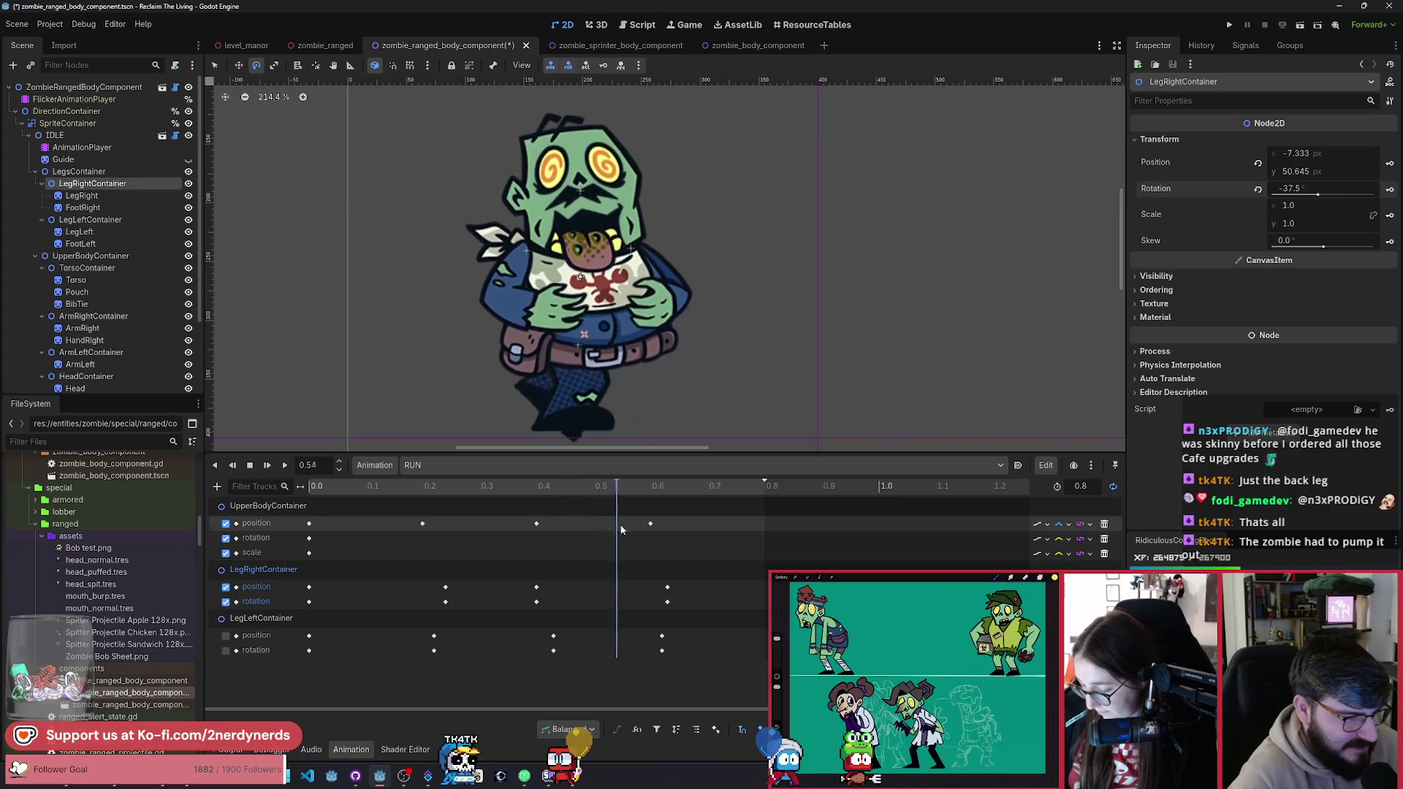
left_click(351, 537)
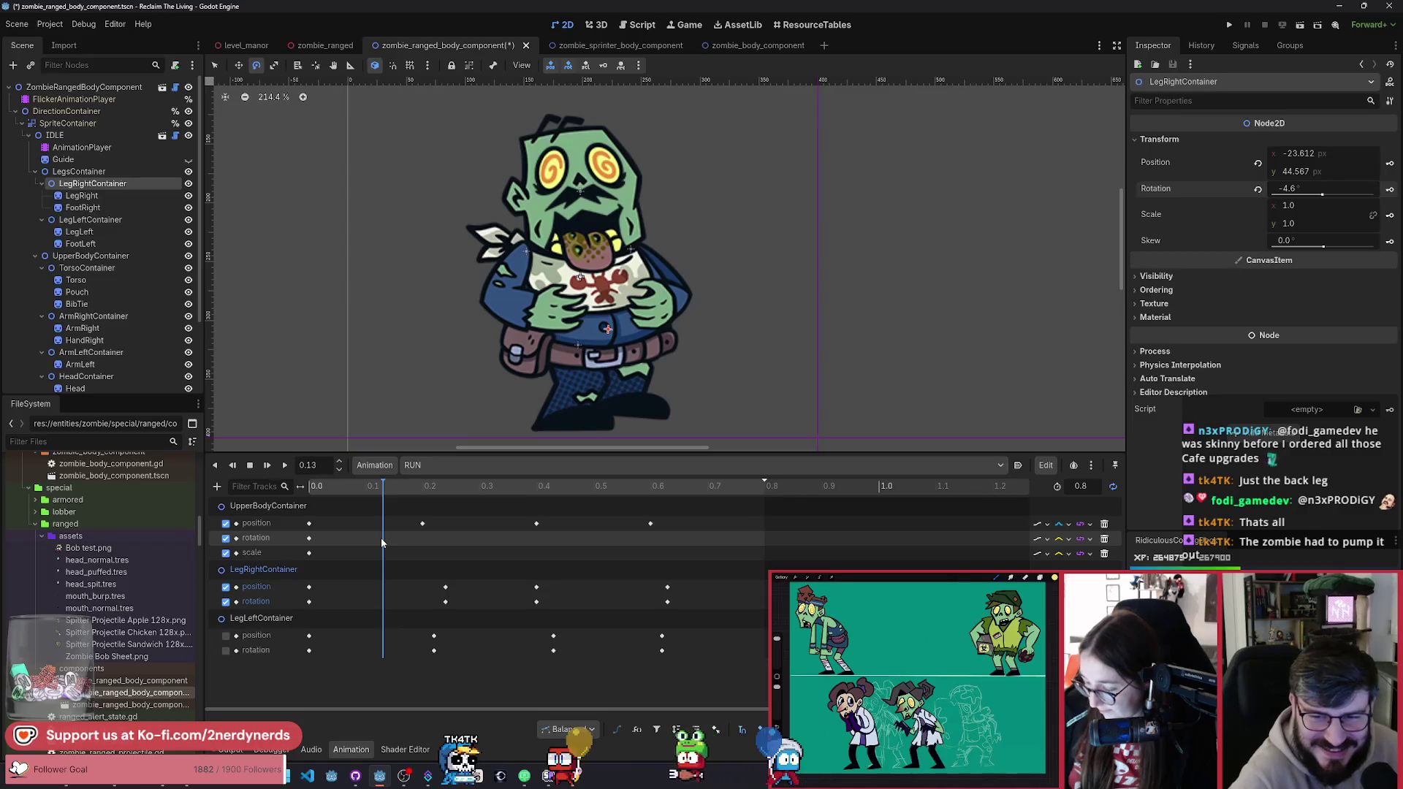
mouse_move(380, 538)
left_mouse_down()
mouse_move(447, 541)
mouse_move(424, 586)
mouse_move(635, 611)
mouse_move(599, 613)
left_mouse_up()
Step: Key the adjusted right leg at 0.51 s, preview with all tracks enabled, and save the scene
left_click_drag(648, 392, 649, 392)
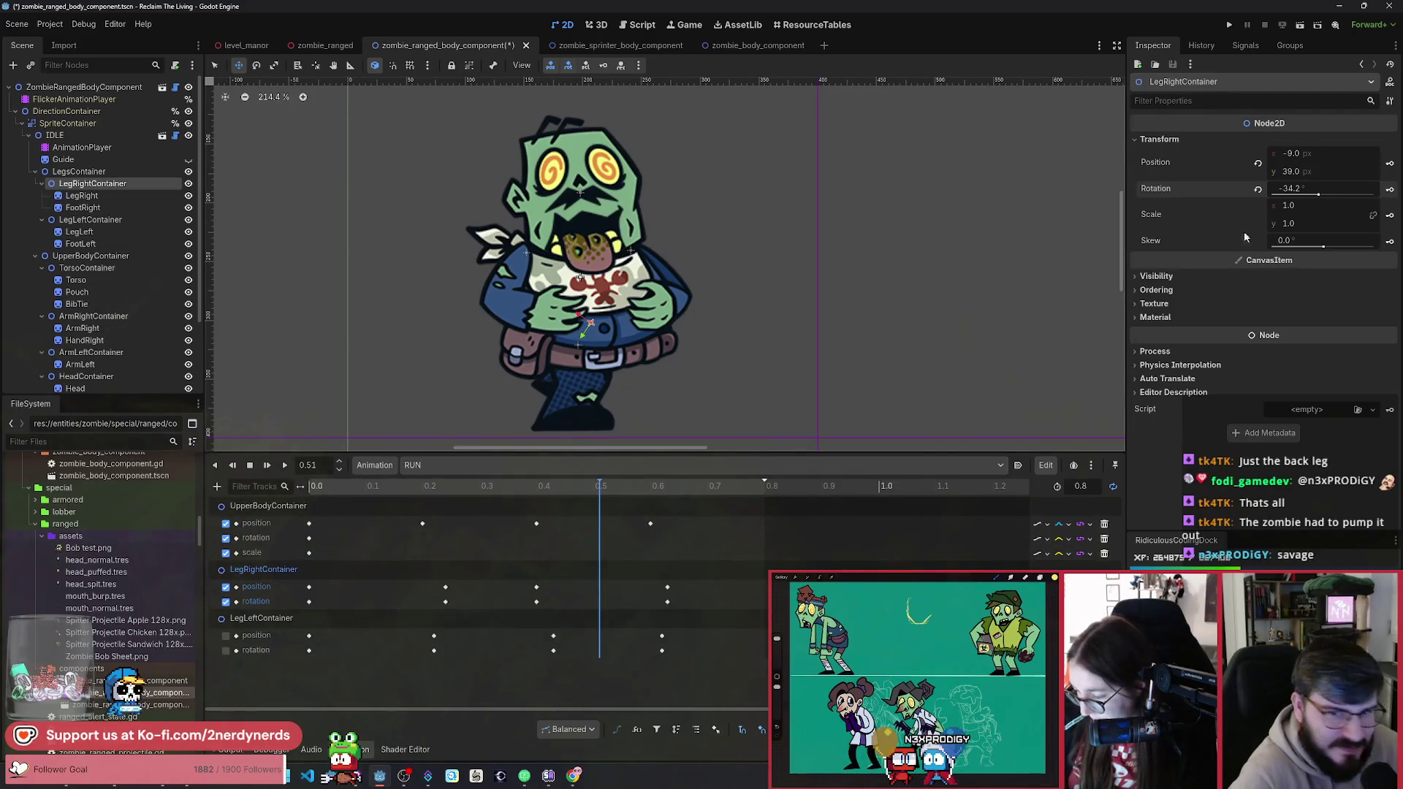
left_click(1391, 167)
left_click(536, 523)
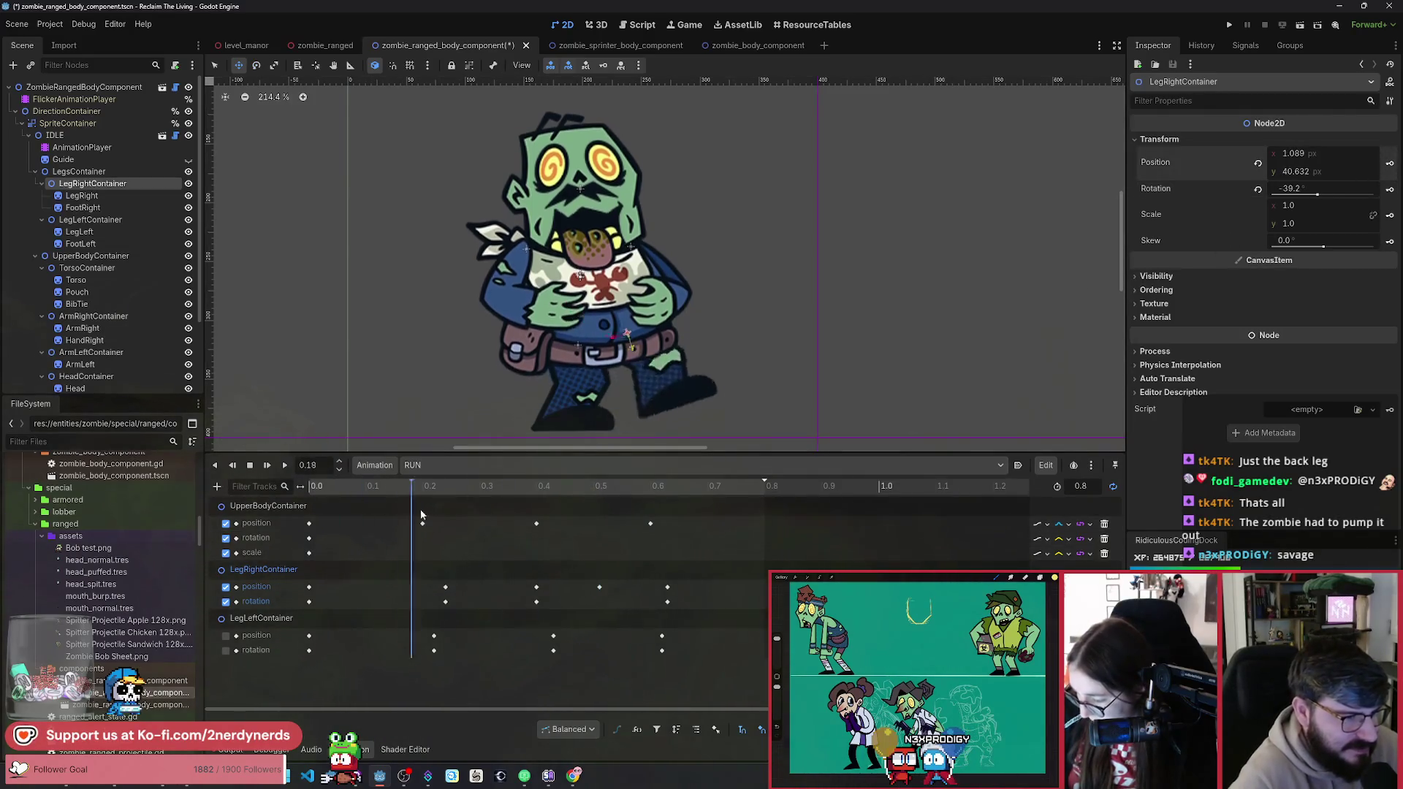
key("d")
key("s")
key("d")
left_click(225, 635)
left_click(226, 650)
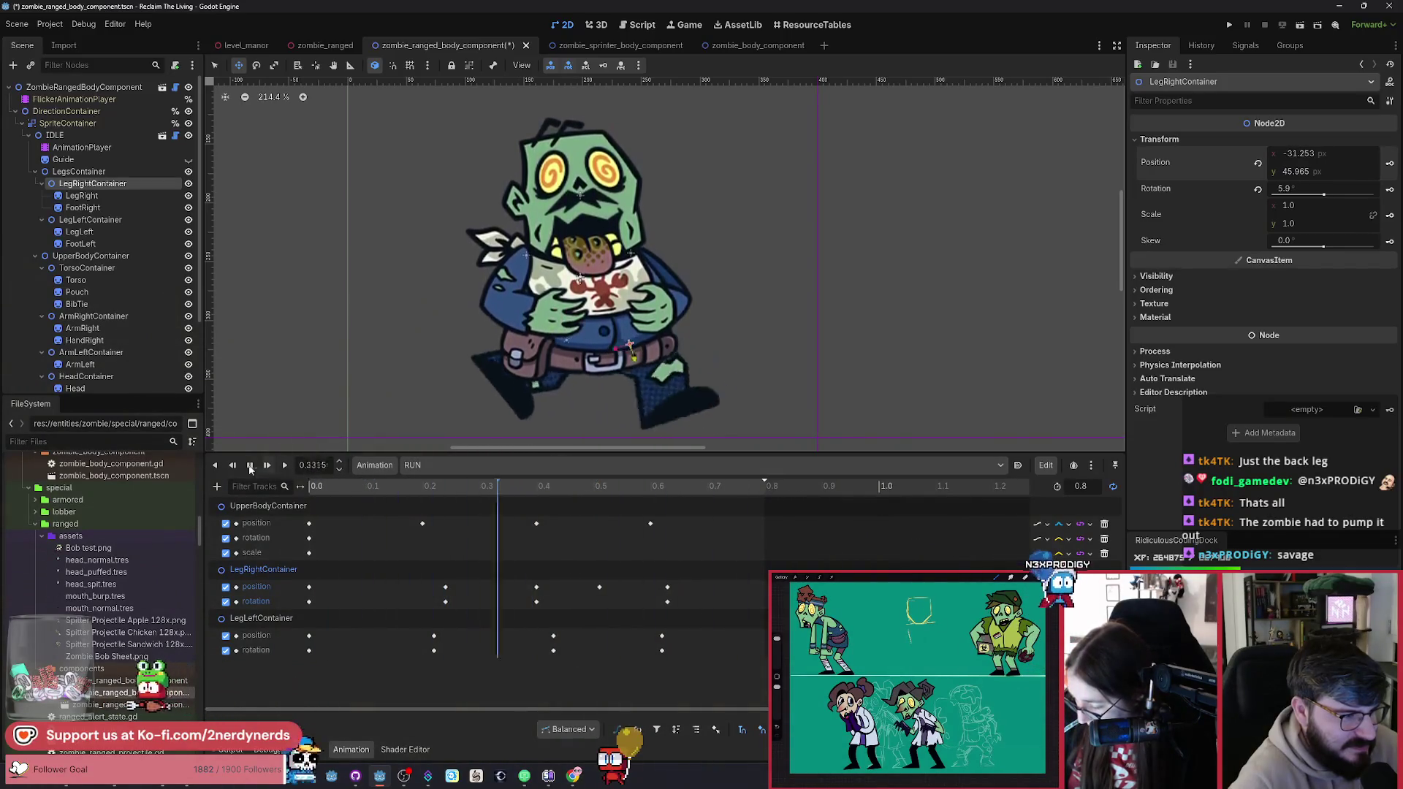
left_click(250, 469)
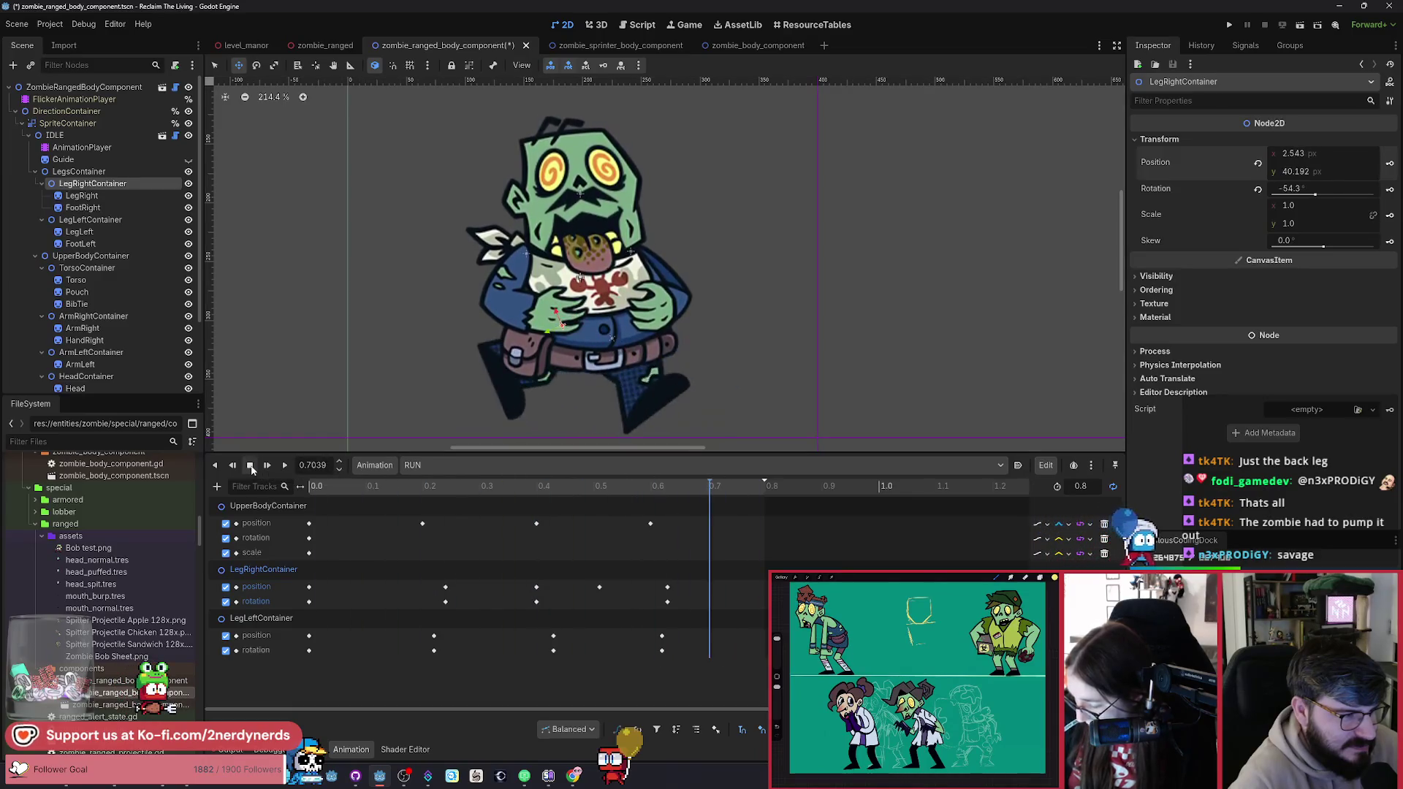
key("ctrl+s")
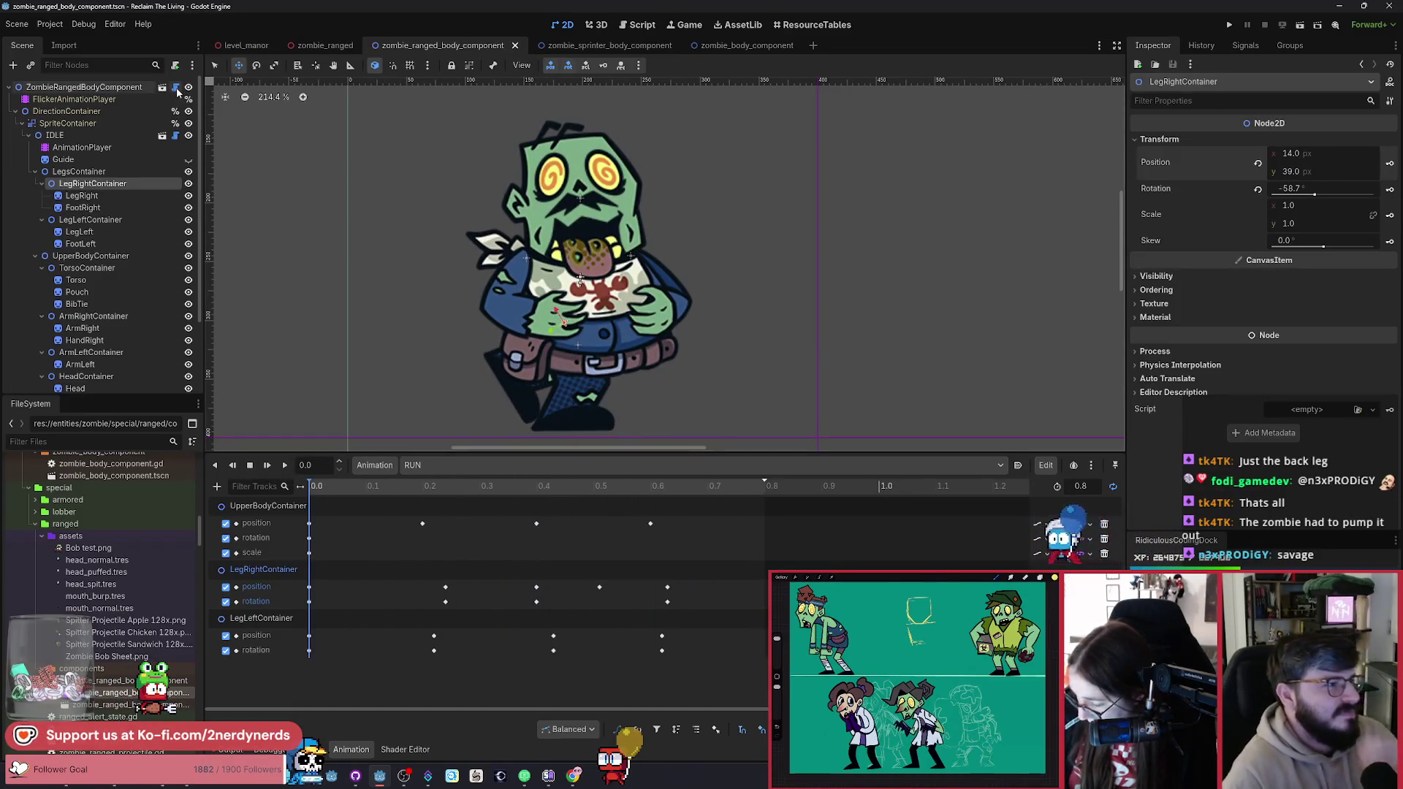
left_click(175, 87)
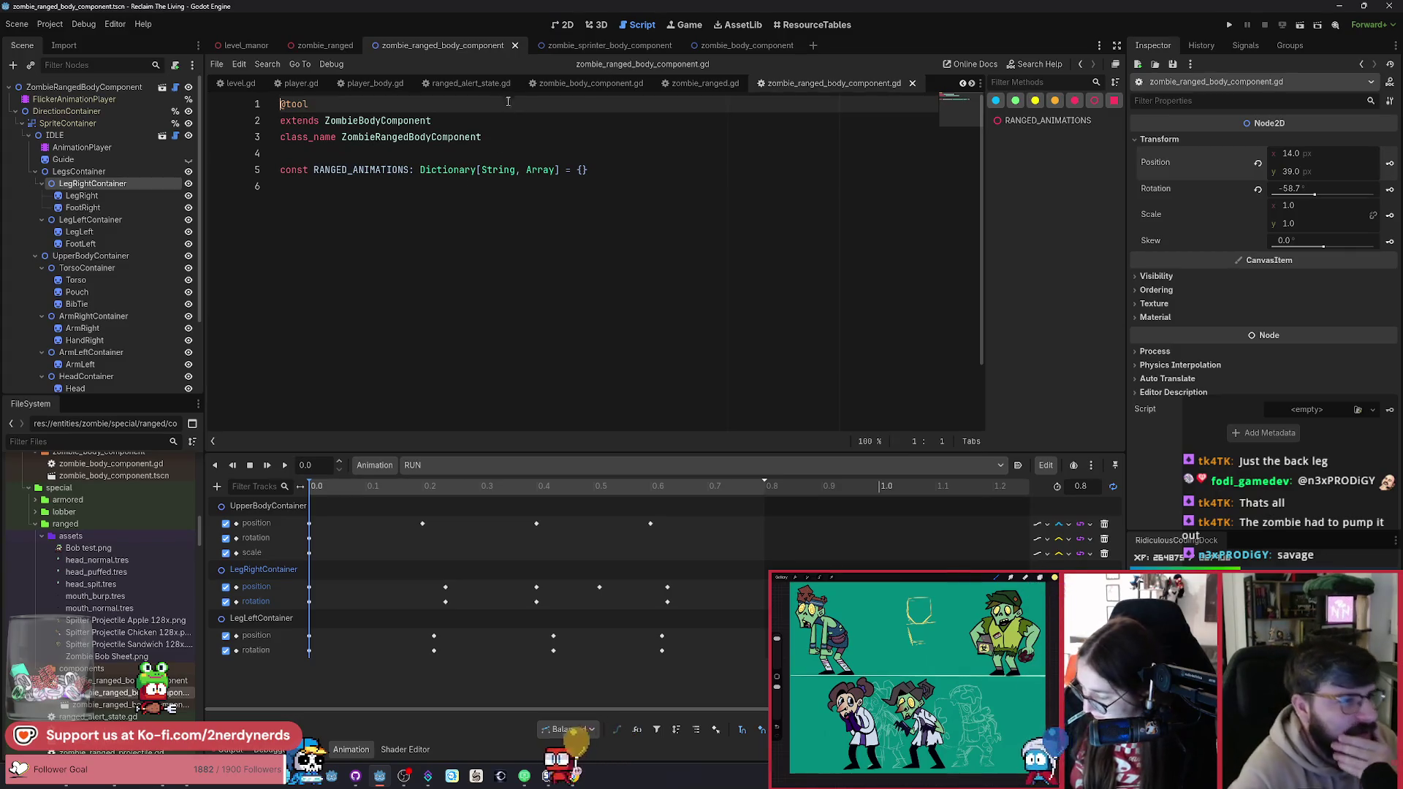
Step: Change line 28 of ranged_alert_state.gd from "RUN" to "IDLE", save, and run the project
scroll(580, 86, "up", 1)
left_click(558, 88)
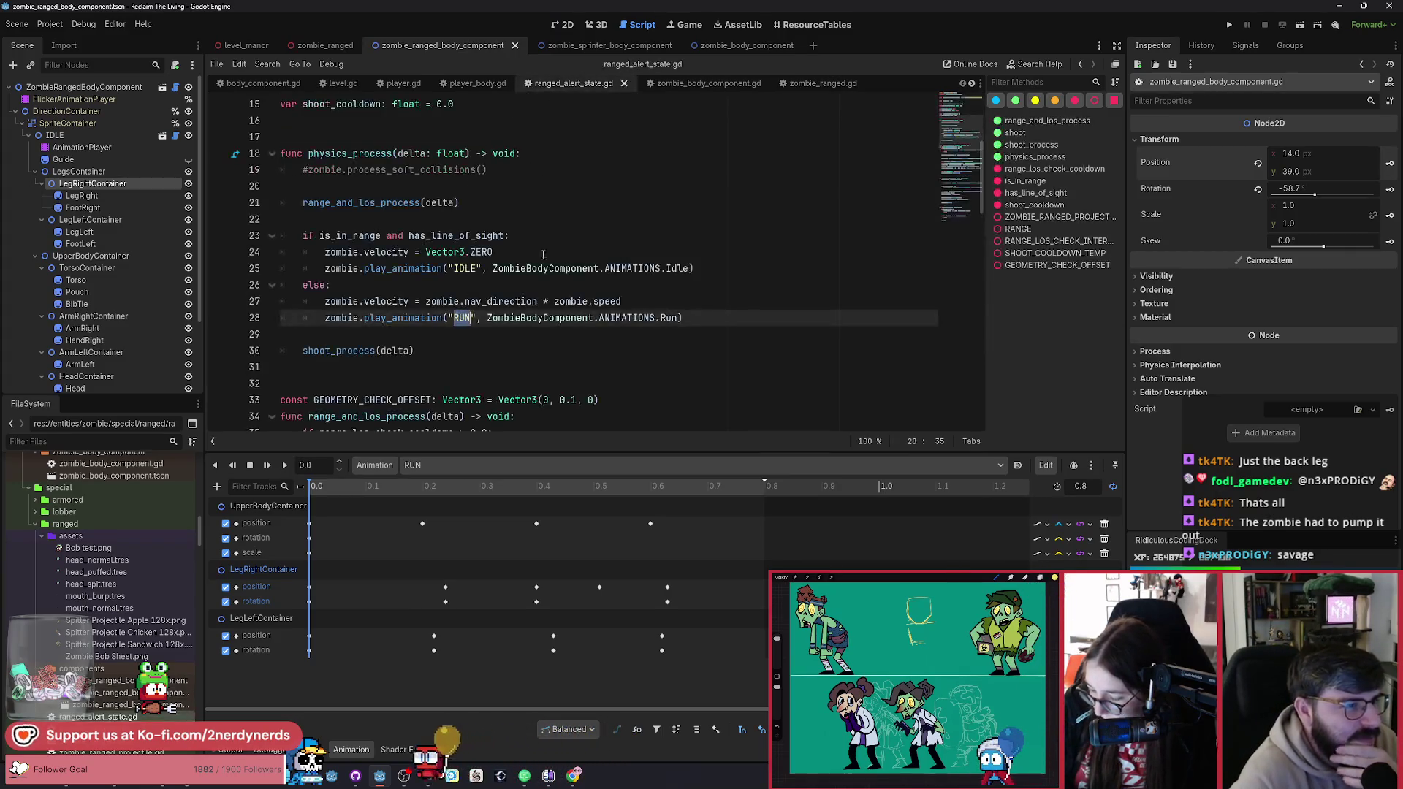
left_click(462, 318)
type("IDLE")
key("ctrl+s")
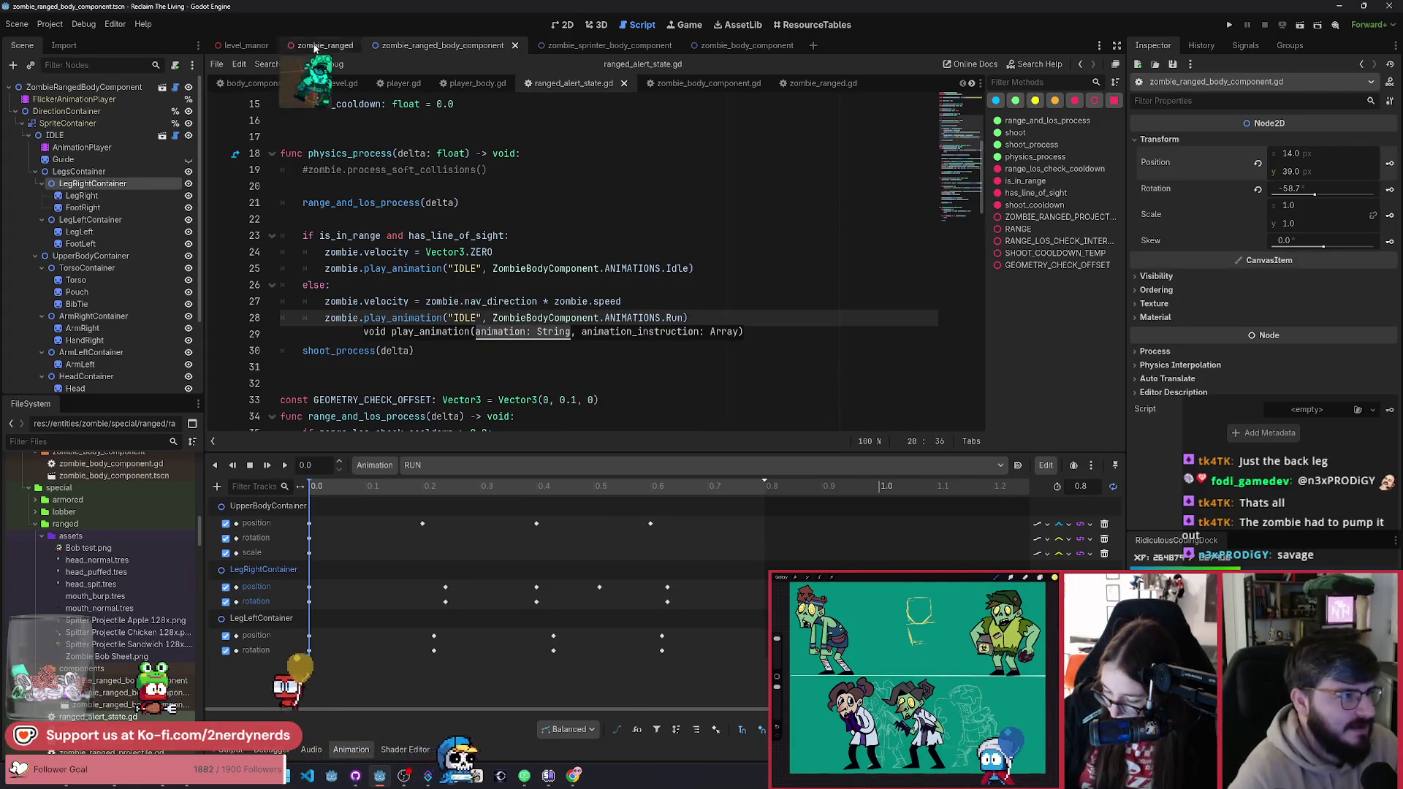
left_click(1299, 31)
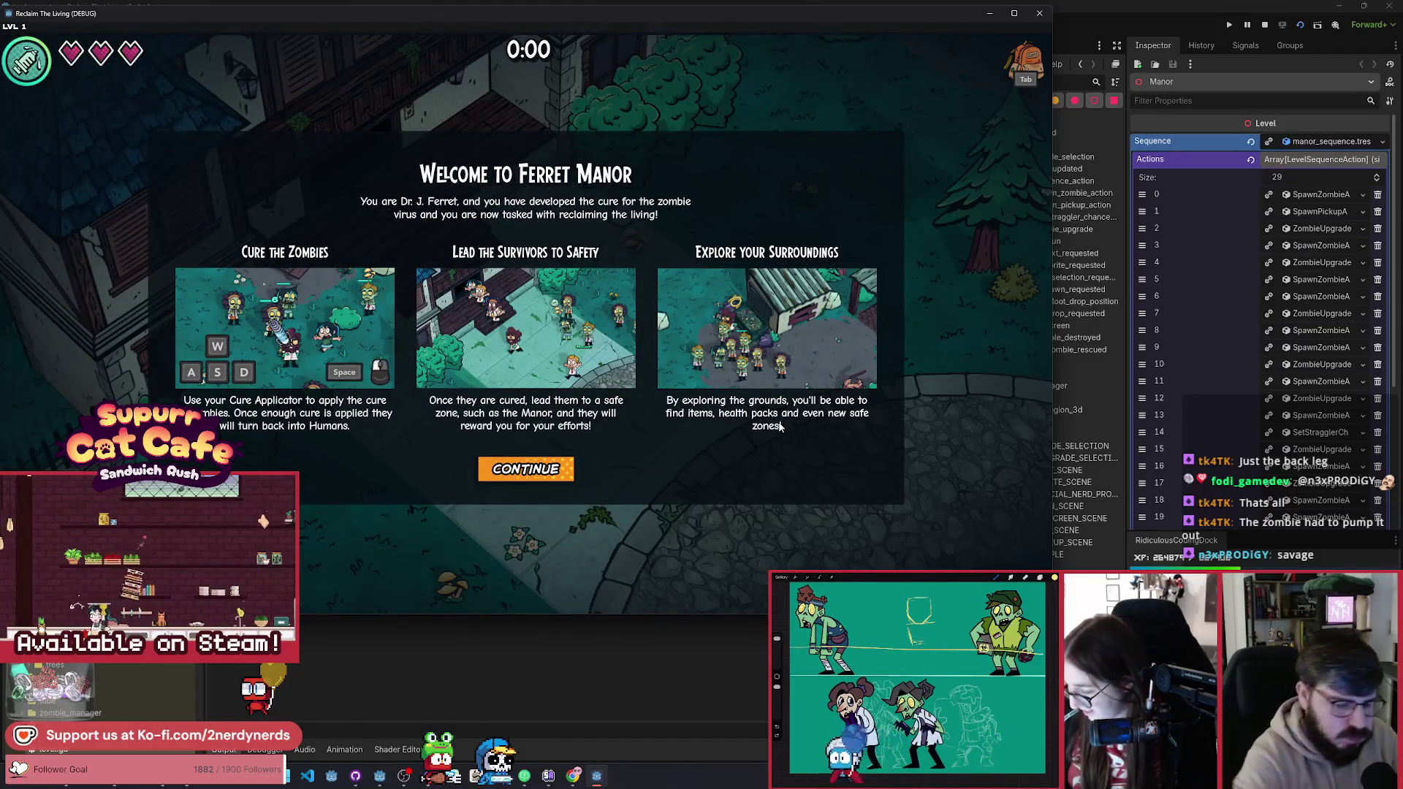
Step: Continue past the welcome screen, walk the scientist with WASD past the fountain toward the trees, then stop the game
left_click(525, 468)
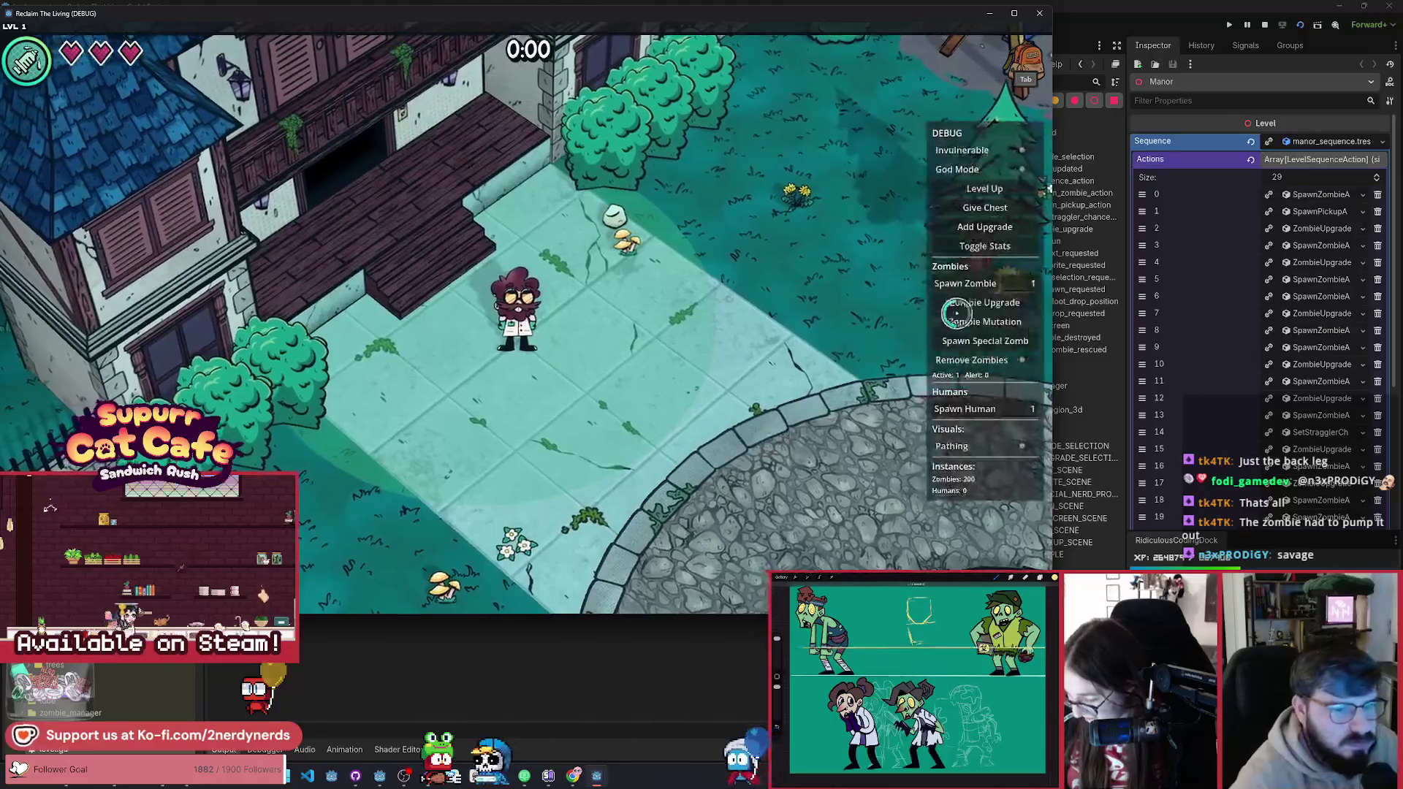
left_click(985, 341)
key("s+d")
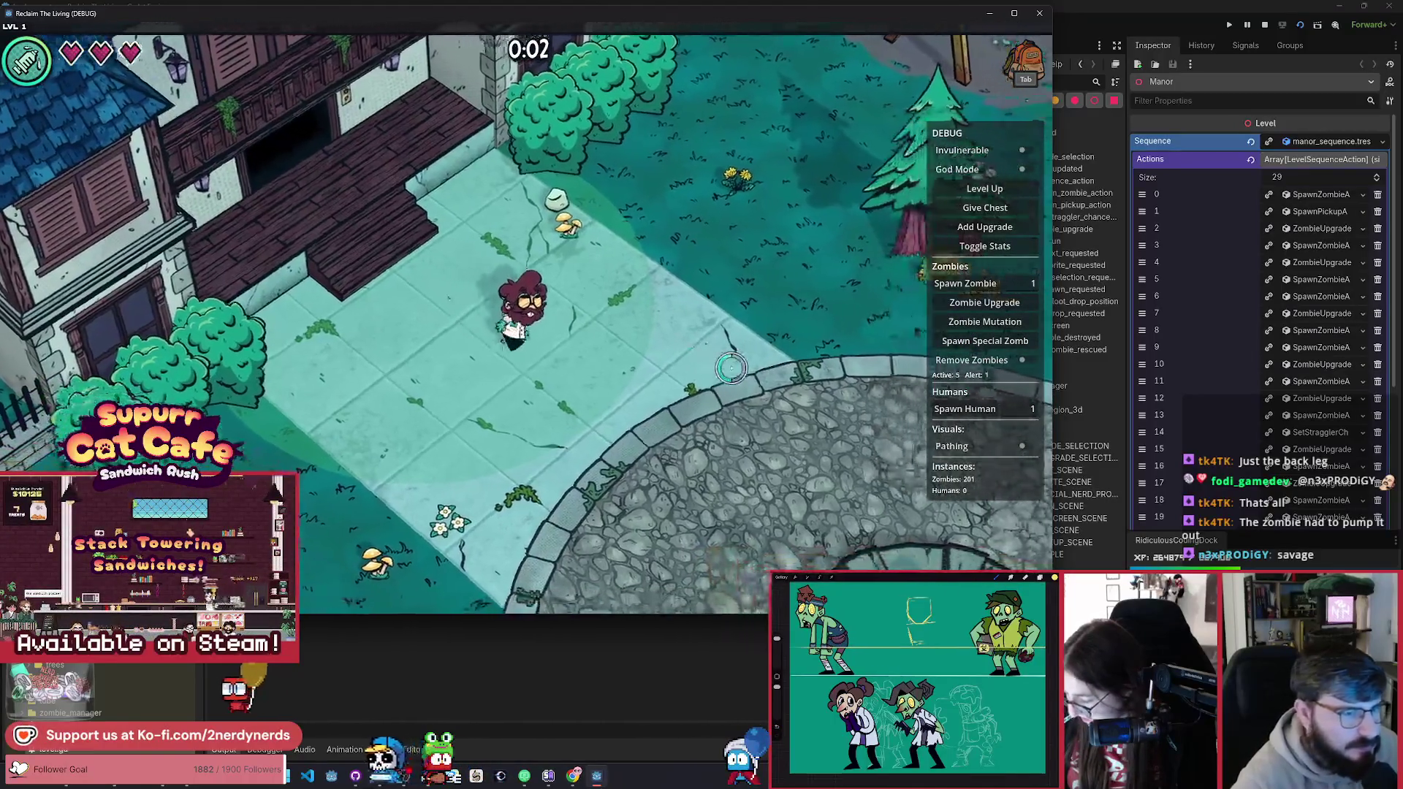
key("d")
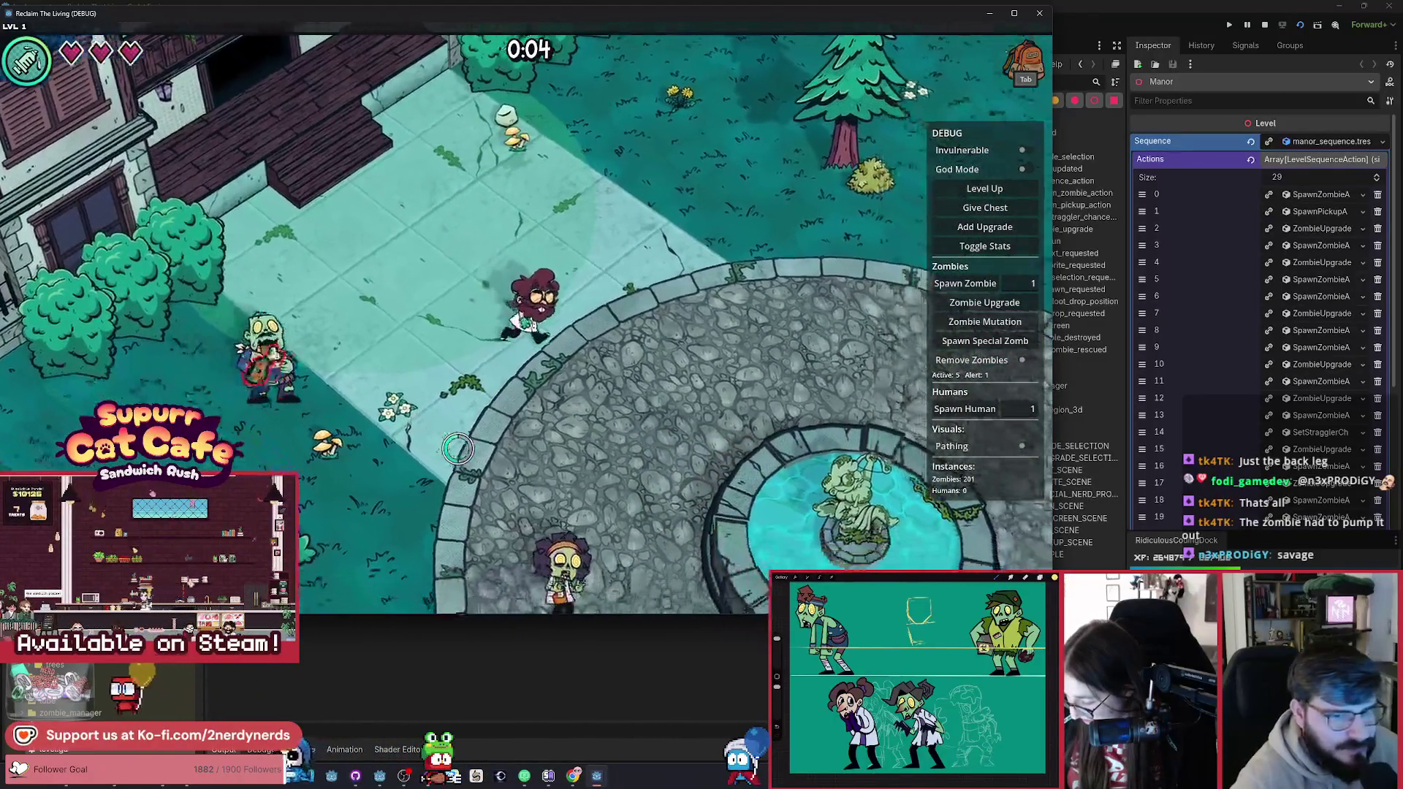
key("s")
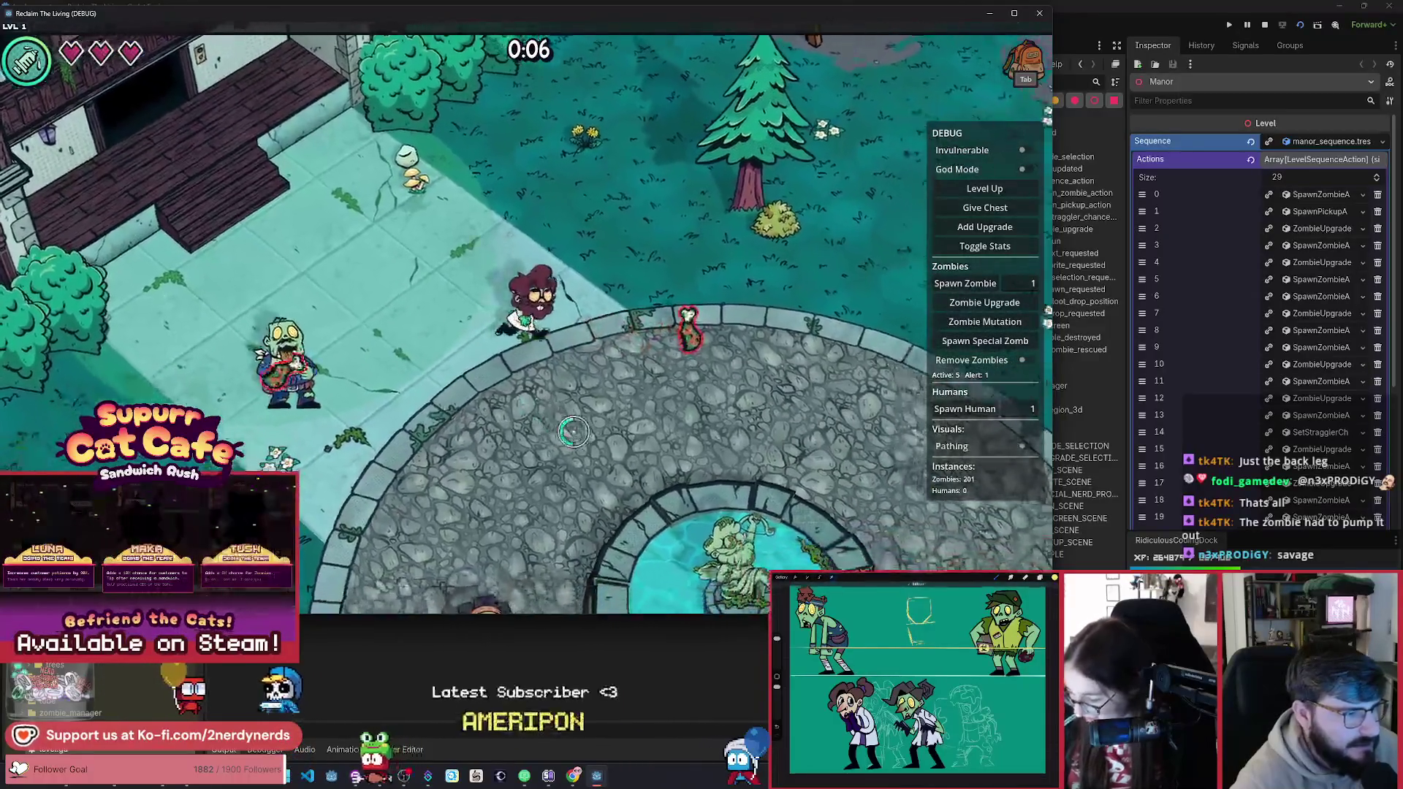
key("w+d")
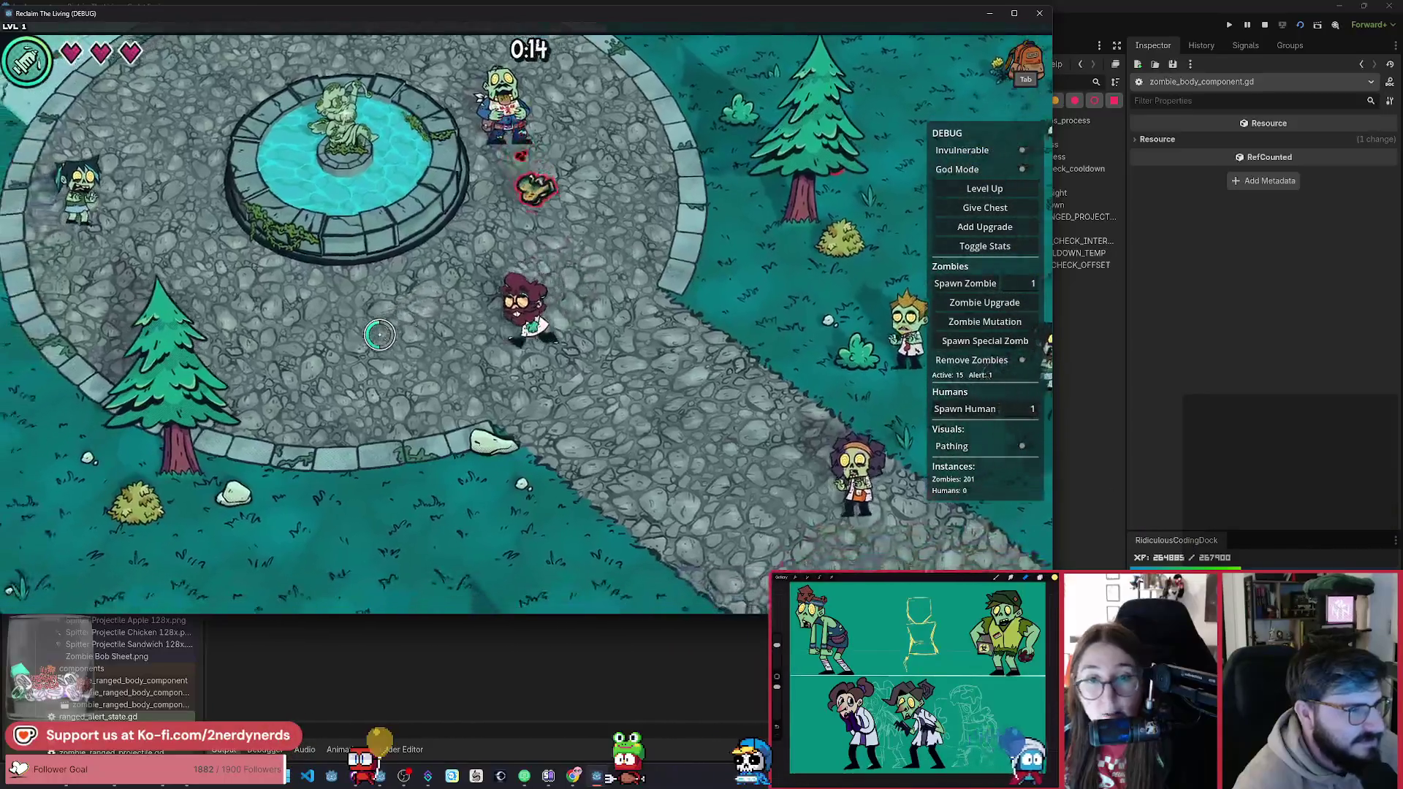
key("a")
key("a")
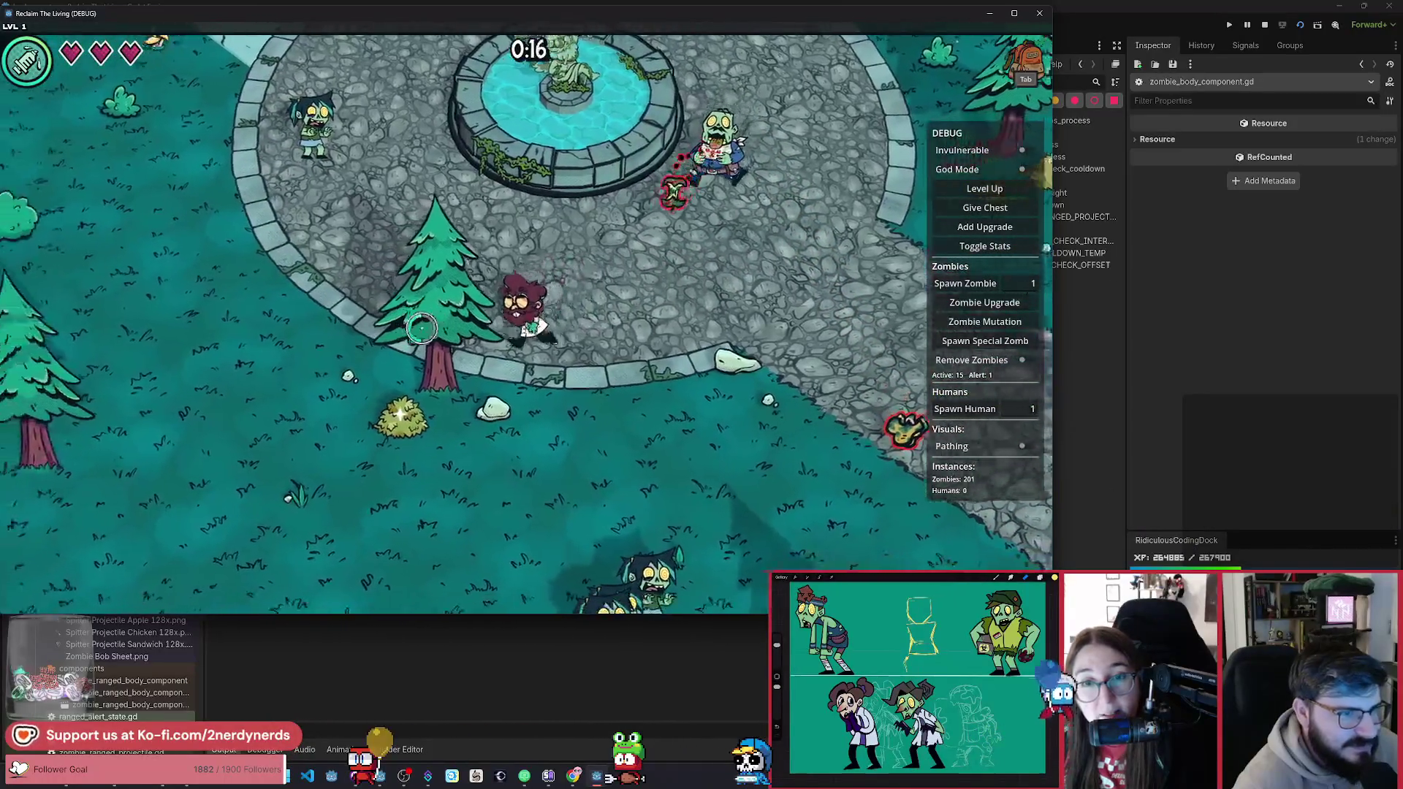
key("a")
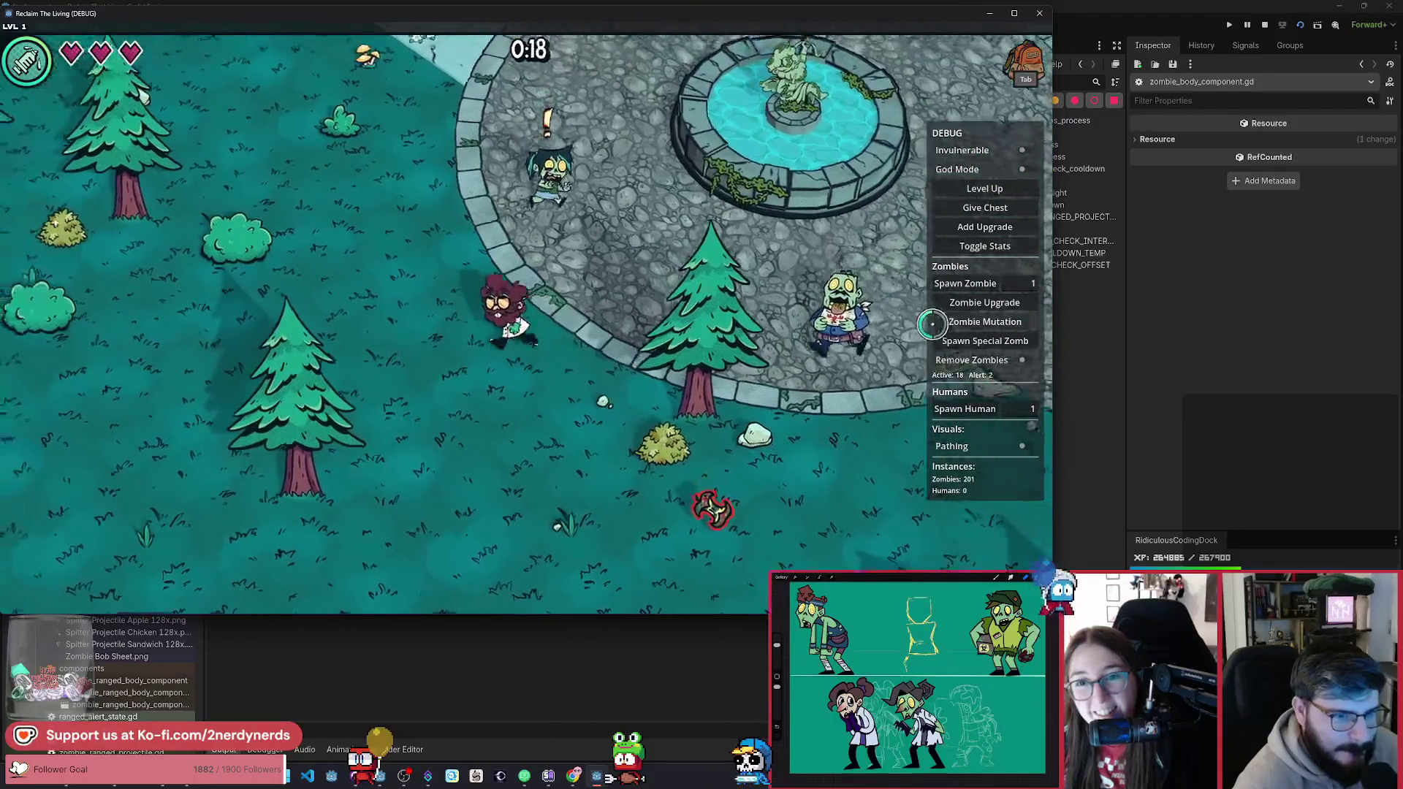
key("w")
key("a")
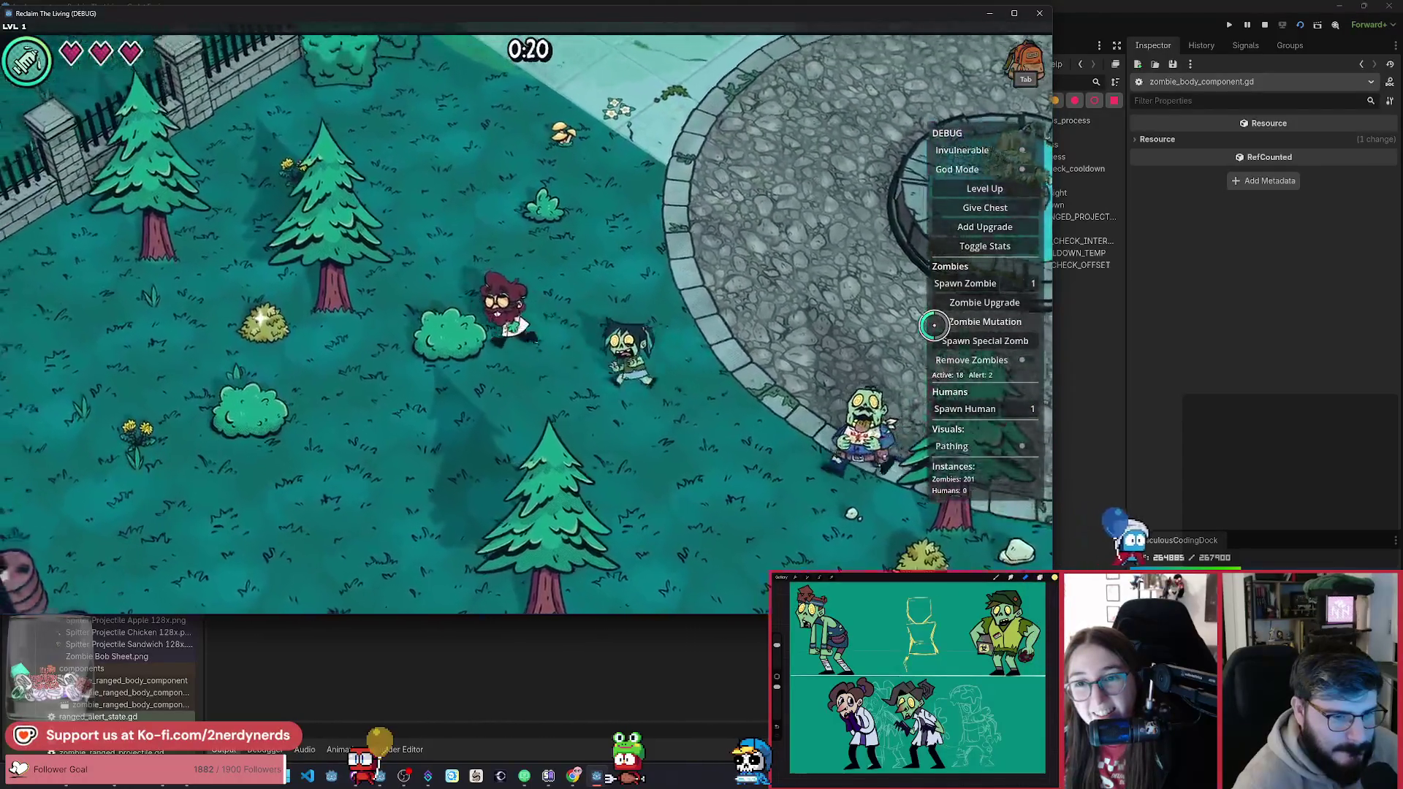
left_click(1264, 25)
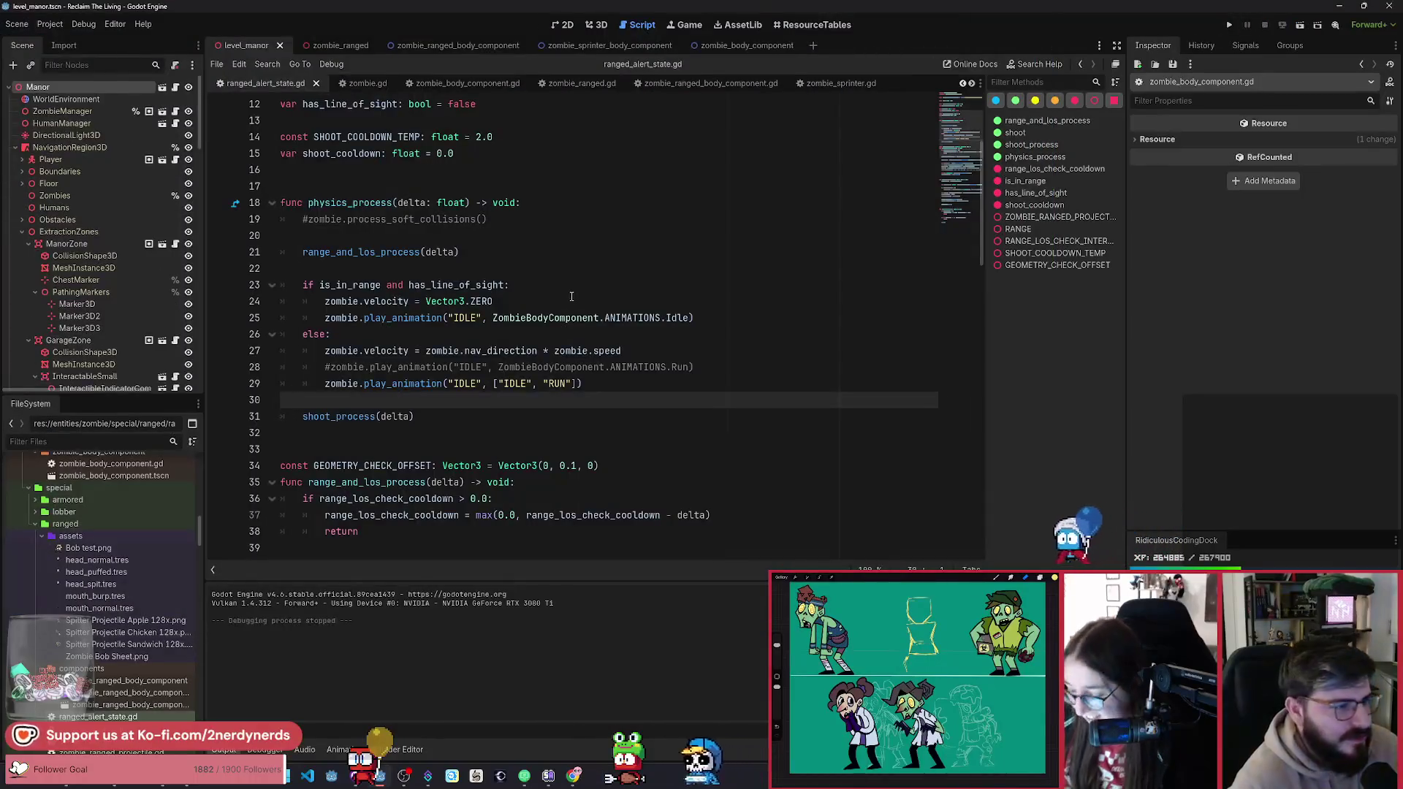
Step: Open the ranged zombie body scene in 2D with its RUN animation loaded and scrubbed
left_click(453, 47)
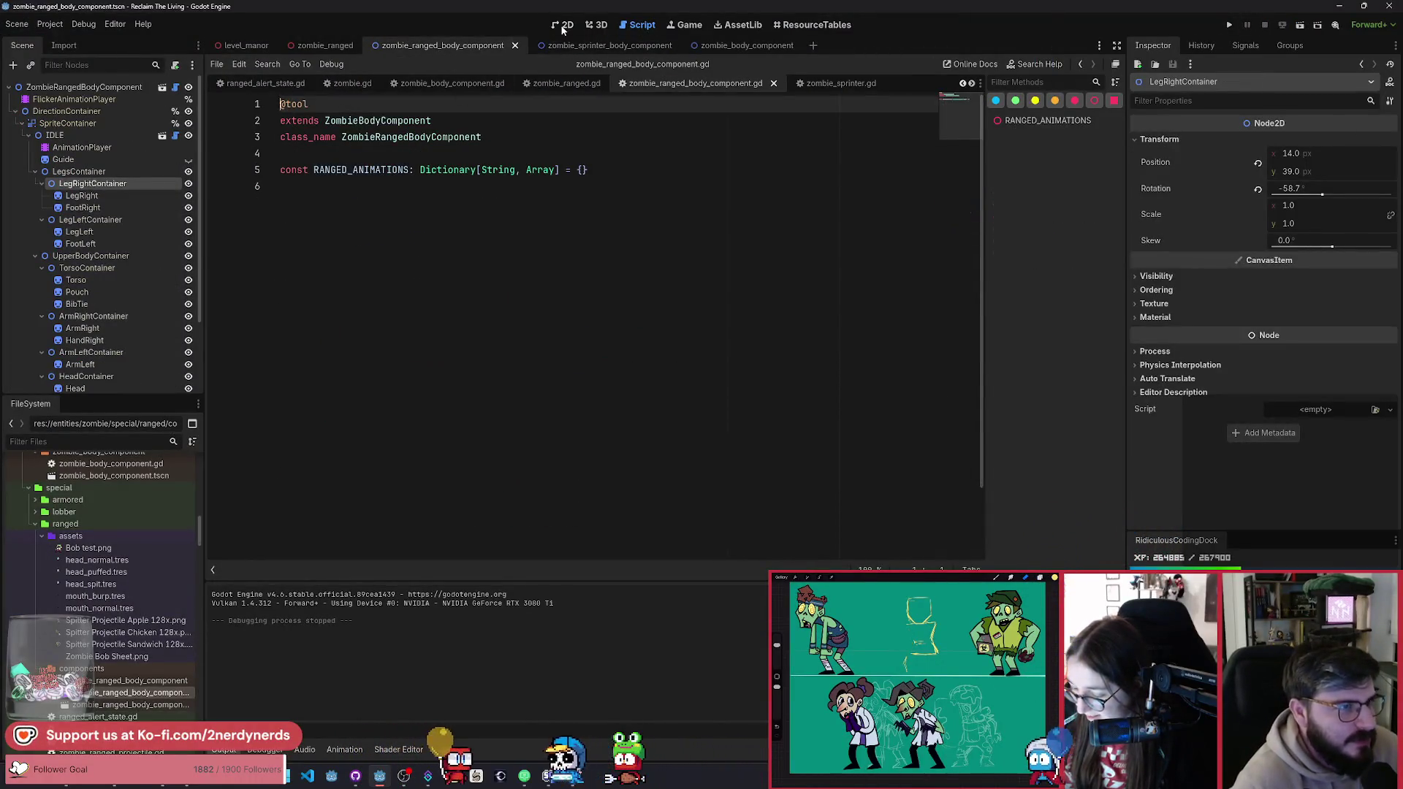
key("ctrl+F1")
left_click(82, 147)
left_click(383, 486)
mouse_move(385, 490)
left_mouse_down()
mouse_move(344, 511)
mouse_move(439, 551)
left_mouse_up()
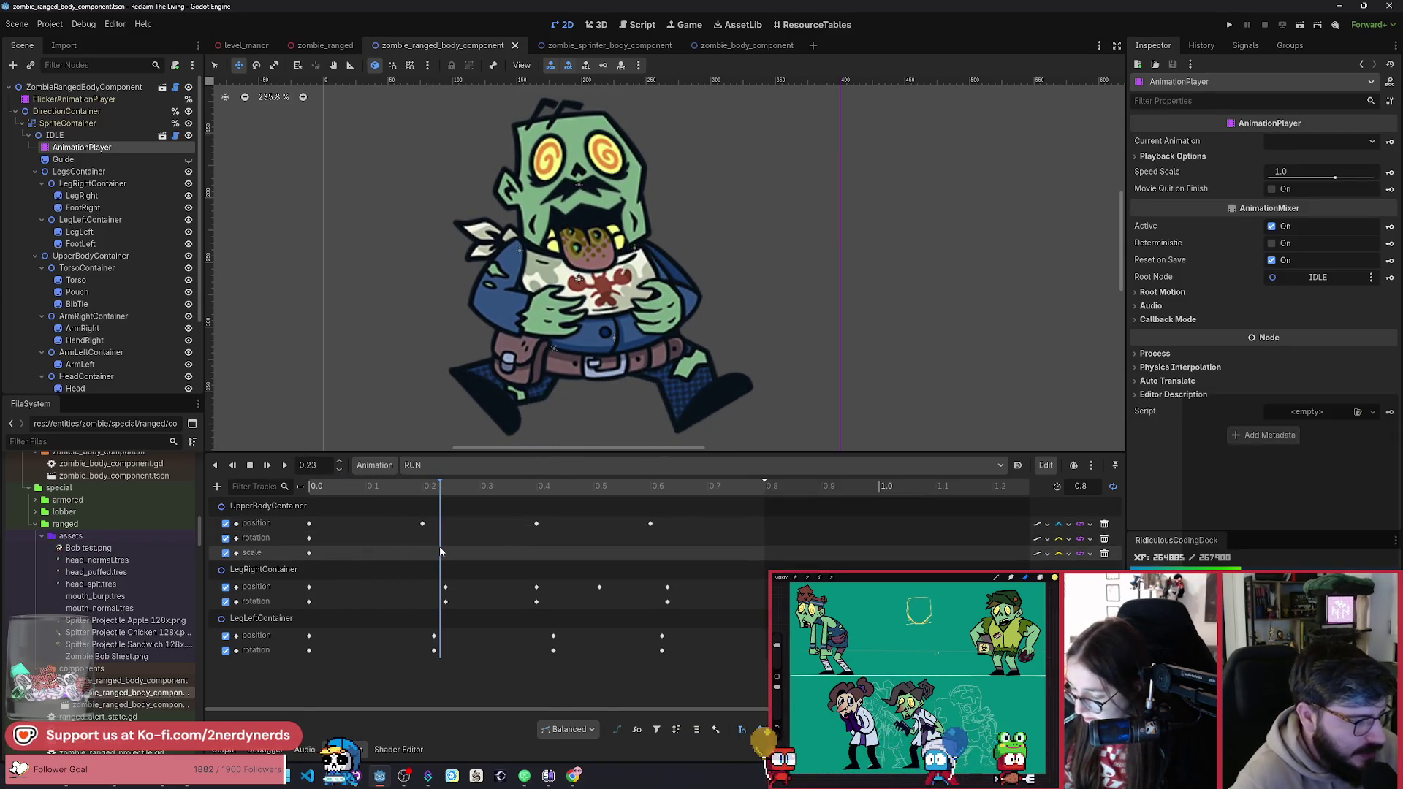
scroll(111, 318, "down", 3)
Step: Add HeadContainer position and rotation tracks to the RUN animation
left_click(116, 300)
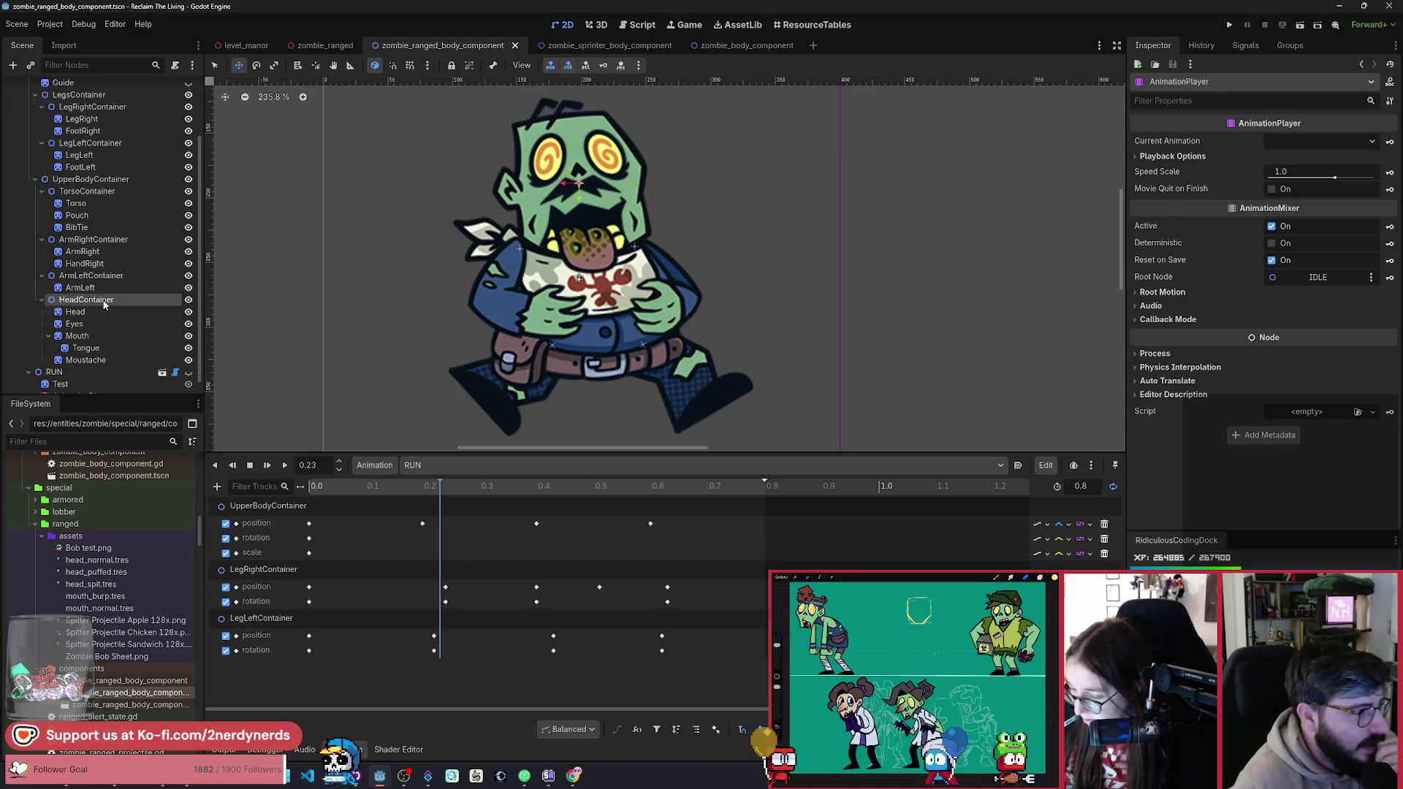
left_click(1390, 163)
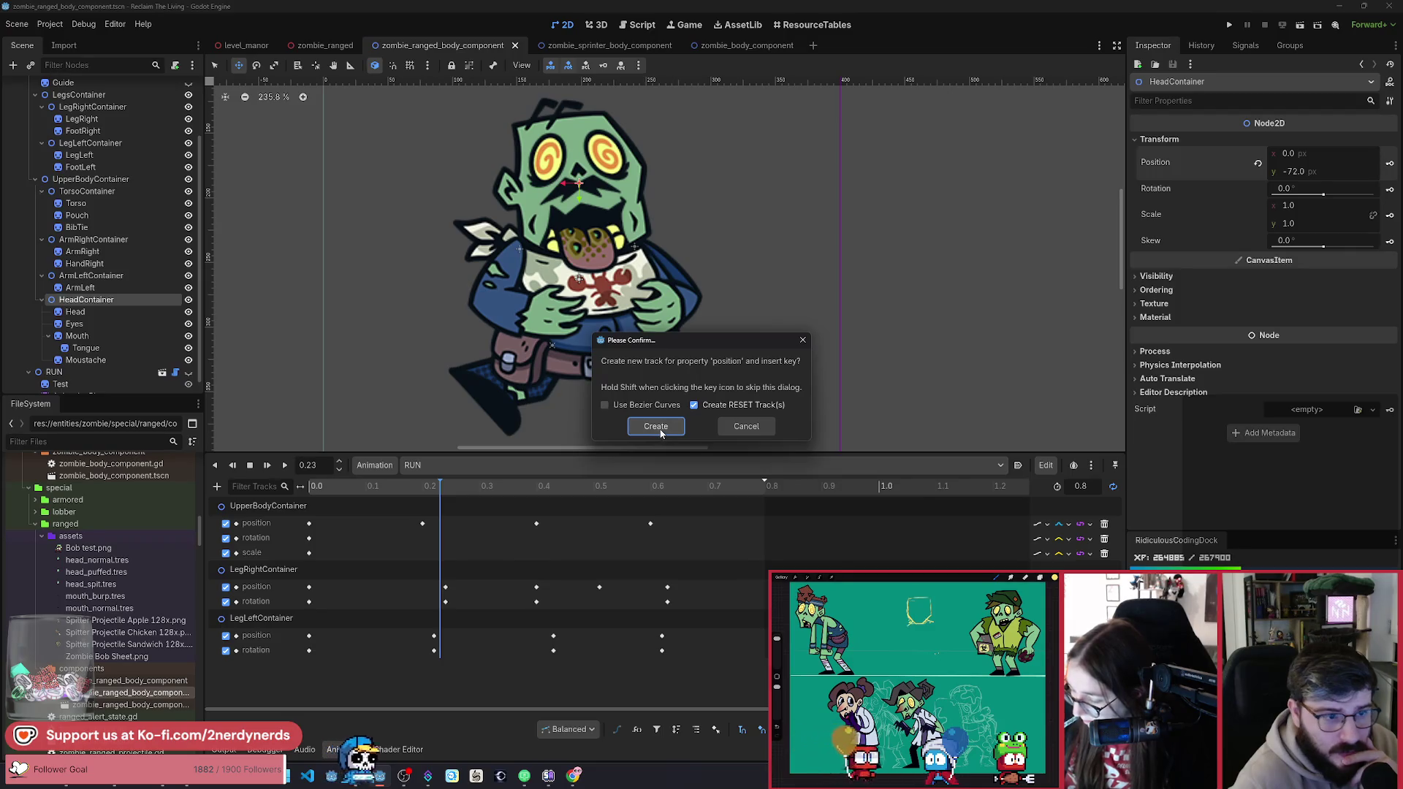
left_click(660, 432)
left_click(1389, 189)
left_click(656, 427)
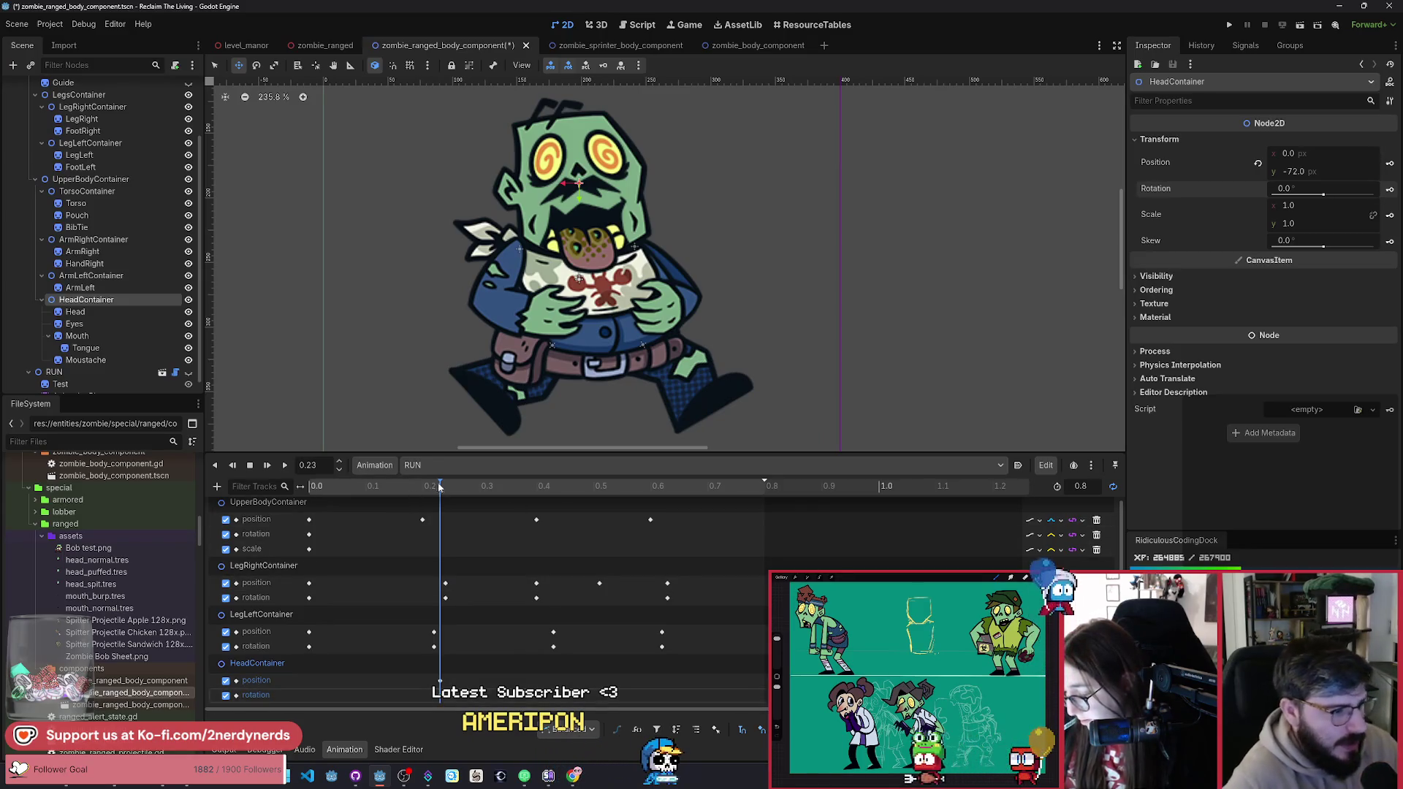
Step: Arrange the head keys so they sit at 0.0 and 0.24 s
mouse_move(435, 496)
left_mouse_down()
mouse_move(445, 700)
mouse_move(305, 672)
left_mouse_up()
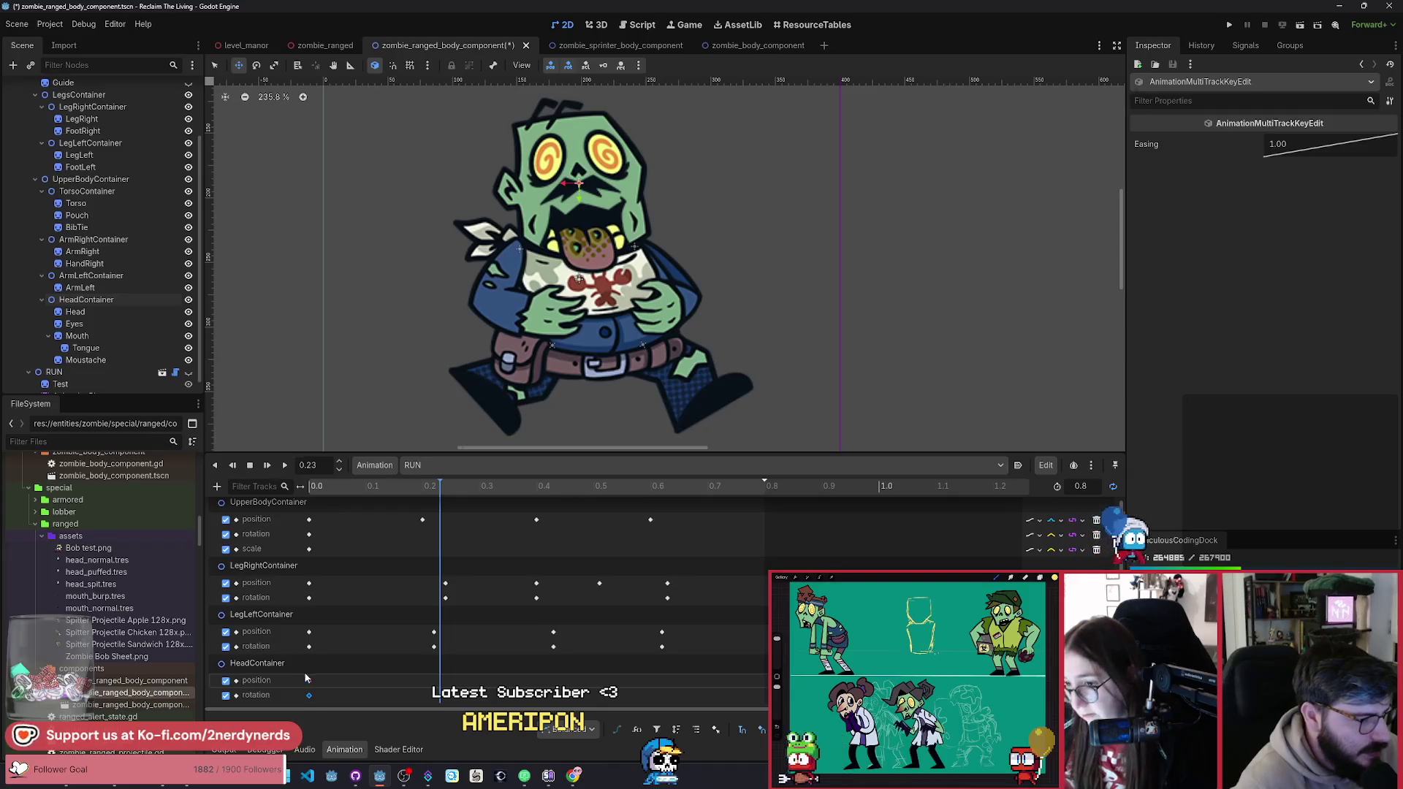
left_click(423, 486)
mouse_move(421, 501)
left_mouse_down()
mouse_move(435, 502)
mouse_move(352, 520)
mouse_move(439, 548)
left_mouse_up()
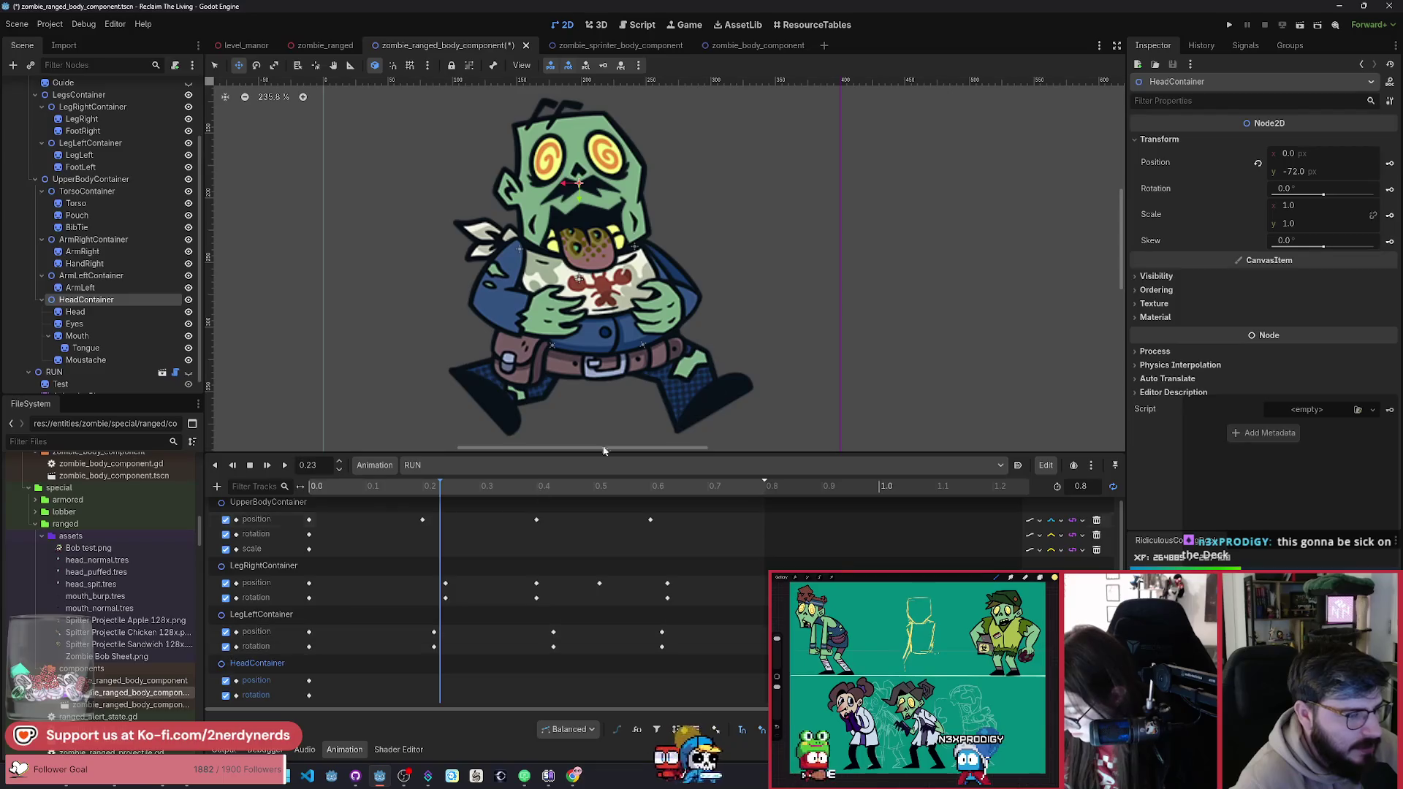
left_click_drag(731, 388, 732, 377)
right_click(732, 377)
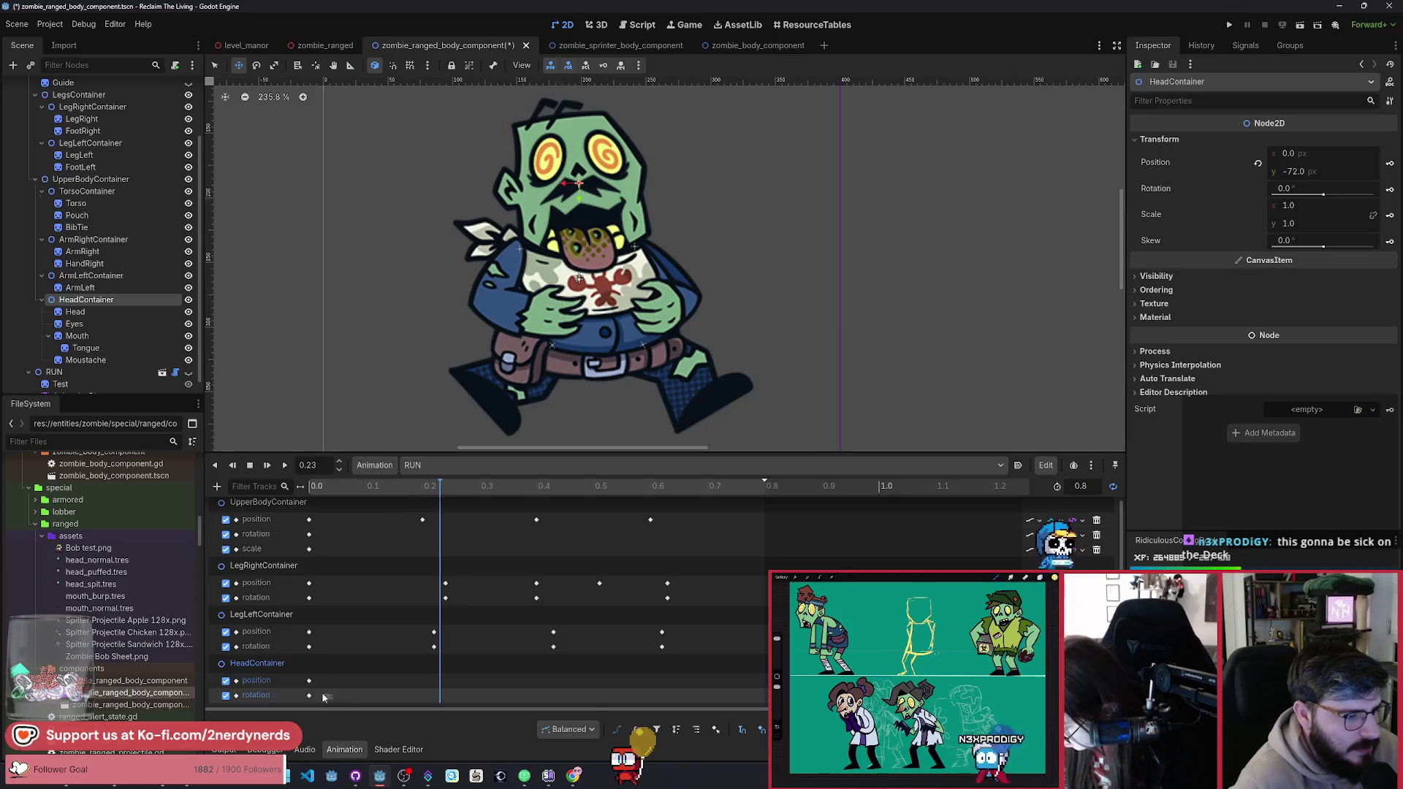
left_click_drag(325, 694, 315, 680)
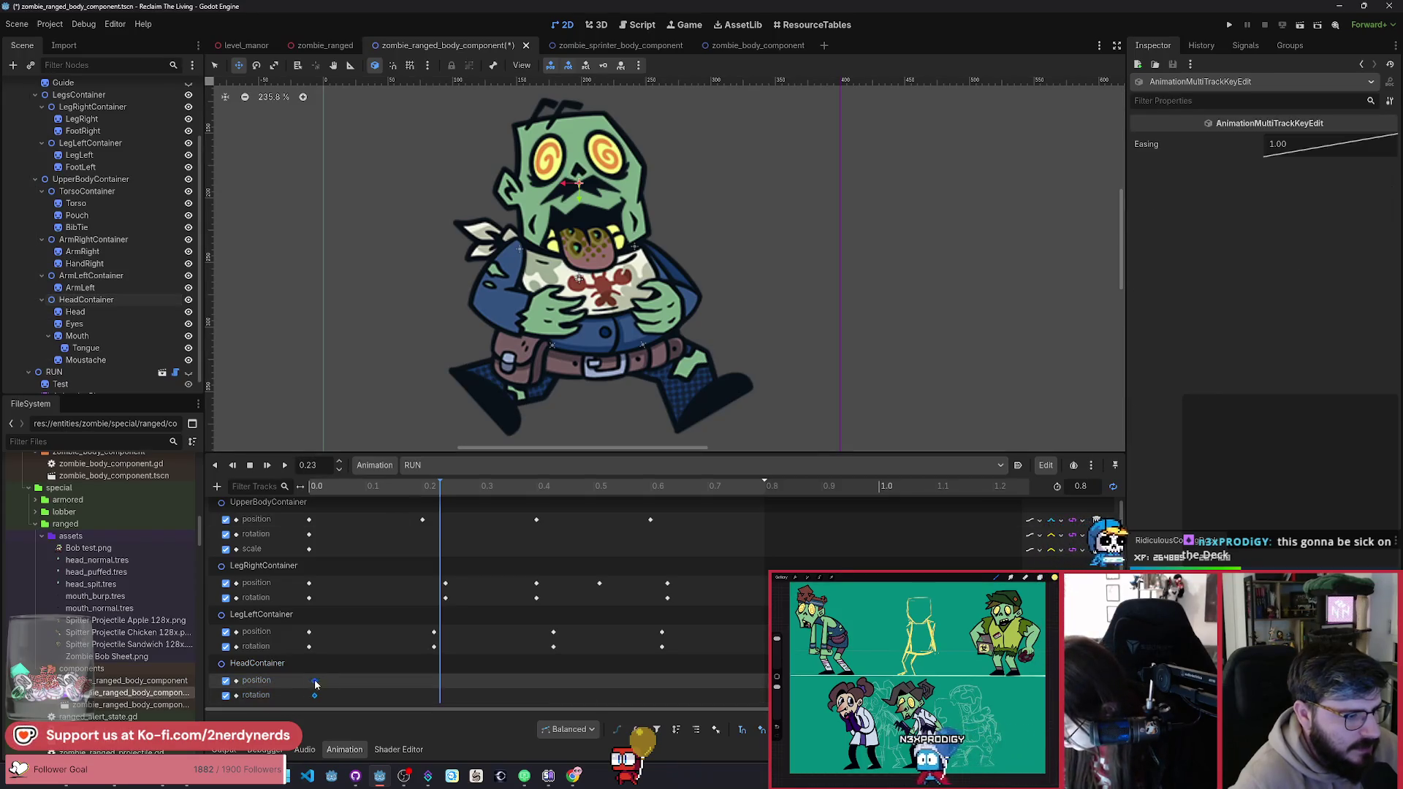
left_click(445, 494)
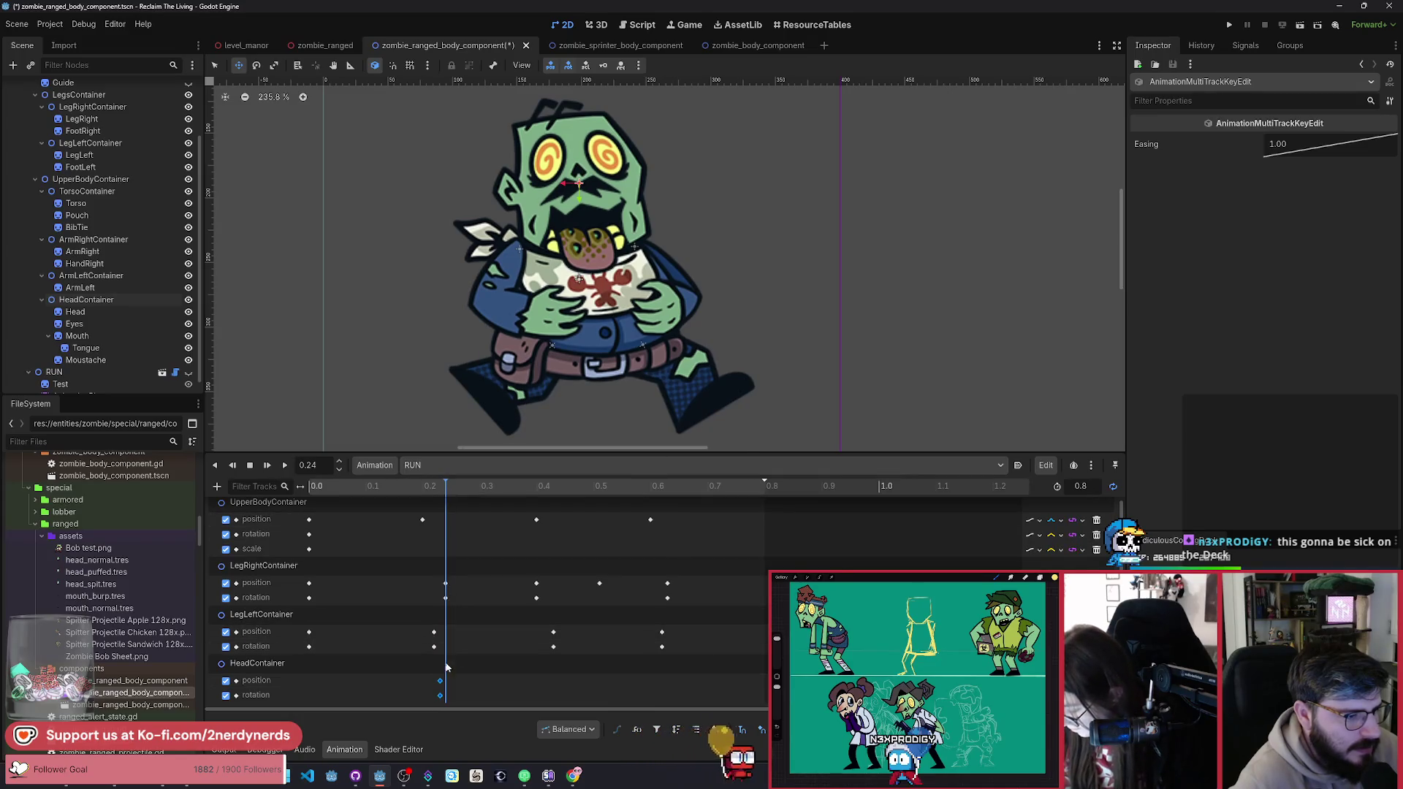
left_click_drag(440, 695, 445, 694)
Step: Lower the head to y -64 at 0.0 s and key its rotation there
left_click_drag(408, 501, 302, 506)
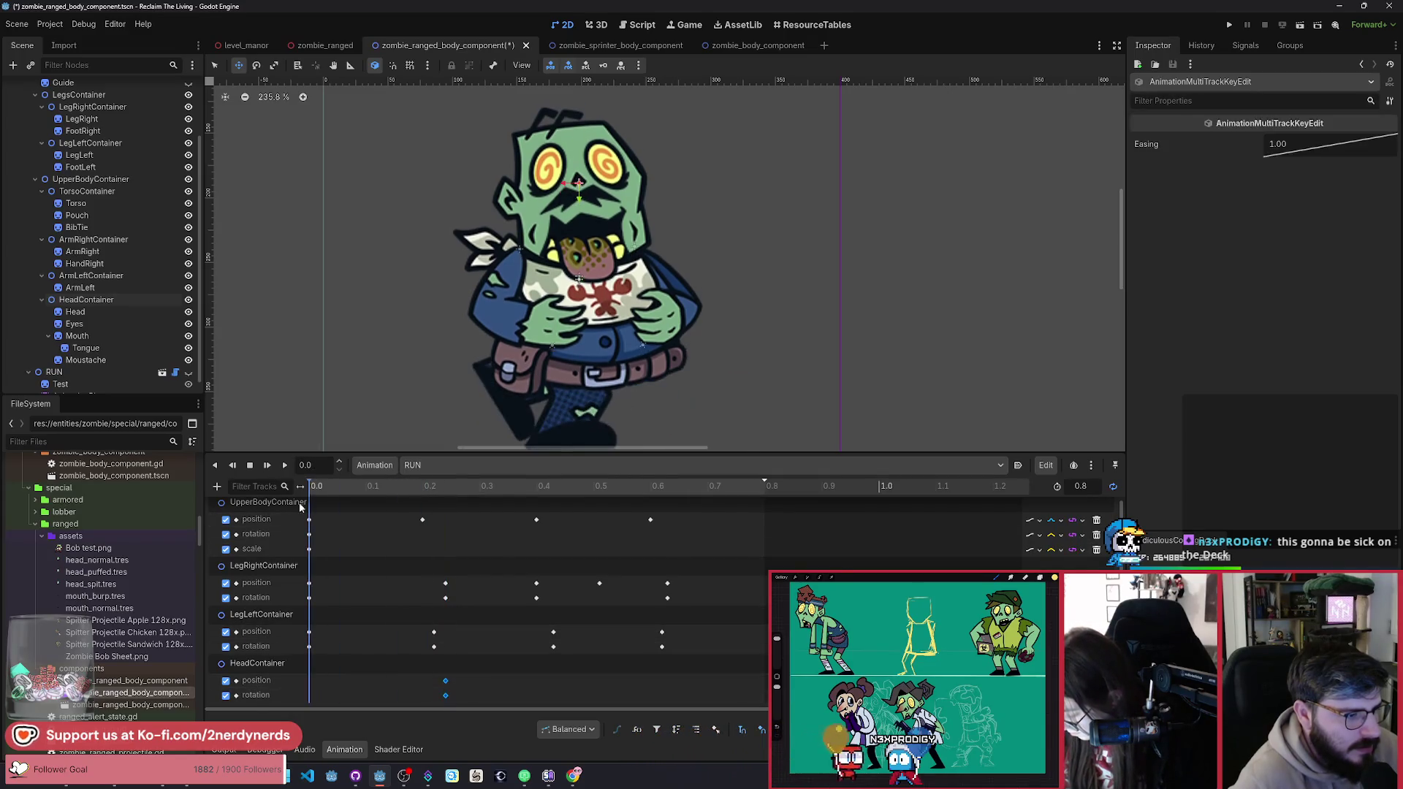
left_click(257, 663)
left_click_drag(663, 364, 663, 379)
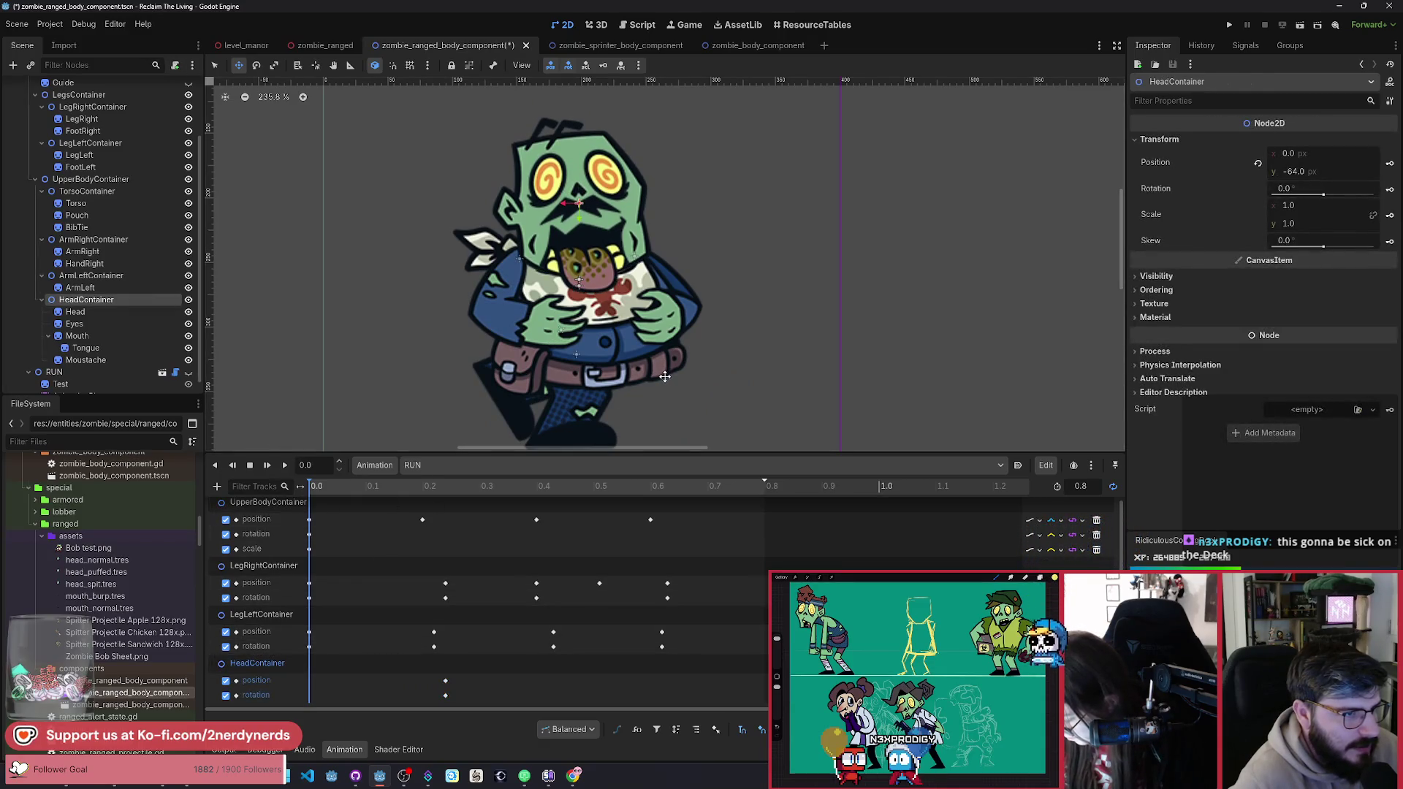
left_click(1390, 191)
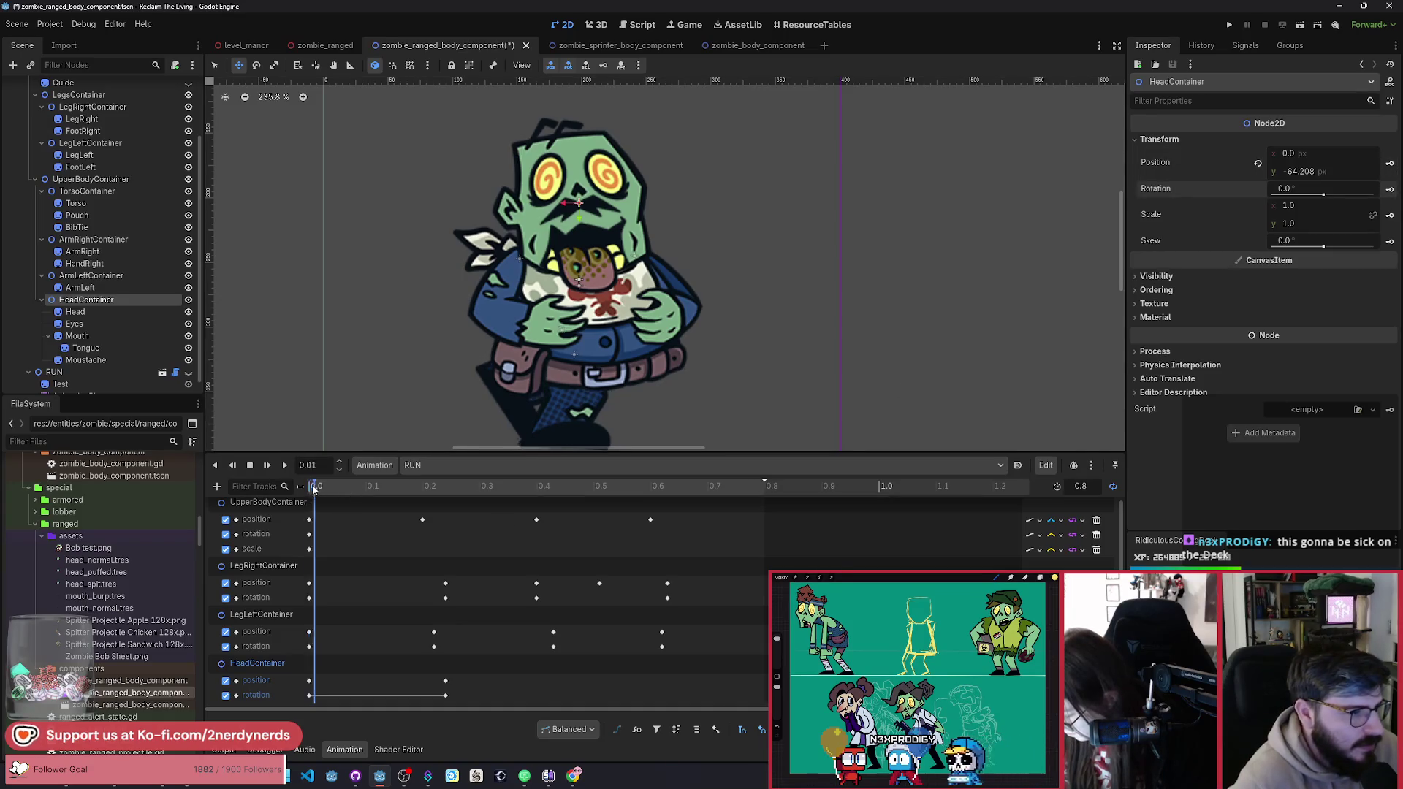
mouse_move(314, 488)
left_mouse_down()
mouse_move(515, 542)
mouse_move(557, 566)
mouse_move(541, 571)
mouse_move(549, 585)
left_mouse_up()
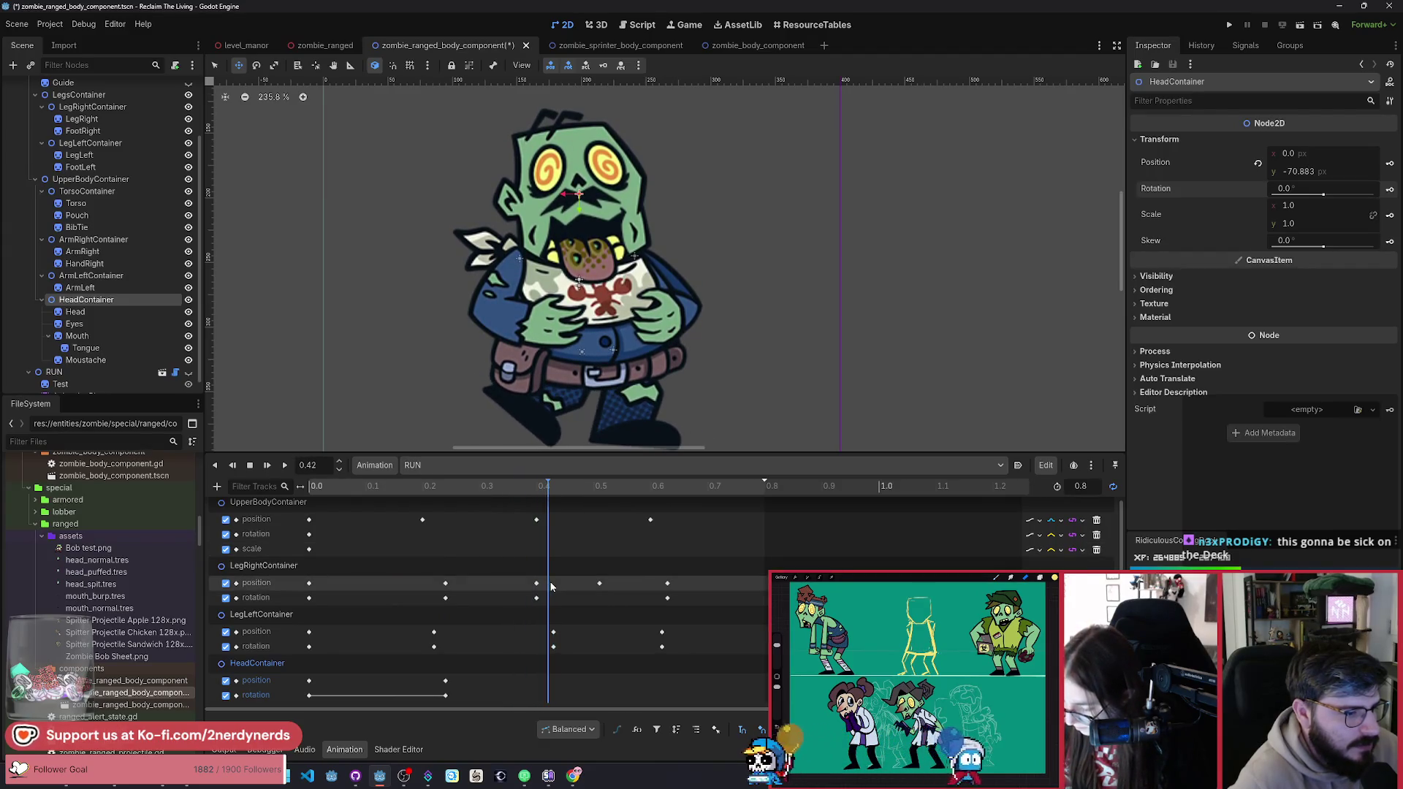
left_click(309, 680)
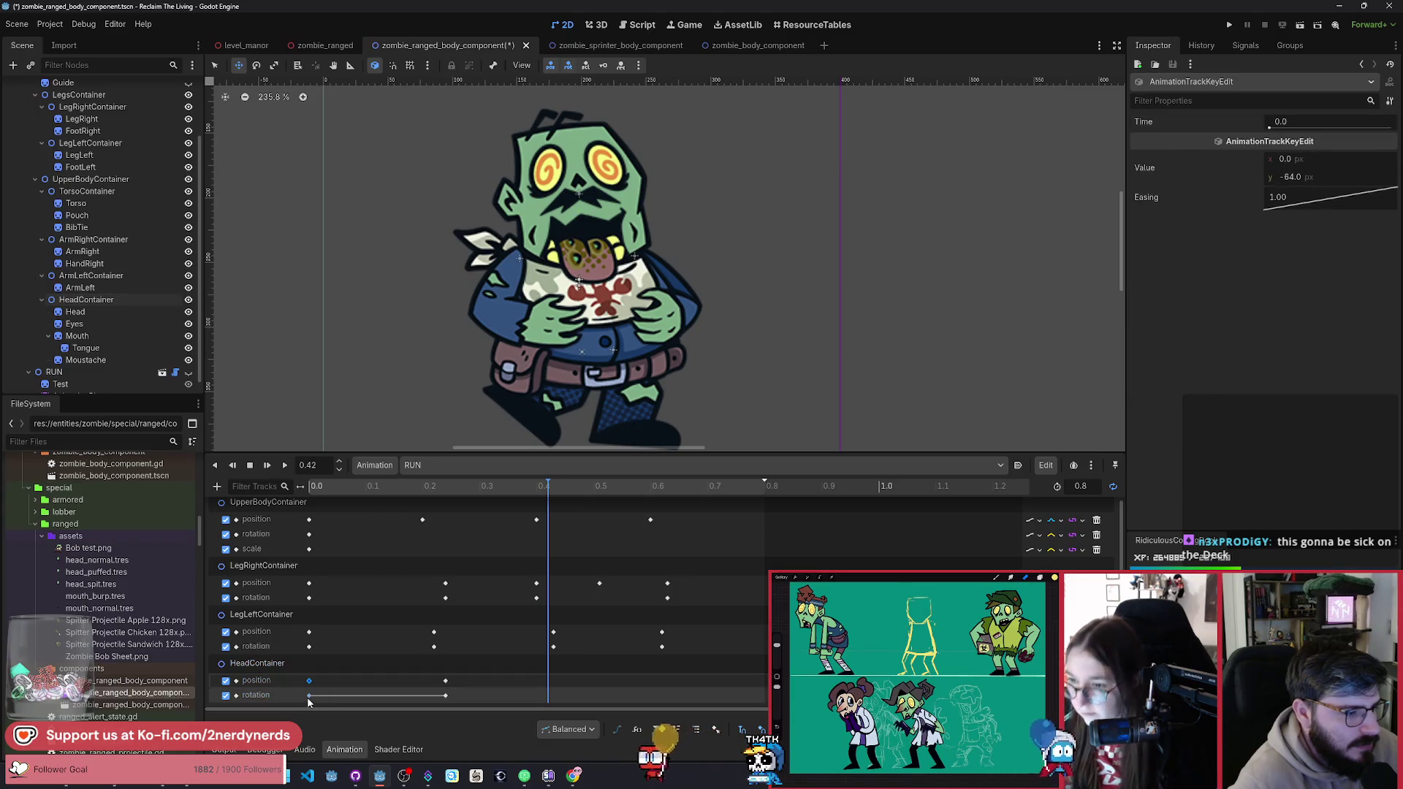
Step: Copy the HeadContainer keys to 0.42 and 0.62 s
key("k")
left_click_drag(632, 488, 657, 497)
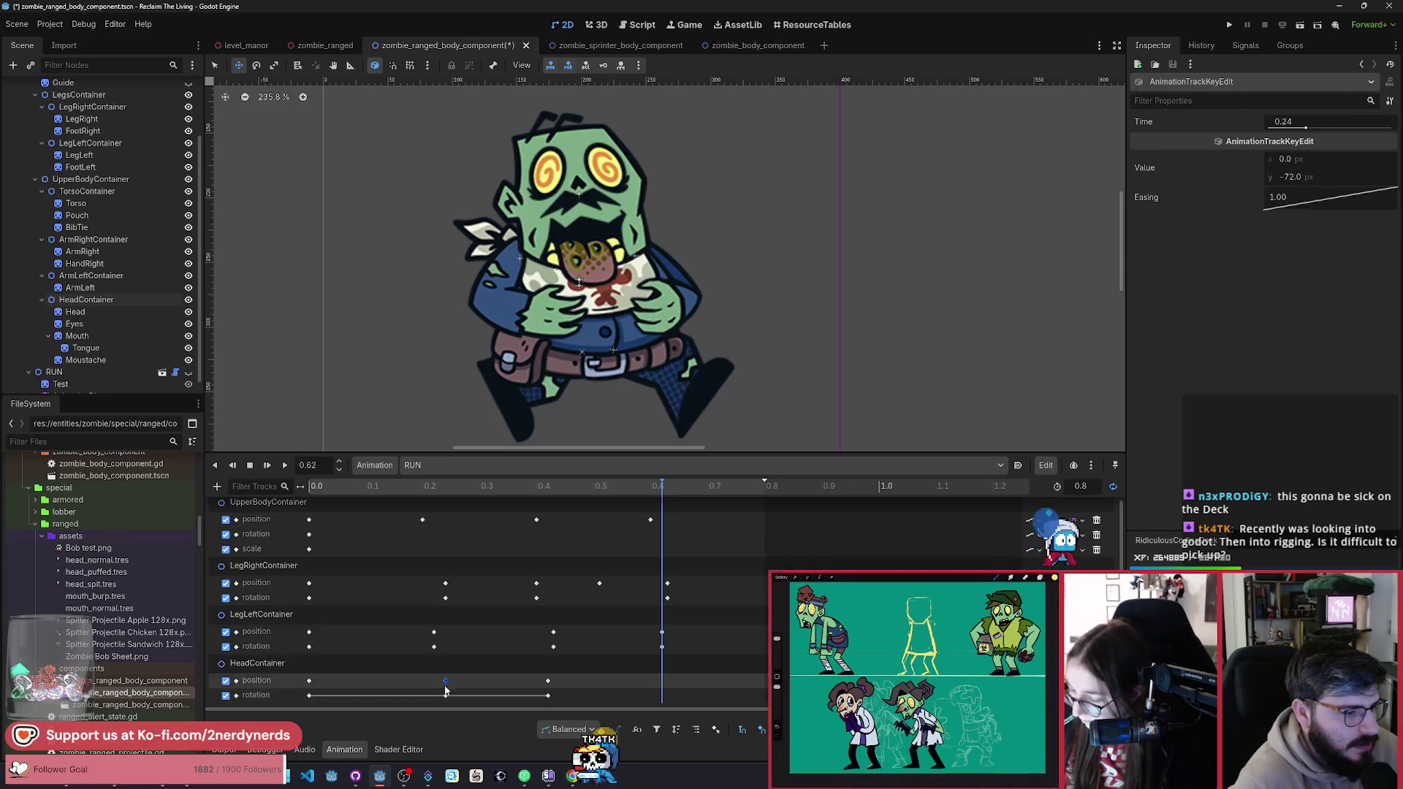
key("k")
Step: Play the RUN animation from the start to review the head bob, then stop
left_click(327, 486)
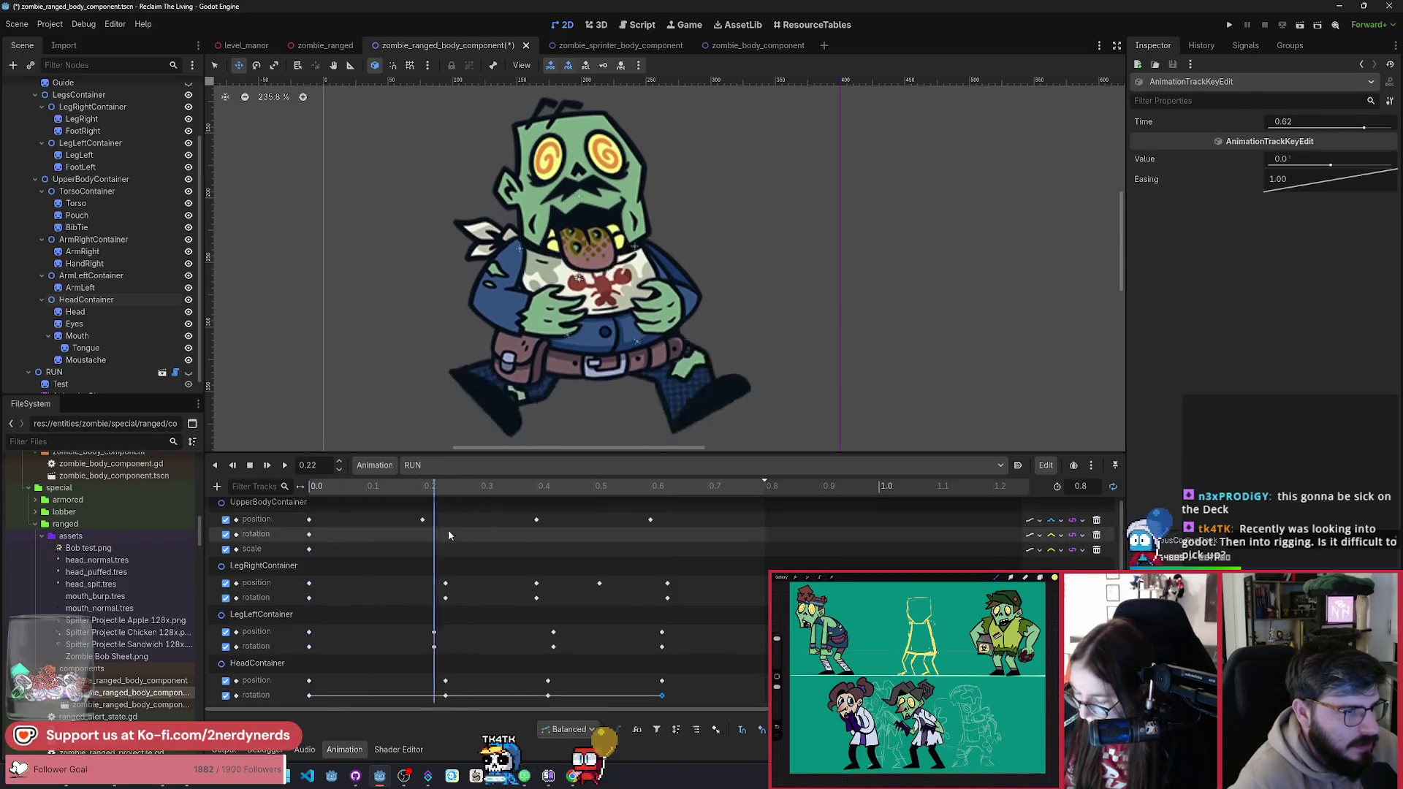
left_click(285, 465)
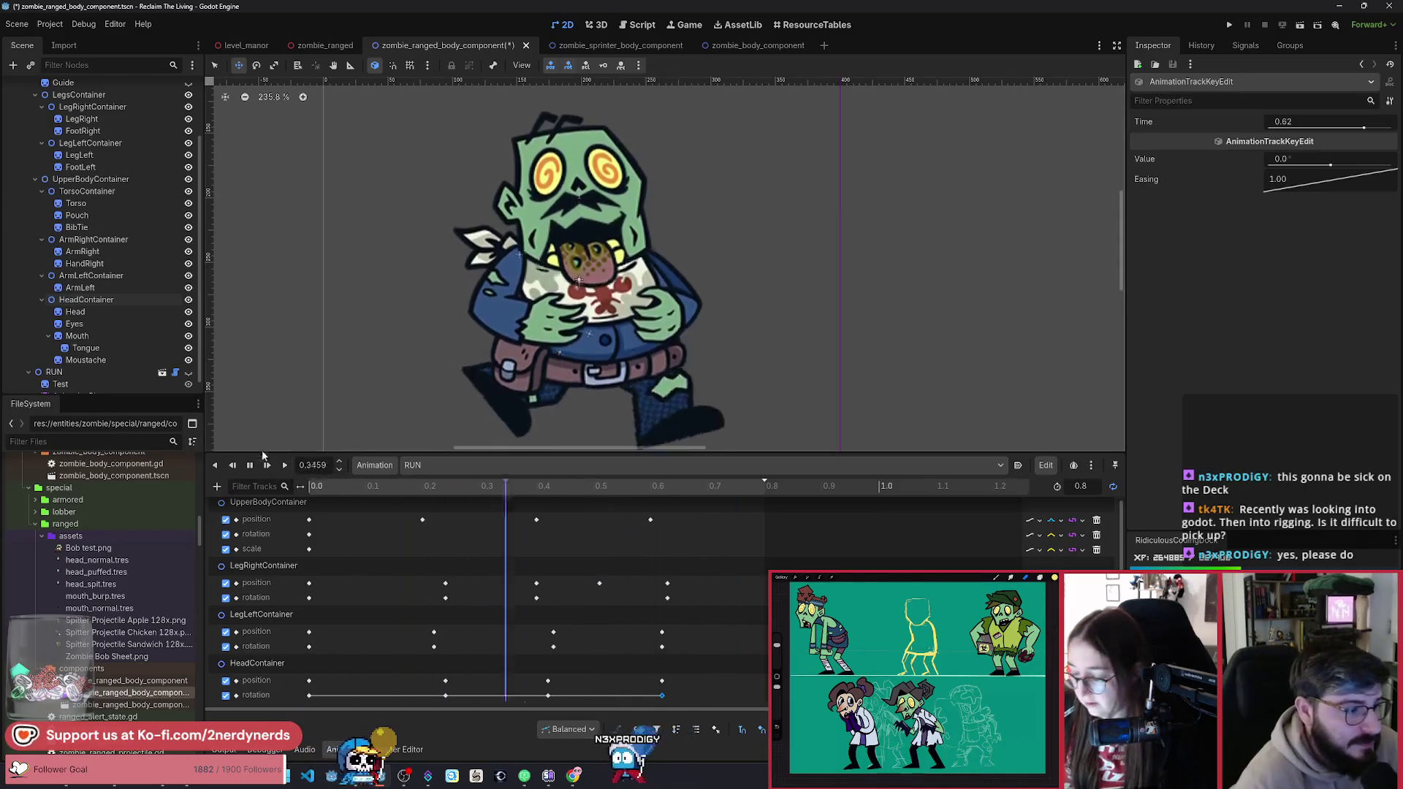
left_click(252, 467)
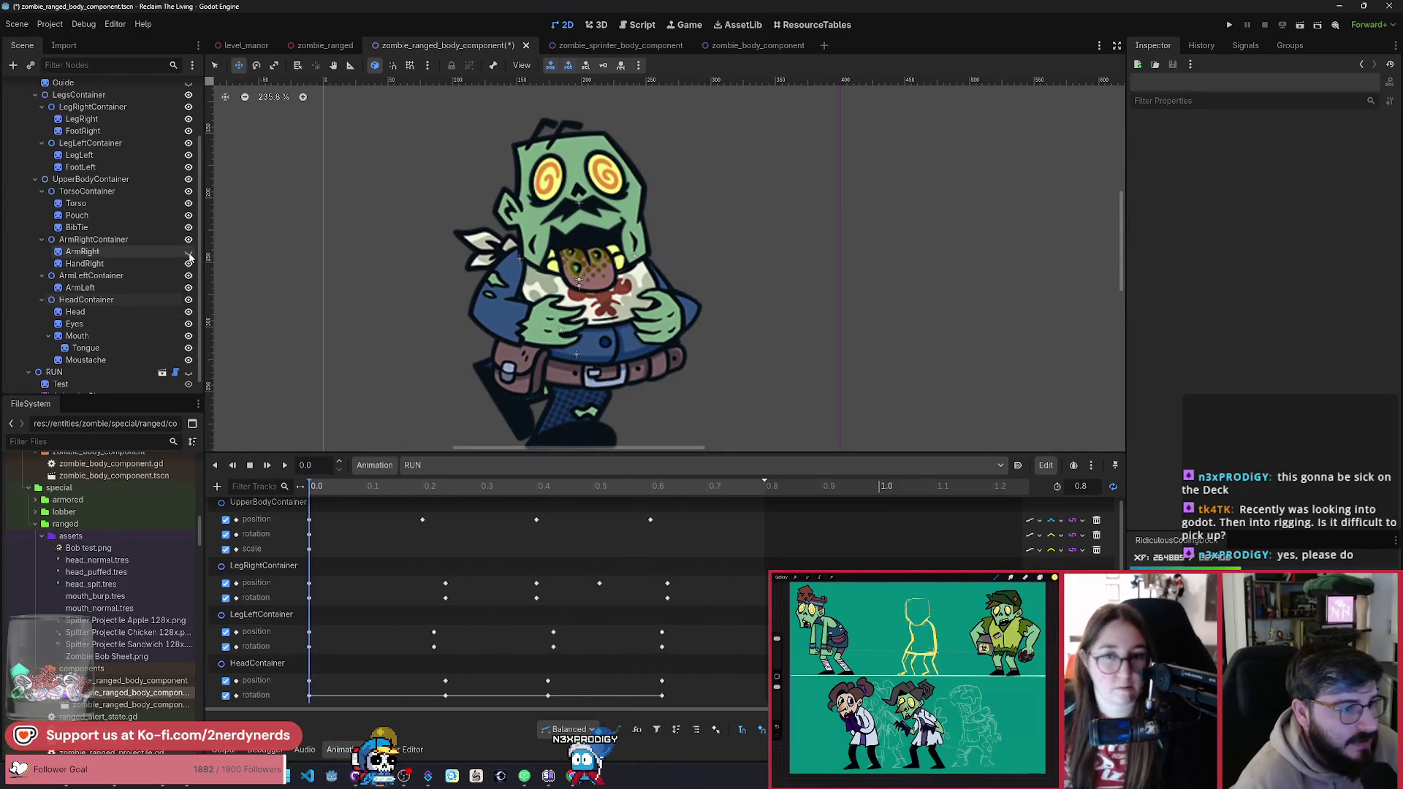
left_click(143, 253)
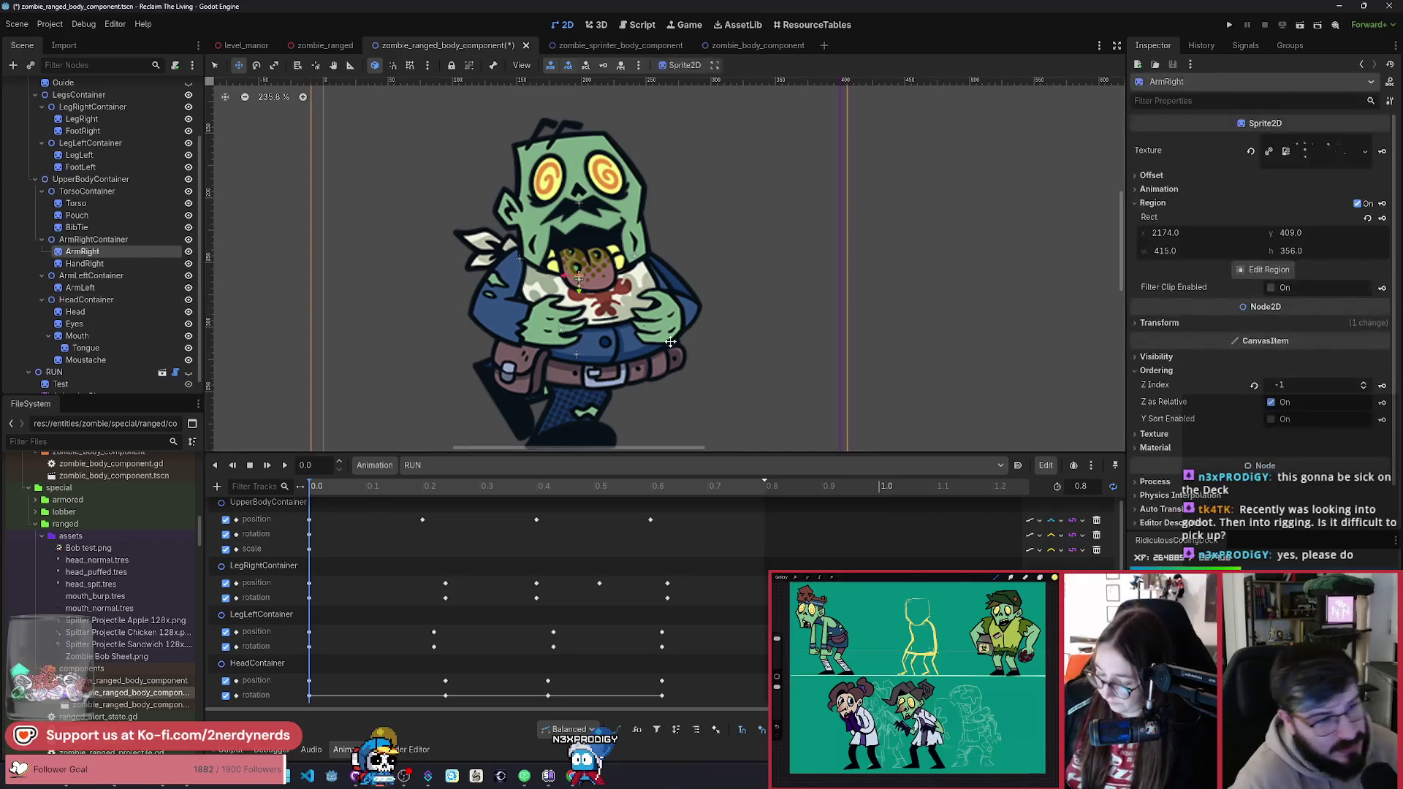
Step: Scrub RUN to about 0.27 s and rotate HeadContainer back to -5.8° on the canvas
mouse_move(560, 328)
left_mouse_down()
mouse_move(658, 387)
mouse_move(705, 350)
left_mouse_up()
key("Escape")
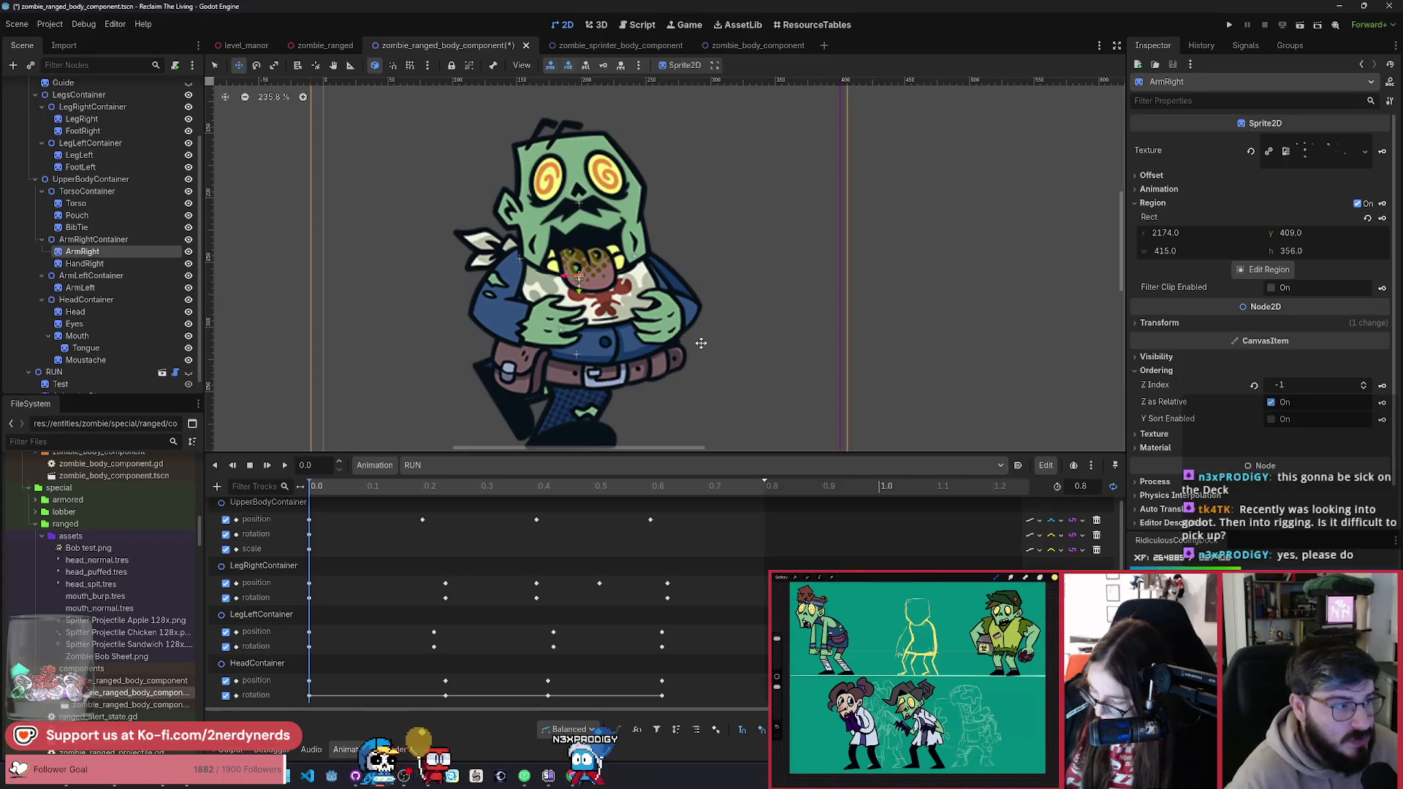
mouse_move(321, 485)
left_mouse_down()
mouse_move(485, 504)
mouse_move(317, 524)
mouse_move(365, 583)
mouse_move(659, 598)
mouse_move(440, 615)
mouse_move(464, 621)
left_mouse_up()
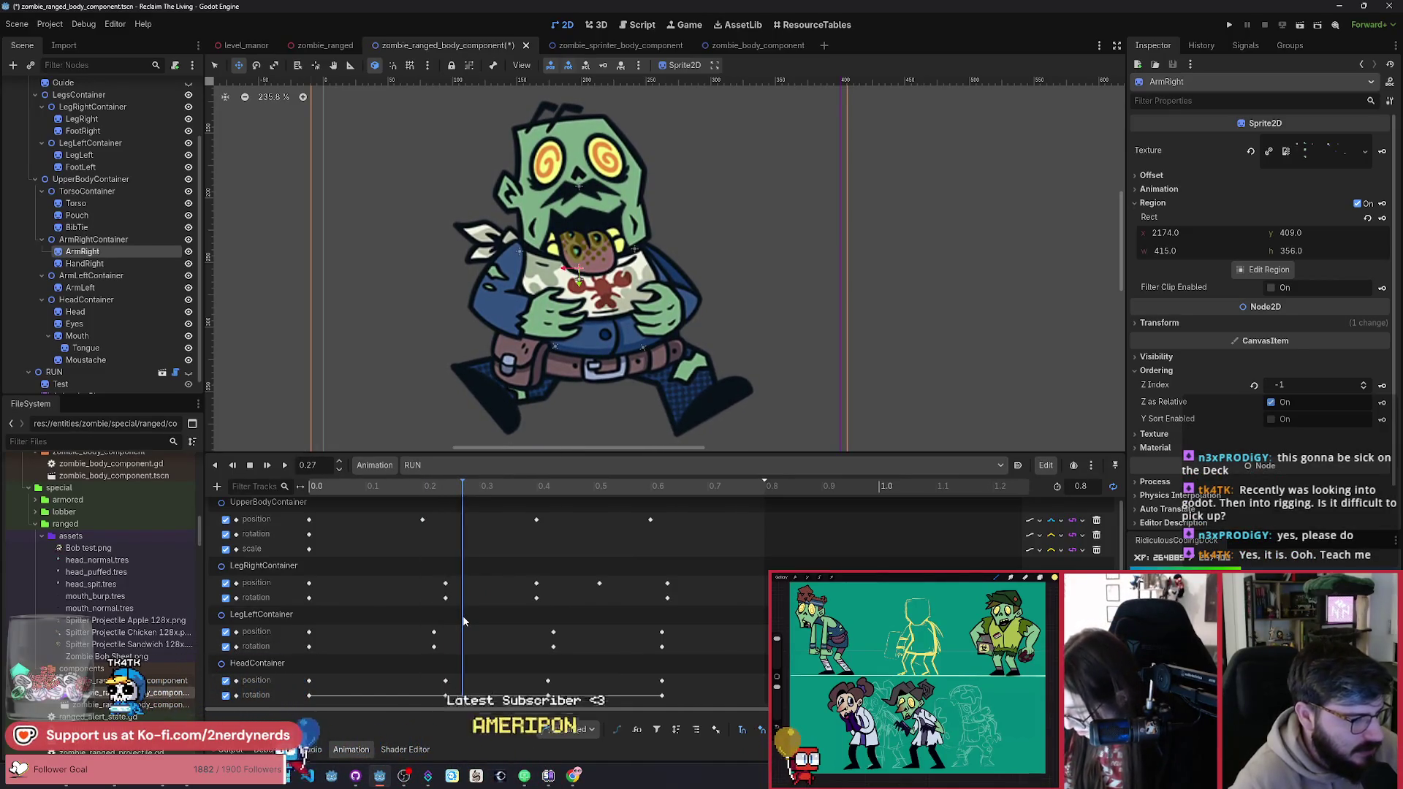
left_click(276, 663)
left_click_drag(709, 374, 693, 387)
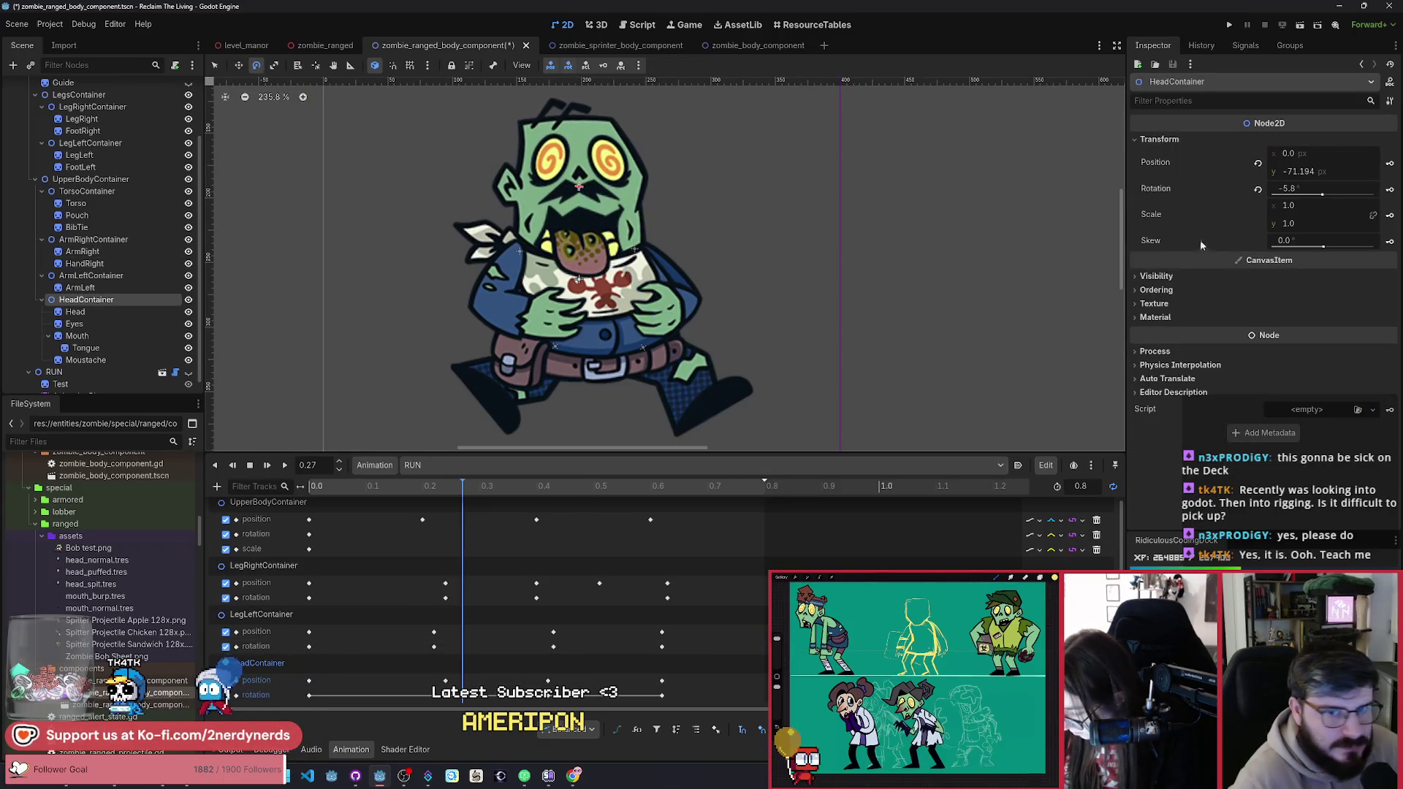
Step: Key the head's -5.8° rotation at 0.26 s in RUN
left_click(1391, 191)
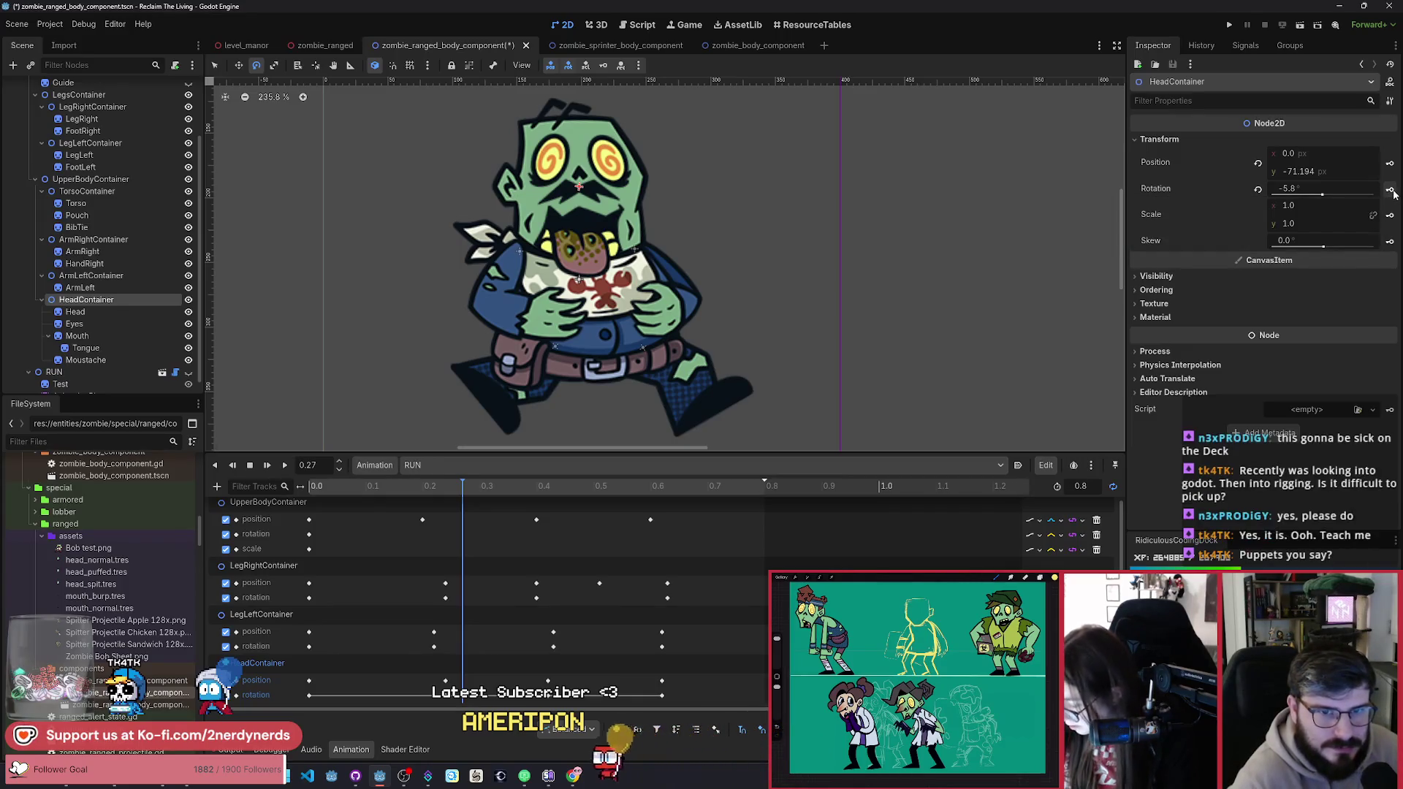
left_click(457, 695)
mouse_move(457, 487)
left_mouse_down()
mouse_move(397, 494)
mouse_move(494, 511)
mouse_move(474, 543)
mouse_move(431, 543)
mouse_move(457, 546)
left_mouse_up()
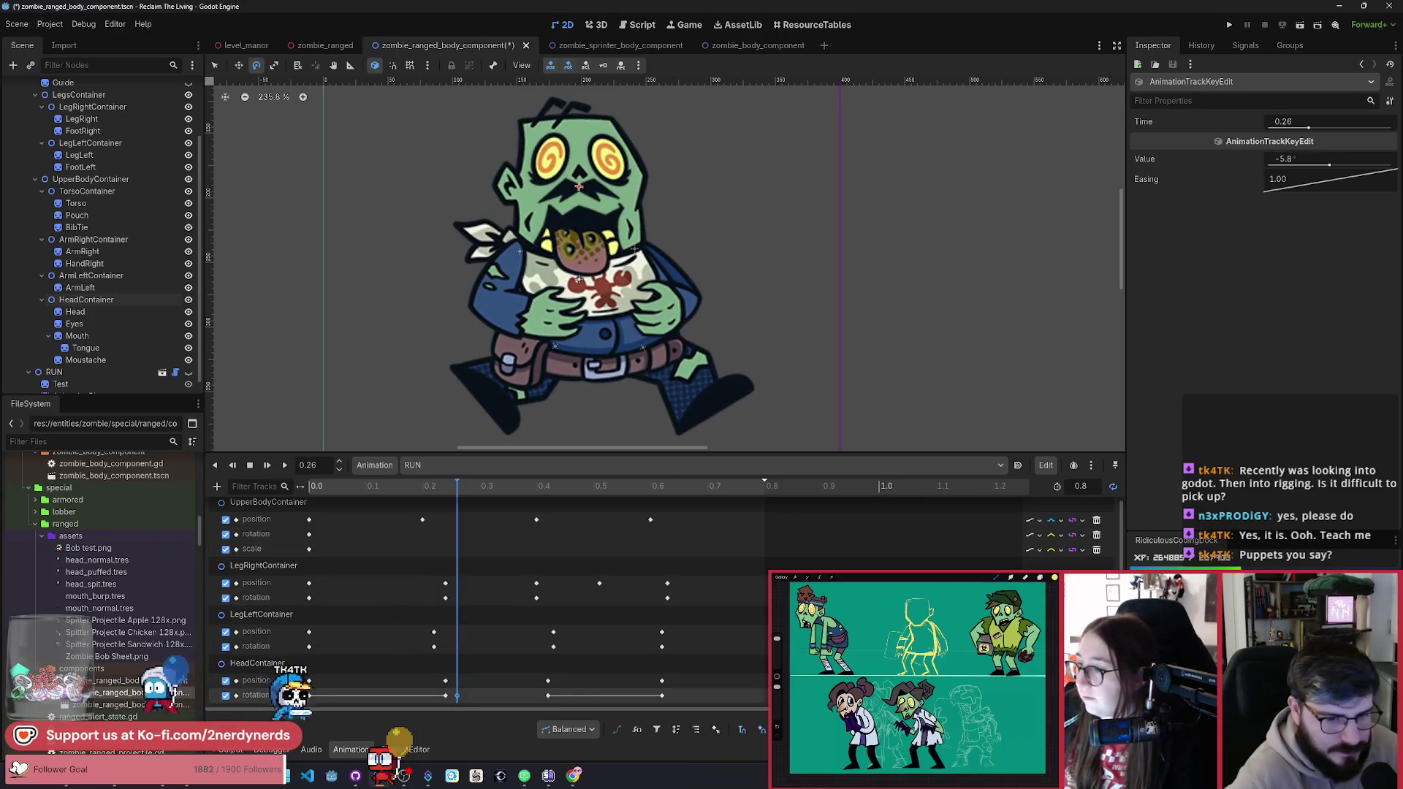
mouse_move(456, 546)
left_mouse_down()
mouse_move(463, 511)
mouse_move(416, 511)
mouse_move(481, 504)
mouse_move(353, 518)
mouse_move(513, 549)
mouse_move(362, 559)
mouse_move(464, 582)
left_mouse_up()
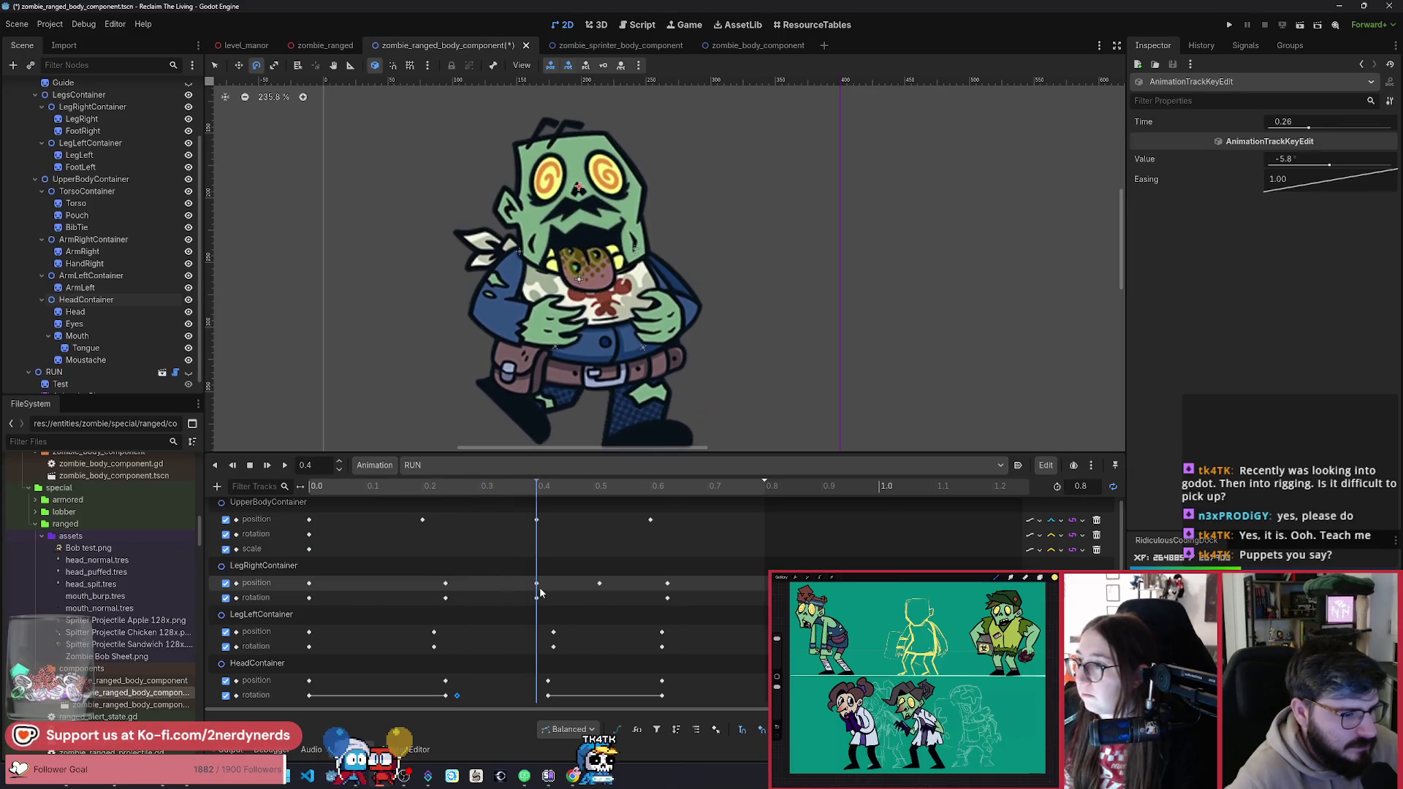
Step: Duplicate the tilt key, move the copy to 0.5 s, and play RUN to check
key("ctrl+d")
key("s")
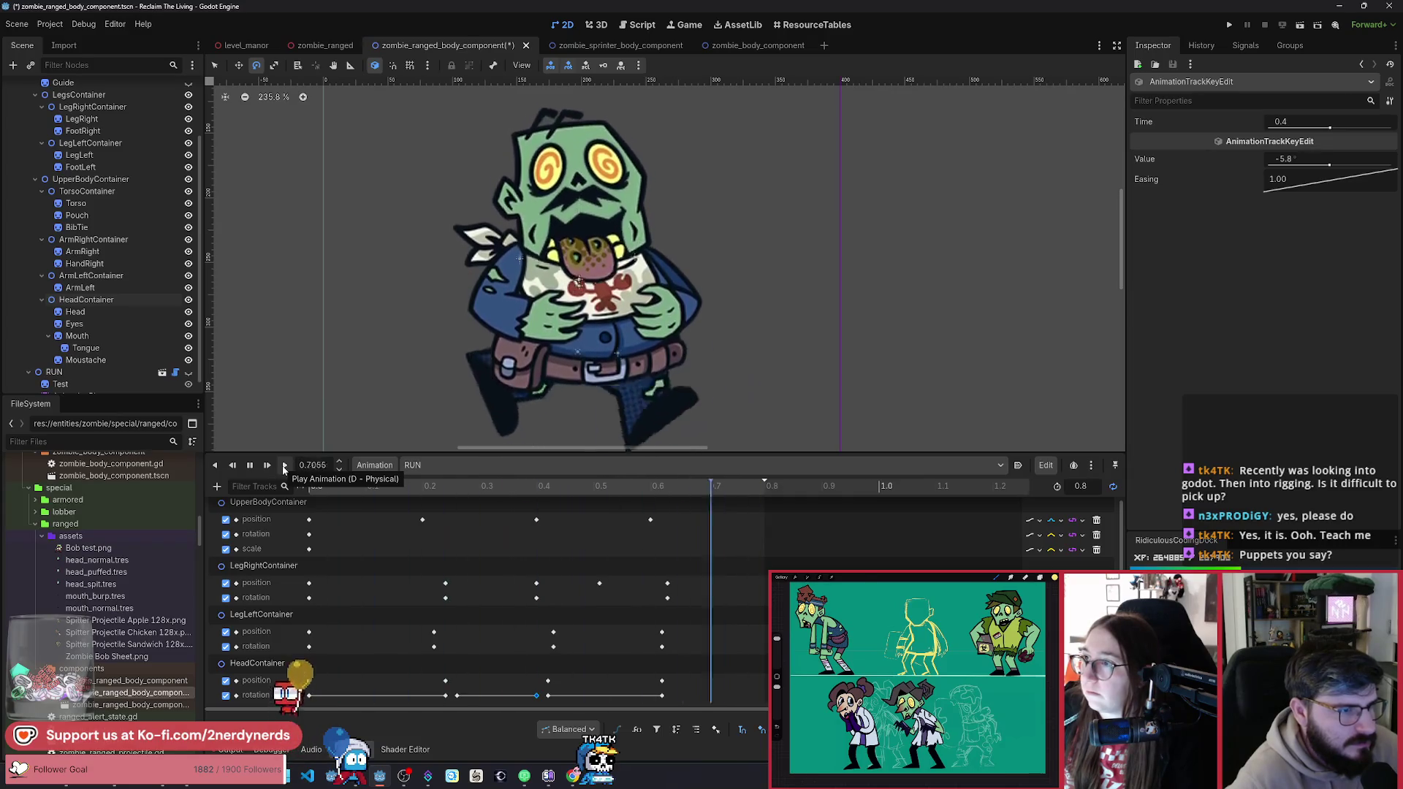
left_click(249, 469)
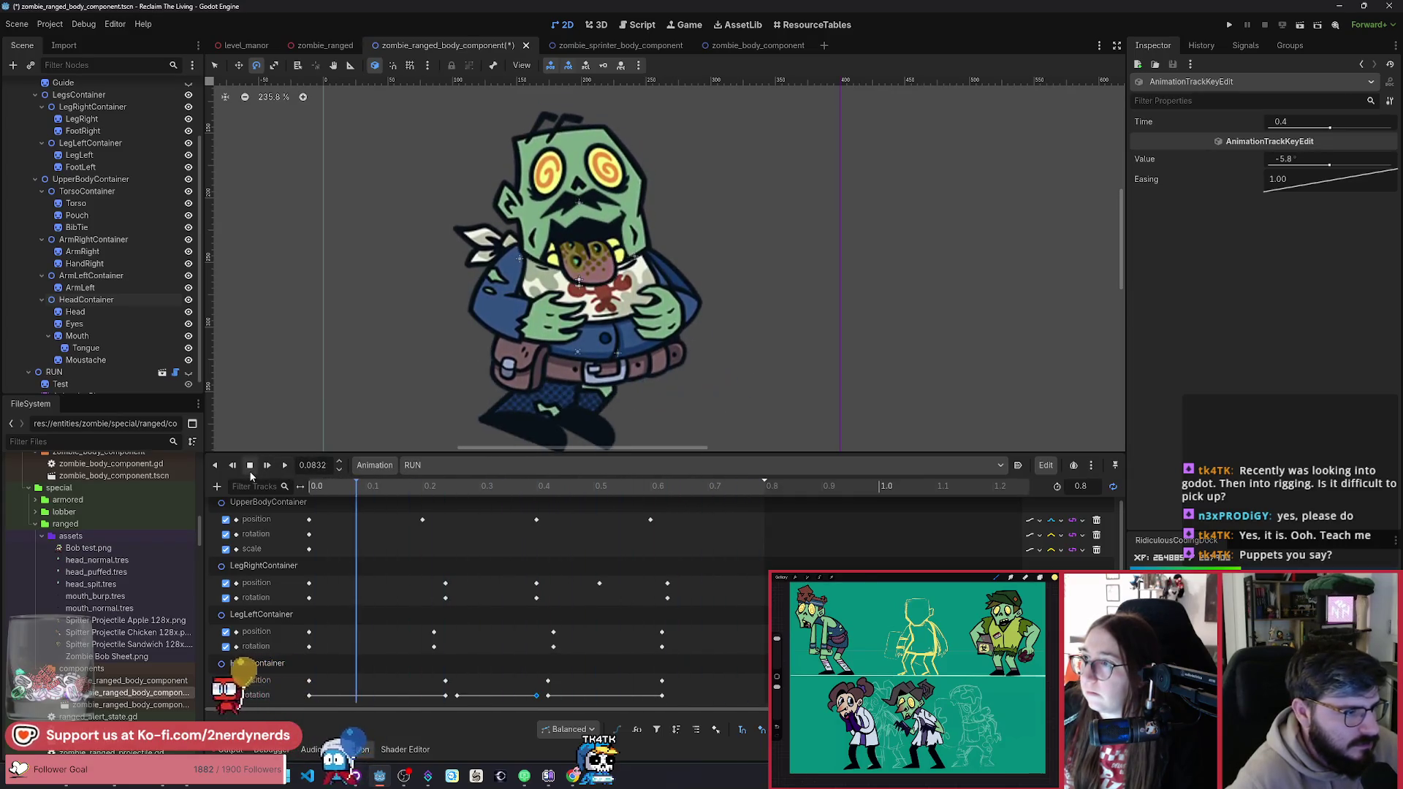
left_click_drag(548, 696, 604, 696)
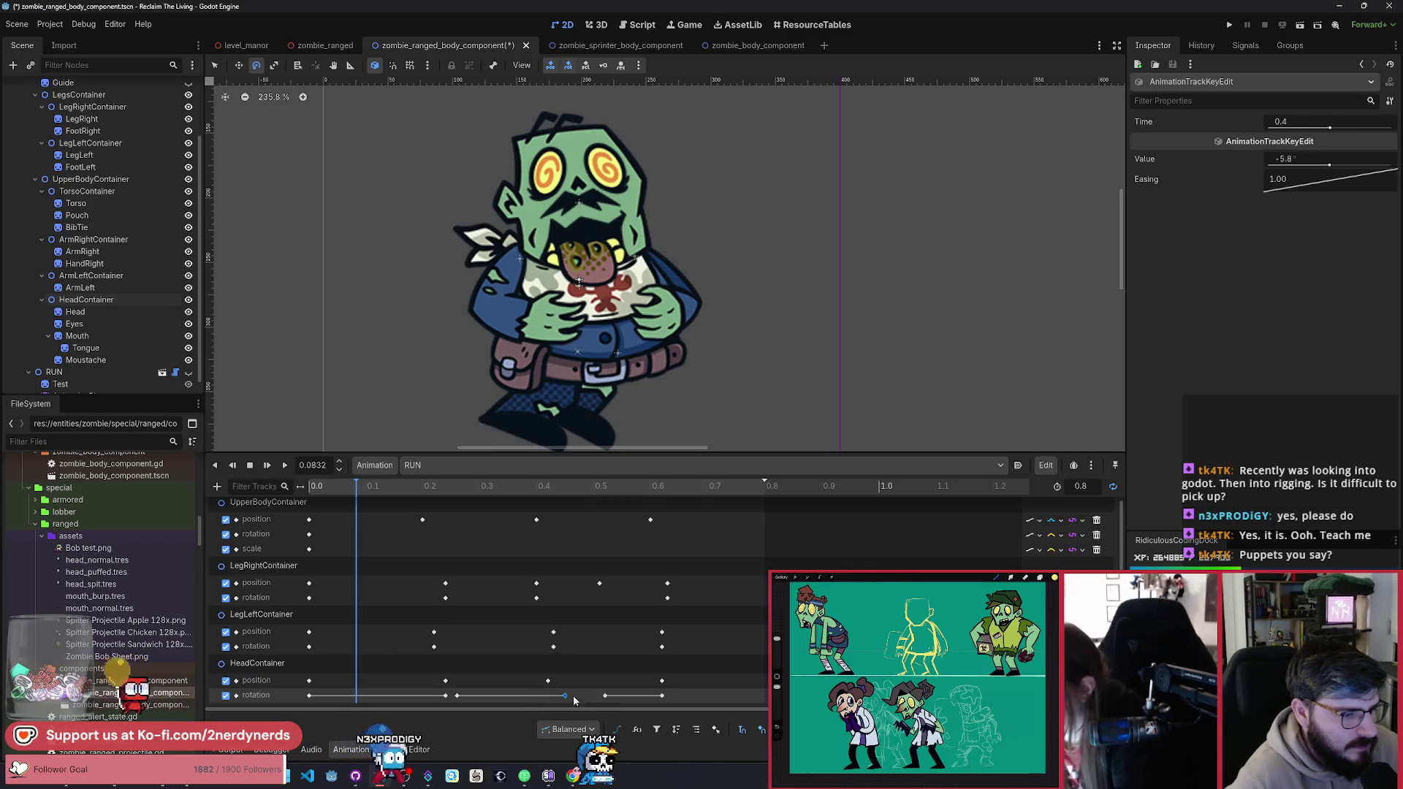
left_click(285, 465)
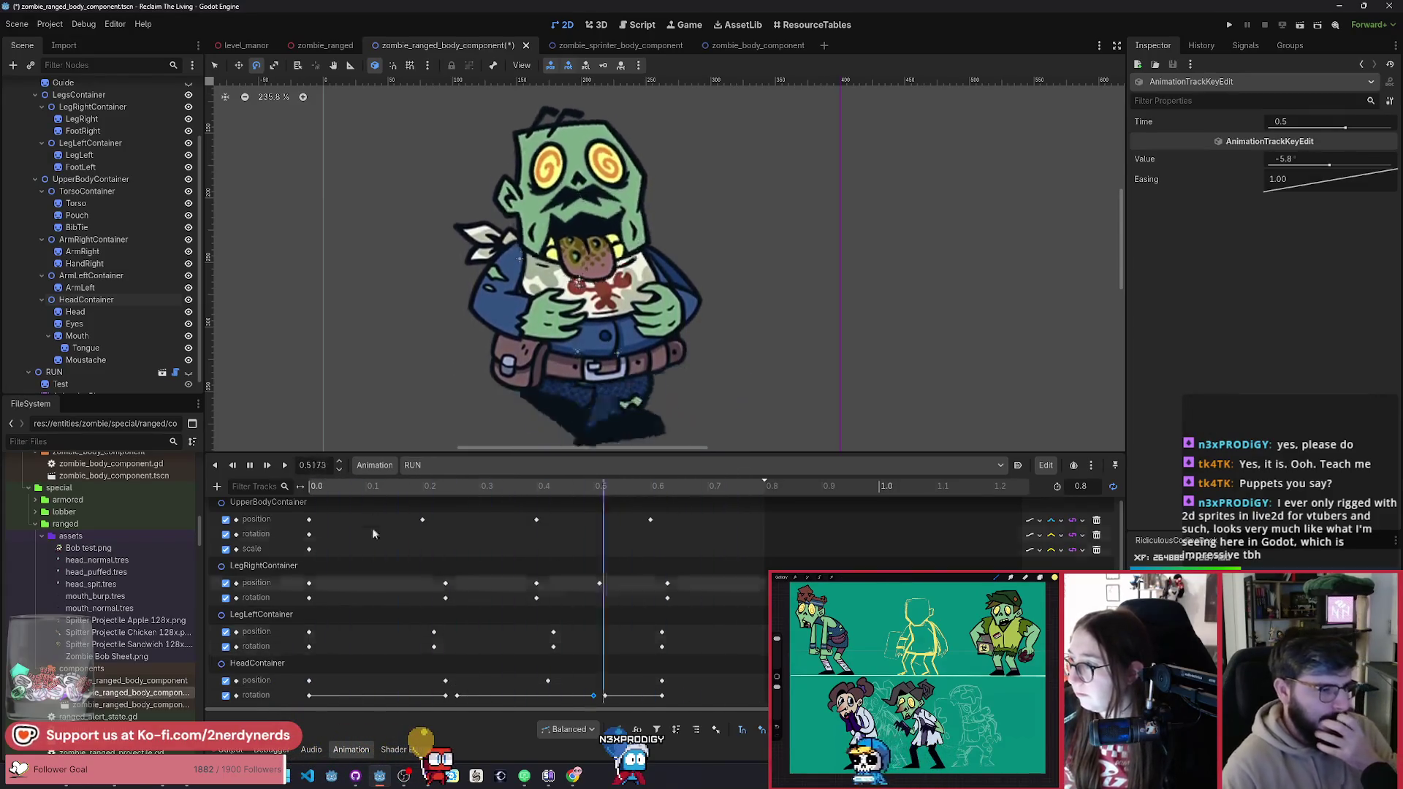
left_click(251, 465)
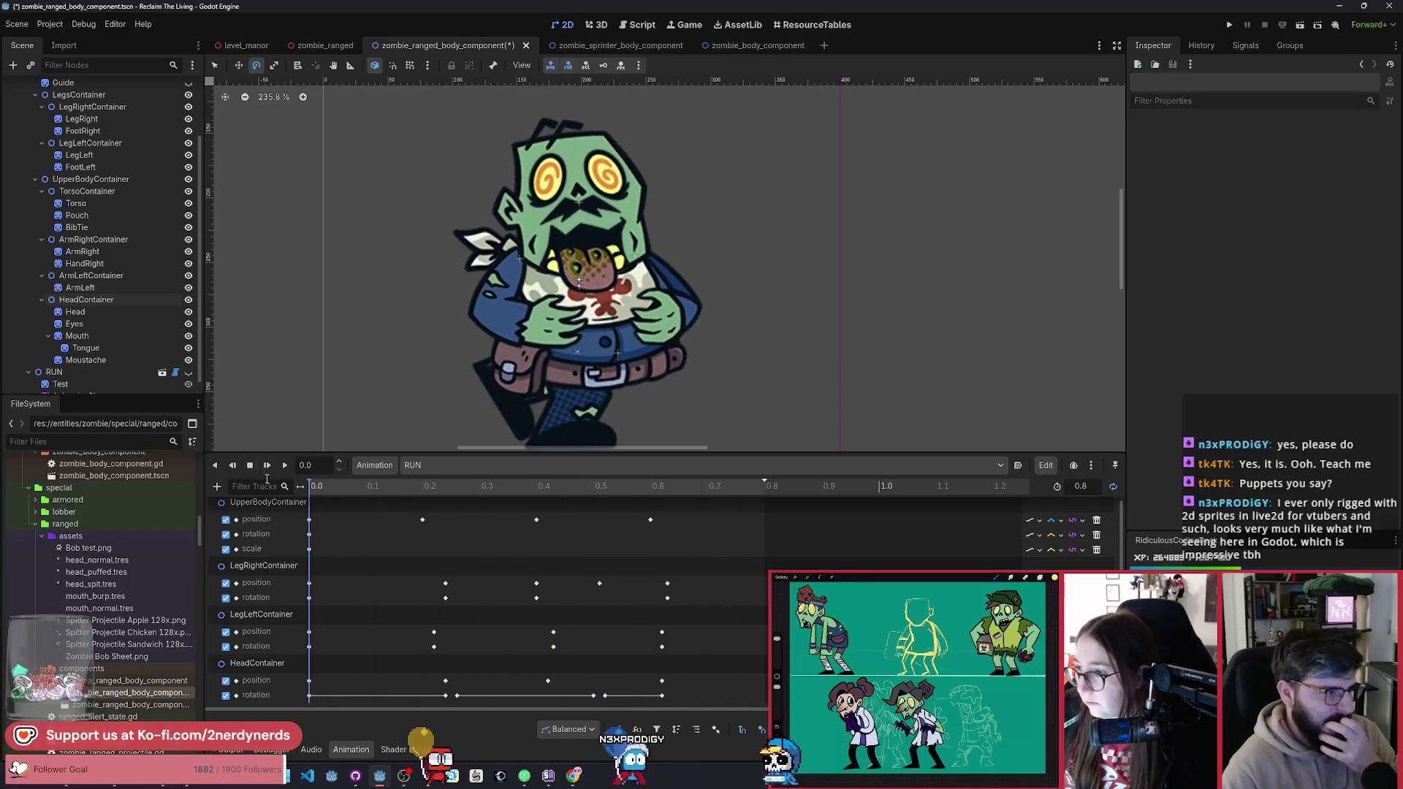
Step: Add Tongue position, rotation and scale tracks keyed at 0.0 s in RUN
left_click(109, 352)
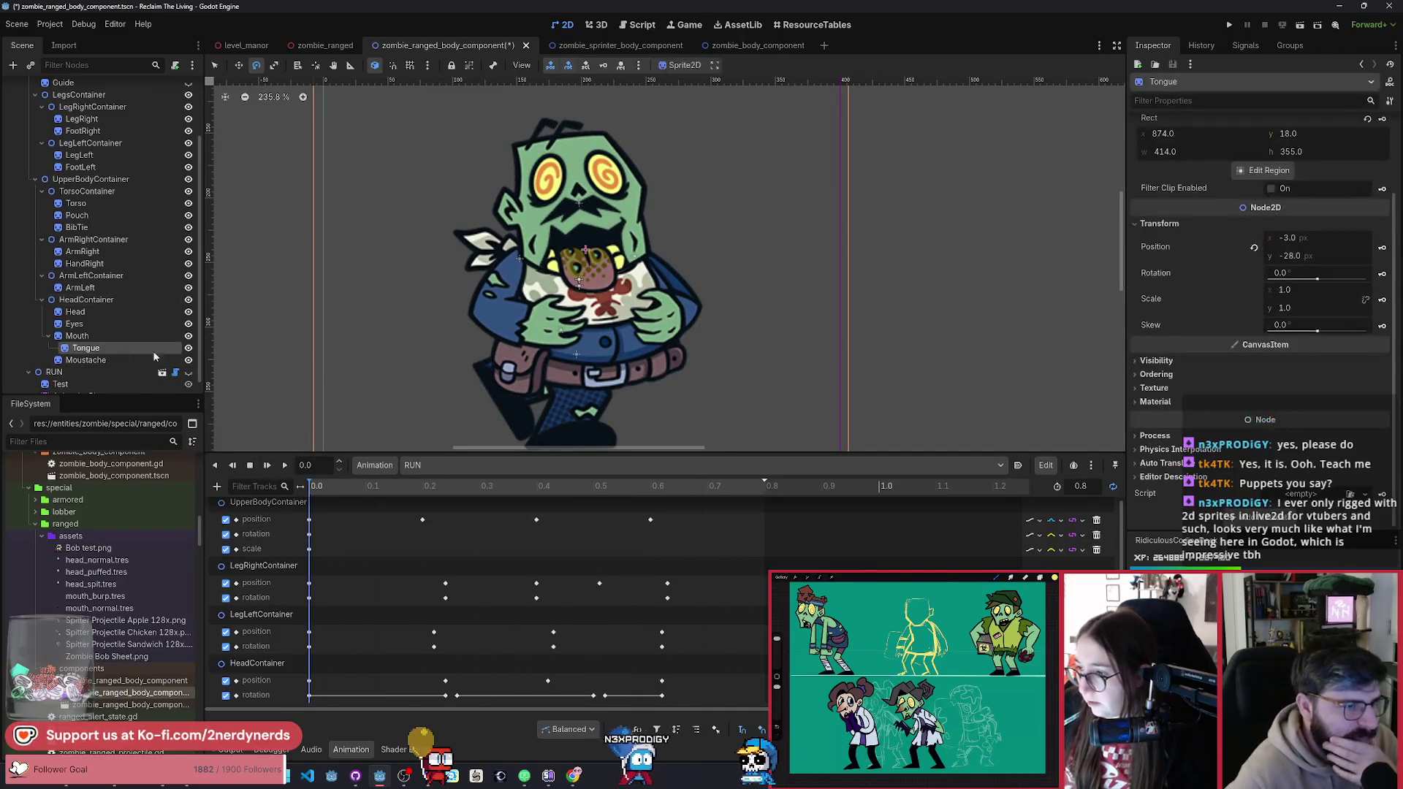
left_click(1381, 249)
left_click(684, 423)
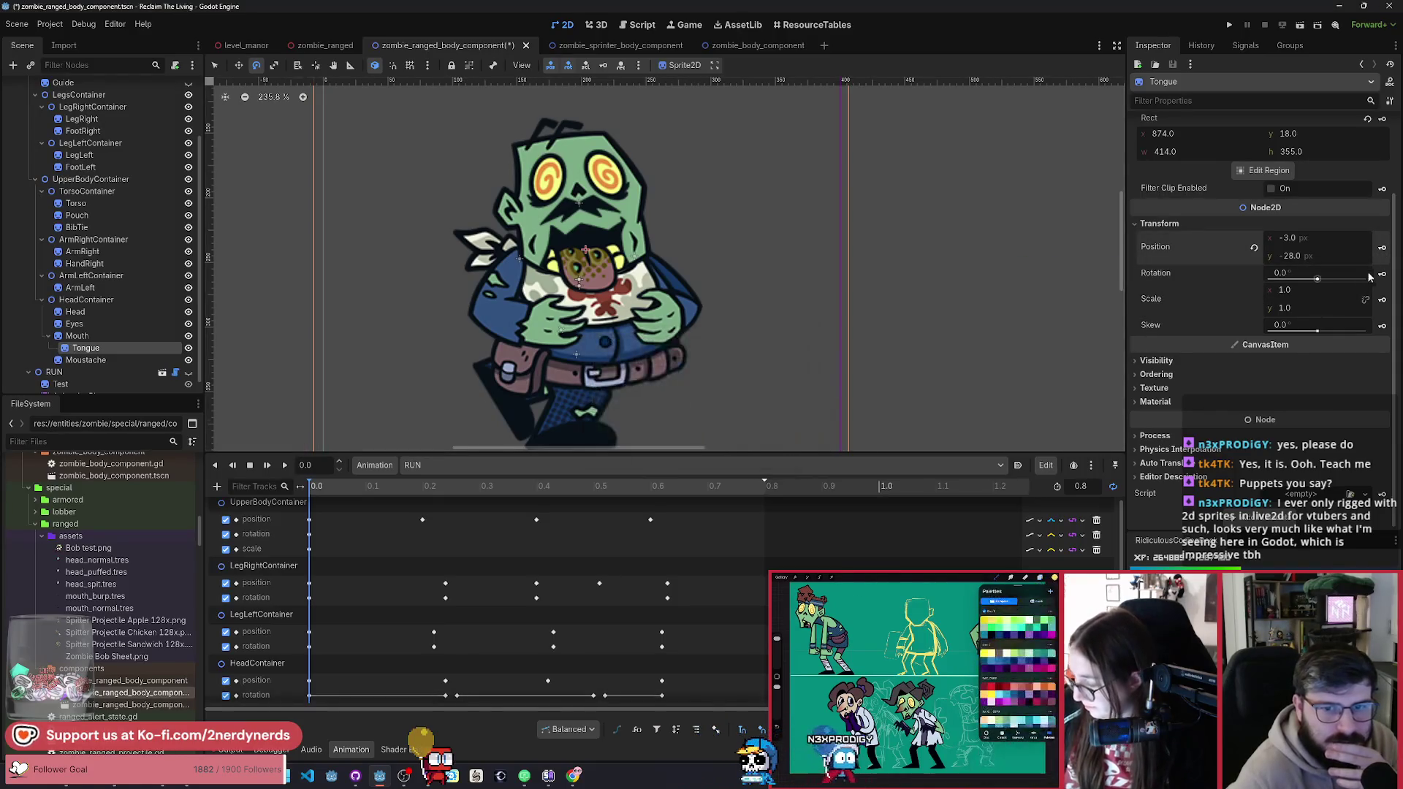
left_click(656, 429)
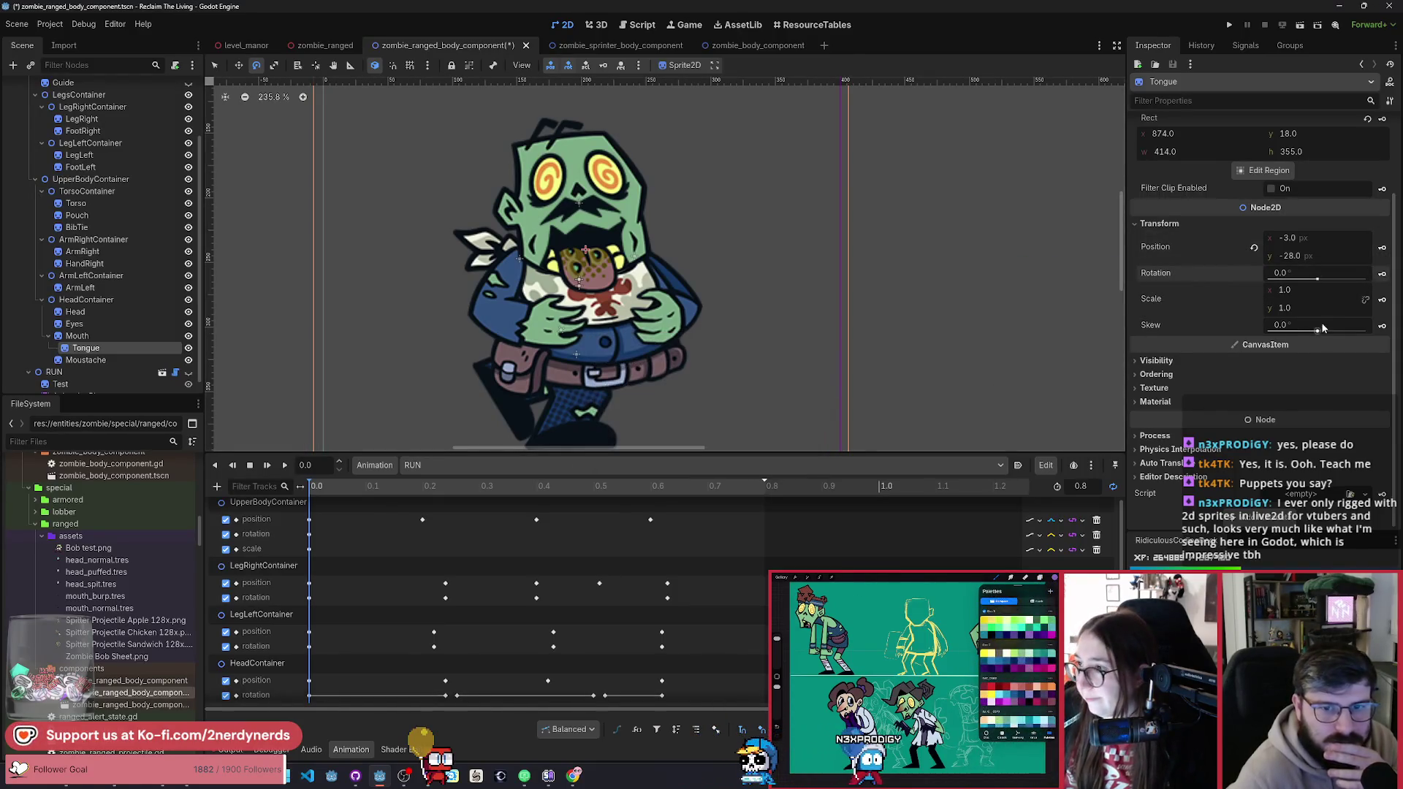
left_click(1381, 301)
left_click(666, 425)
Step: Select the right leg and head pieces, undoing a trial head move
scroll(574, 585, "down", 2)
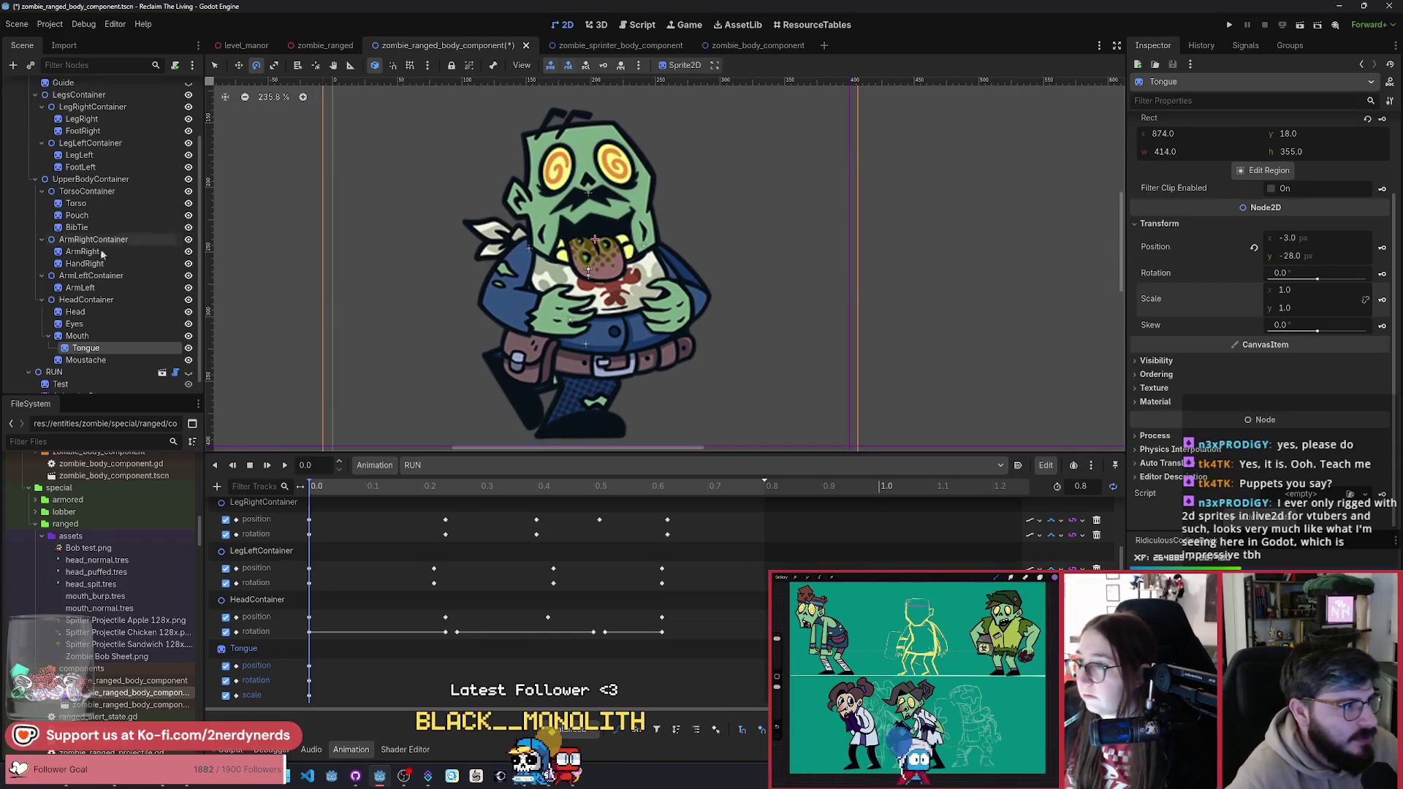
scroll(93, 237, "up", 3)
left_click(126, 196)
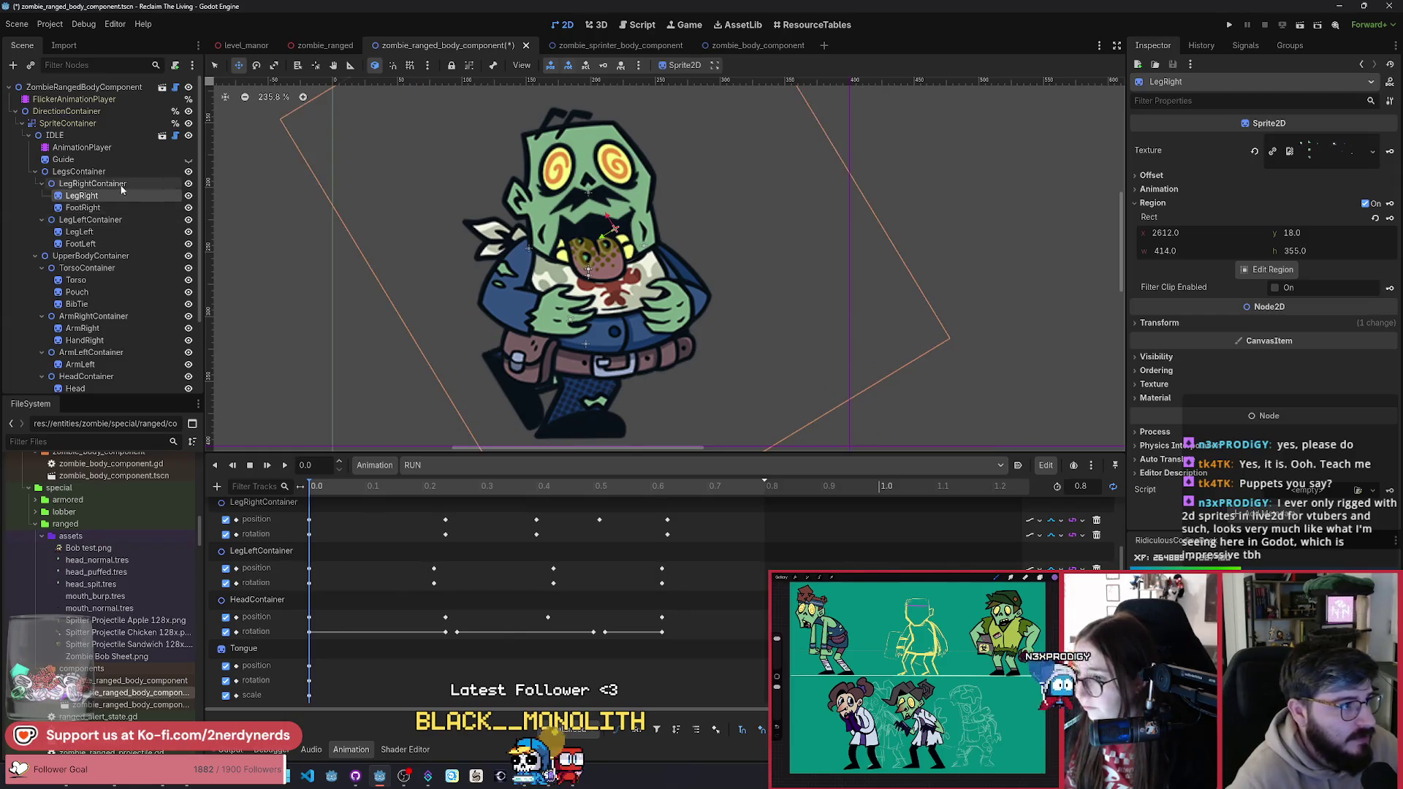
scroll(131, 263, "down", 3)
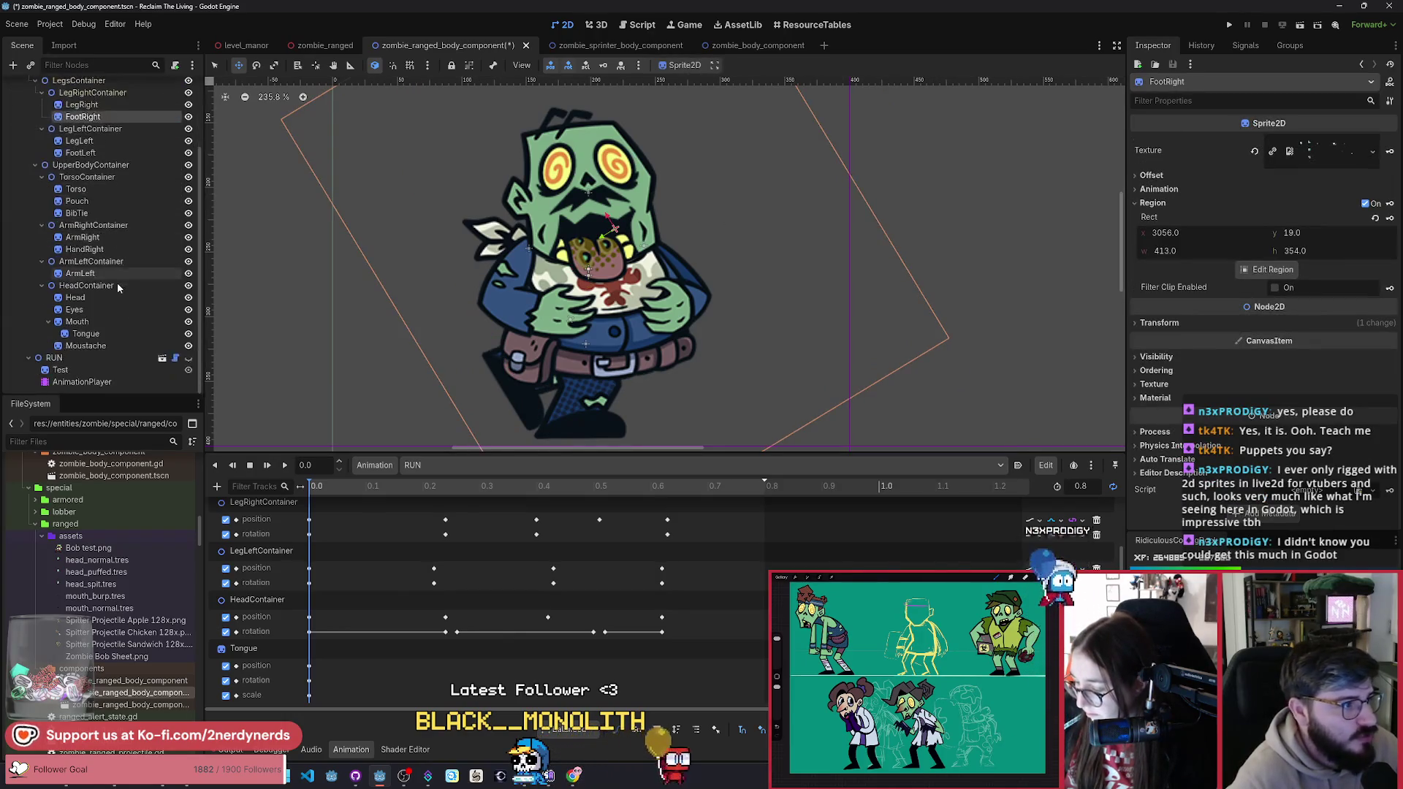
left_click(95, 296)
left_click_drag(511, 301, 478, 230)
key("ctrl+z")
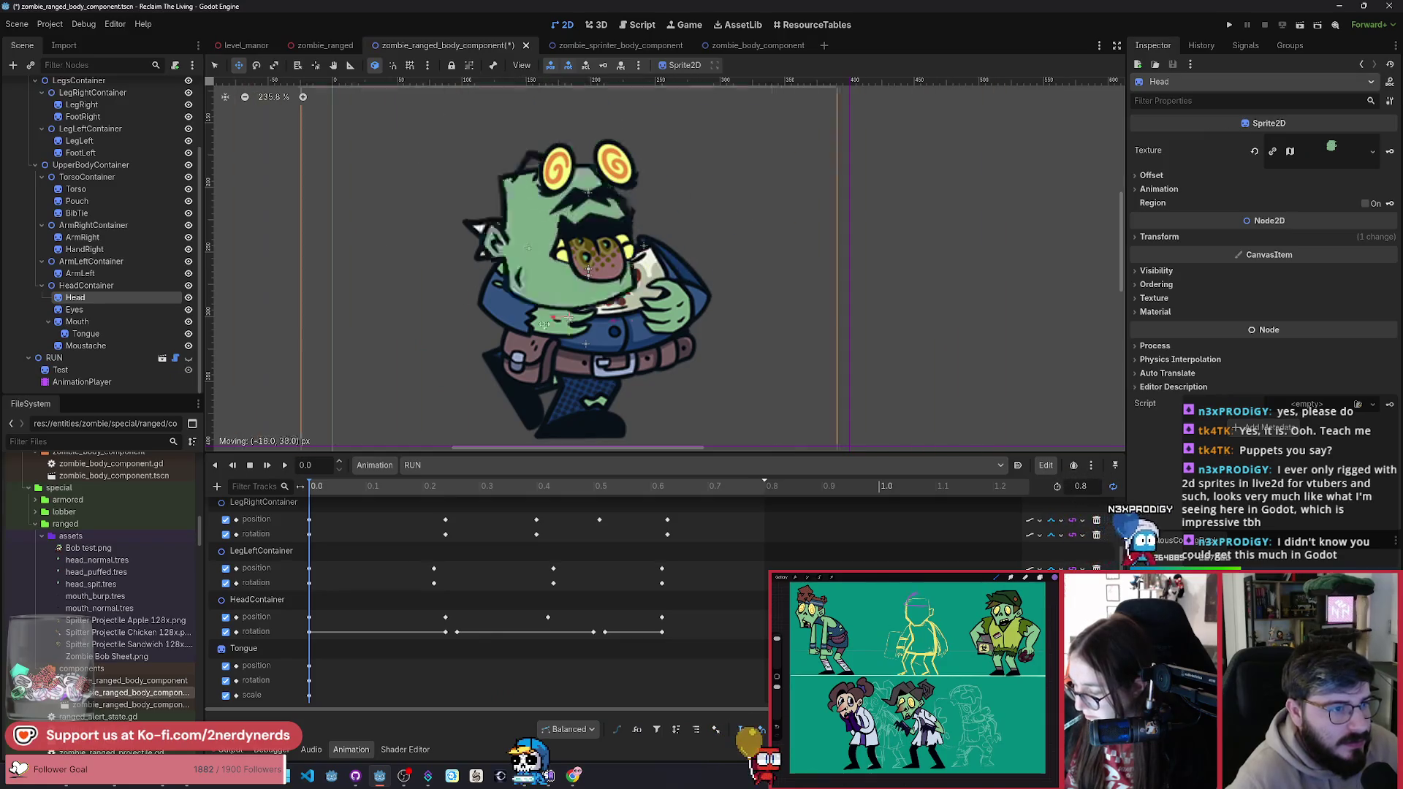
left_click(86, 285)
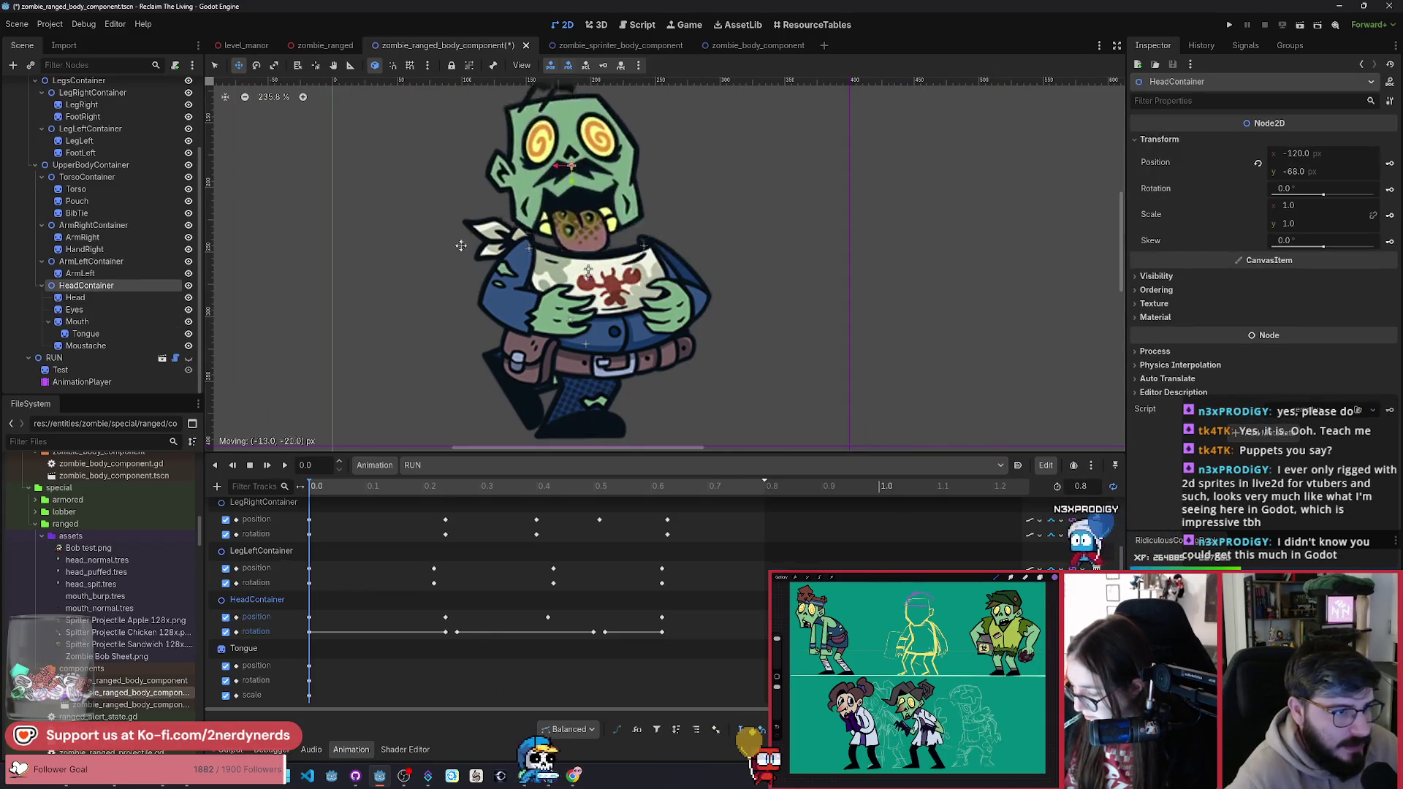
Step: Test pulling out and rotating the Tongue, cancelling each trial move
left_click(141, 334)
left_click_drag(569, 265, 793, 260)
key("ctrl+z")
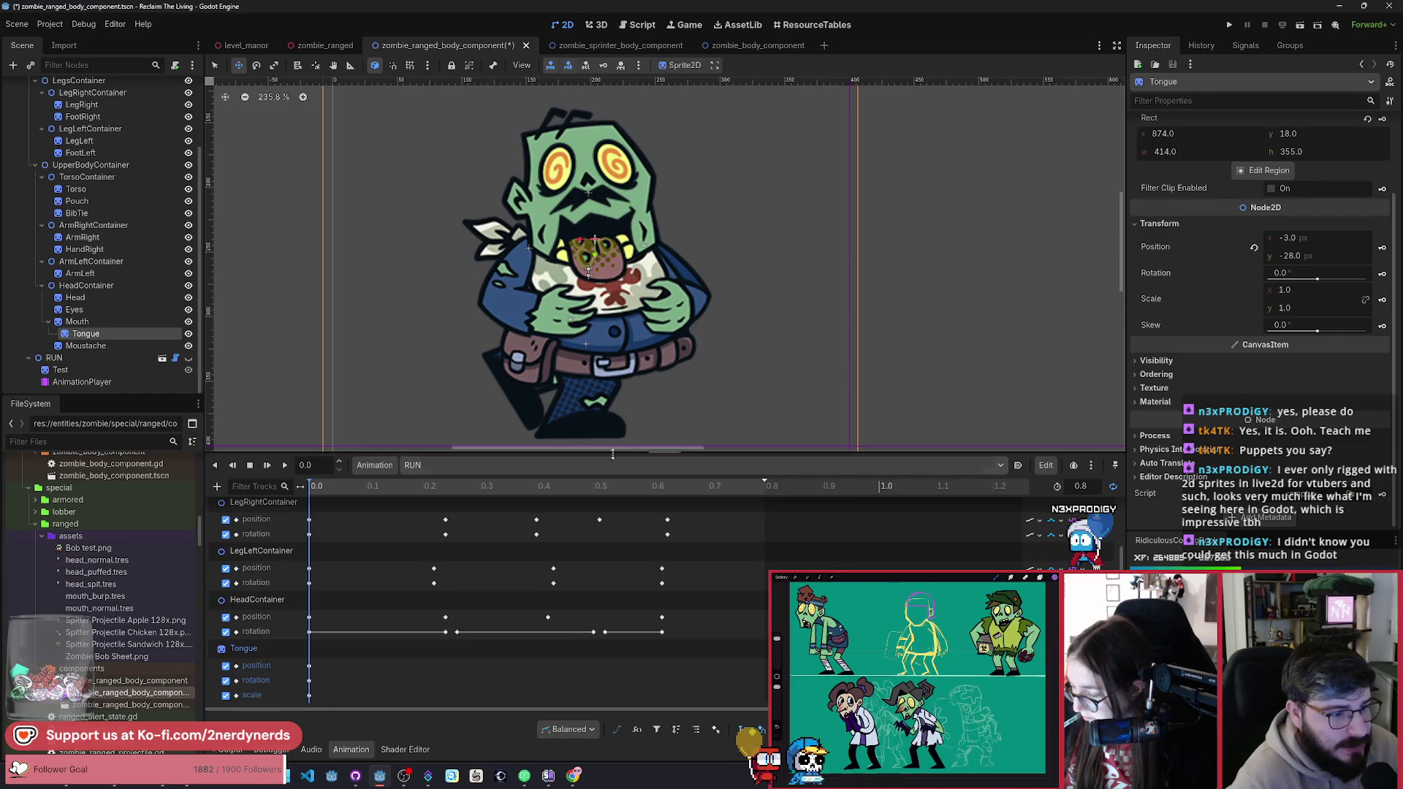
key("e")
left_click_drag(632, 342, 707, 359)
key("Escape")
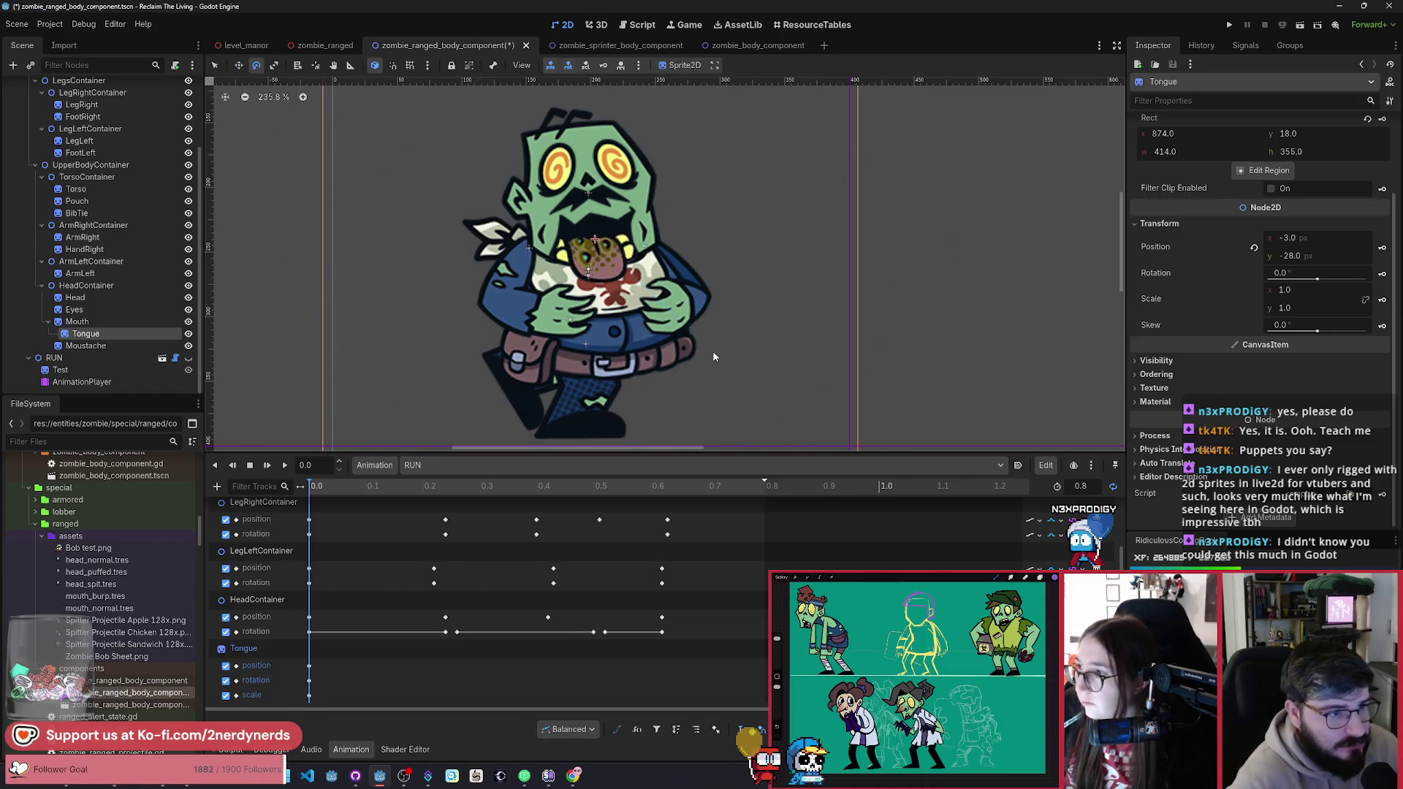
left_click_drag(620, 418, 686, 385)
key("Escape")
key("w")
left_click_drag(572, 365, 699, 358)
key("Escape")
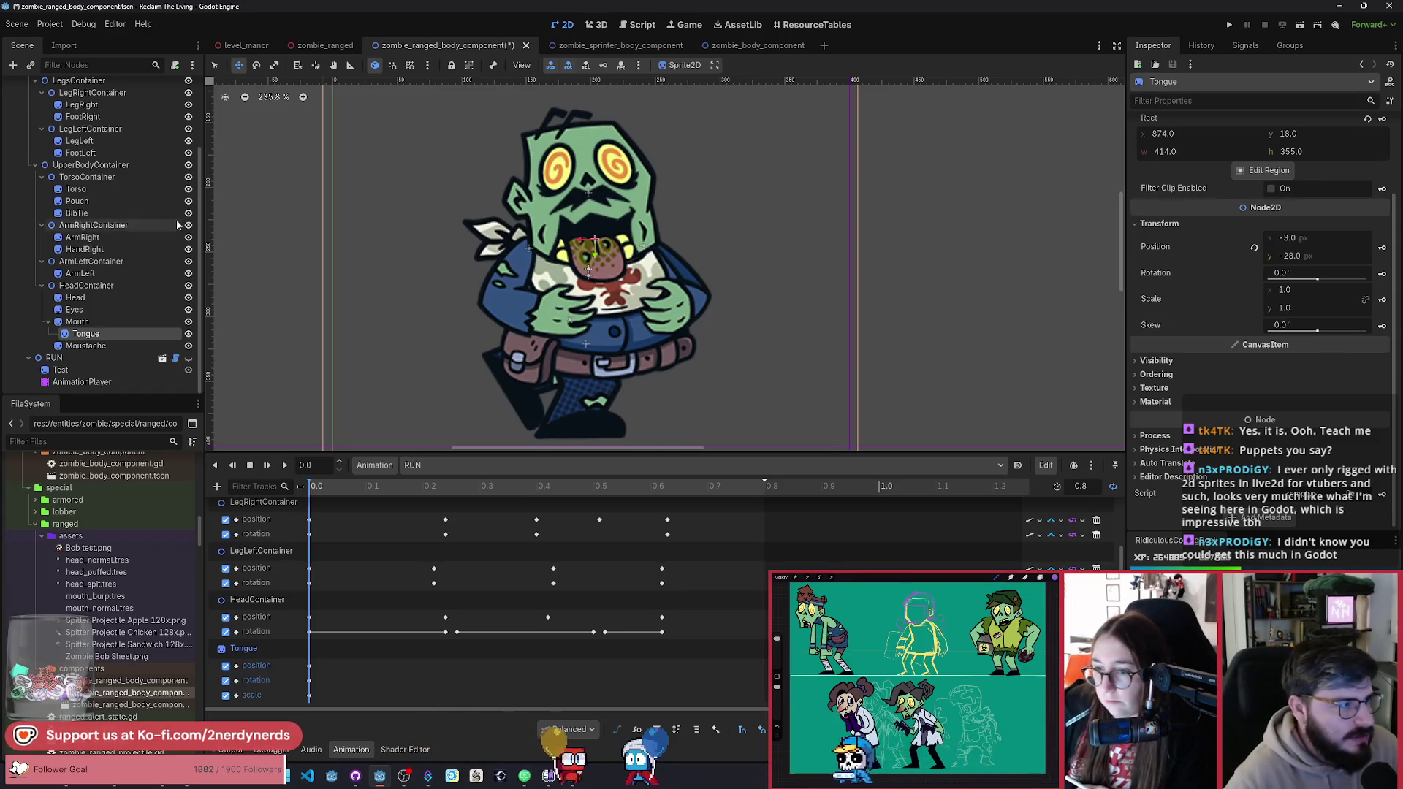
left_click(94, 297)
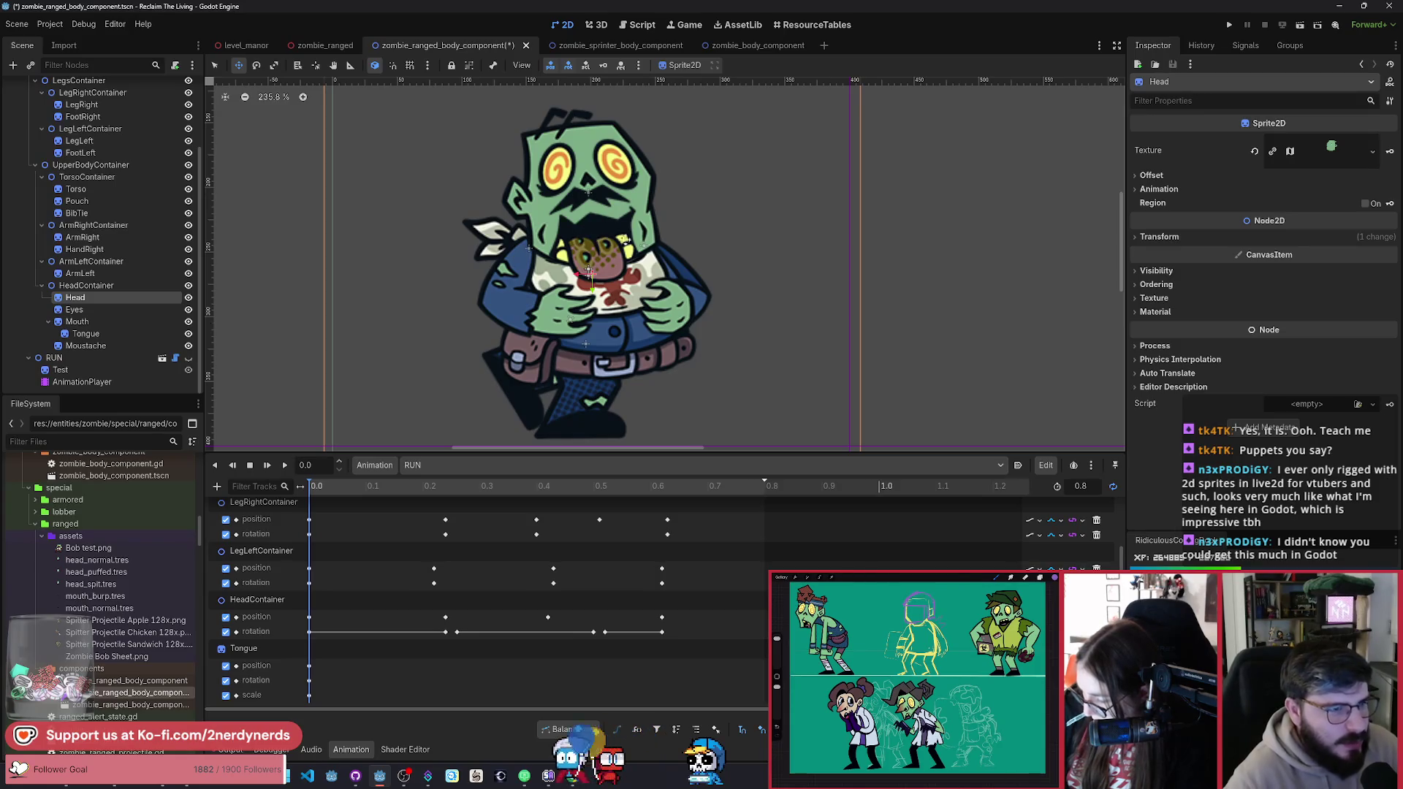
left_click(87, 285)
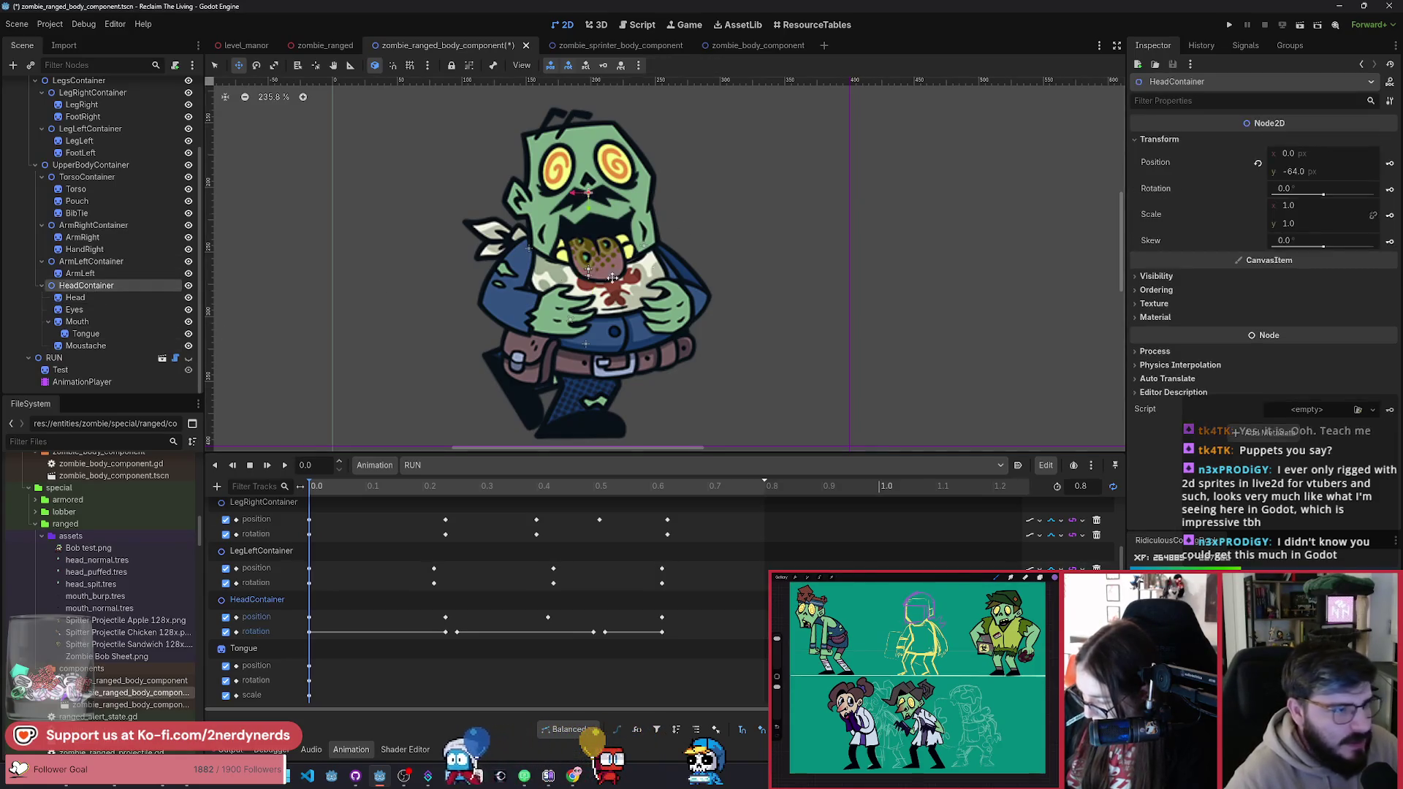
left_click_drag(606, 272, 668, 258)
right_click(668, 260)
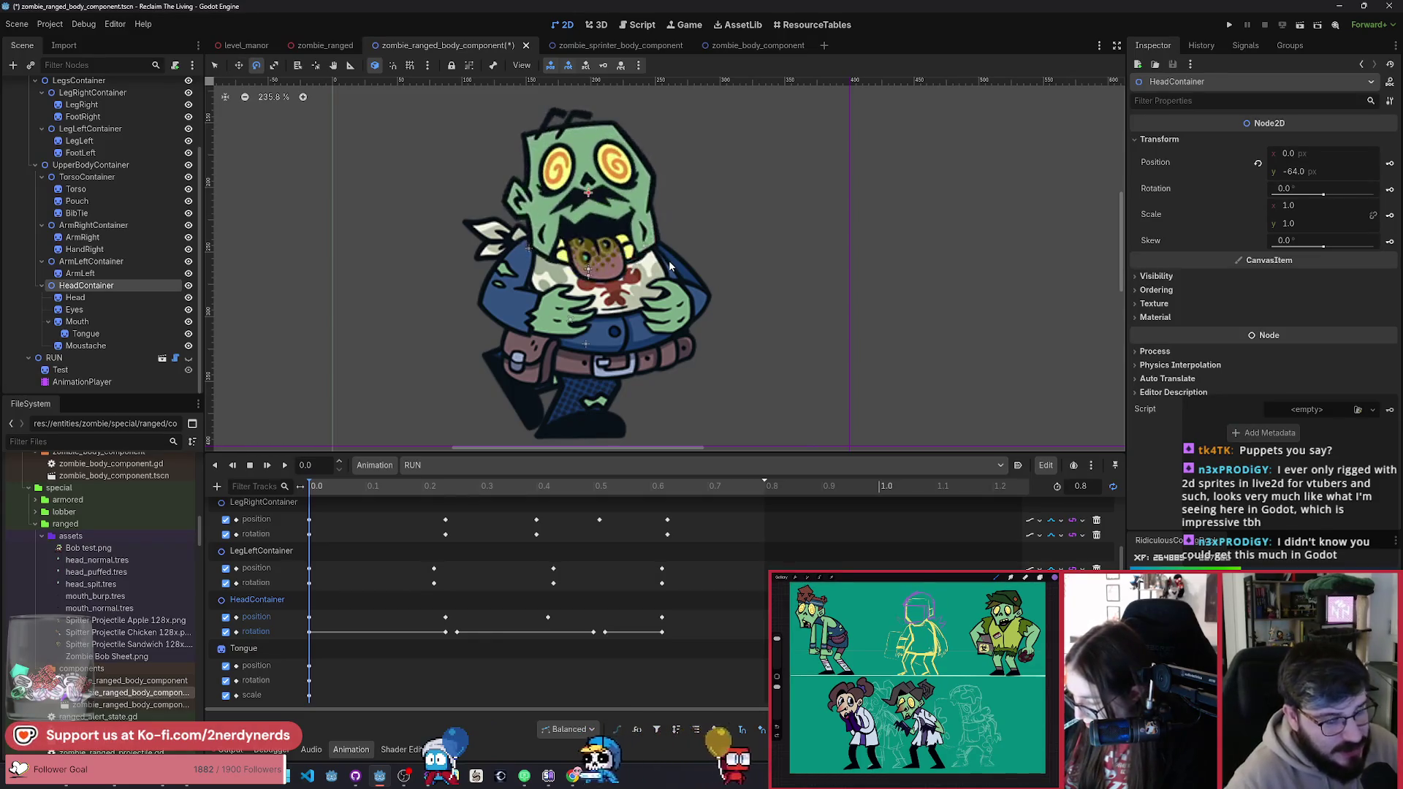
mouse_move(389, 490)
left_mouse_down()
mouse_move(439, 489)
mouse_move(265, 502)
mouse_move(558, 533)
mouse_move(390, 535)
mouse_move(641, 567)
mouse_move(396, 563)
mouse_move(678, 589)
mouse_move(665, 599)
left_mouse_up()
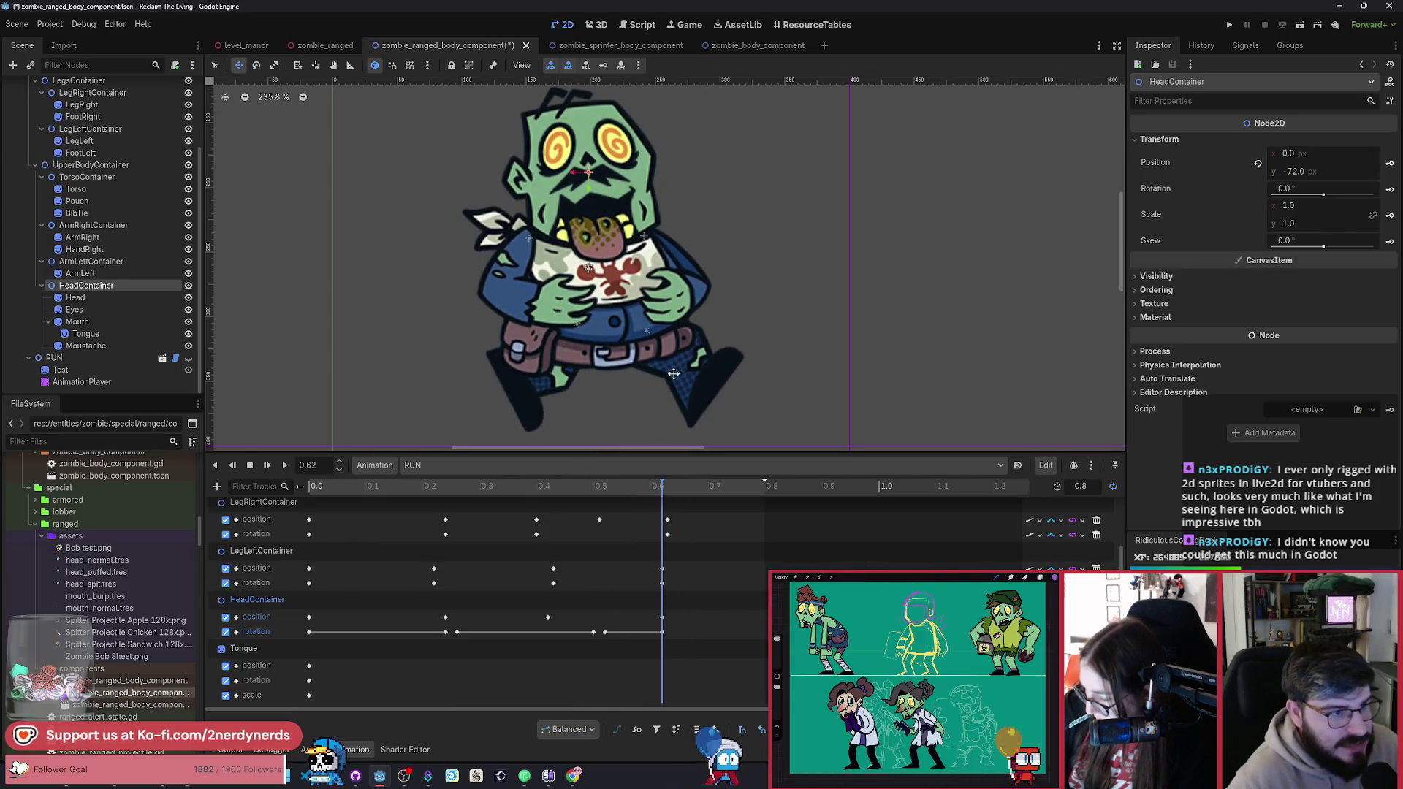
left_click_drag(672, 357, 670, 362)
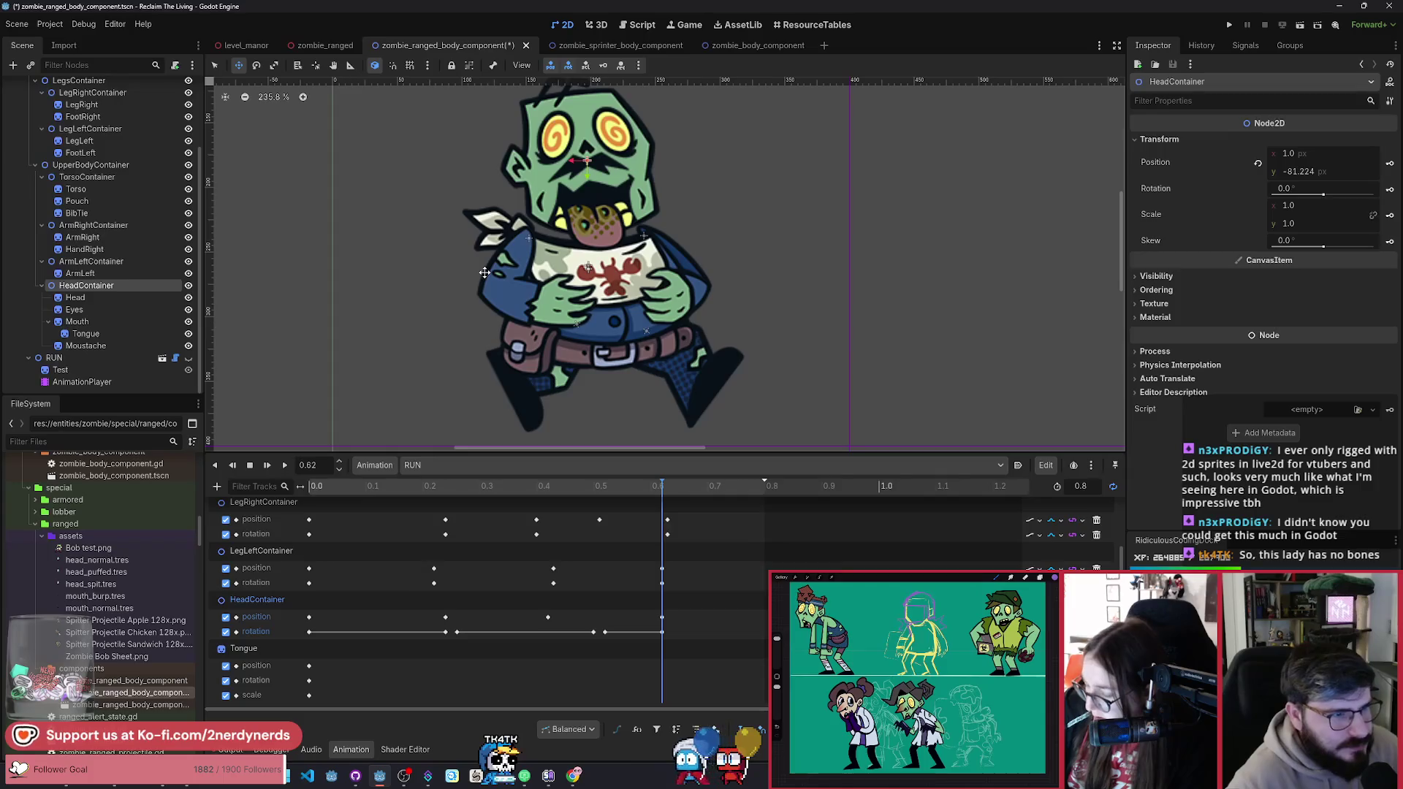
key("ctrl+z")
left_click(468, 484)
left_click(285, 465)
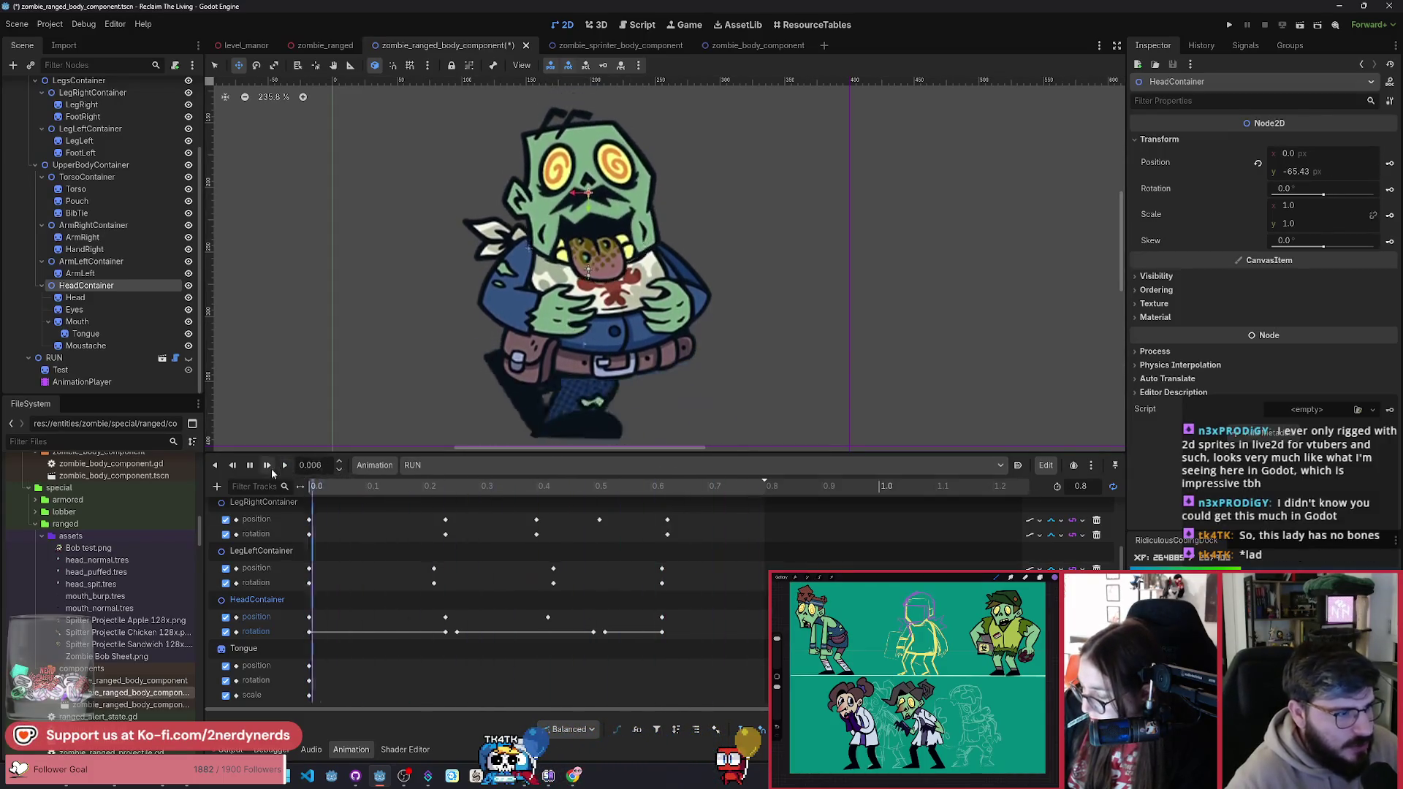
left_click(251, 466)
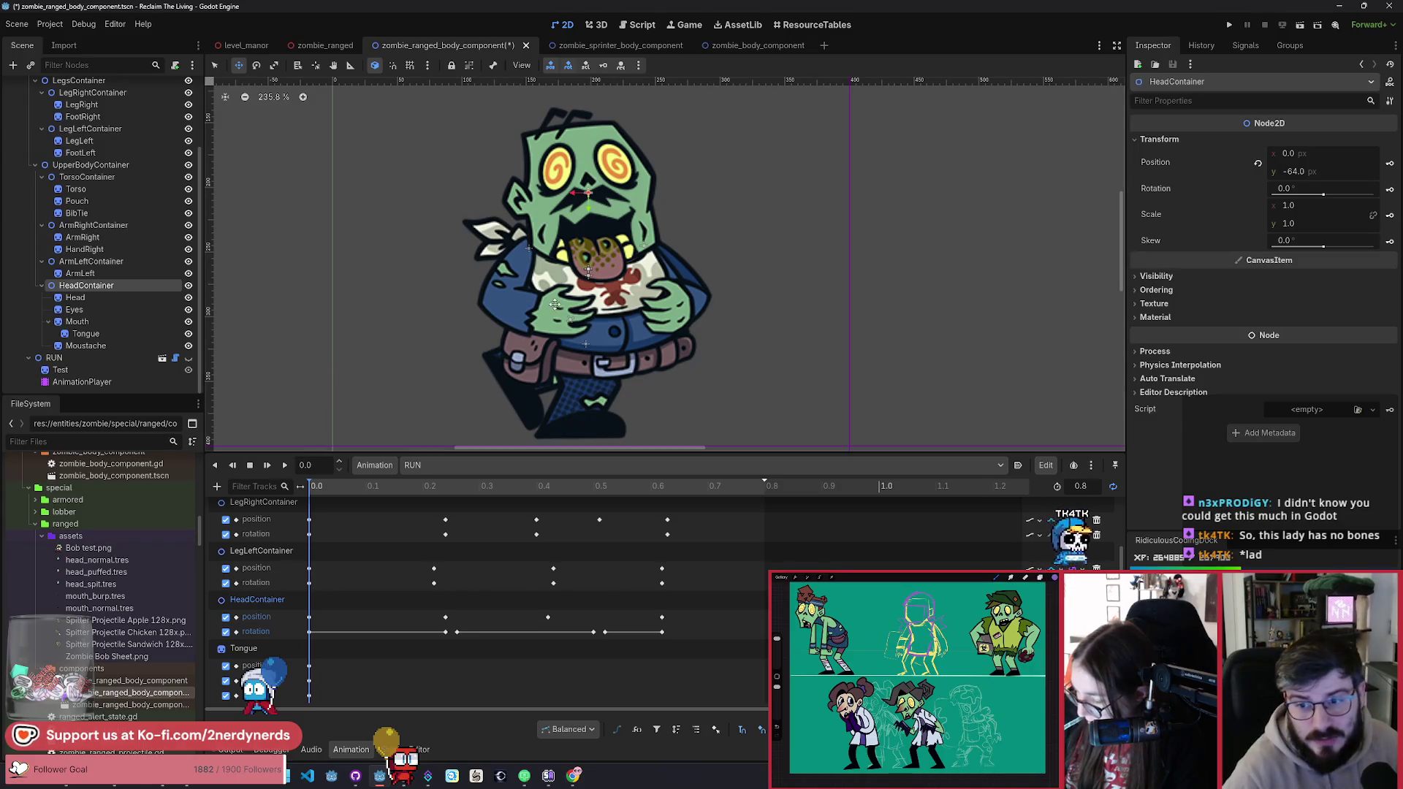
left_click(439, 269)
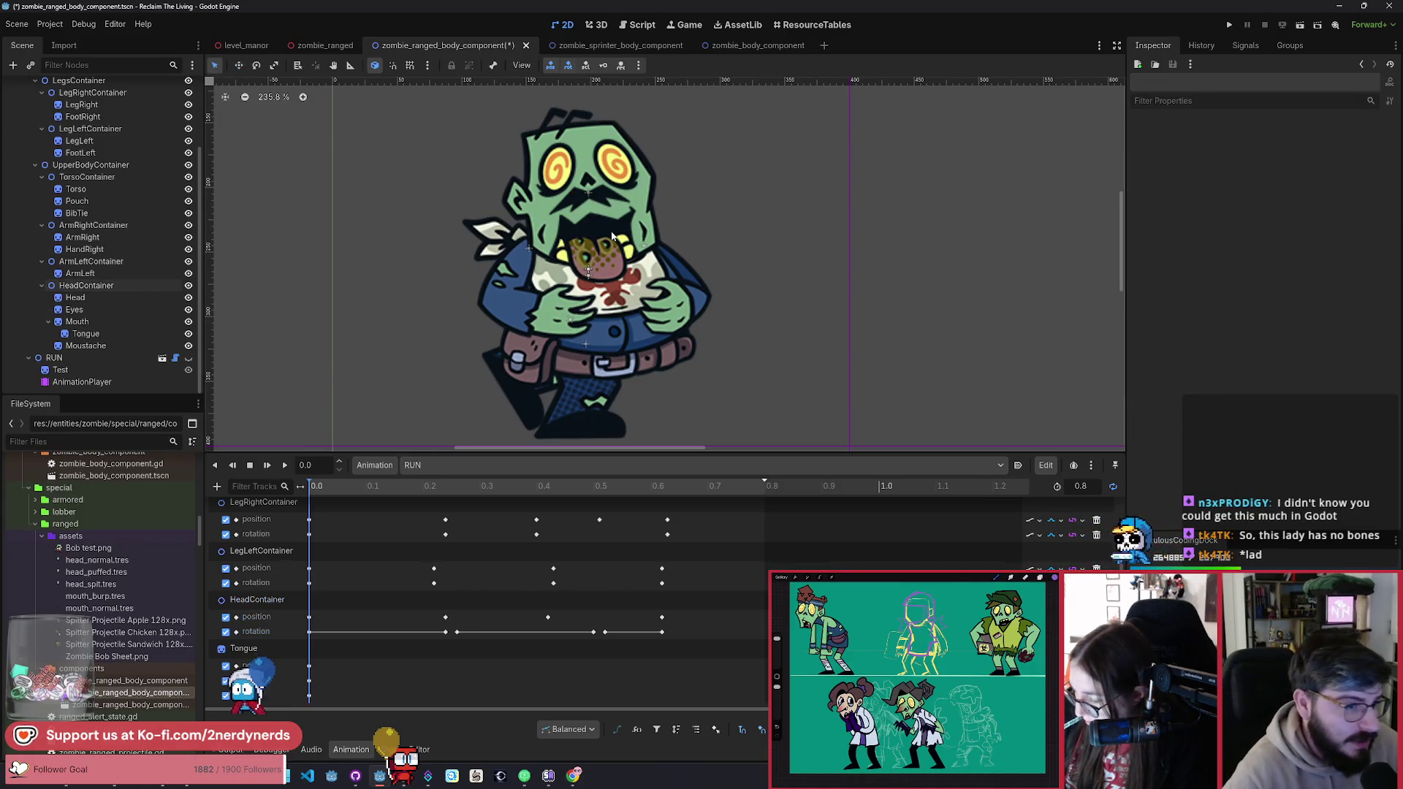
left_click(100, 189)
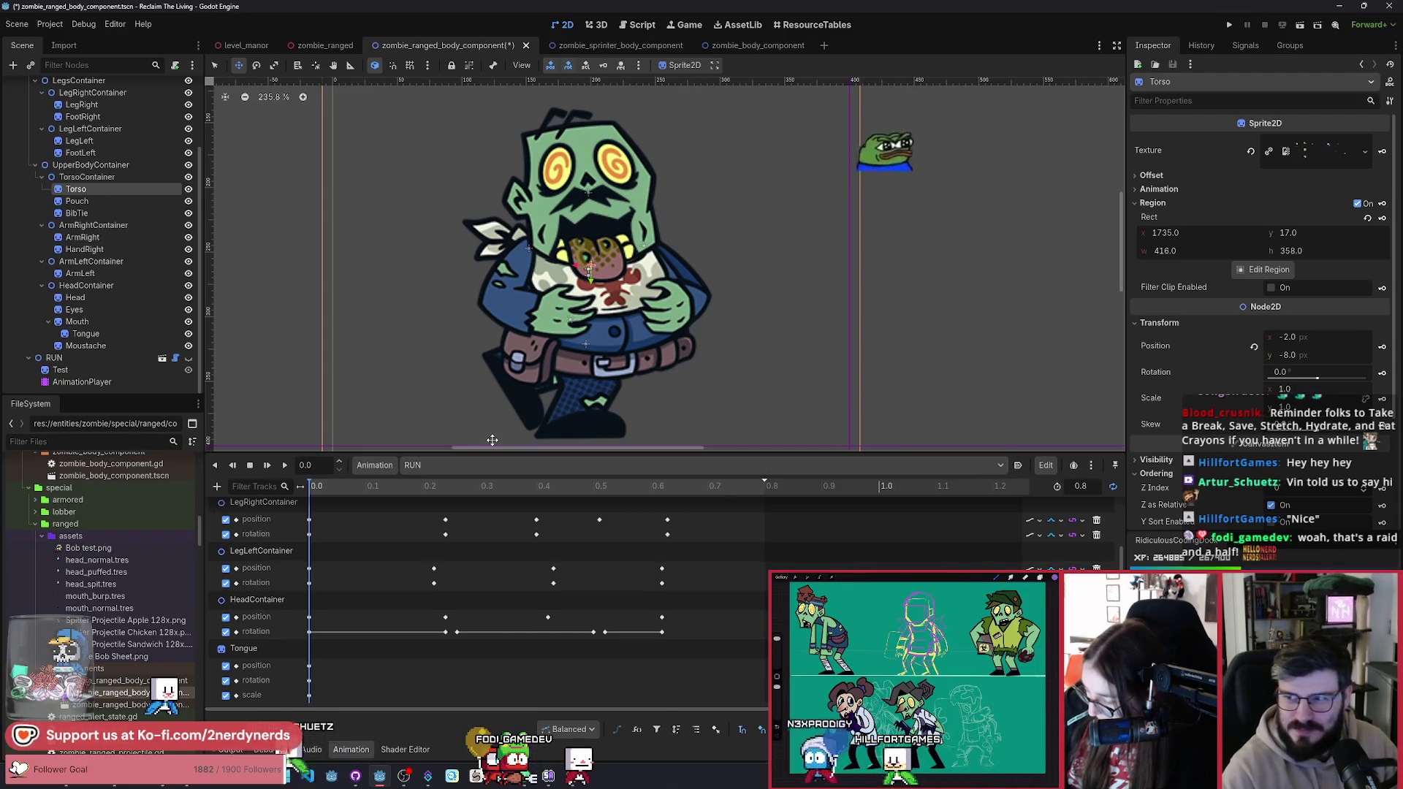
left_click(280, 469)
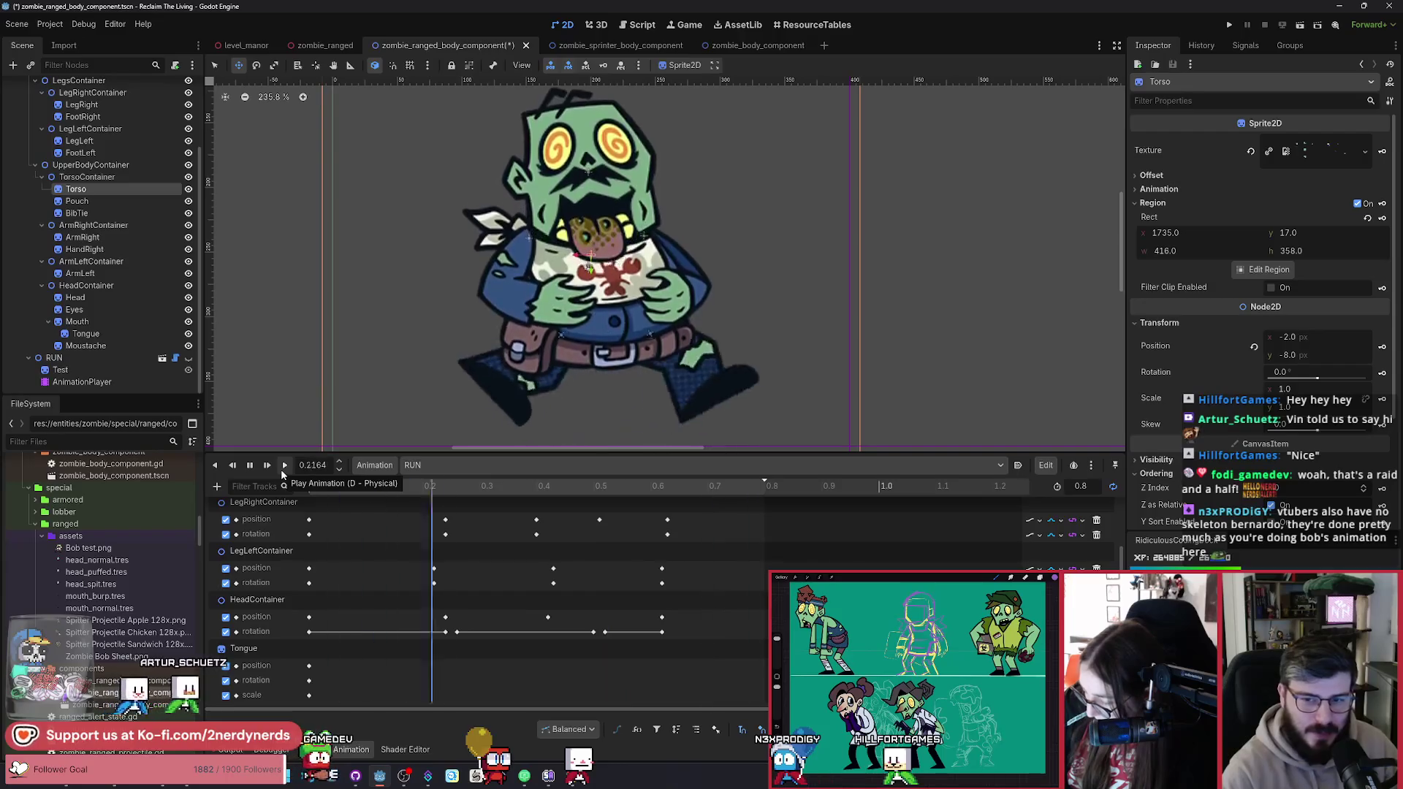
left_click(252, 466)
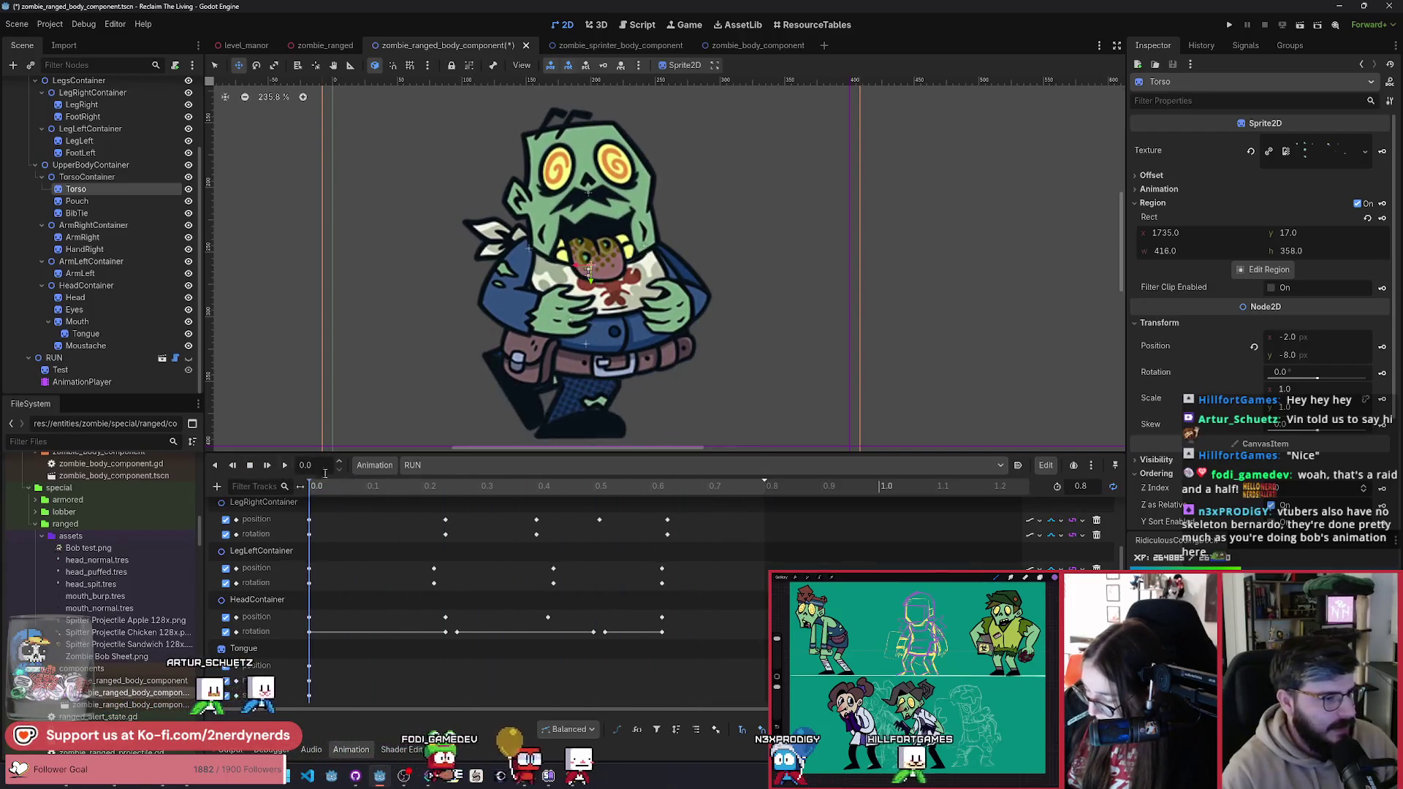
Step: Switch the Animation dropdown between IDLE and RESET, ending on IDLE
left_click(459, 465)
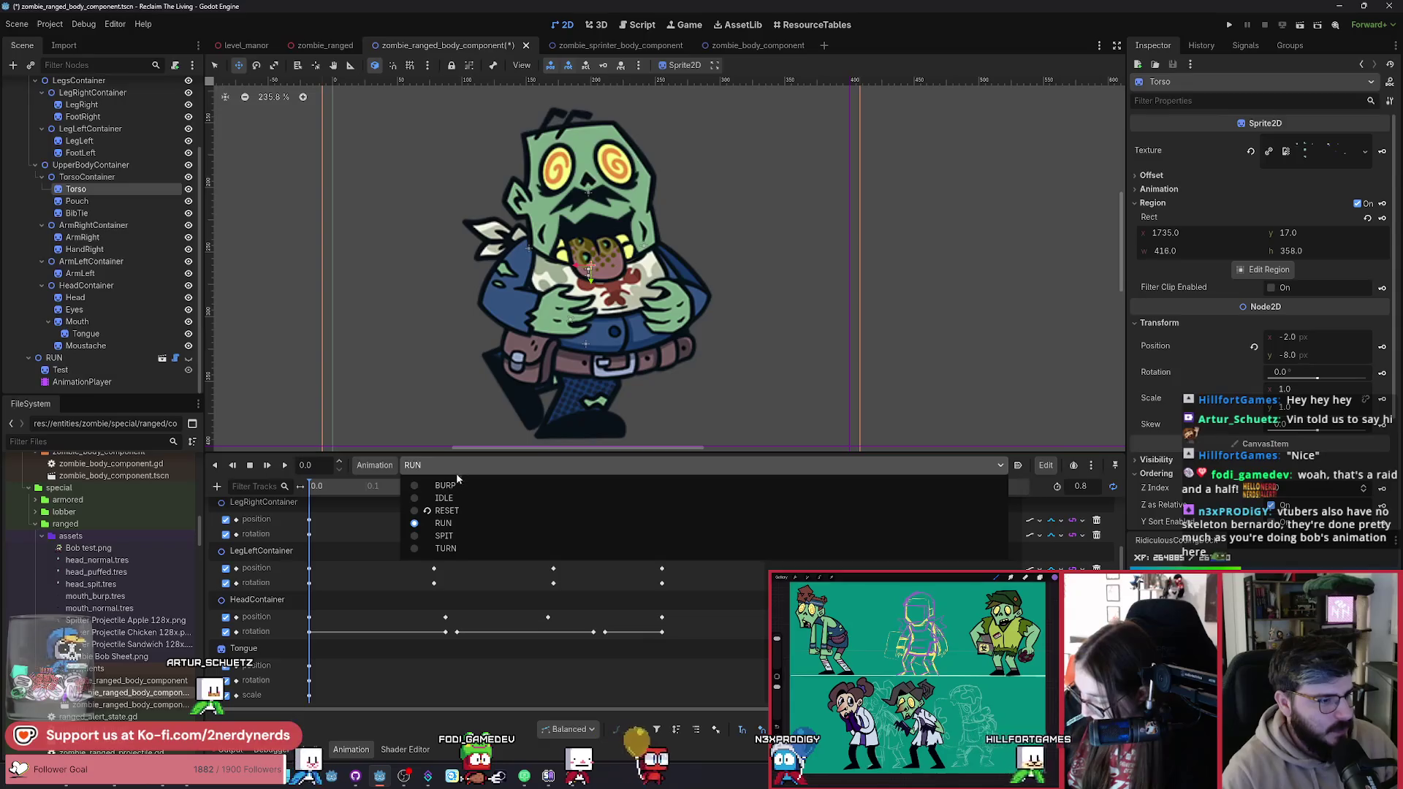
left_click(443, 497)
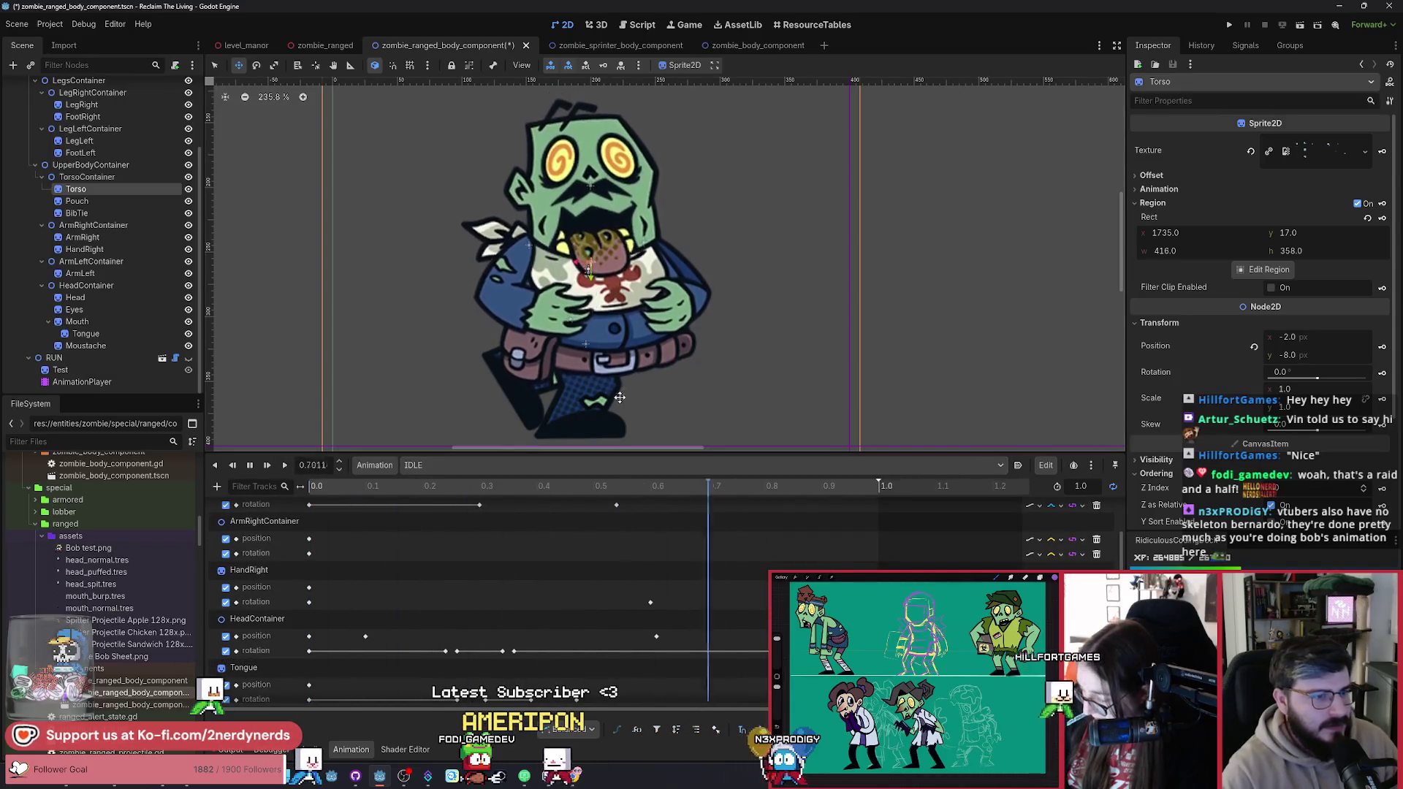
scroll(371, 555, "down", 5)
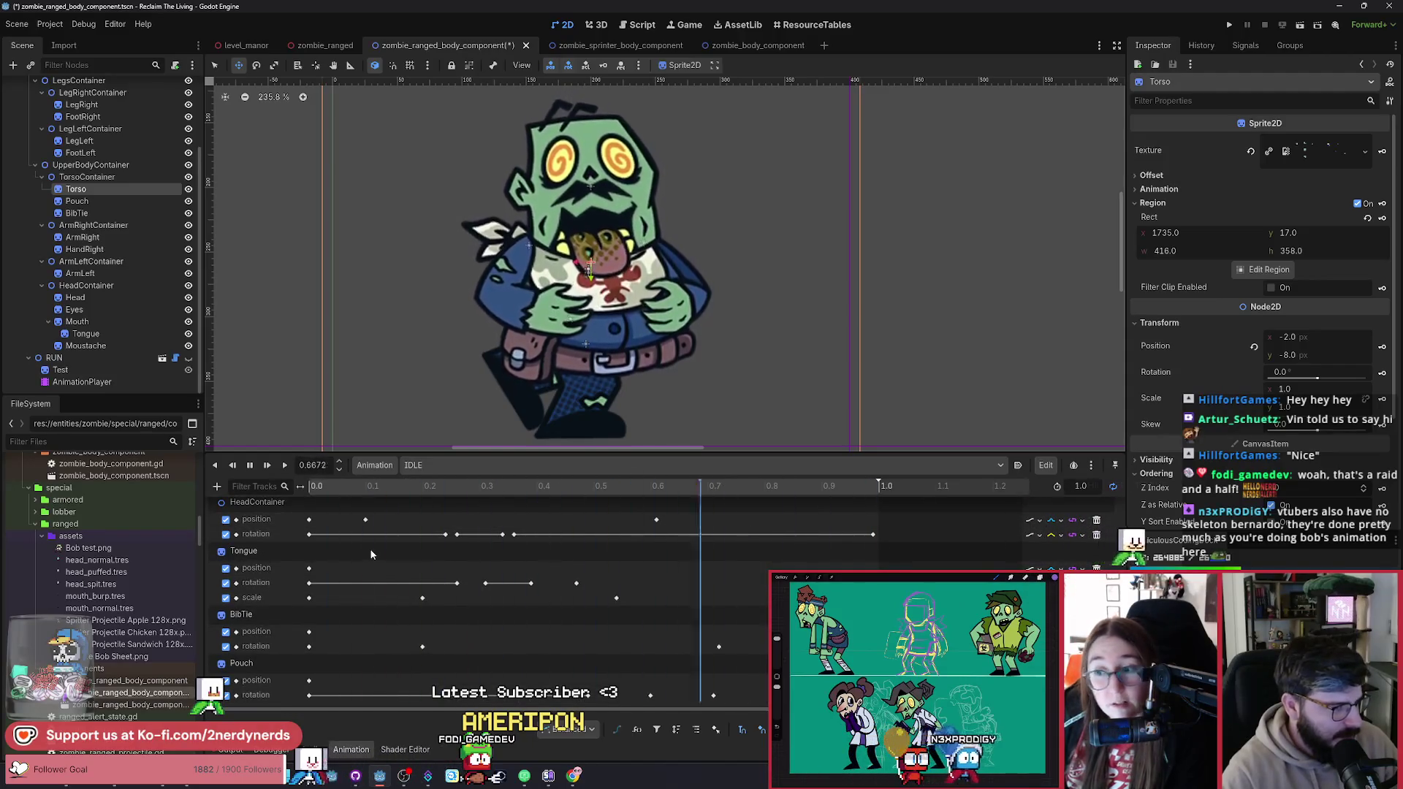
scroll(352, 593, "up", 5)
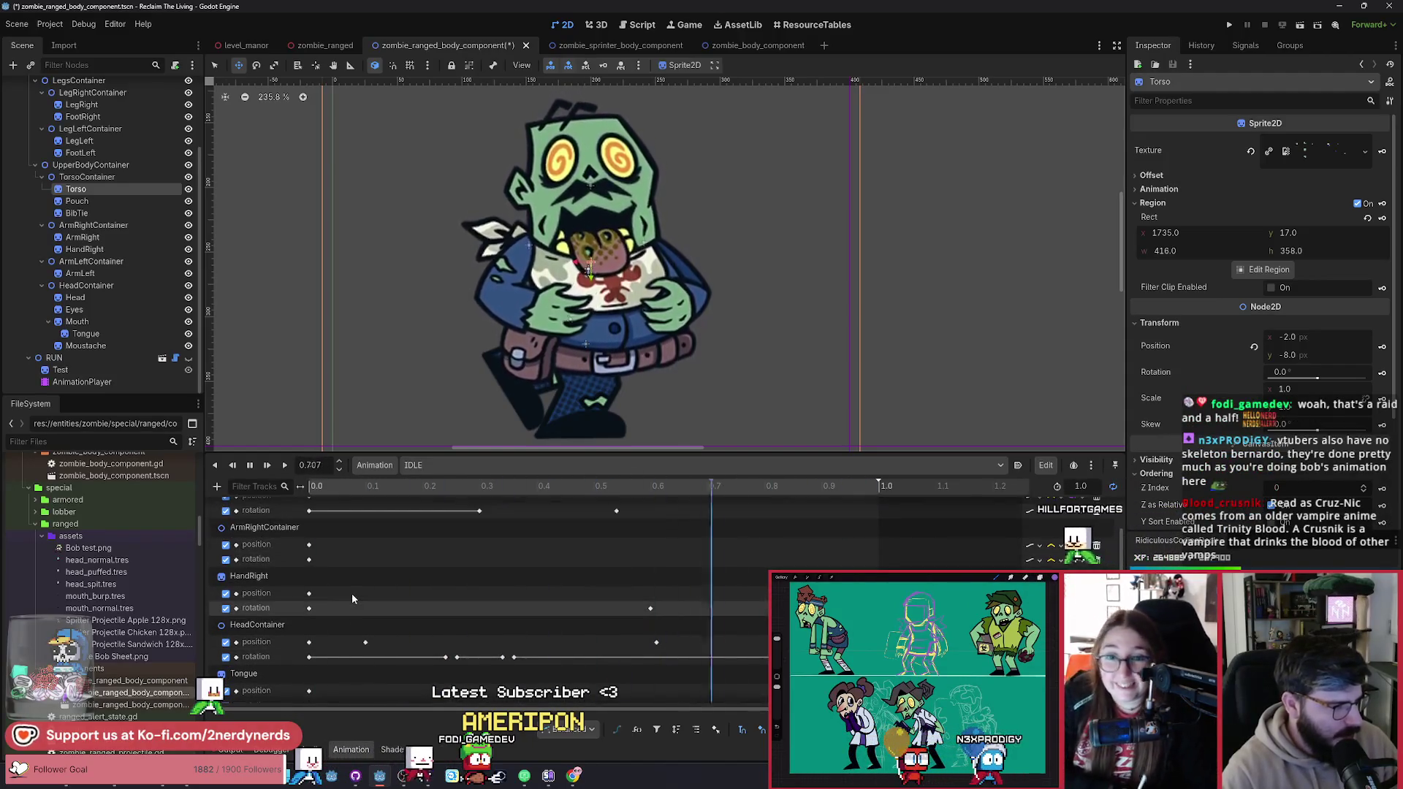
scroll(352, 593, "up", 1)
left_click(438, 464)
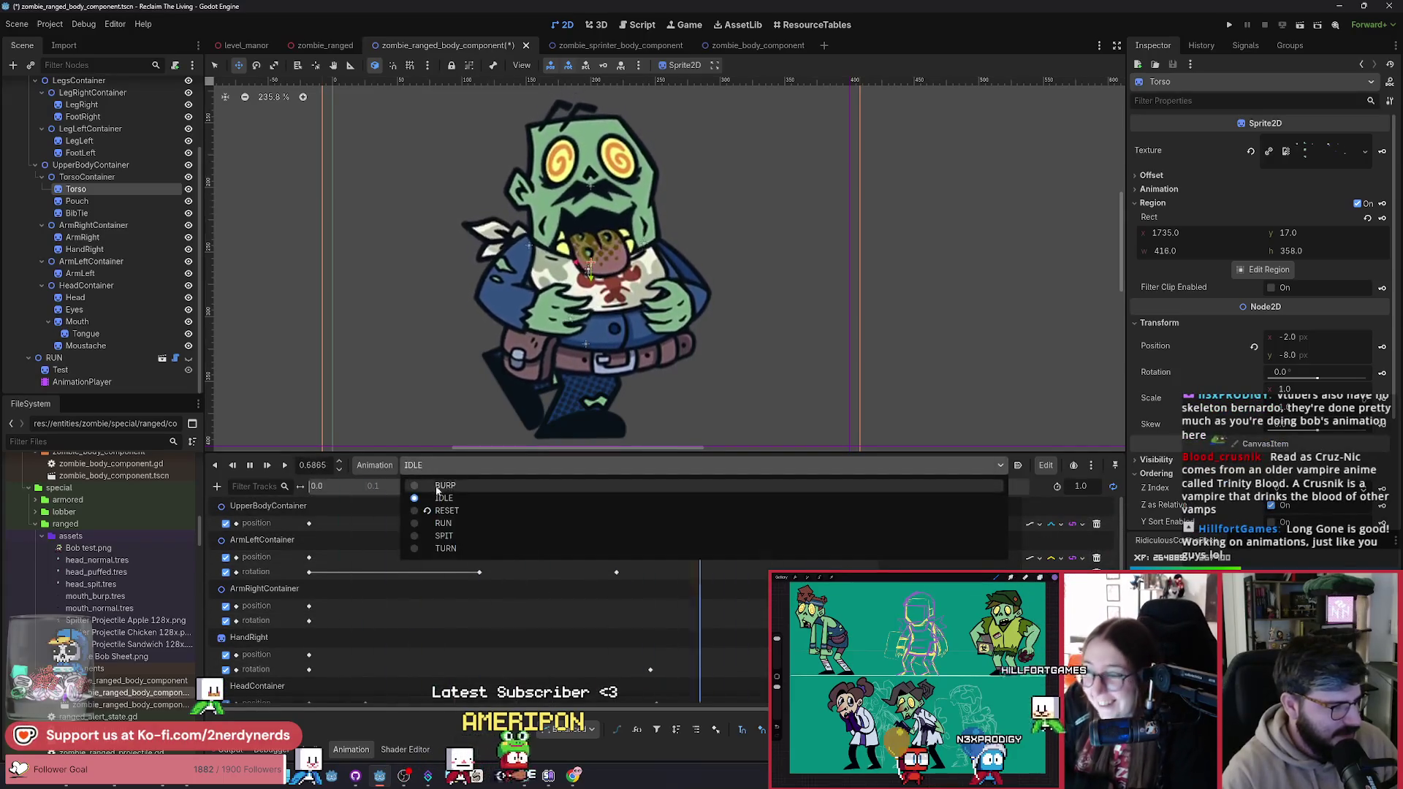
left_click(447, 511)
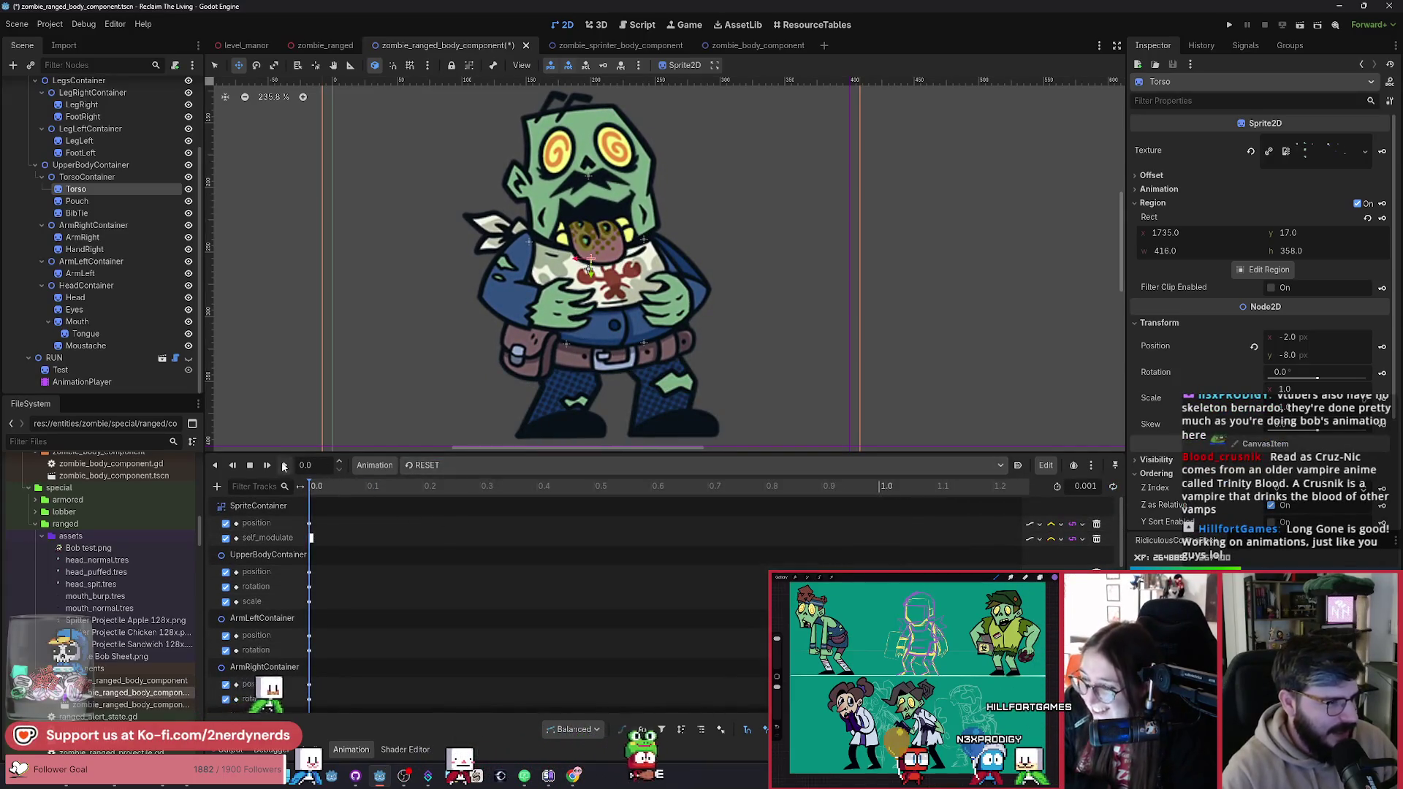
left_click(438, 464)
left_click(511, 499)
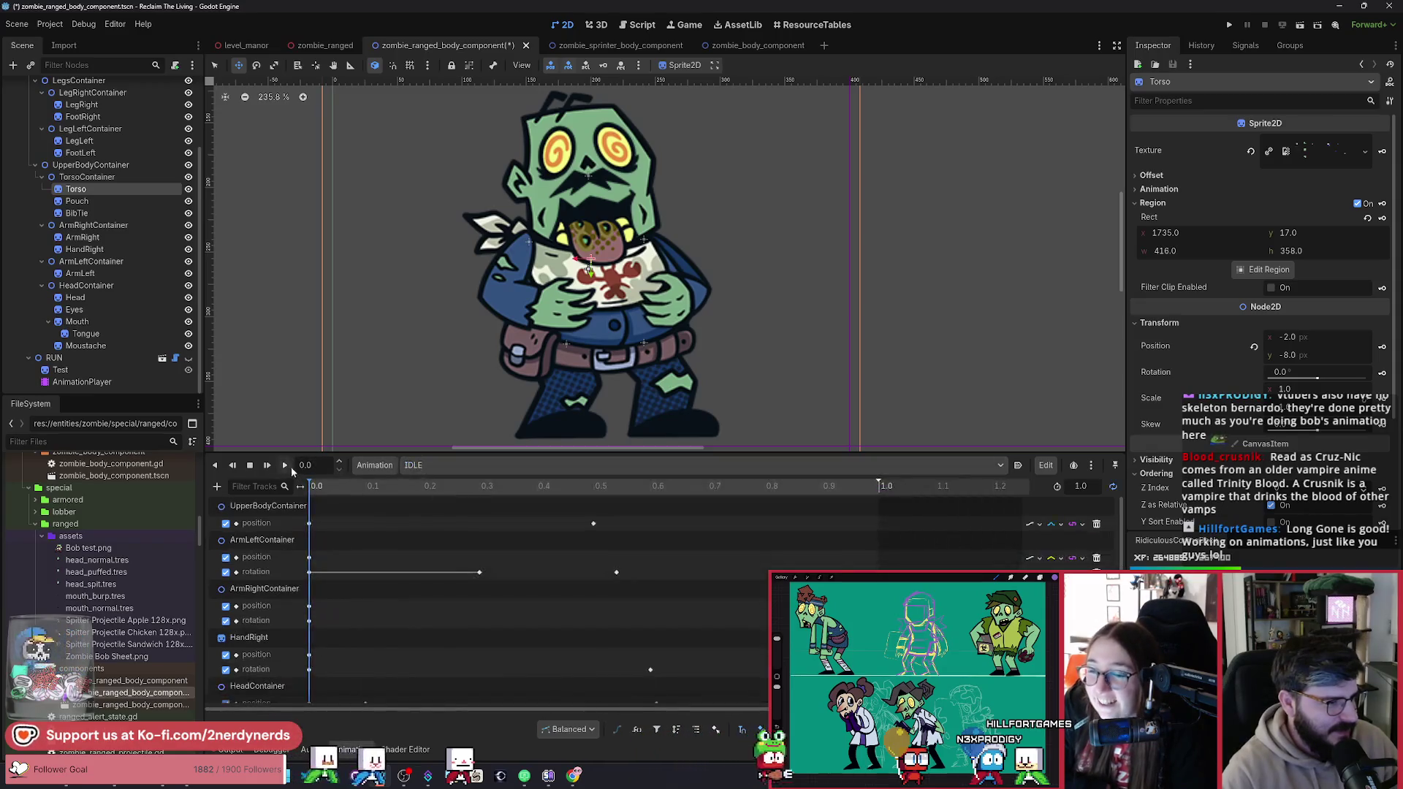
Step: Play the IDLE animation twice to preview it, clearing the Torso selection
left_click(285, 465)
key("q")
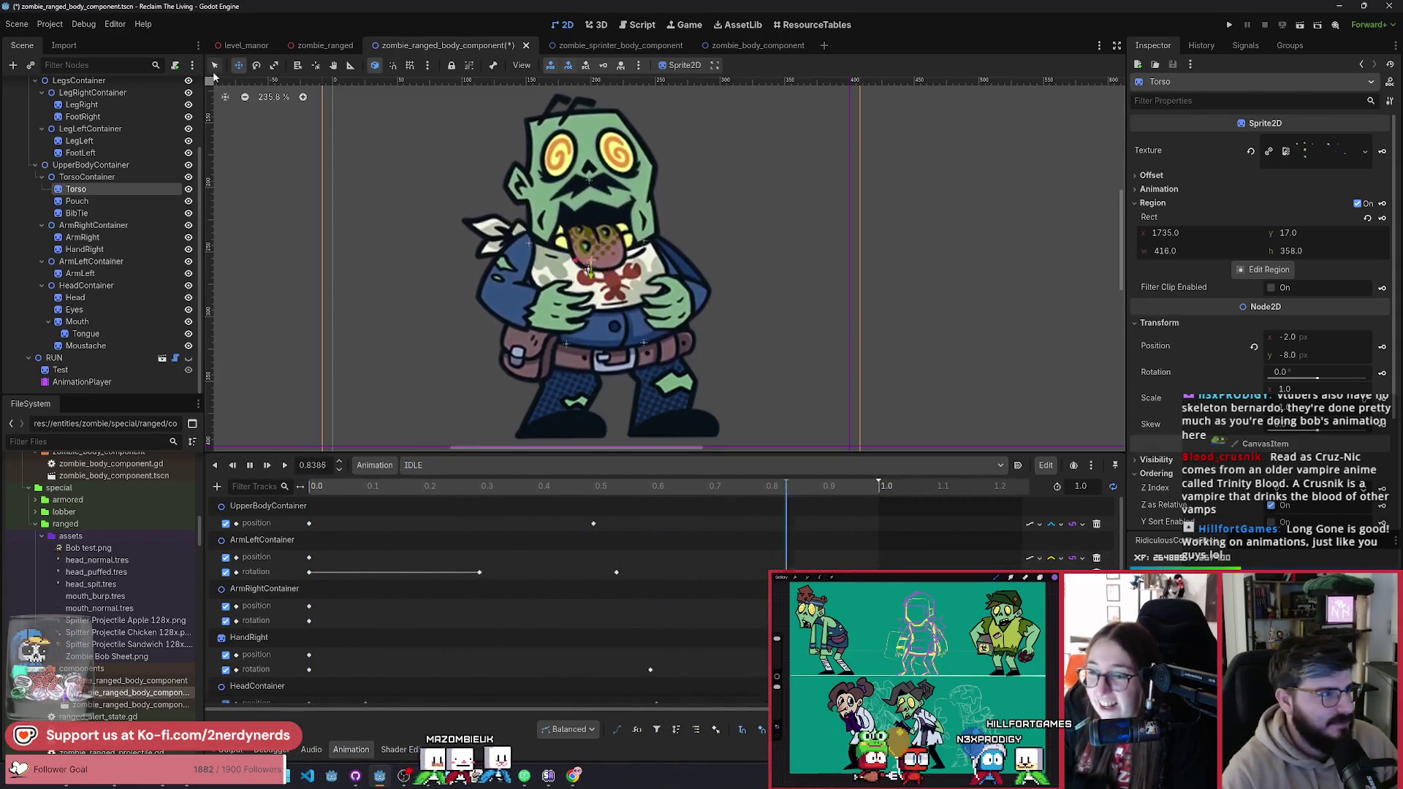
left_click(252, 198)
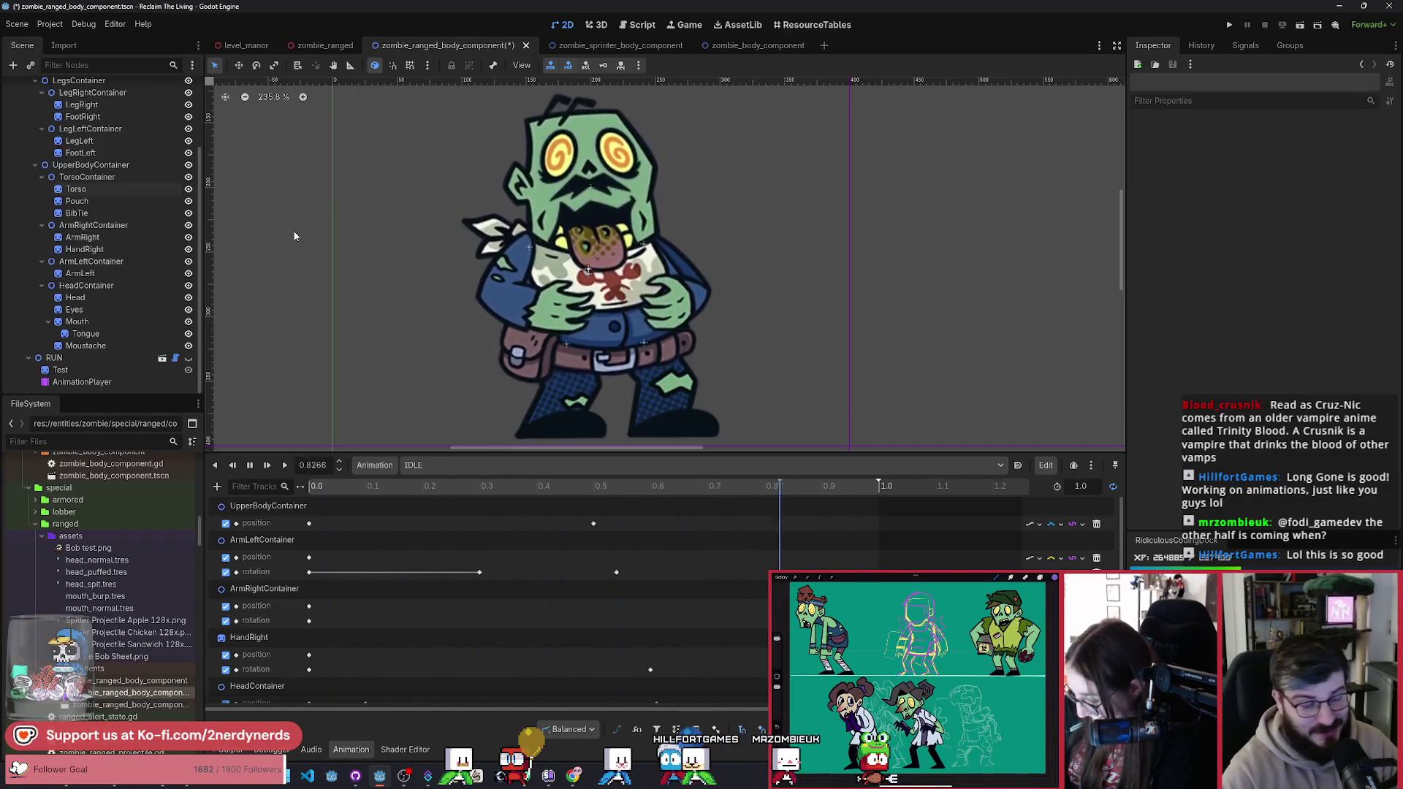
left_click(249, 468)
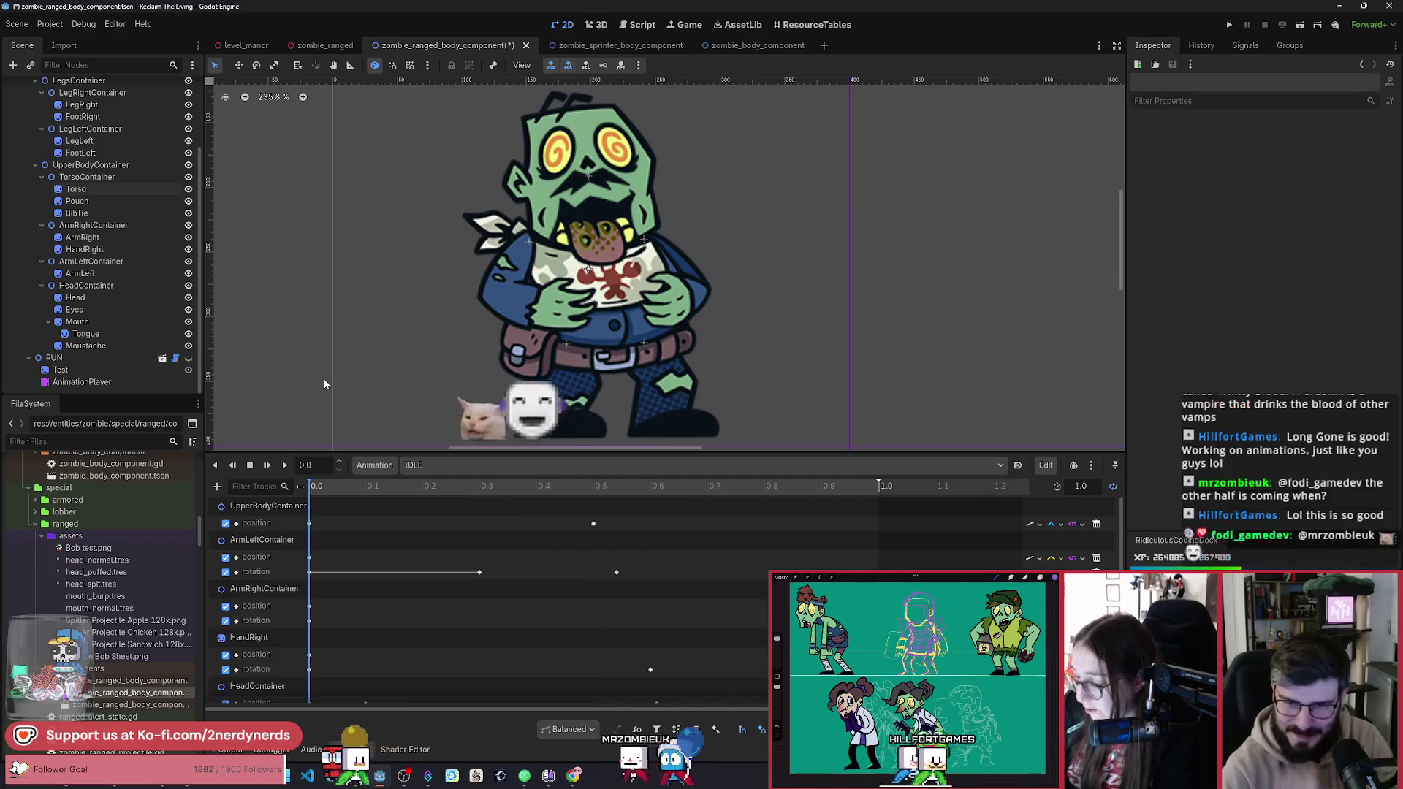
left_click(284, 465)
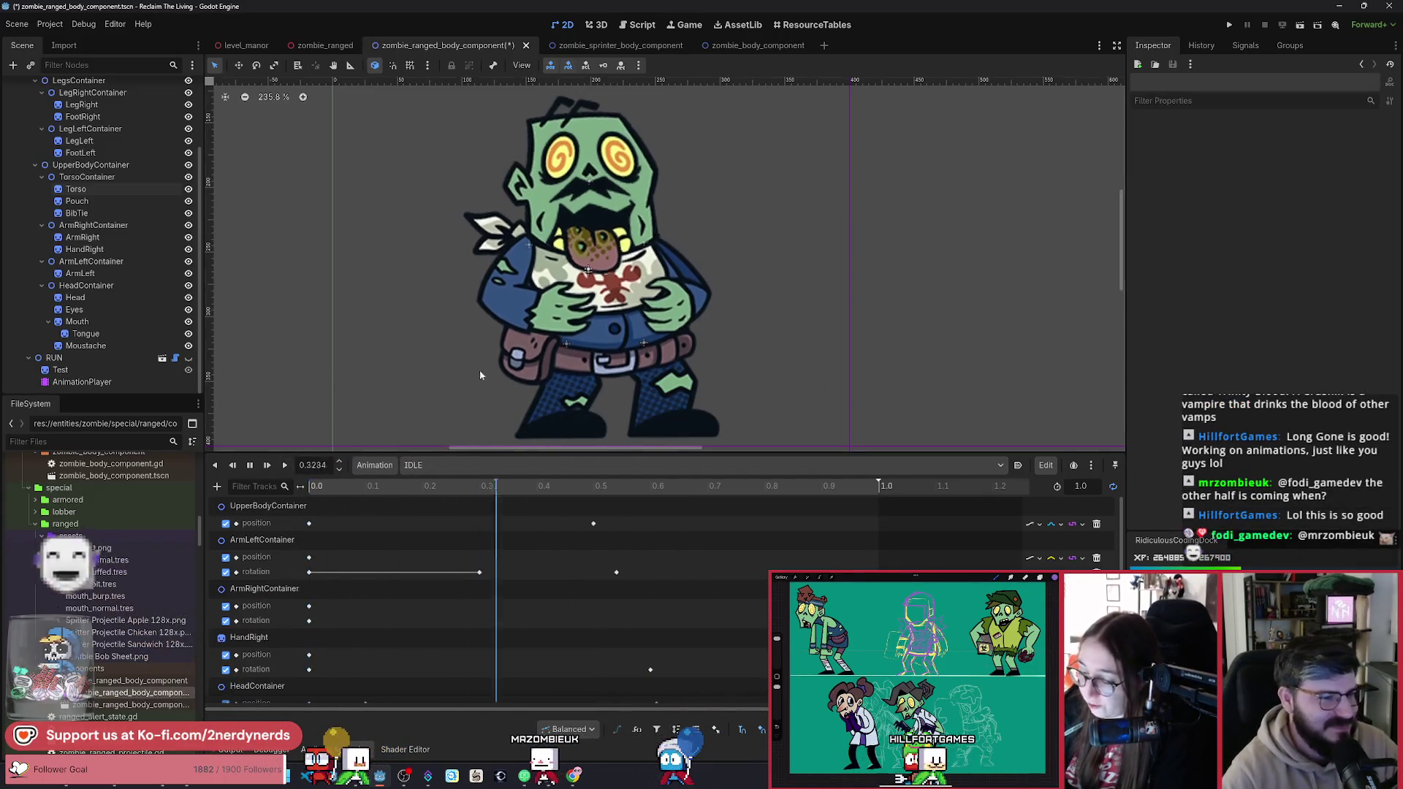
scroll(603, 349, "down", 1)
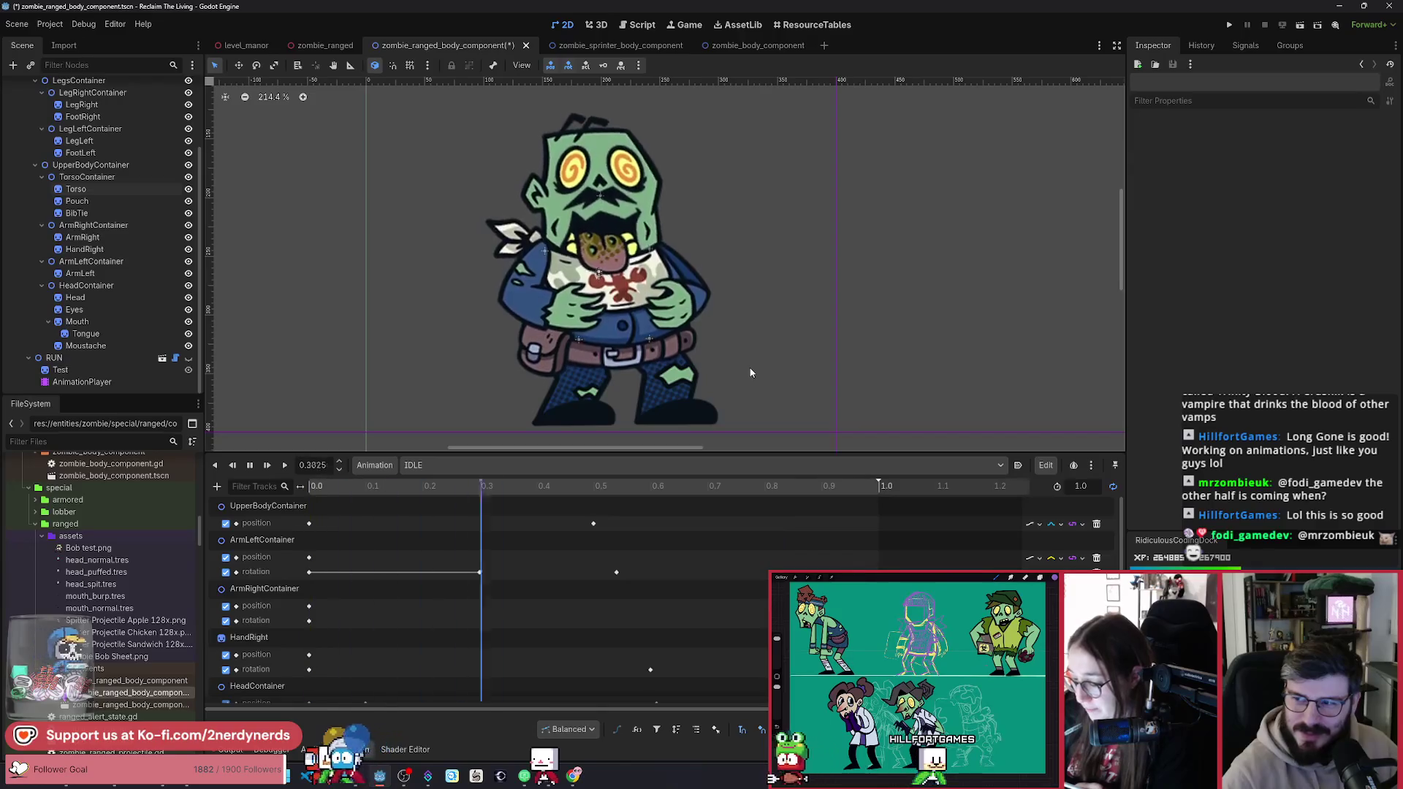
Step: Switch to the SPIT animation and replay it several times
left_click(445, 465)
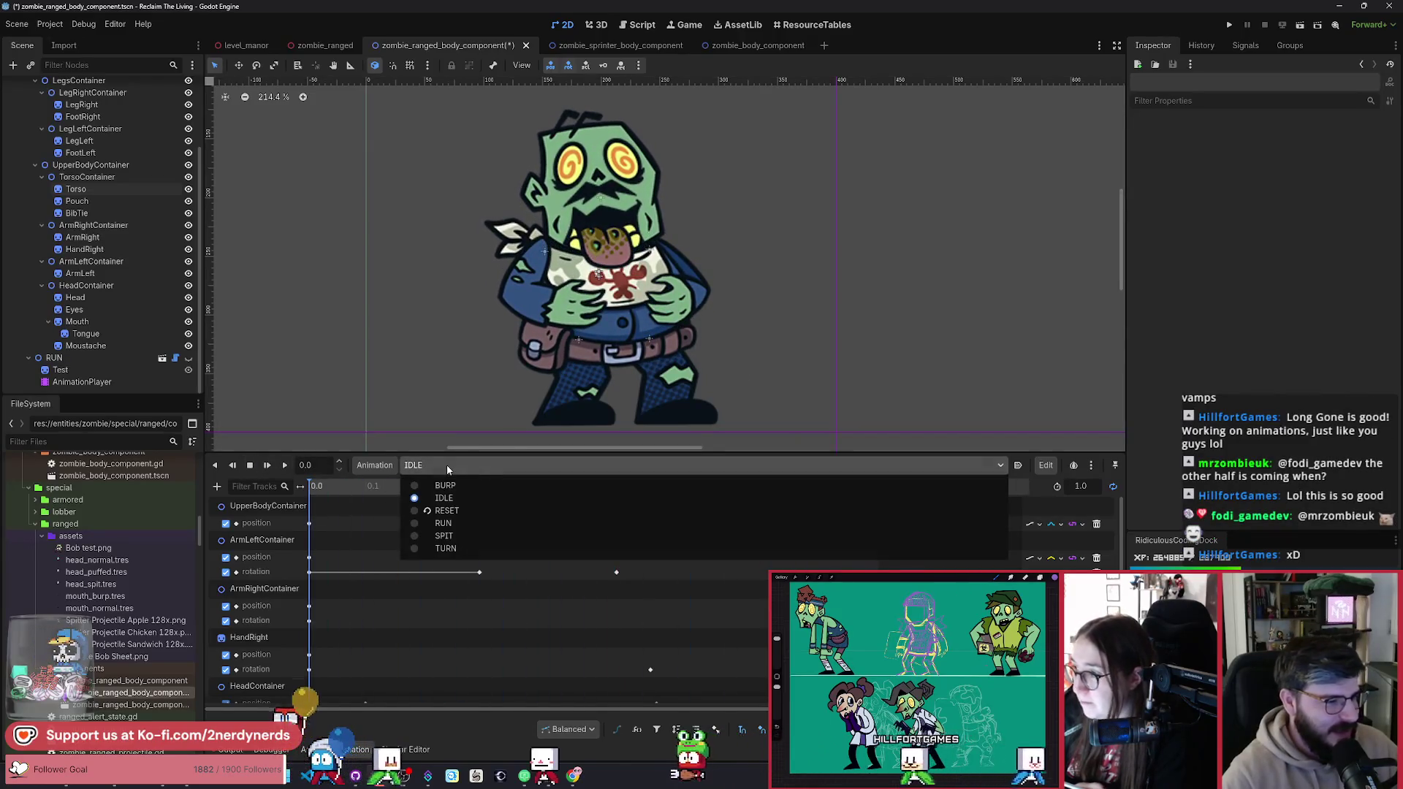
left_click(458, 533)
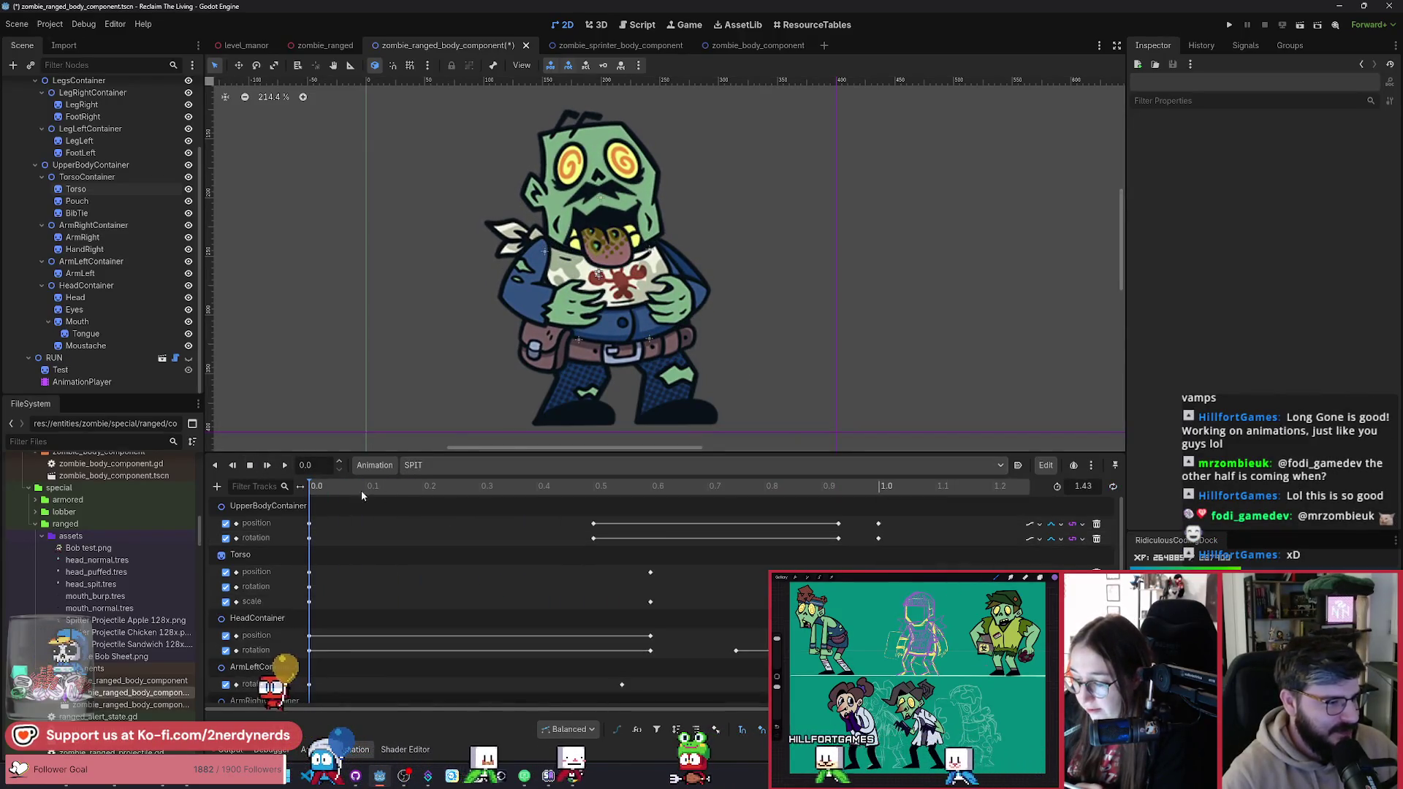
left_click(285, 465)
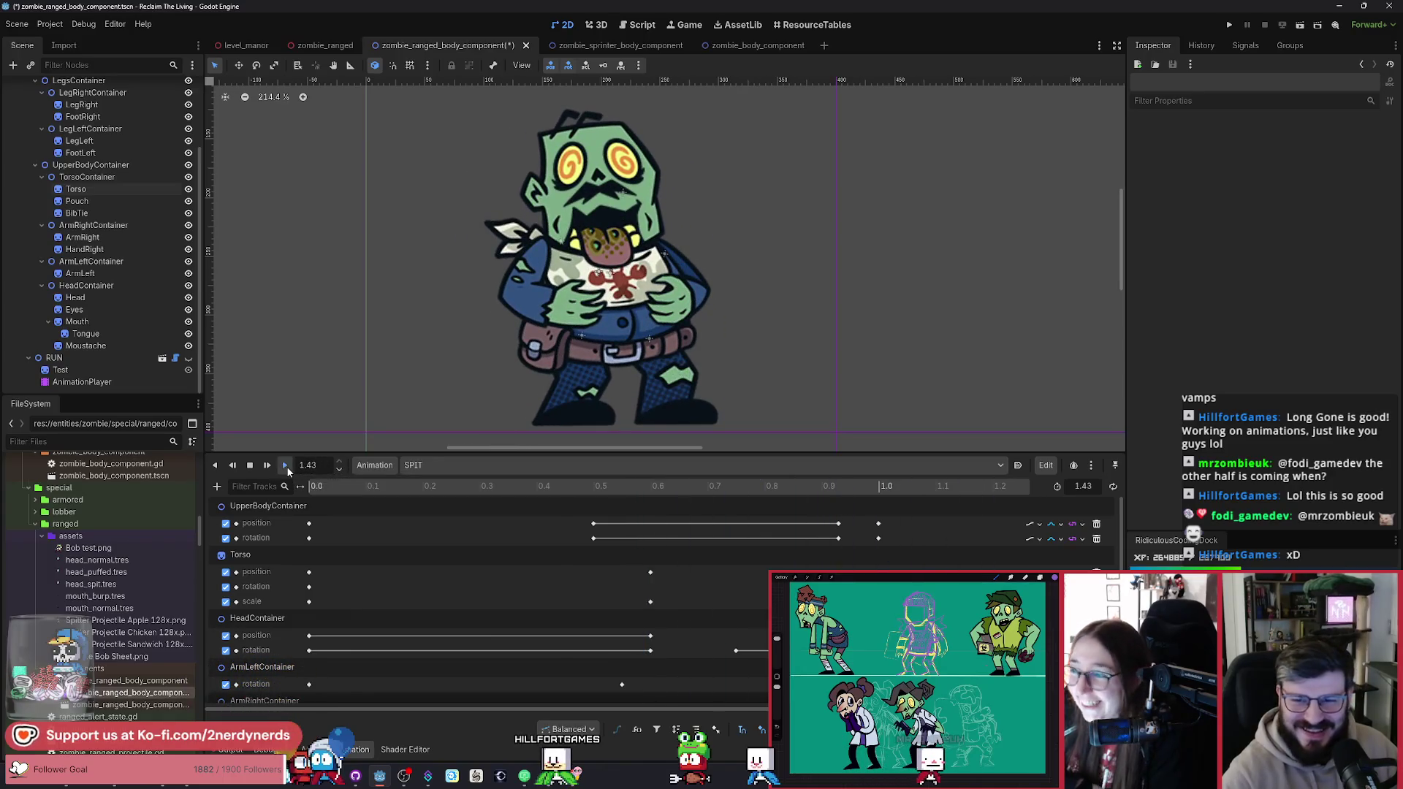
left_click(286, 466)
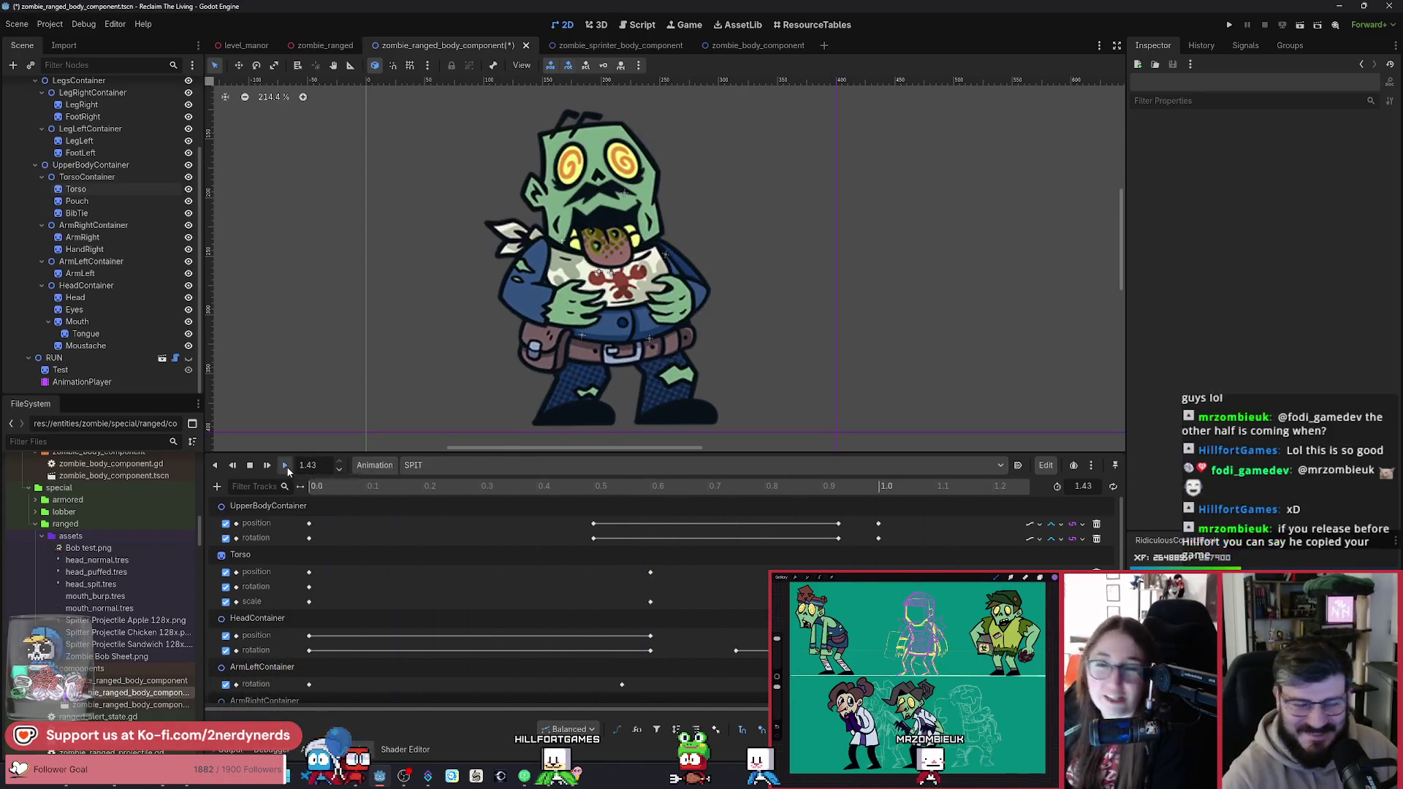
left_click(286, 466)
left_click(286, 466)
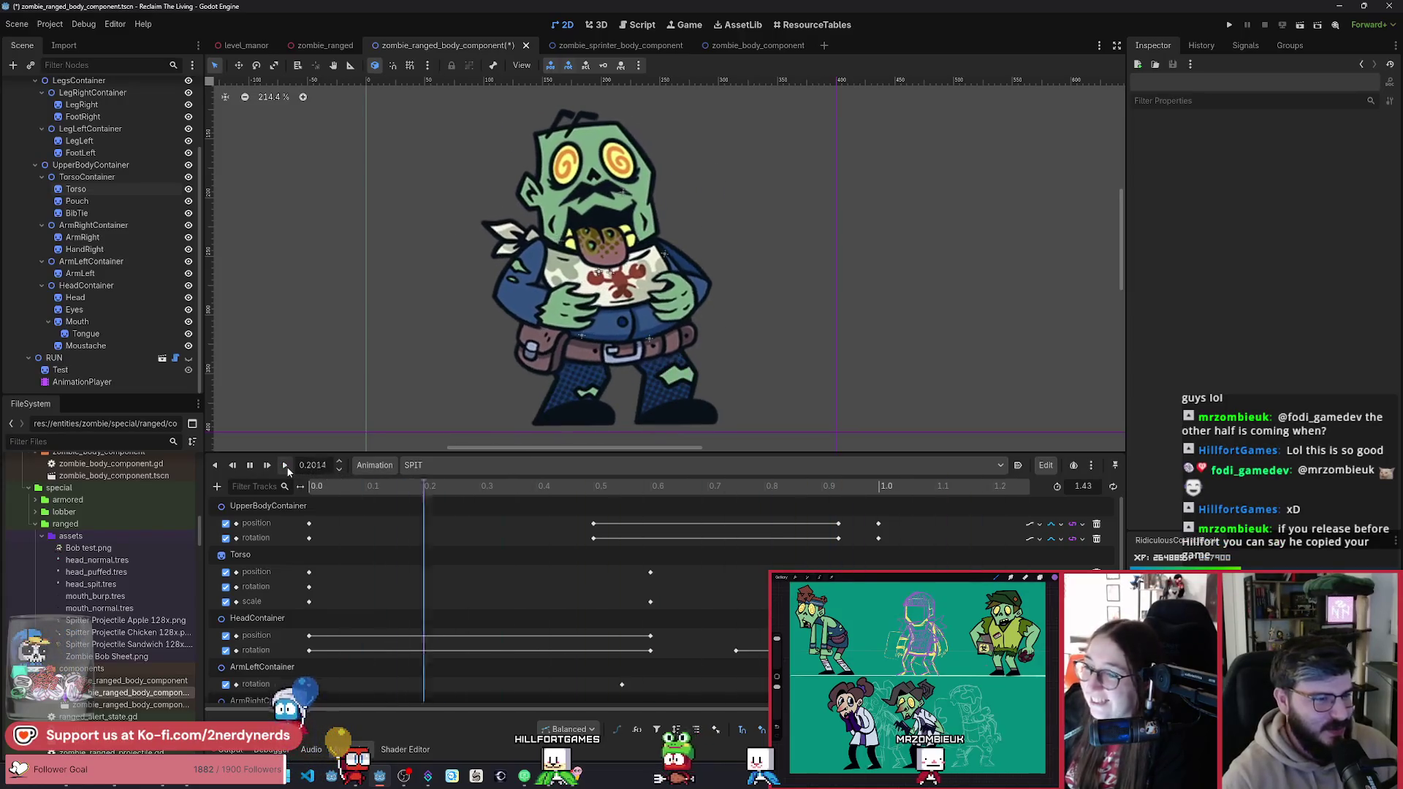
Step: Switch to the BURP animation, then bring up the level_manor scene
left_click(438, 465)
left_click(423, 482)
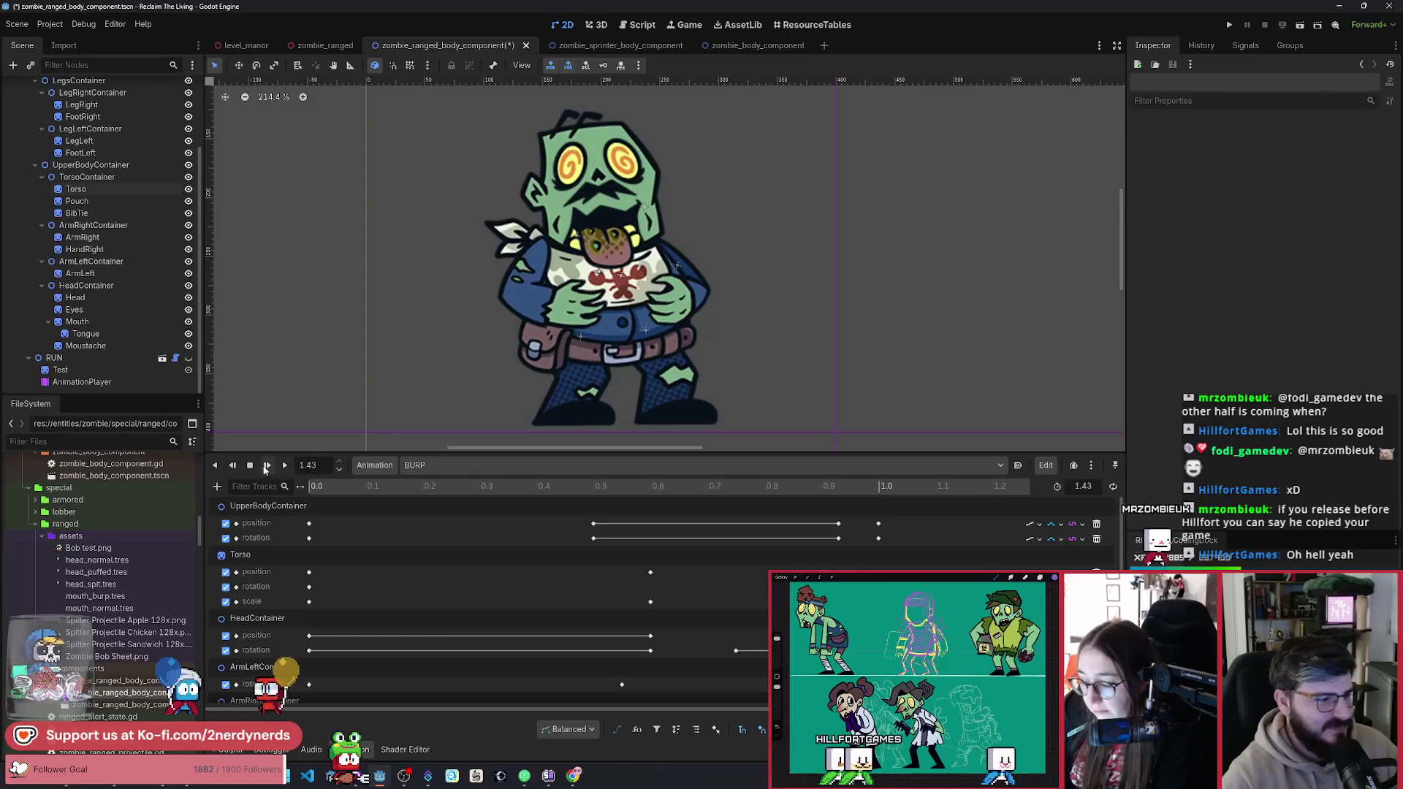
left_click(255, 50)
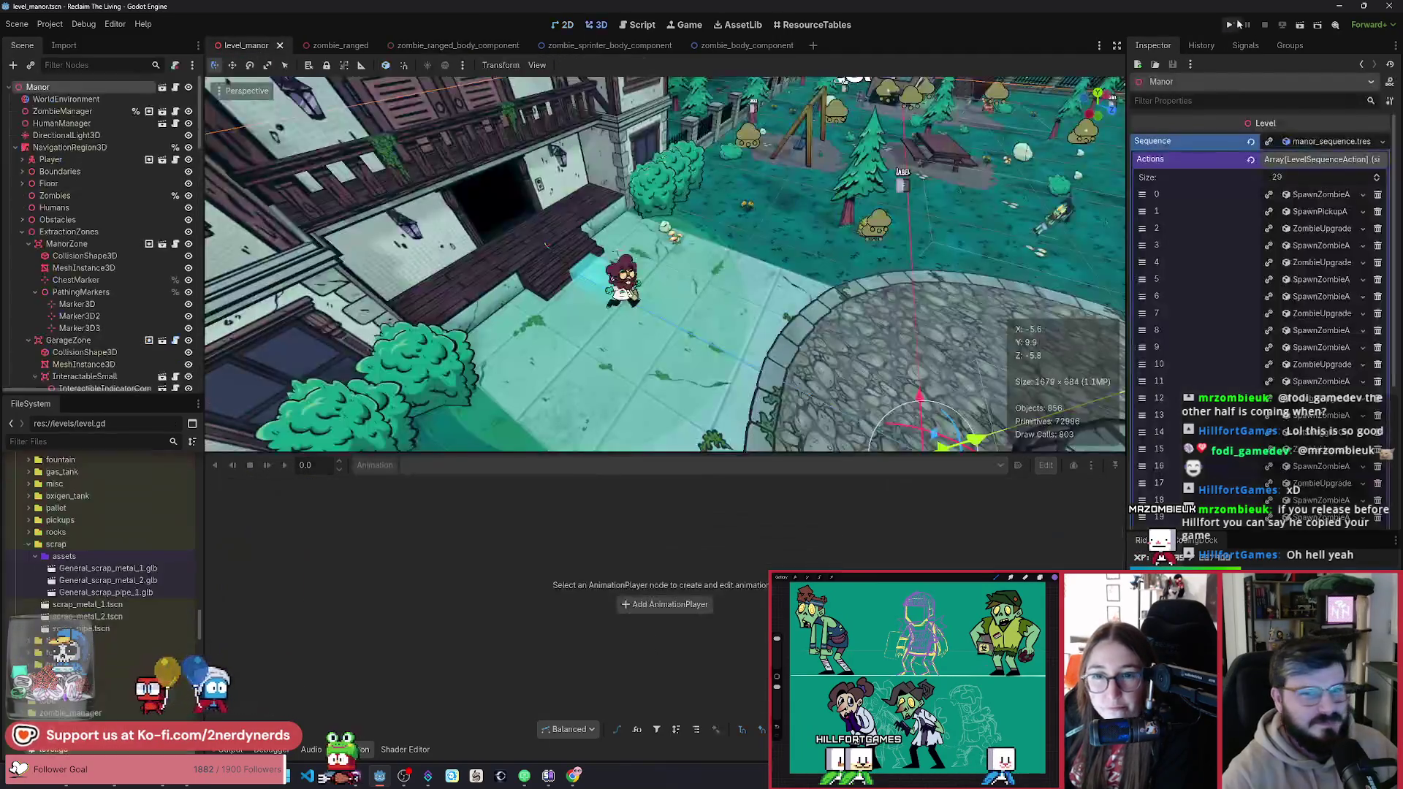
Step: Run the game, dismiss the welcome screen and walk right across the courtyard
left_click(1301, 25)
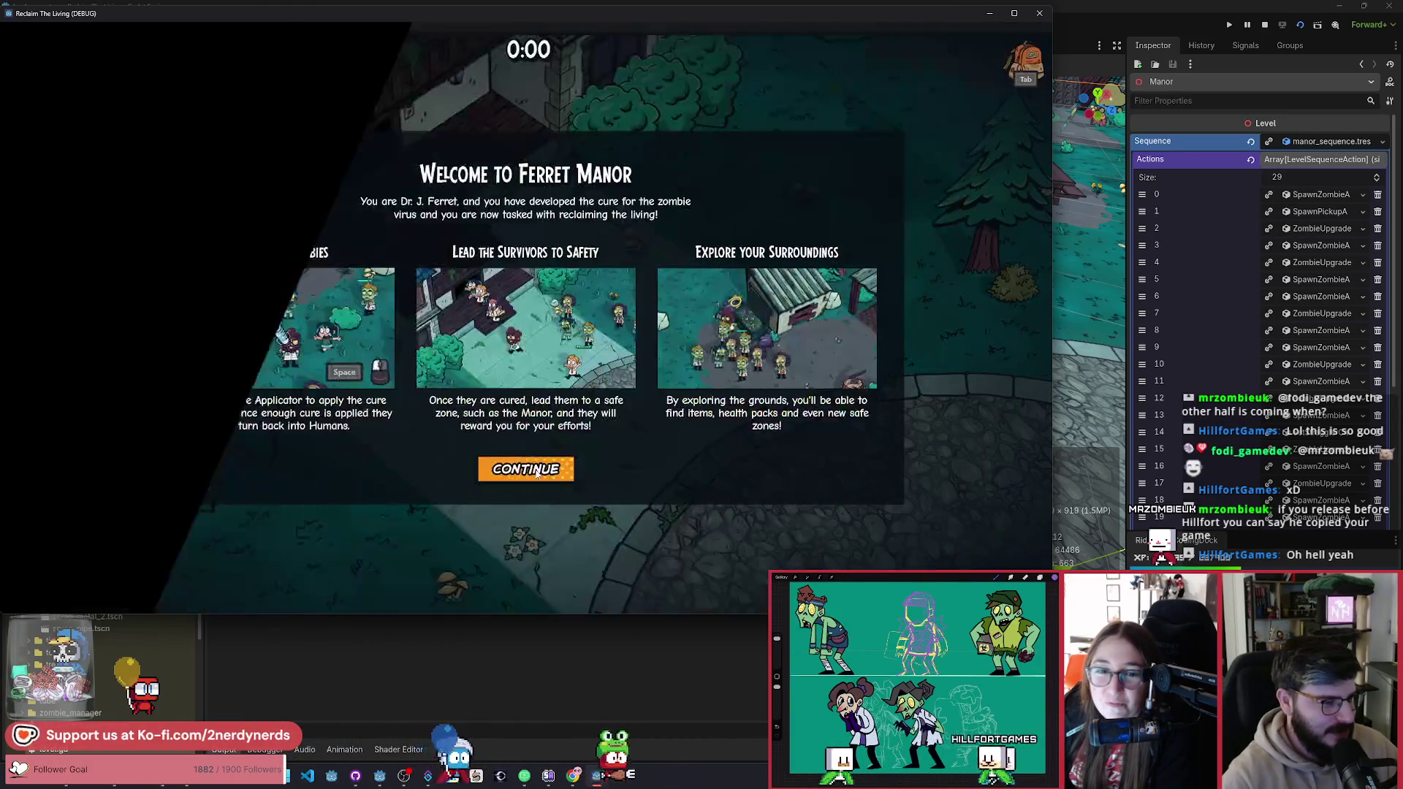
left_click(541, 468)
key("d")
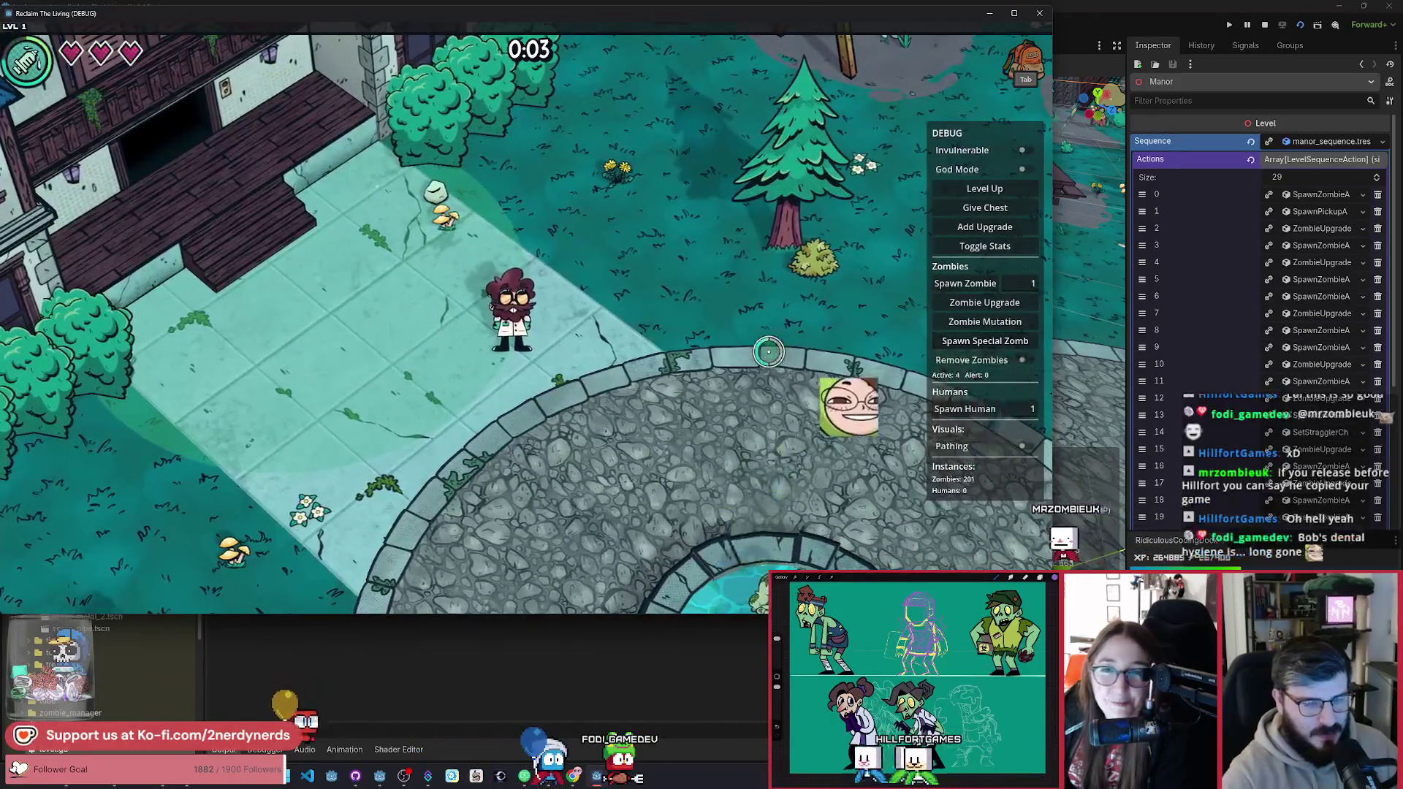
key("d")
key("s")
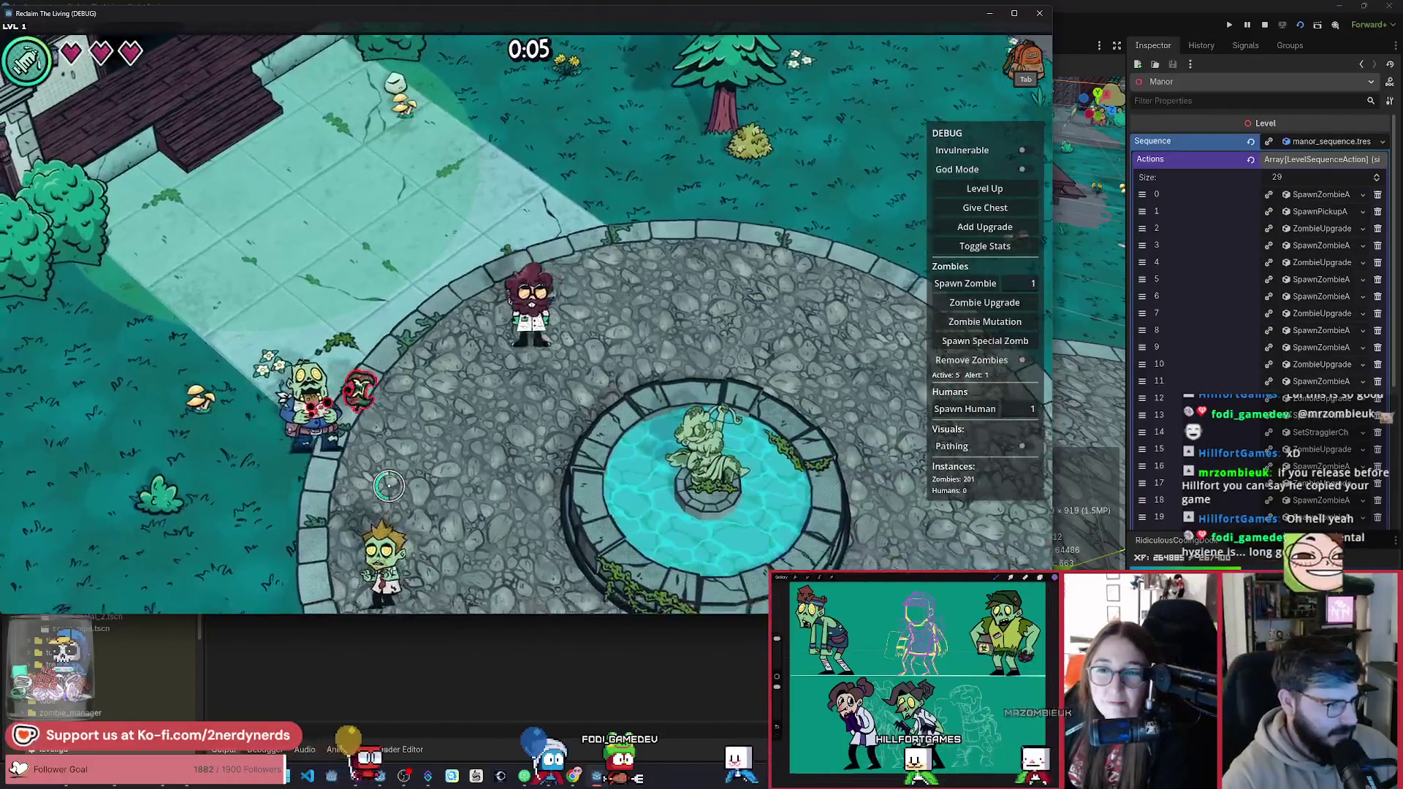
key("d")
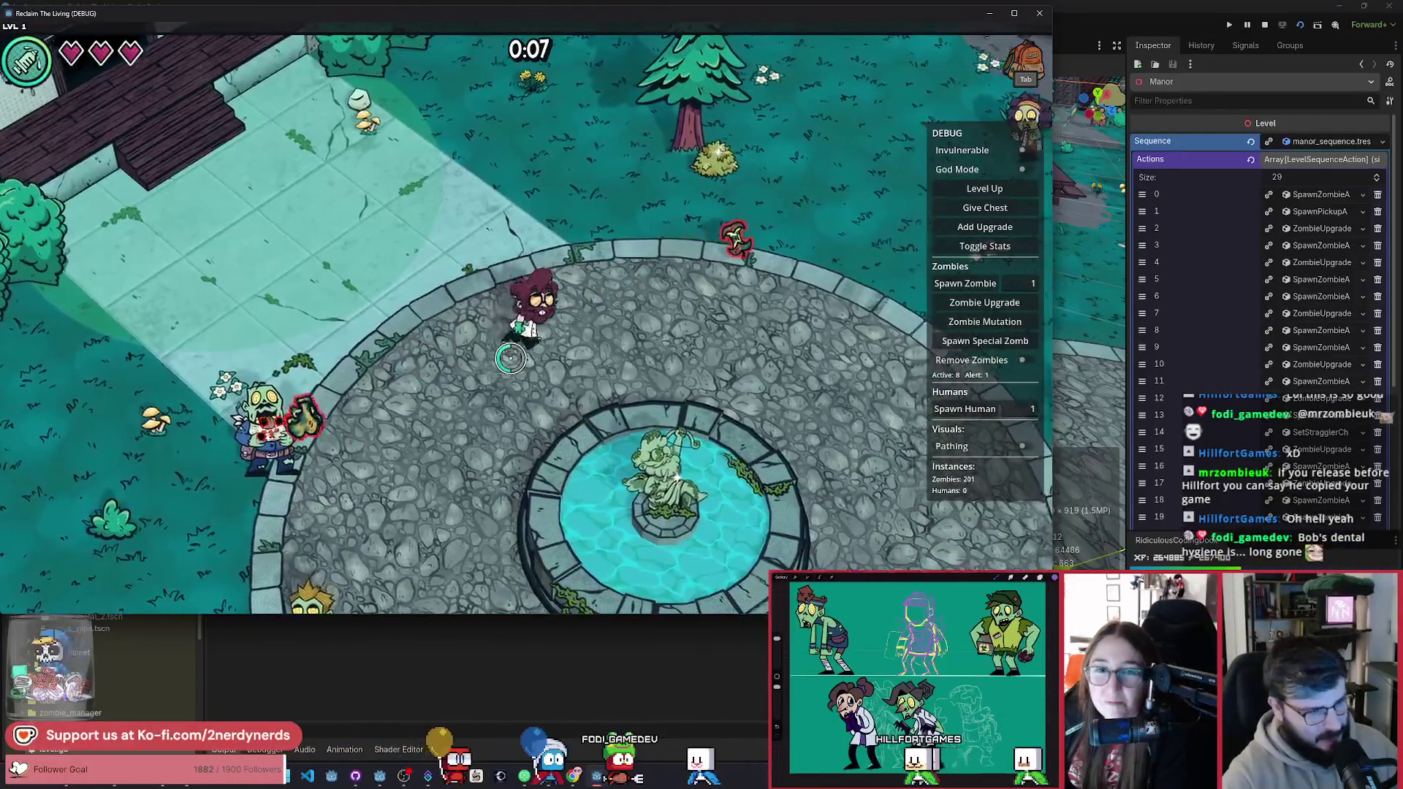
key("a")
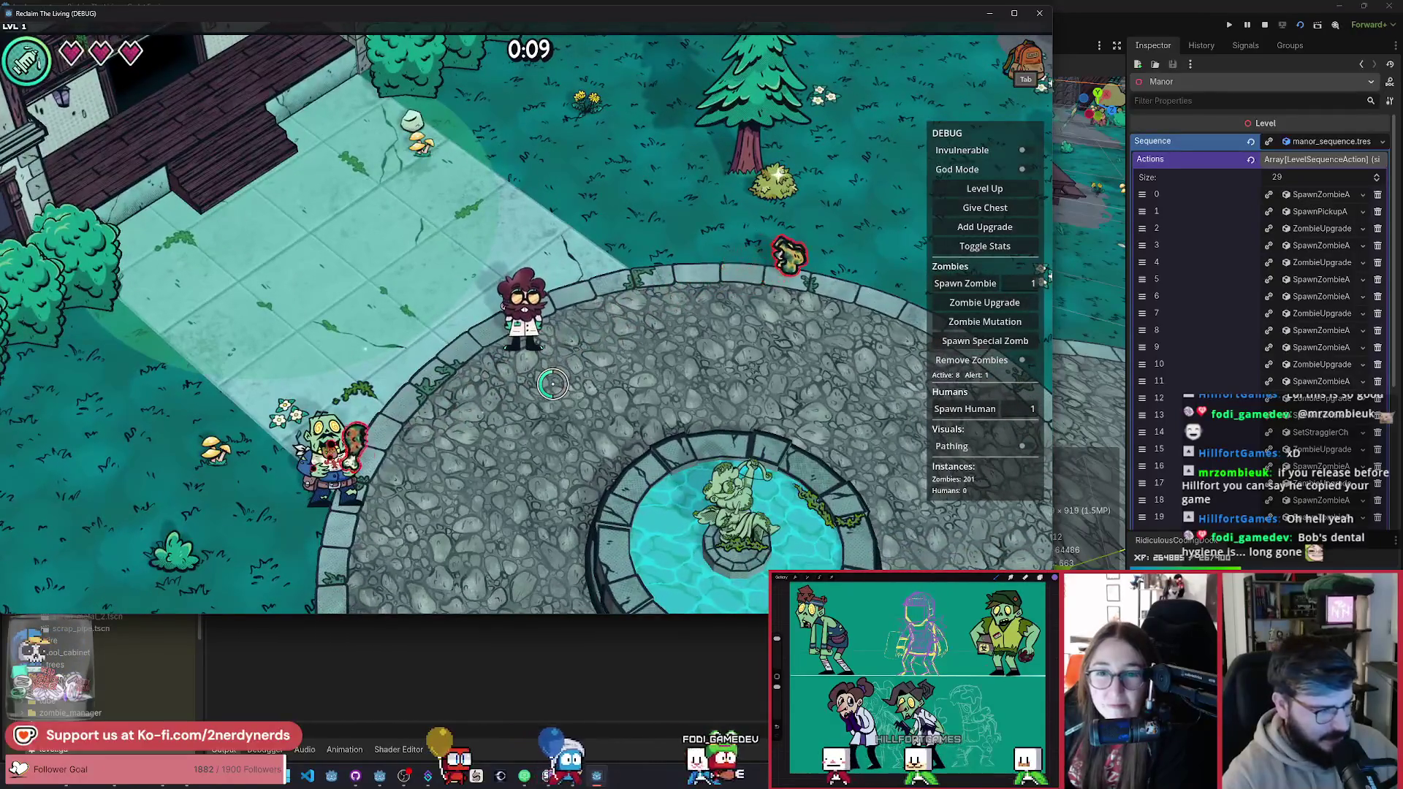
Step: Weave through the courtyard, then head left through the park away from zombies
key("w")
key("s")
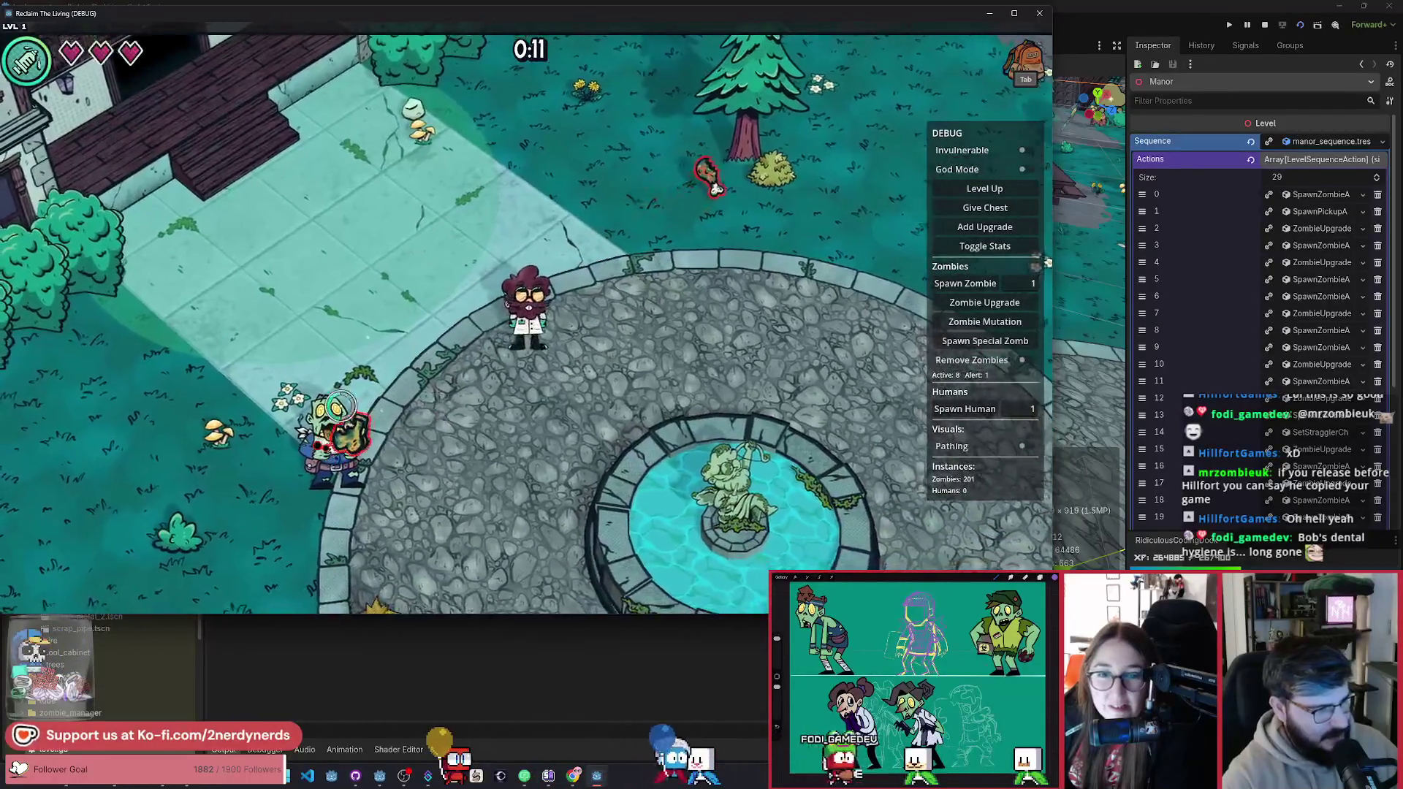
key("w")
key("d")
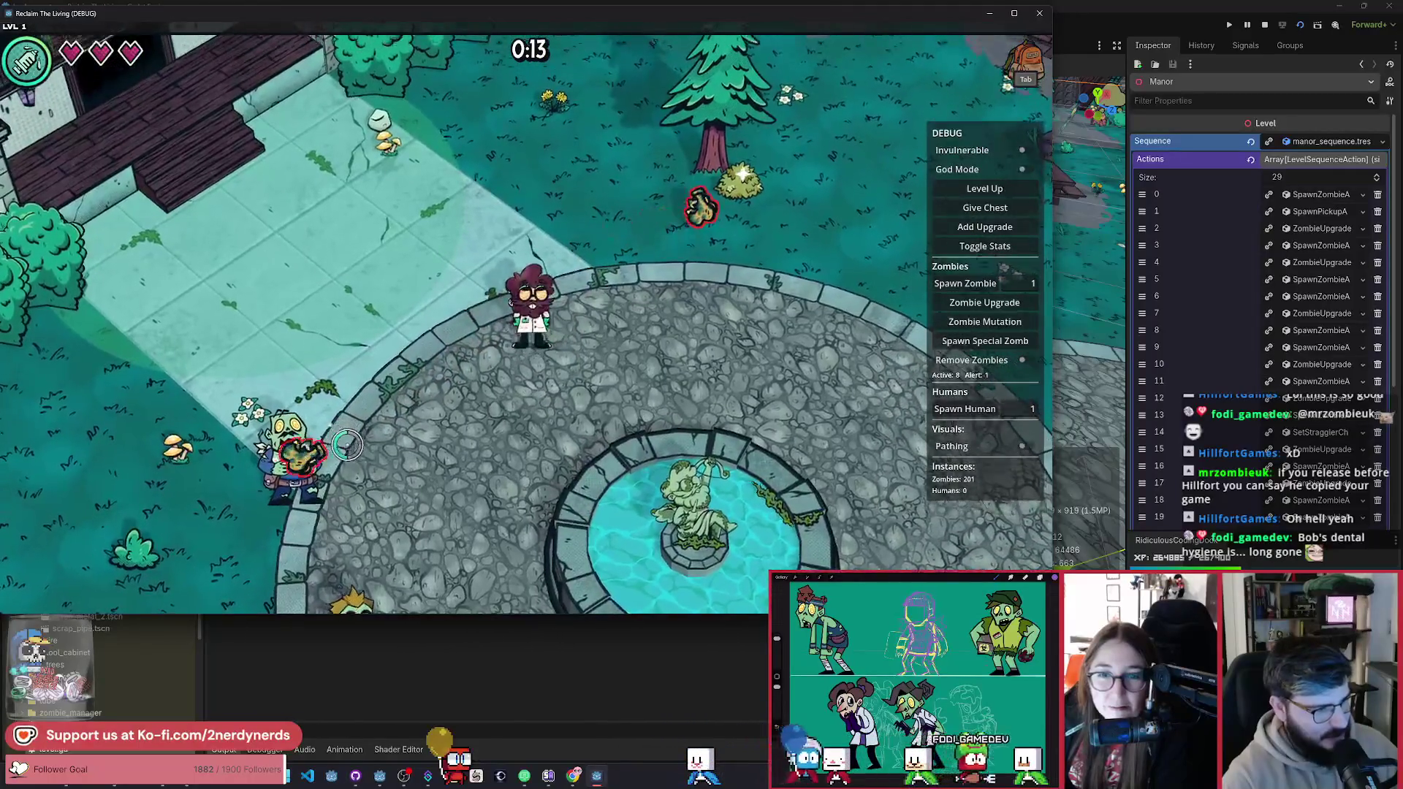
key("a")
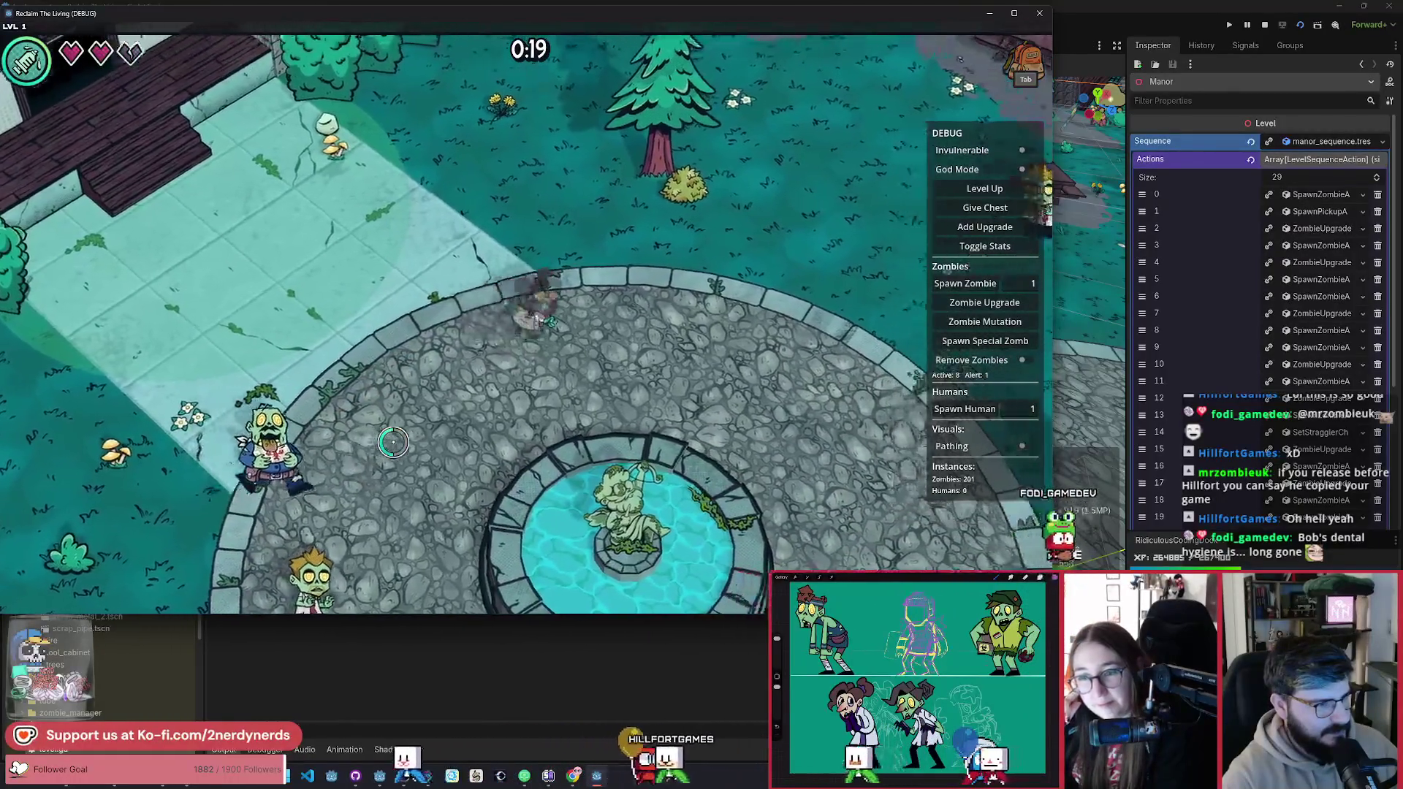
key("s")
key("d")
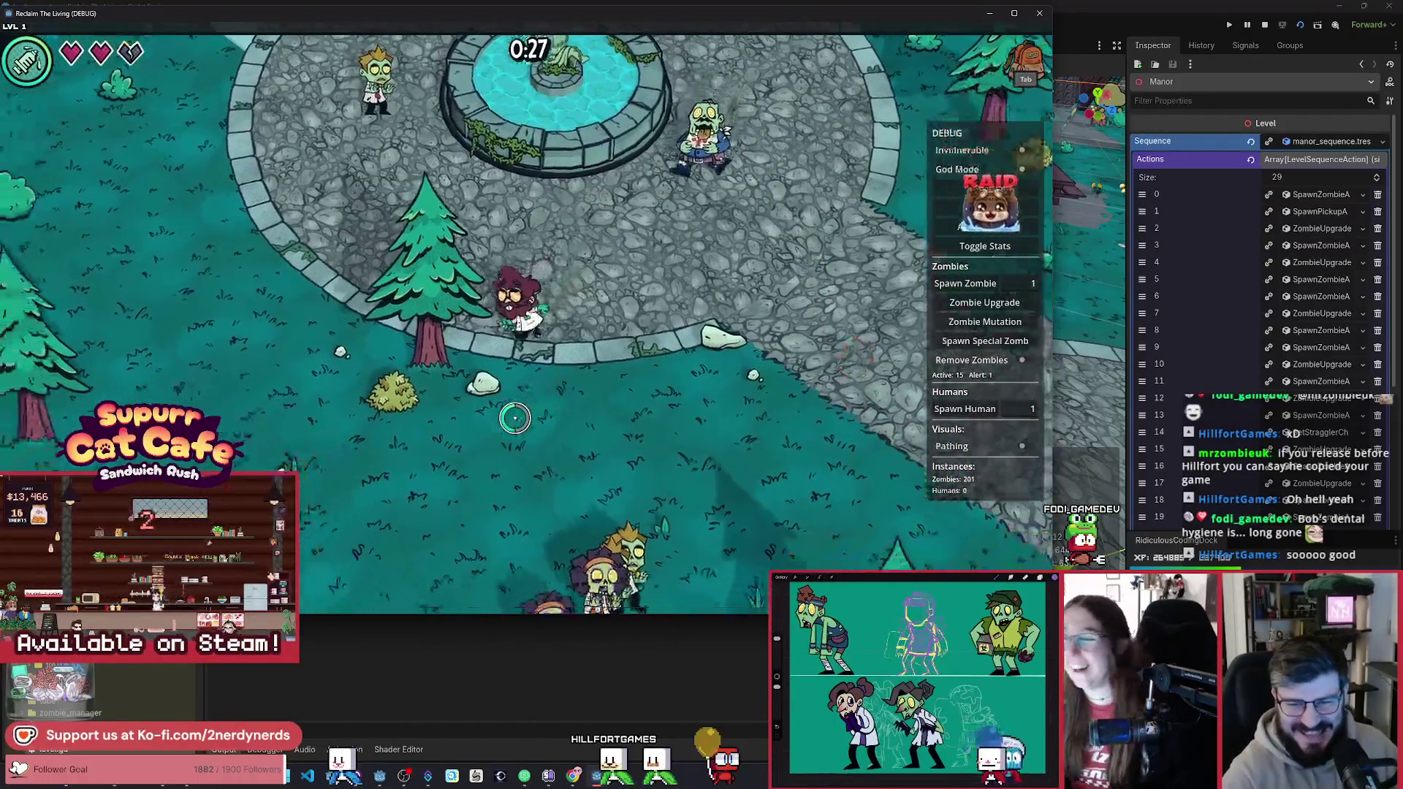
key("a")
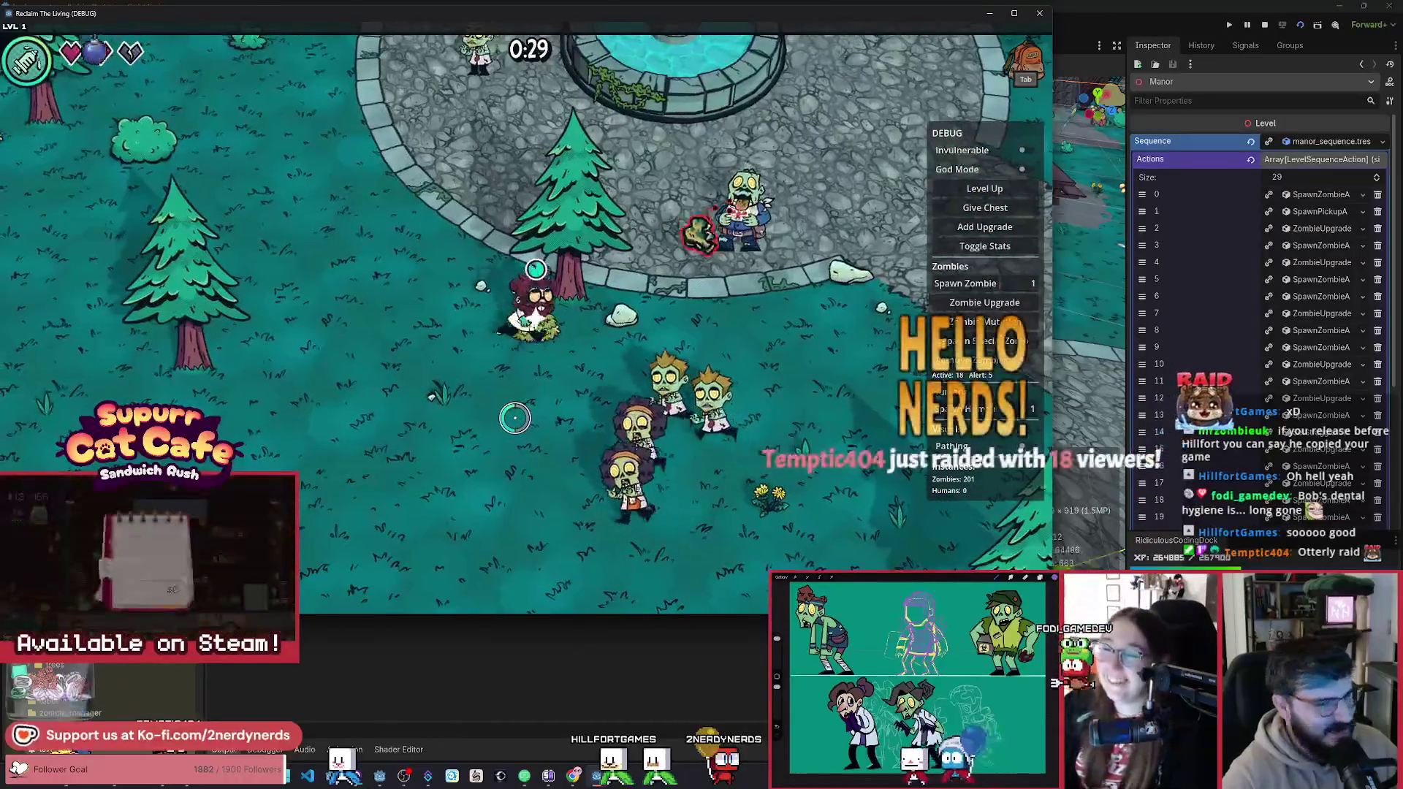
key("a")
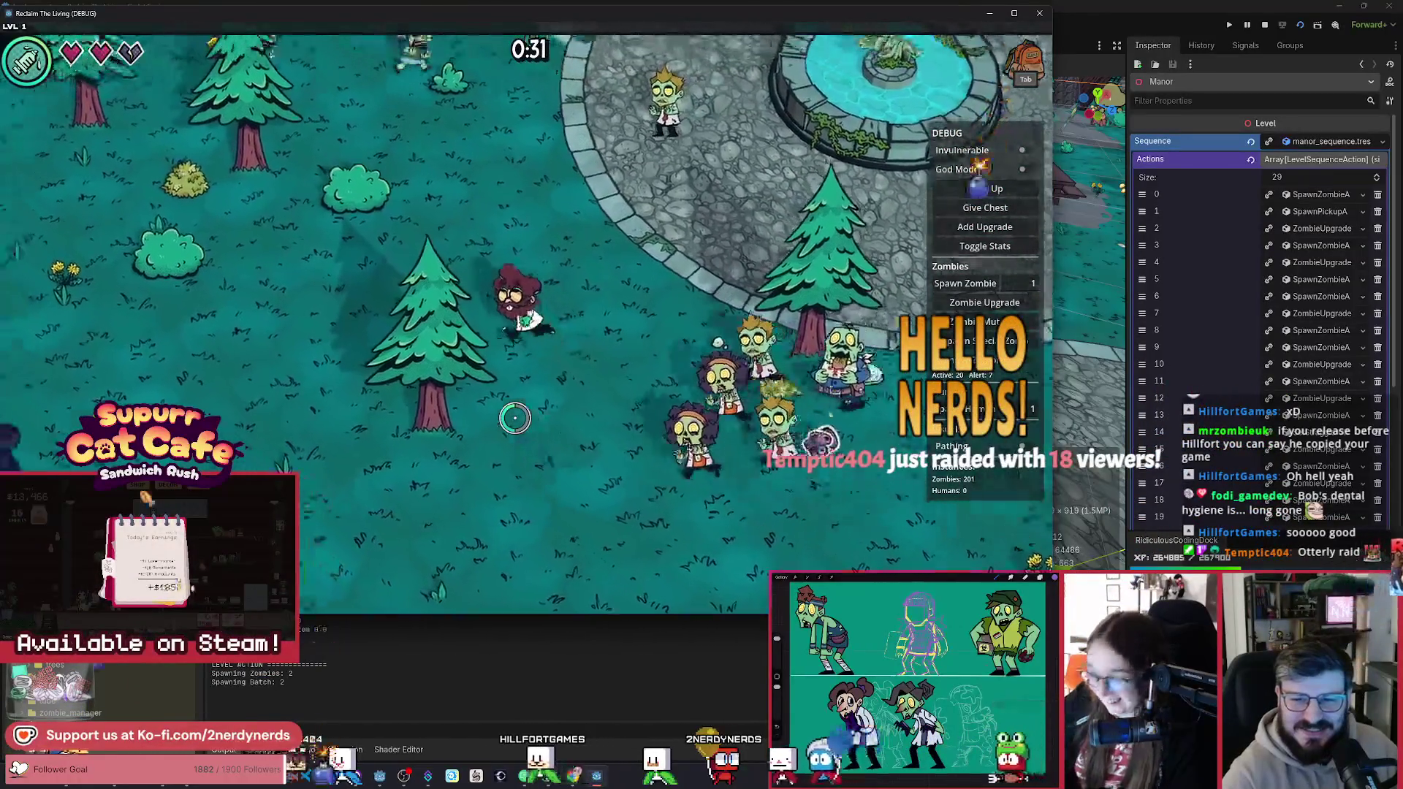
Step: Follow the fence to the fountain plaza, rescue a survivor, and leave Game Over
key("w")
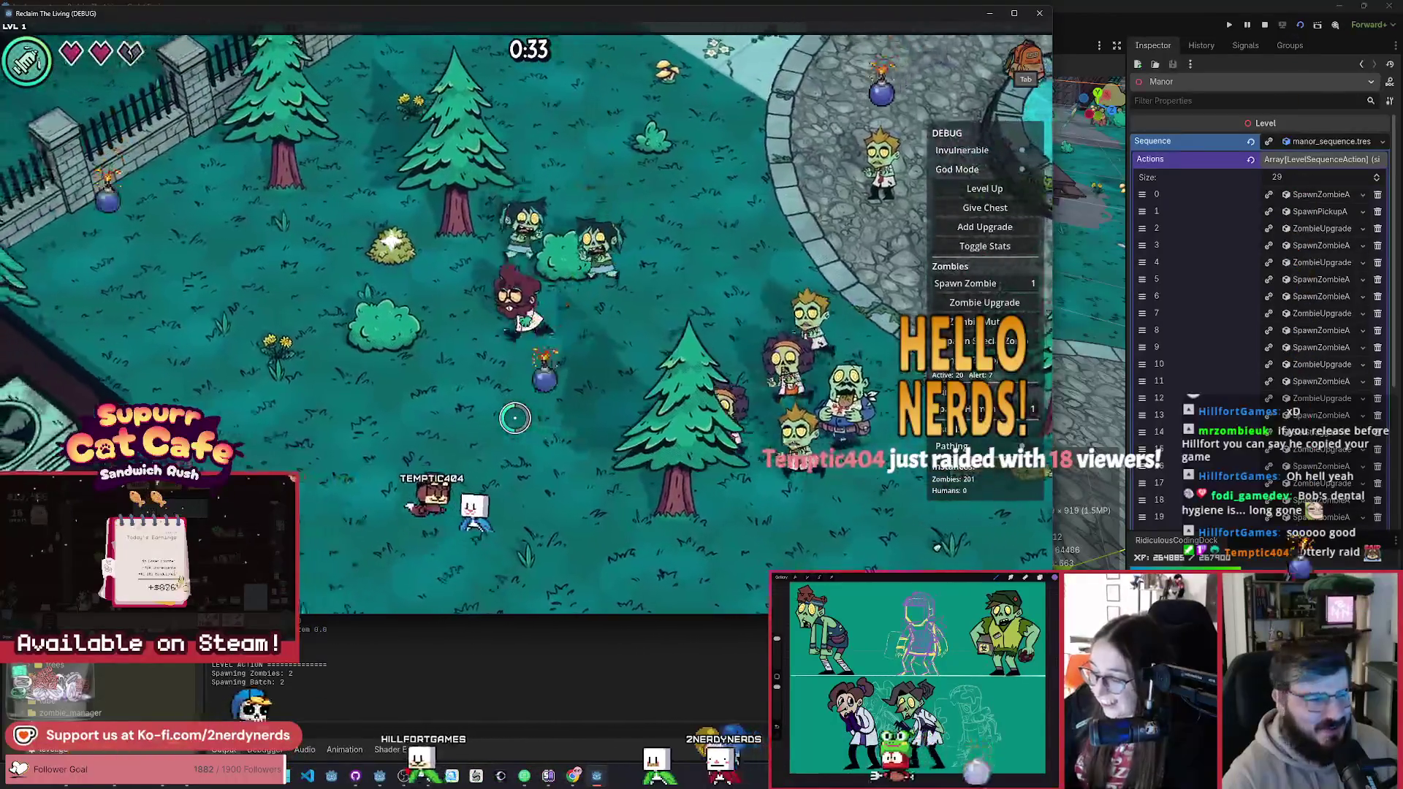
key("w")
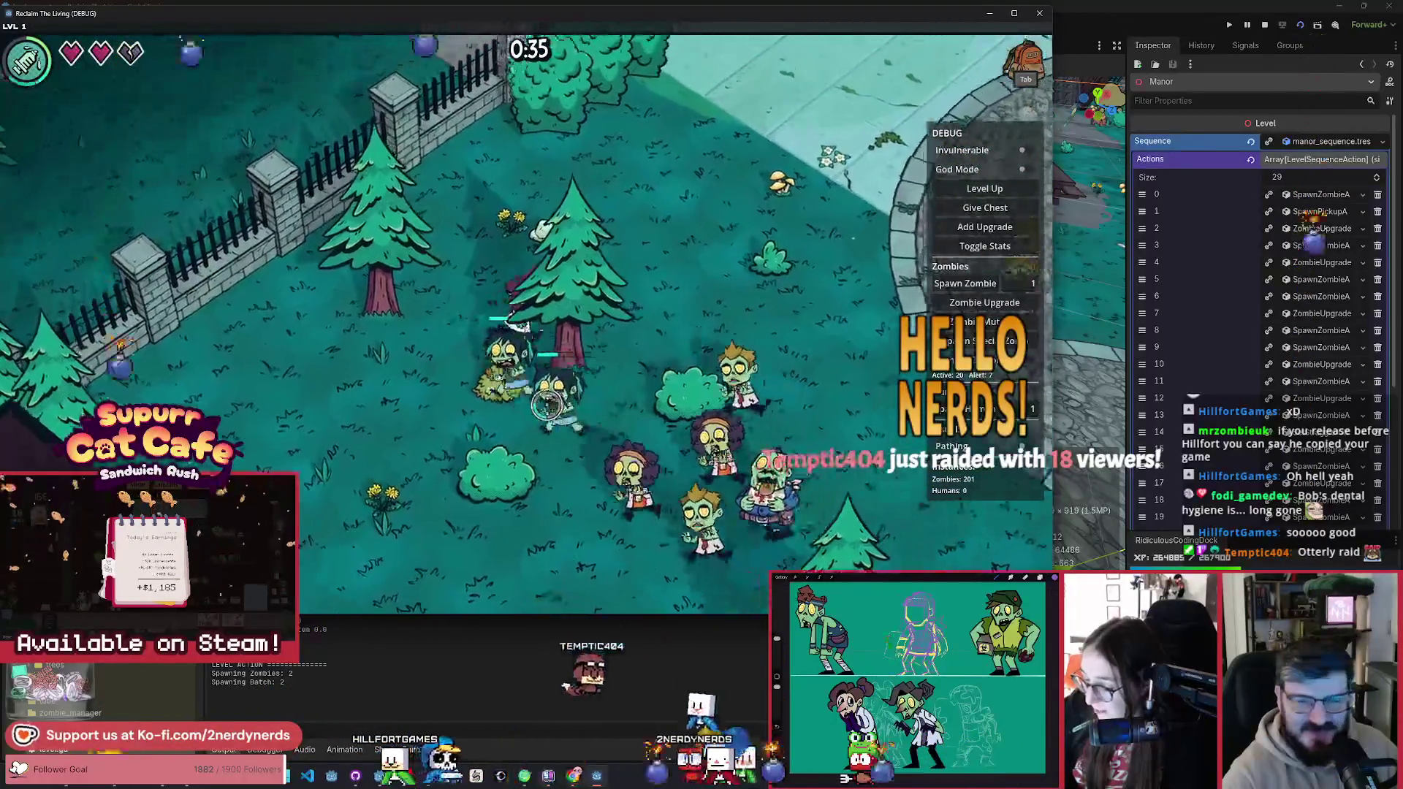
key("d")
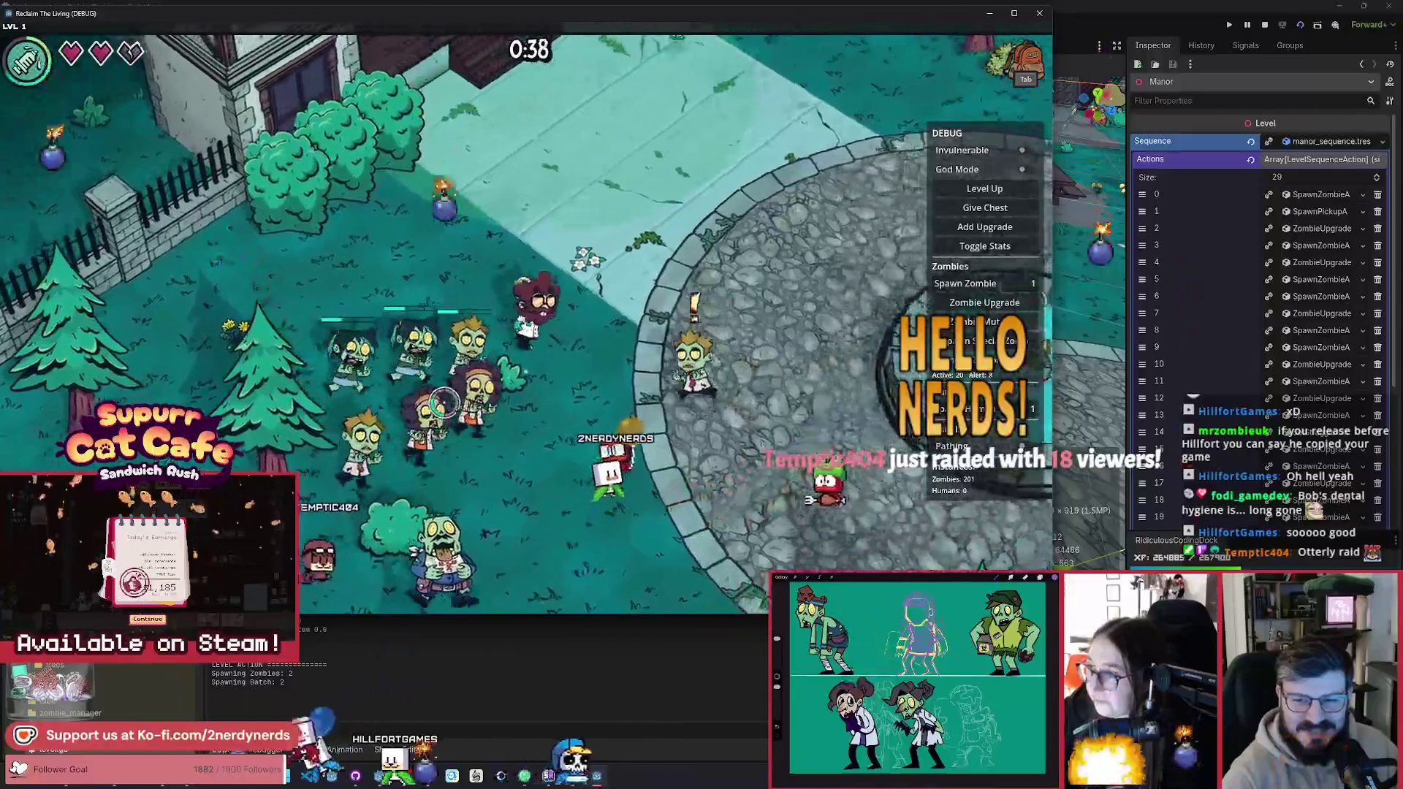
key("d")
key("w")
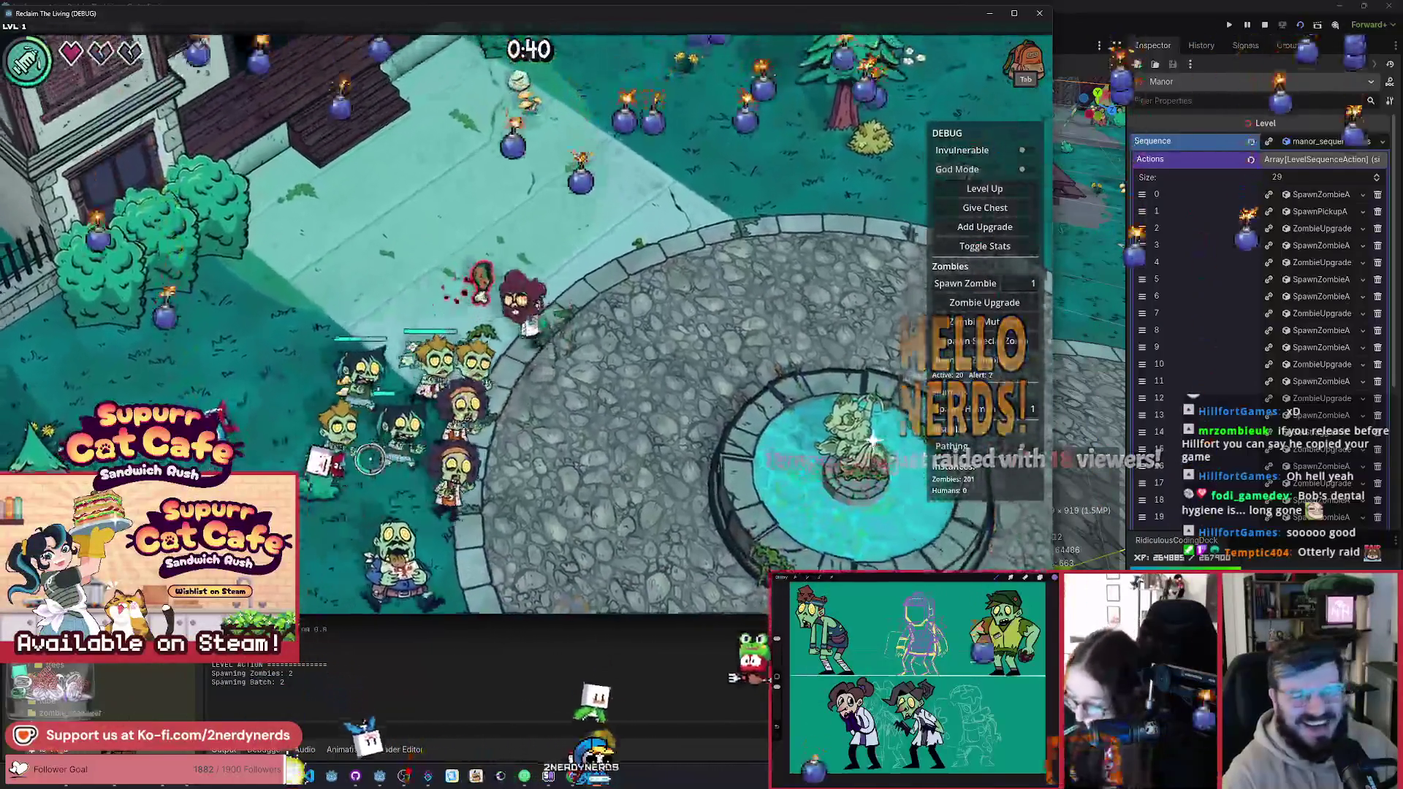
key("w")
key("a")
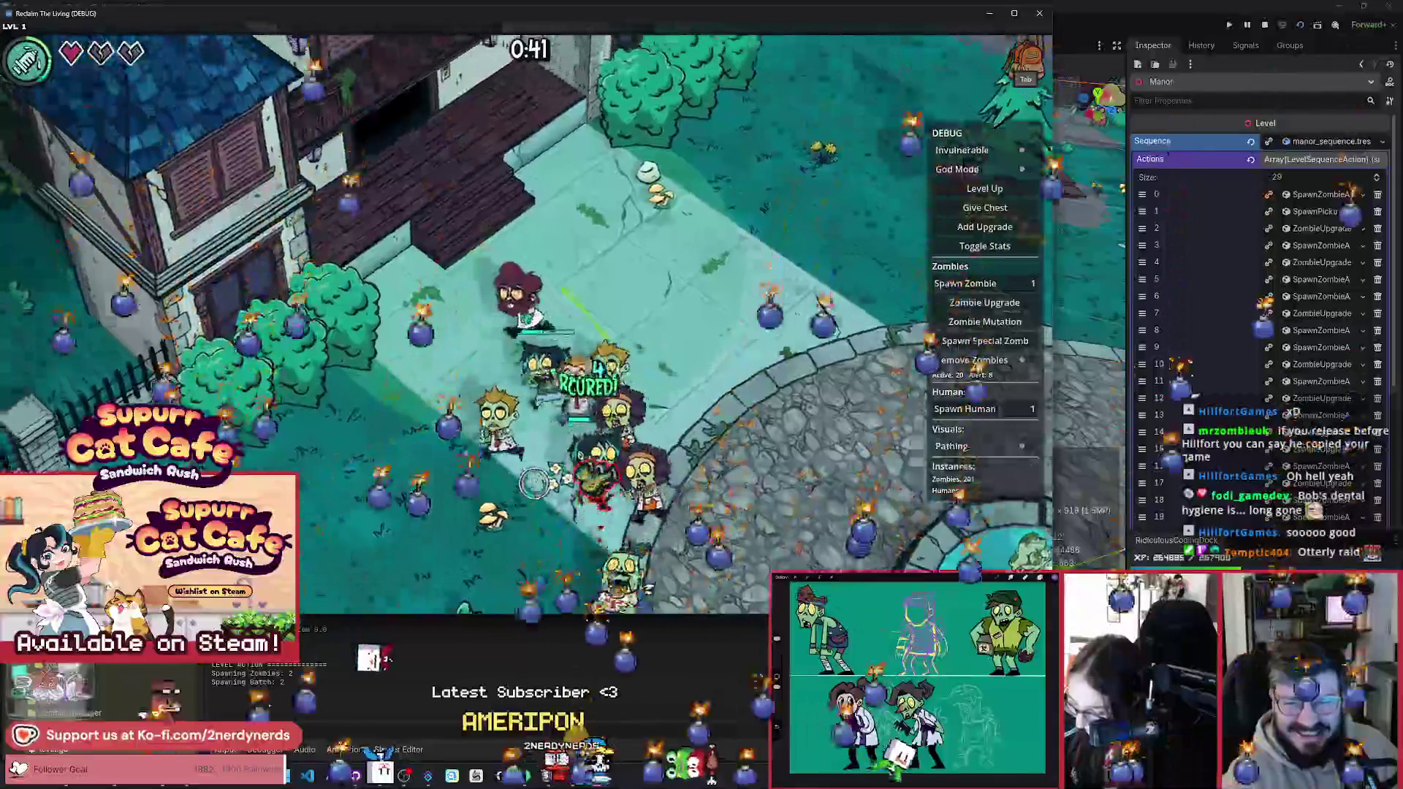
key("w")
key("d")
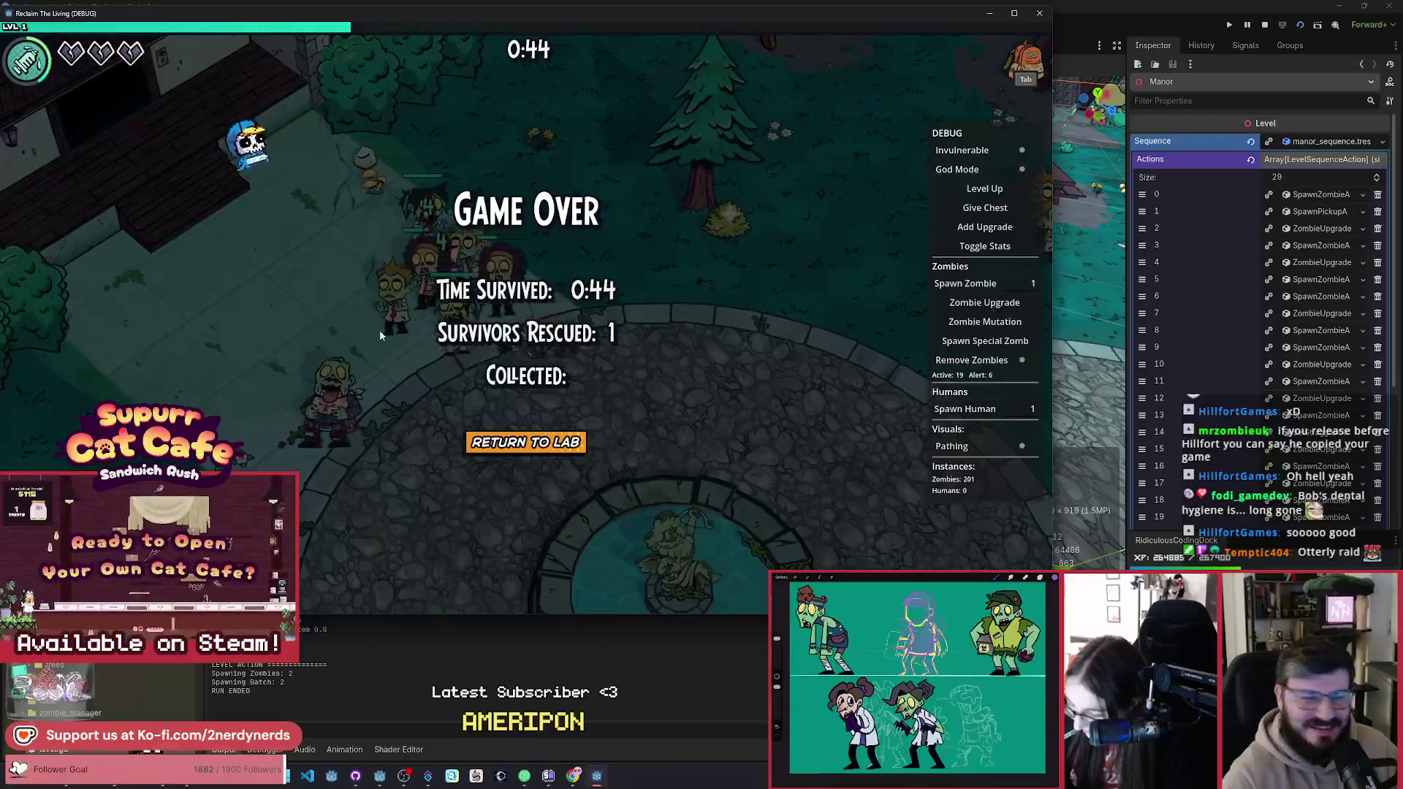
left_click(556, 442)
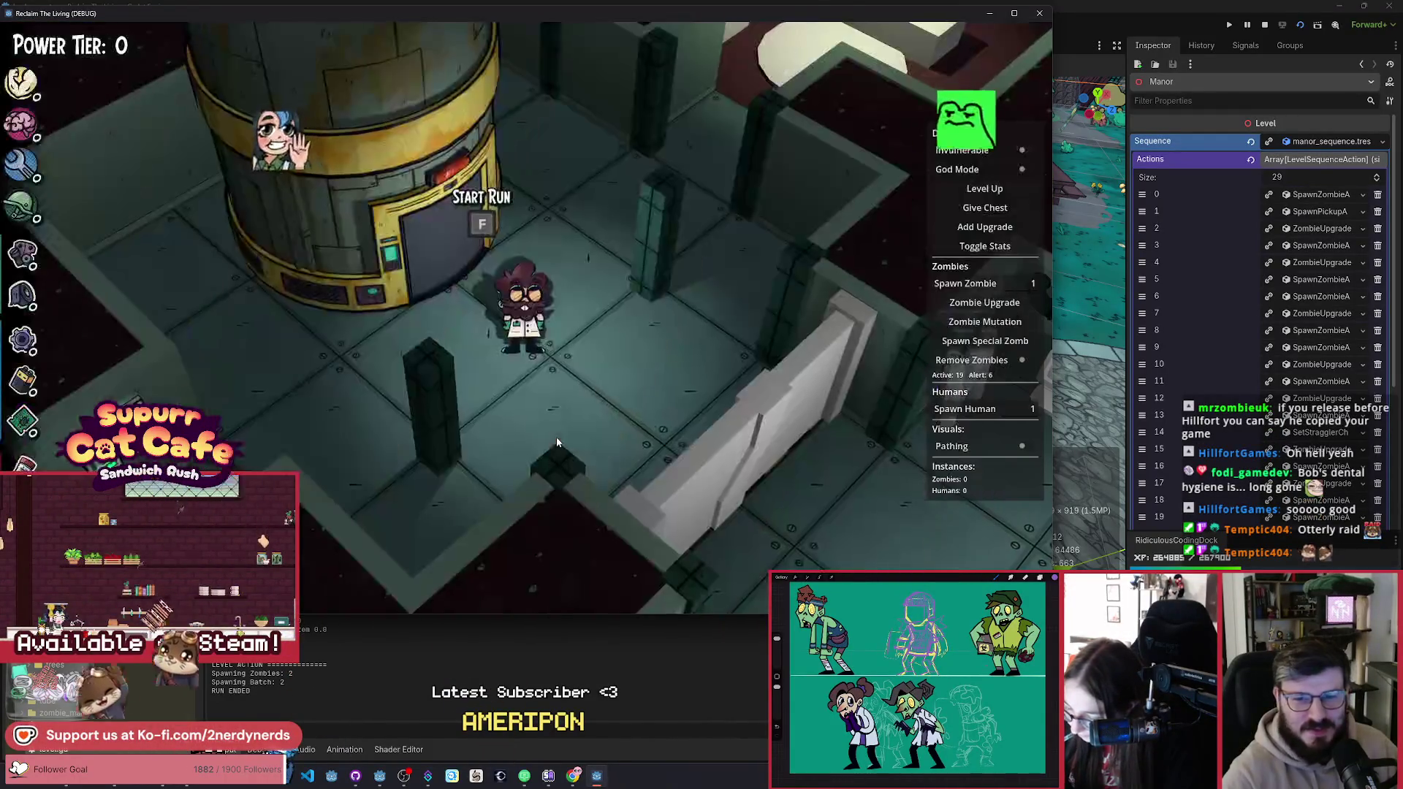
Step: Walk to the Generator crates and view the Generator's upgrade tiers
key("s")
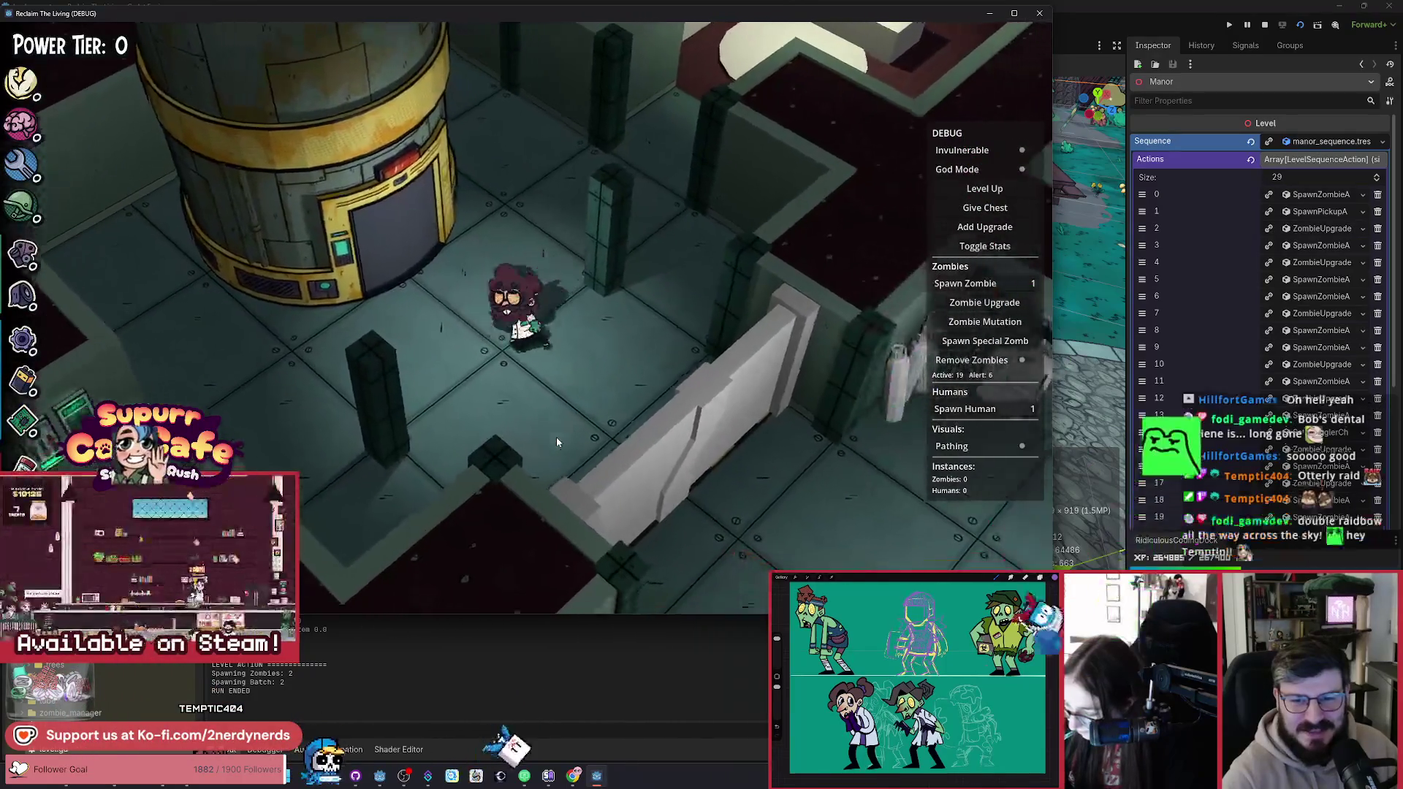
key("d")
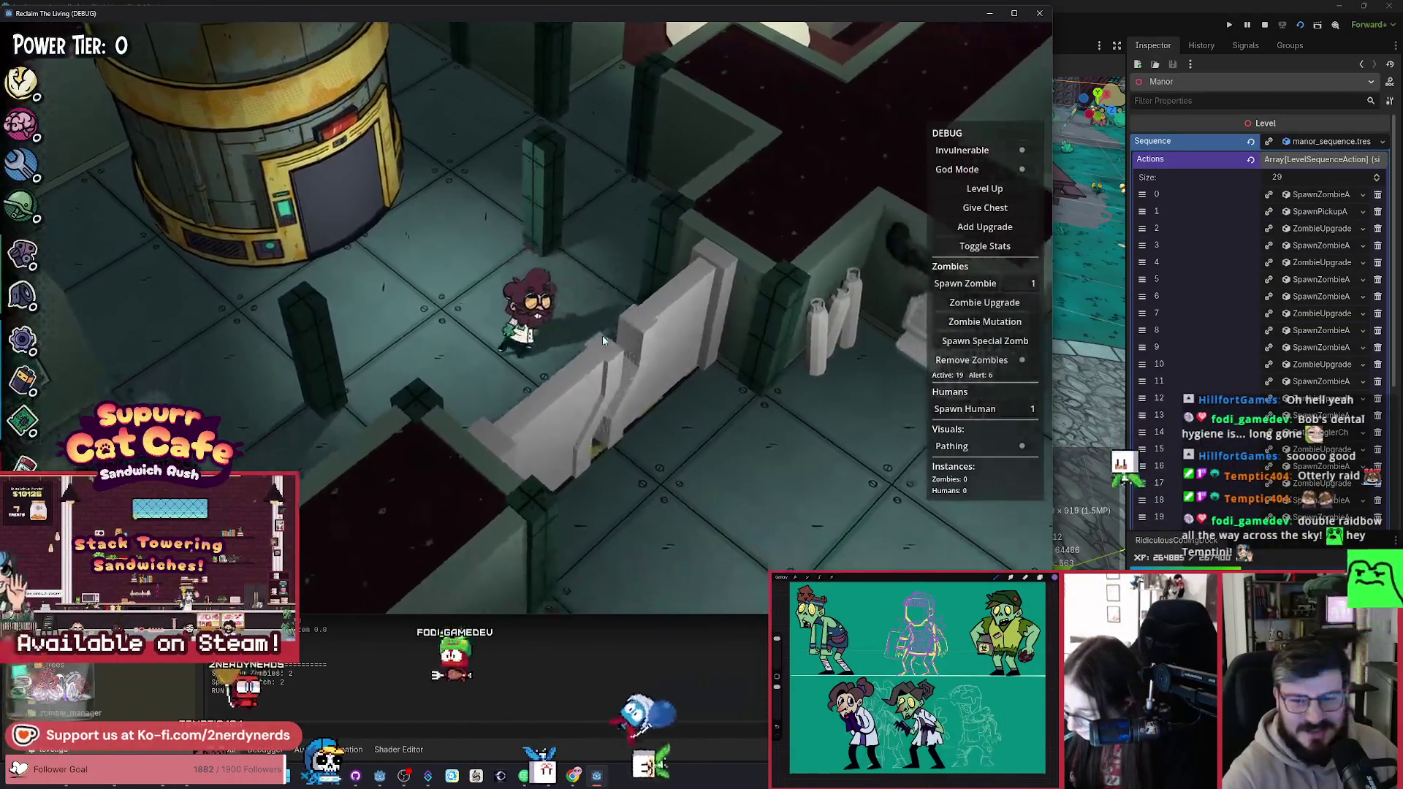
key("s")
key("d")
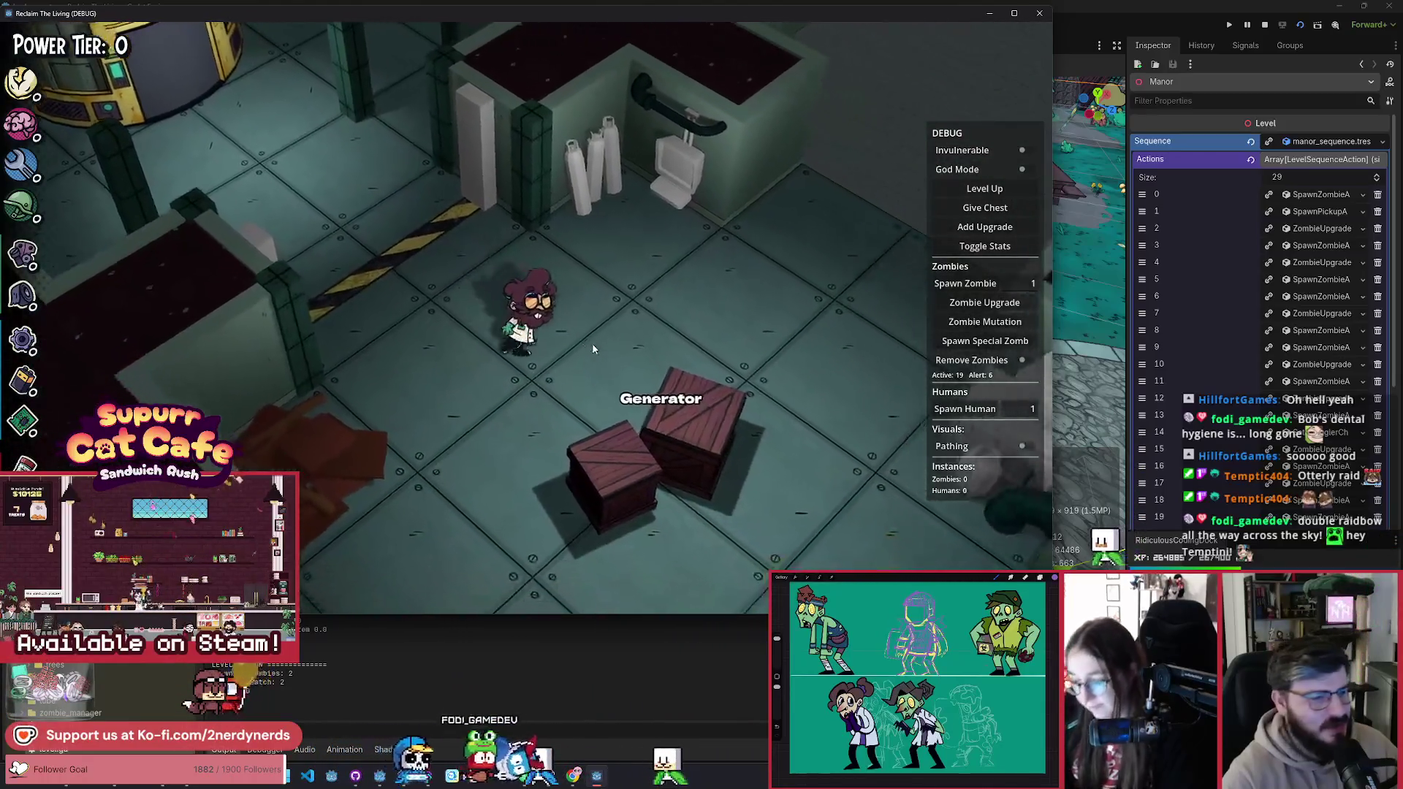
key("f")
key("Escape")
key("a")
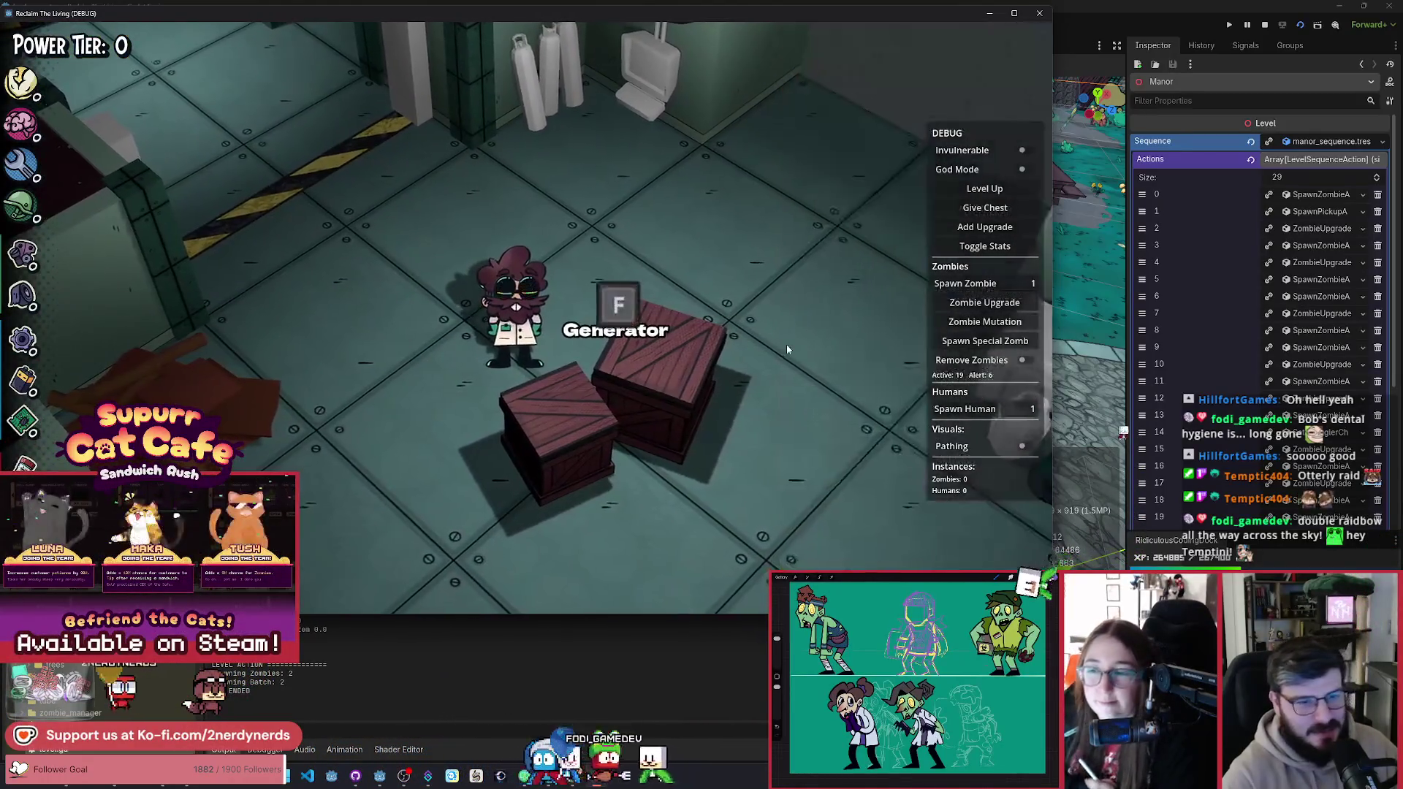
Step: Walk past the Survivor Hangout to the overgrown table and view the Chemistry Station build options
key("a")
key("s")
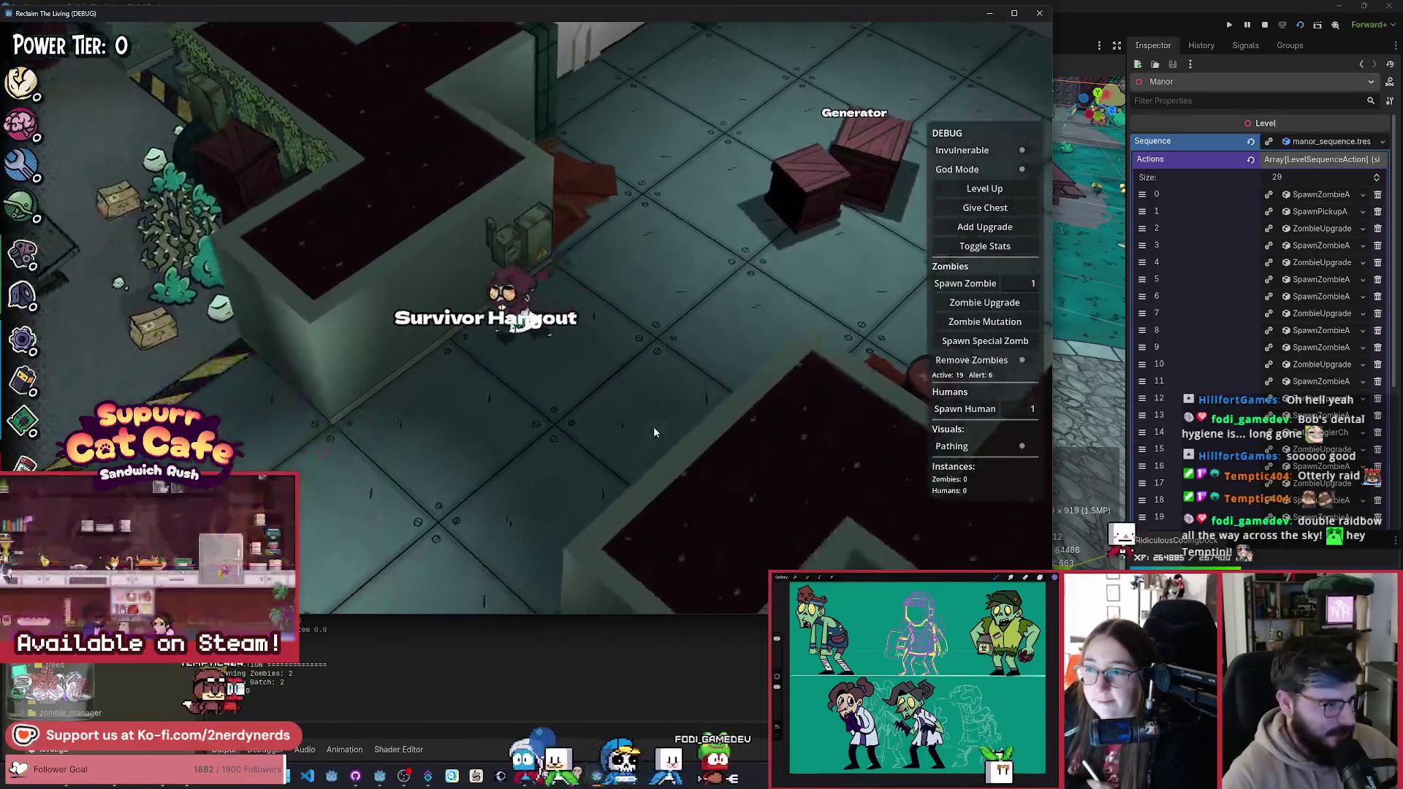
key("w")
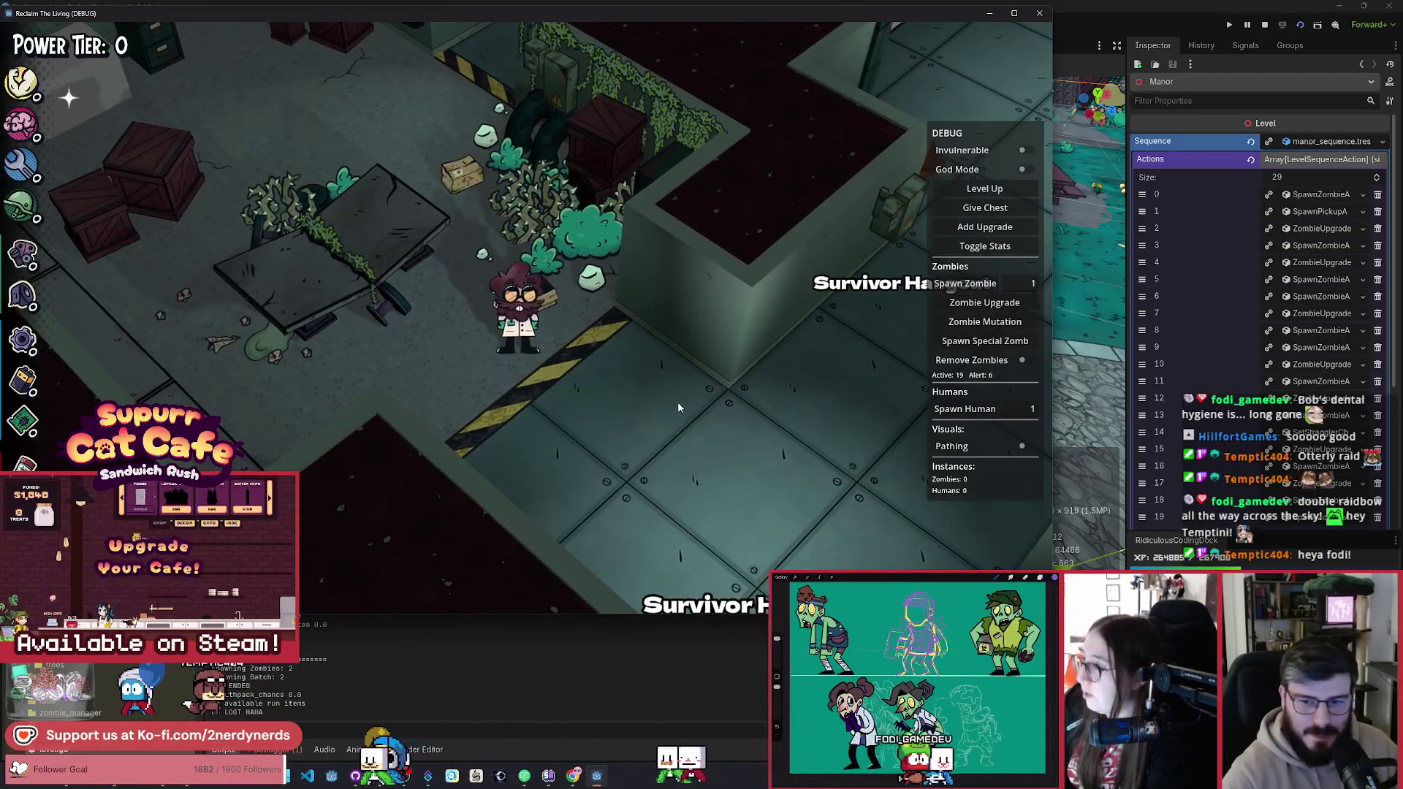
key("d")
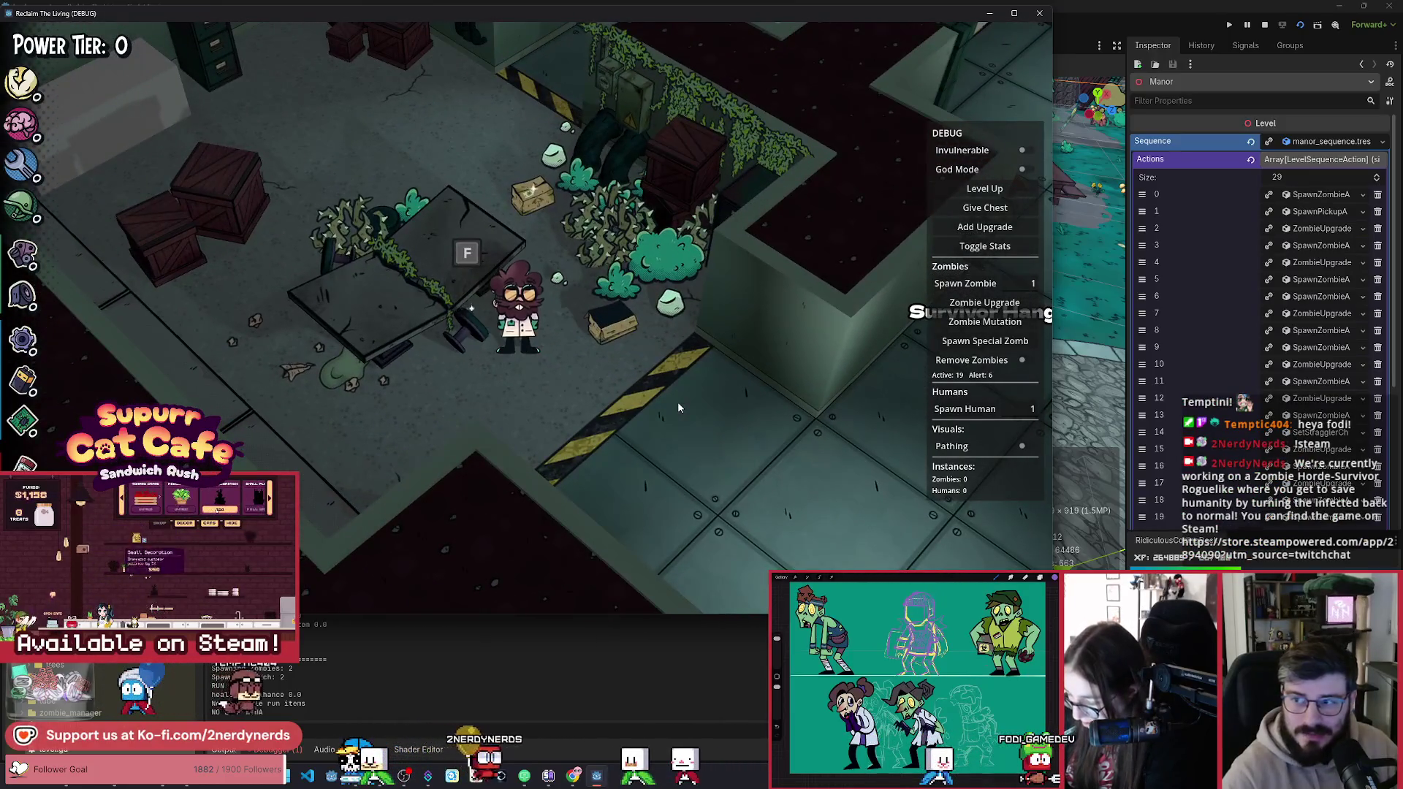
key("e")
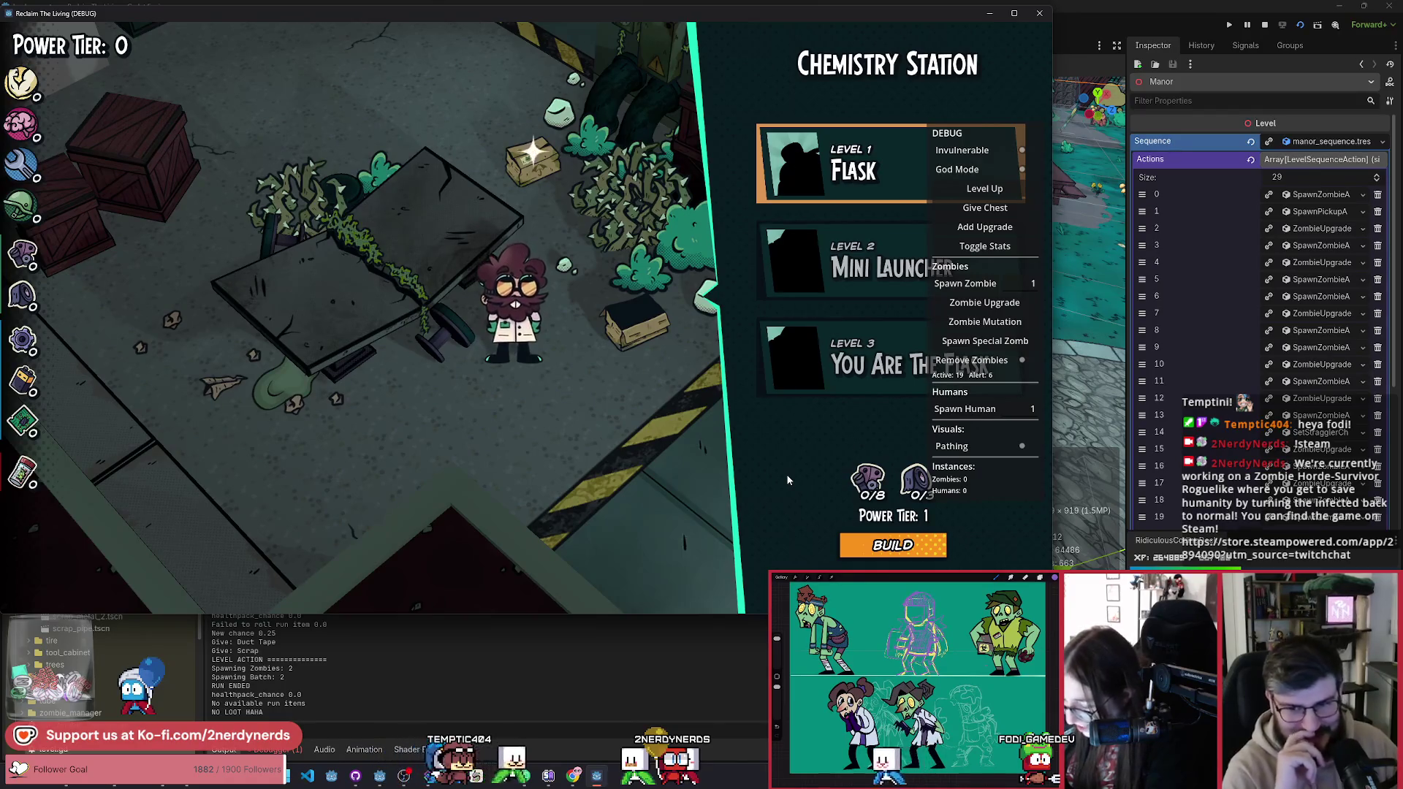
key("Escape")
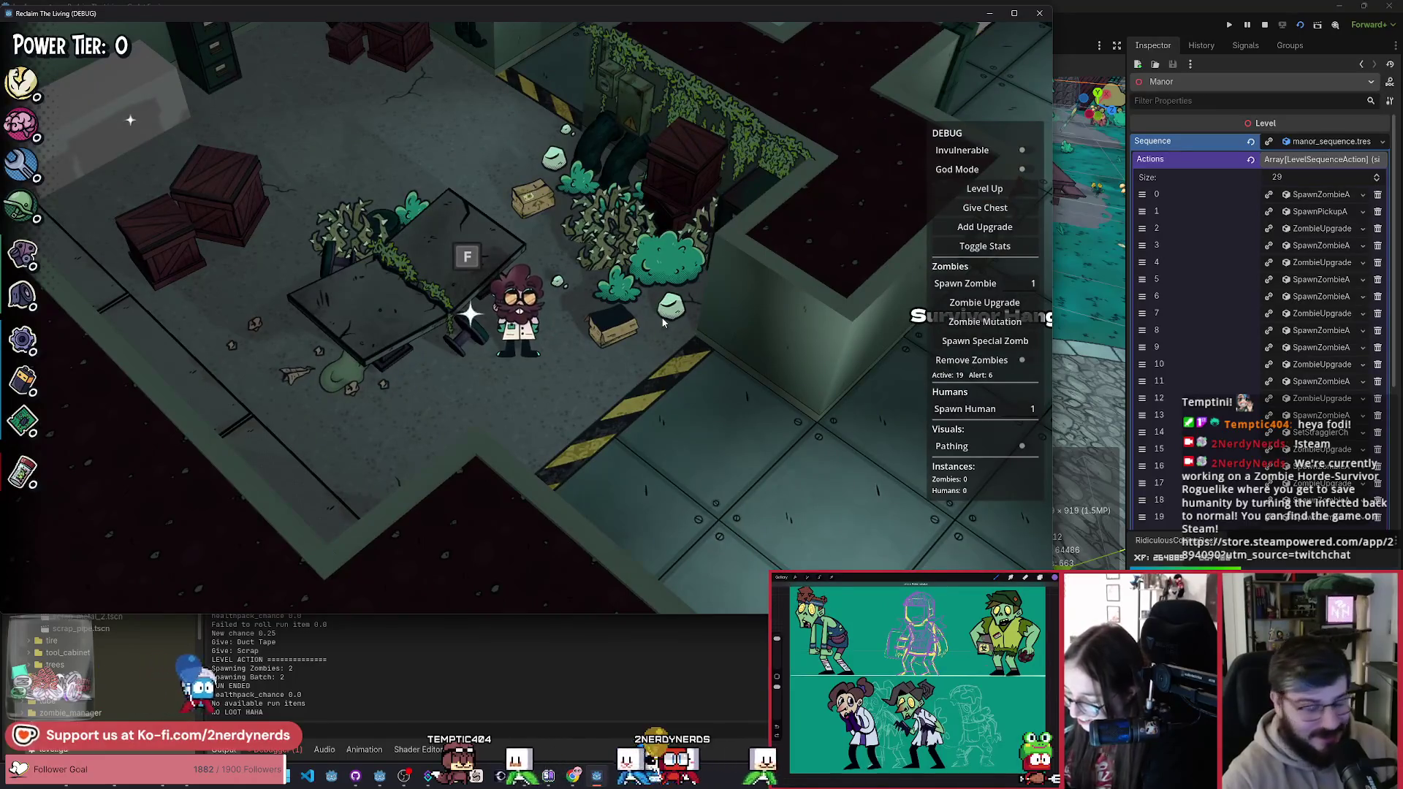
key("f")
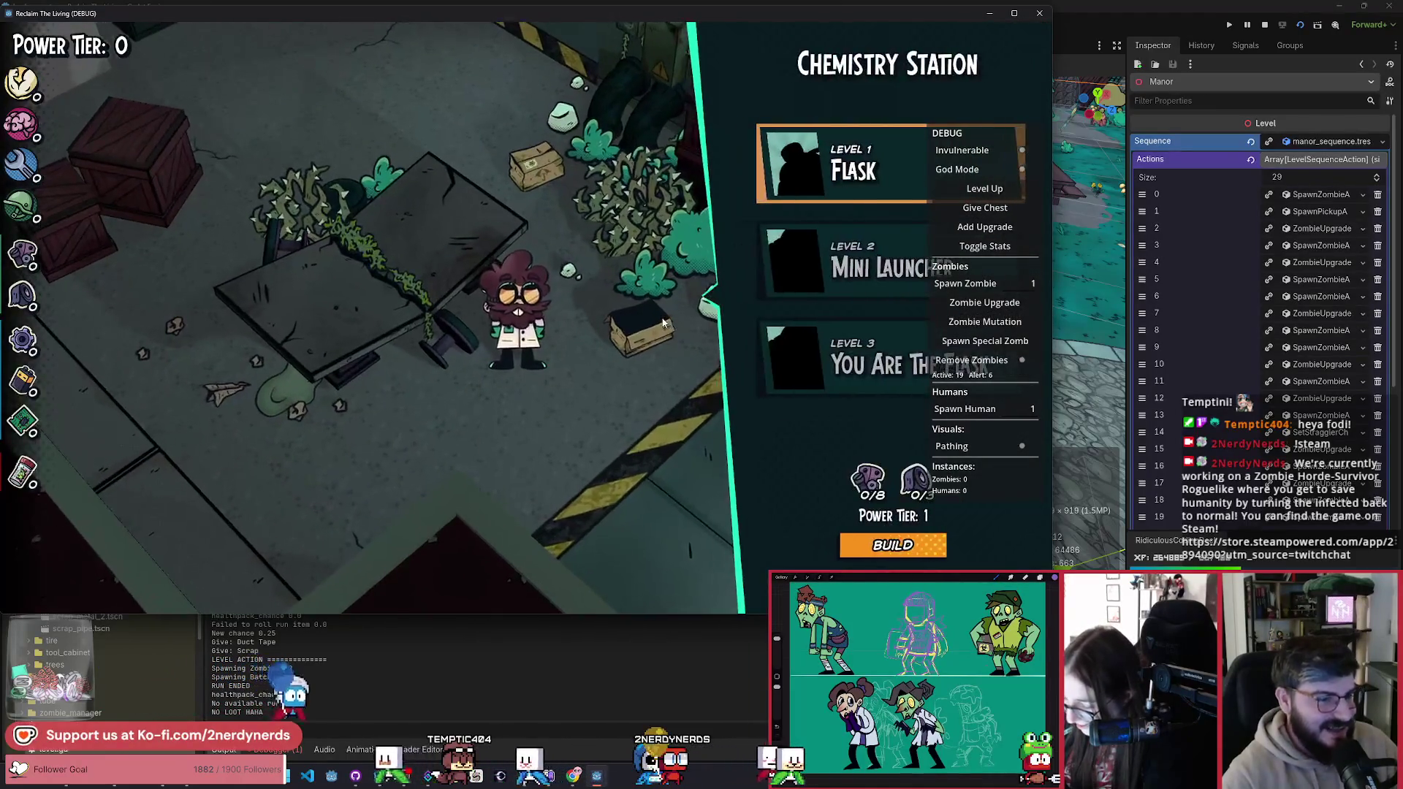
key("Escape")
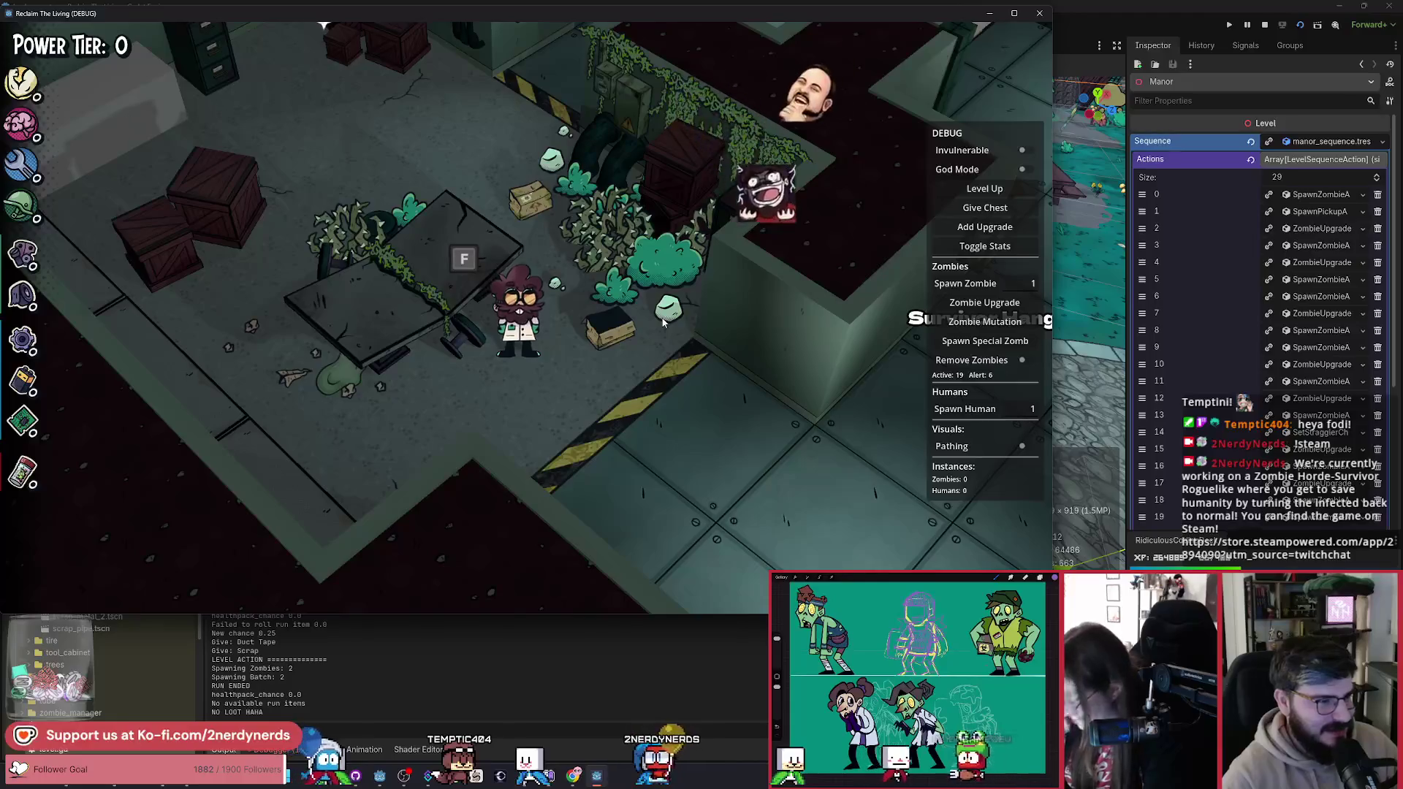
Step: Walk through the storage room and lab to the Start Run door and begin a new run
key("w")
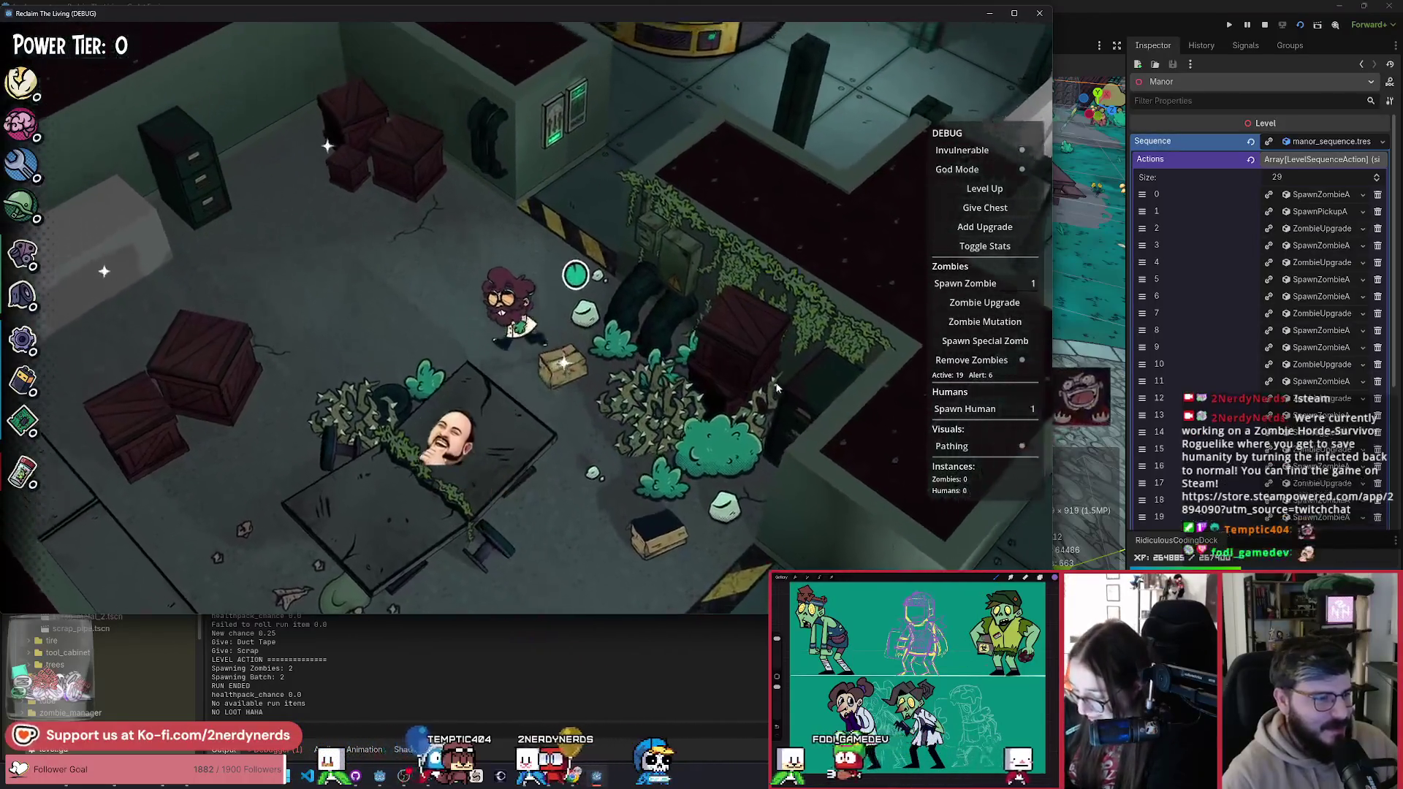
key("d")
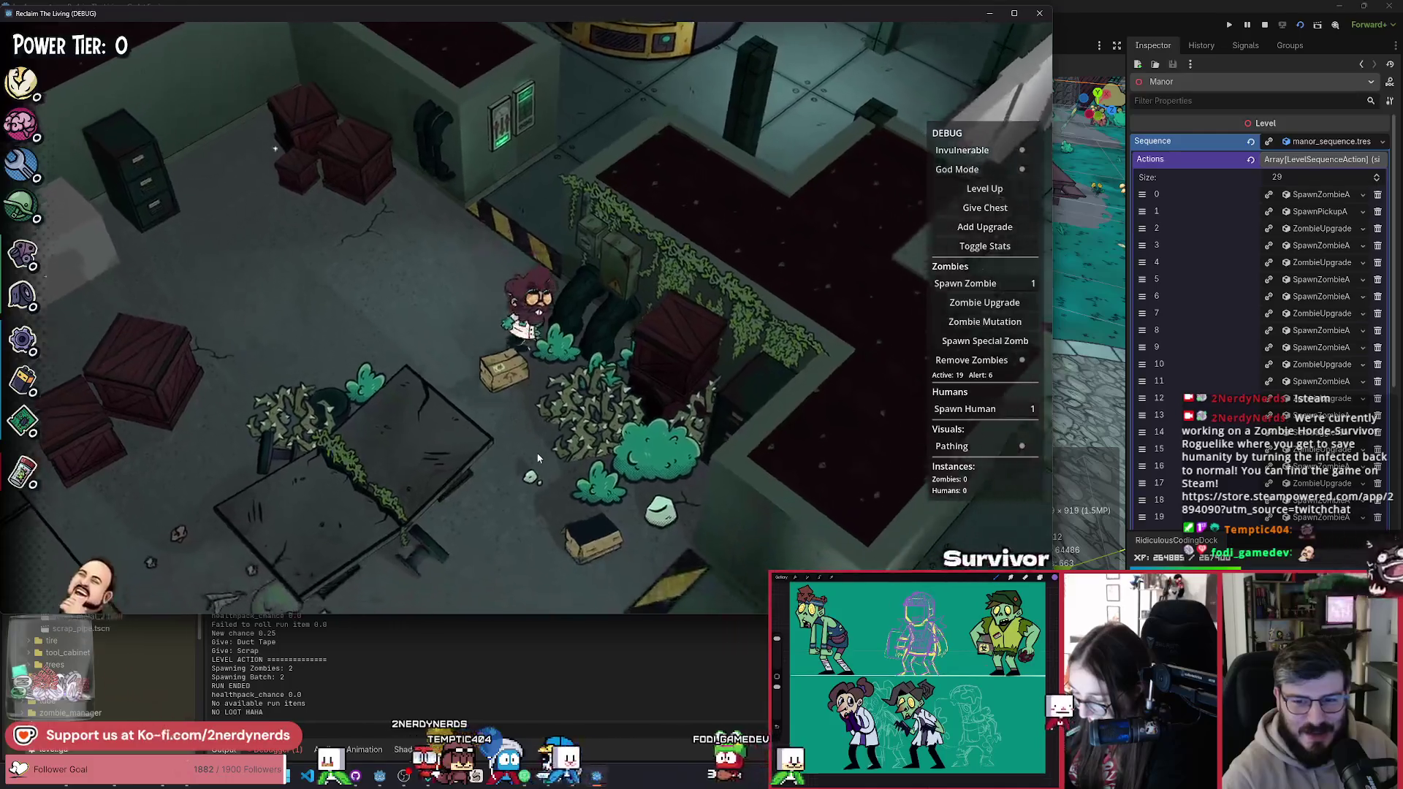
key("a")
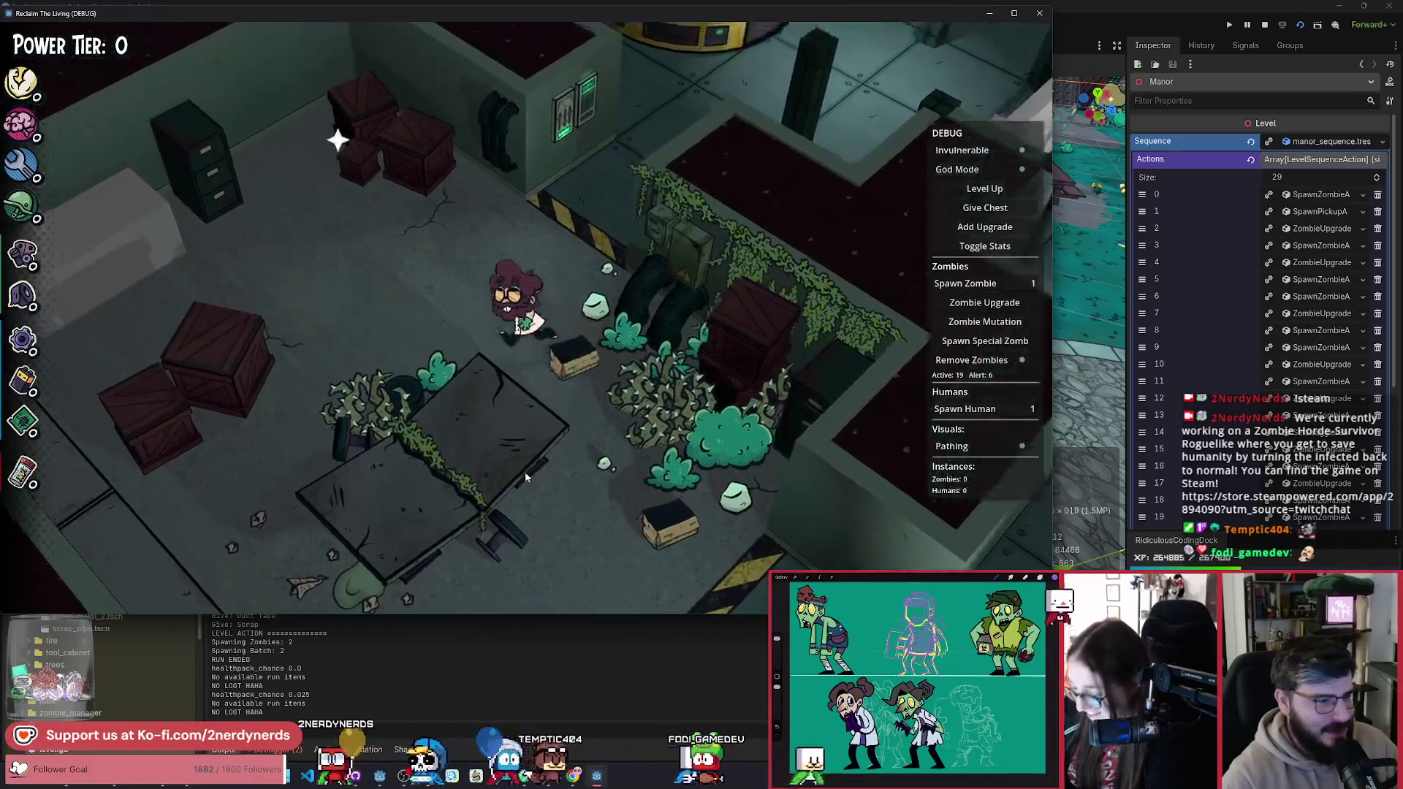
key("a")
key("Tab")
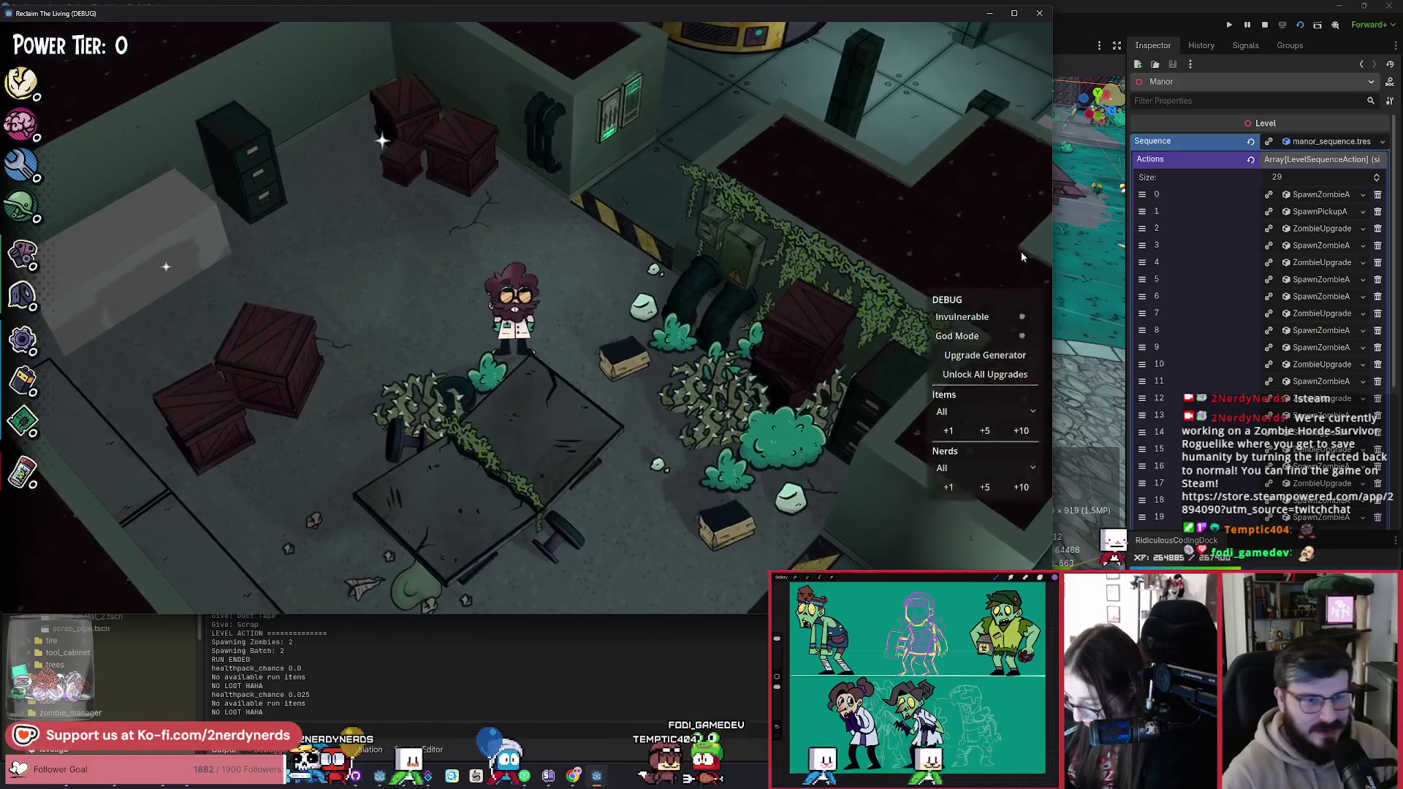
key("Tab")
key("a")
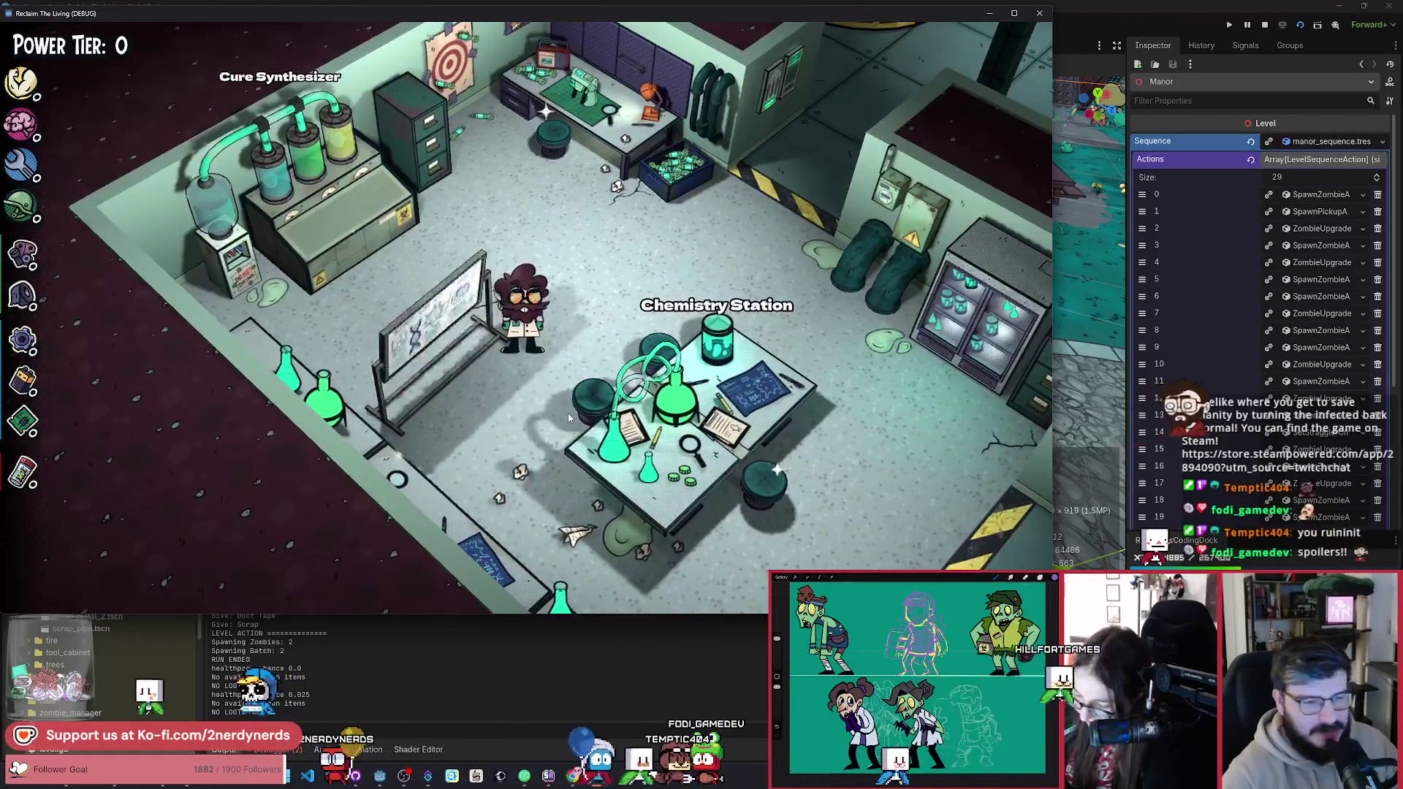
key("d")
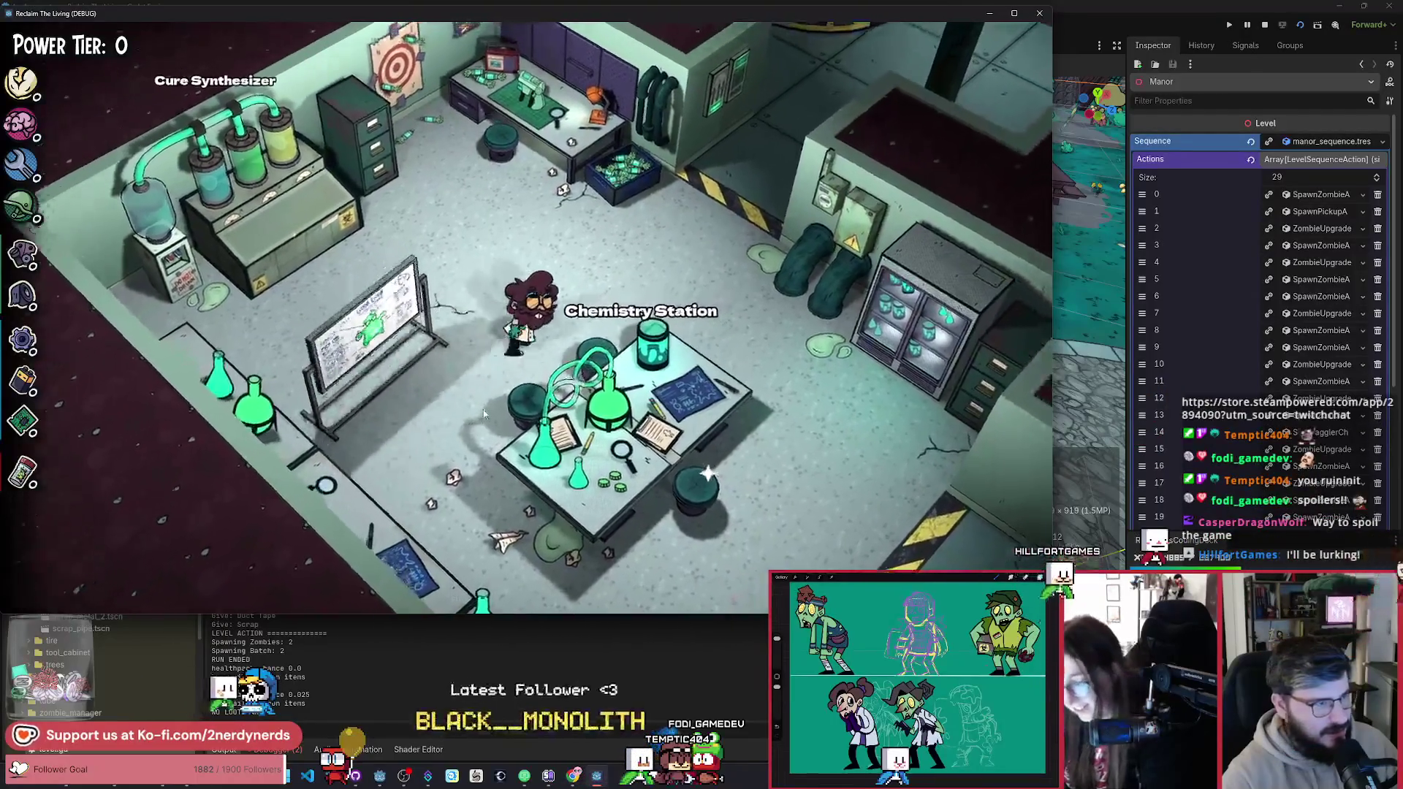
key("w")
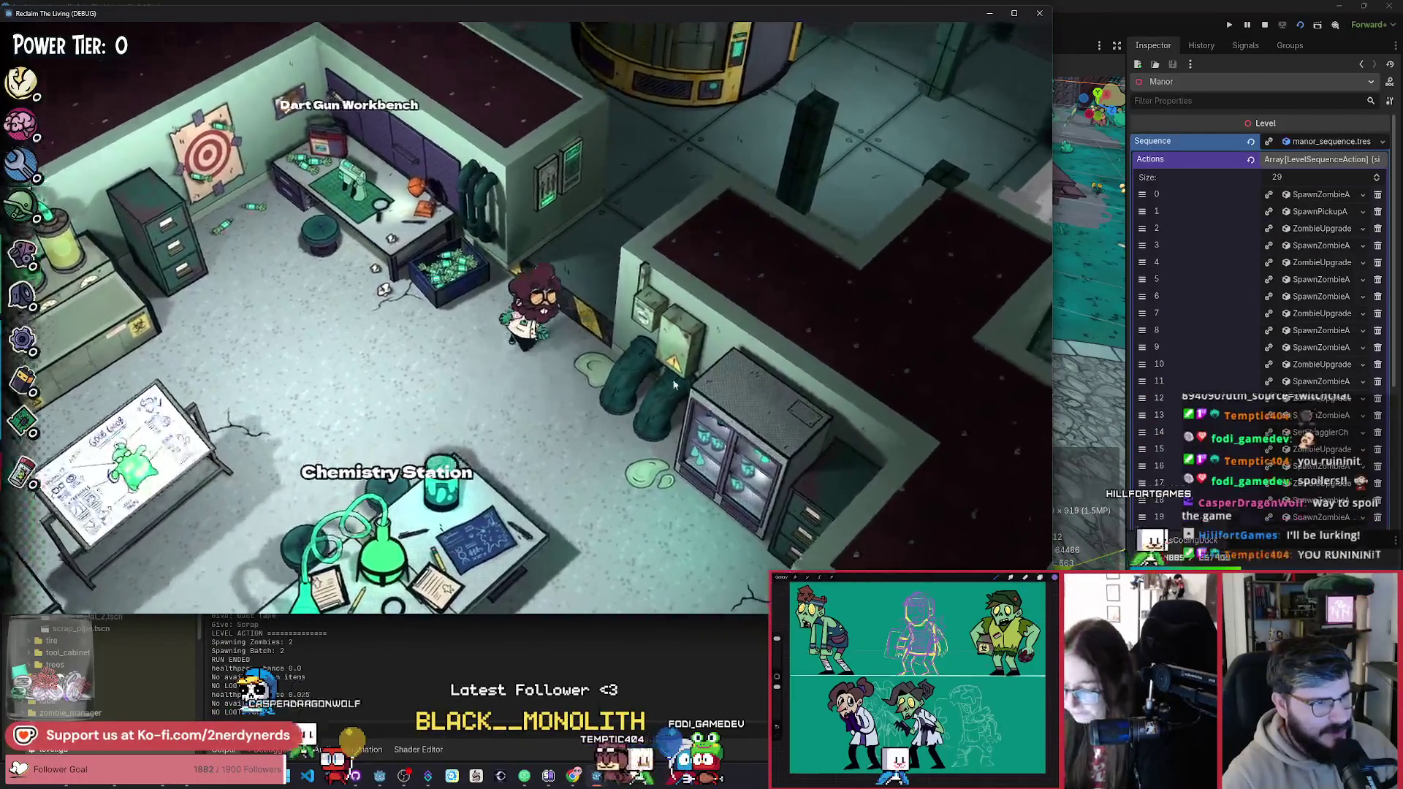
key("w")
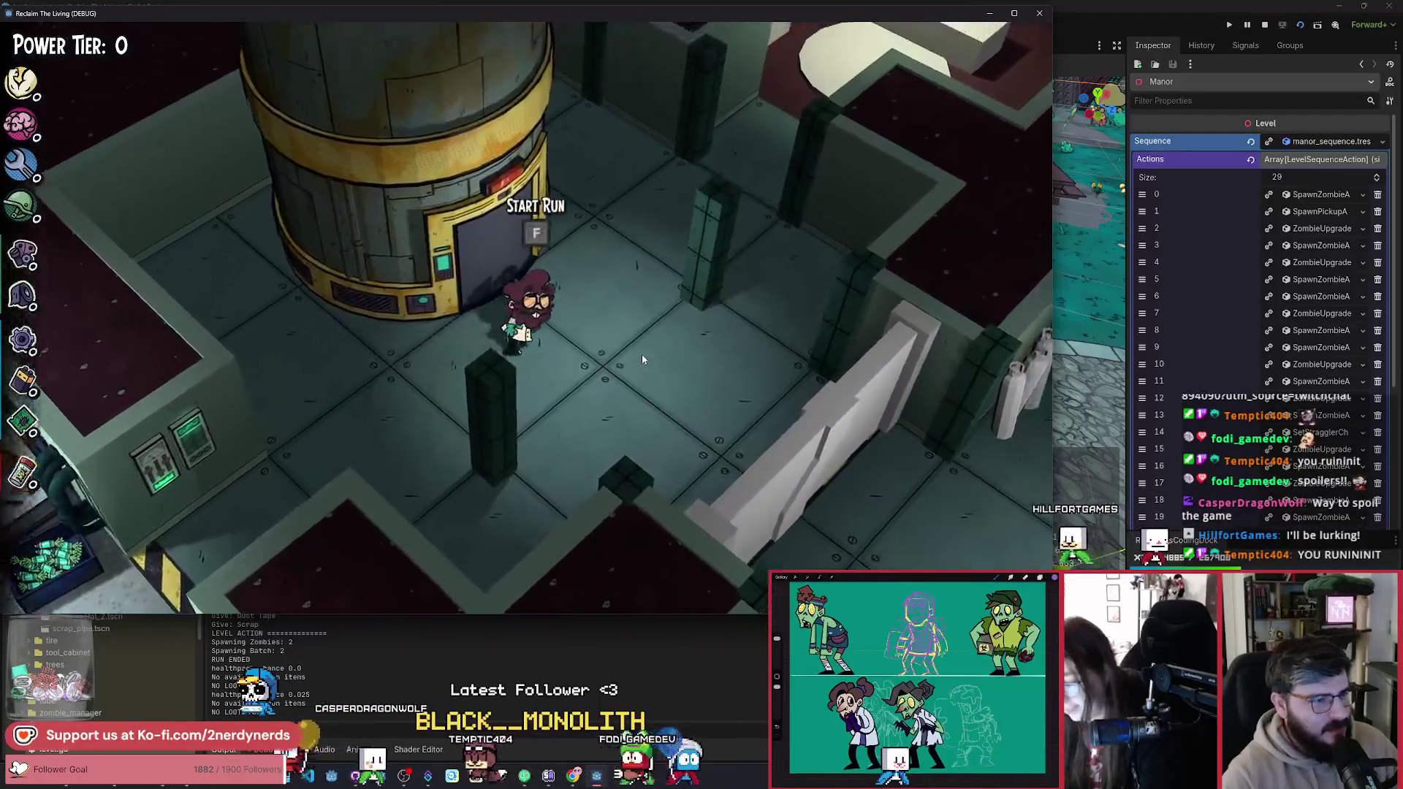
key("f")
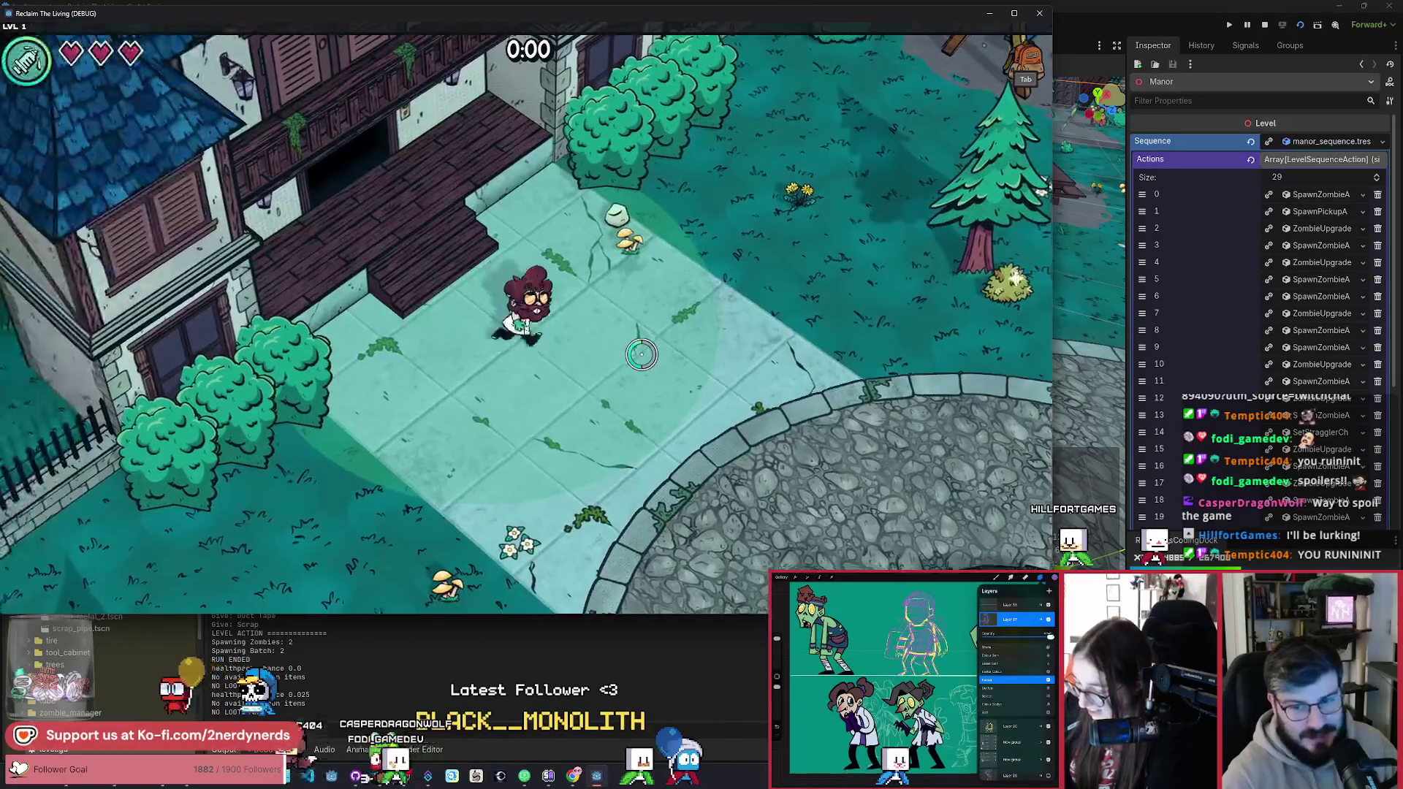
Step: Roam the park between the fountain, picnic table and manor, fighting zombies and rescuing survivors to reach level 2
key("d")
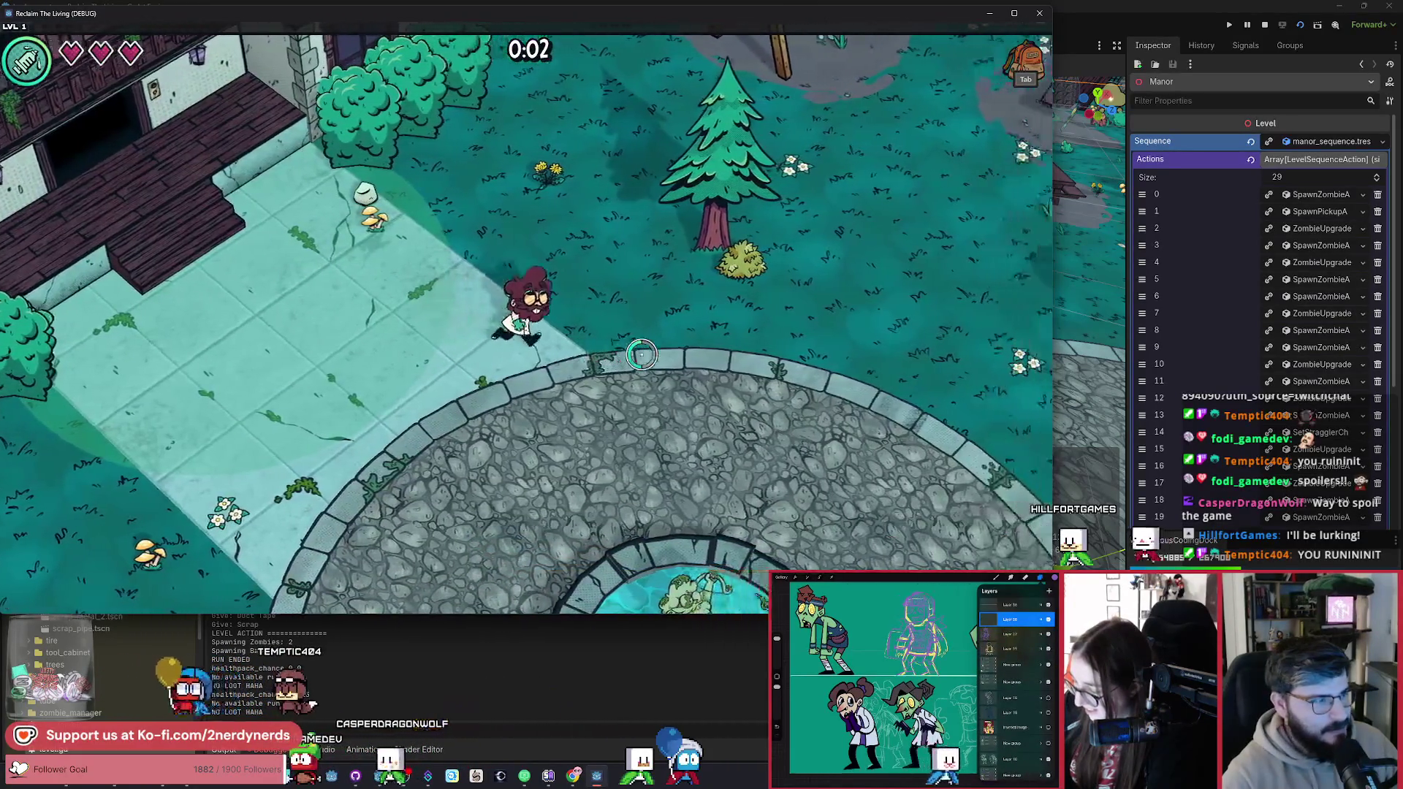
key("w")
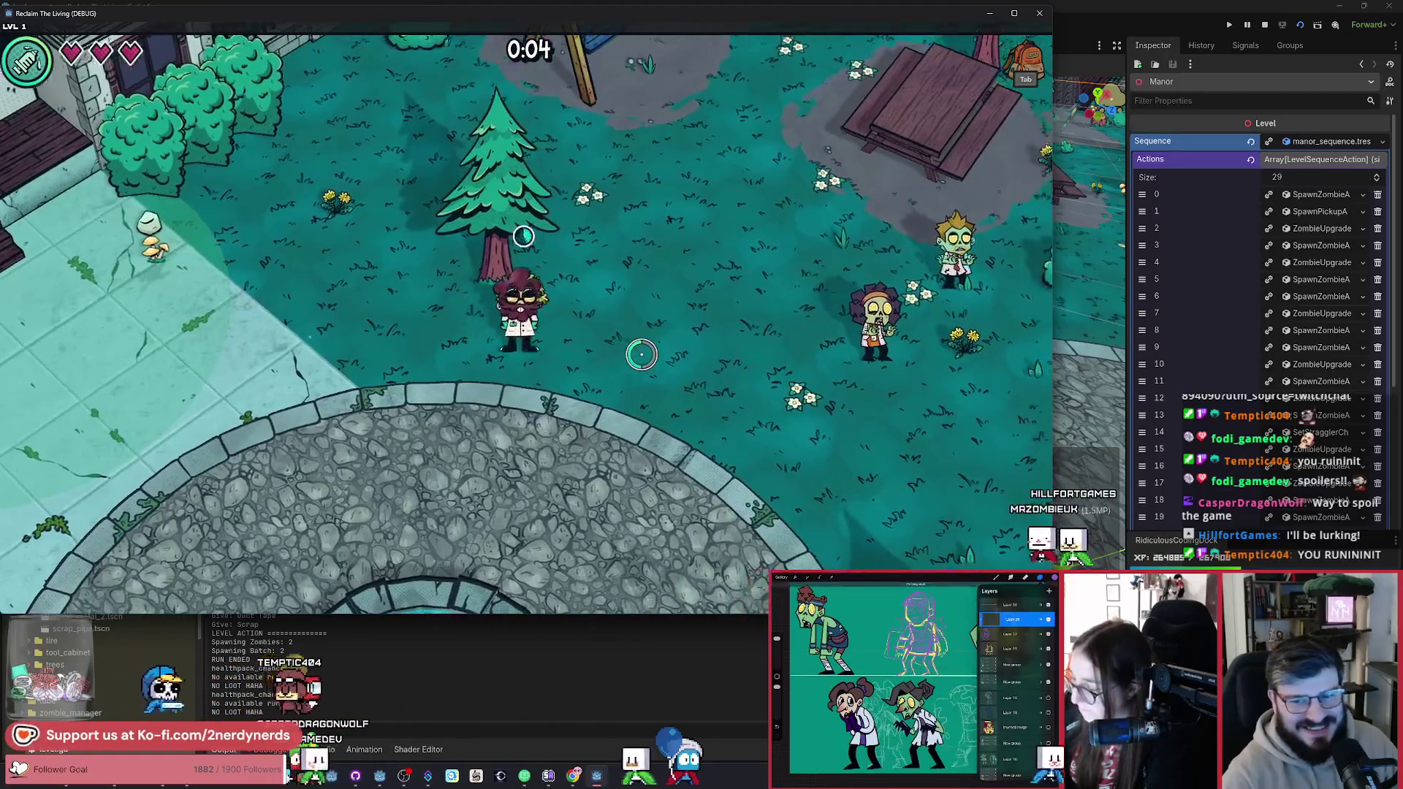
key("s")
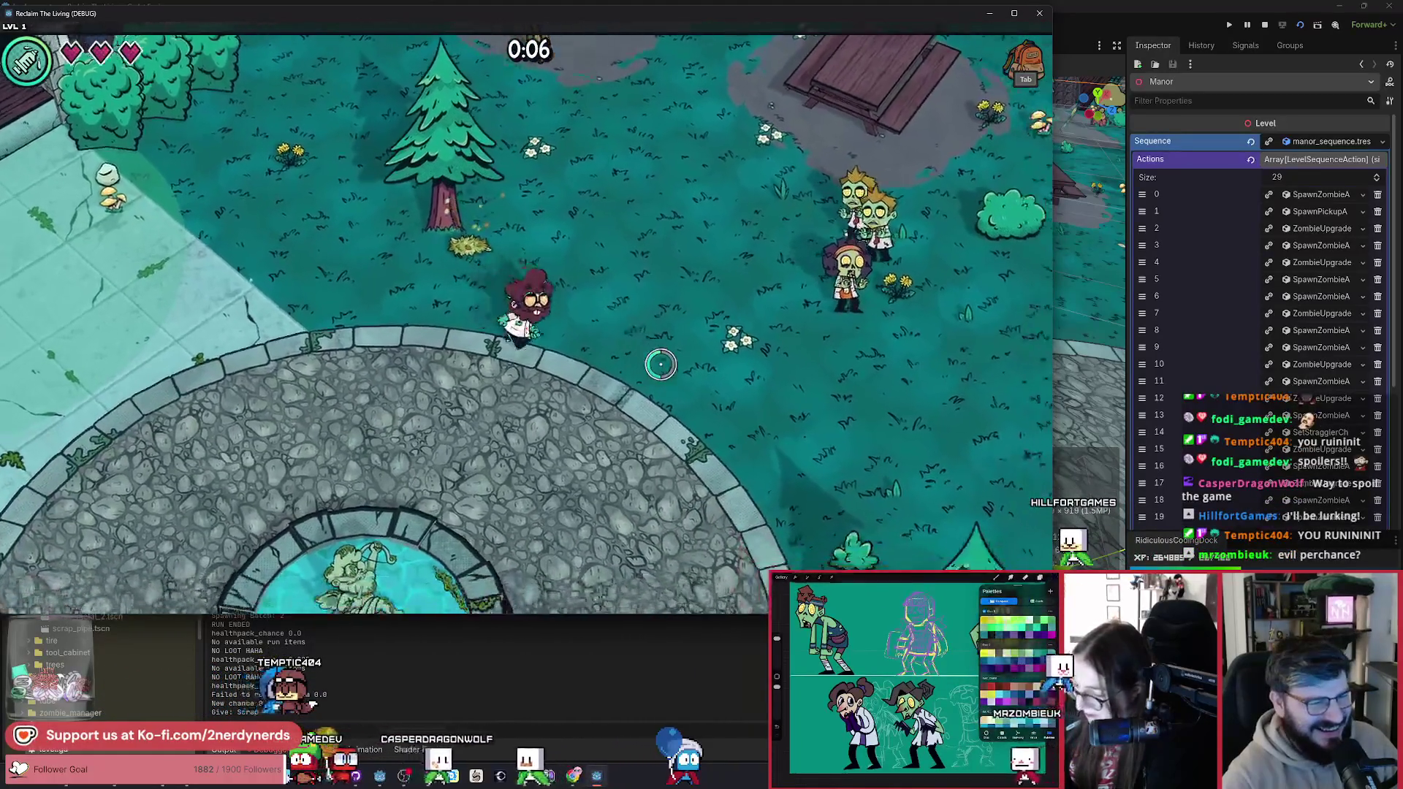
key("w")
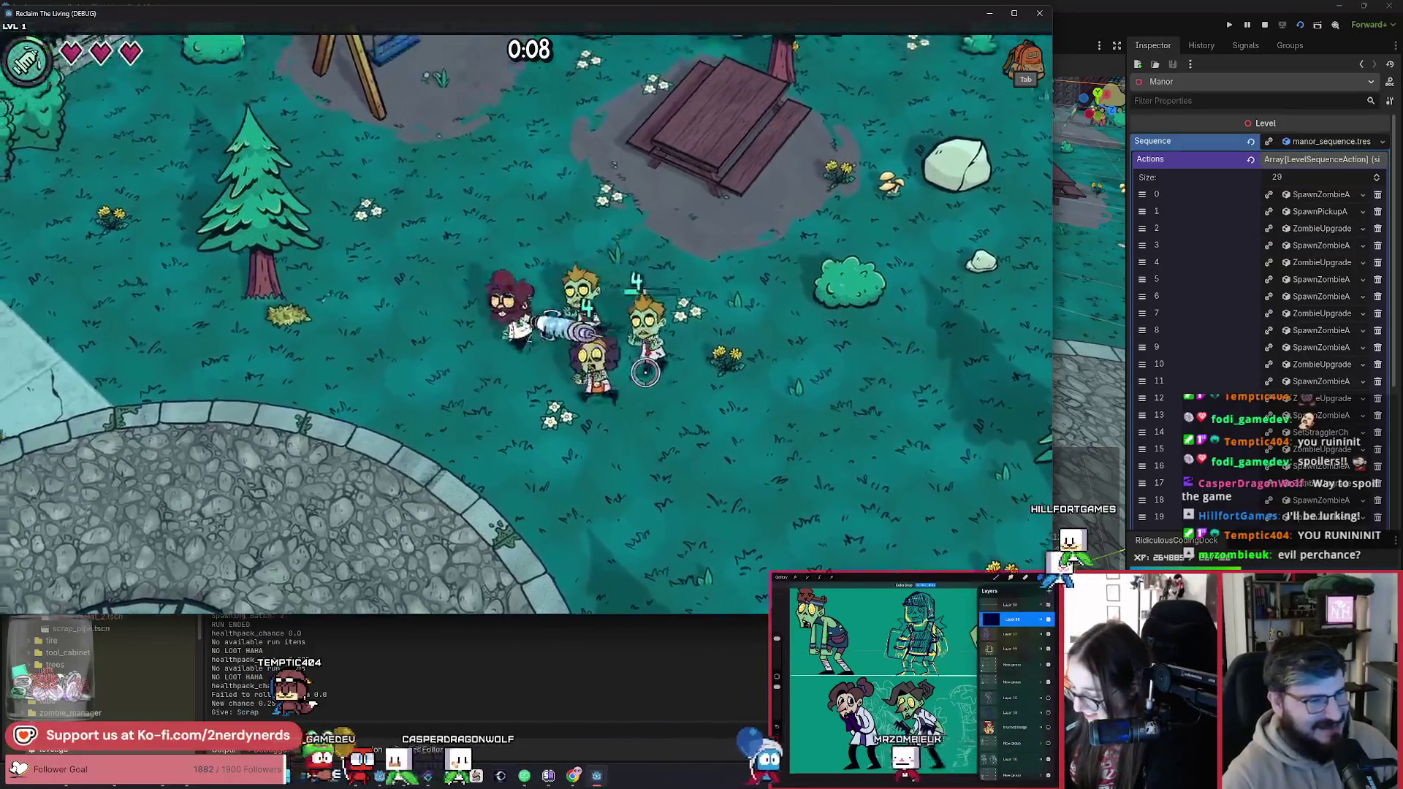
key("s")
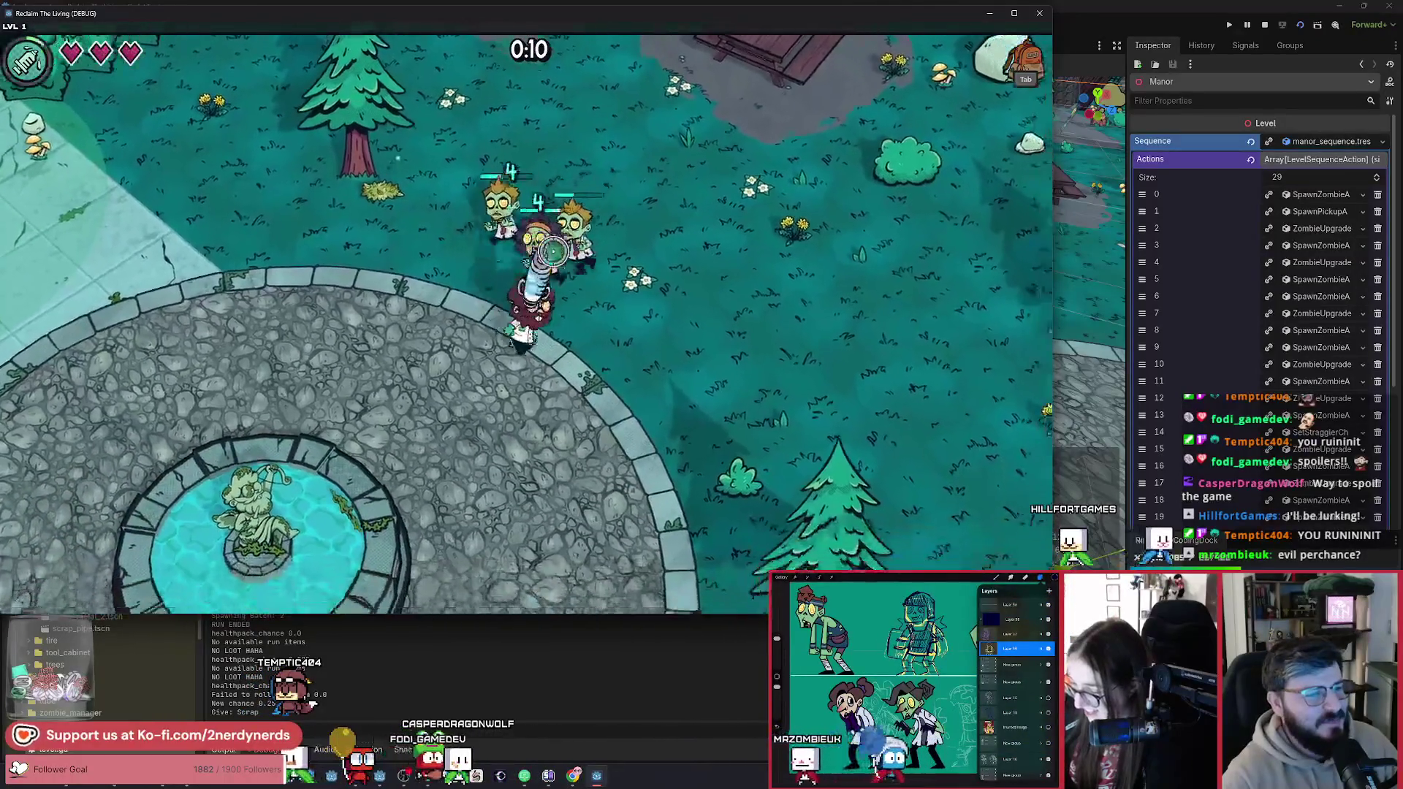
key("d")
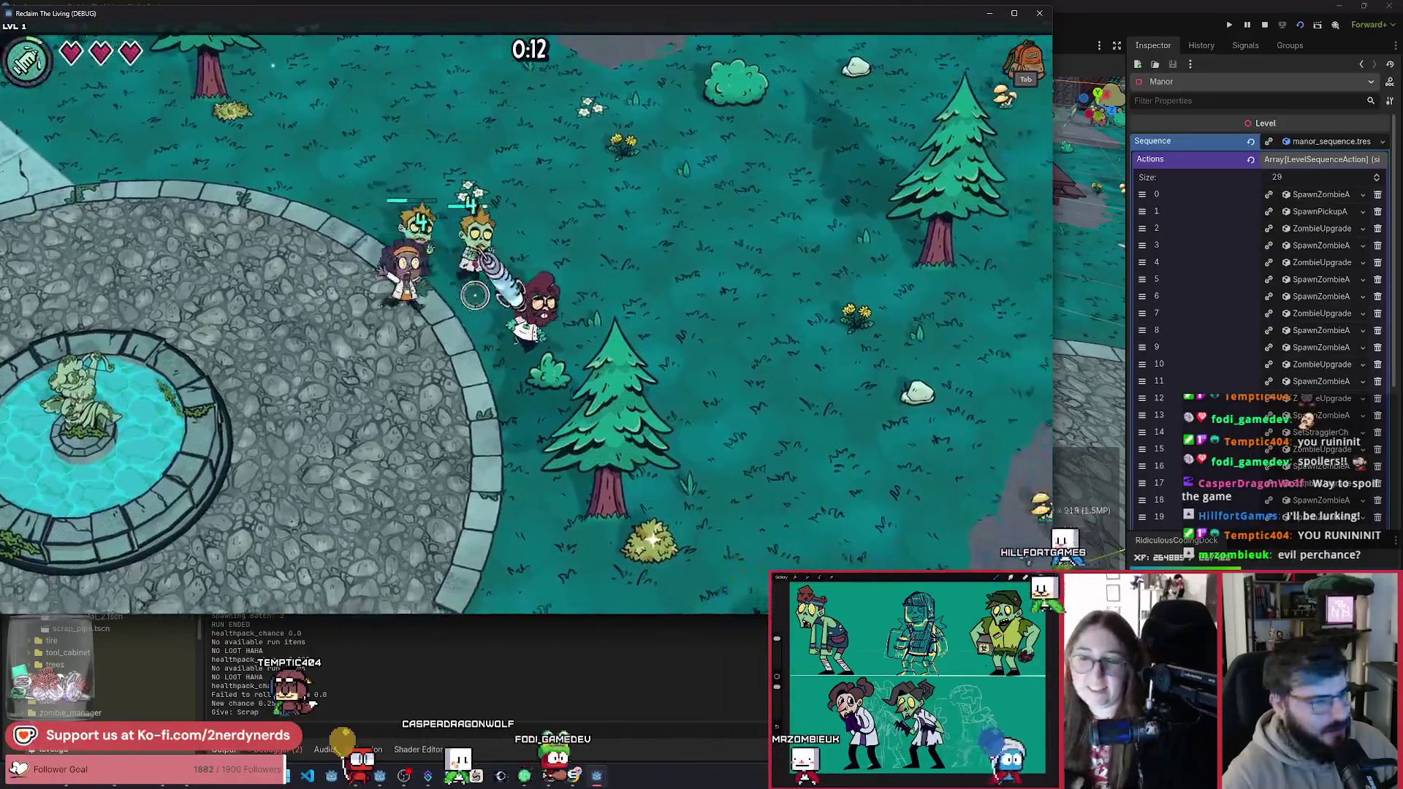
key("w")
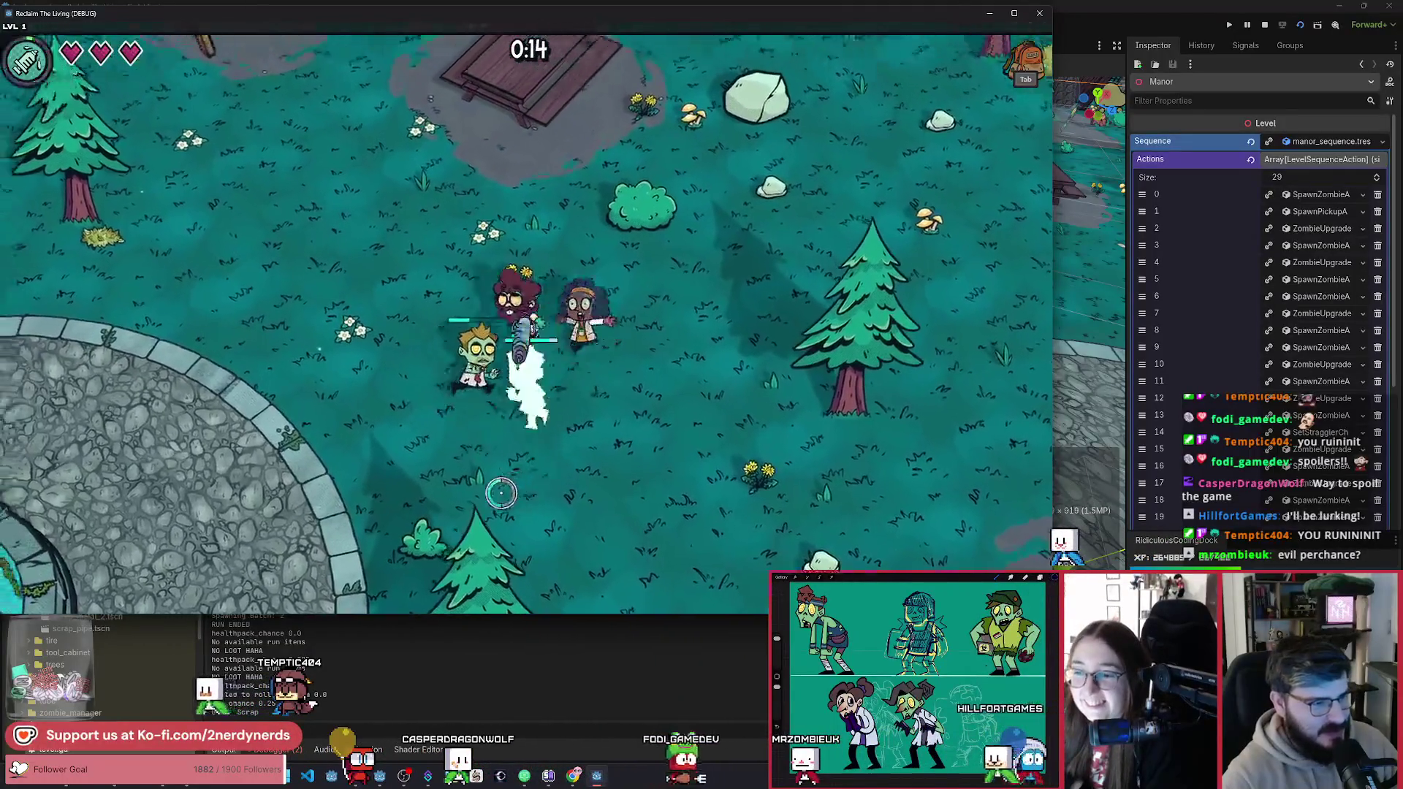
key("a")
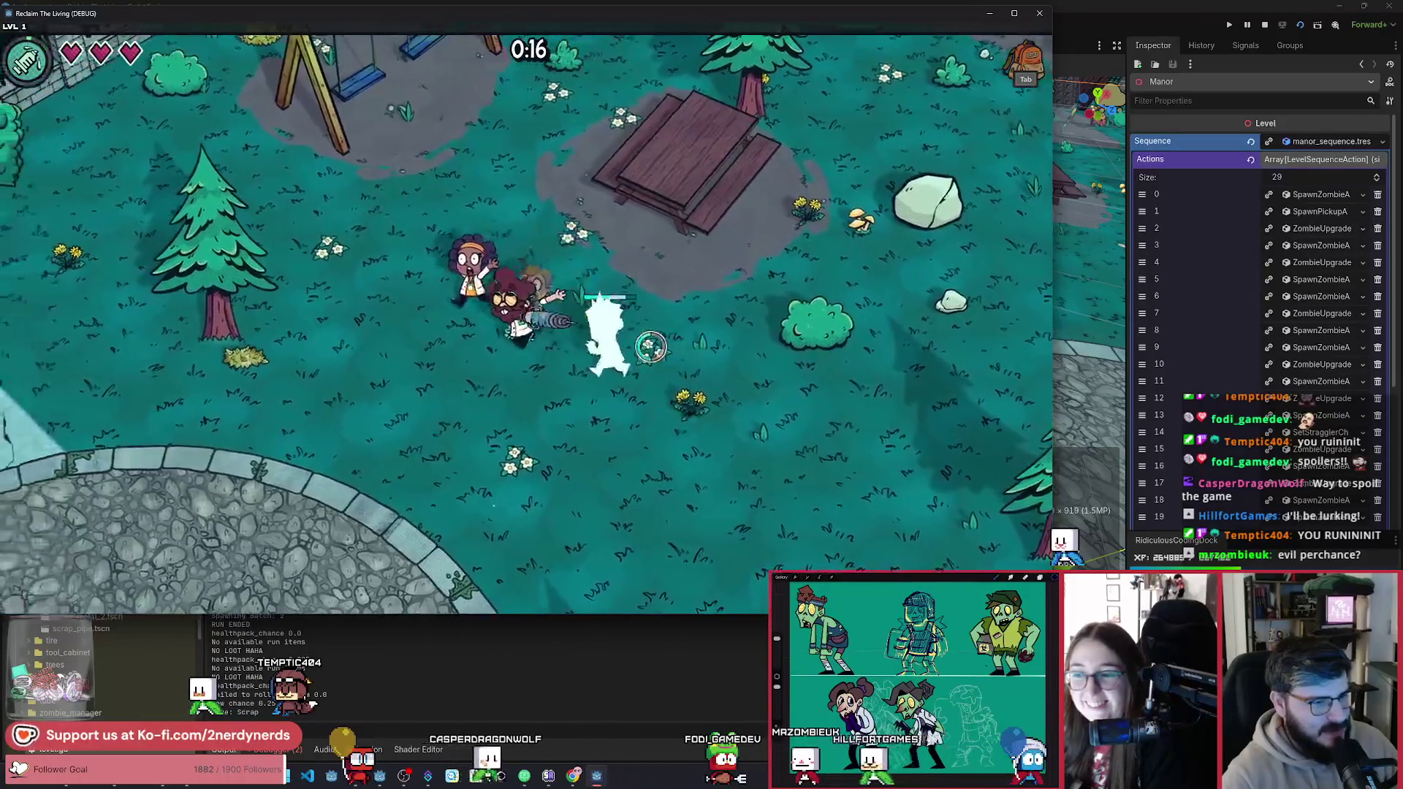
key("s")
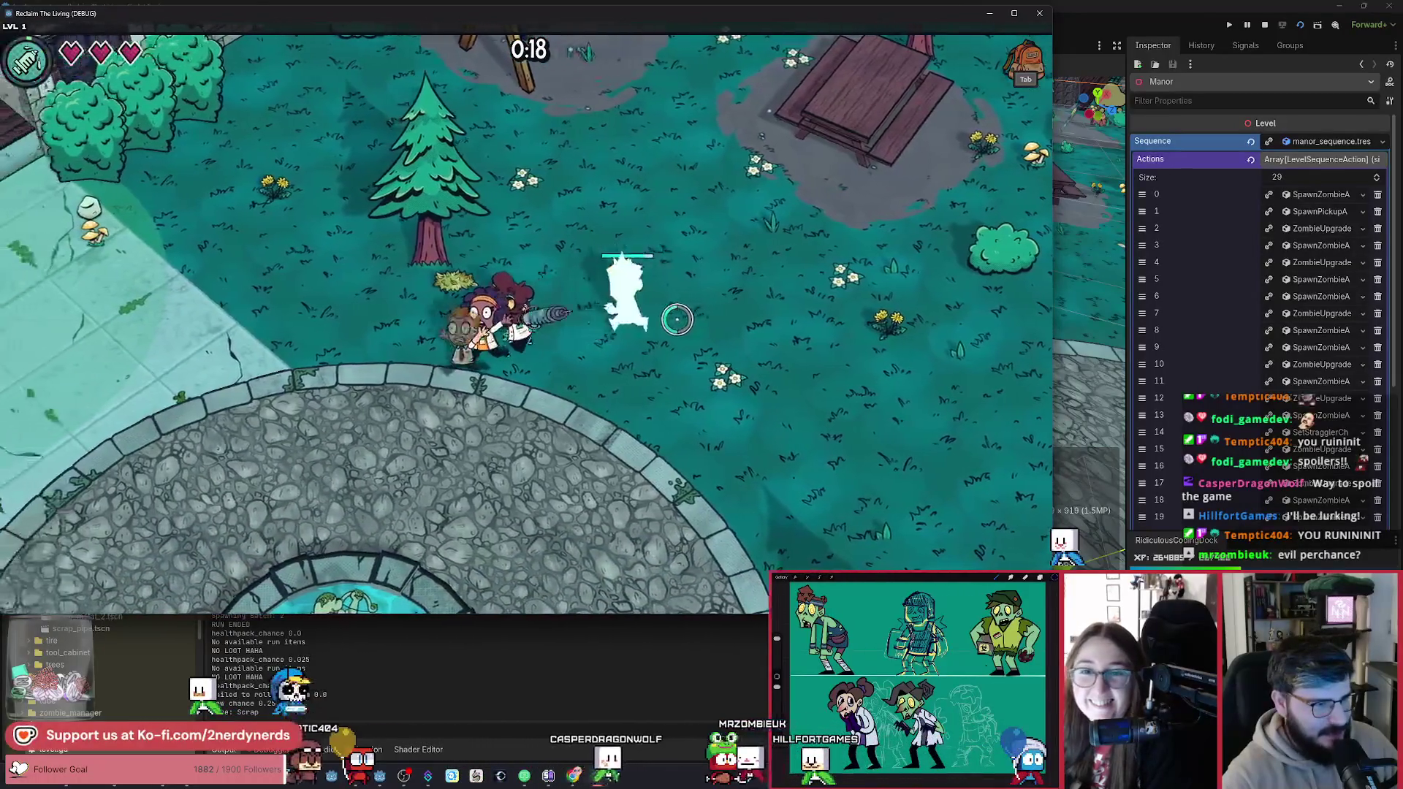
key("a")
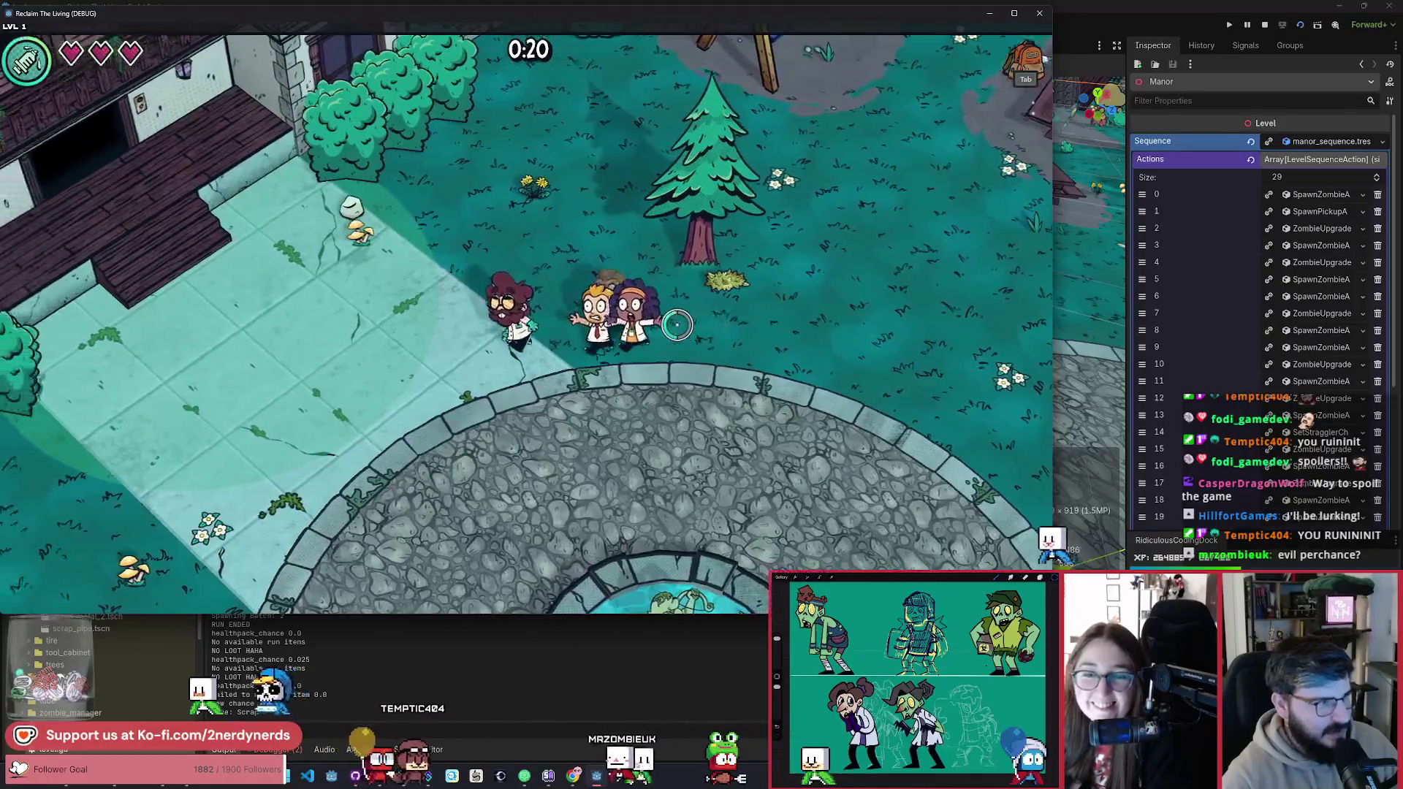
key("a")
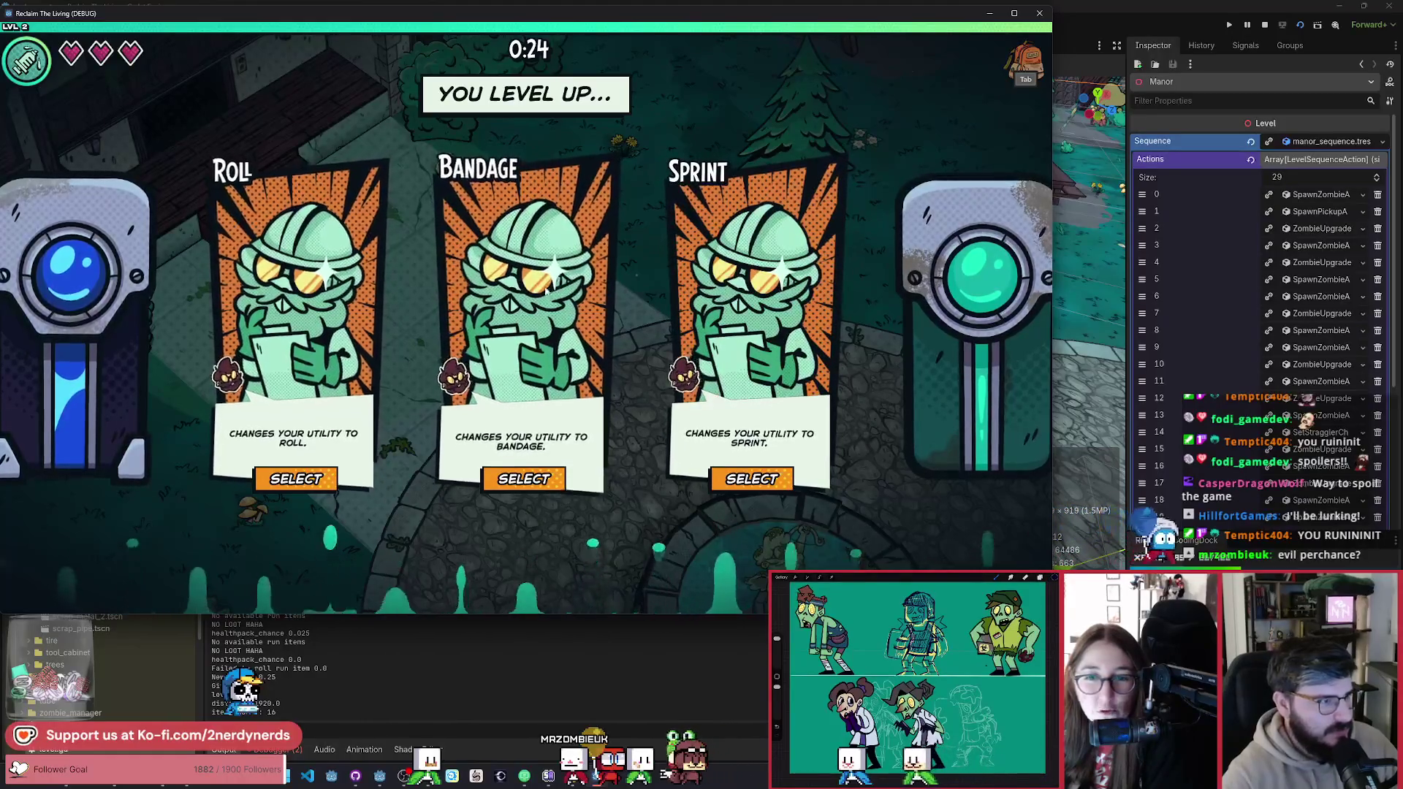
Step: Take a utility upgrade card and walk up past the swings
left_click(720, 336)
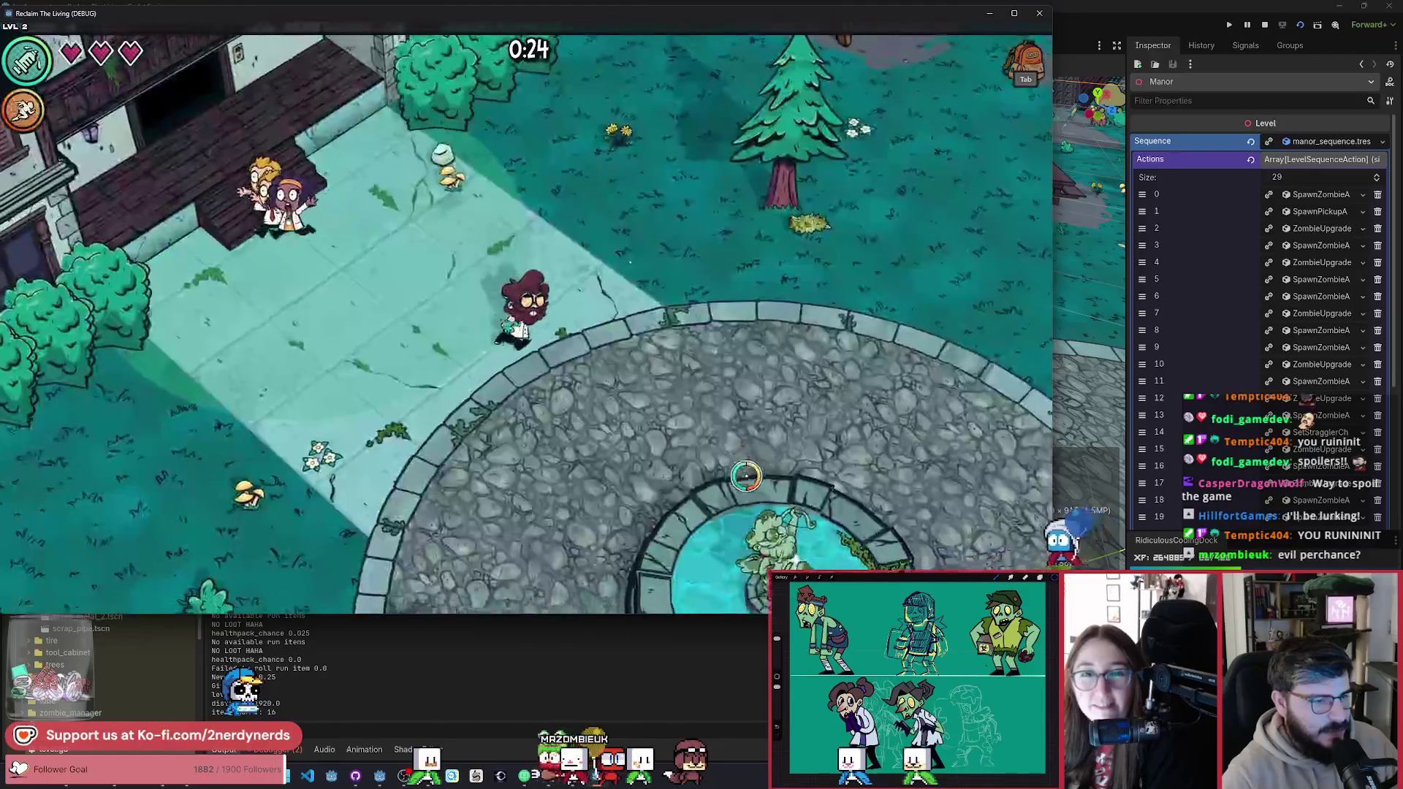
key("d")
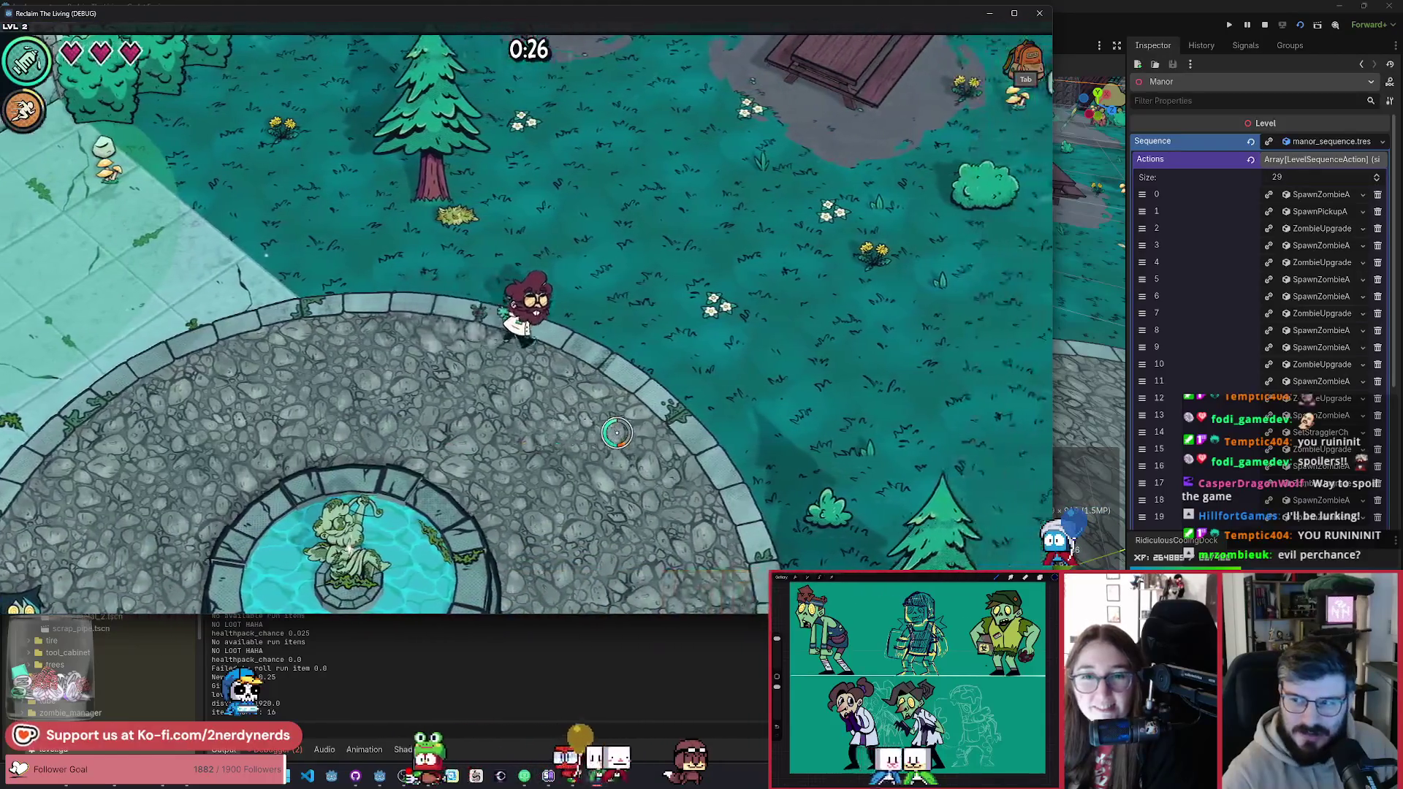
key("w")
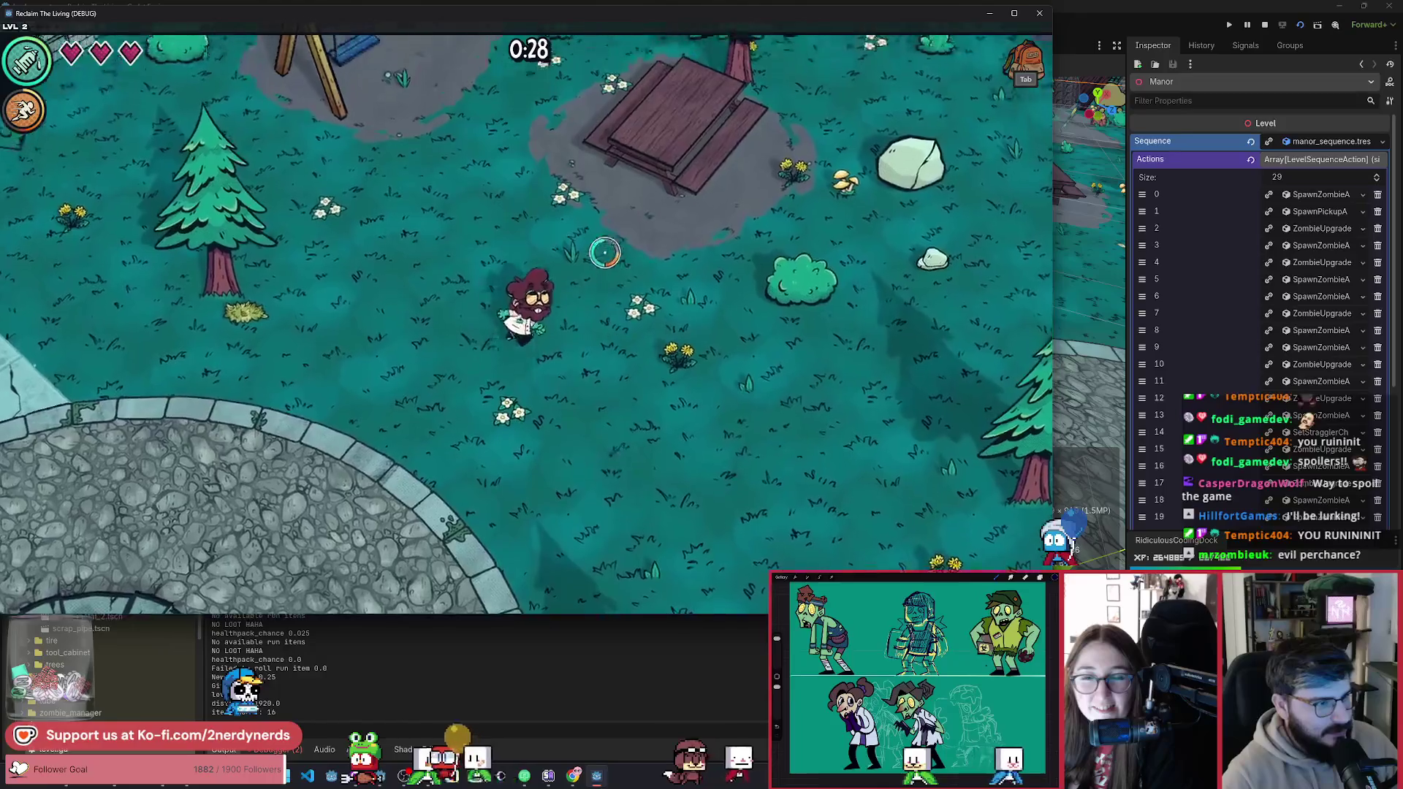
key("a")
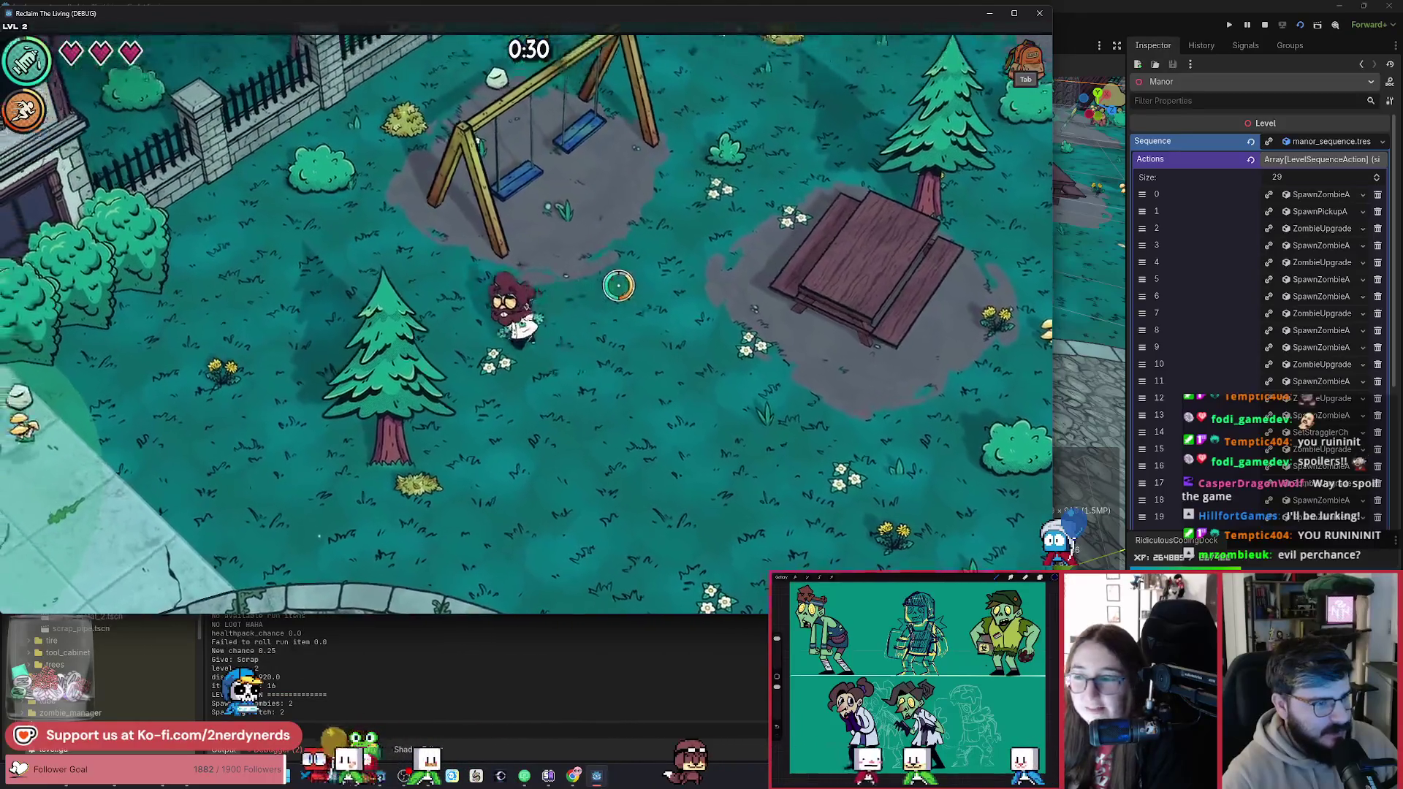
key("w")
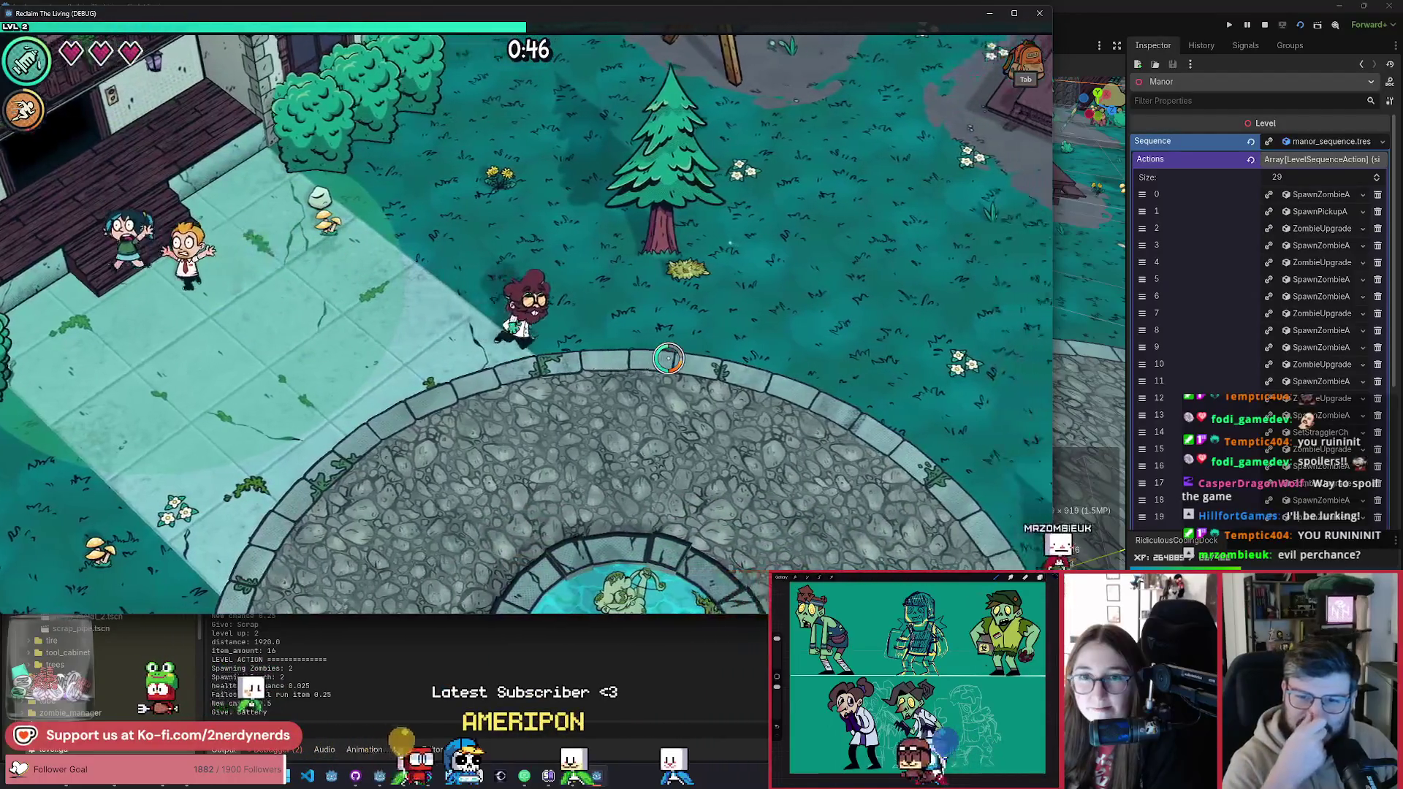
key("w")
key("d")
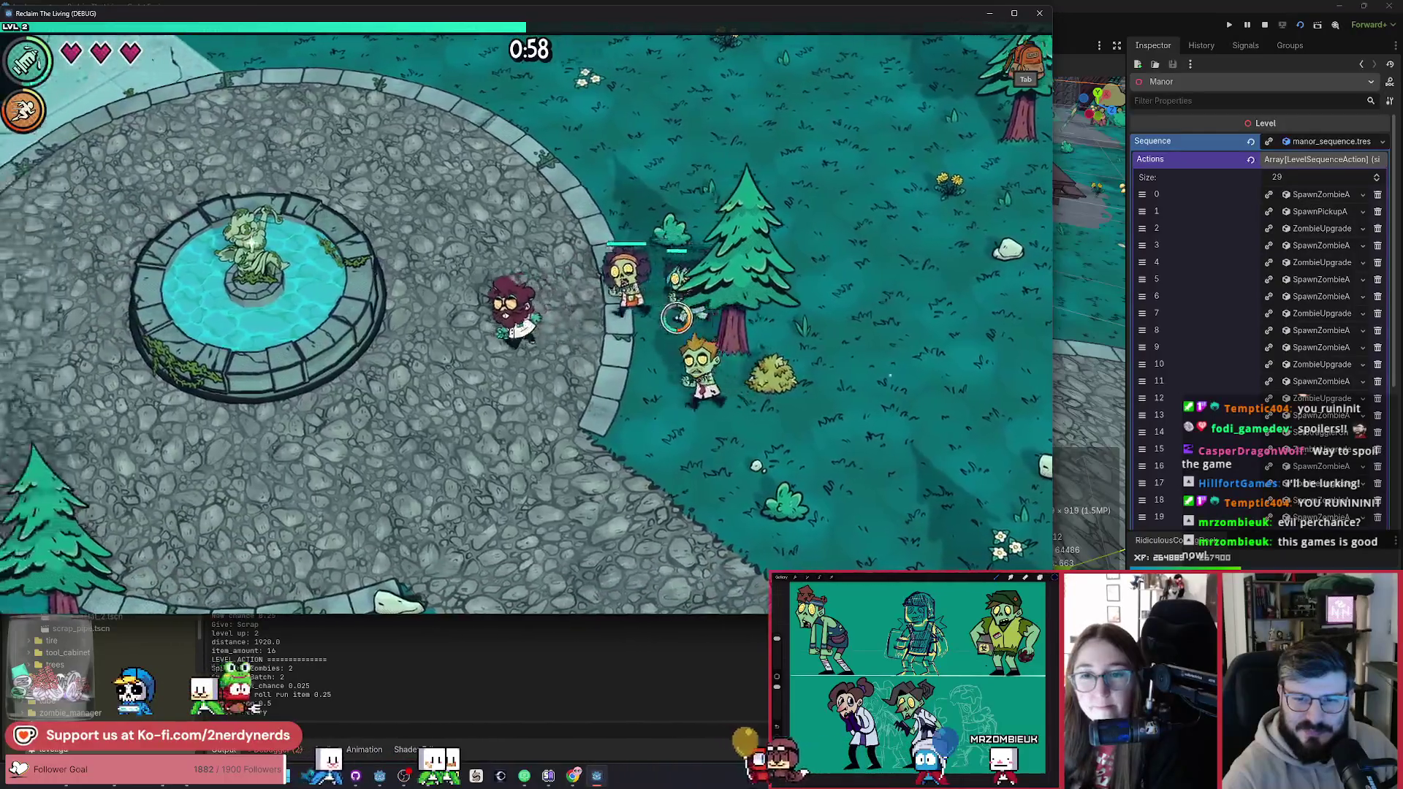
Step: Fight zombies to the south-west, then head north rescuing survivors until level 3
key("a")
key("s")
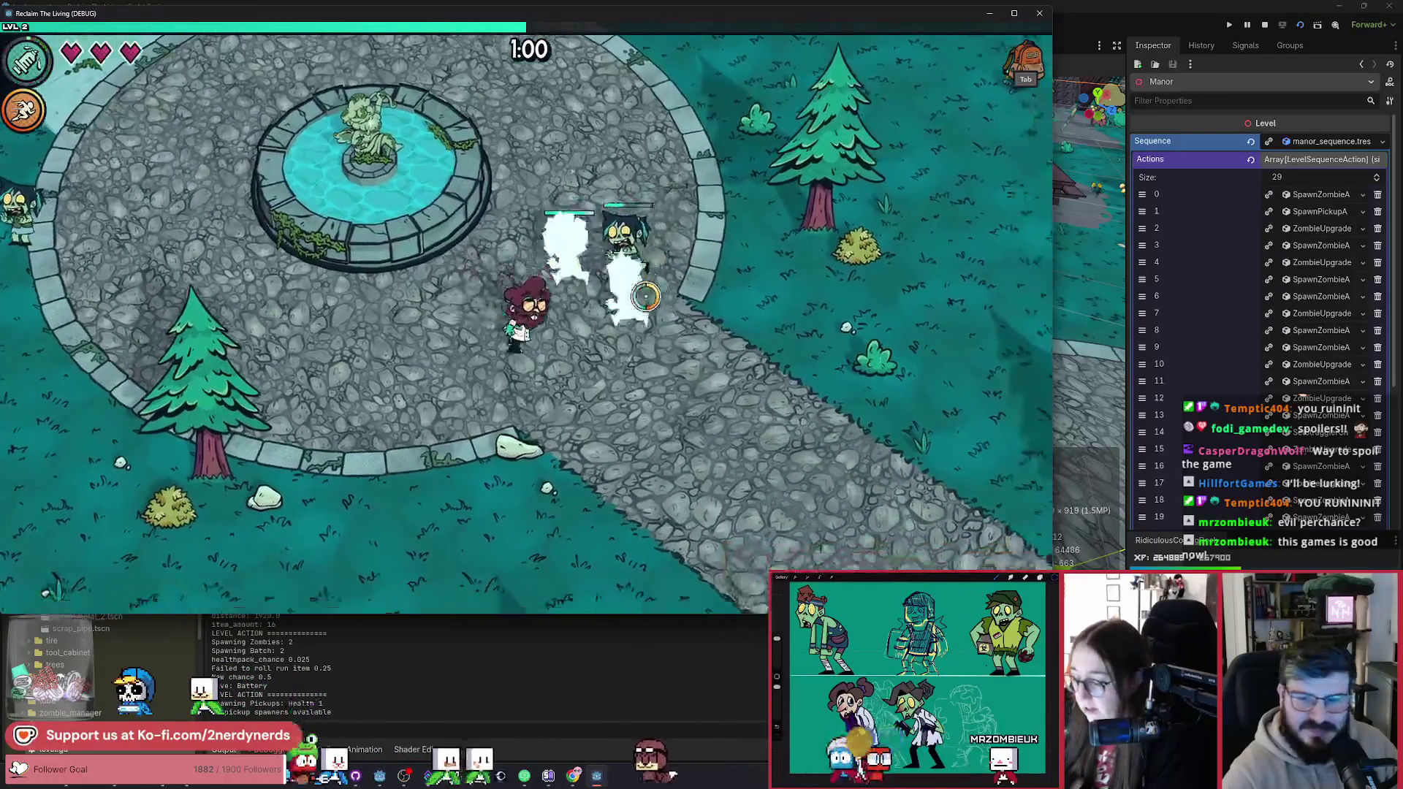
key("a")
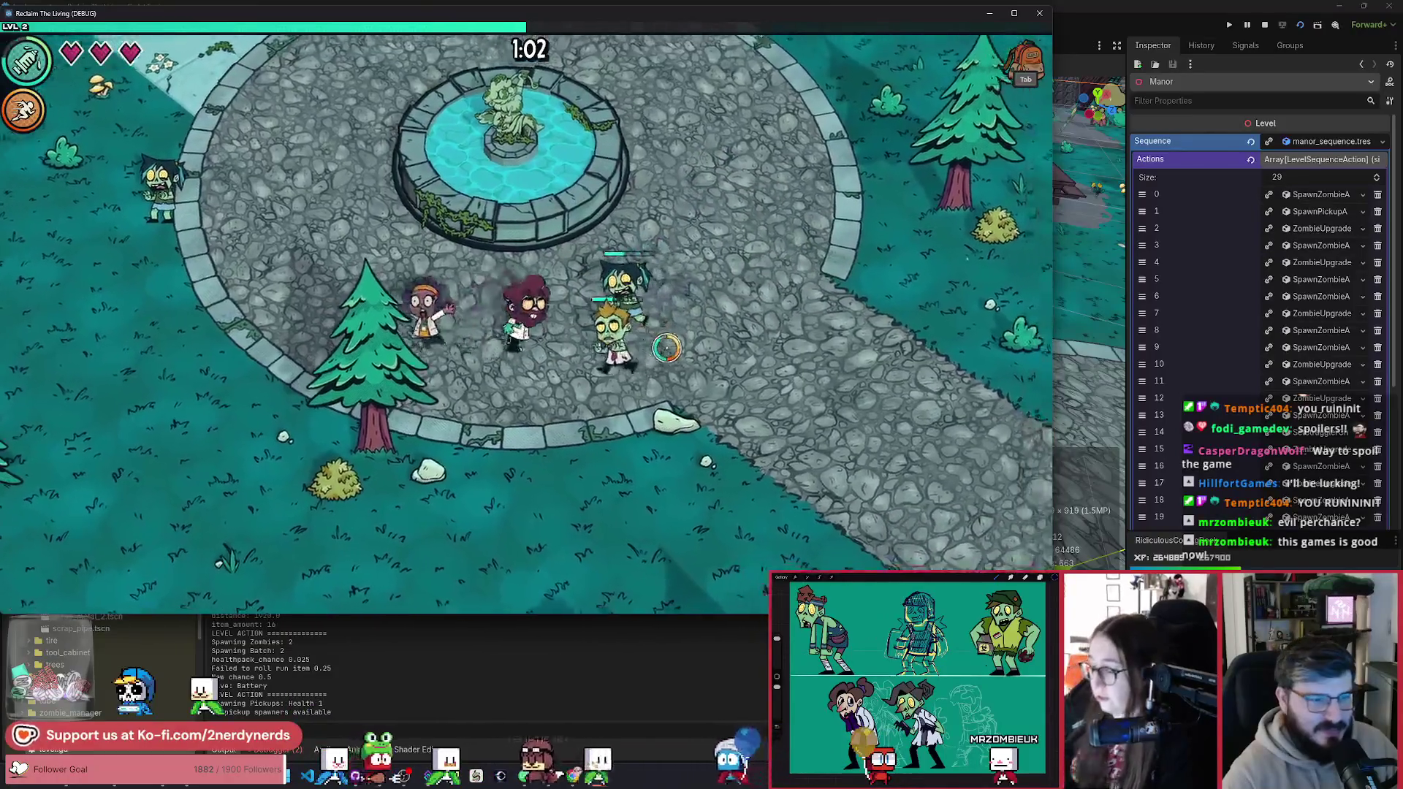
key("a")
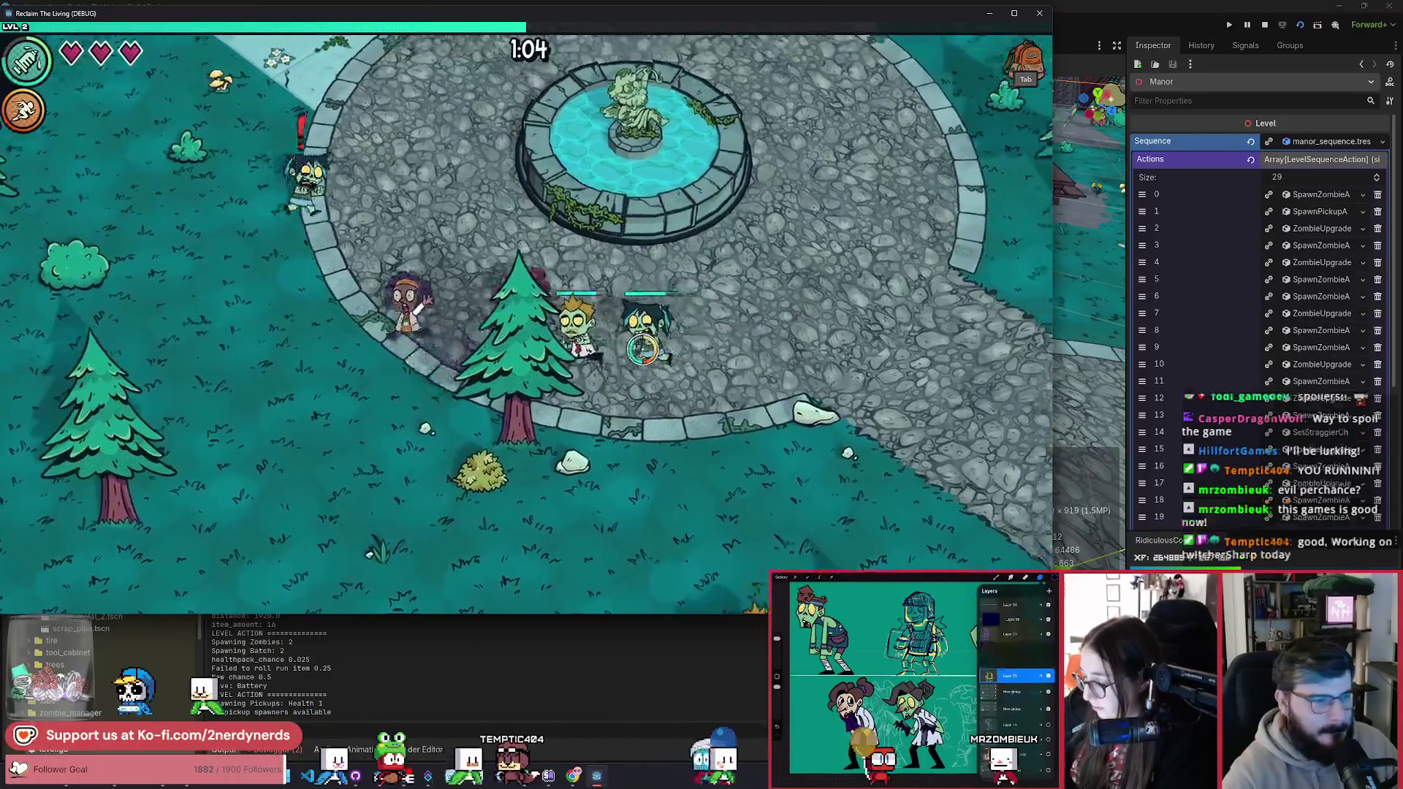
key("a")
key("s")
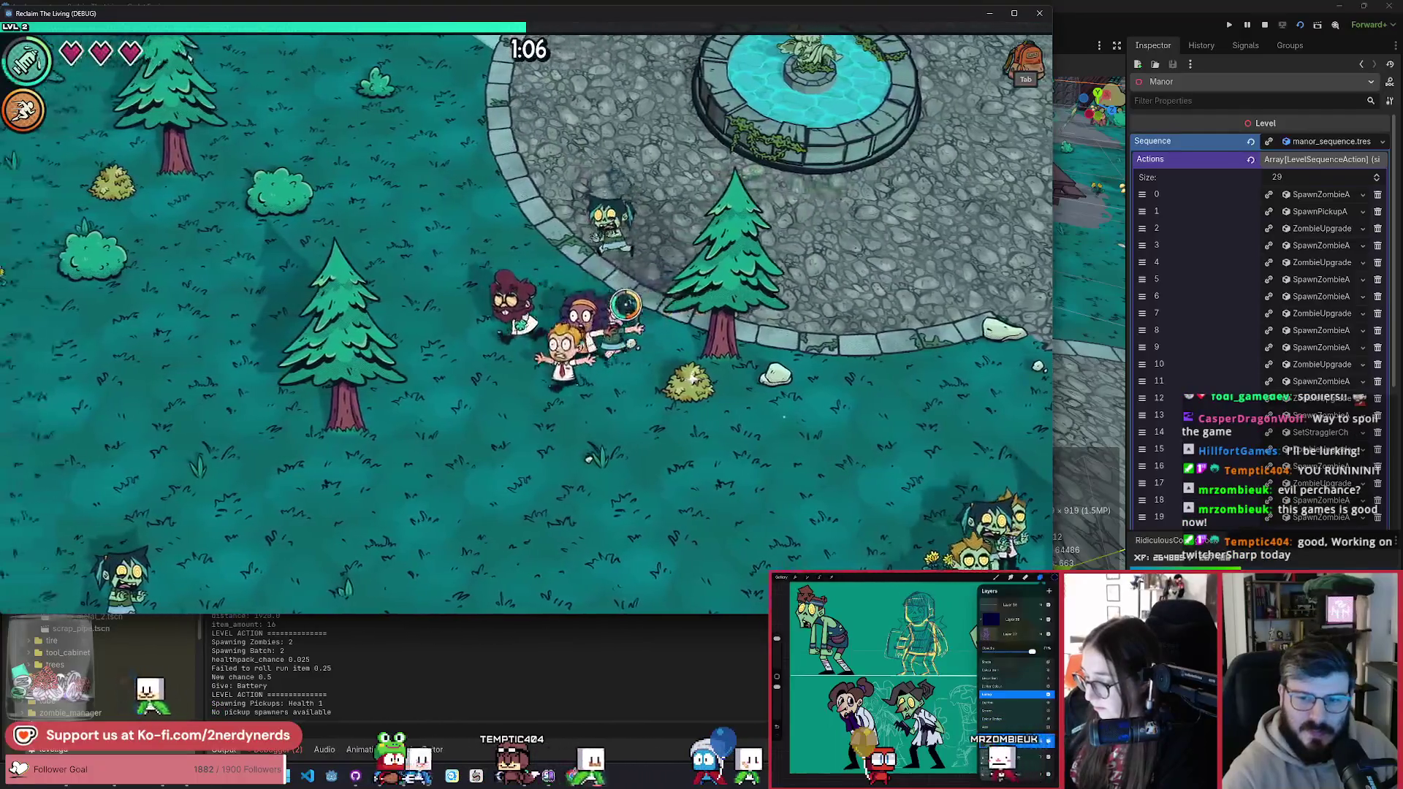
key("w")
key("a")
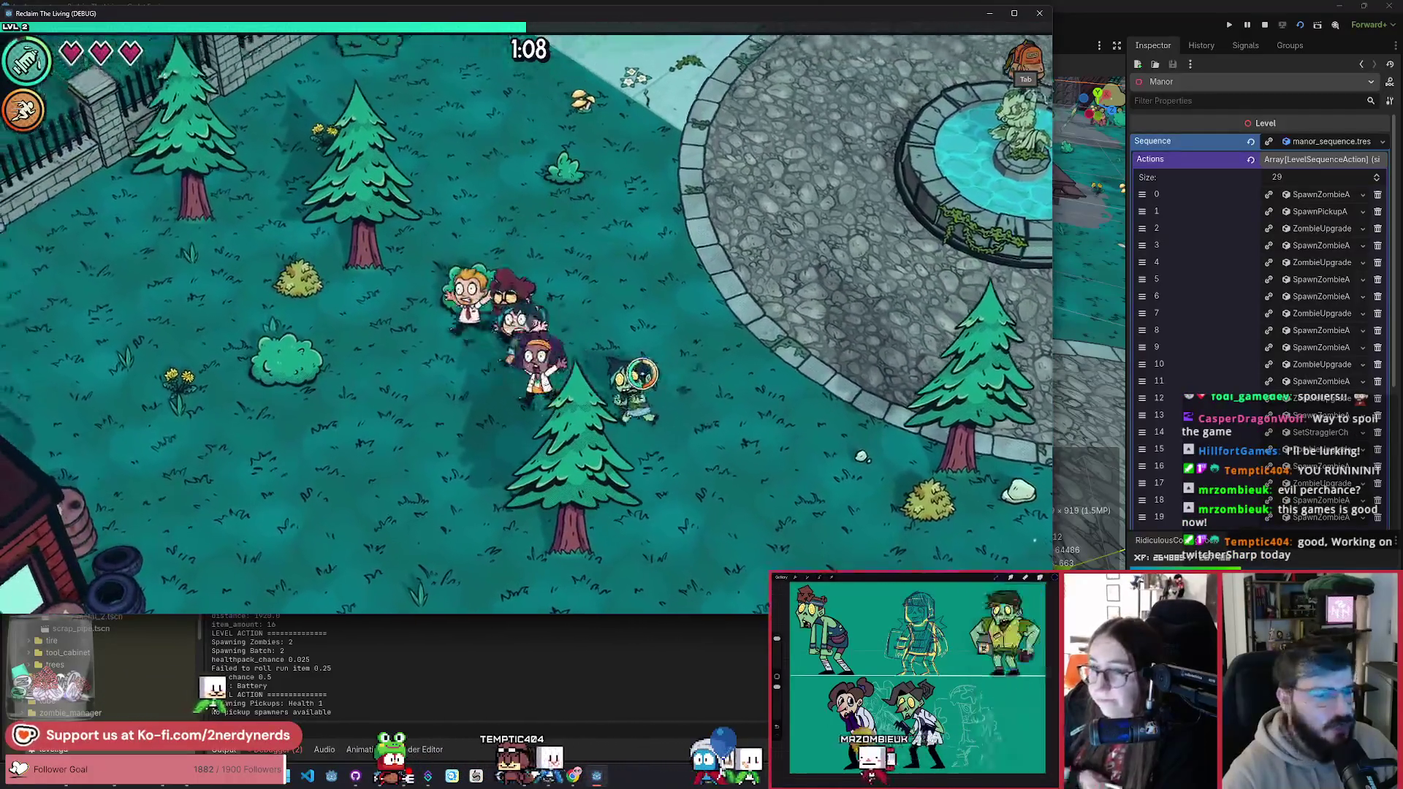
key("w")
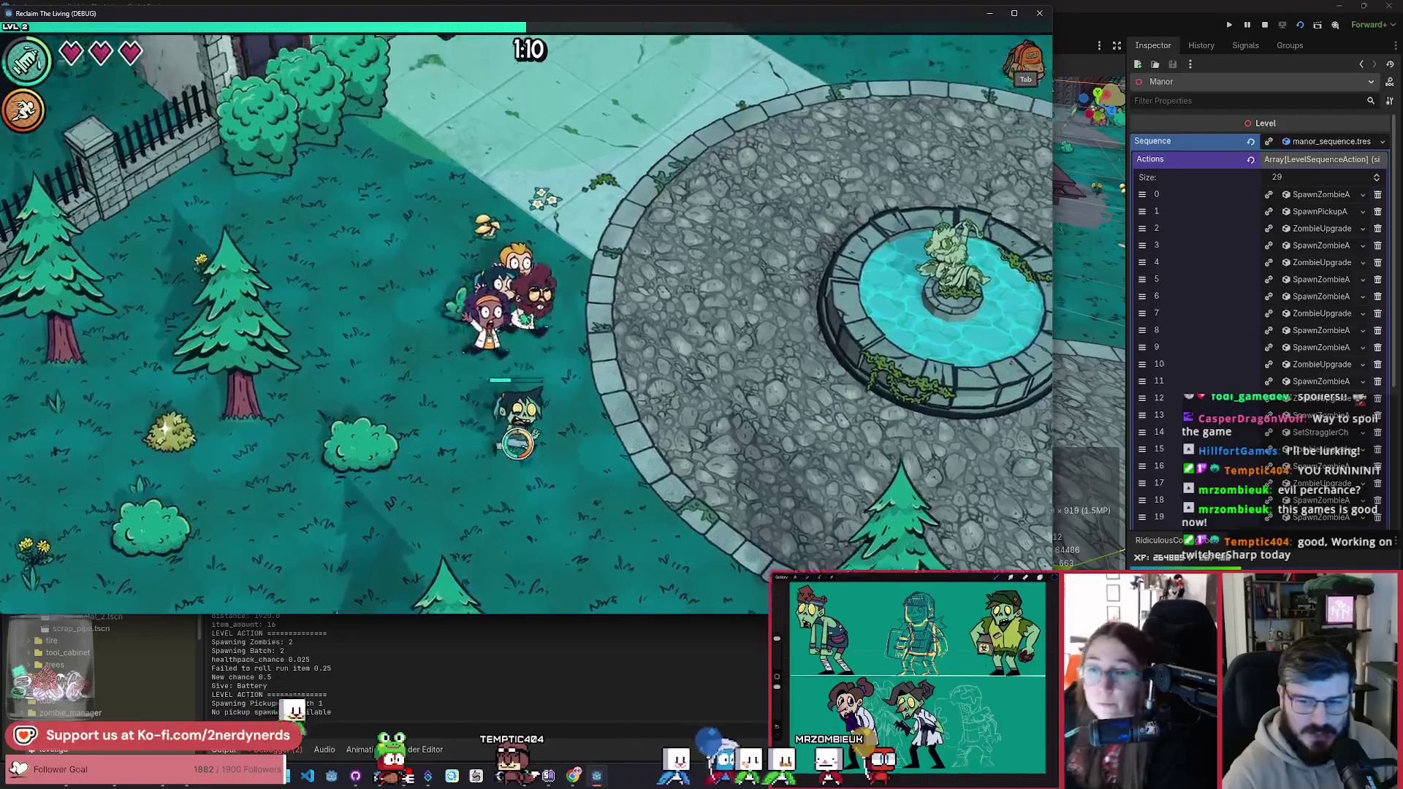
key("w")
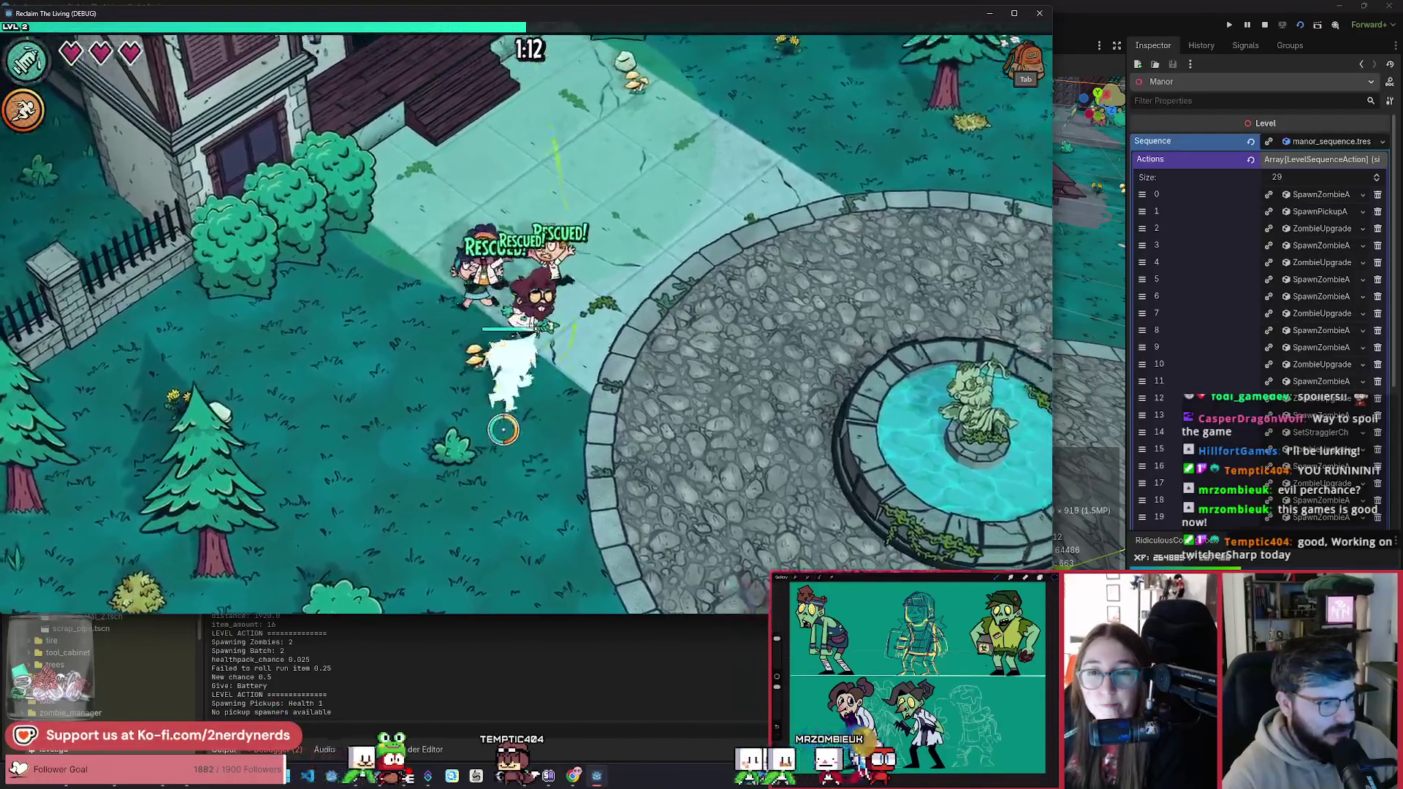
key("w")
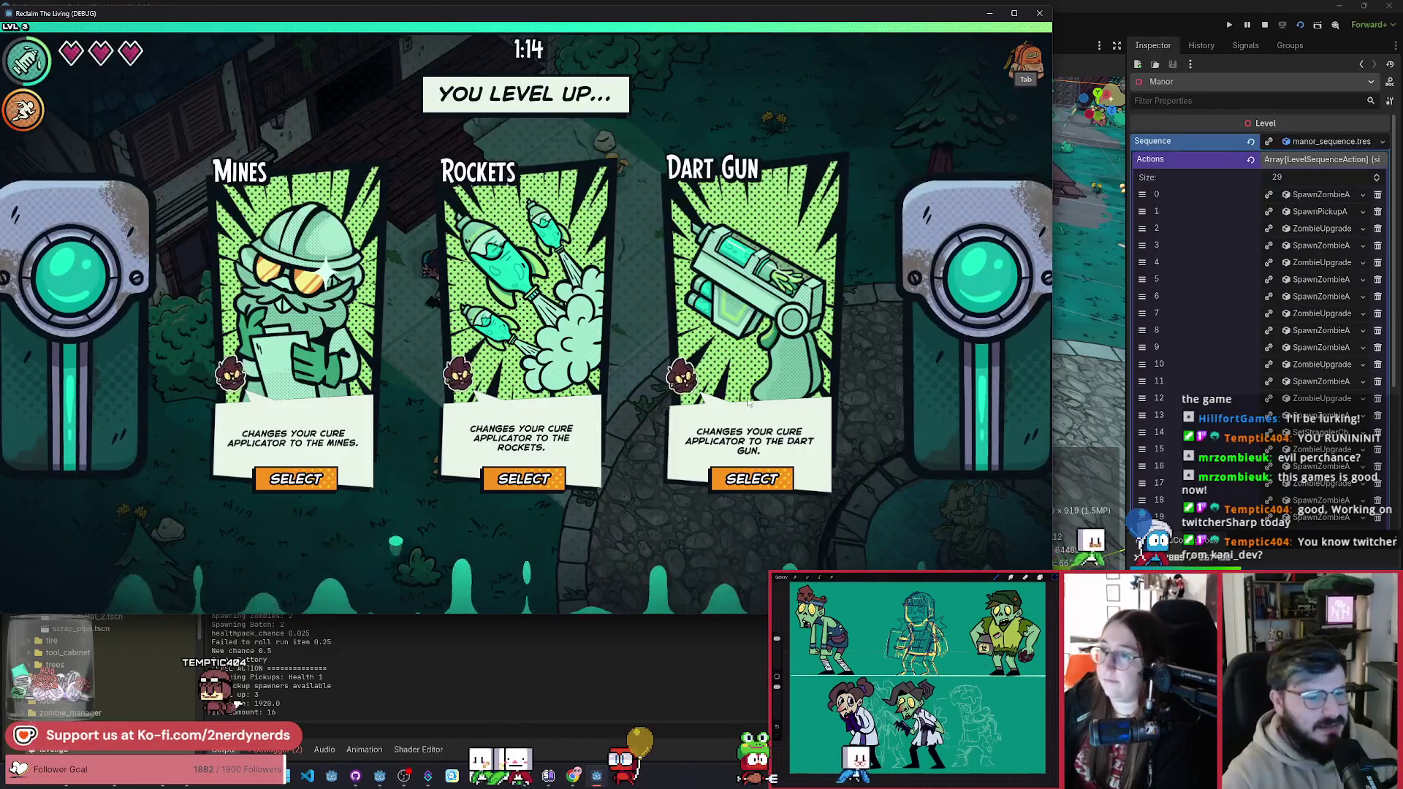
Step: Take Rockets, then dodge zombies around the plaza until the virus mutates at 1:30
left_click(523, 479)
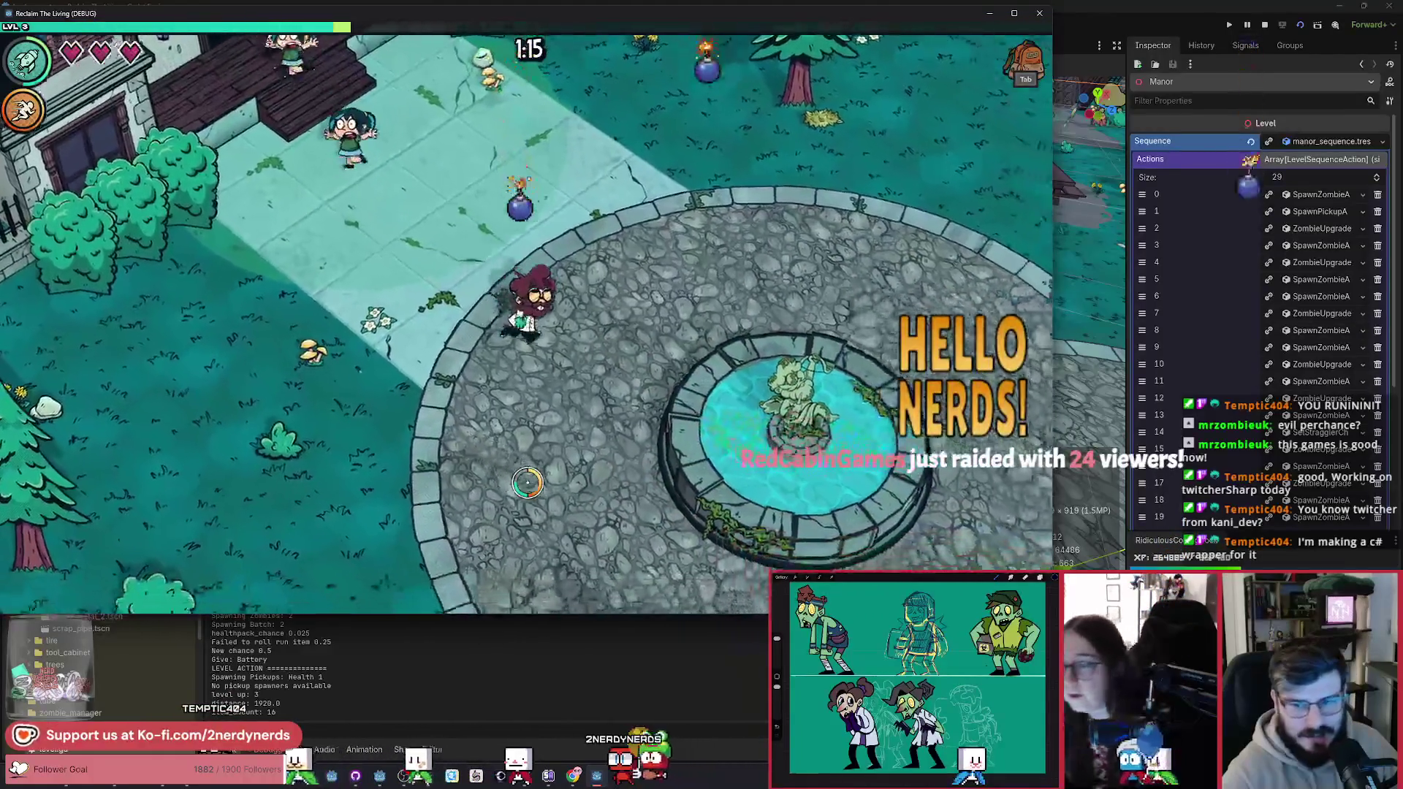
key("s")
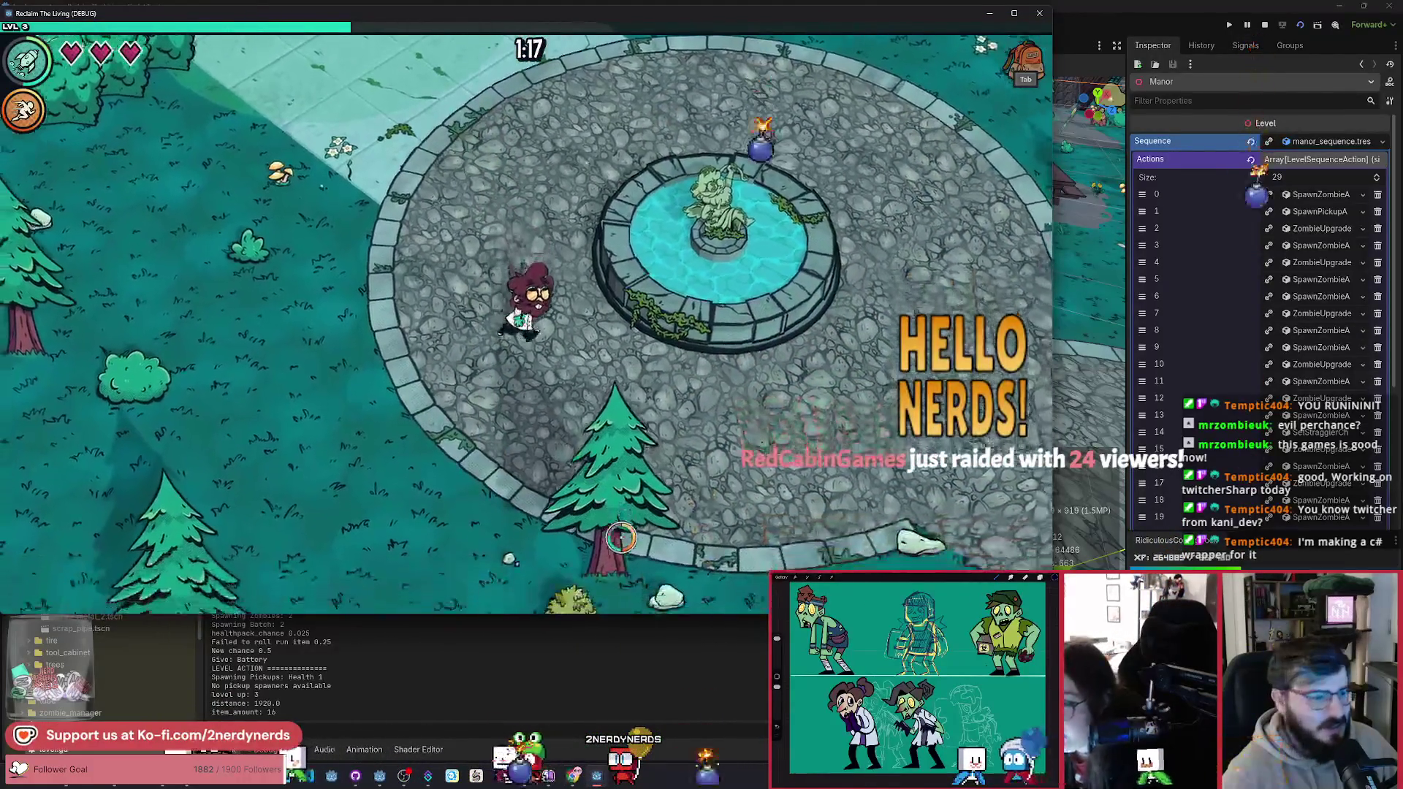
key("s")
key("s")
key("d")
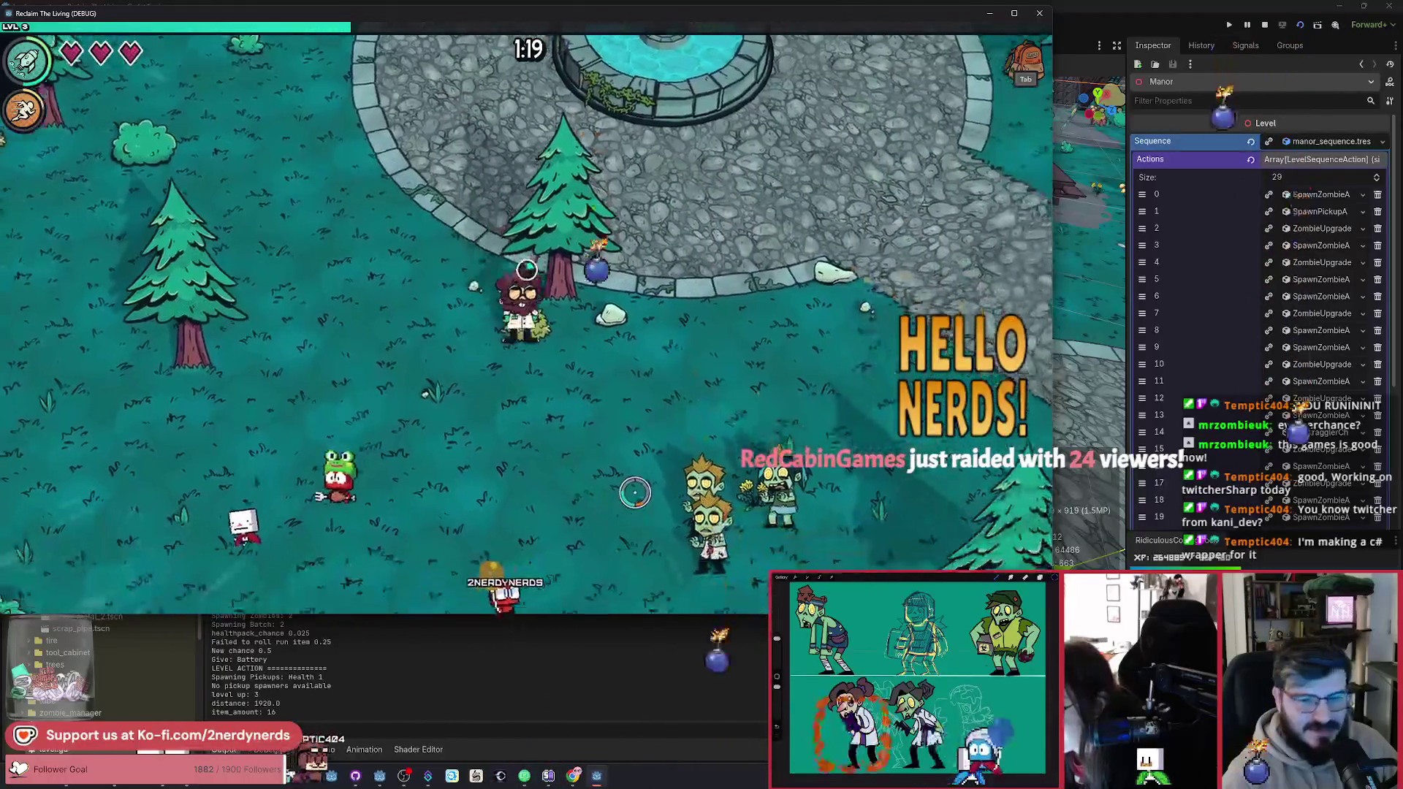
key("a")
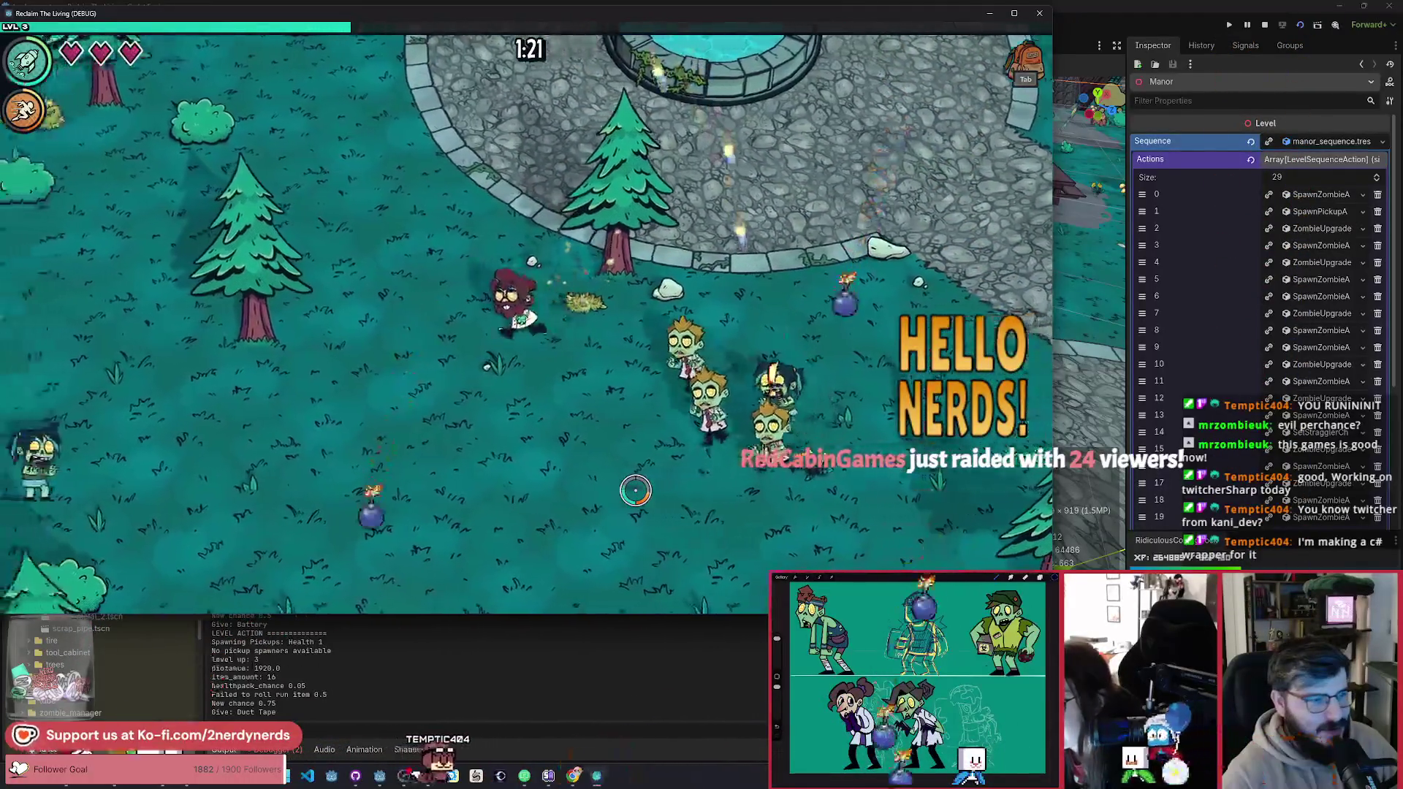
key("a")
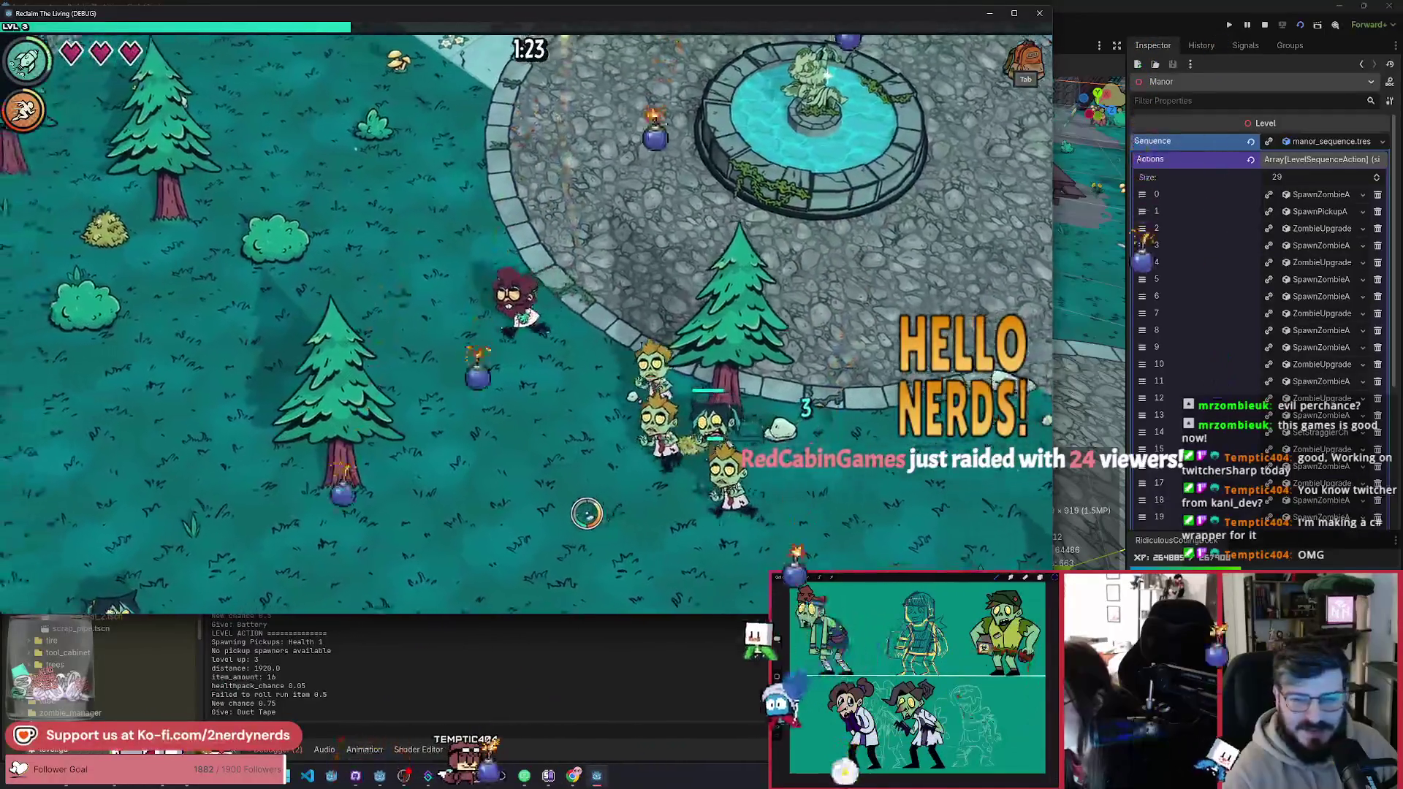
key("w")
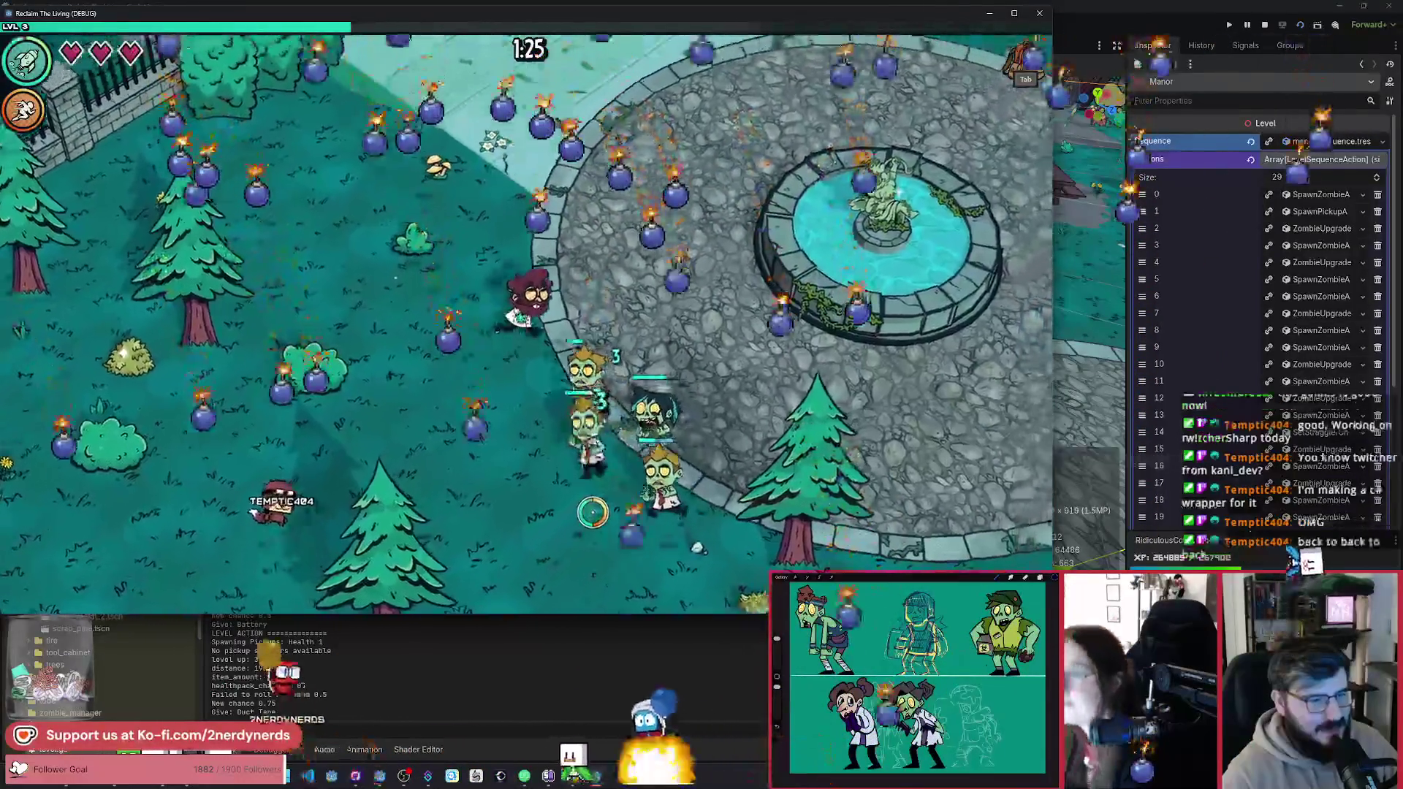
key("d")
key("w")
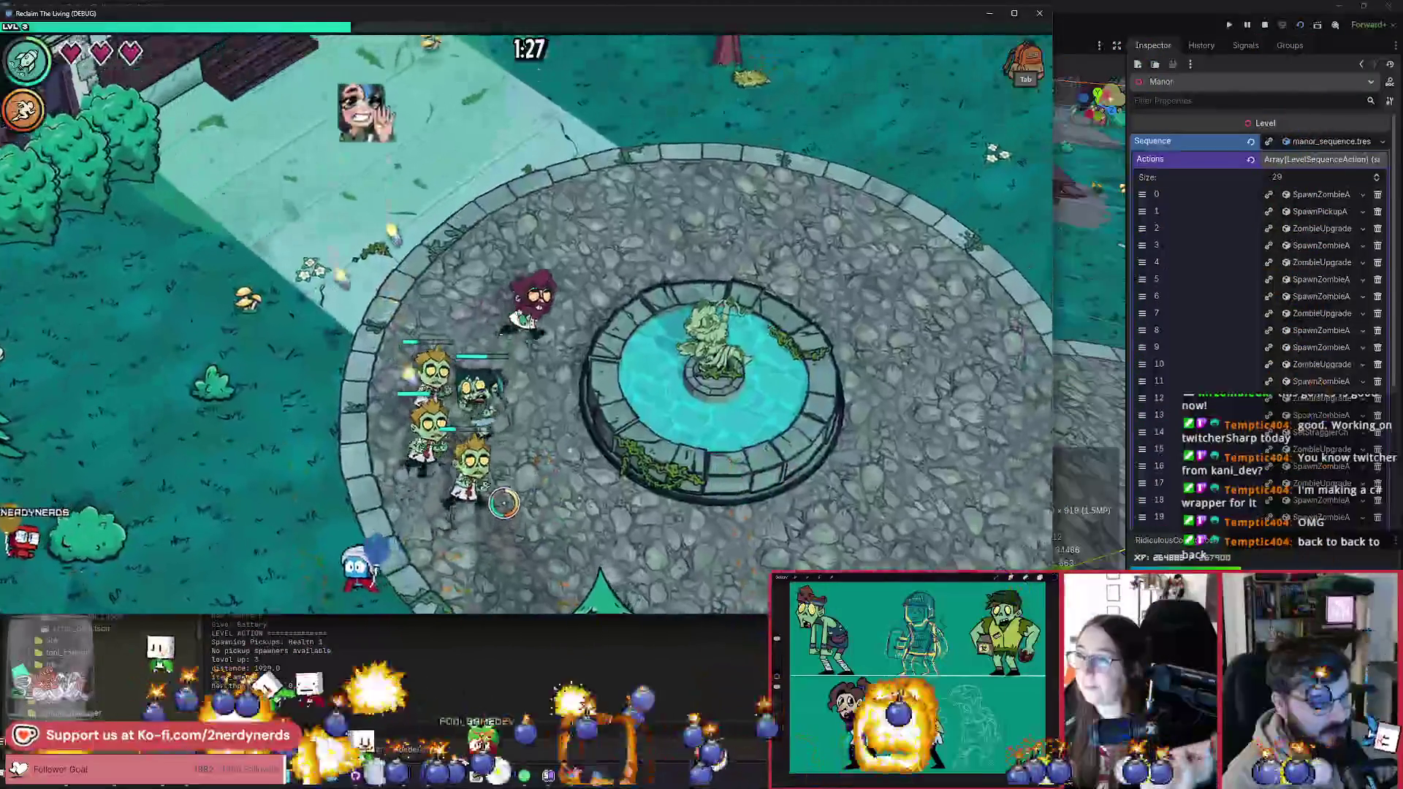
key("w")
key("a")
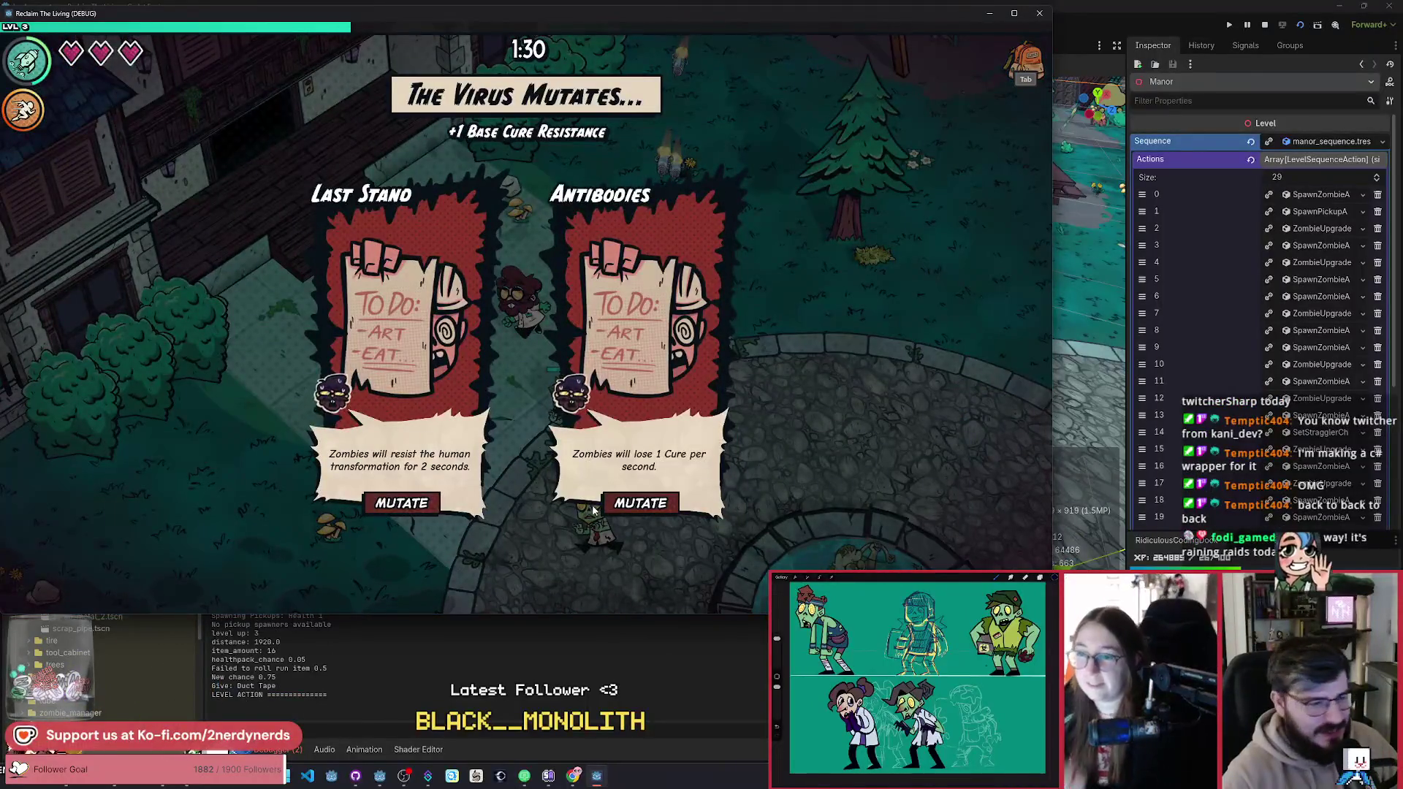
Step: Choose the Last Stand mutation and run around the fountain plaza until reaching level 4
left_click(401, 503)
key("s")
key("a")
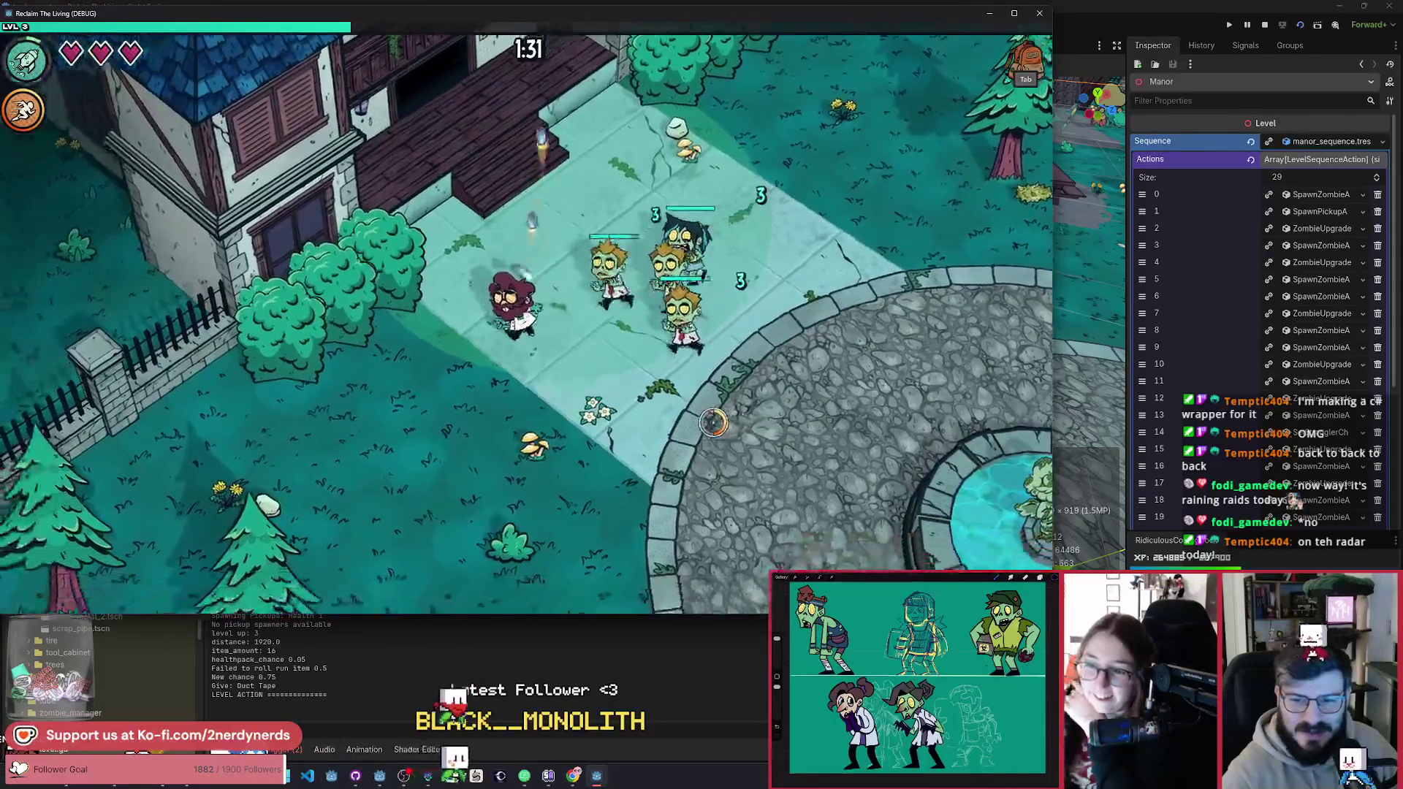
key("d")
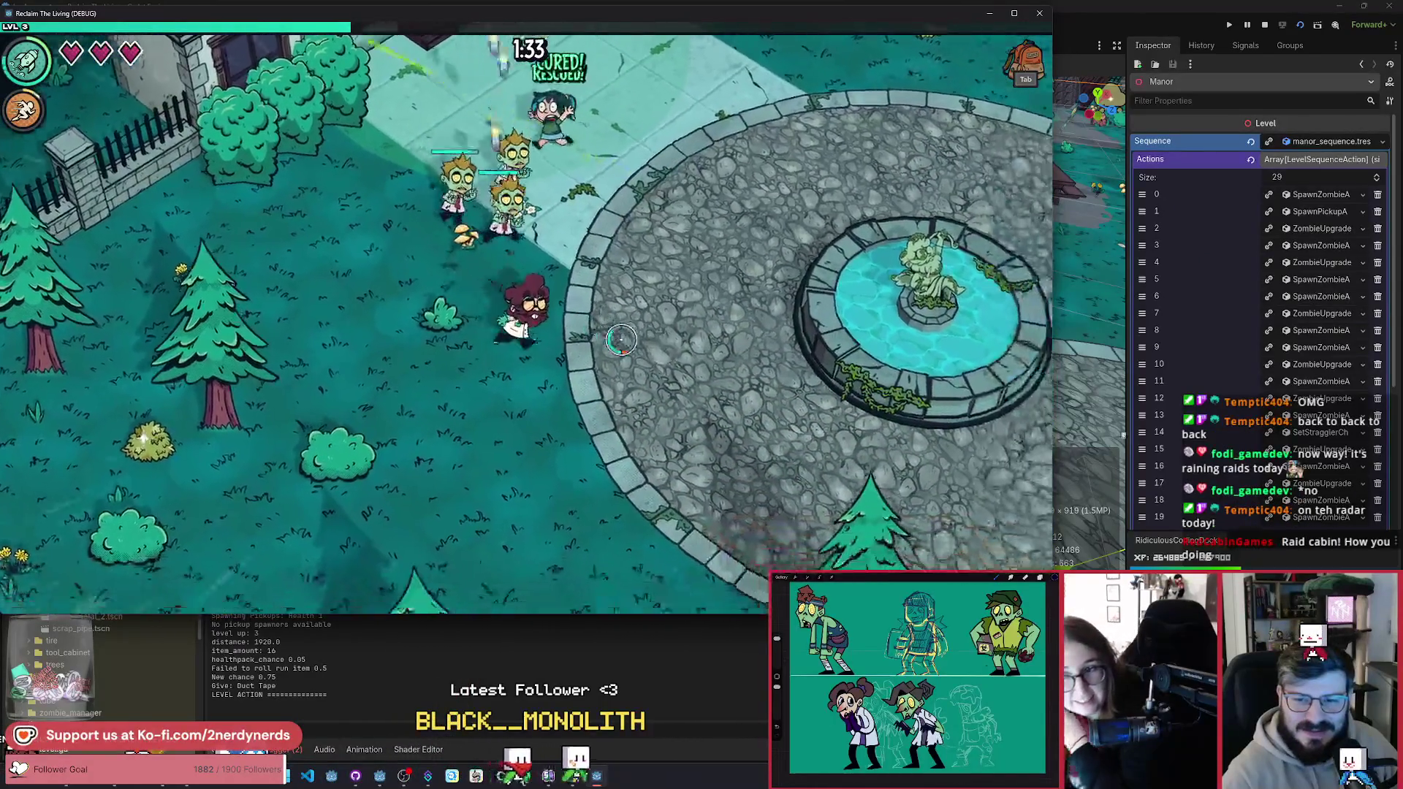
key("d")
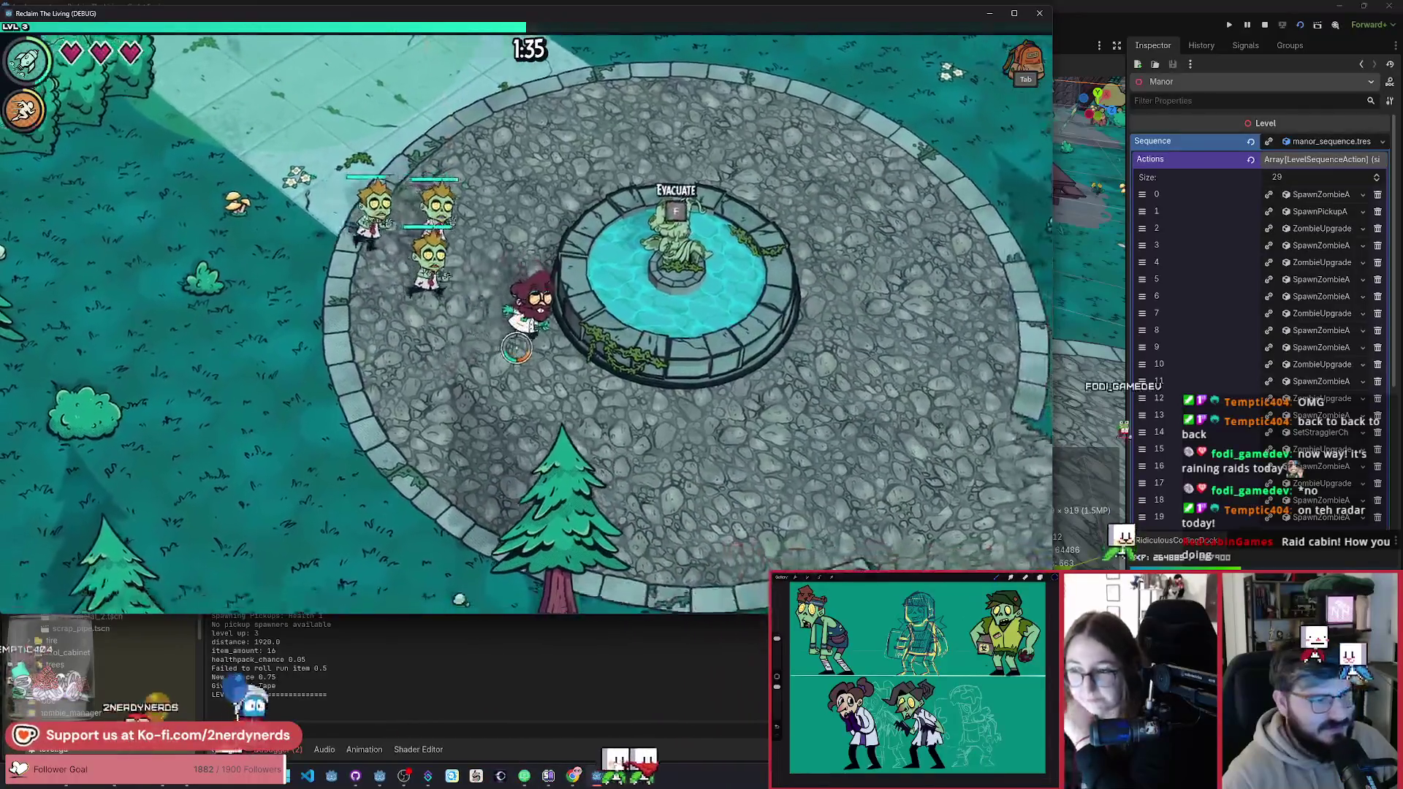
key("d")
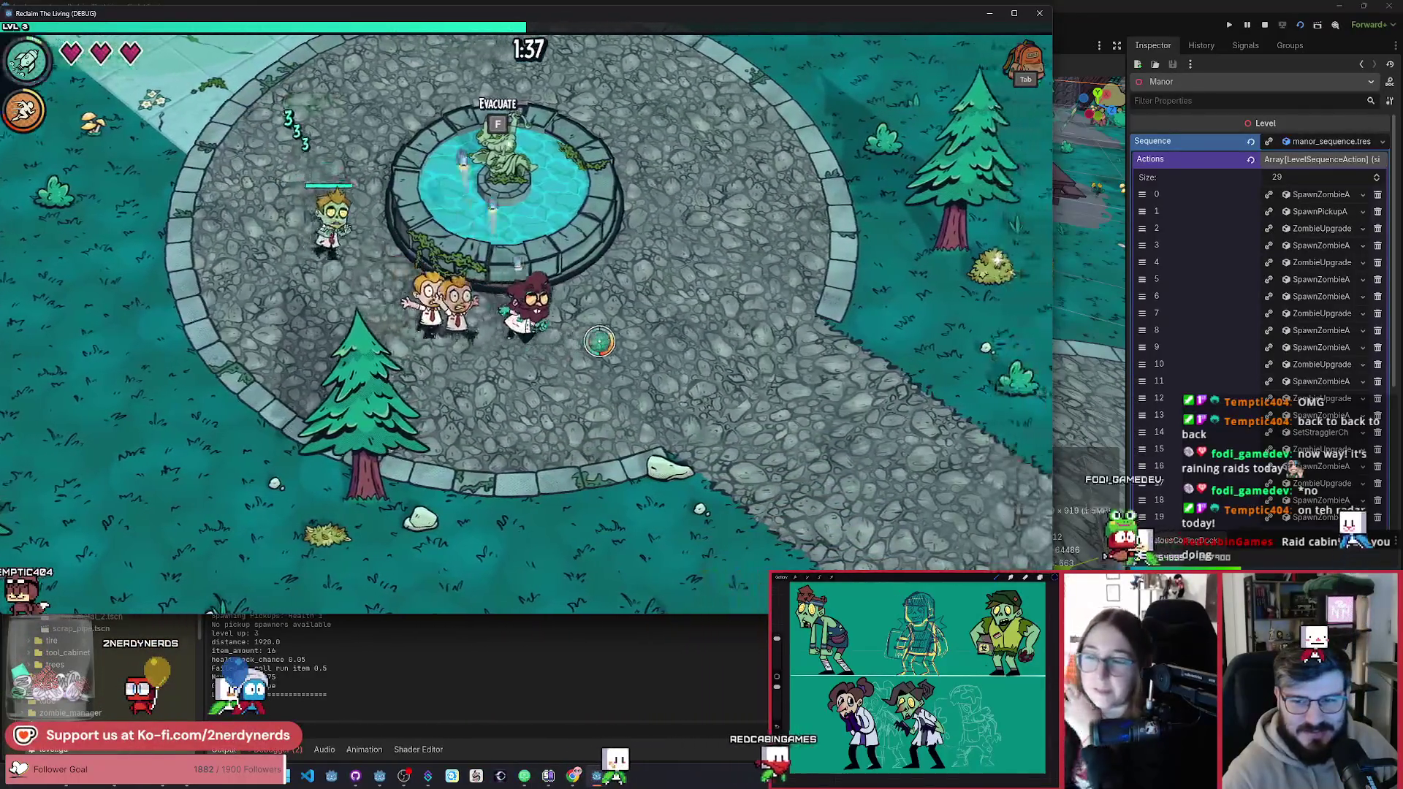
key("d")
key("w")
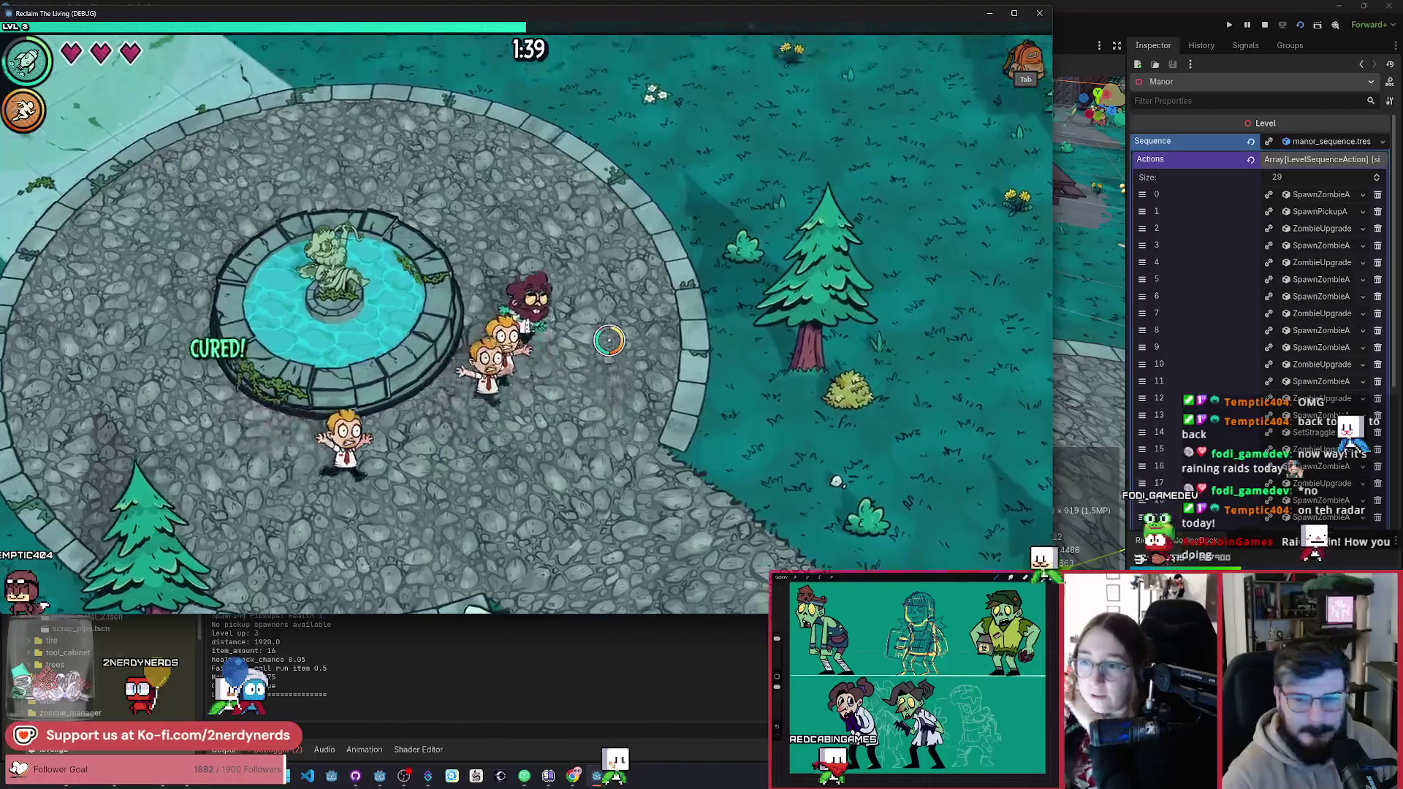
key("w")
key("a")
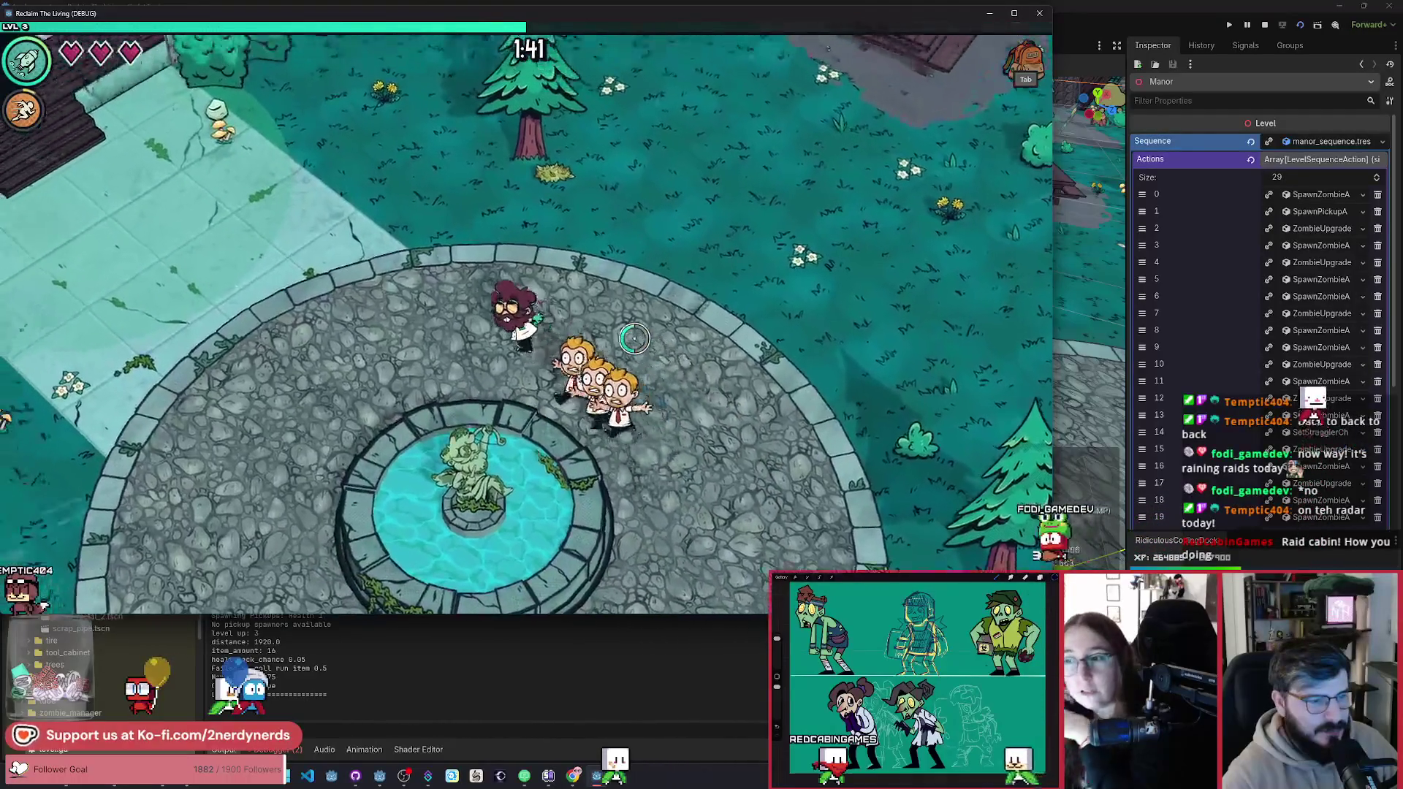
key("w")
key("a")
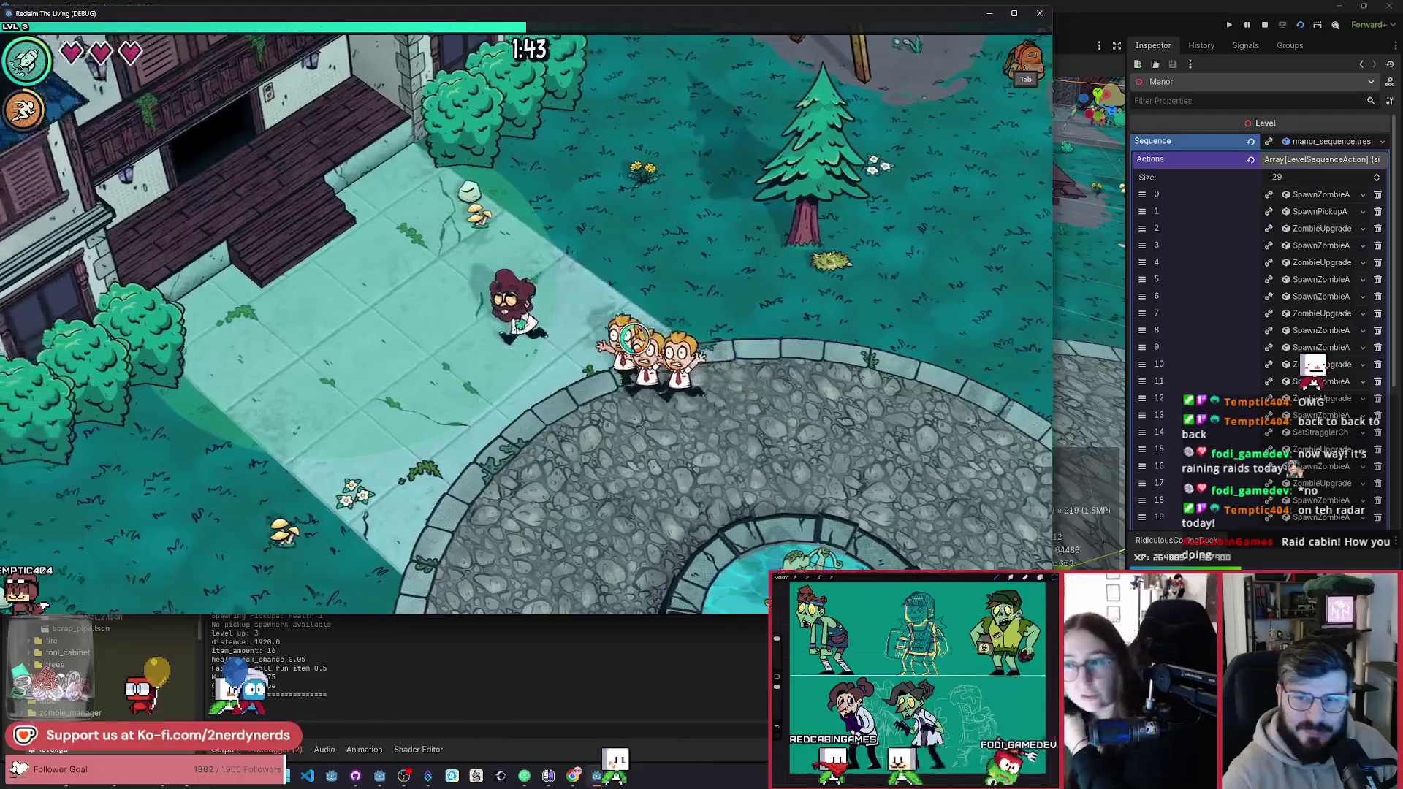
key("d")
key("w")
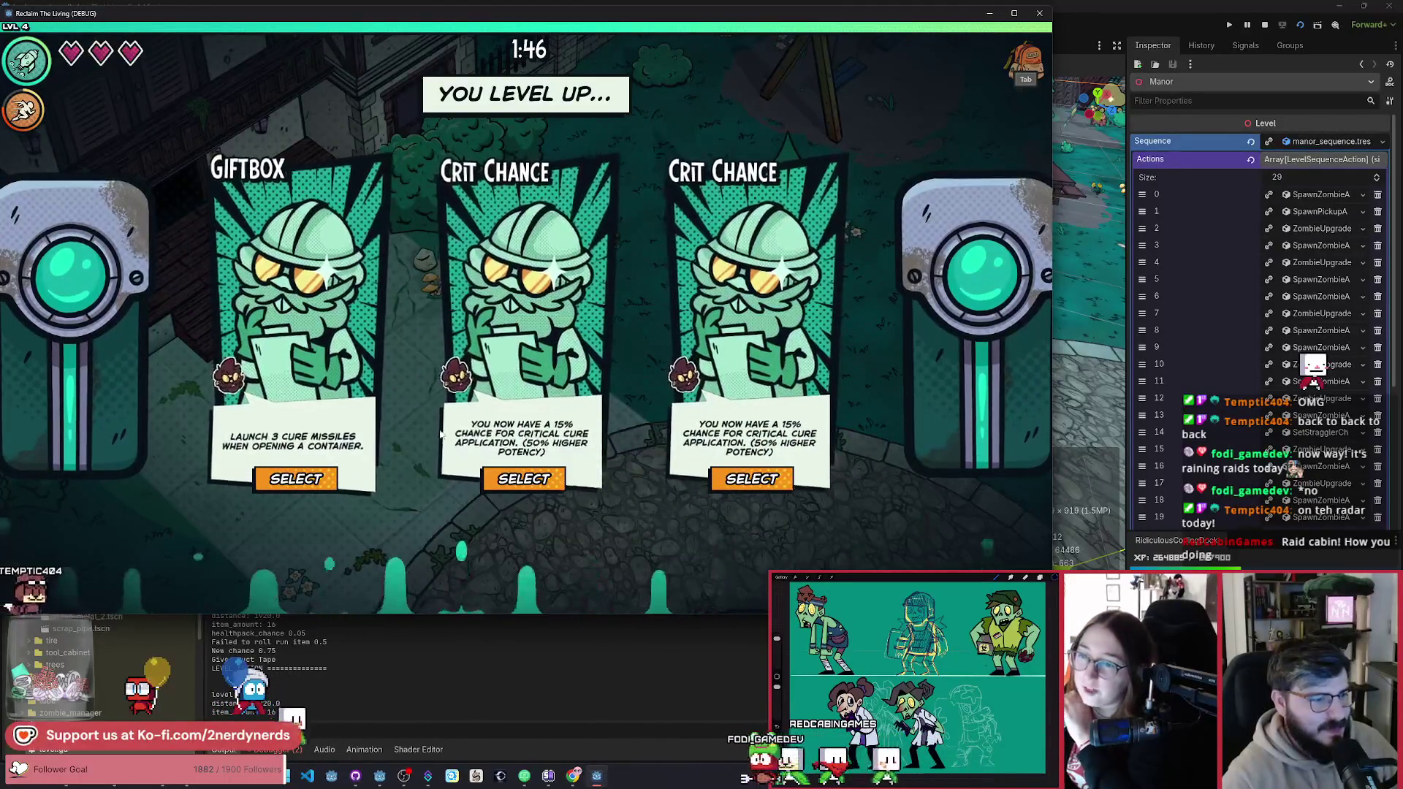
Step: Pick the level-4 upgrade, roam the grass toward the water, then stop the debug run
left_click(524, 478)
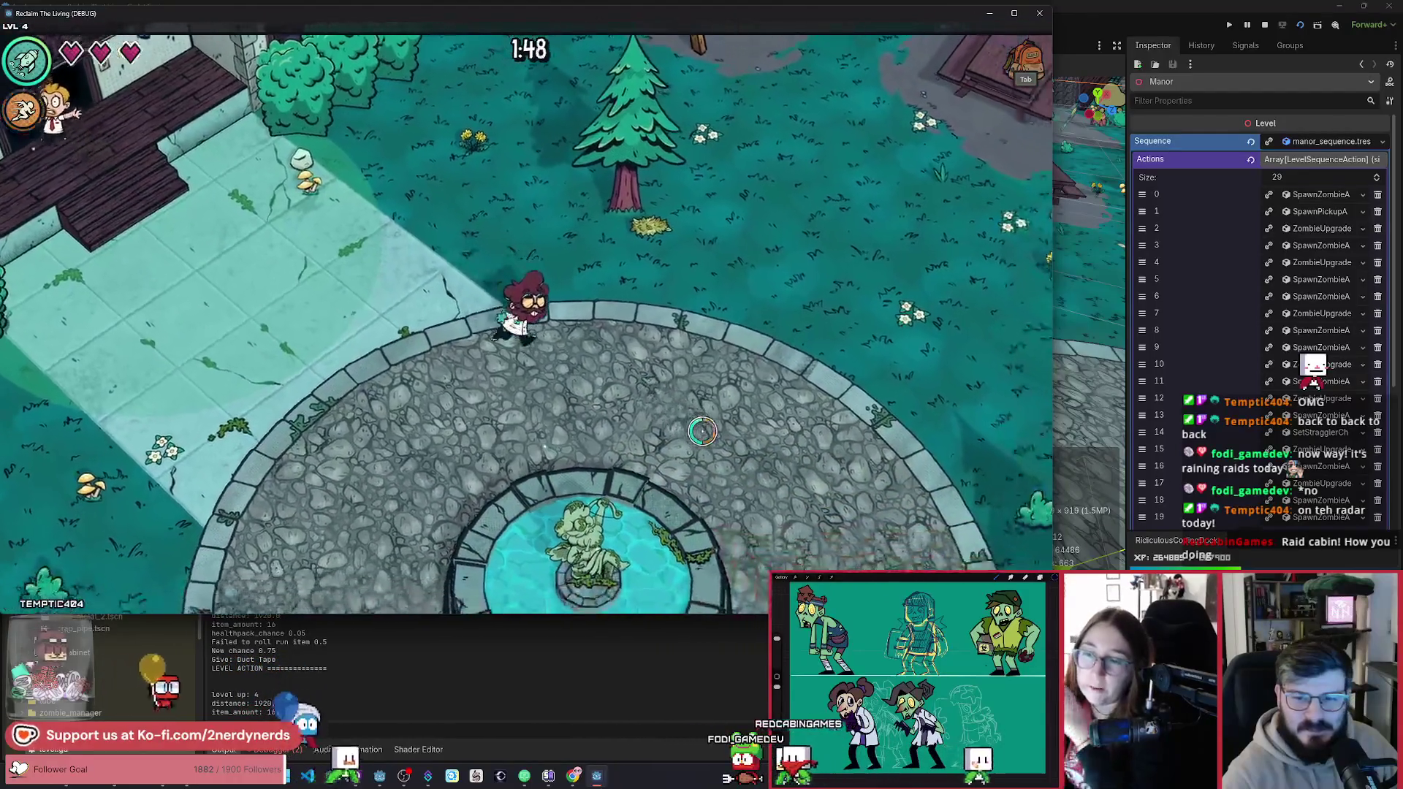
key("s+d")
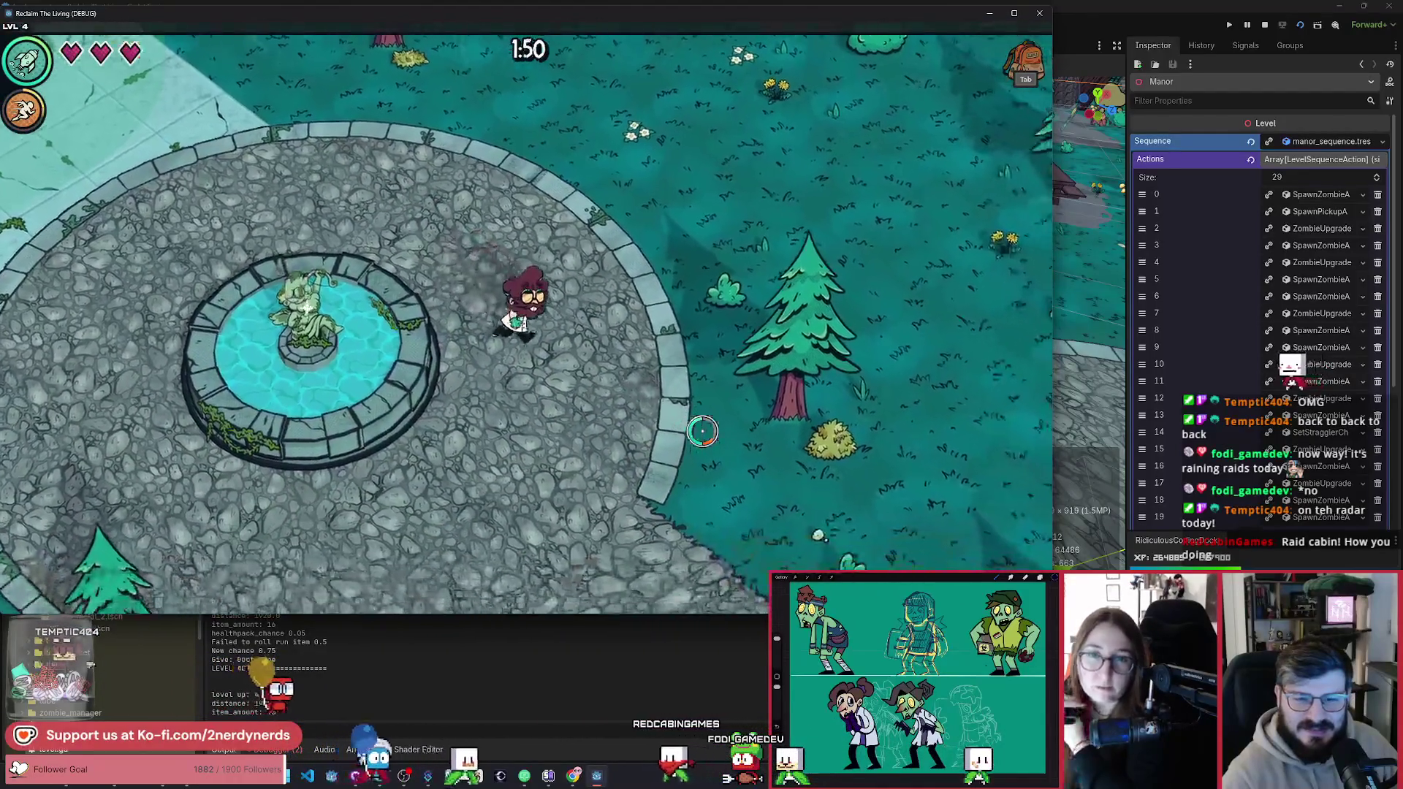
key("s+d")
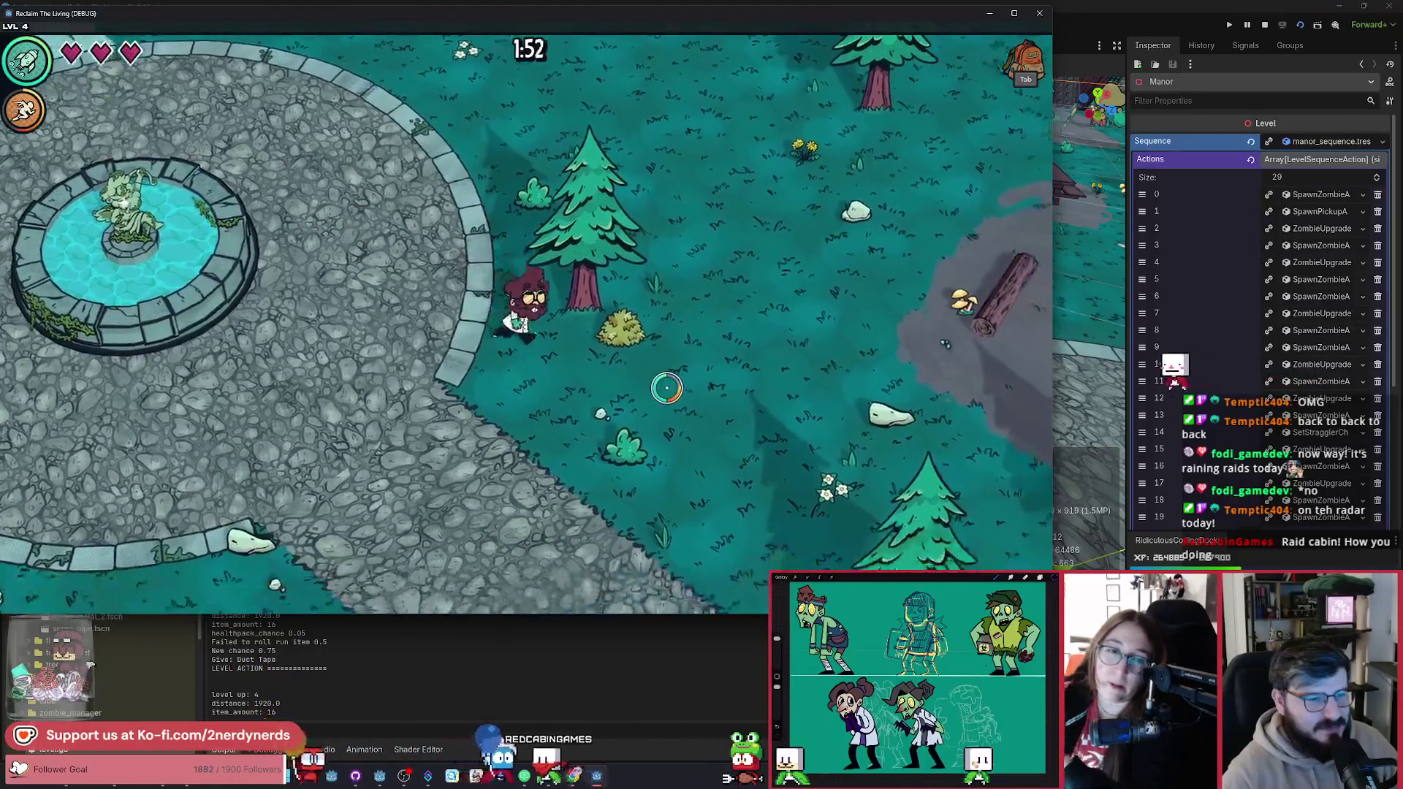
key("d")
key("w+d")
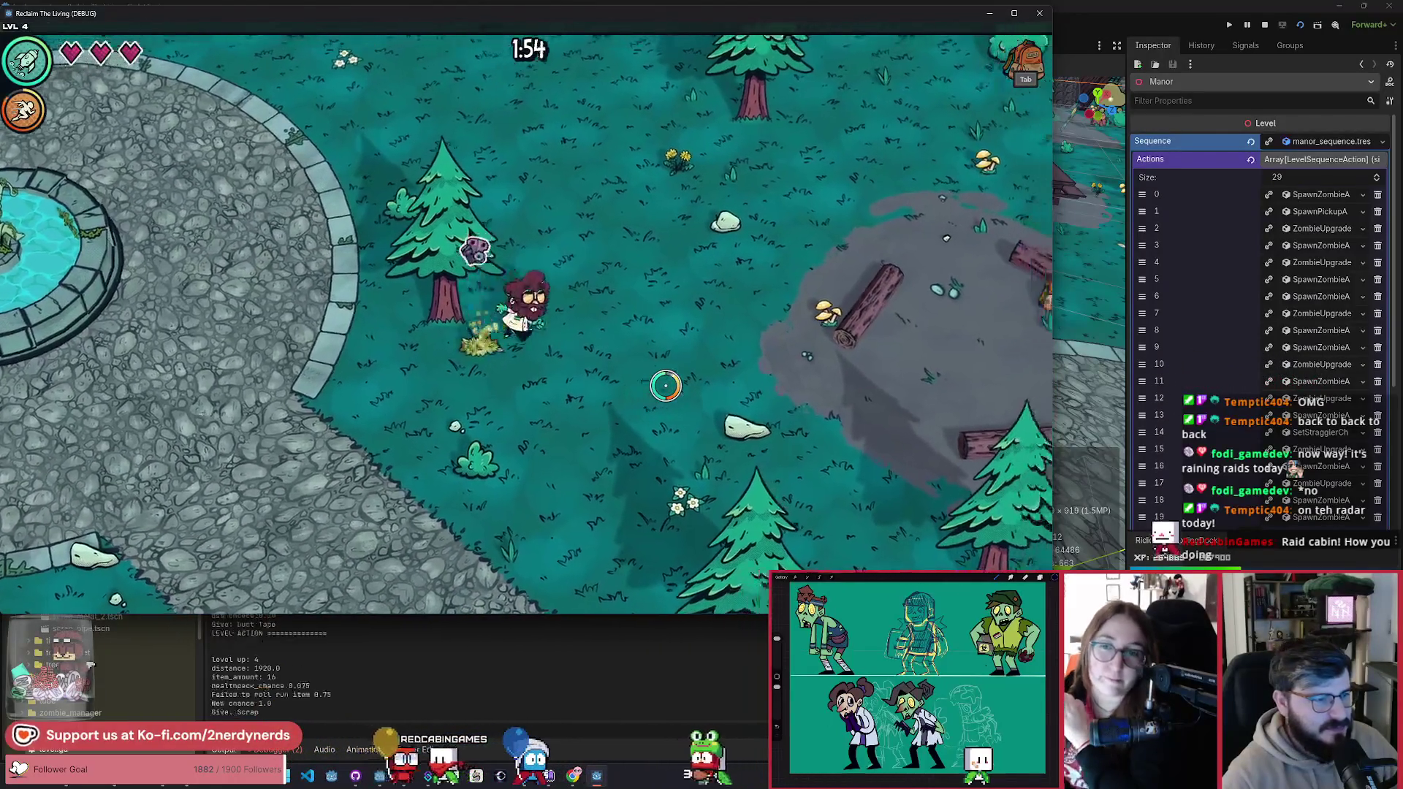
key("w+d")
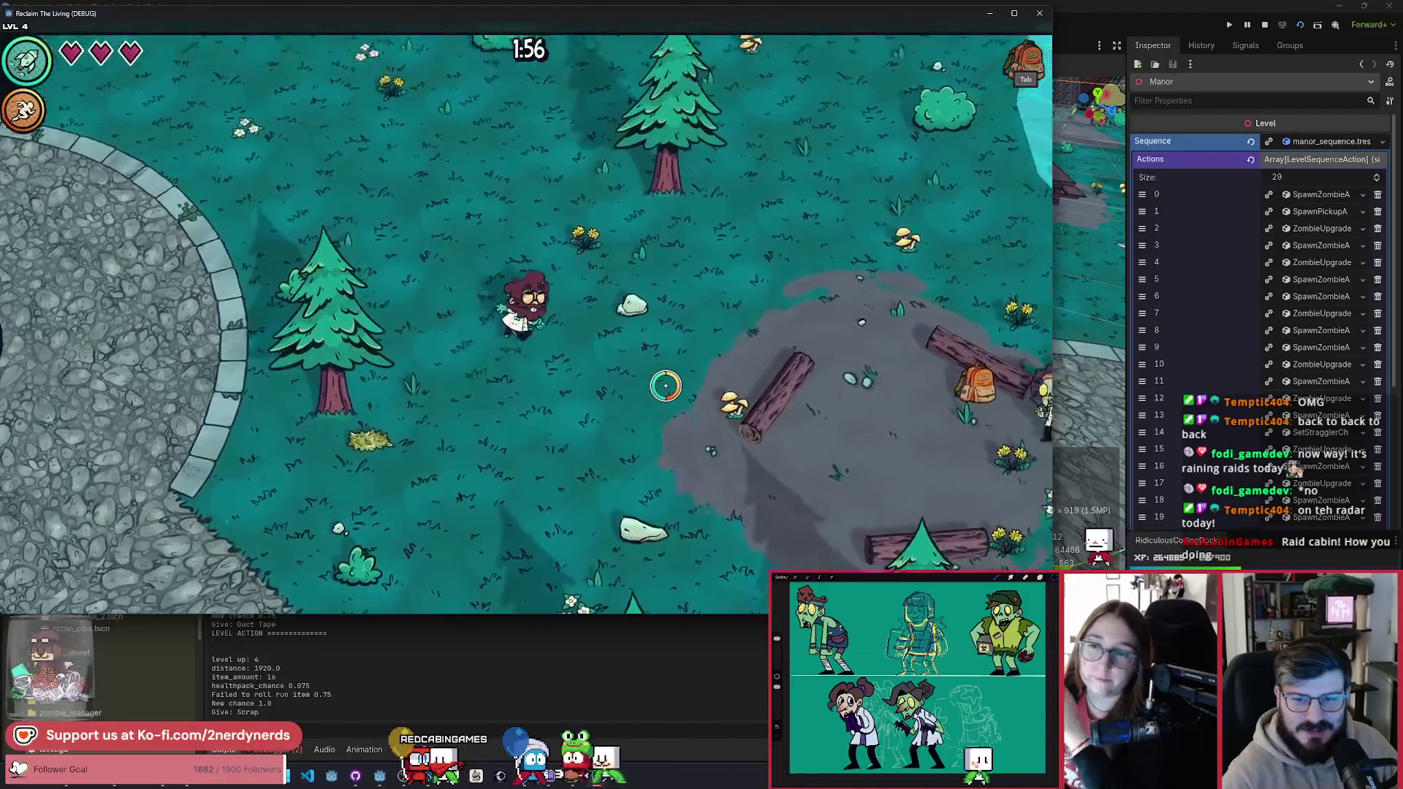
key("d")
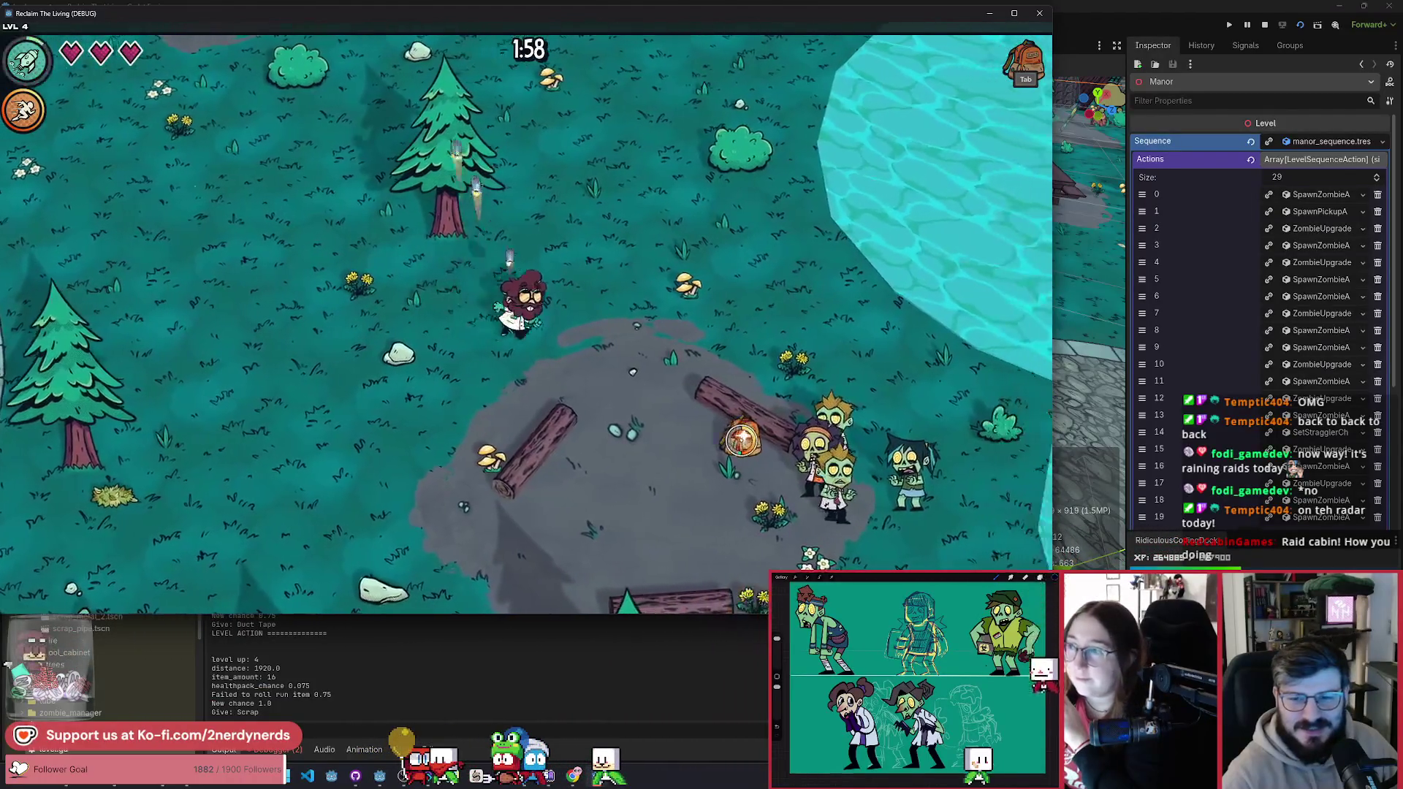
key("a")
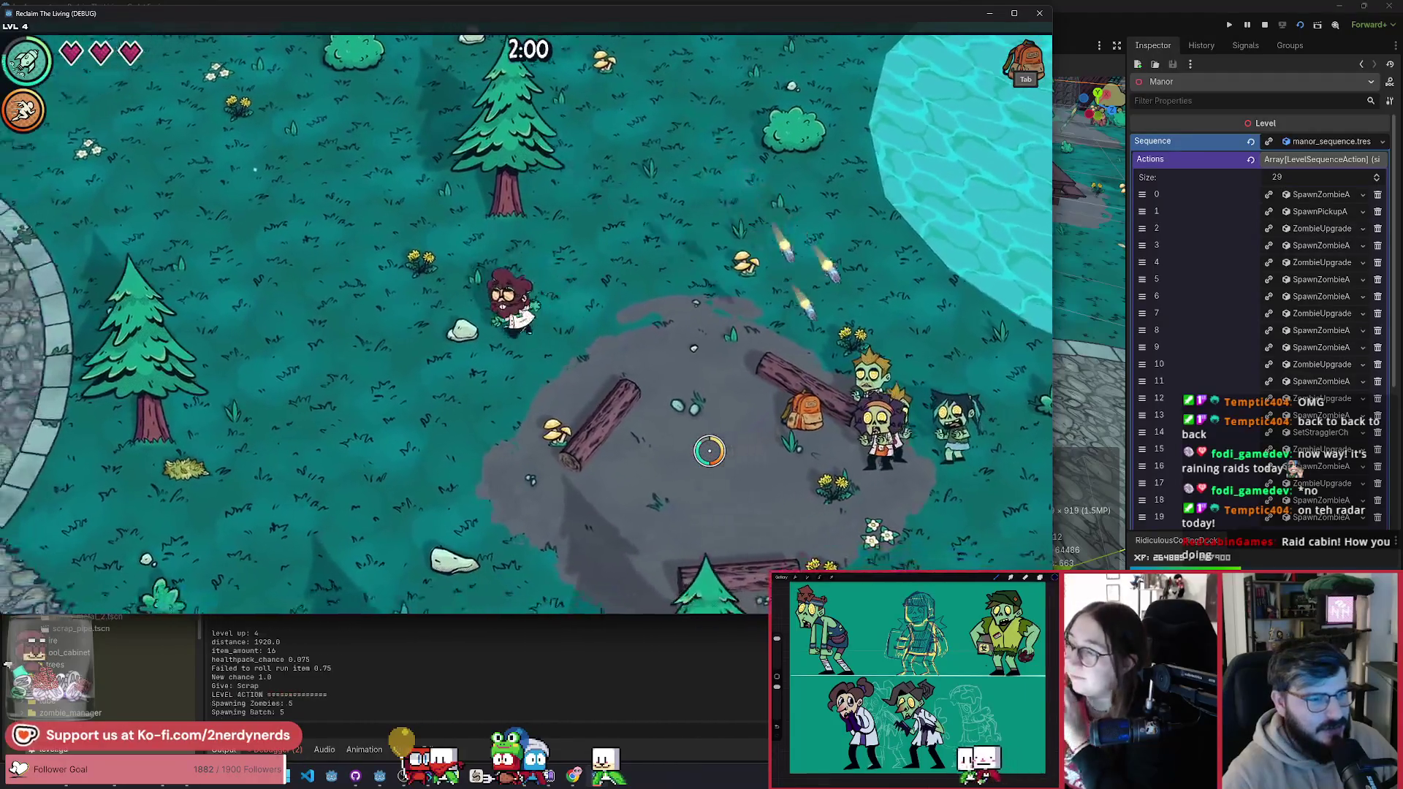
left_click(1265, 27)
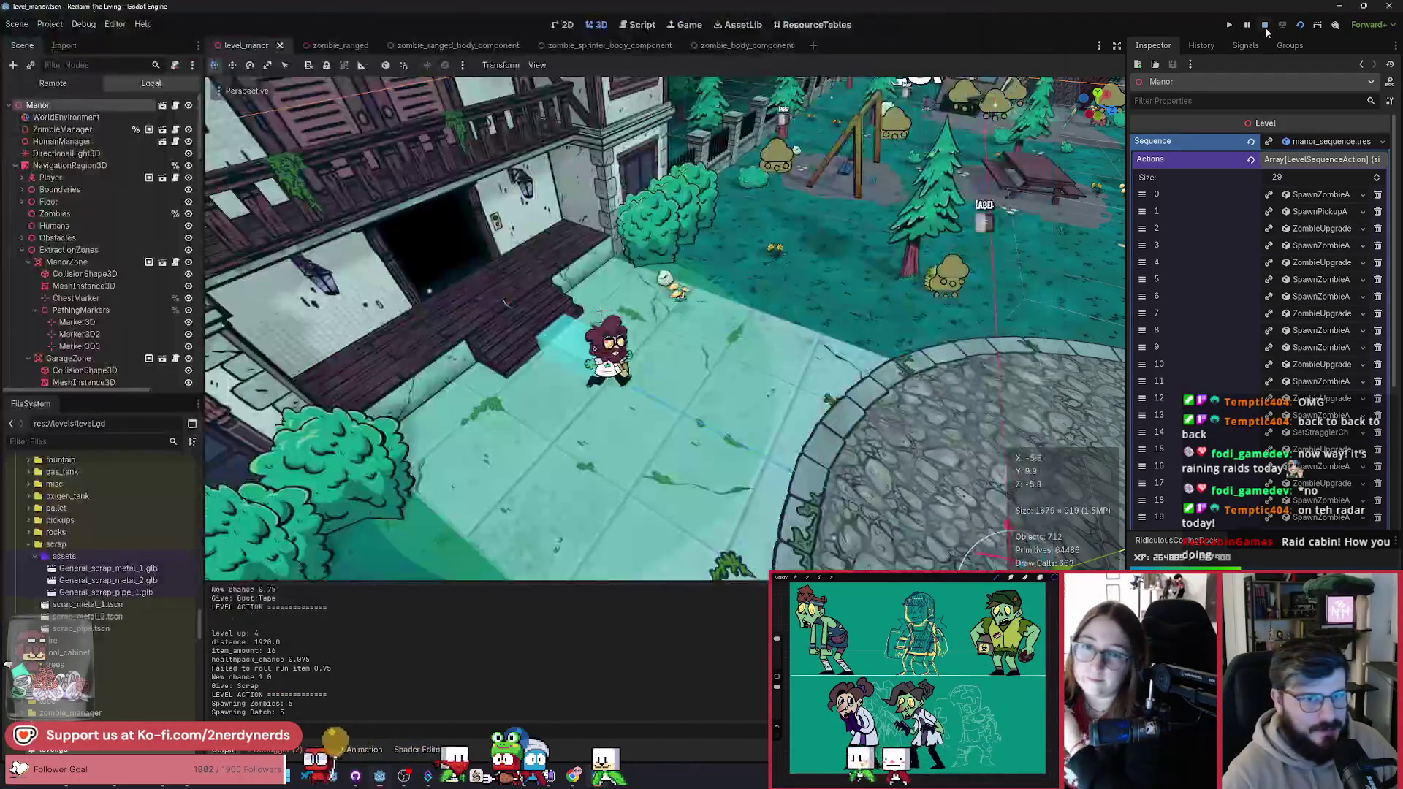
Step: In zombie_ranged_body_component's AnimationPlayer, preview BURP and SPIT, then switch to RUN
left_click(460, 45)
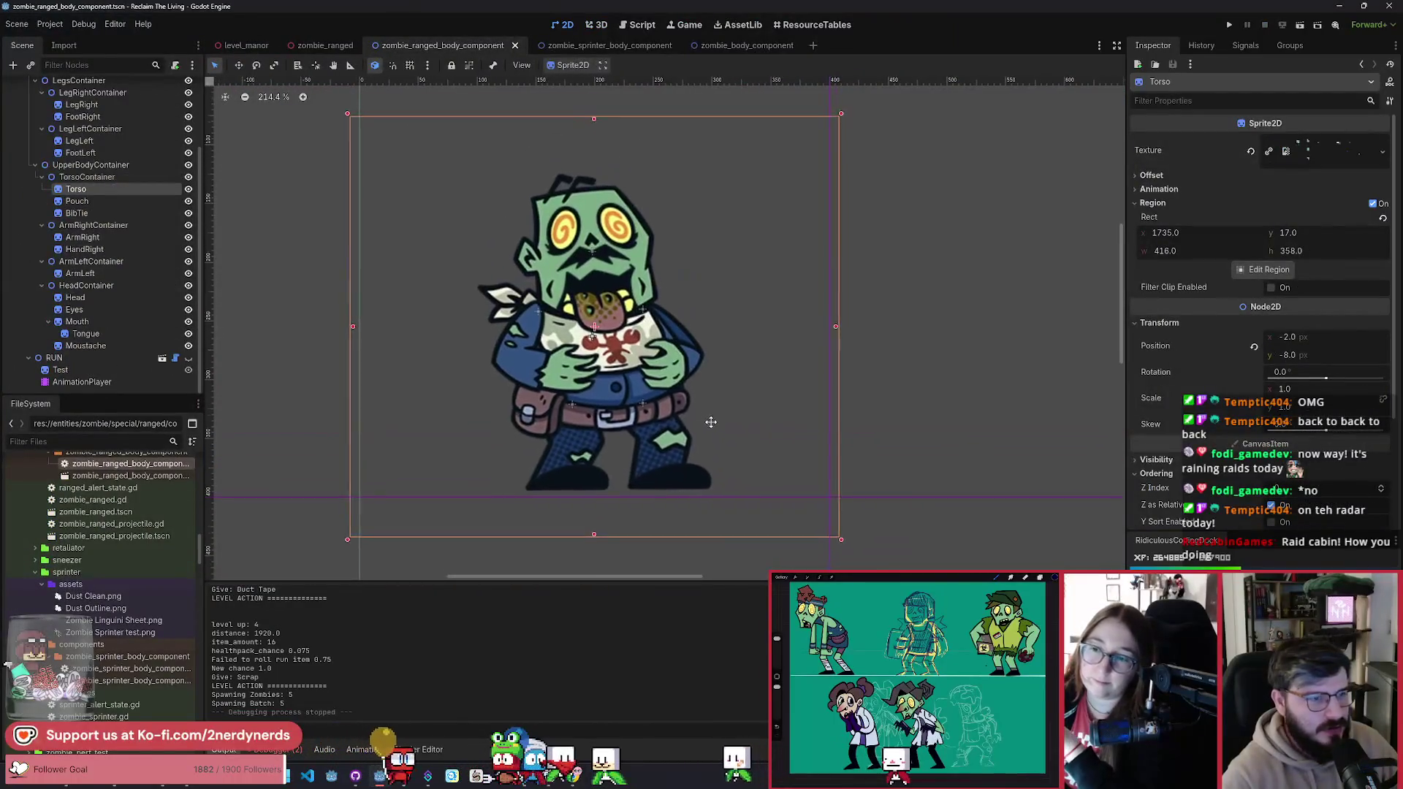
scroll(99, 273, "up", 3)
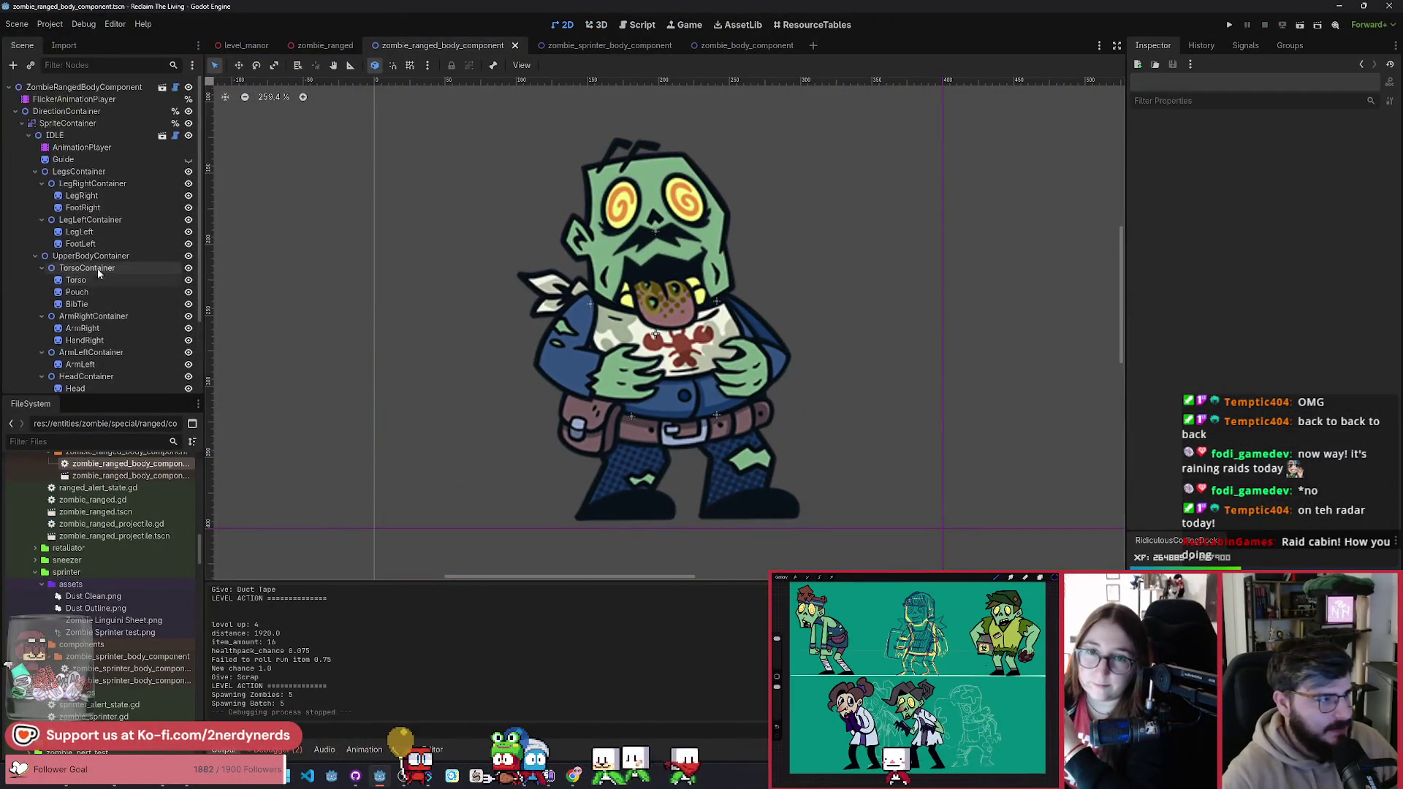
left_click(81, 148)
scroll(584, 296, "down", 1)
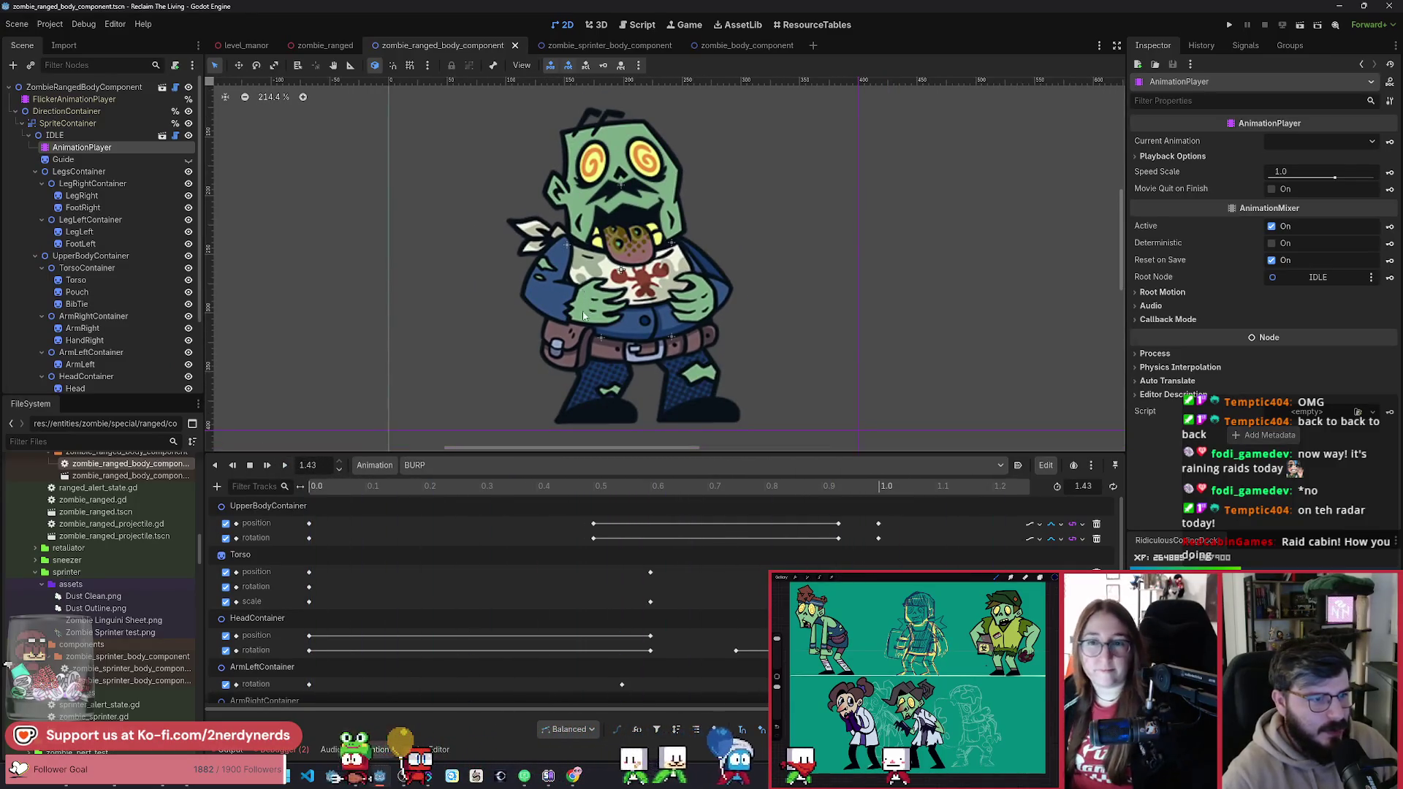
left_click(278, 468)
left_click(449, 465)
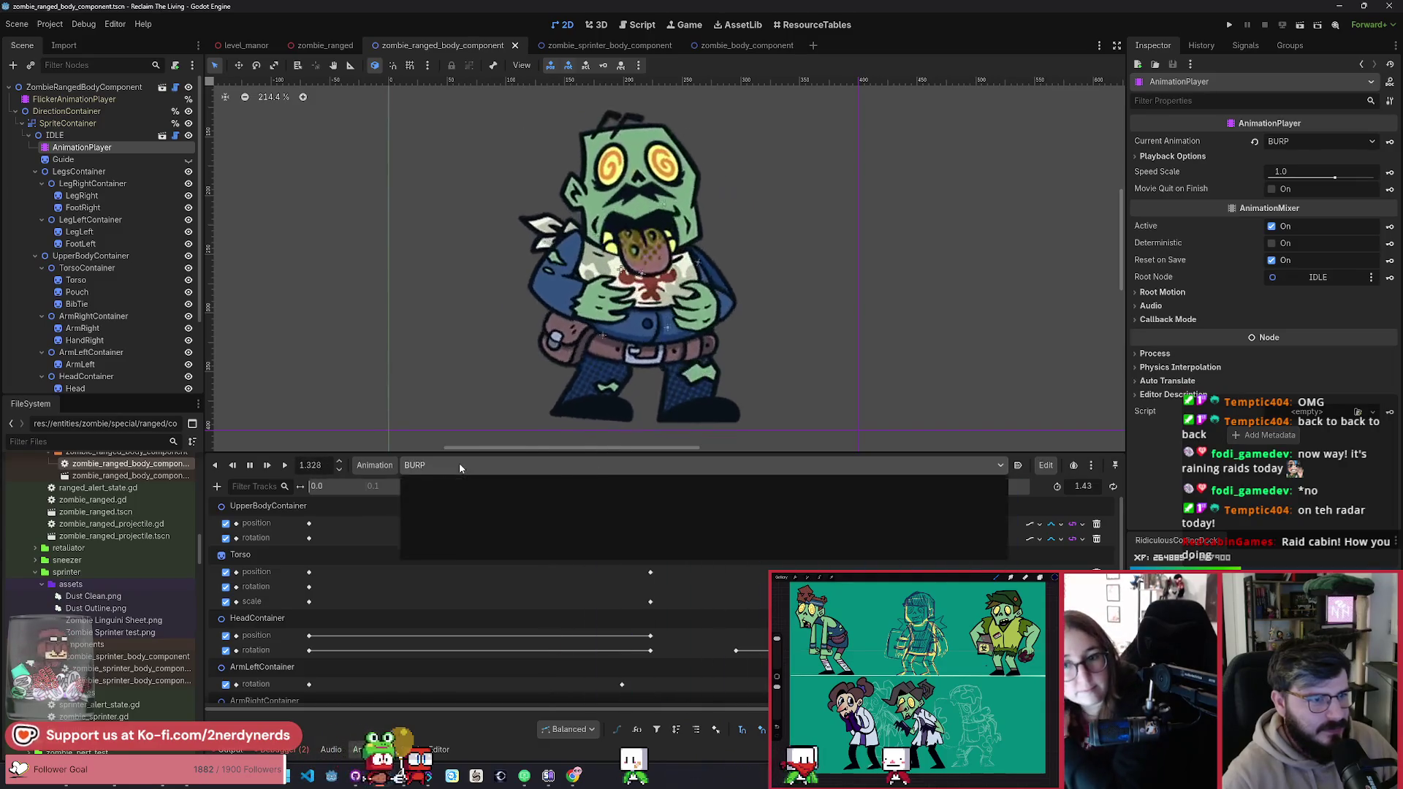
left_click(443, 535)
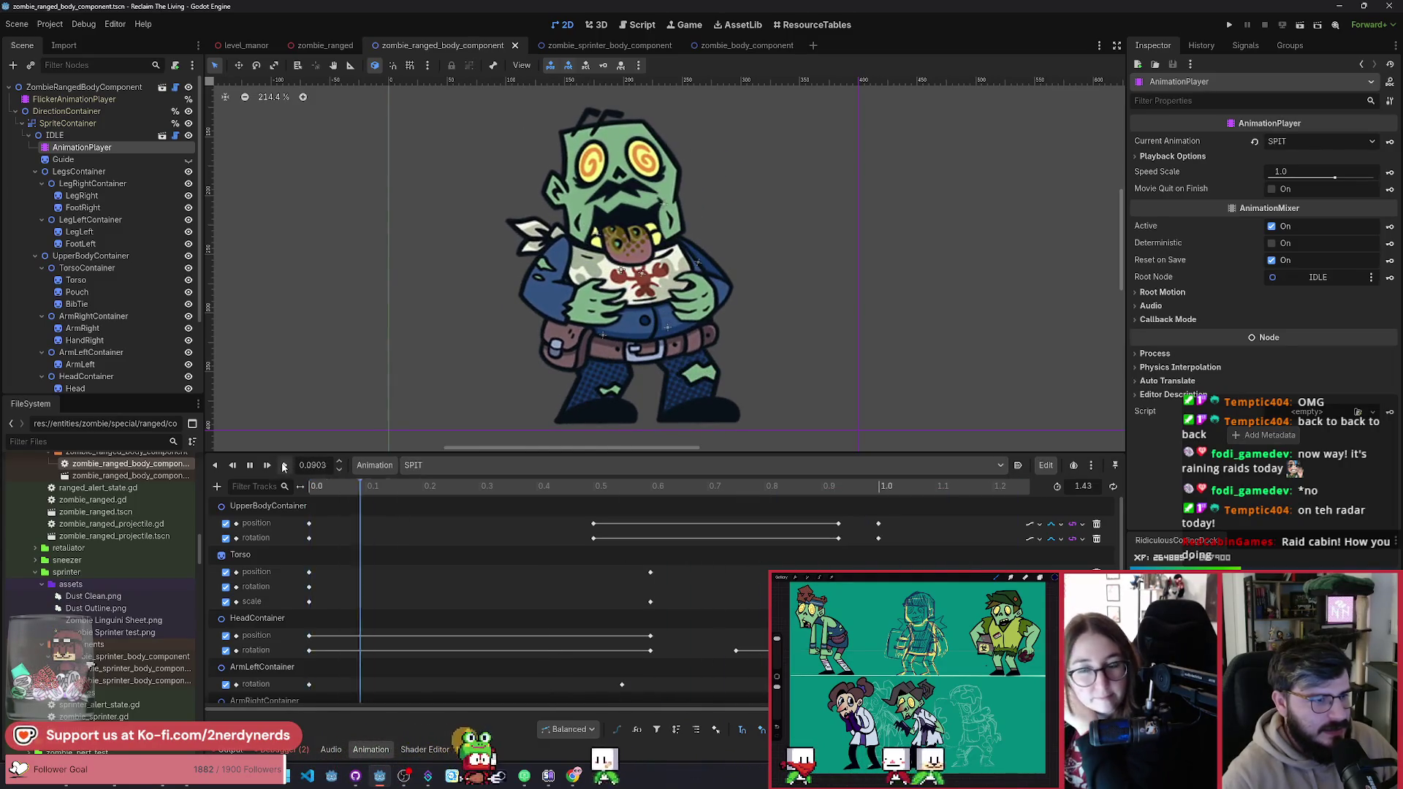
left_click(497, 465)
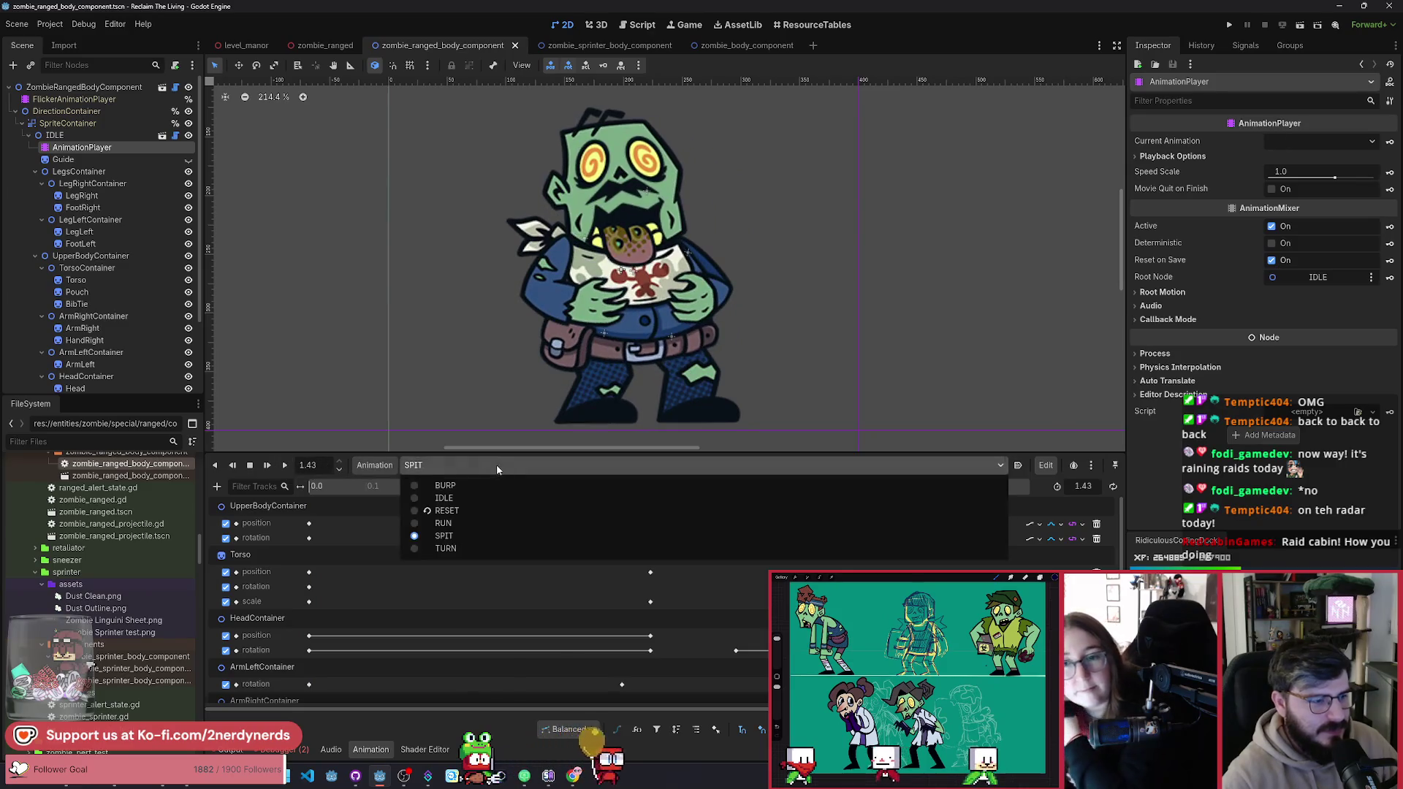
left_click(484, 523)
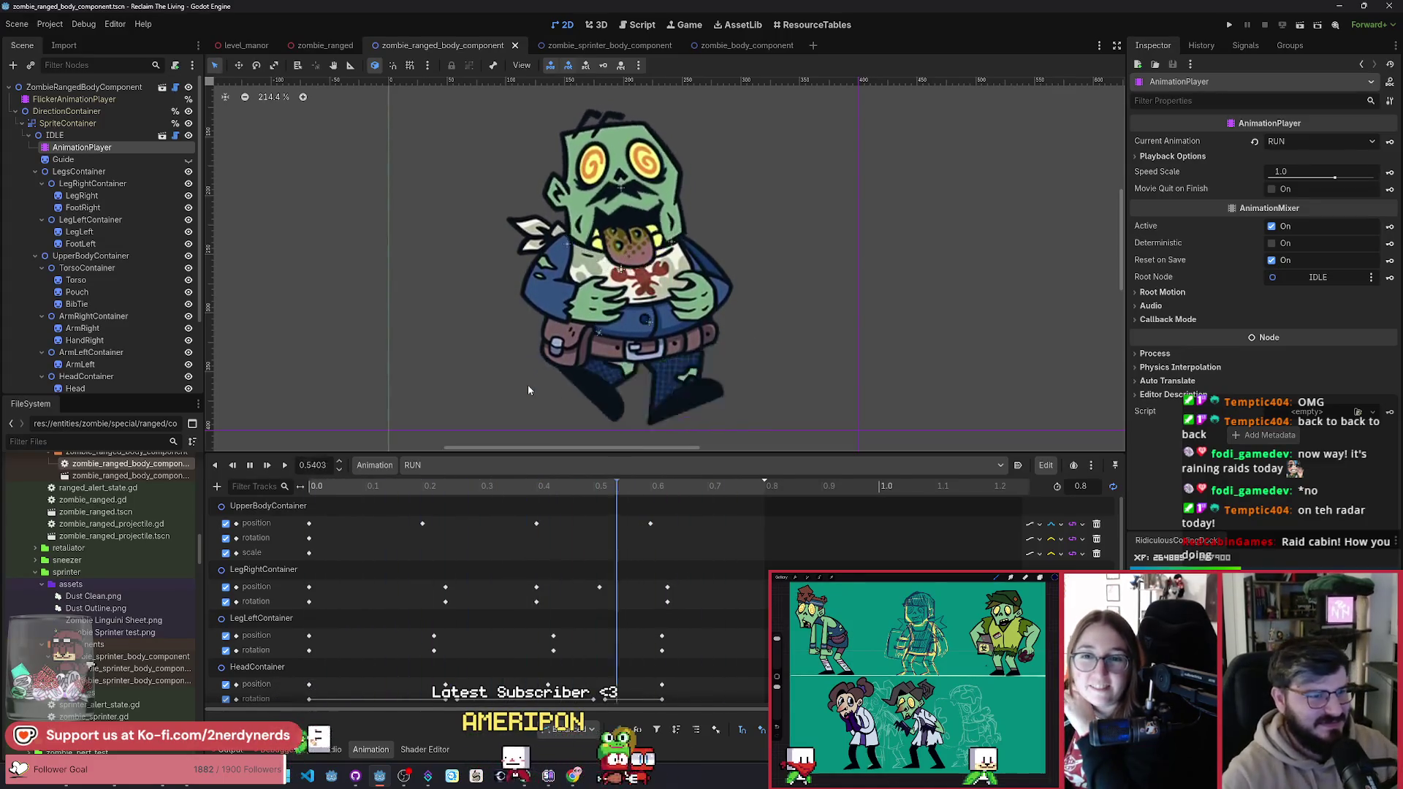
Step: Stop the RUN preview, park the playhead at 0.26, and select the Tongue's first rotation key
scroll(406, 567, "down", 2)
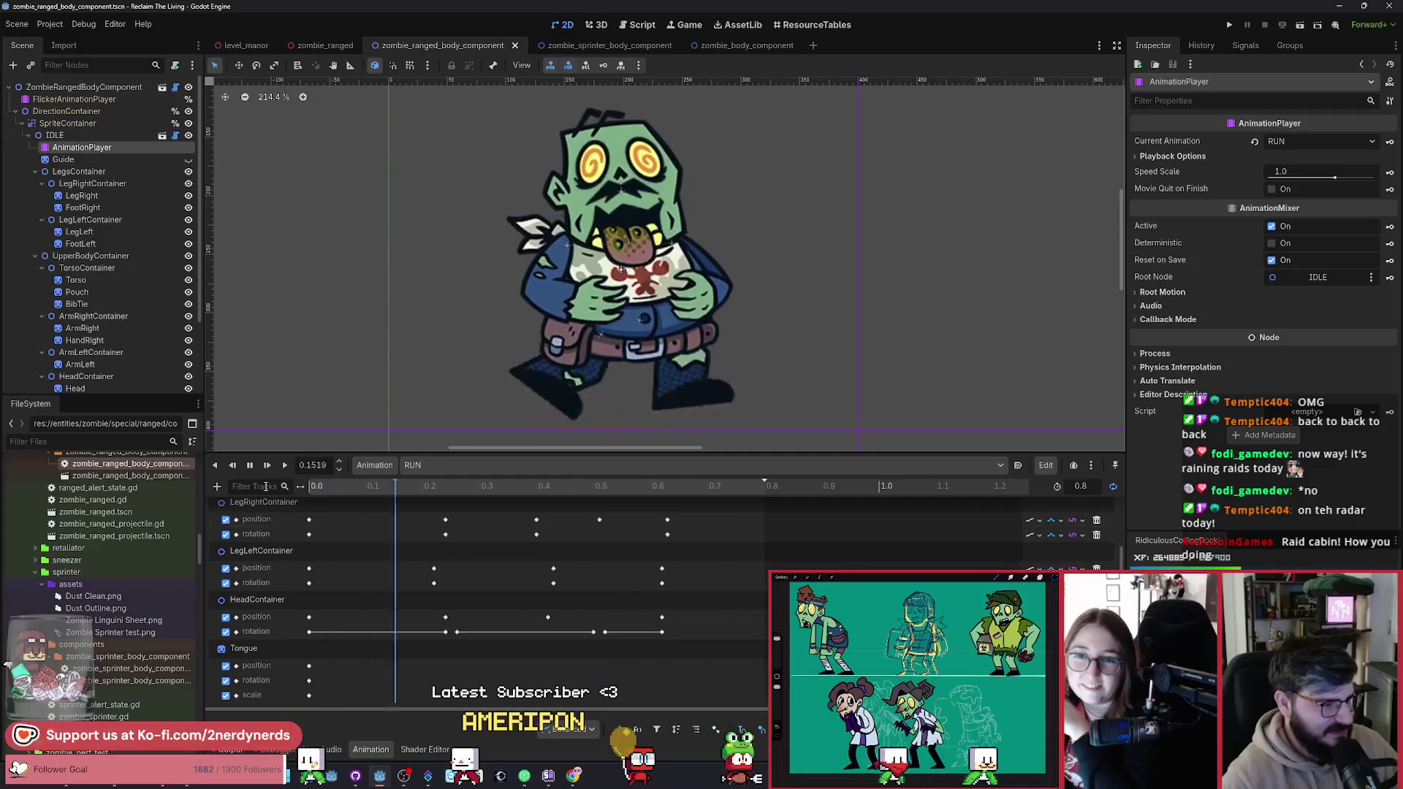
left_click(249, 465)
left_click_drag(366, 492, 308, 496)
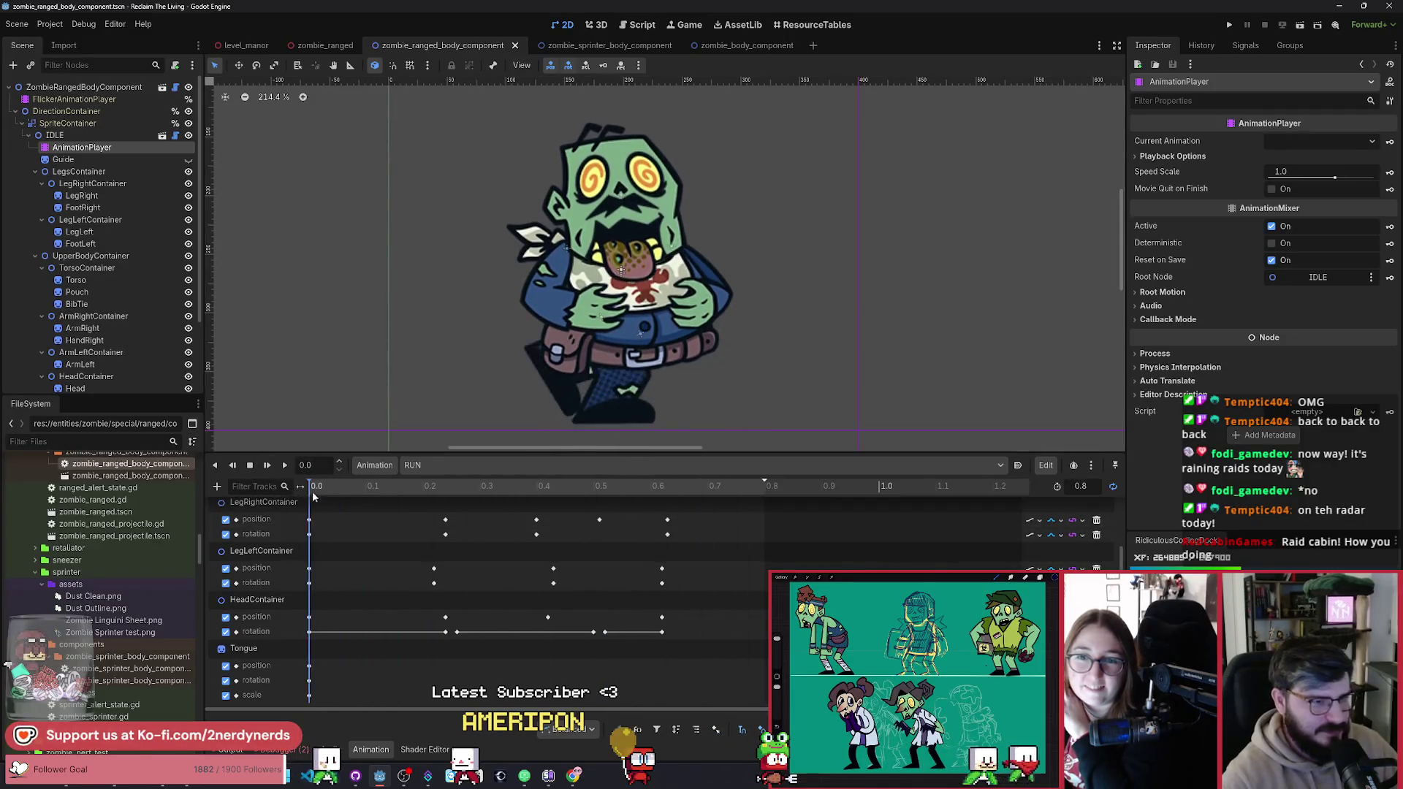
left_click(445, 520)
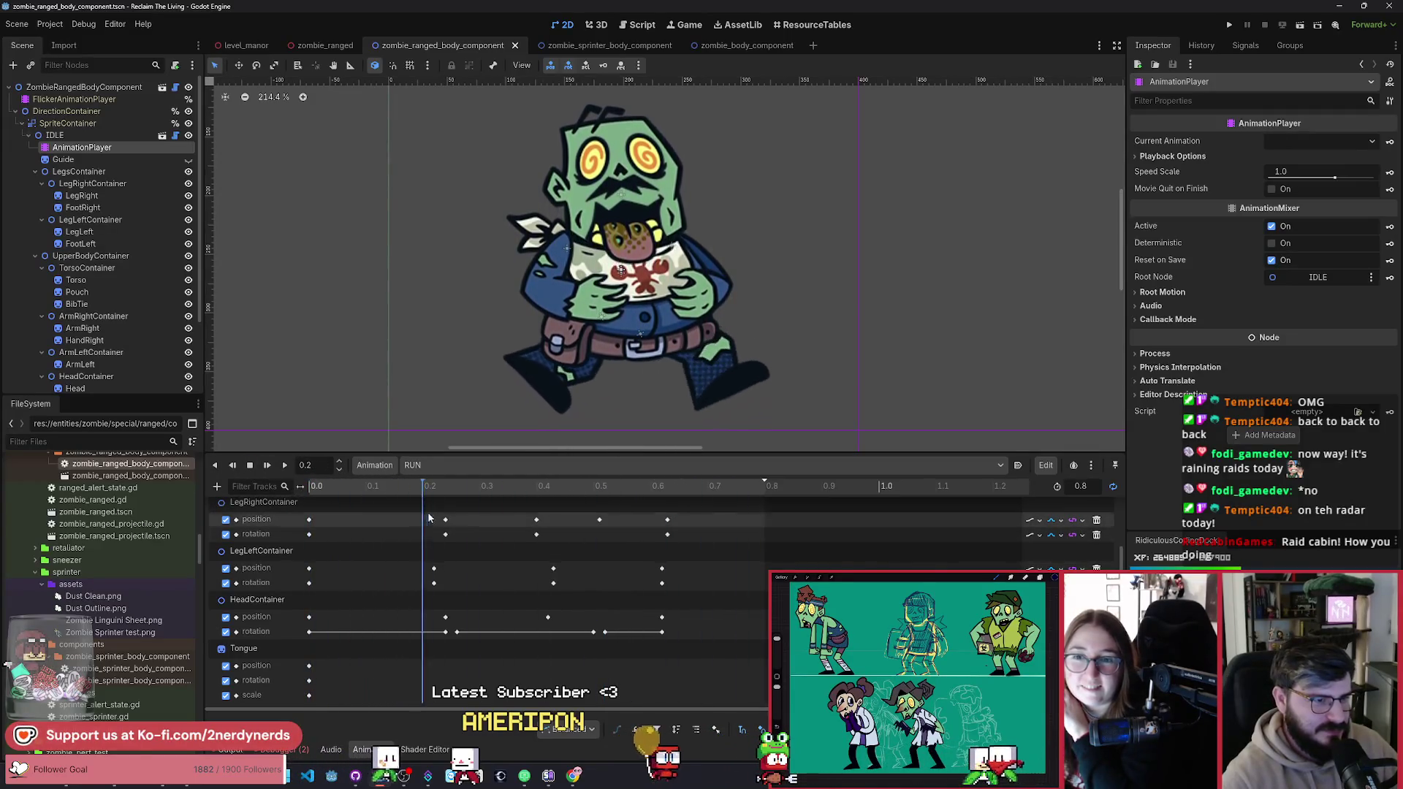
left_click(455, 540)
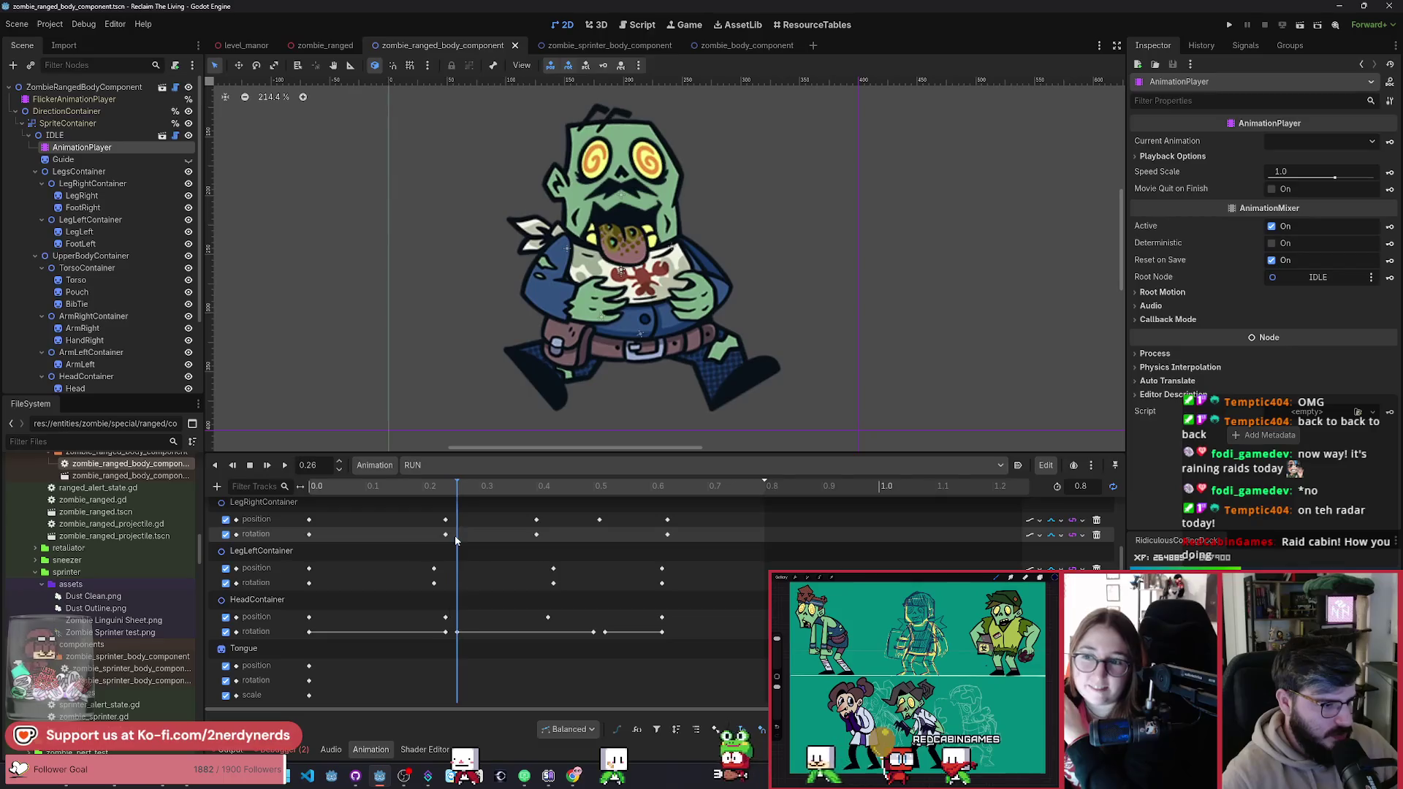
left_click(309, 681)
Step: Key the Tongue at 0.26, then tilt it to about -9.2 degrees at 0.28
key("k")
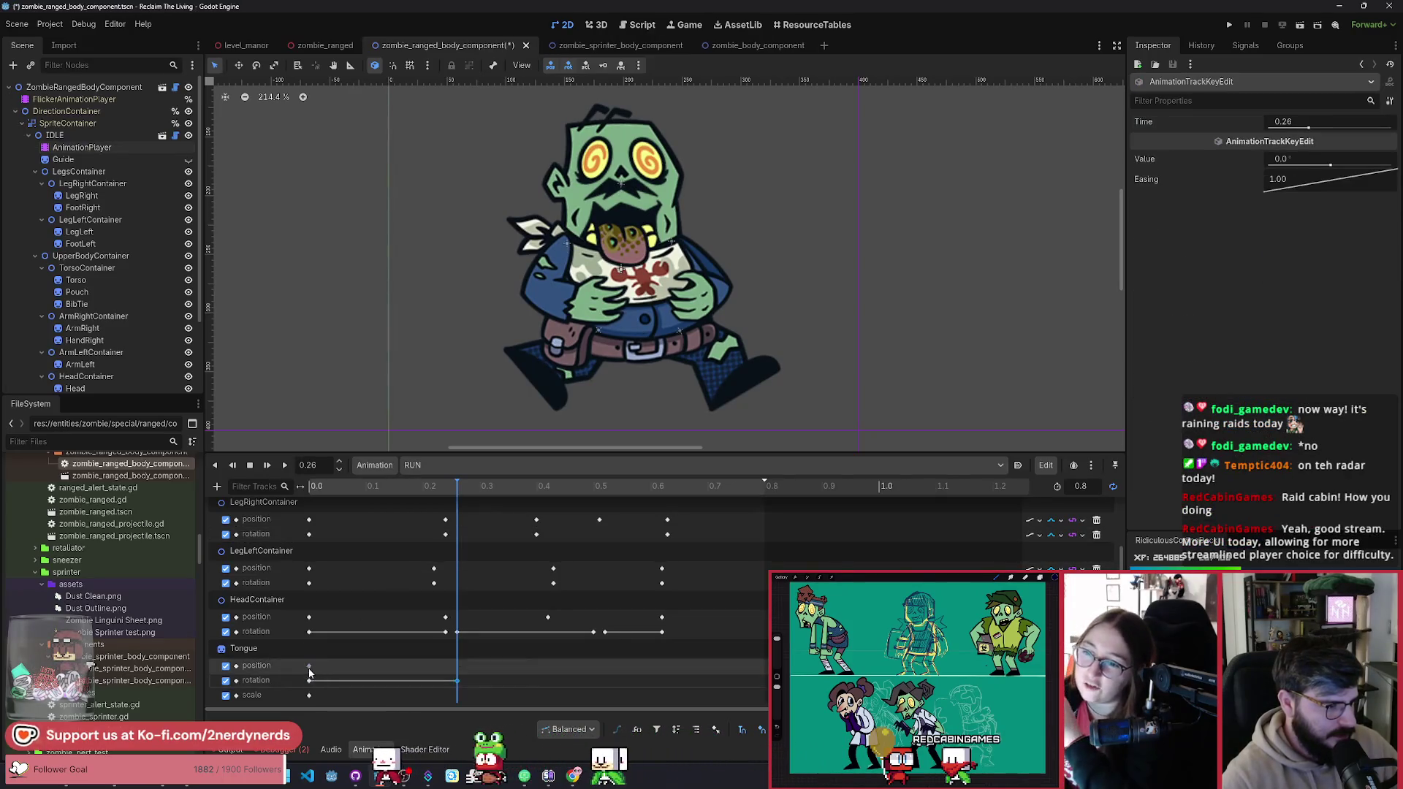
left_click(467, 490)
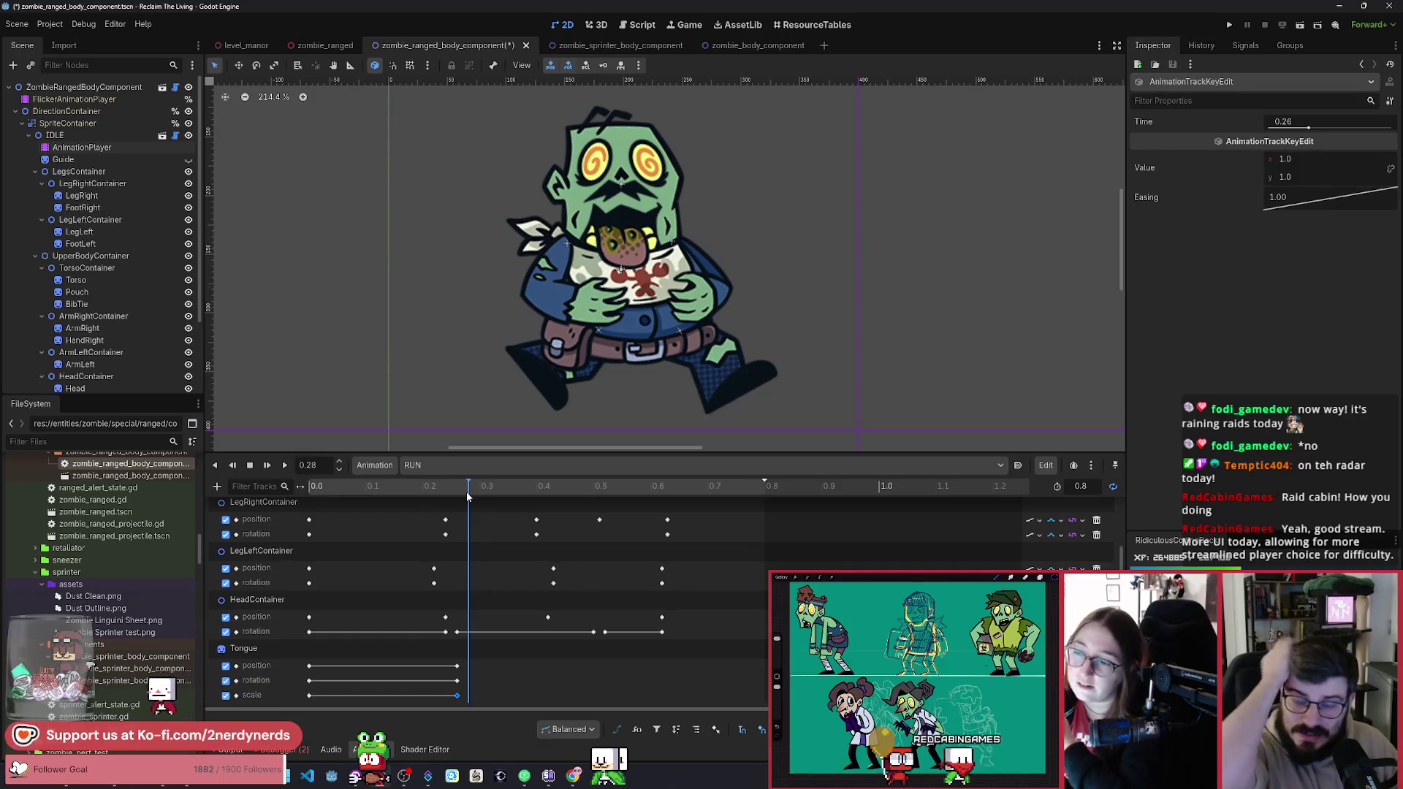
left_click(243, 648)
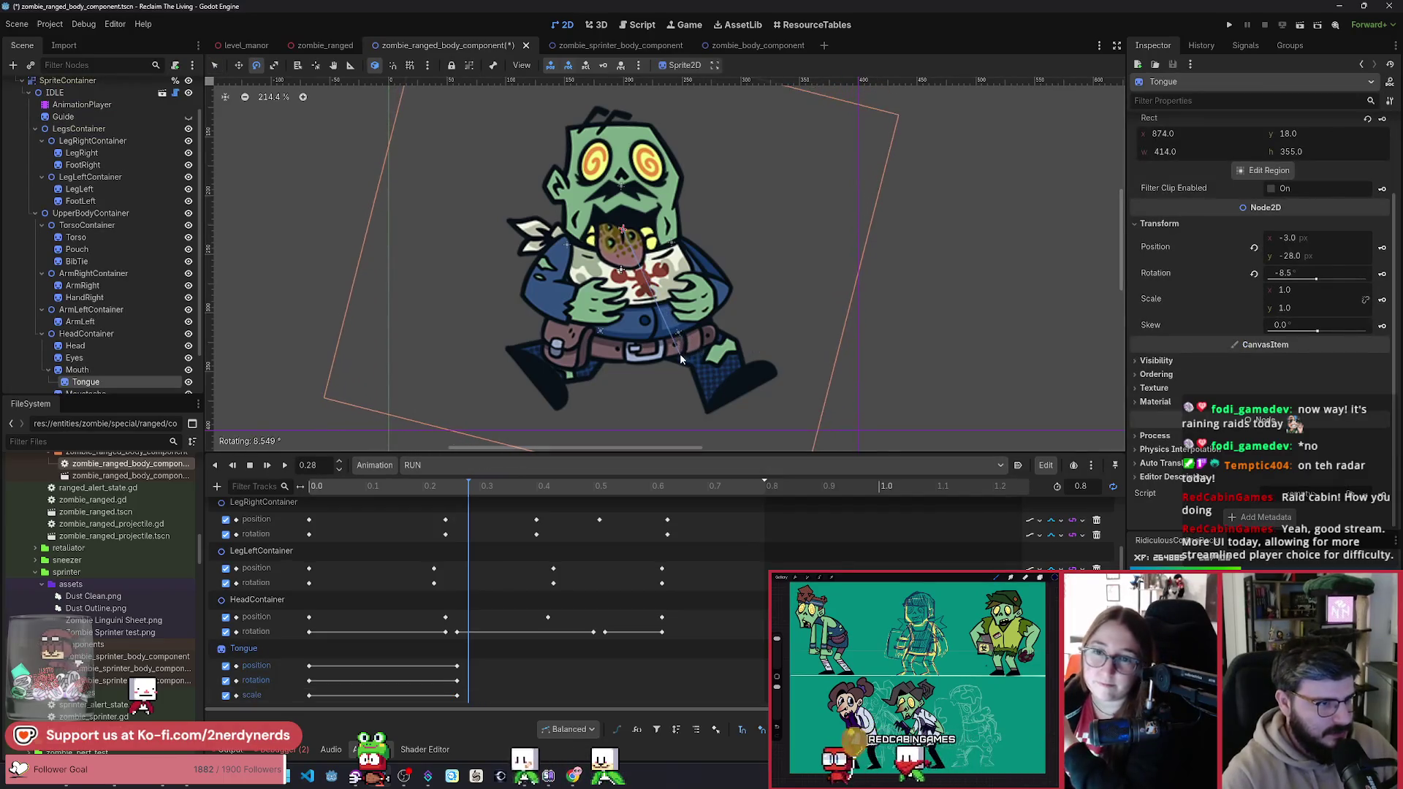
left_click_drag(678, 357, 678, 356)
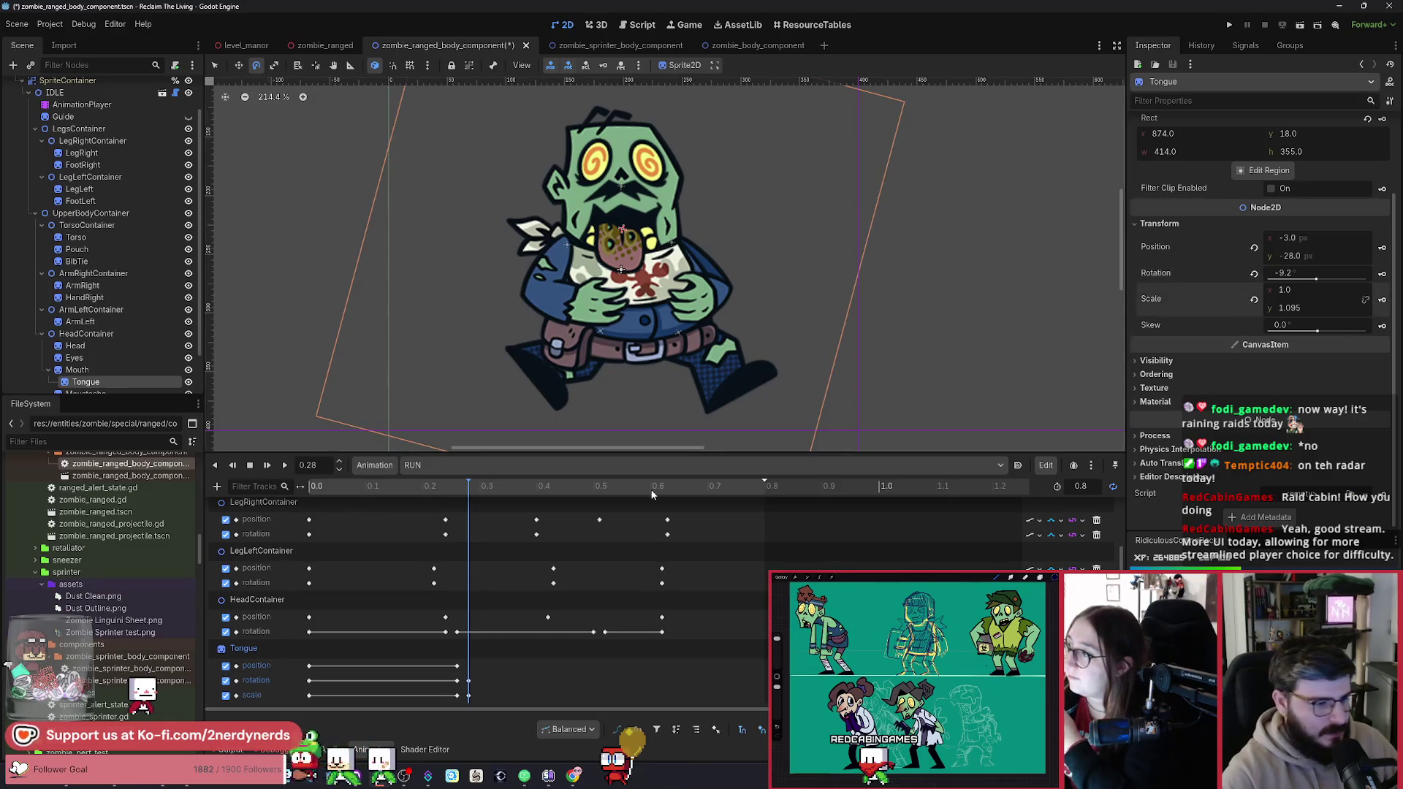
Step: Preview and scrub the RUN cycle, then add a Tongue position key at 0.31
key("d")
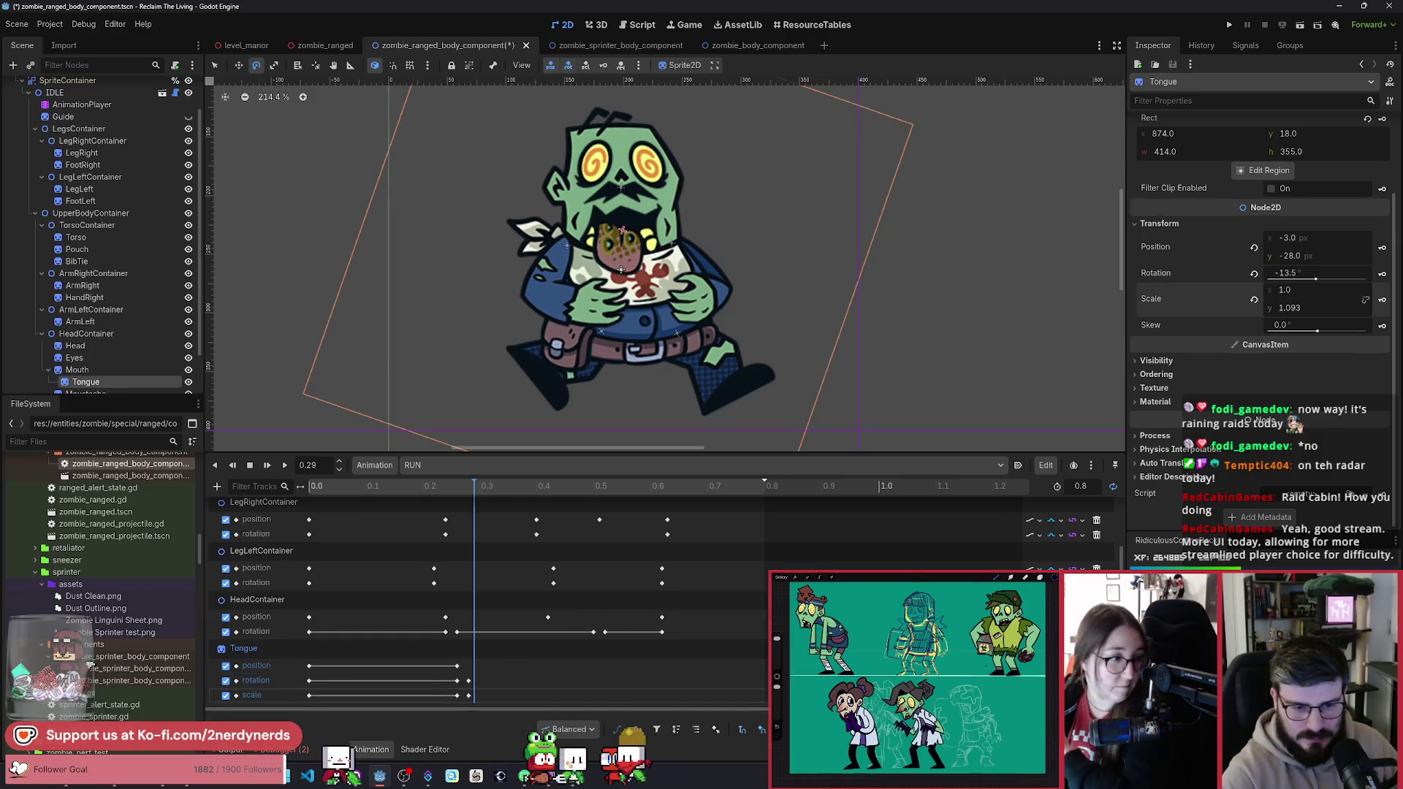
mouse_move(467, 492)
left_mouse_down()
mouse_move(387, 518)
mouse_move(568, 567)
left_mouse_up()
left_click(453, 621)
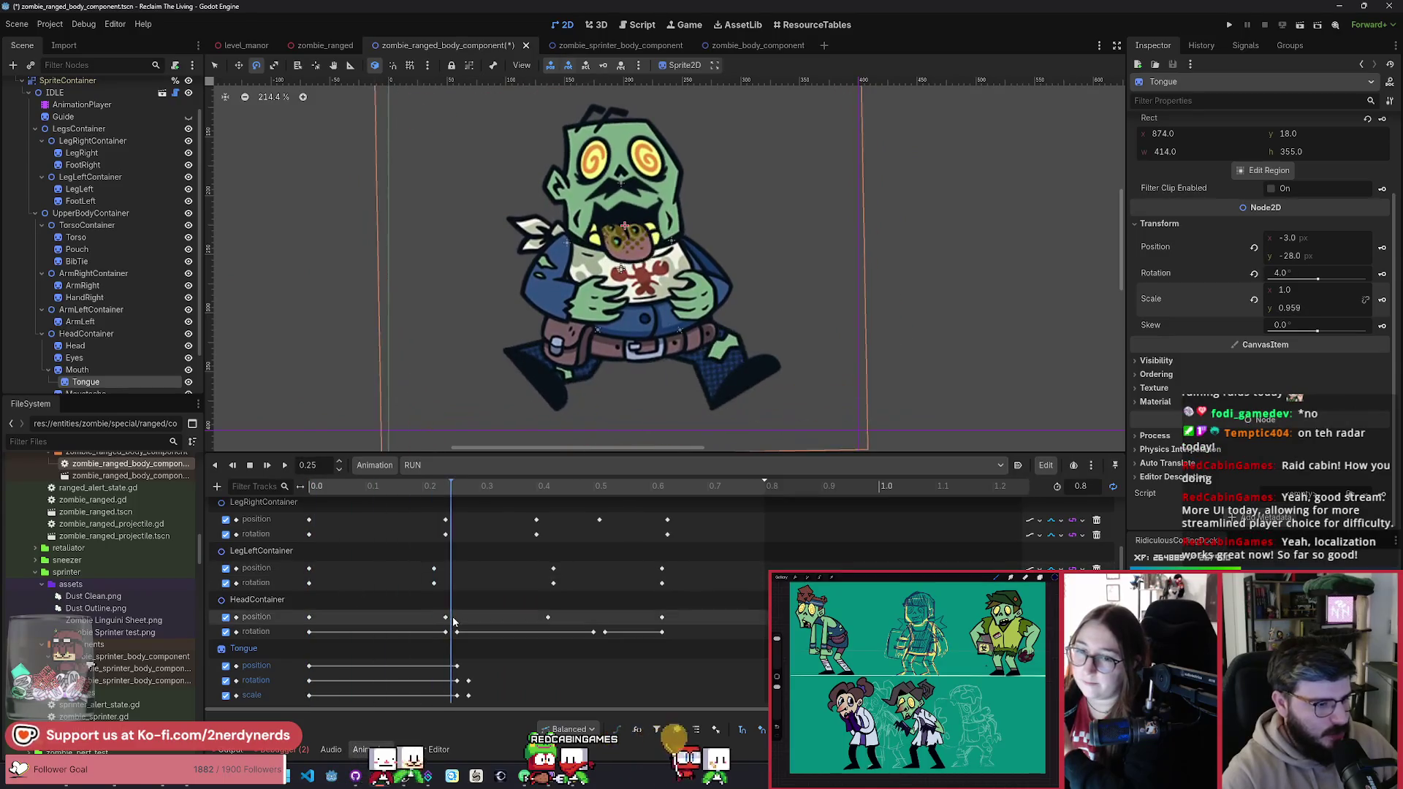
left_click(469, 664)
mouse_move(502, 672)
left_mouse_down()
mouse_move(555, 685)
mouse_move(362, 696)
mouse_move(502, 714)
mouse_move(470, 712)
left_mouse_up()
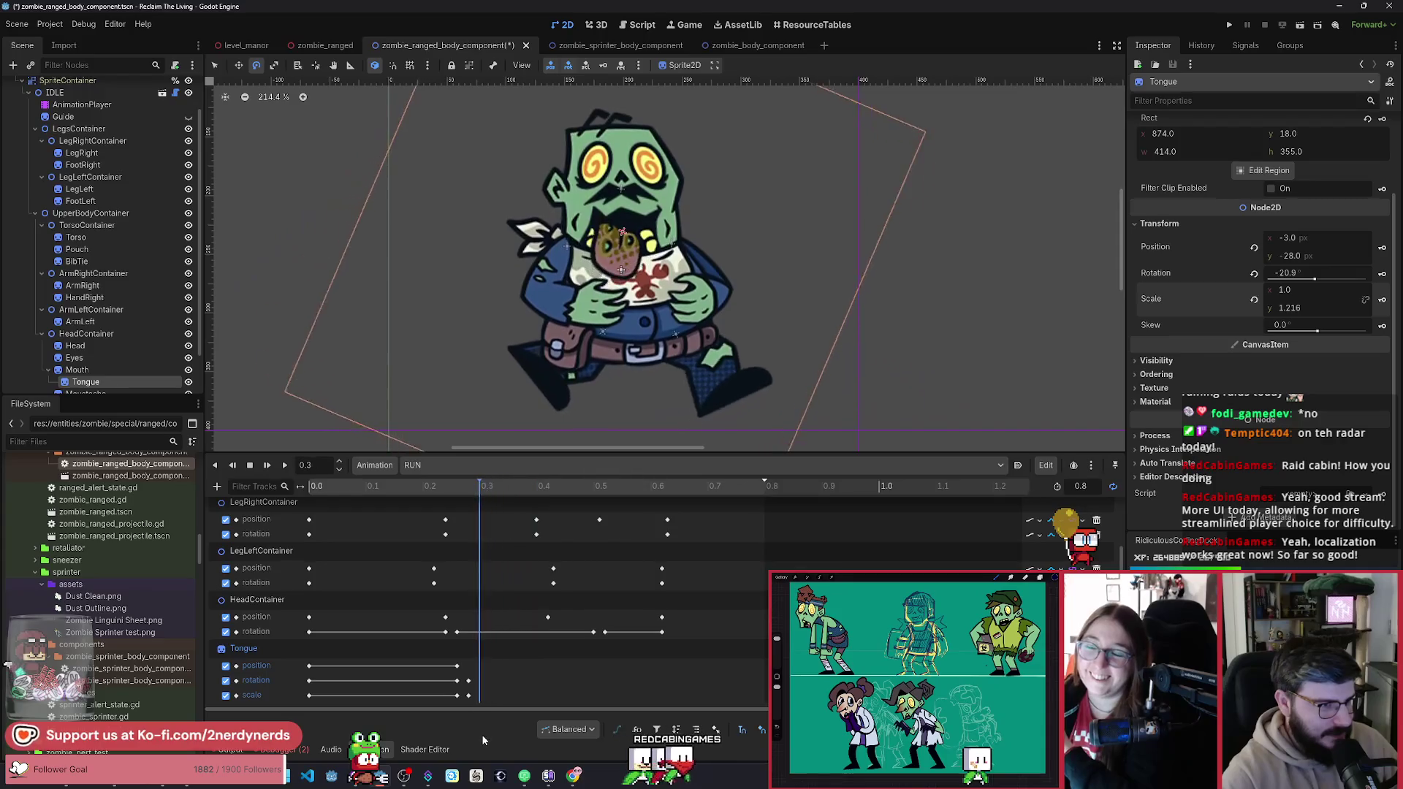
left_click(456, 680)
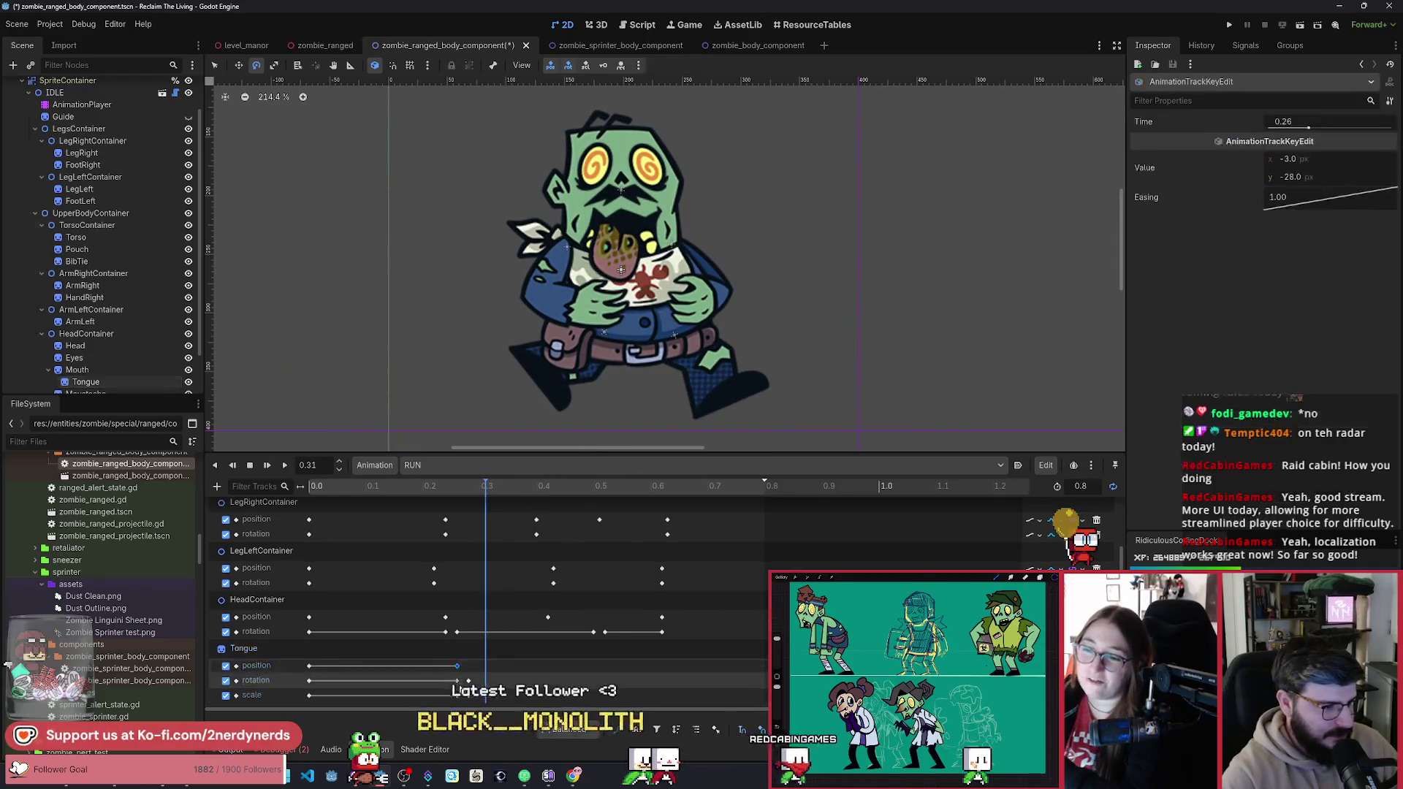
Step: Retime the Tongue key to 0.31 and insert keys on all three Tongue tracks at 0.48
left_click_drag(423, 523, 265, 487)
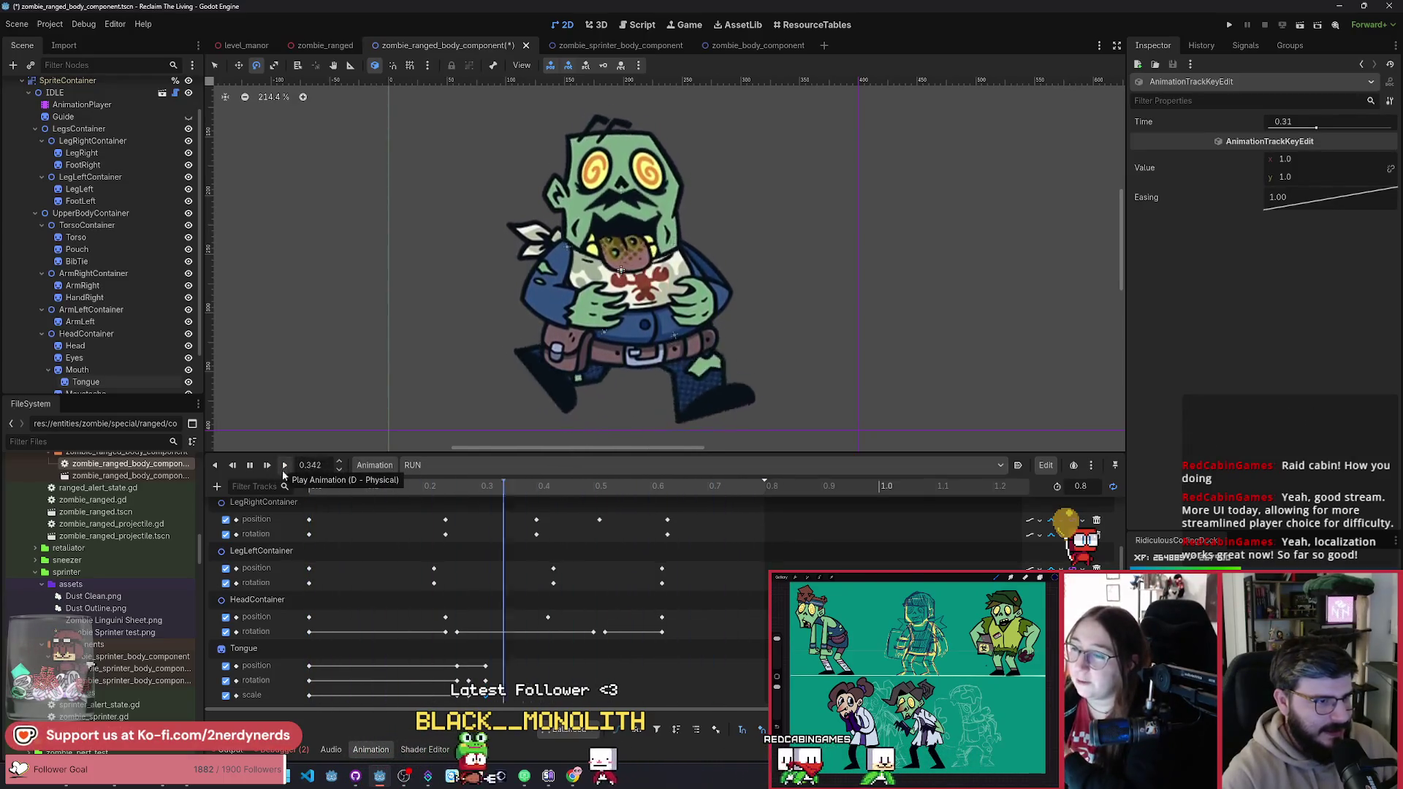
mouse_move(489, 493)
left_mouse_down()
mouse_move(601, 520)
mouse_move(582, 521)
left_mouse_up()
right_click(582, 665)
left_click(607, 674)
right_click(582, 680)
left_click(606, 688)
right_click(582, 695)
left_click(607, 703)
Step: Rotate the Tongue to a new wag angle and key its rotation at 0.54
left_click(593, 492)
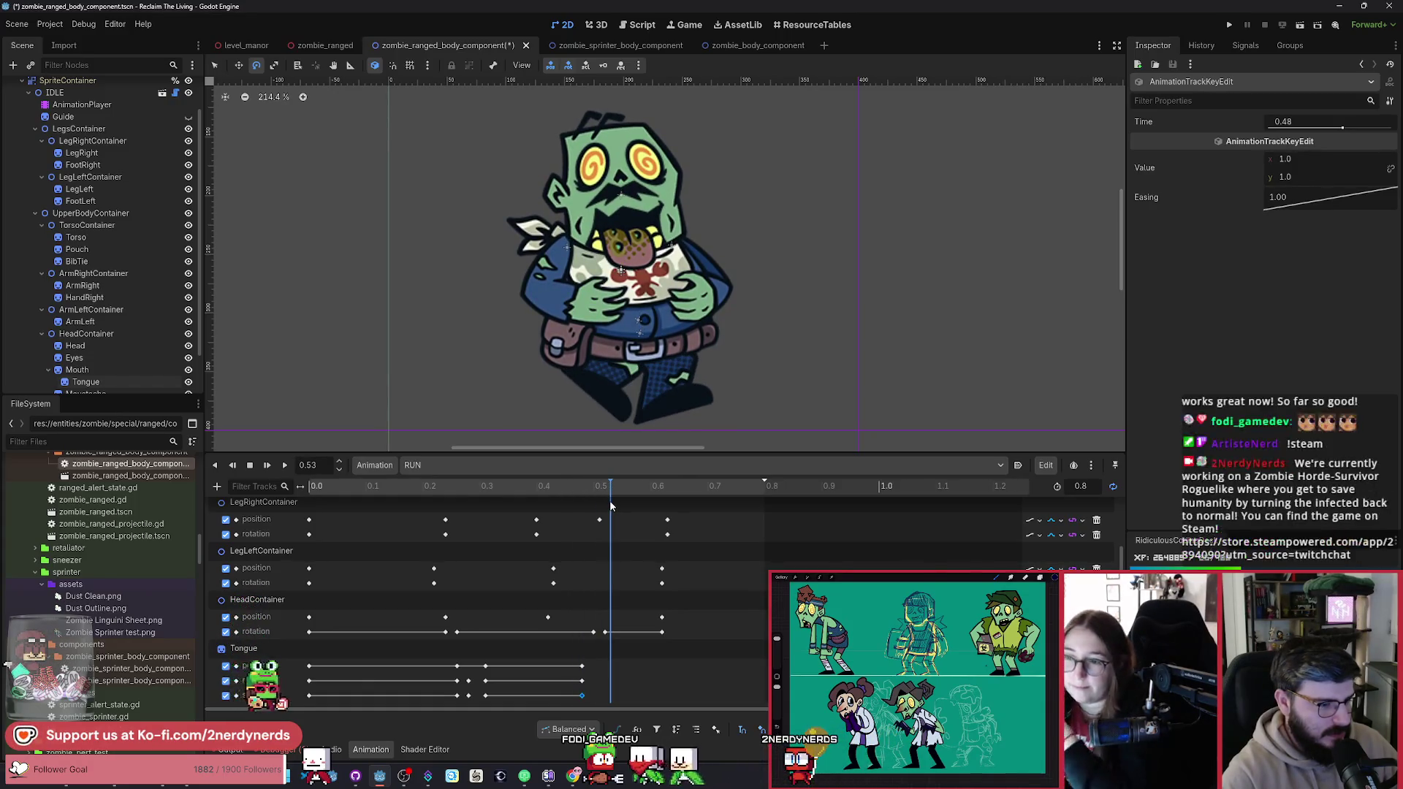
left_click(613, 506)
left_click_drag(569, 703, 585, 672)
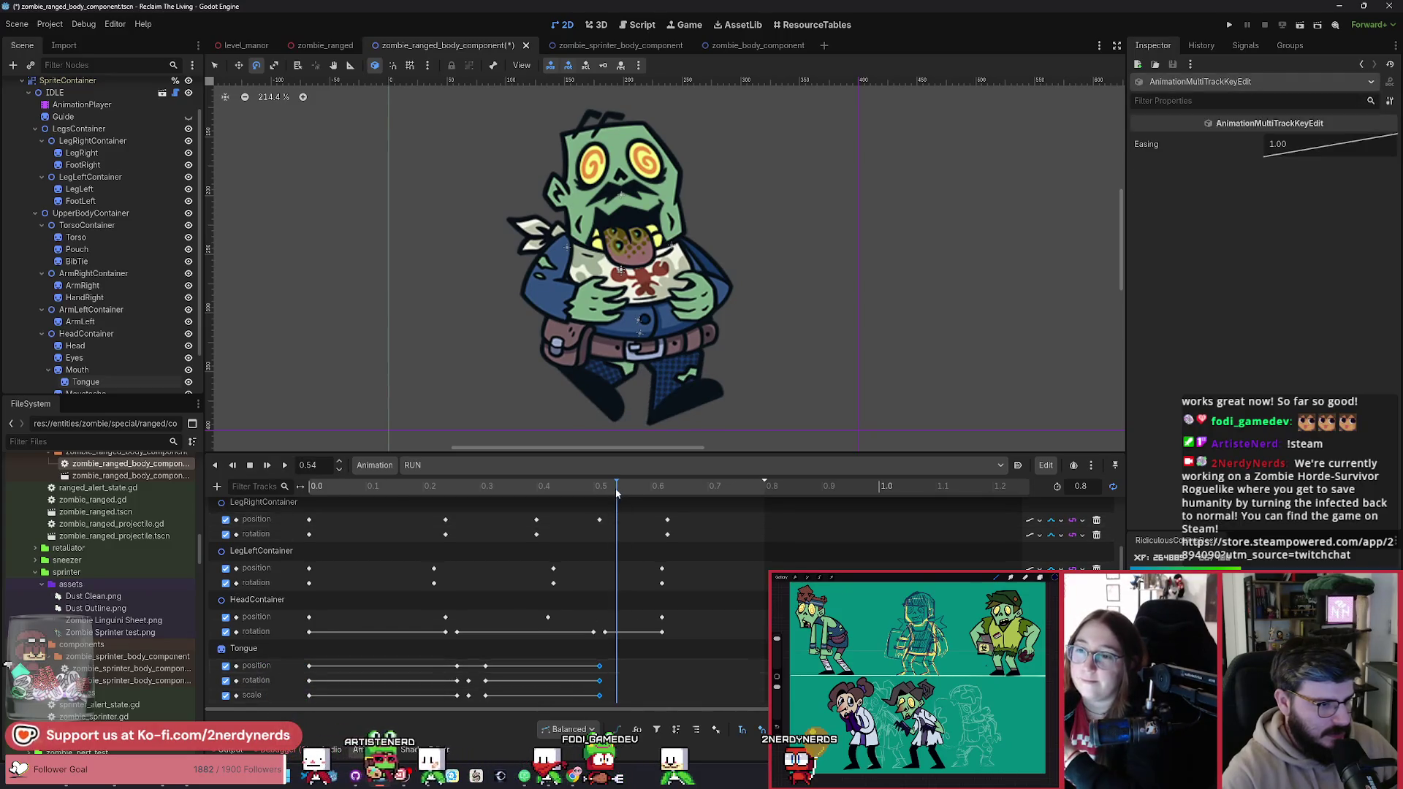
mouse_move(717, 440)
left_mouse_down()
mouse_move(753, 401)
mouse_move(782, 401)
left_mouse_up()
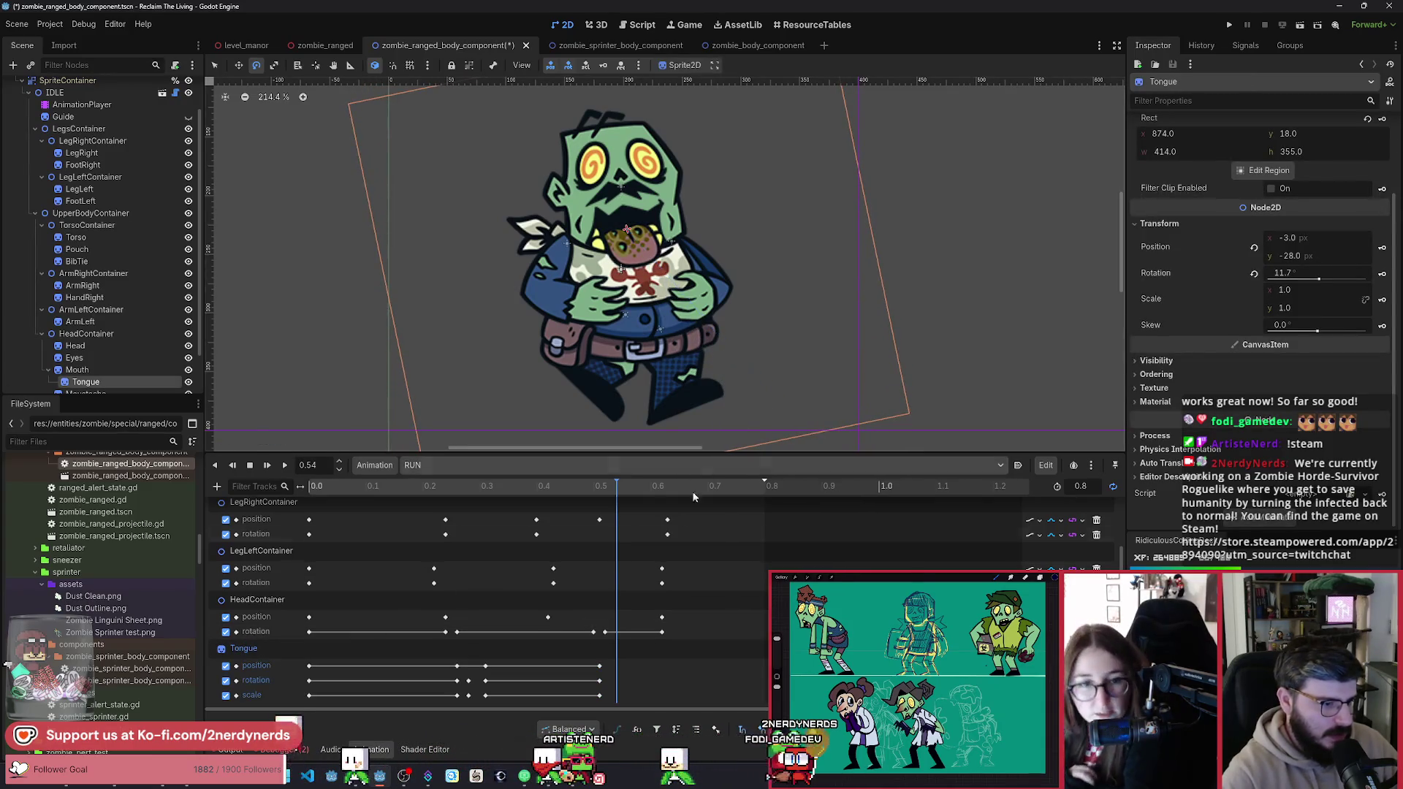
left_click(1382, 273)
Step: Insert Tongue keys at 0.61 and play the RUN animation to preview the wag
left_click(616, 665)
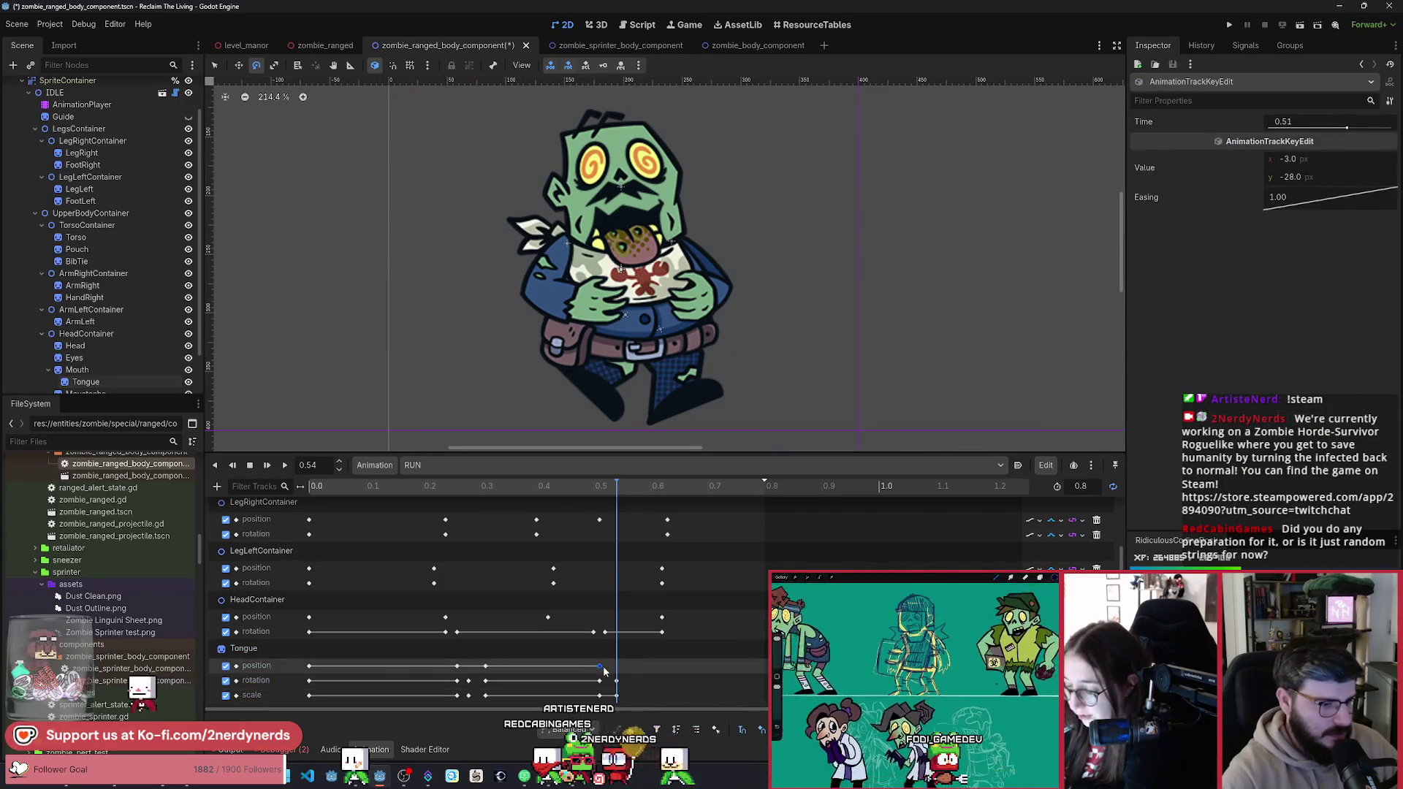
left_click(660, 619)
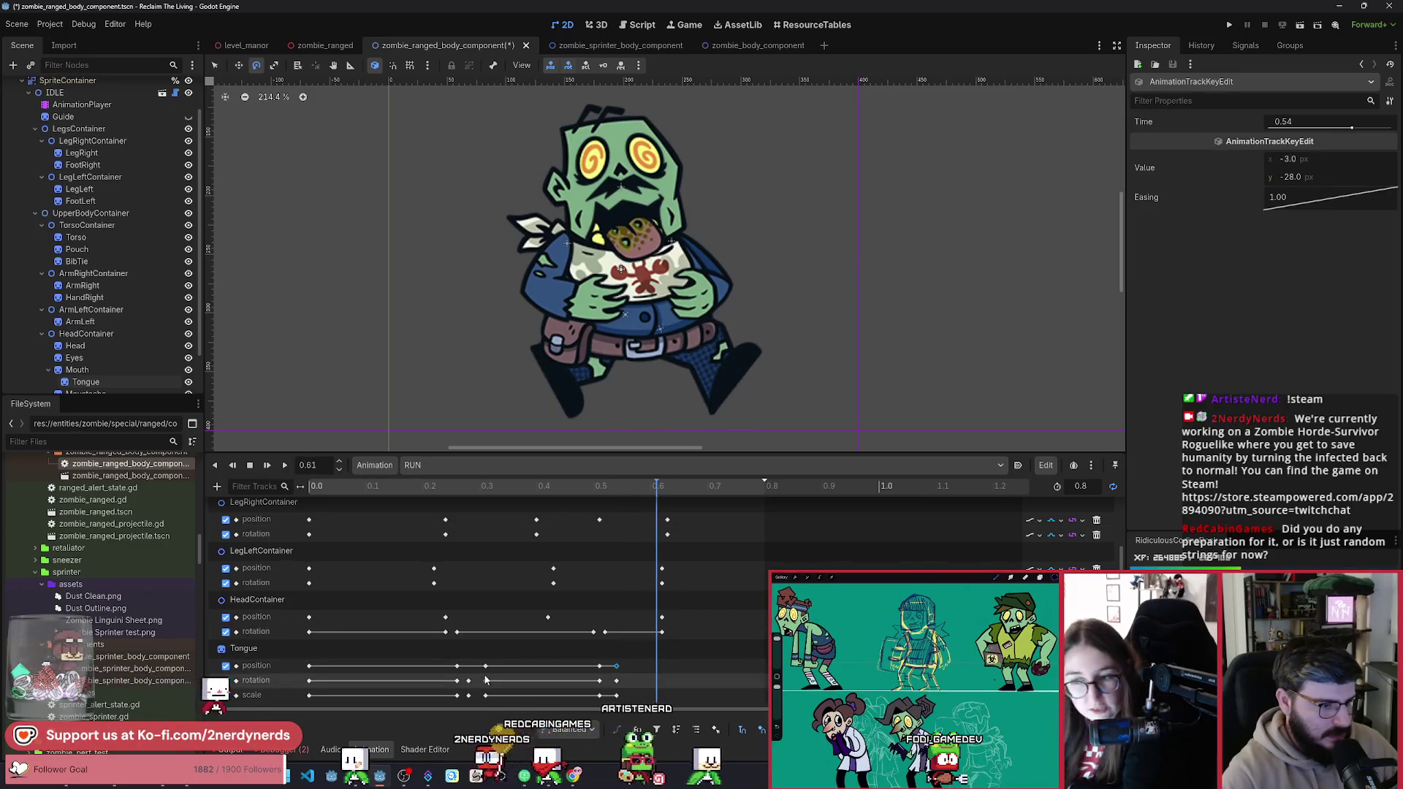
key("k")
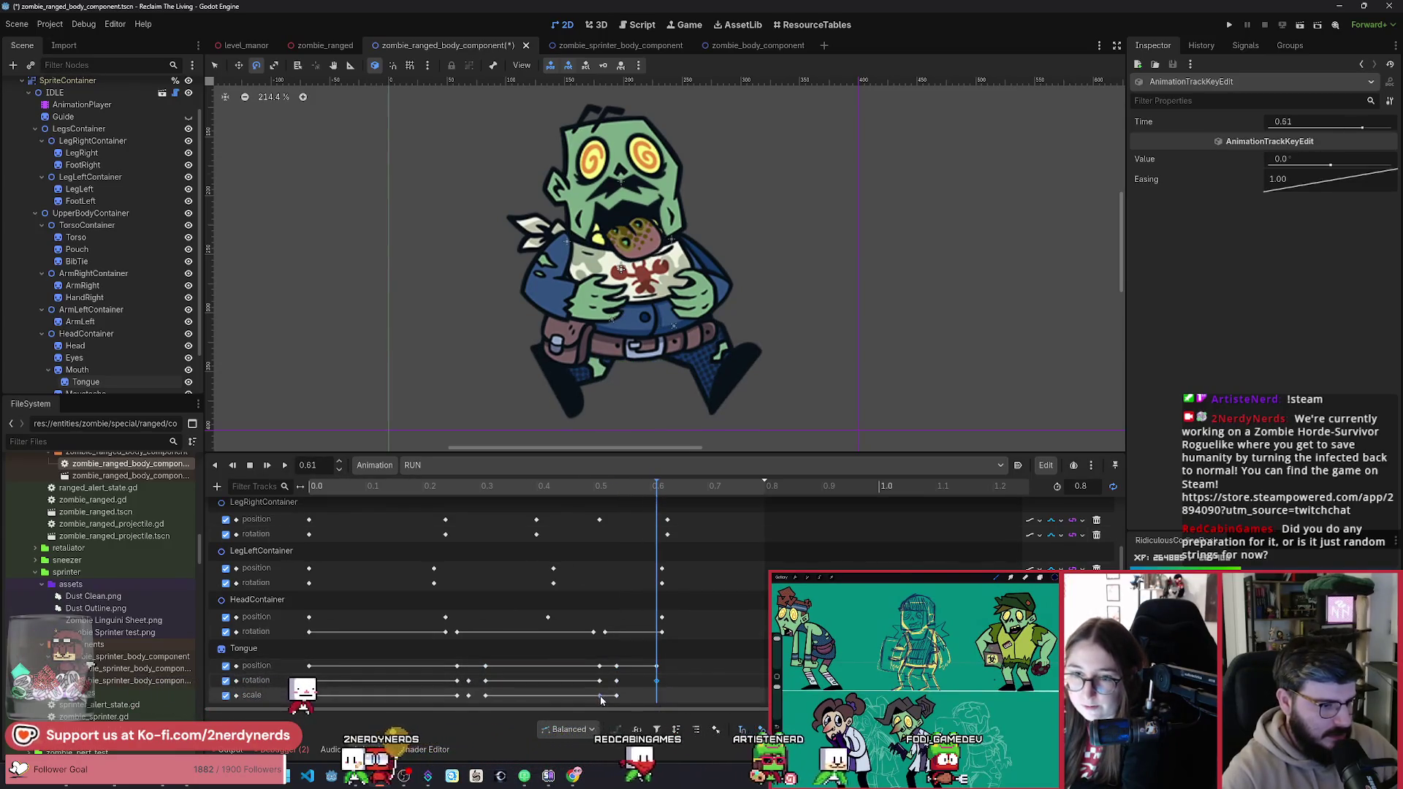
left_click(281, 465)
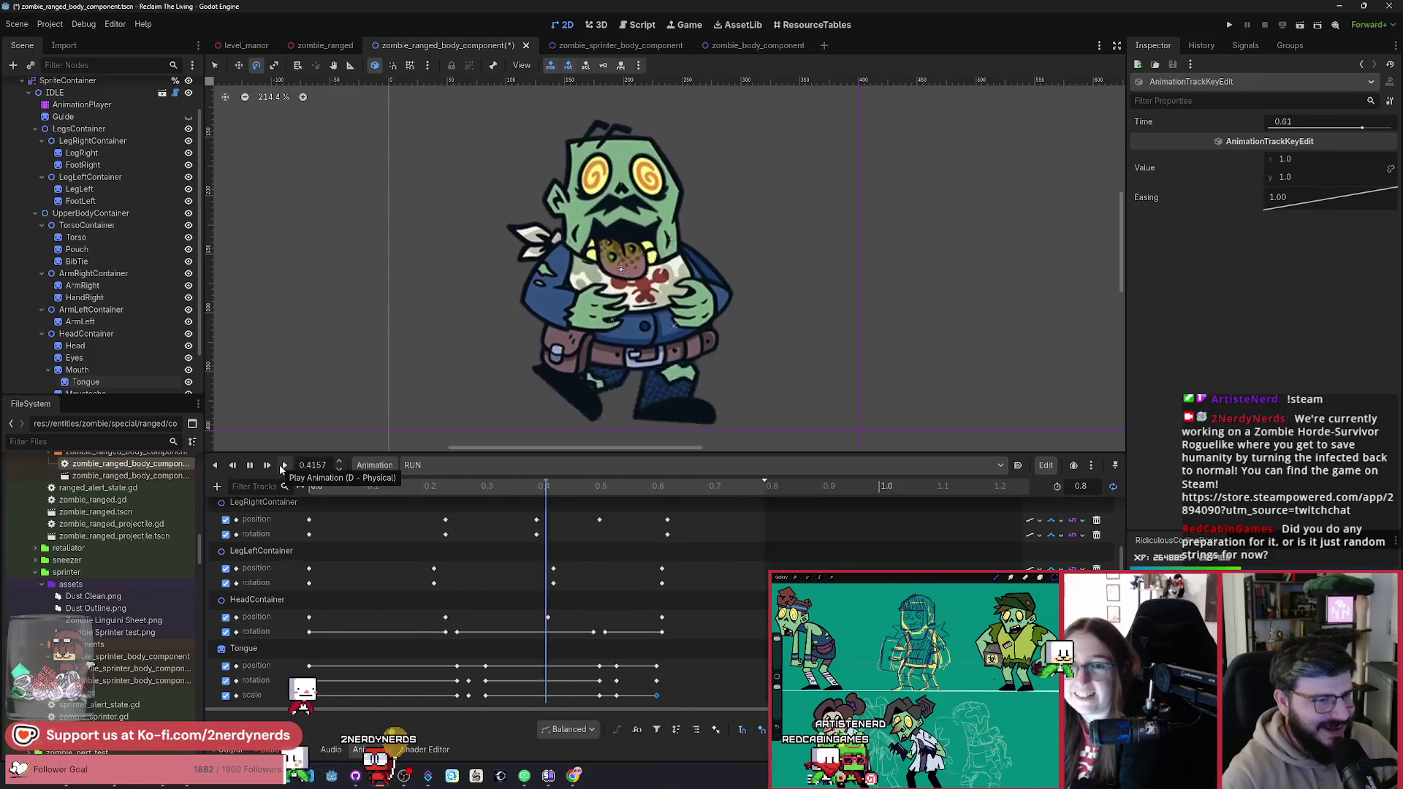
scroll(690, 347, "down", 7)
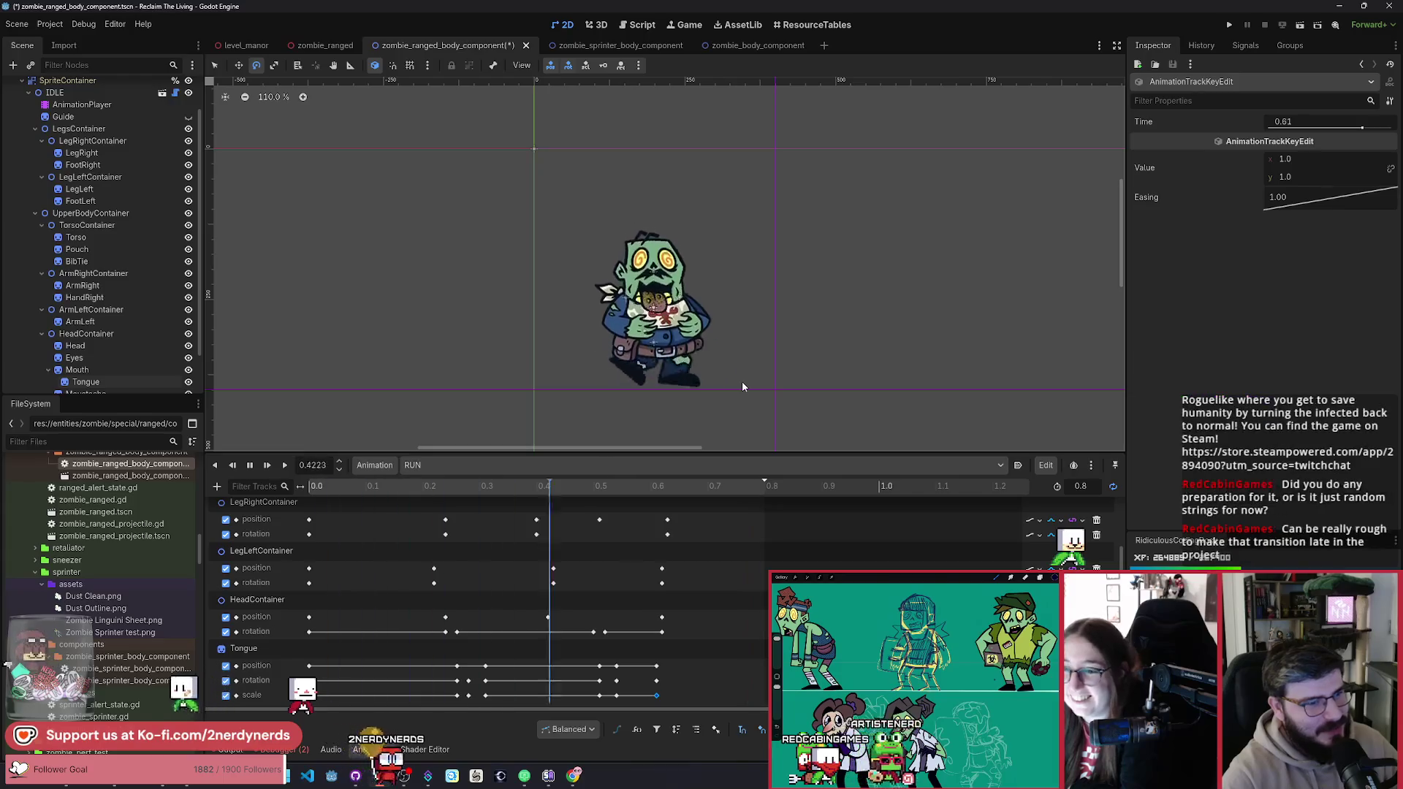
left_click_drag(738, 379, 726, 373)
scroll(721, 348, "up", 2)
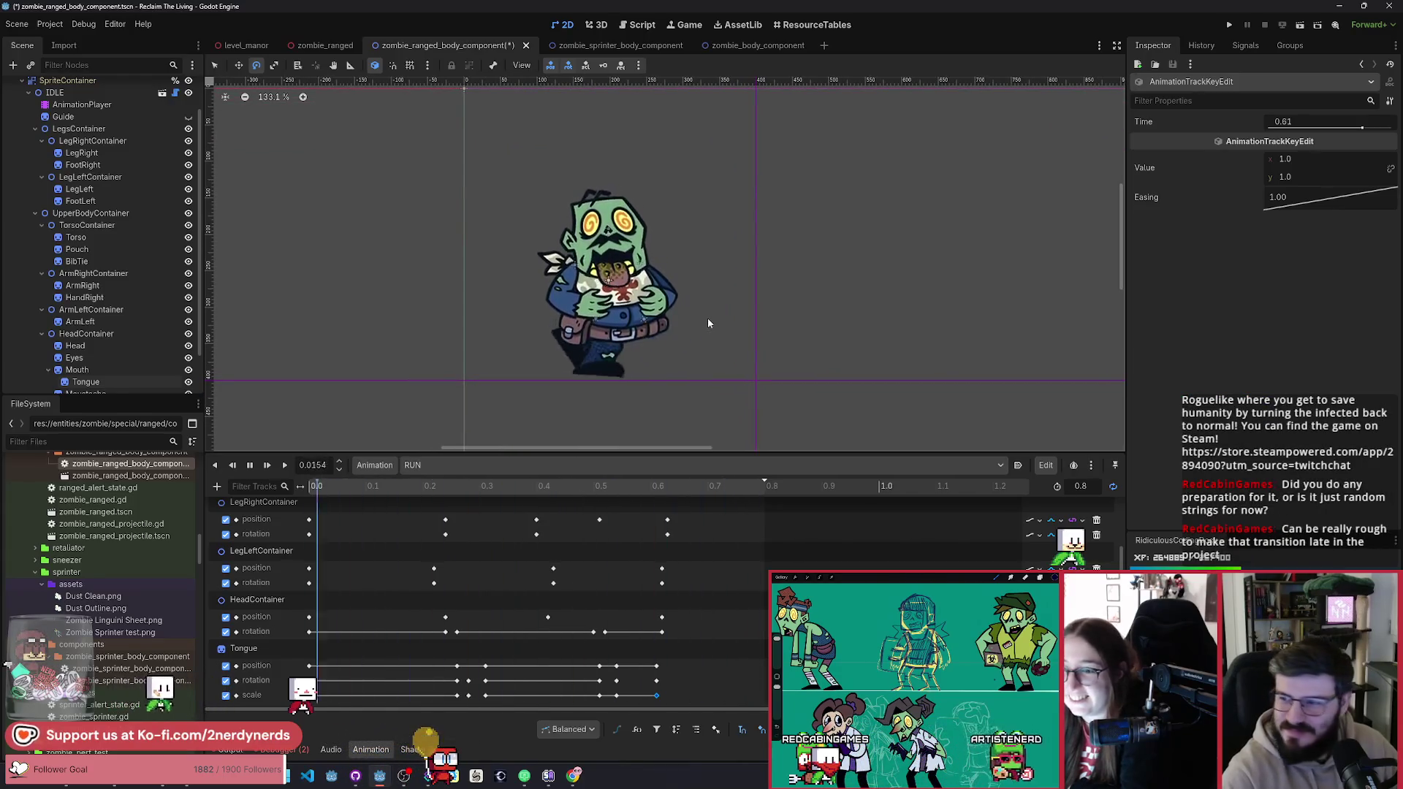
Step: Stop the RUN playback so the playhead returns to 0.0
left_click(249, 465)
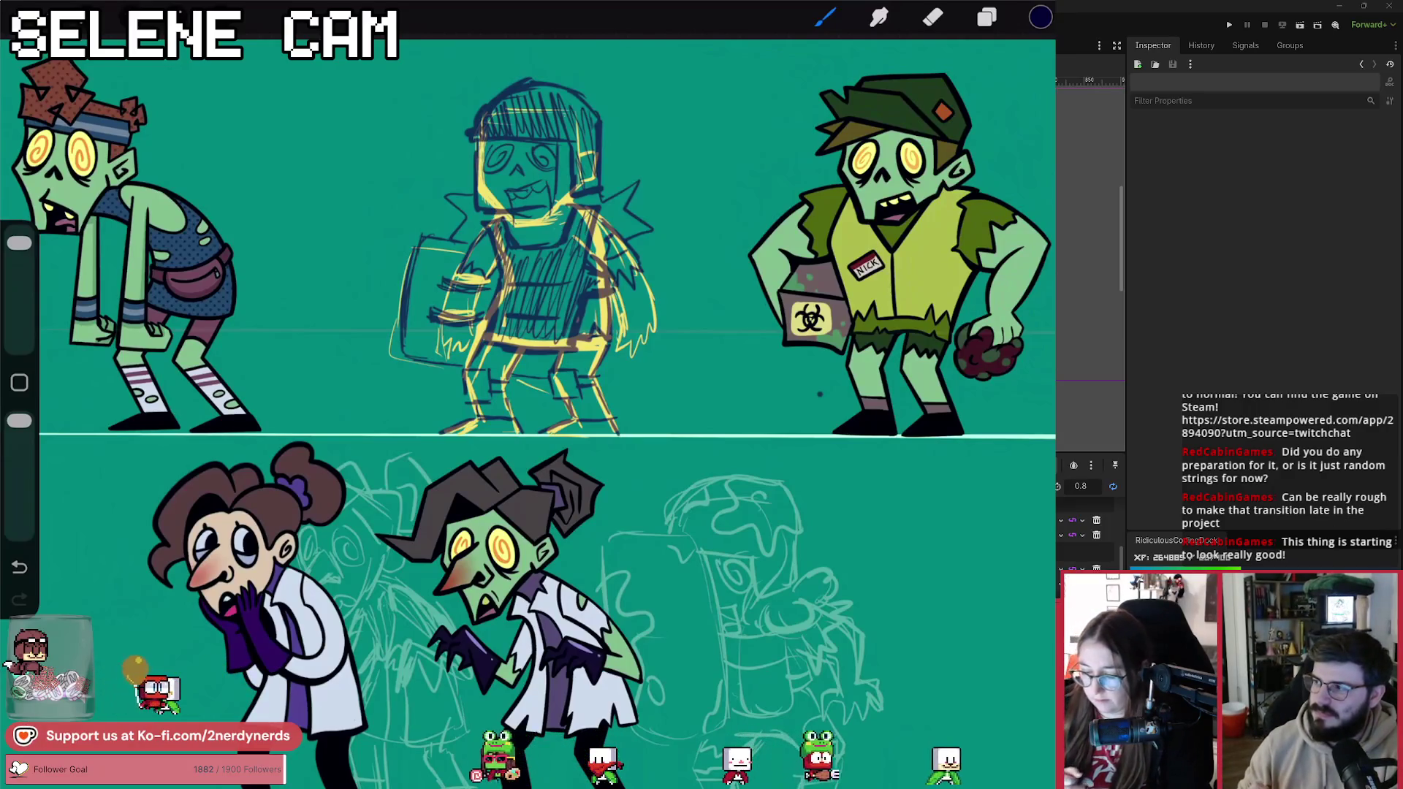
Step: Ink a navy line down the middle sketch's side with hatch strokes, undoing the unwanted box-edge diagonal
left_click_drag(502, 244, 441, 352)
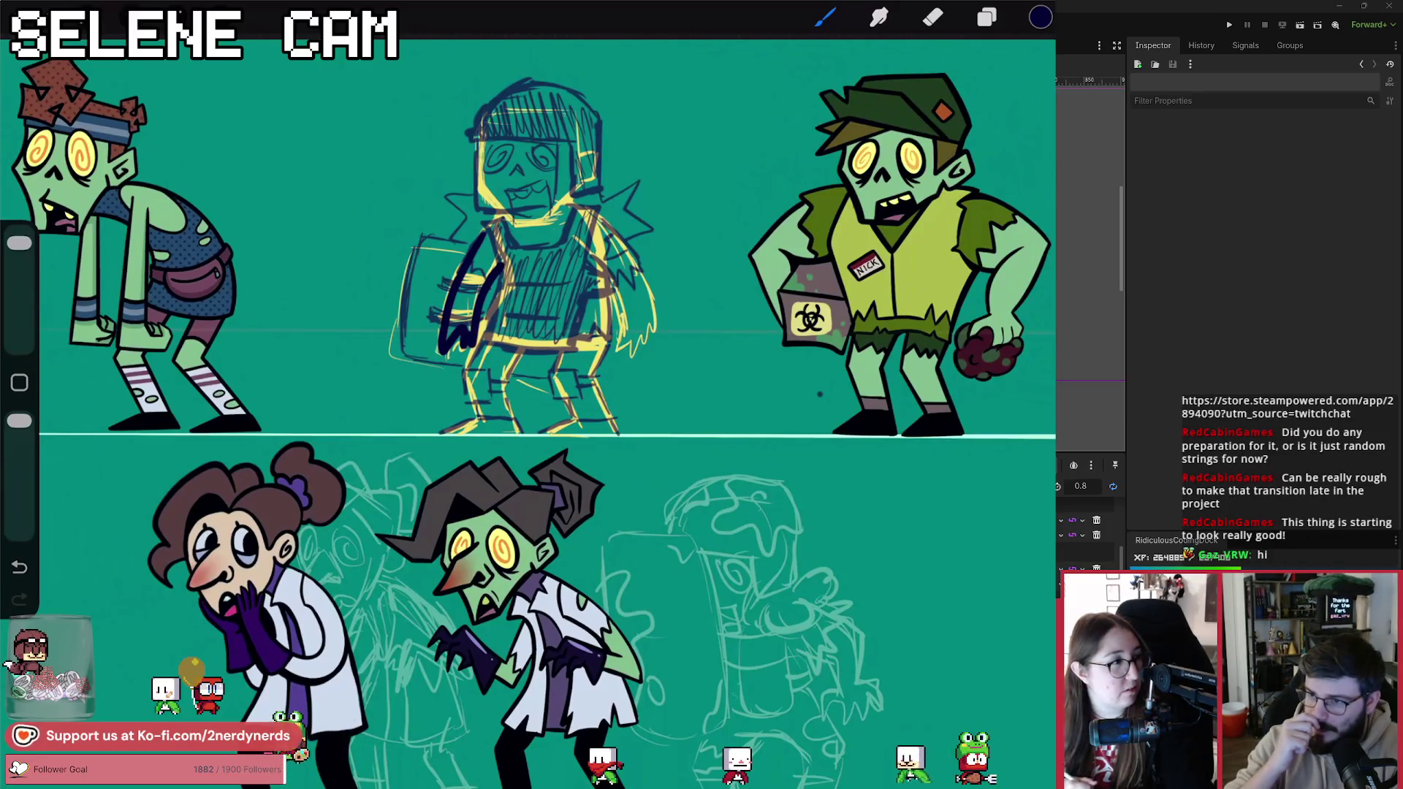
left_click_drag(438, 282, 485, 278)
left_click_drag(435, 317, 482, 313)
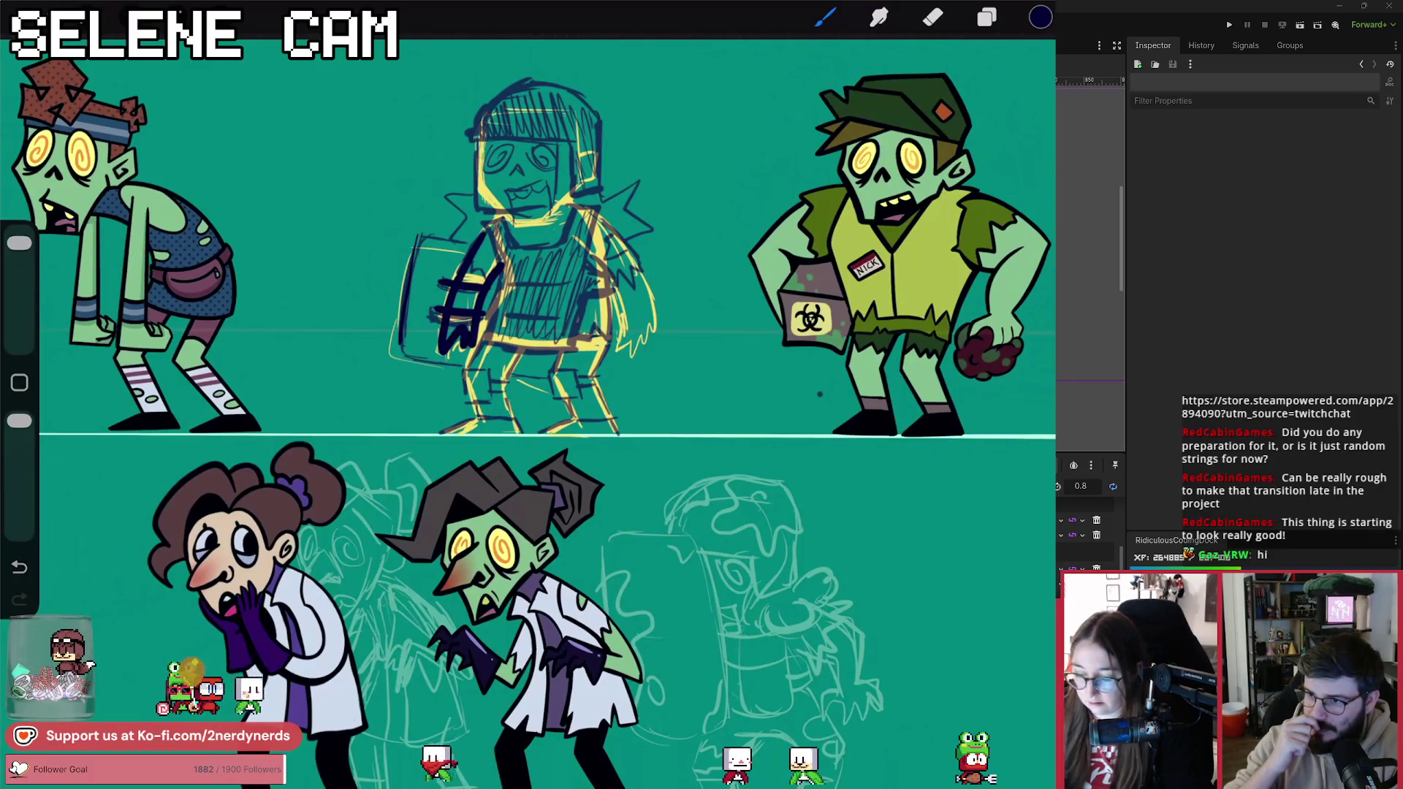
key("ctrl+z")
key("ctrl+z")
key("ctrl+z")
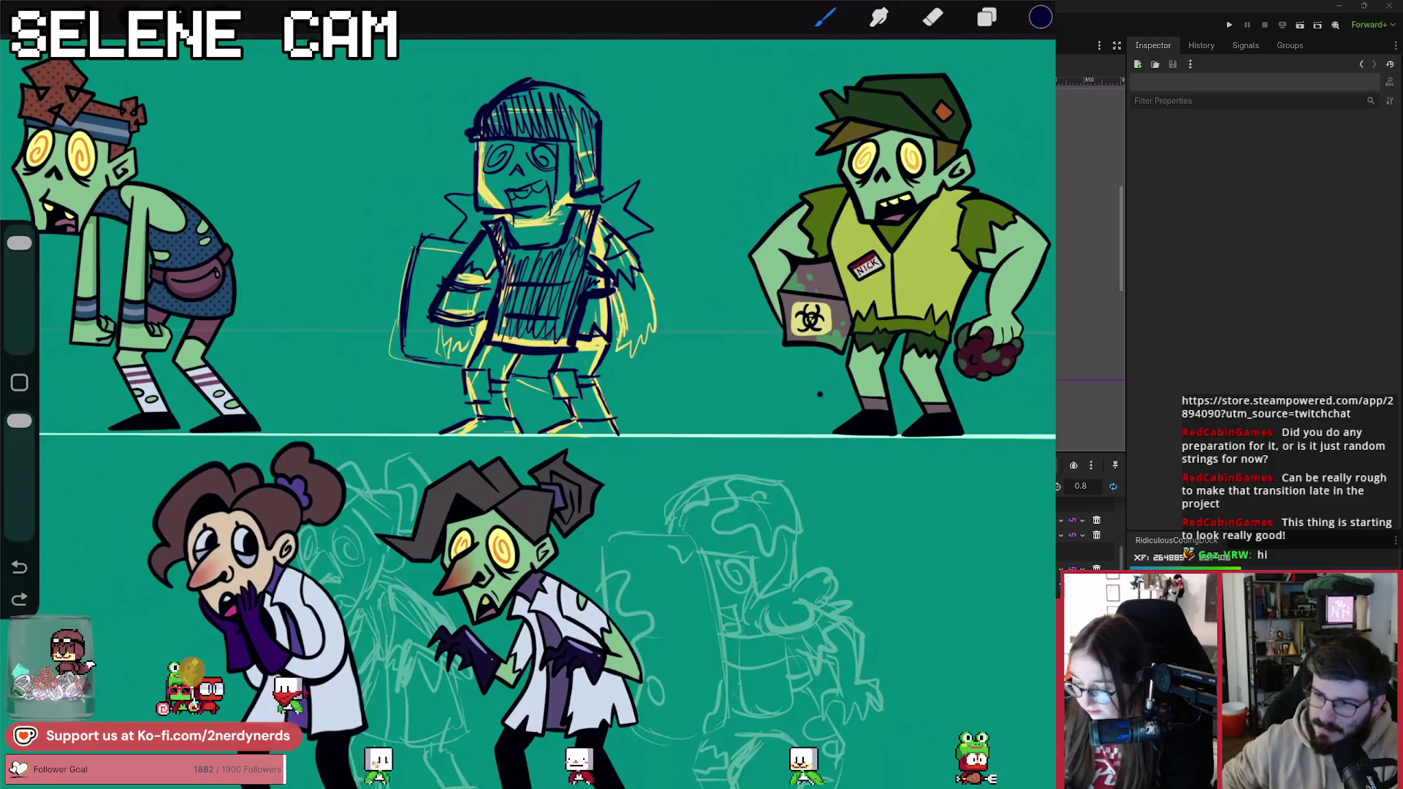
key("ctrl+shift+z")
left_click_drag(417, 320, 444, 380)
key("ctrl+z")
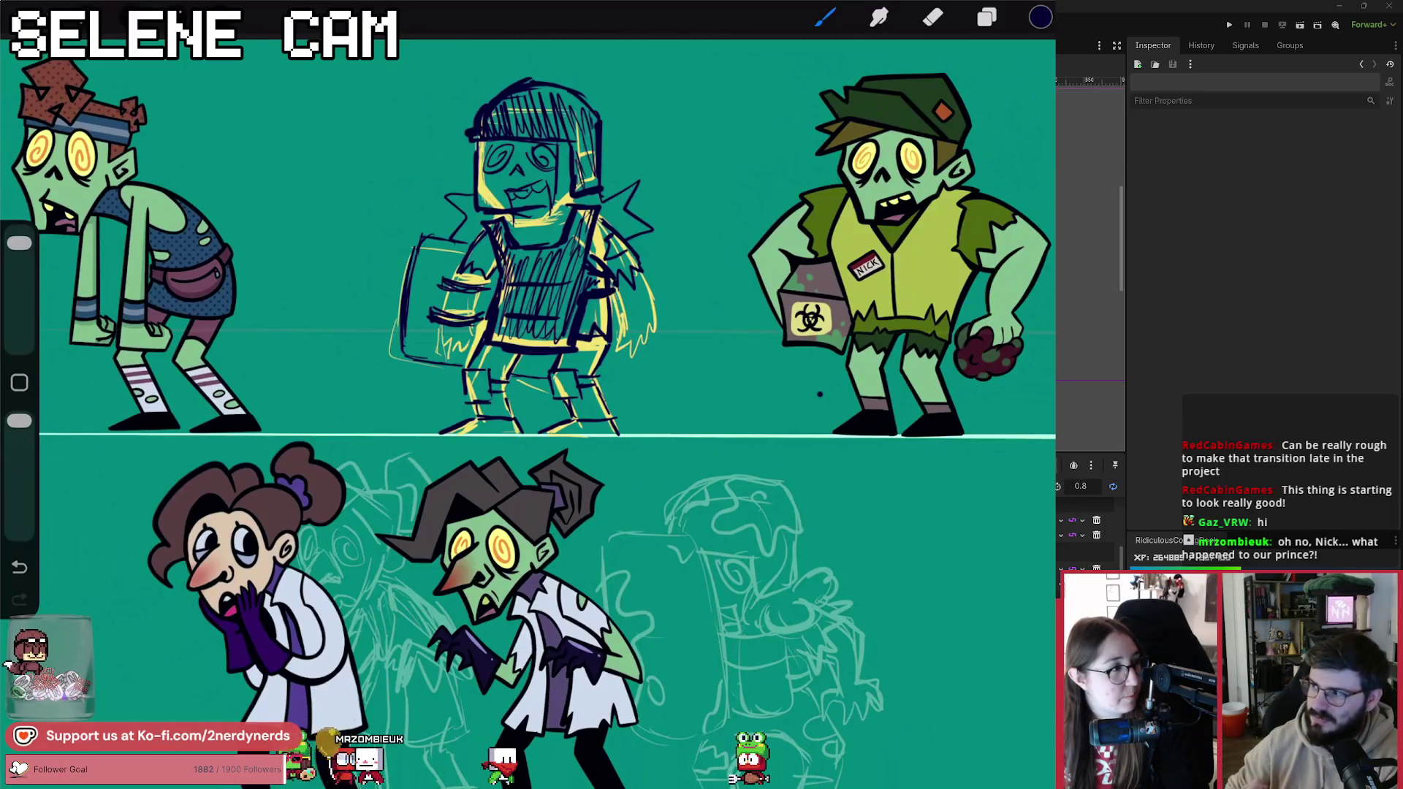
Step: Merge Layer 38 down into Layer 37 and lower Layer 37's opacity to 27%
key("l")
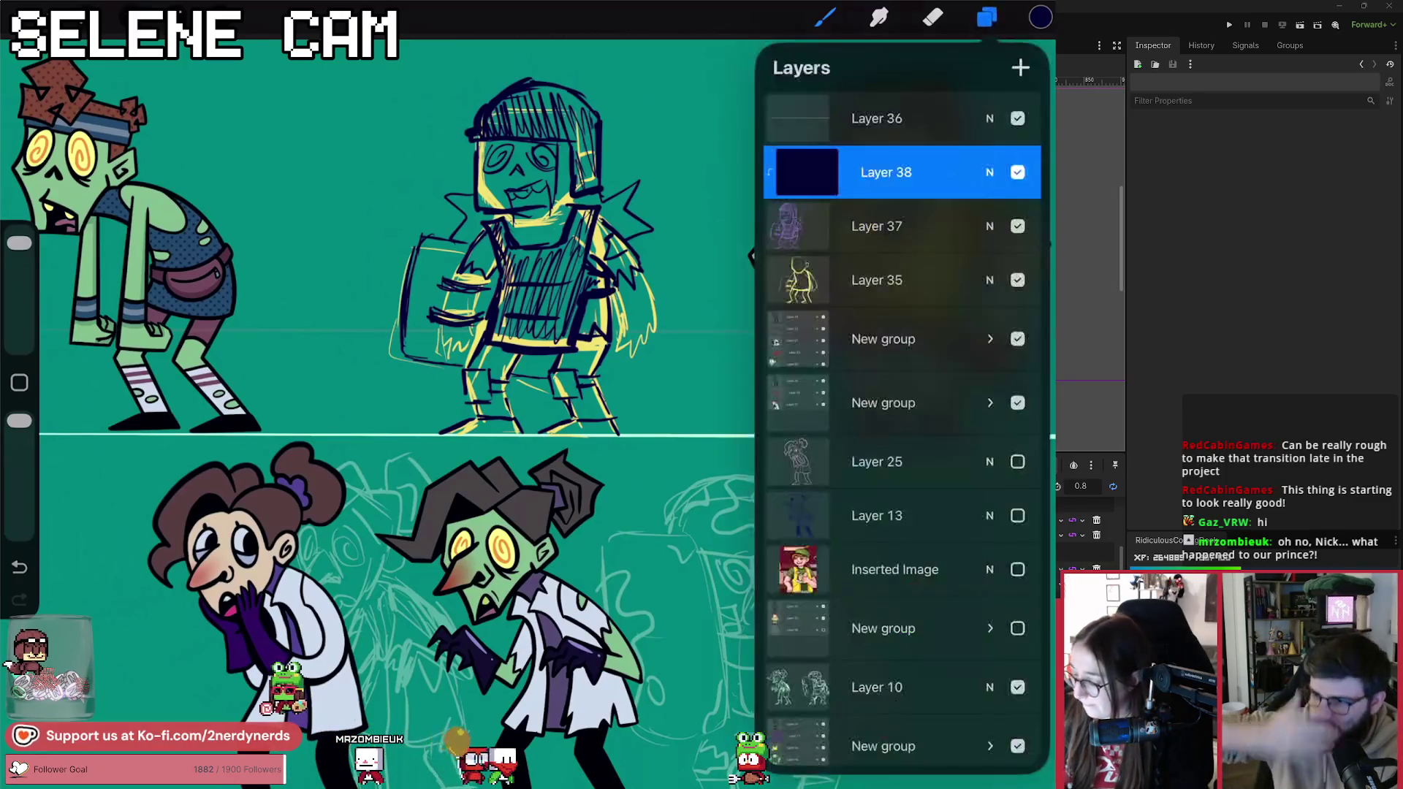
left_click(886, 172)
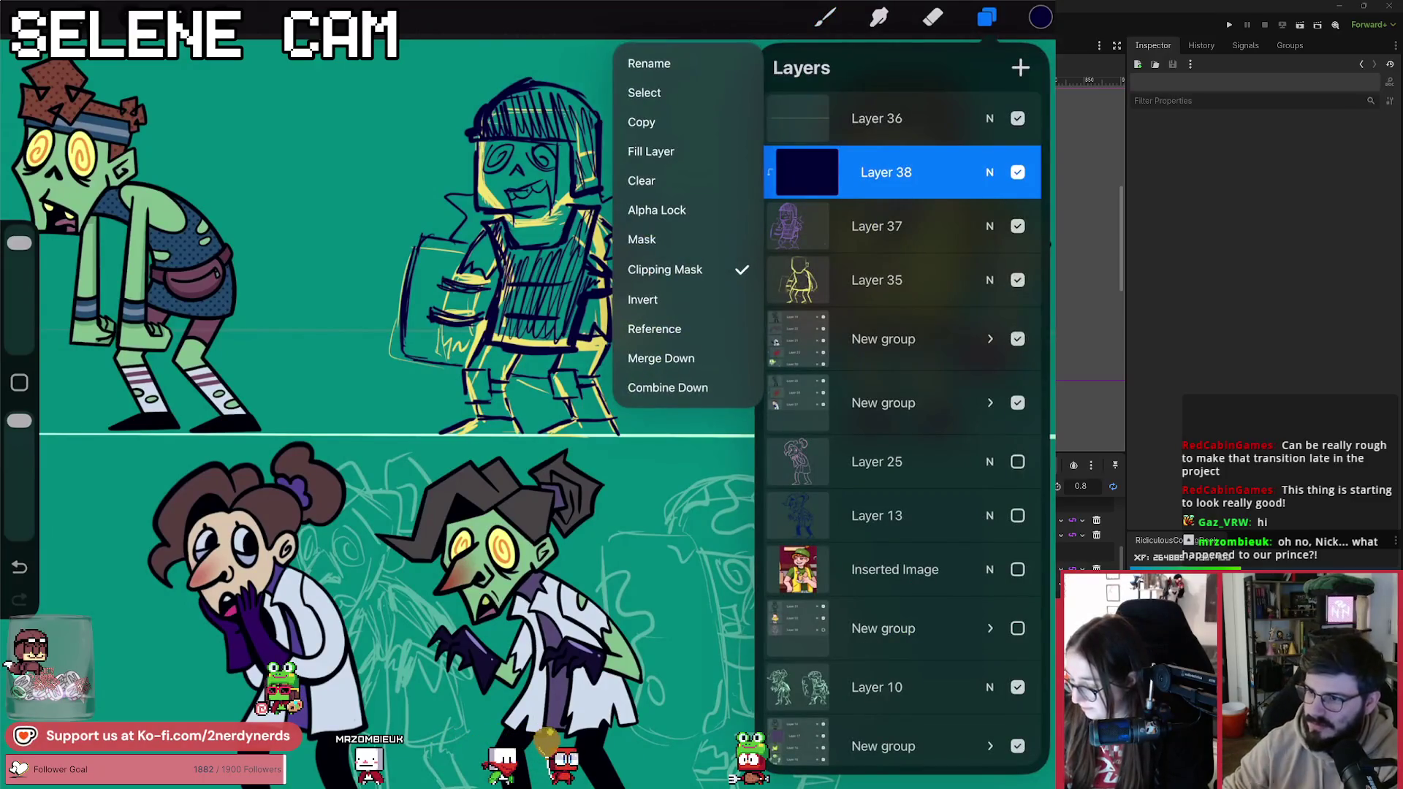
left_click(660, 358)
left_click(989, 172)
left_click_drag(1020, 237, 846, 237)
left_click(990, 172)
Step: On a new layer, draw a tilted Technical Pen rectangle over the middle sketch and nudge it slightly left
left_click(1020, 67)
left_click(825, 17)
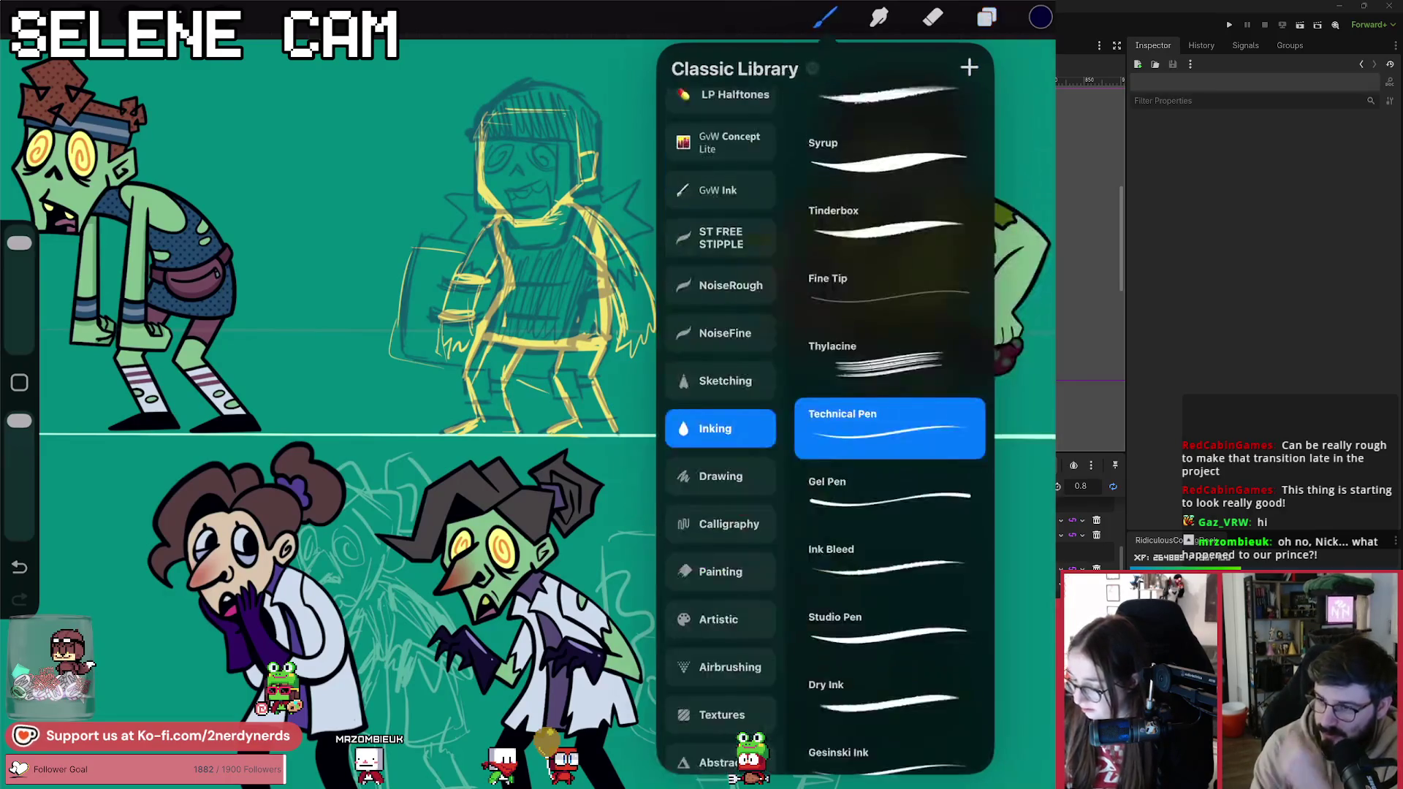
left_click(824, 17)
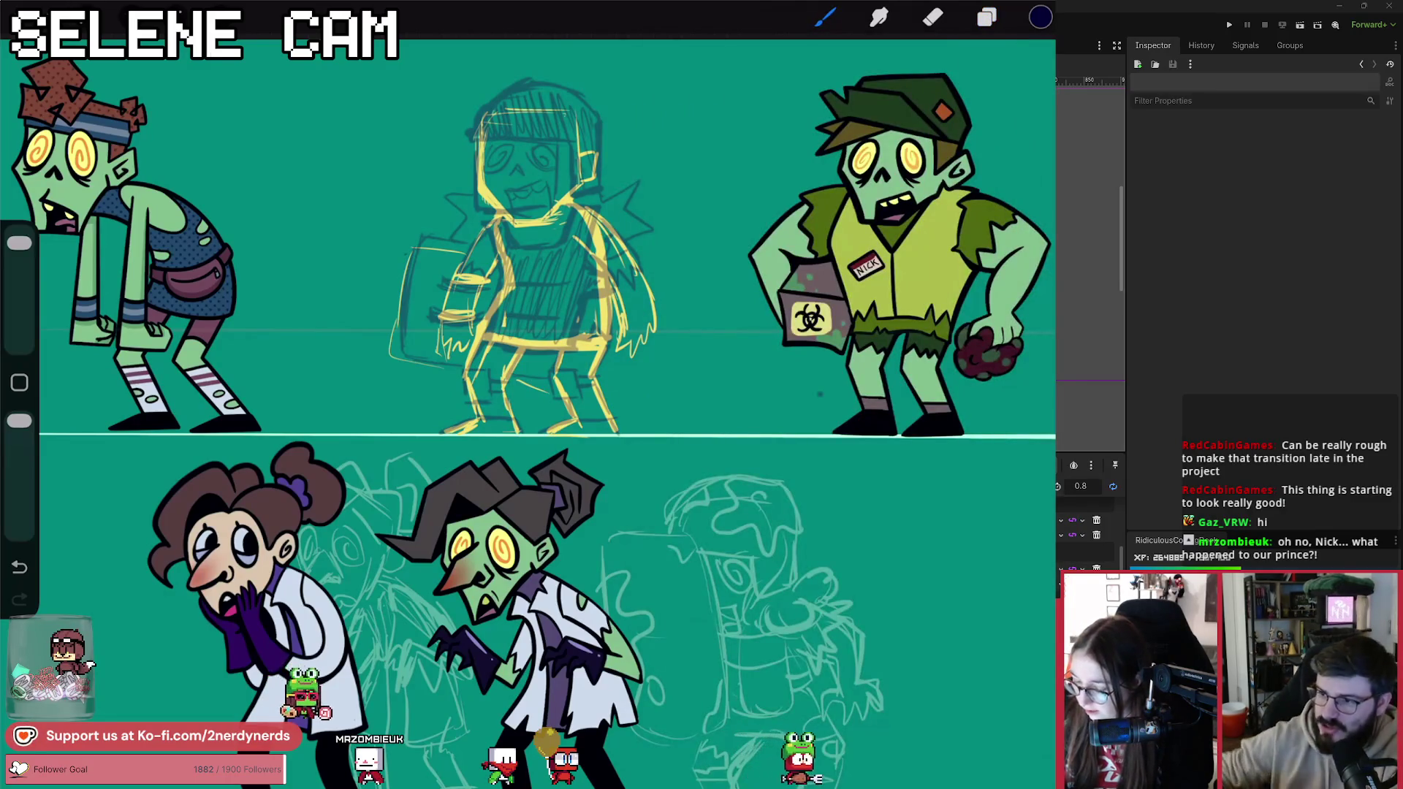
mouse_move(482, 237)
left_mouse_down()
mouse_move(431, 343)
mouse_move(610, 399)
left_mouse_up()
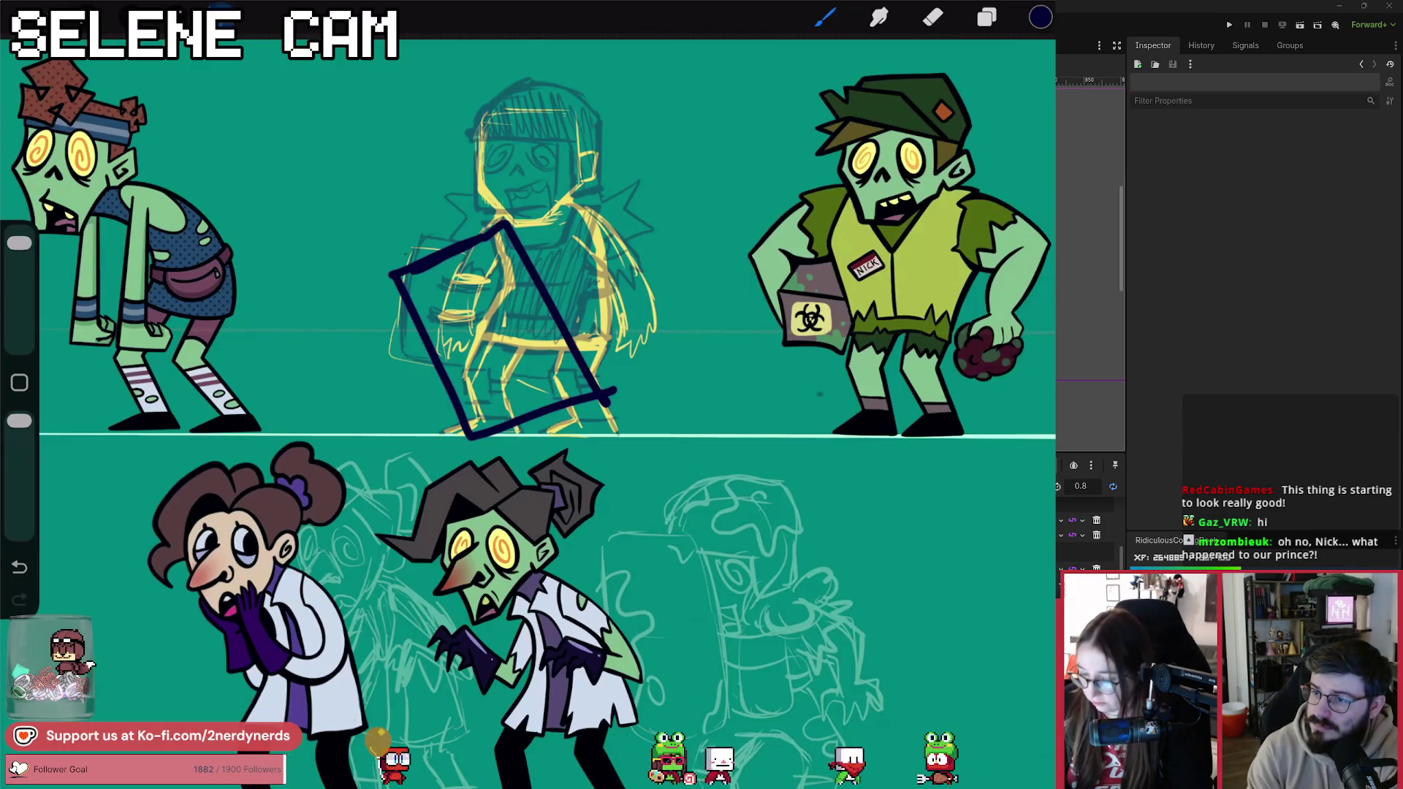
key("v")
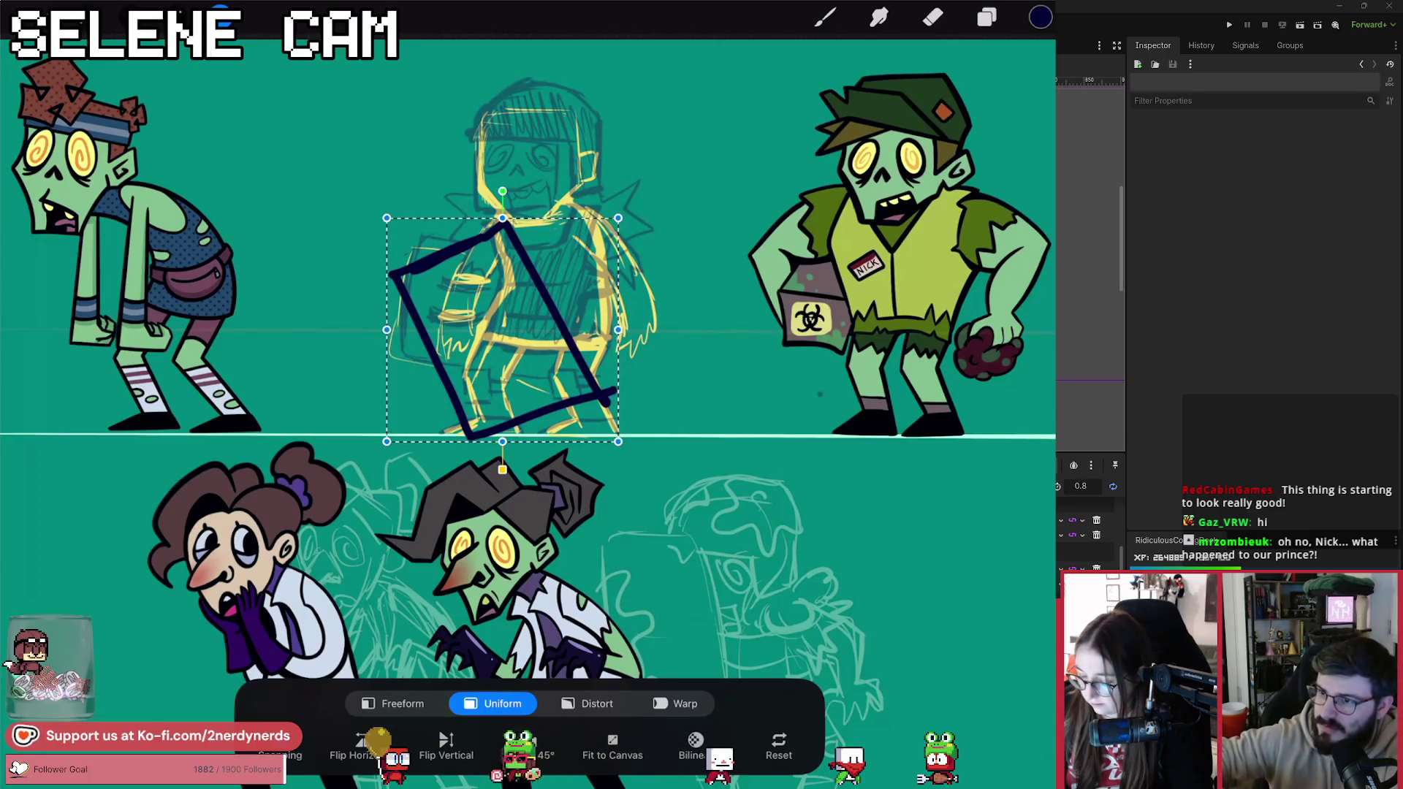
left_click_drag(502, 330, 488, 327)
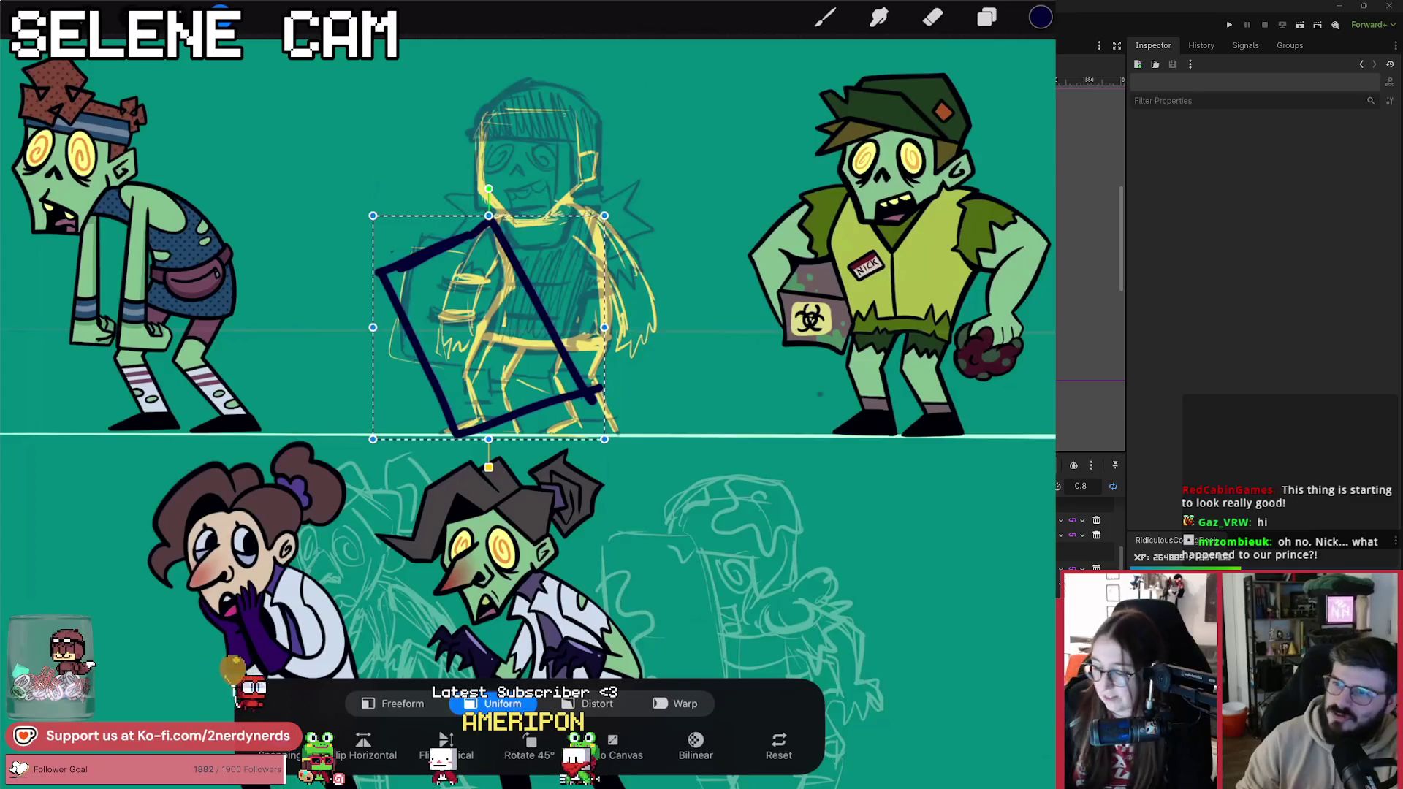
left_click(824, 16)
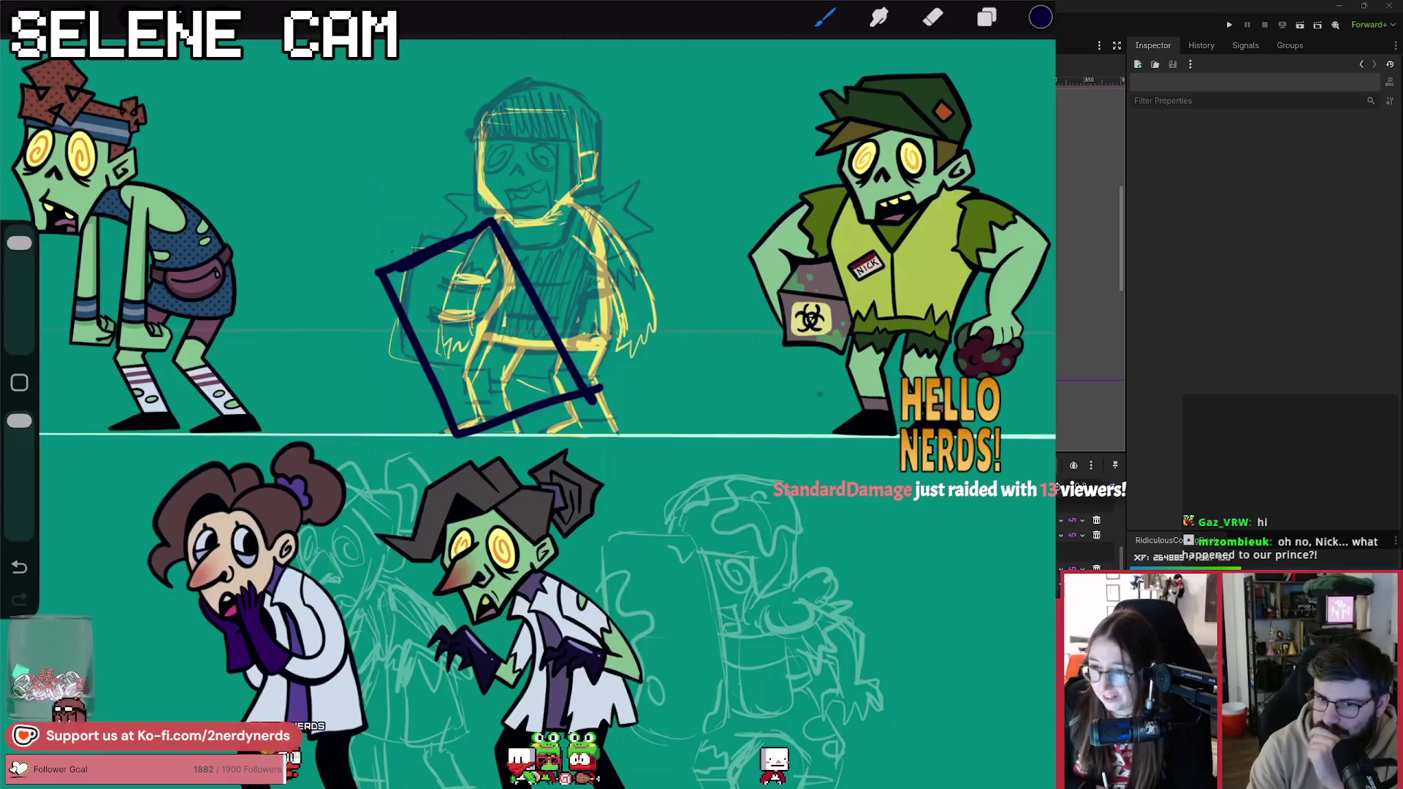
left_click(986, 16)
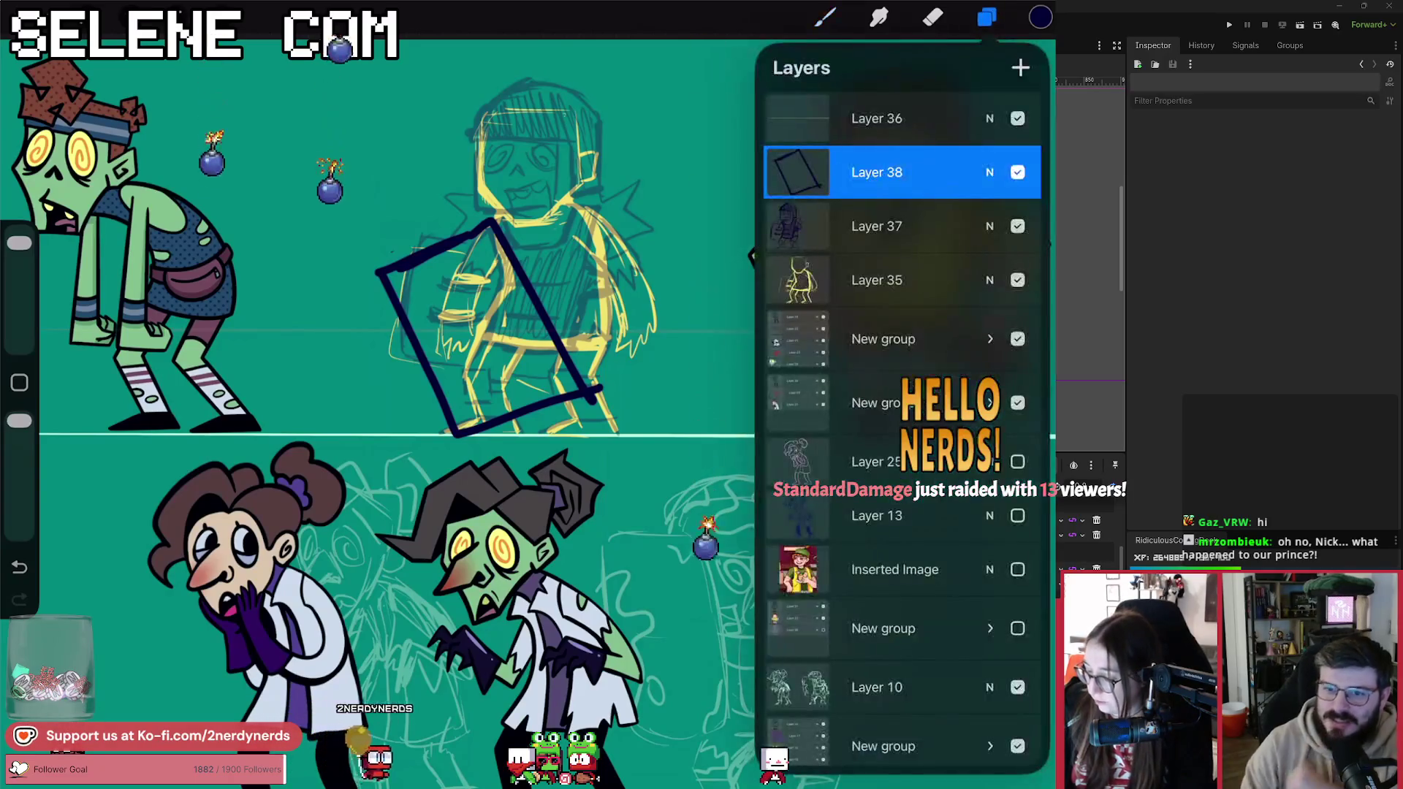
Step: Delete Layer 38 with its tilted rectangle, leaving only the faded sketch
left_click_drag(950, 179, 840, 179)
left_click(1007, 174)
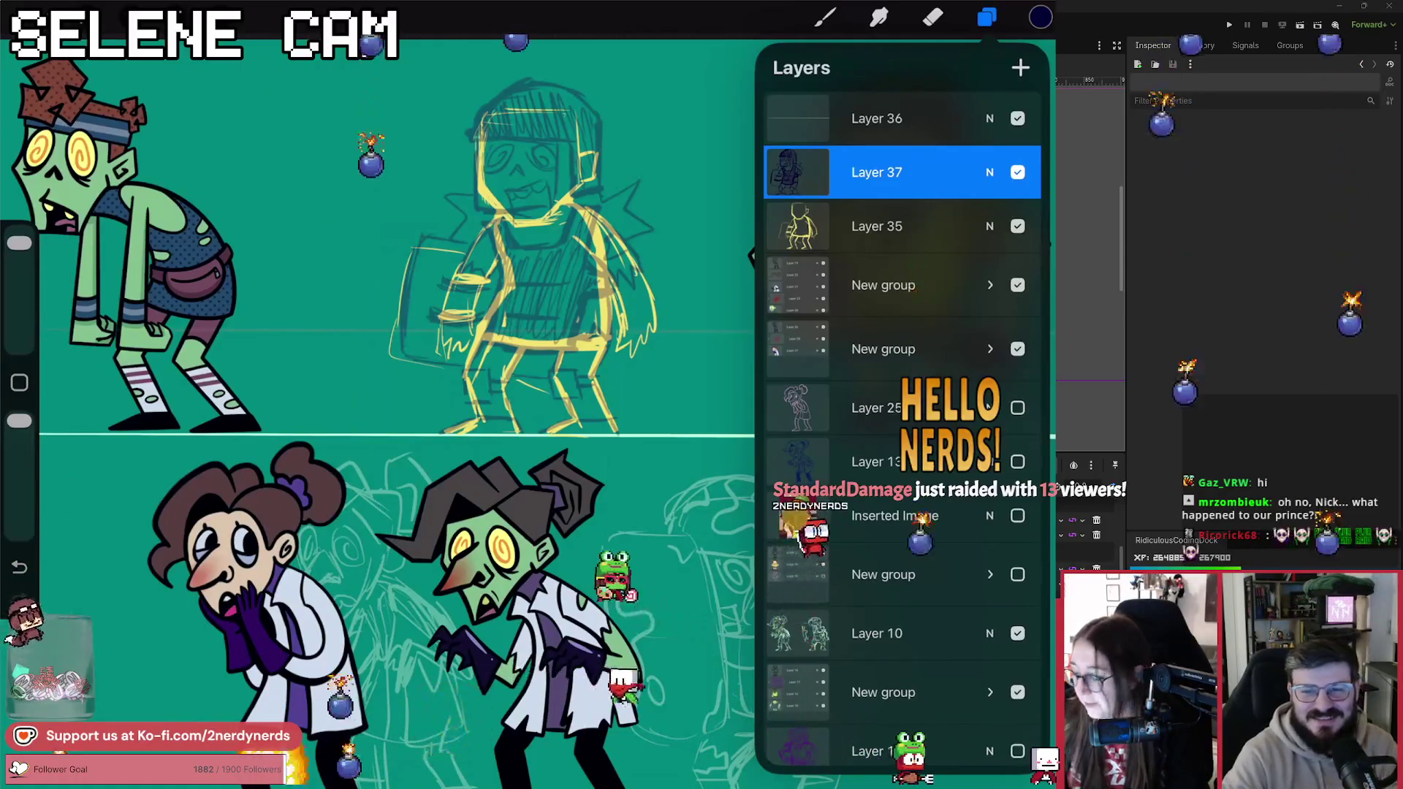
left_click(824, 17)
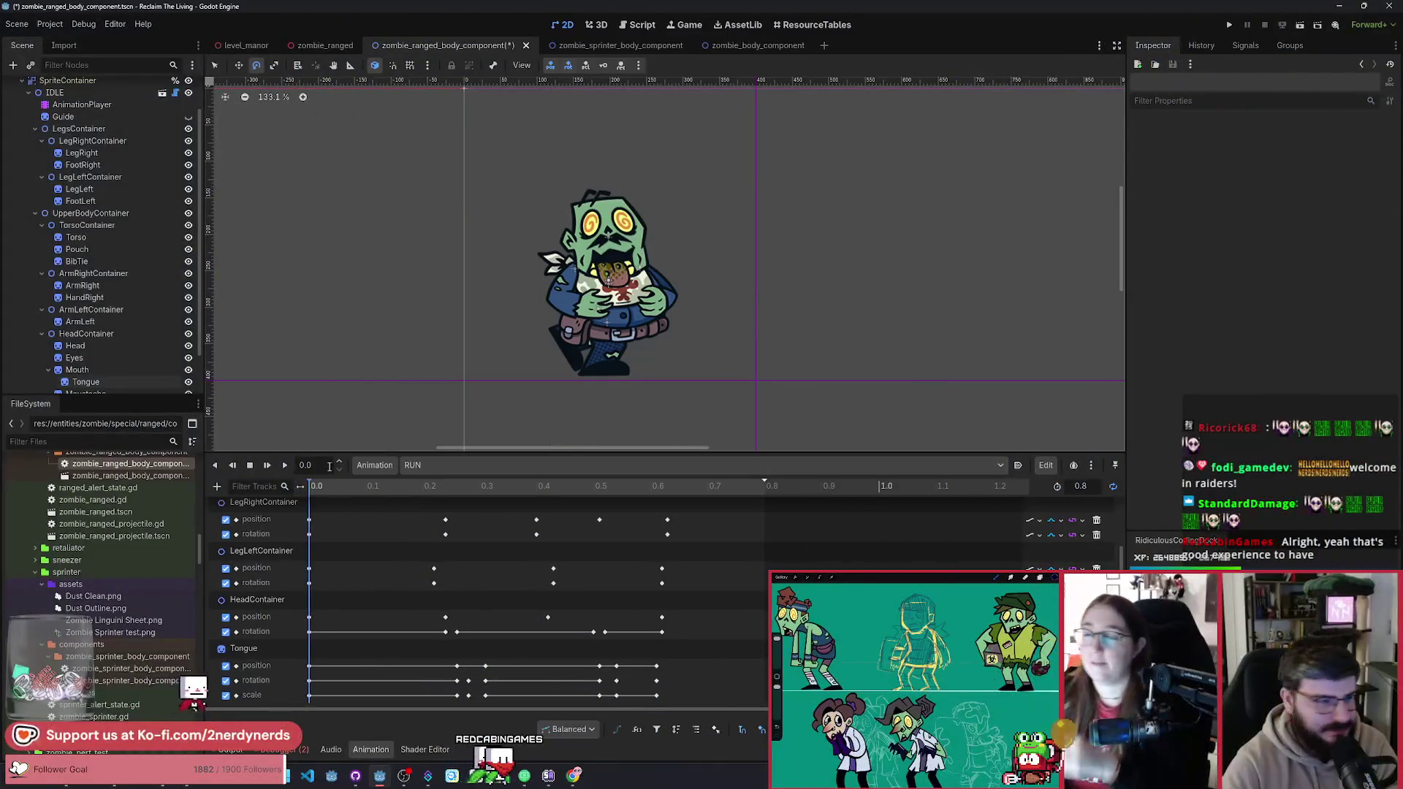
left_click(285, 465)
left_click(251, 465)
left_click(251, 465)
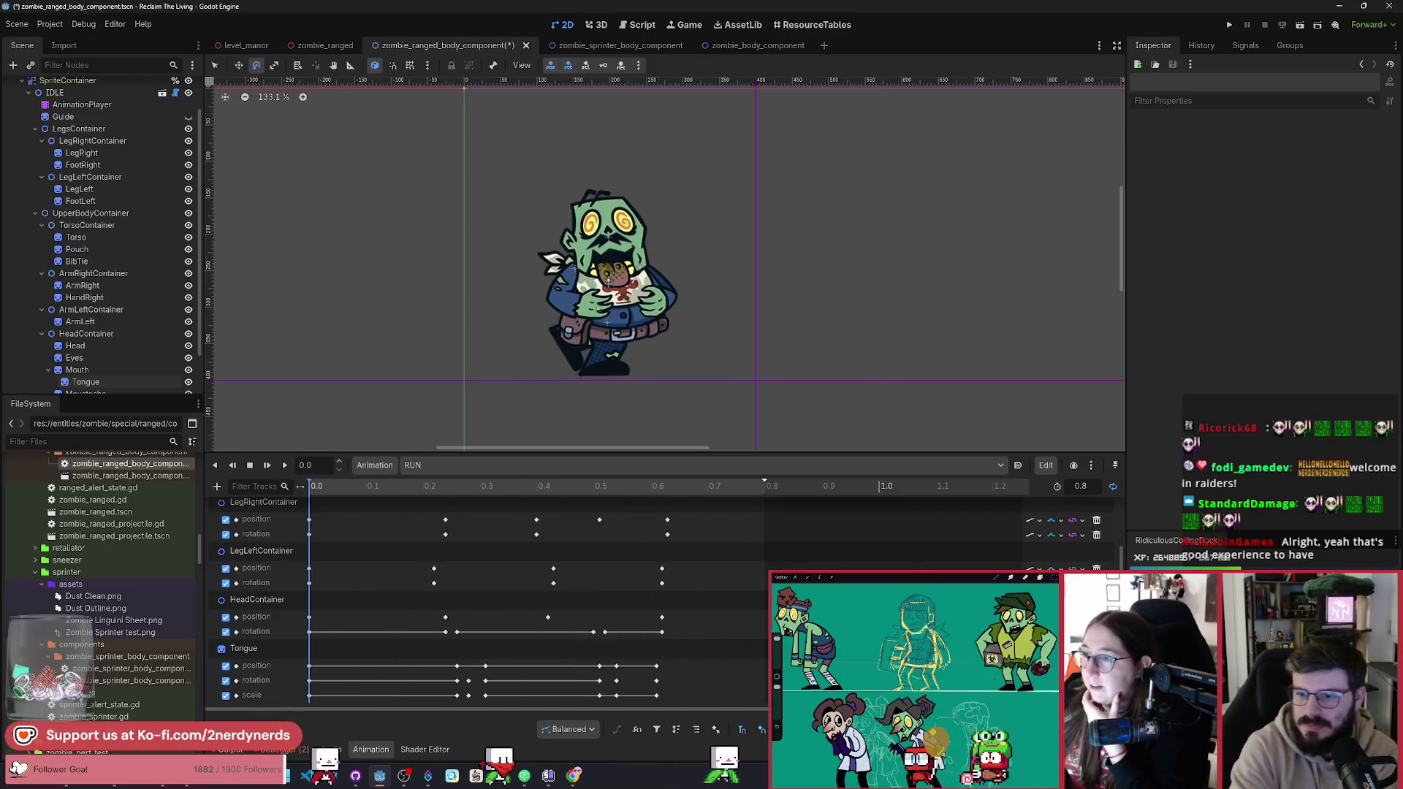
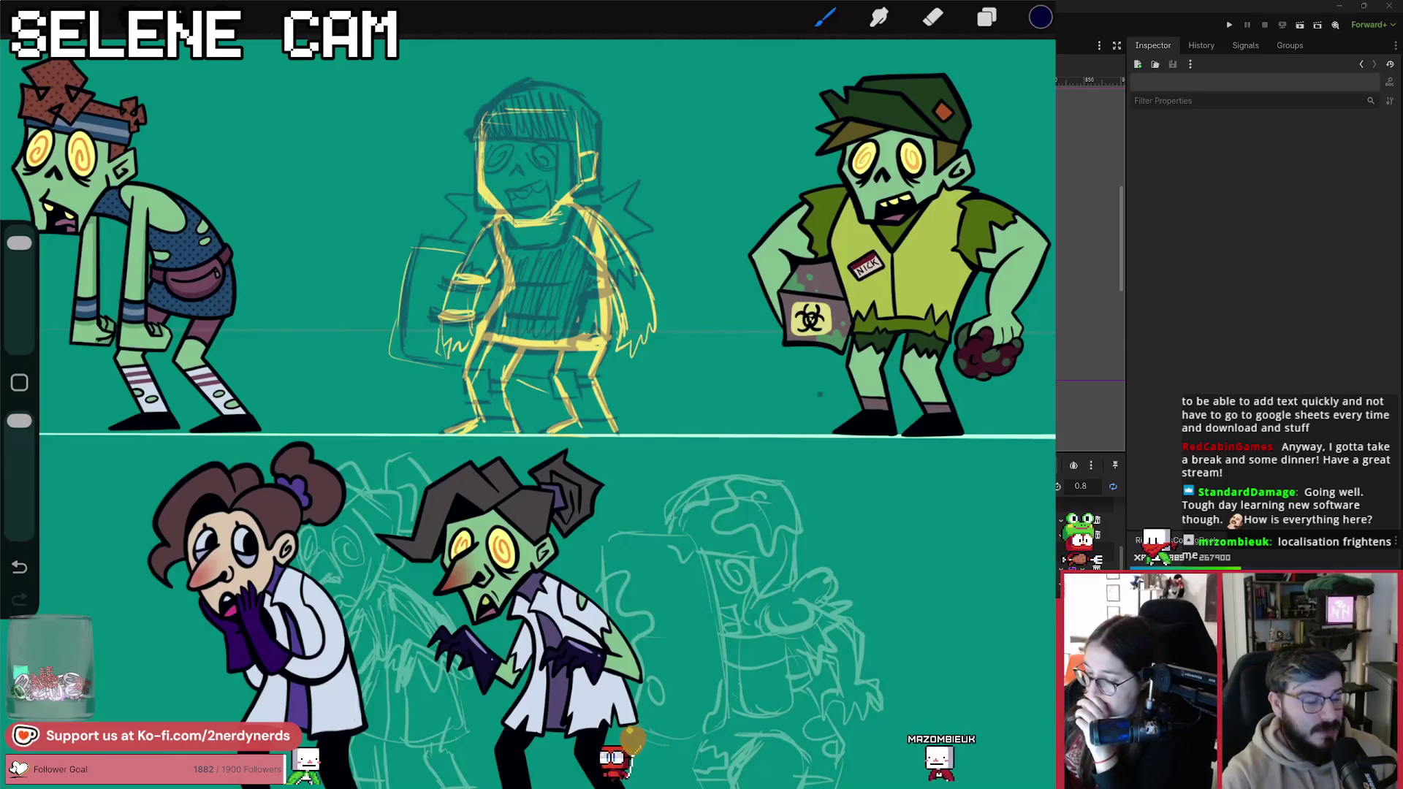
Step: Set Layer 37 to about half opacity and merge it down into Layer 35
left_click(986, 17)
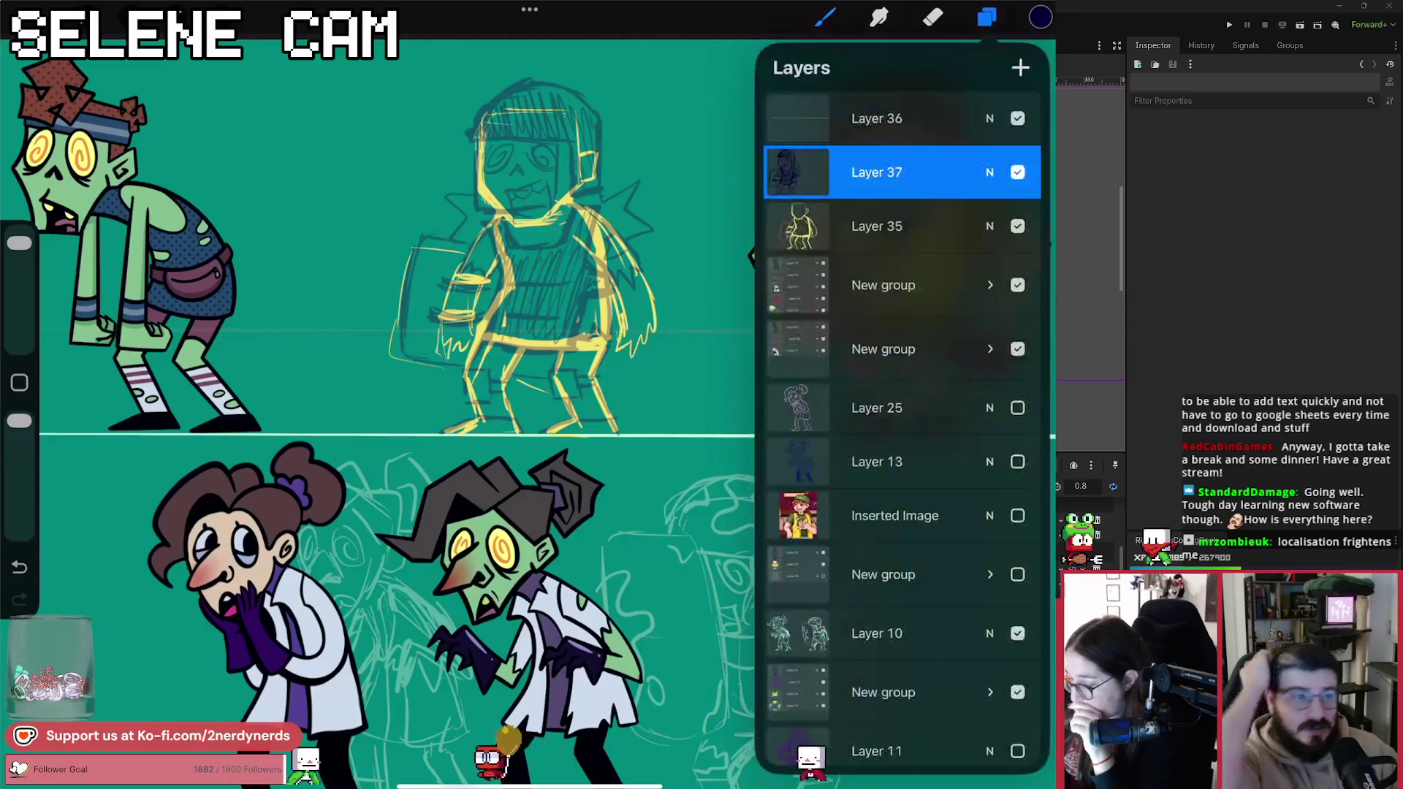
left_click(989, 172)
mouse_move(845, 237)
left_mouse_down()
mouse_move(932, 236)
mouse_move(904, 237)
left_mouse_up()
left_click(989, 172)
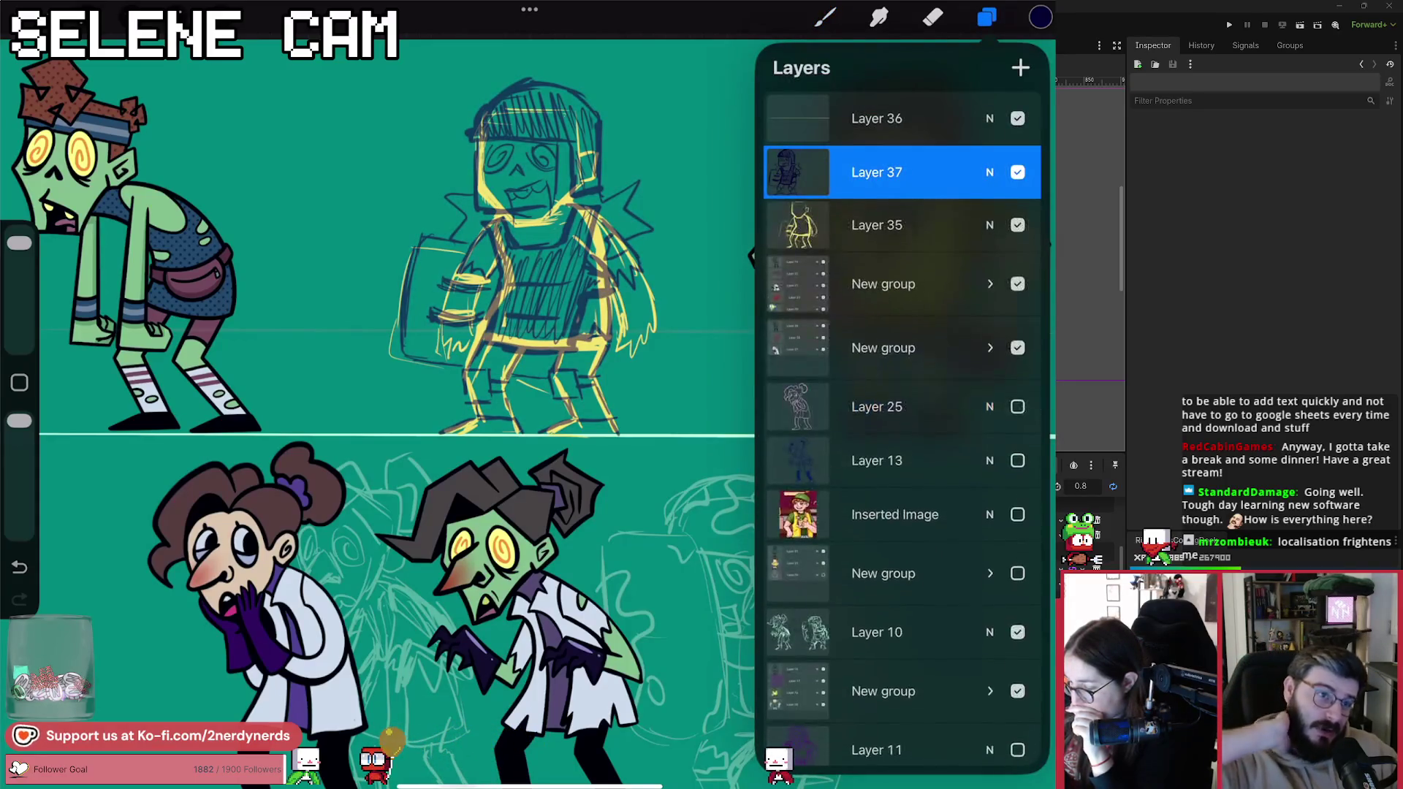
left_click(797, 172)
left_click(661, 356)
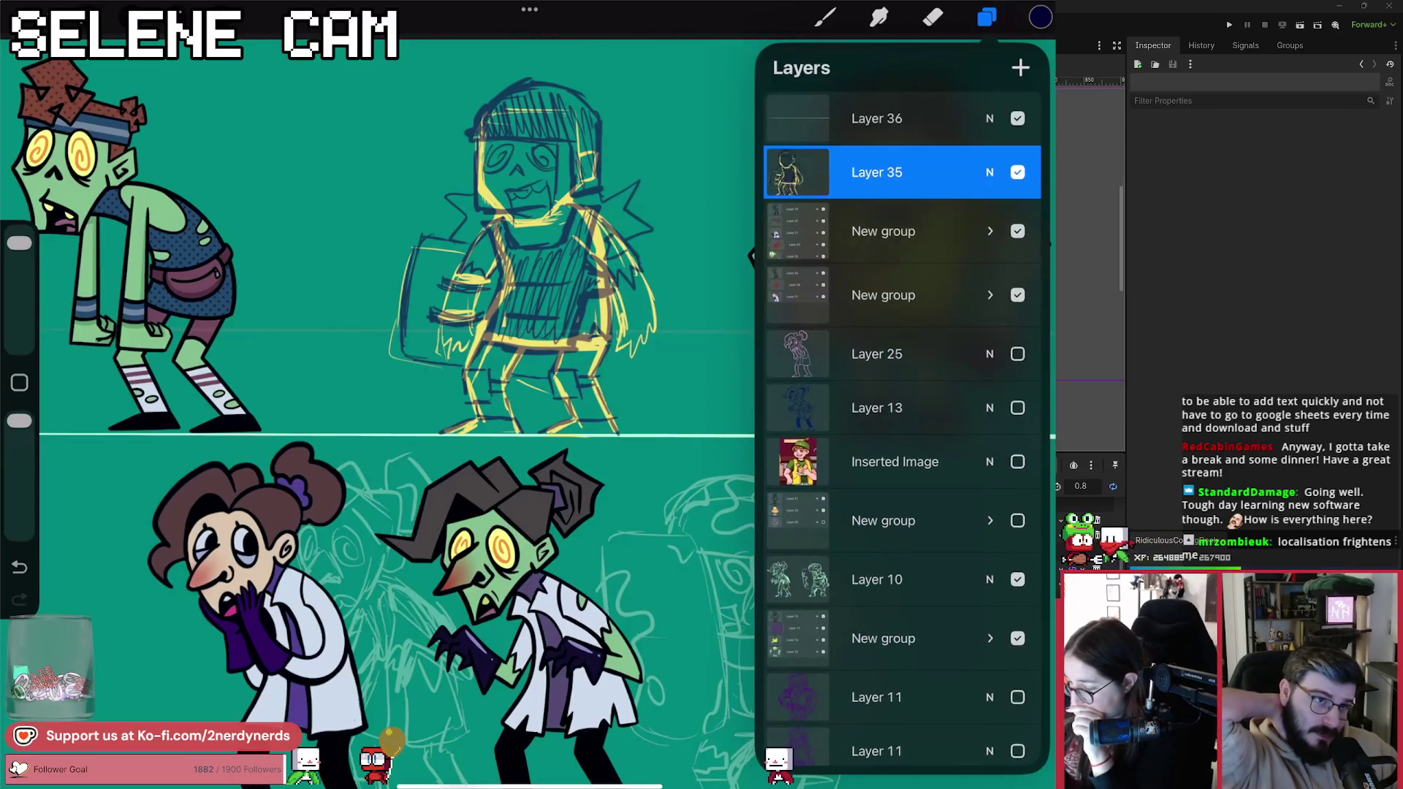
Step: Fade Layer 35 to 15% opacity and add a new empty layer above it
left_click(989, 172)
left_click_drag(1019, 236, 813, 237)
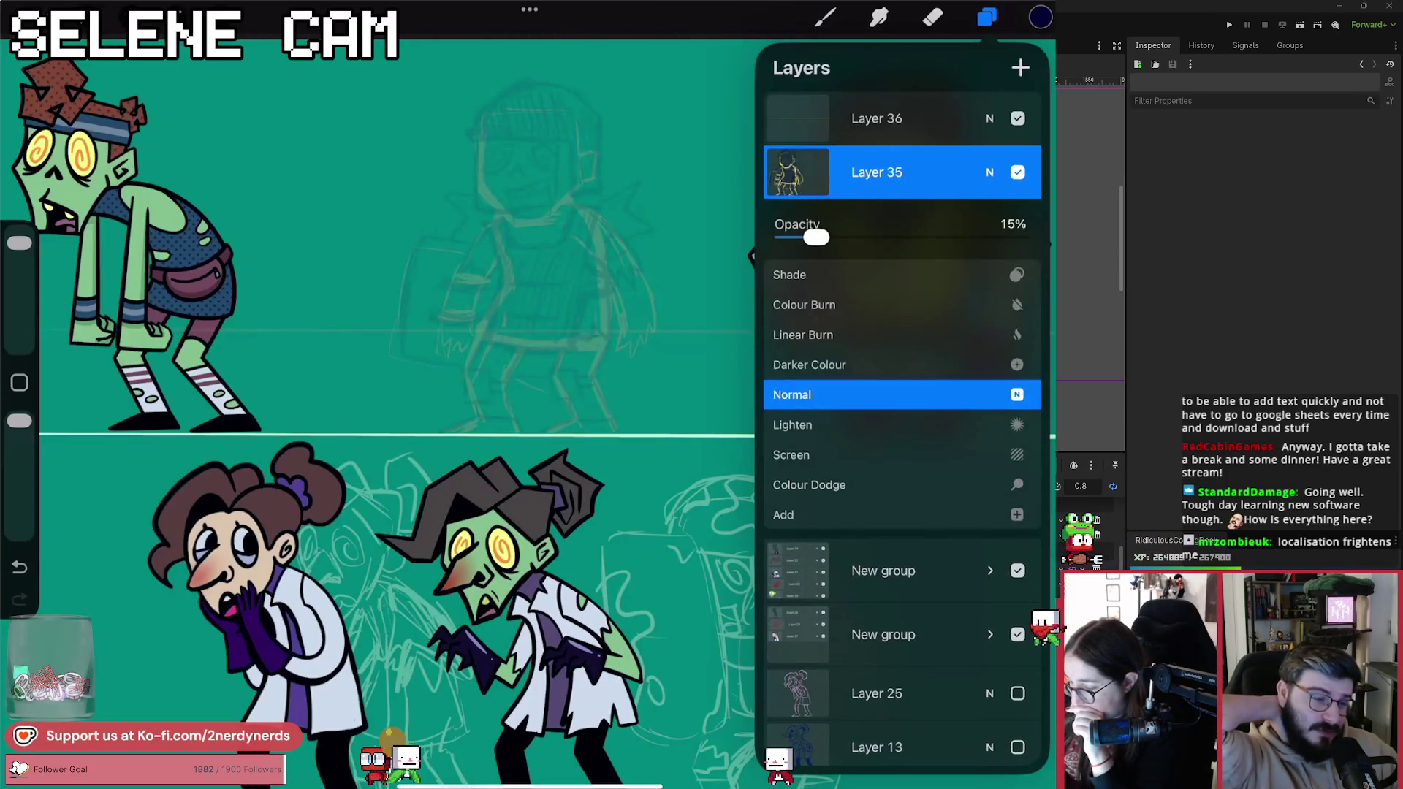
left_click(989, 172)
left_click(1019, 67)
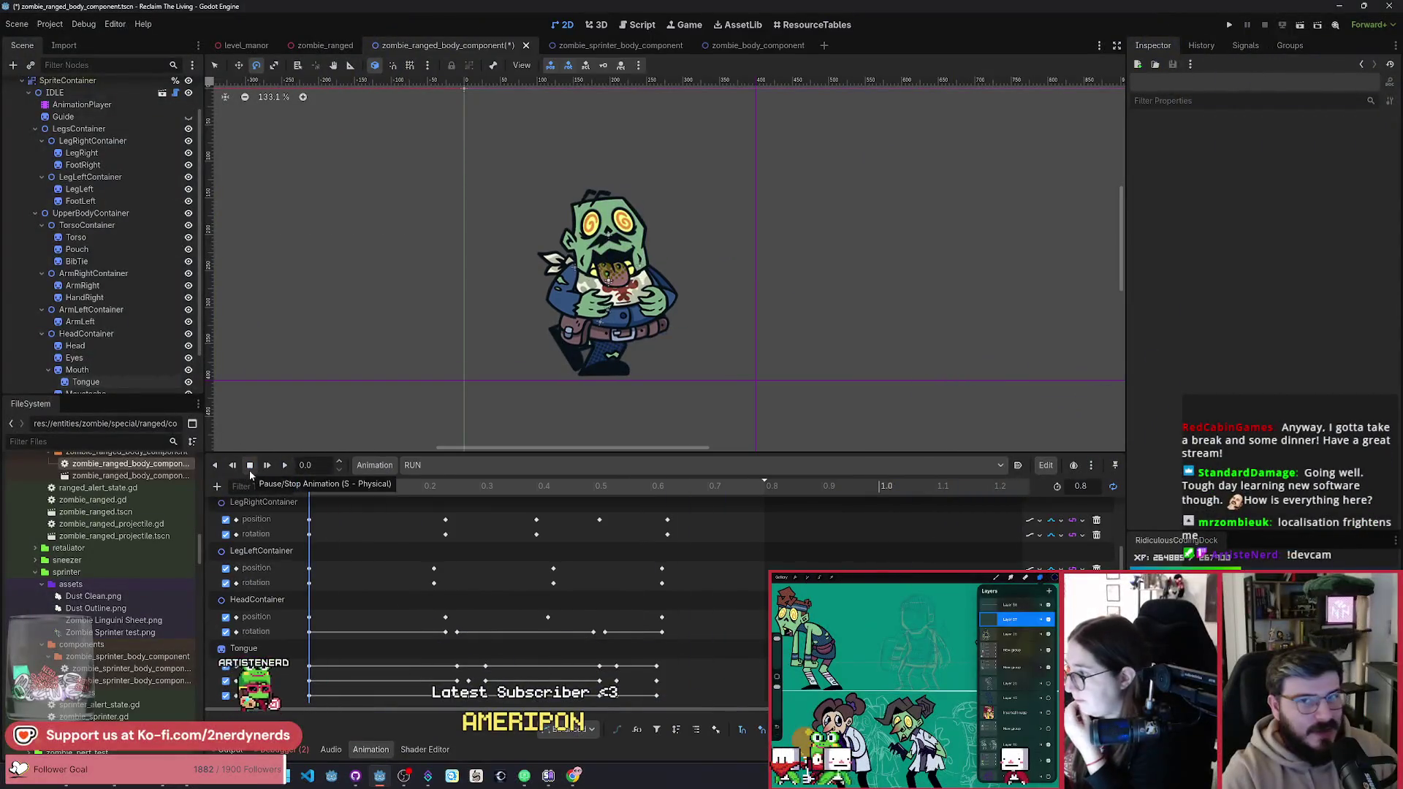
left_click(249, 465)
scroll(738, 375, "up", 5)
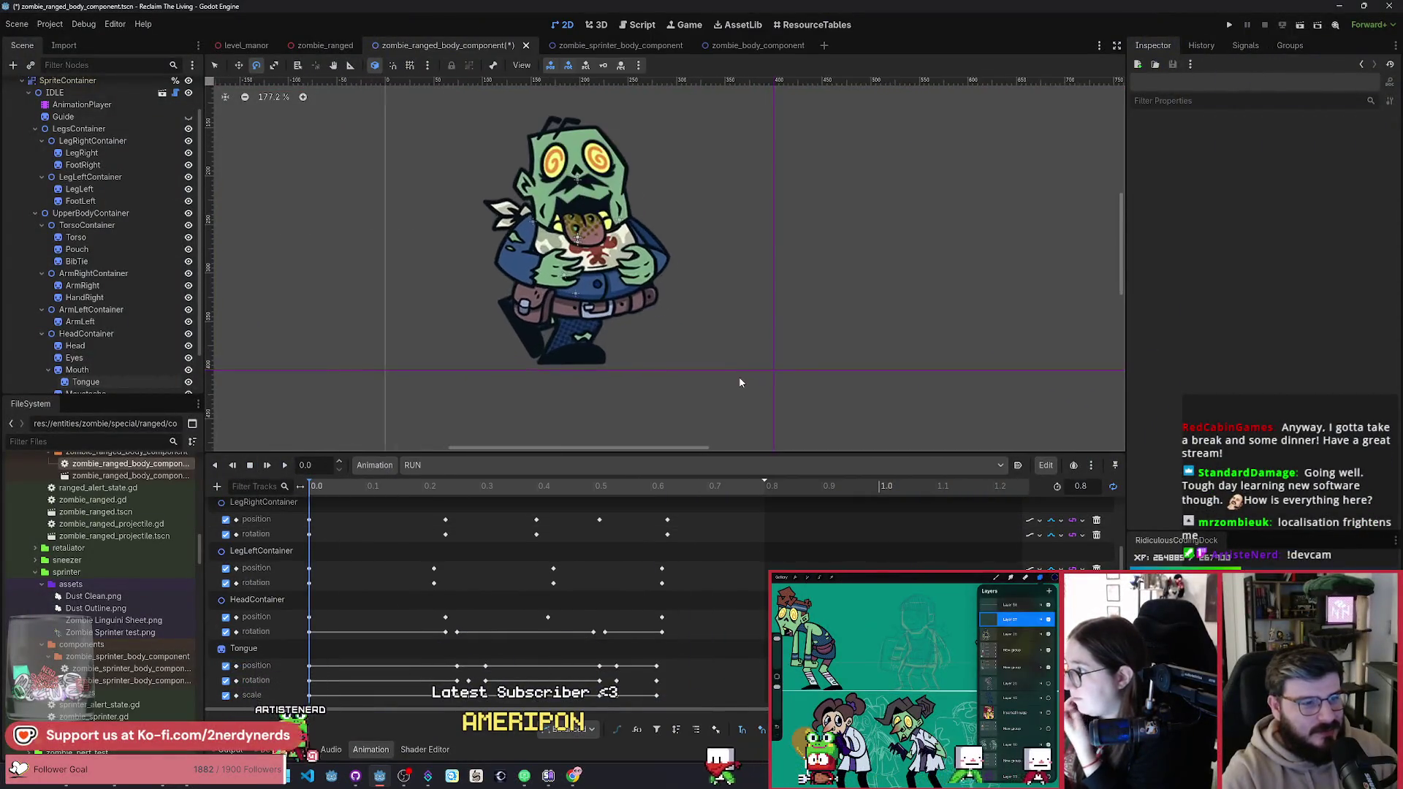
scroll(846, 413, "down", 2)
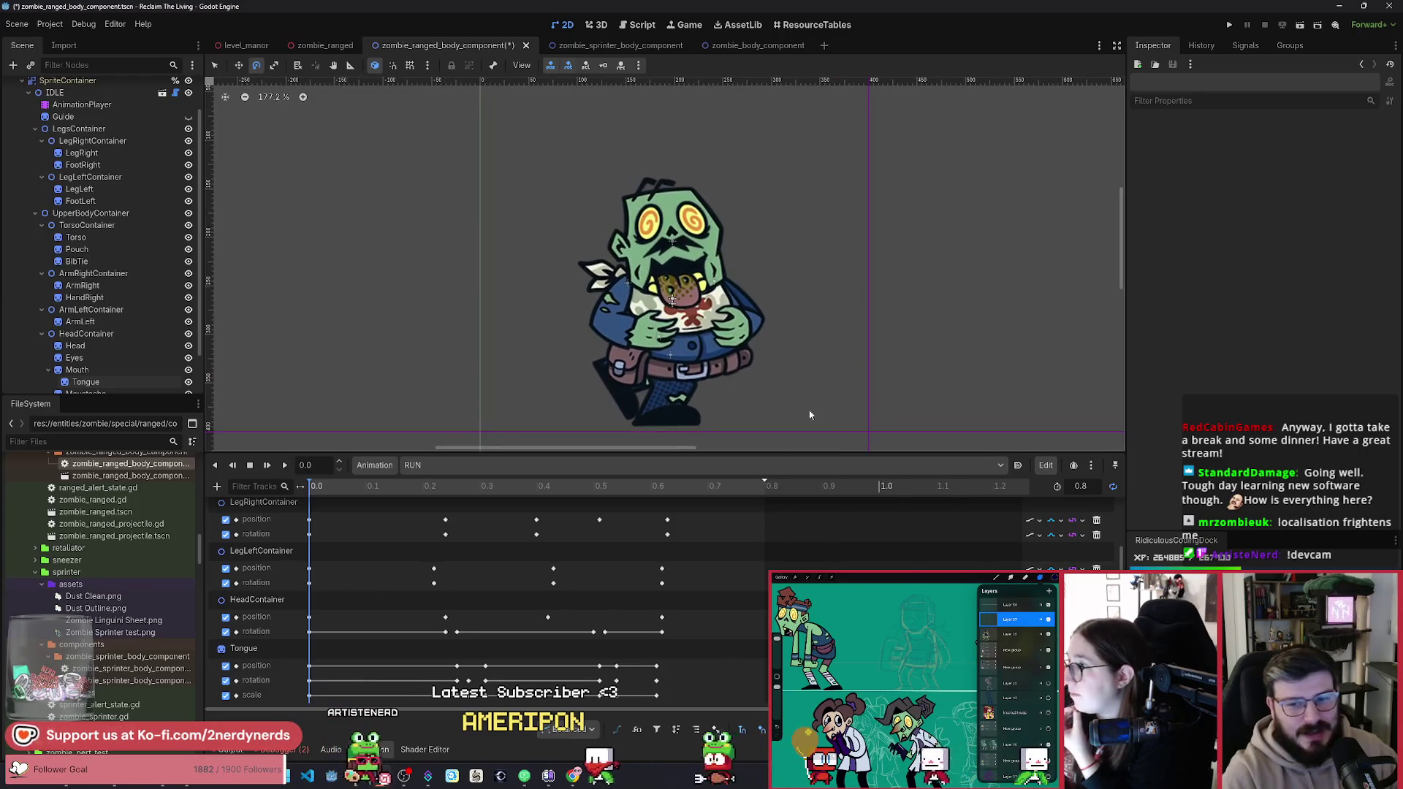
left_click(283, 471)
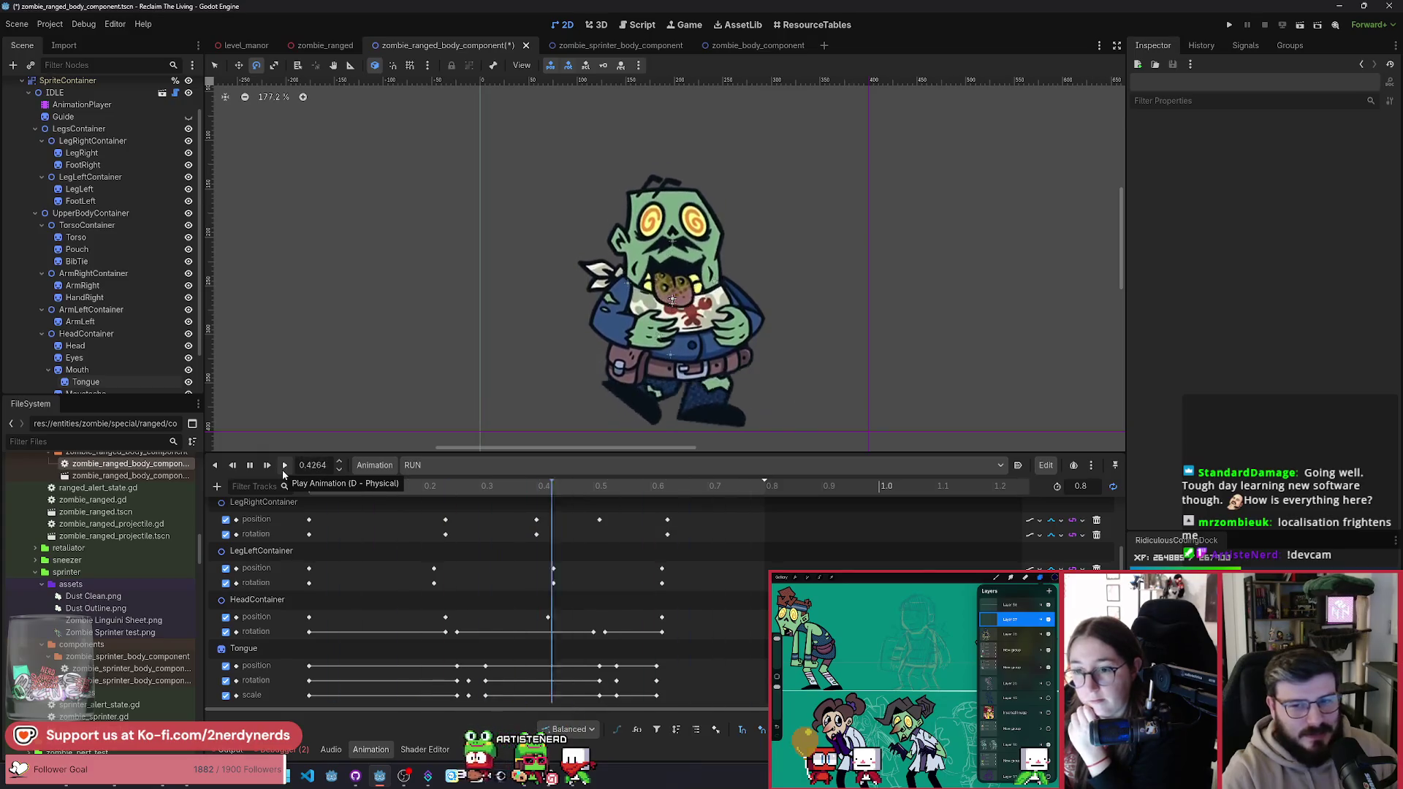
left_click(250, 465)
mouse_move(324, 491)
left_mouse_down()
mouse_move(679, 493)
mouse_move(732, 509)
mouse_move(351, 527)
mouse_move(431, 511)
mouse_move(751, 573)
mouse_move(657, 555)
mouse_move(314, 570)
mouse_move(752, 578)
mouse_move(192, 602)
mouse_move(648, 585)
mouse_move(573, 614)
mouse_move(438, 621)
mouse_move(756, 641)
left_mouse_up()
left_click(285, 469)
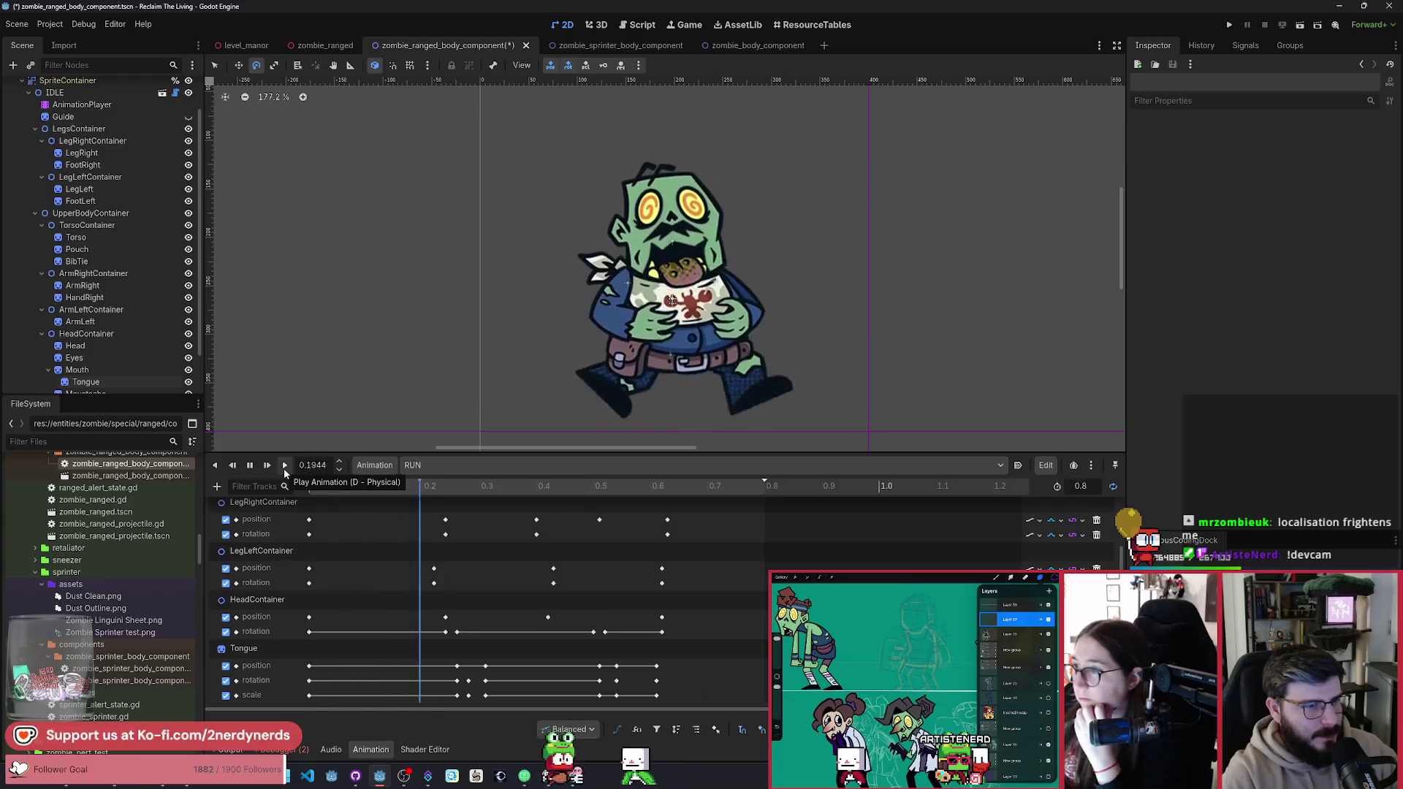
left_click(250, 466)
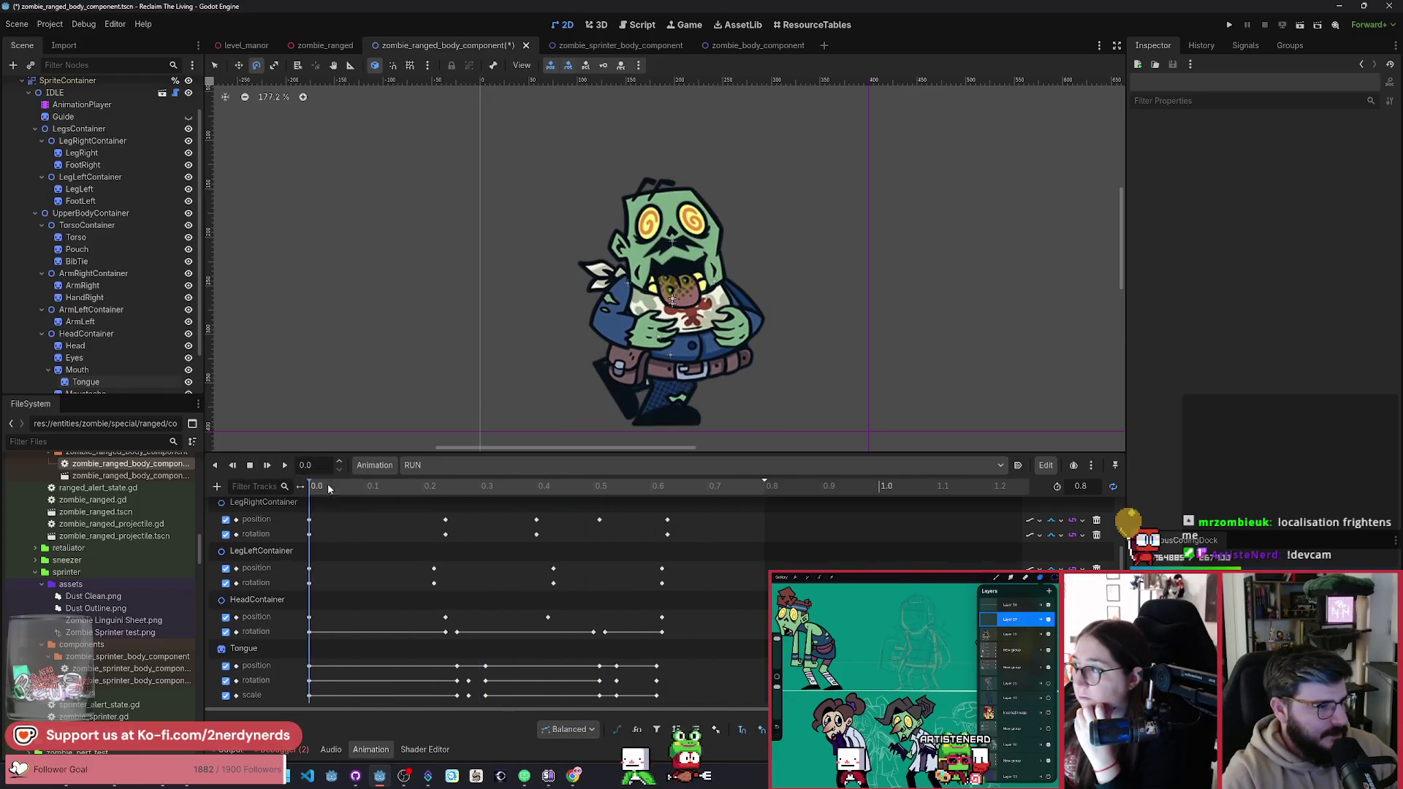
mouse_move(336, 488)
left_mouse_down()
mouse_move(429, 488)
mouse_move(292, 489)
mouse_move(655, 507)
mouse_move(359, 530)
mouse_move(651, 566)
mouse_move(310, 511)
left_mouse_up()
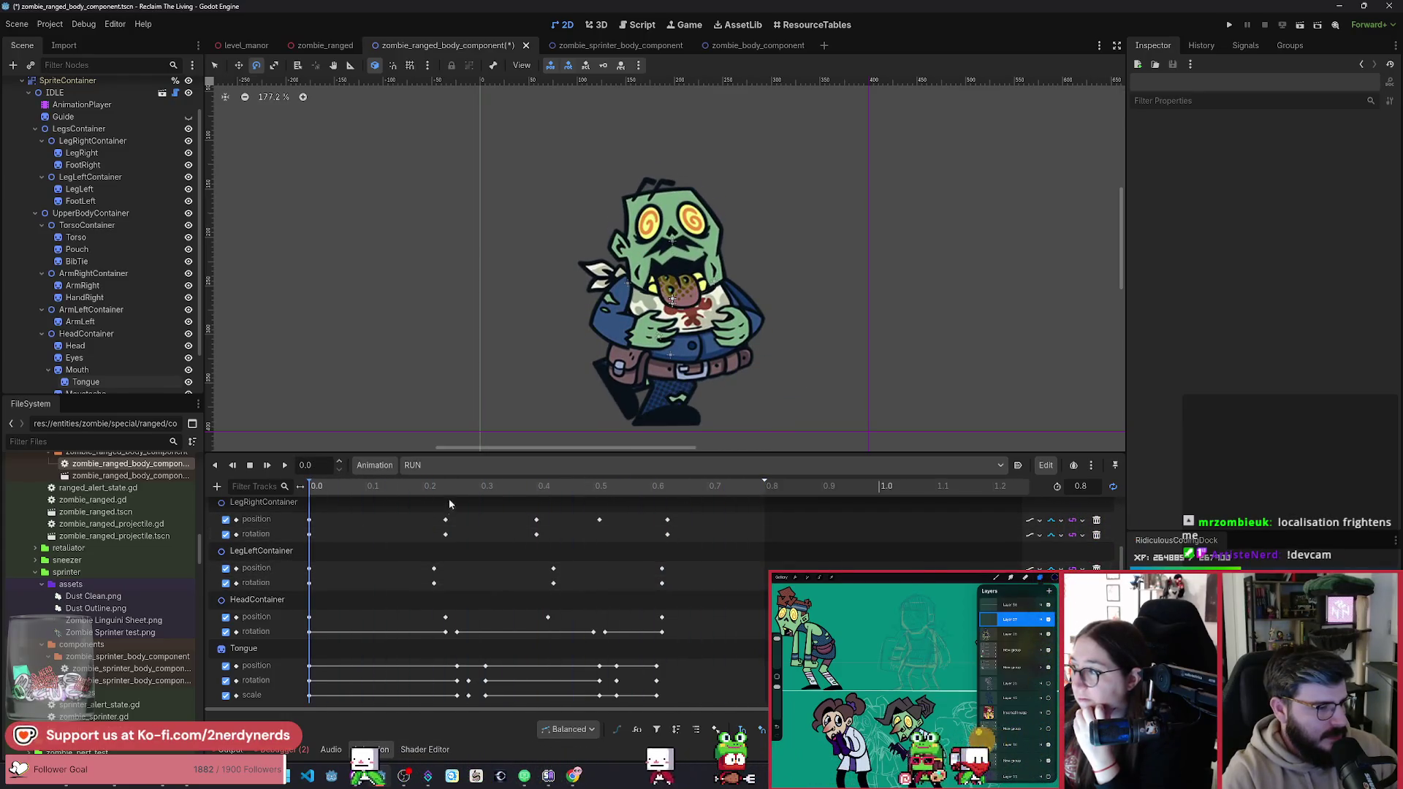
left_click(453, 465)
left_click(458, 497)
left_click(454, 466)
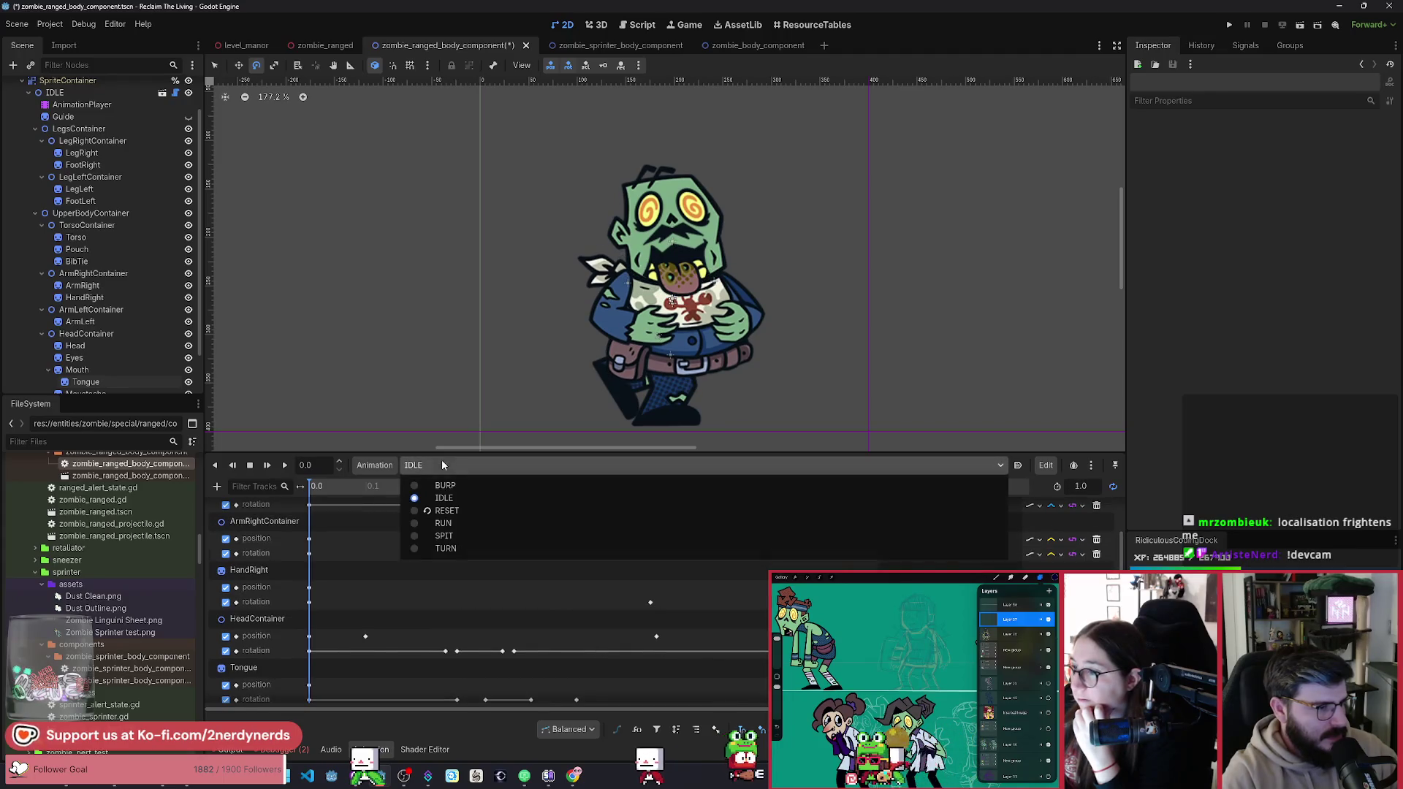
left_click(452, 503)
left_click(434, 465)
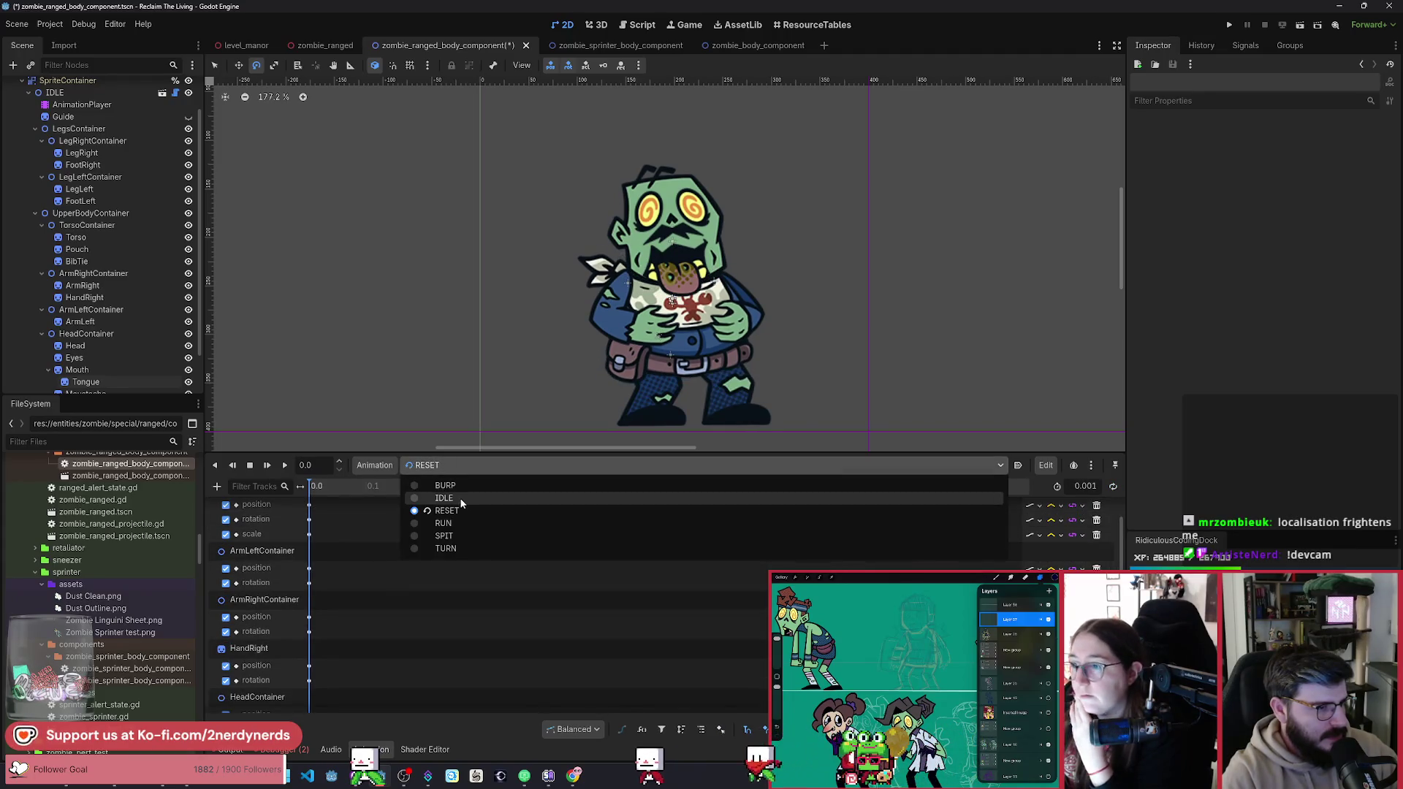
left_click(434, 501)
scroll(313, 612, "up", 2)
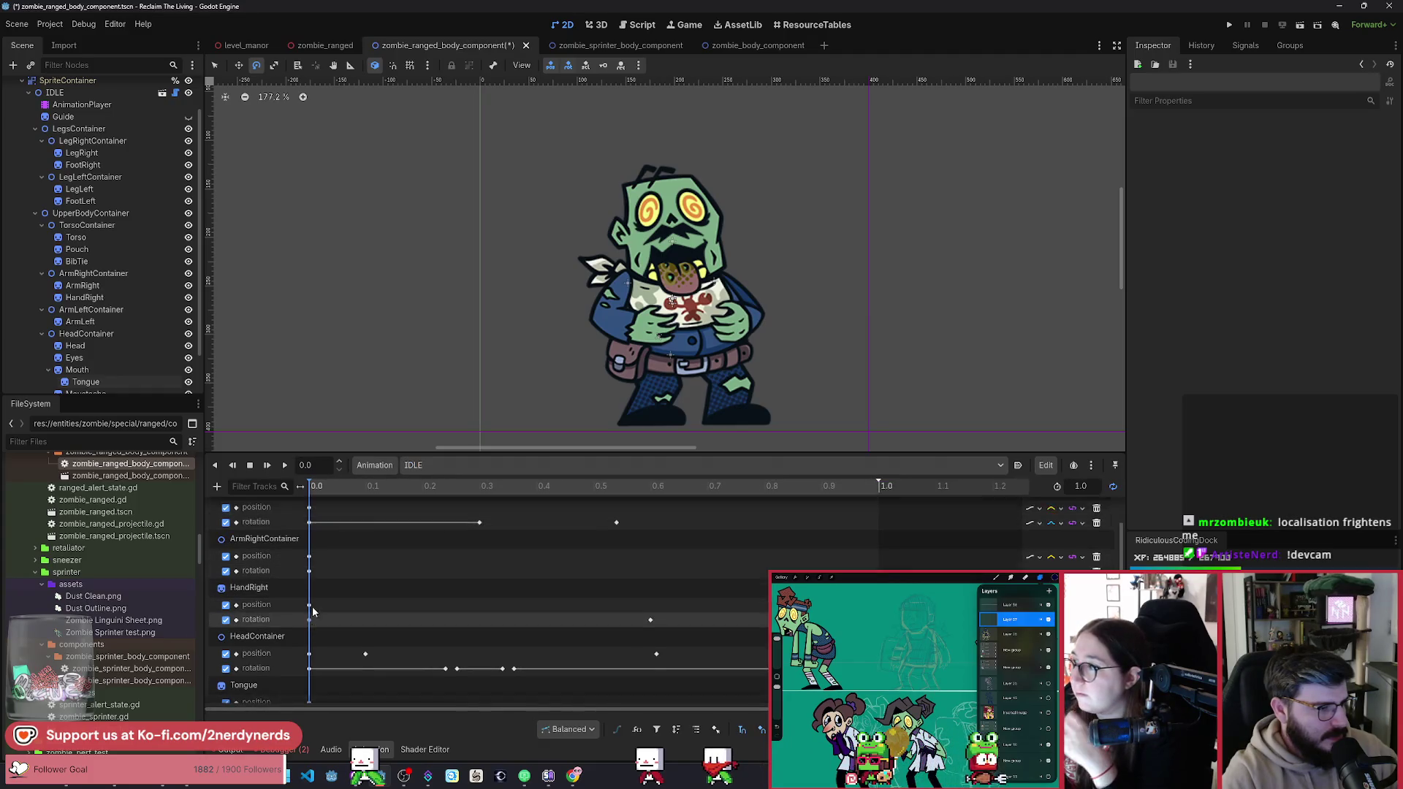
scroll(307, 619, "down", 5)
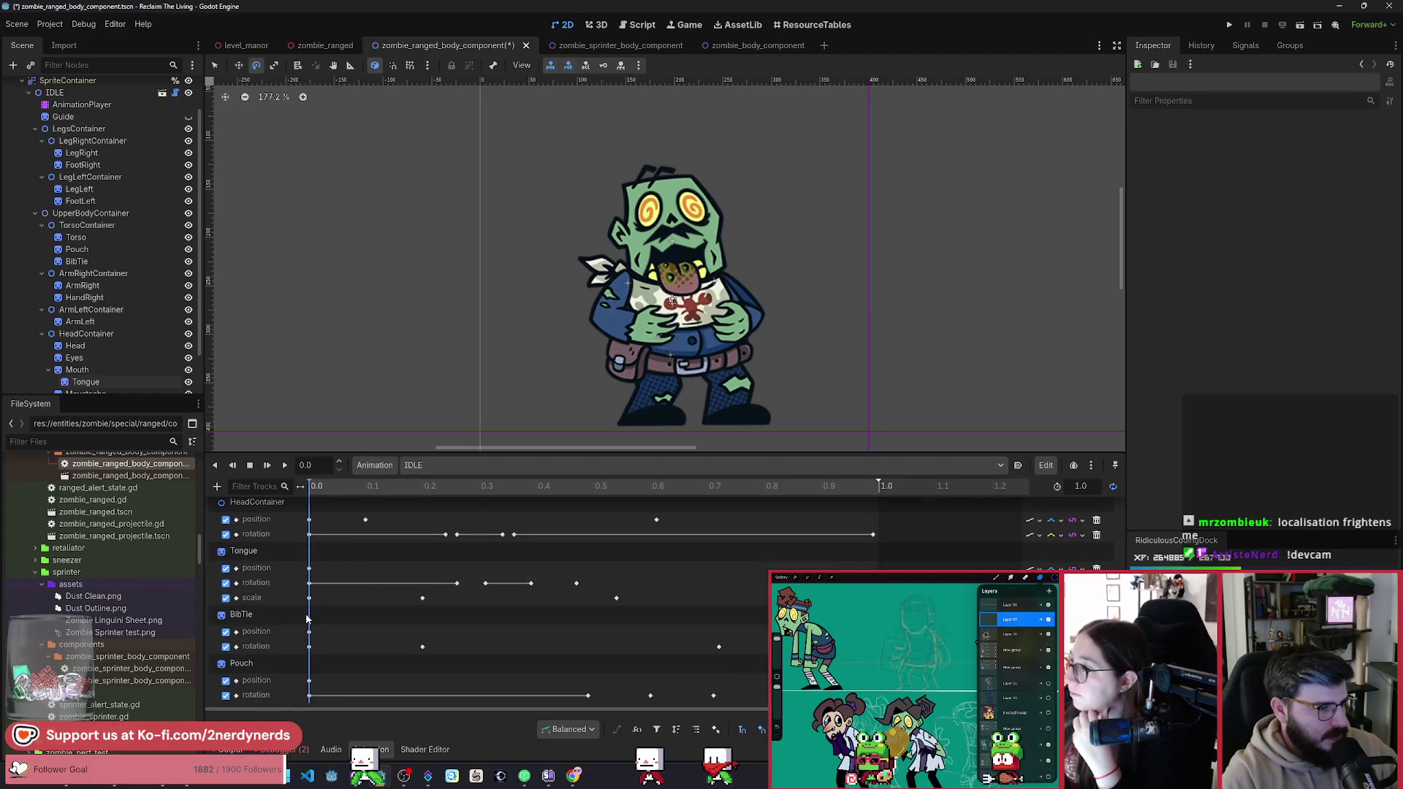
left_click(91, 177)
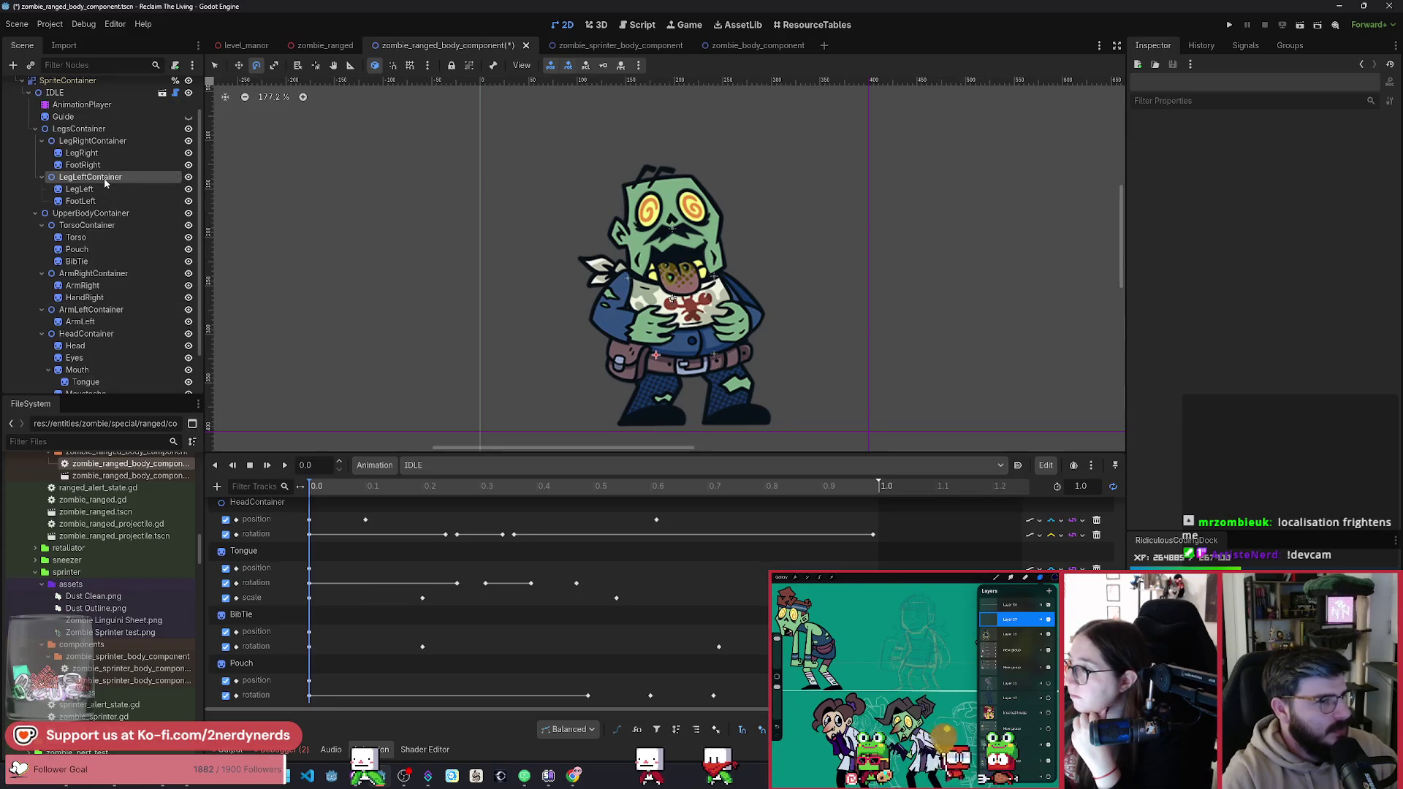
left_click(1389, 165)
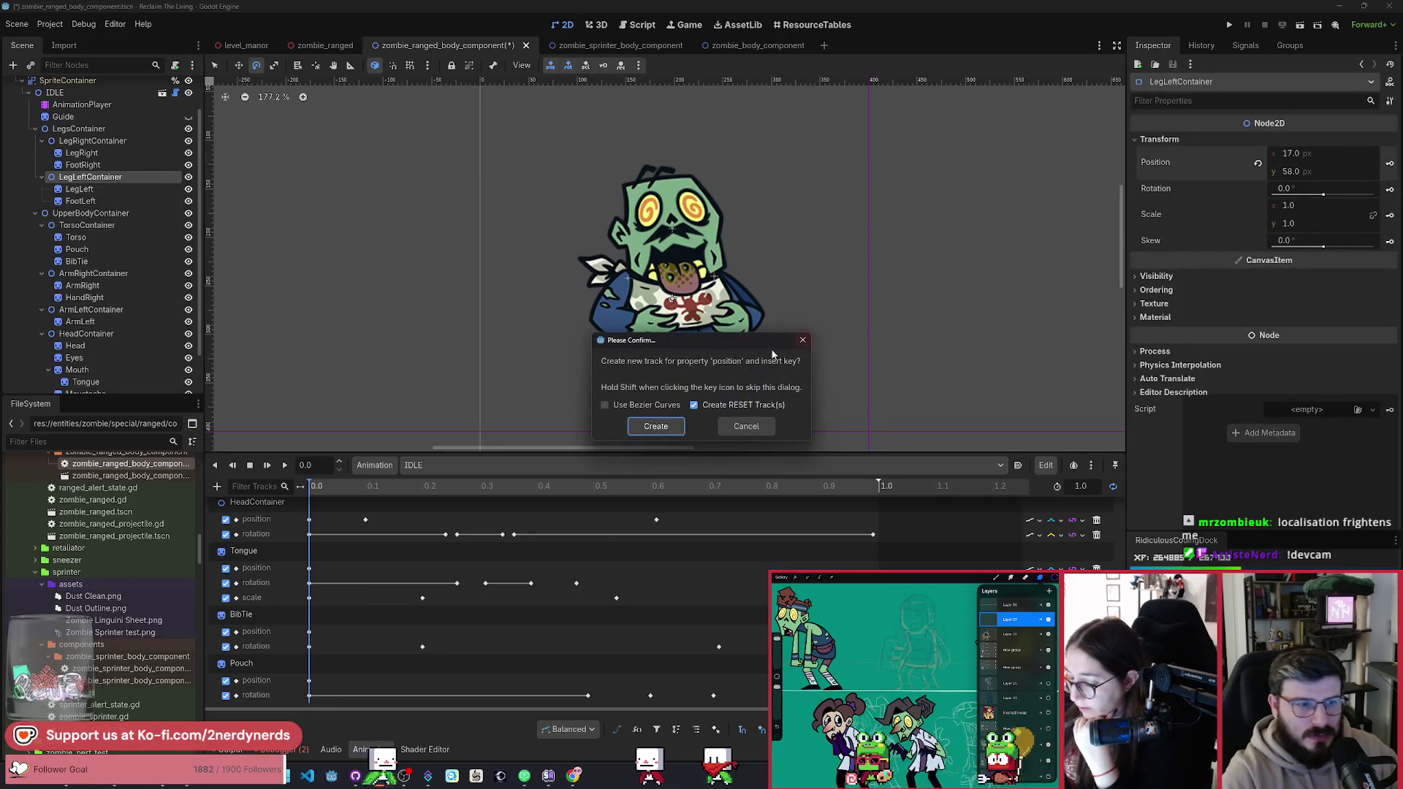
left_click(655, 426)
left_click(1390, 189)
left_click(655, 426)
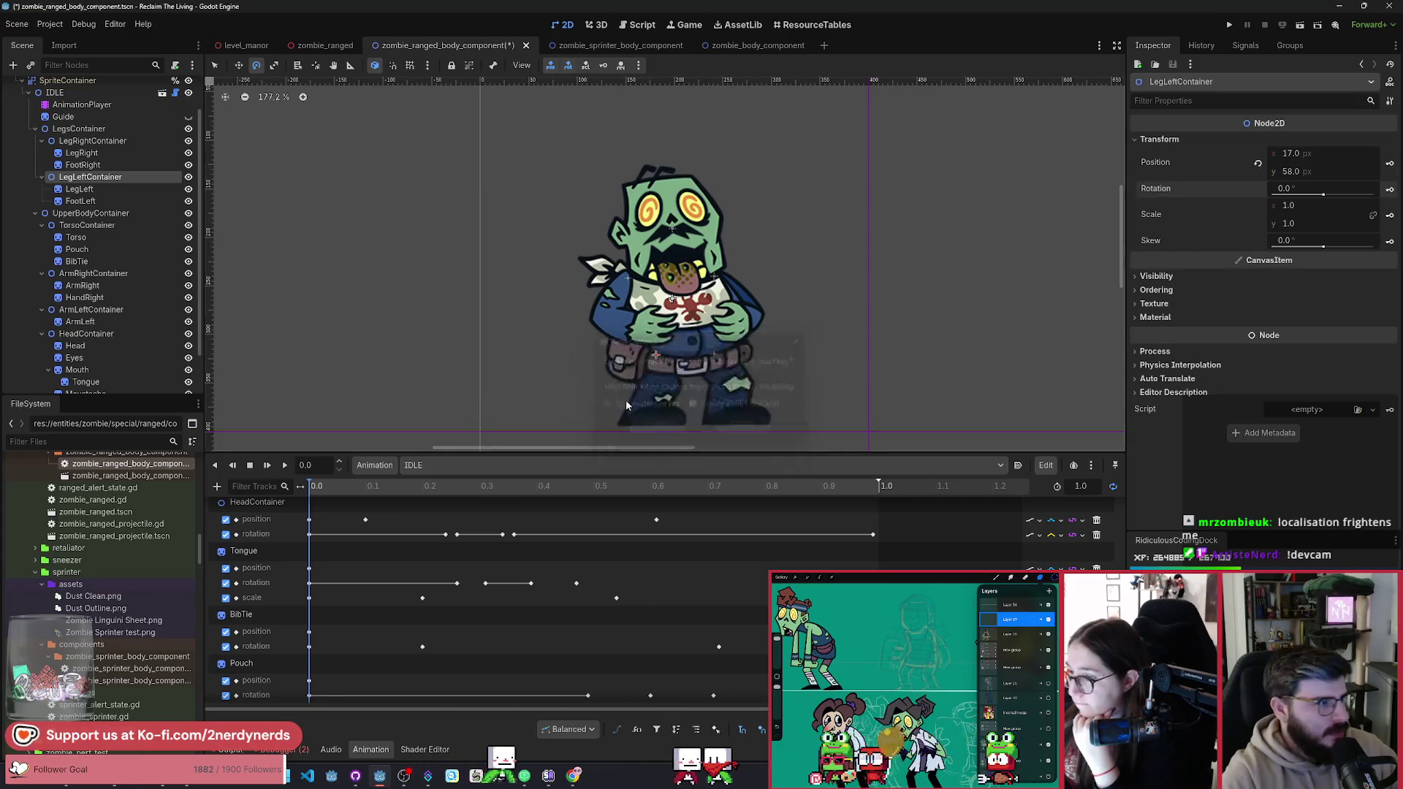
left_click(92, 141)
left_click(1388, 166)
key("Return")
left_click(1390, 191)
left_click(654, 426)
left_click(511, 465)
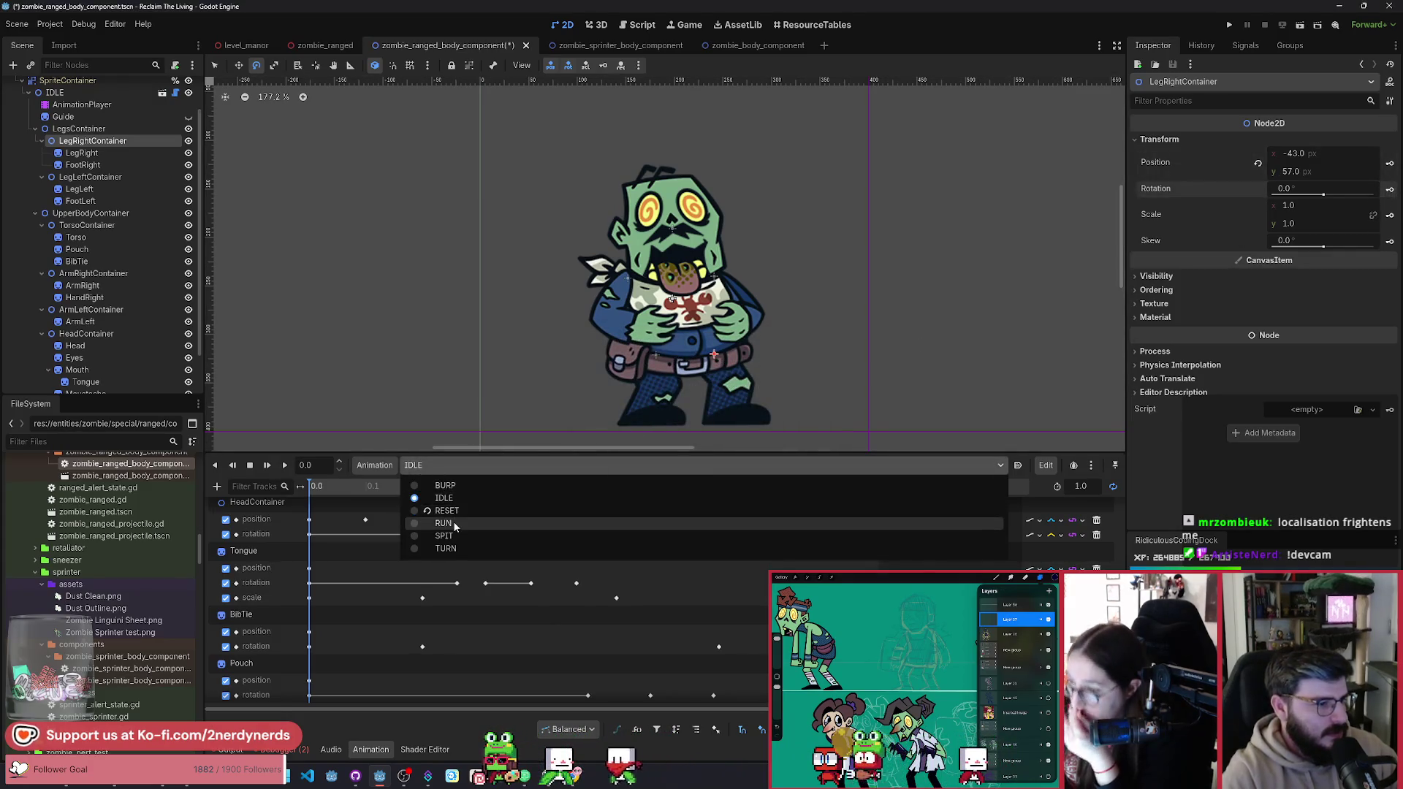
left_click(445, 510)
left_click(511, 464)
left_click(446, 498)
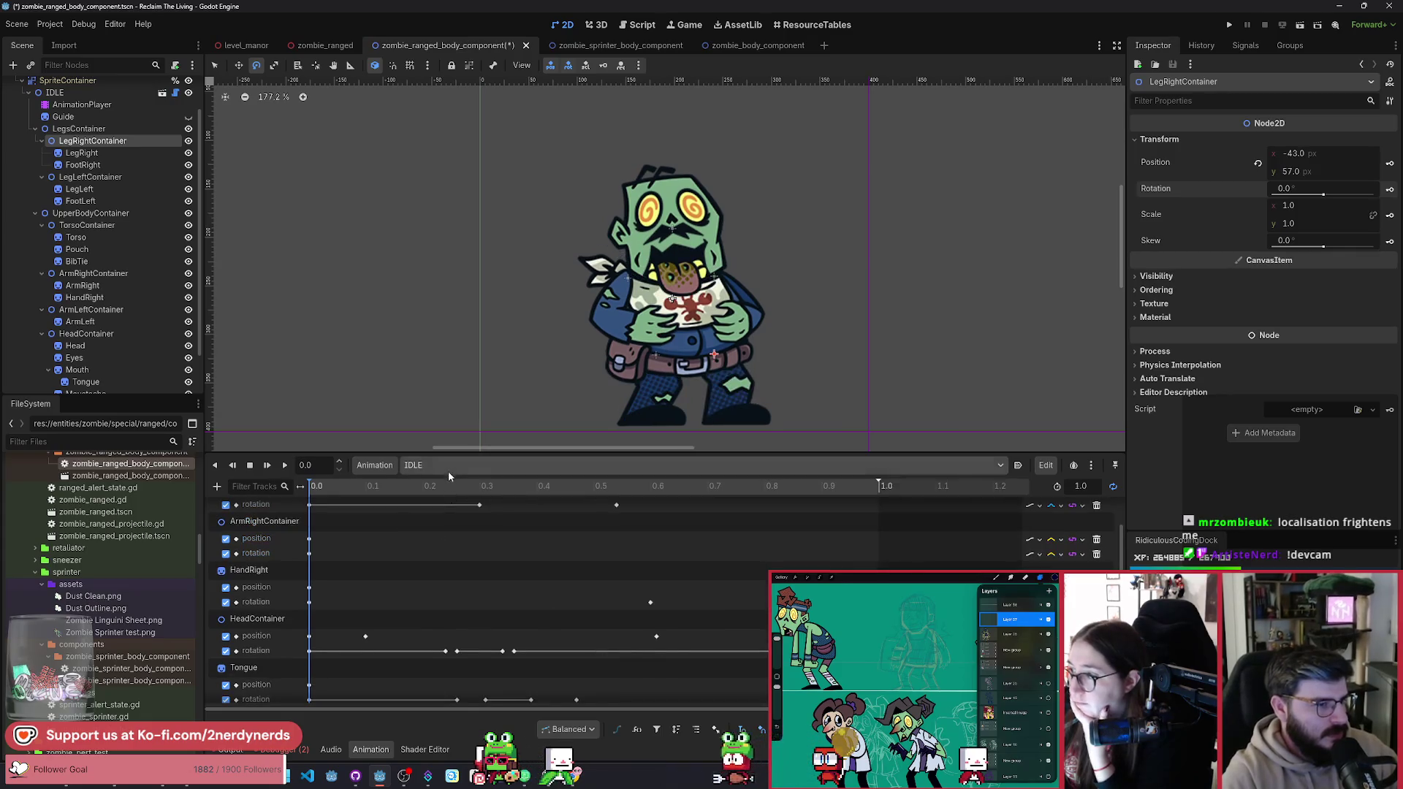
left_click(449, 465)
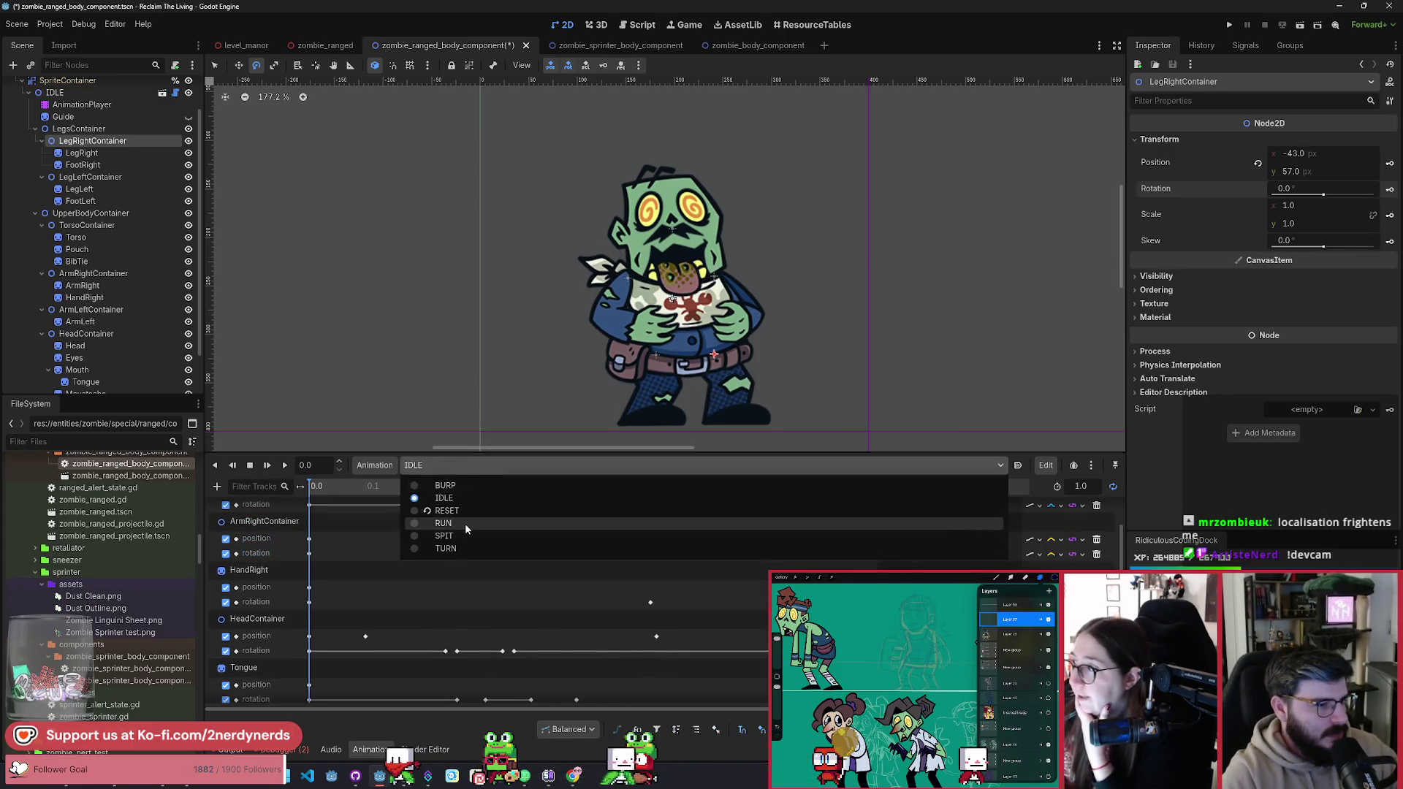
left_click(463, 523)
scroll(500, 405, "down", 3)
scroll(603, 394, "up", 5)
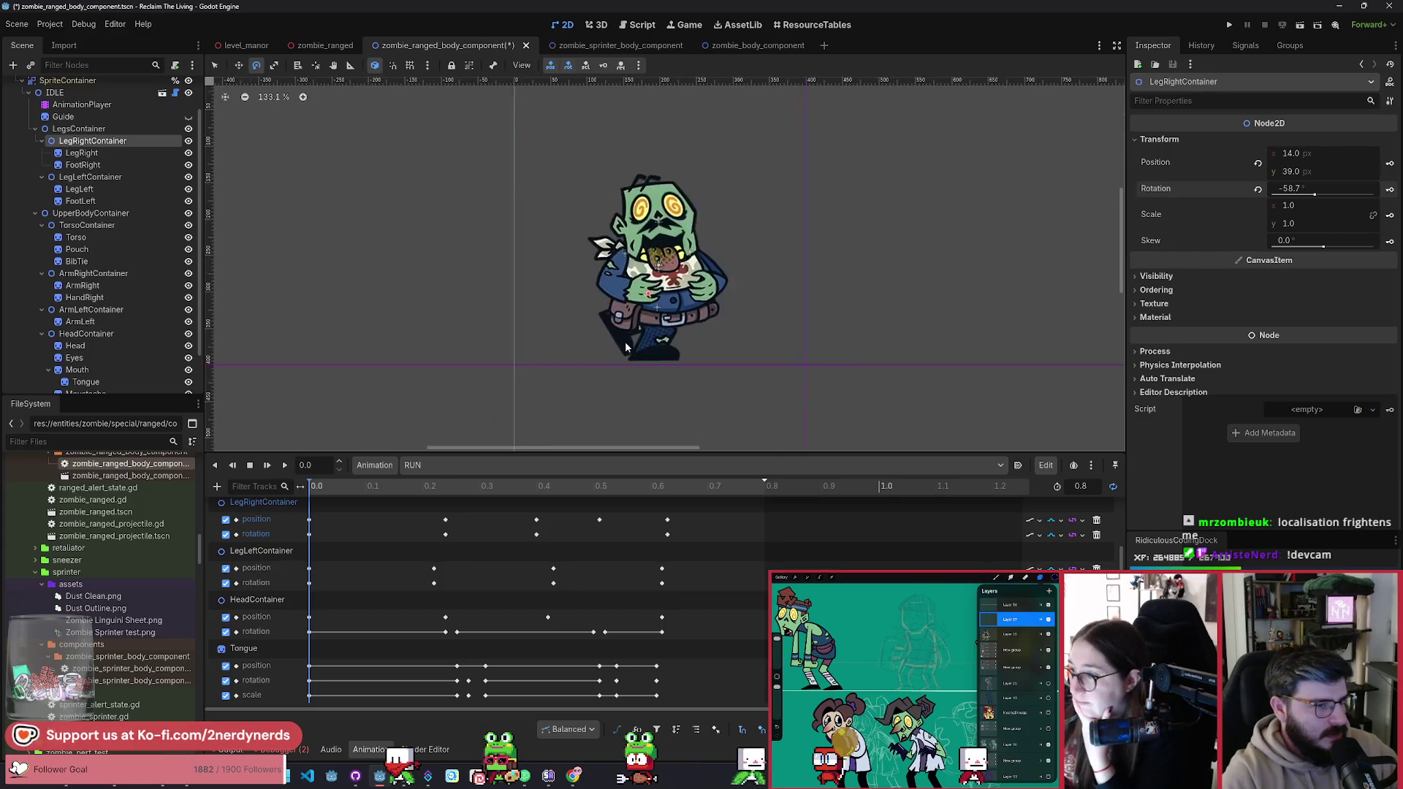
Step: Play and stop the RUN animation, scrub to 0.2, then return the playhead to the start
left_click(284, 465)
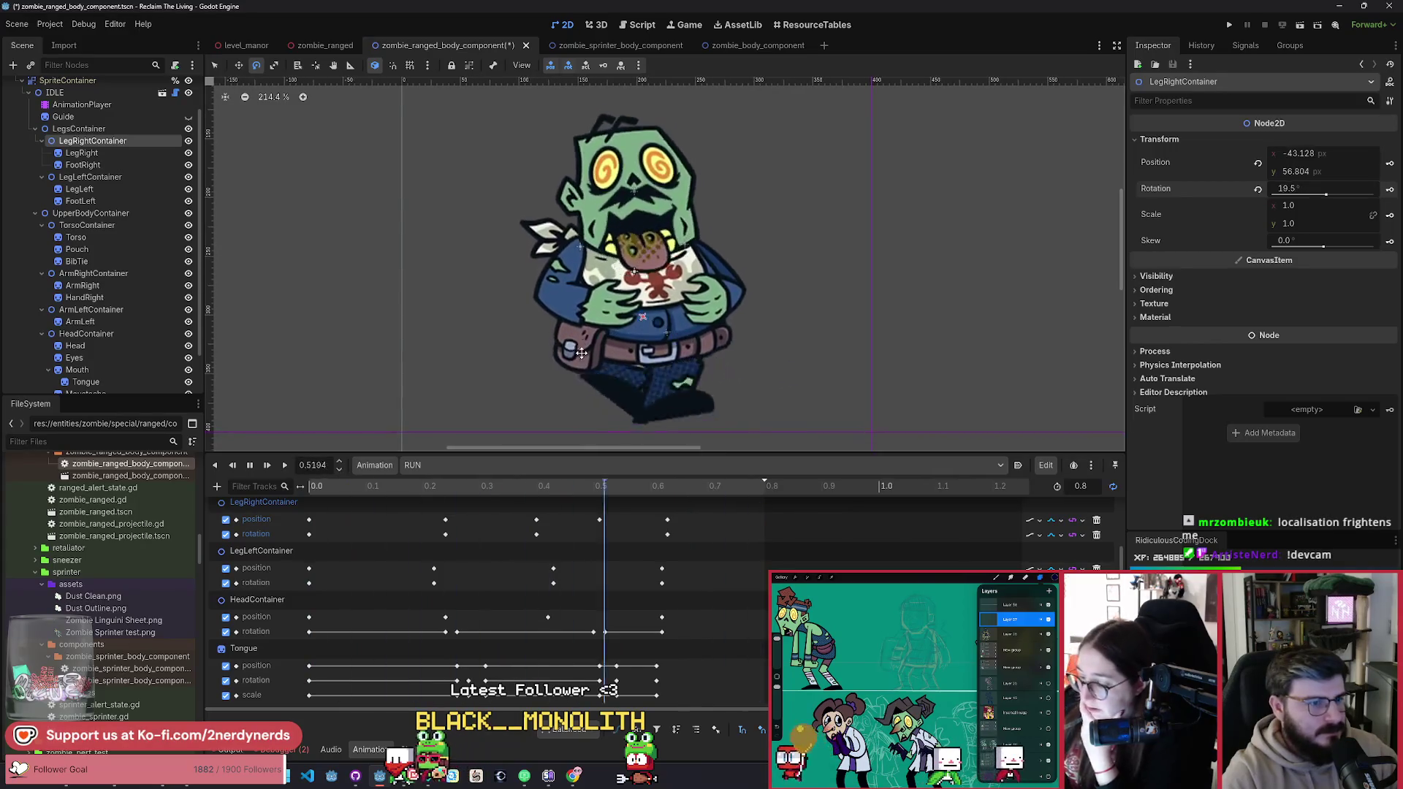
left_click(249, 465)
left_click_drag(354, 487, 426, 533)
left_click(445, 534)
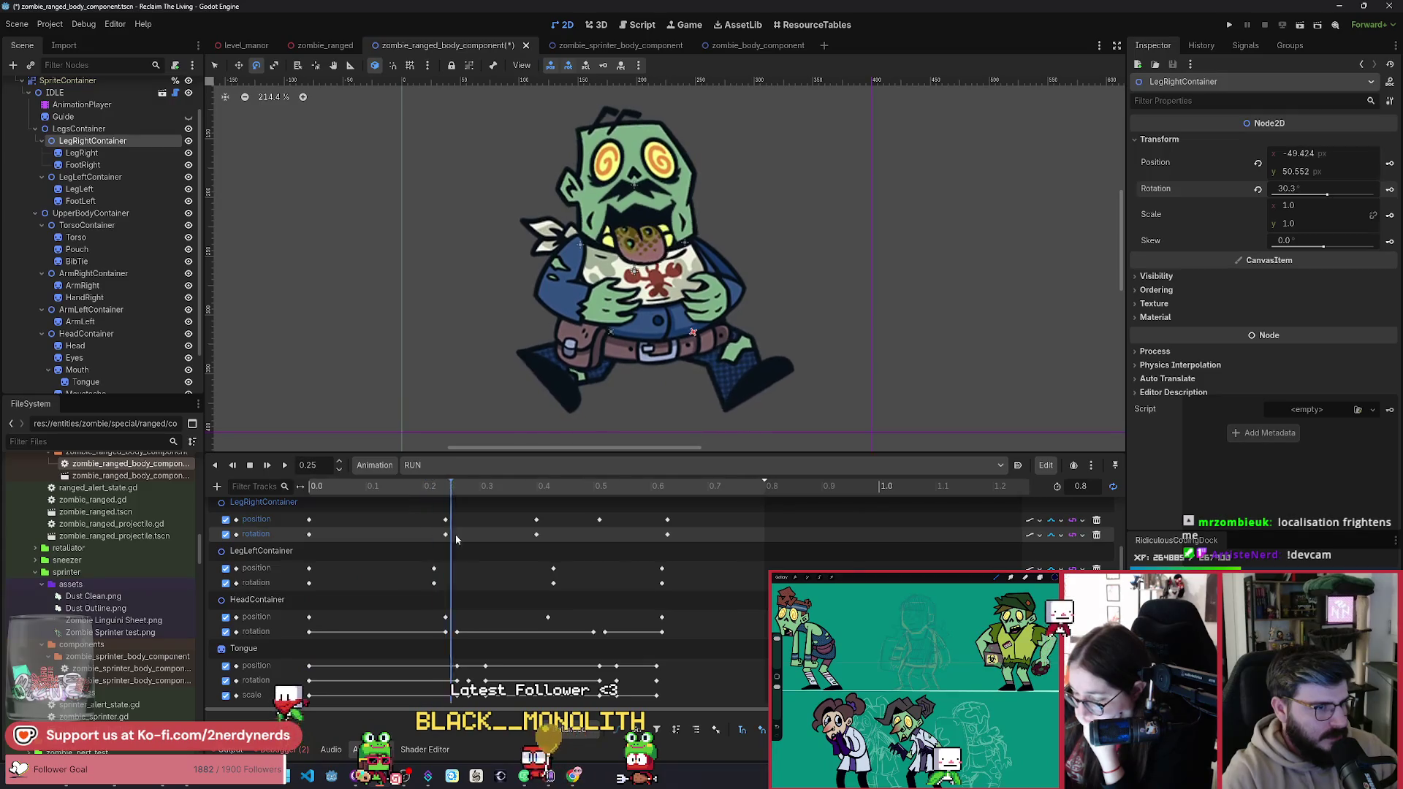
left_click(536, 534)
left_click(309, 568)
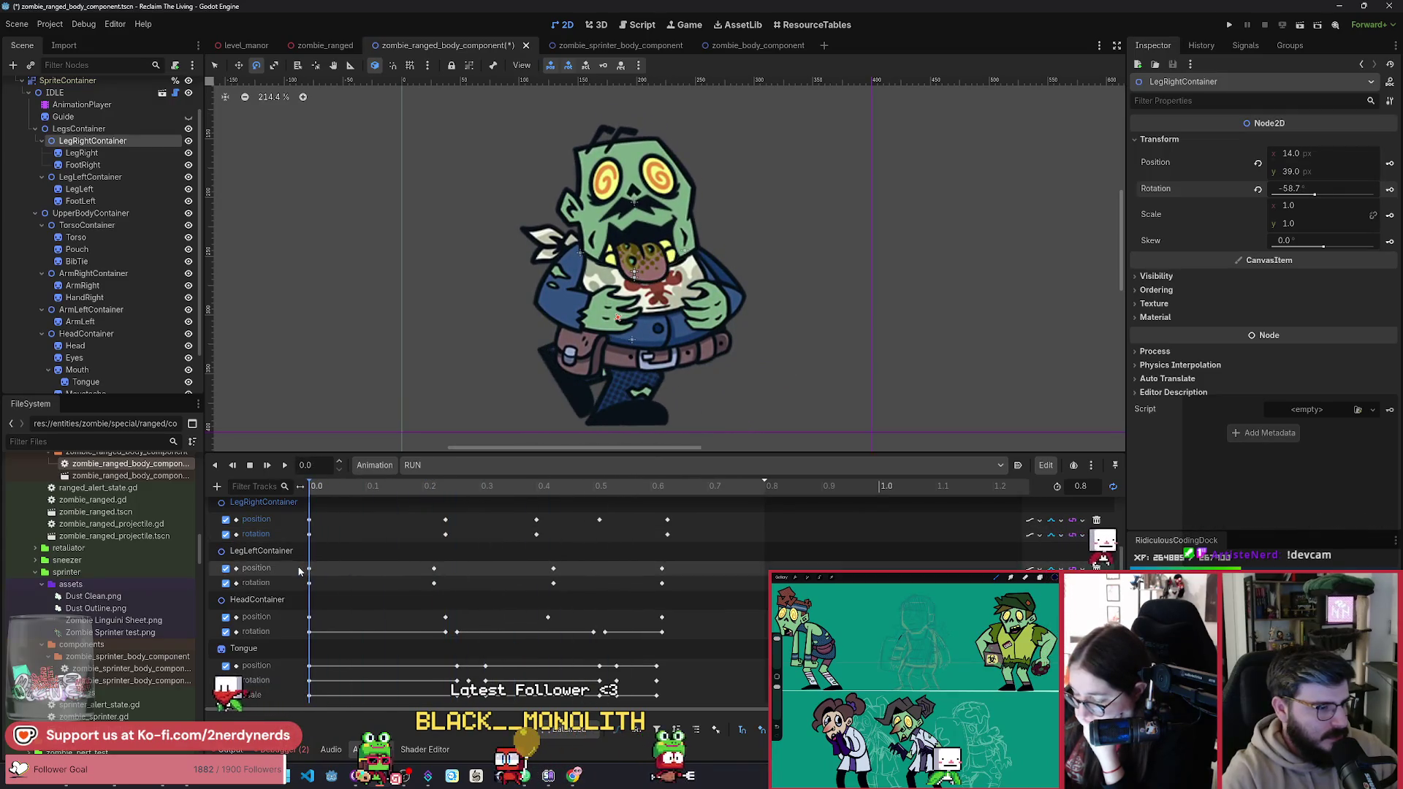
scroll(294, 574, "up", 2)
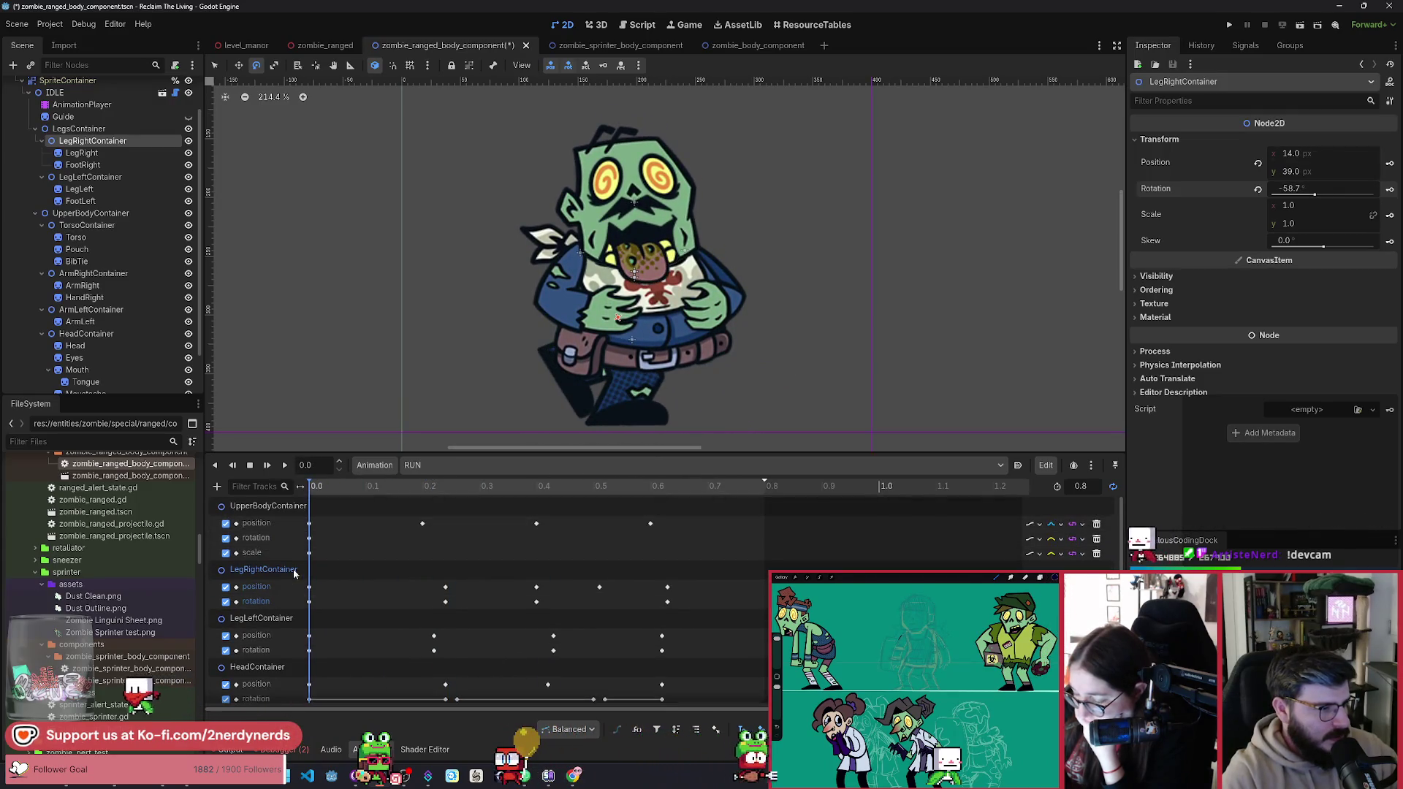
Step: On UpperBodyContainer, duplicate the 0.0 scale keyframe to 0.4 in RUN
left_click(271, 506)
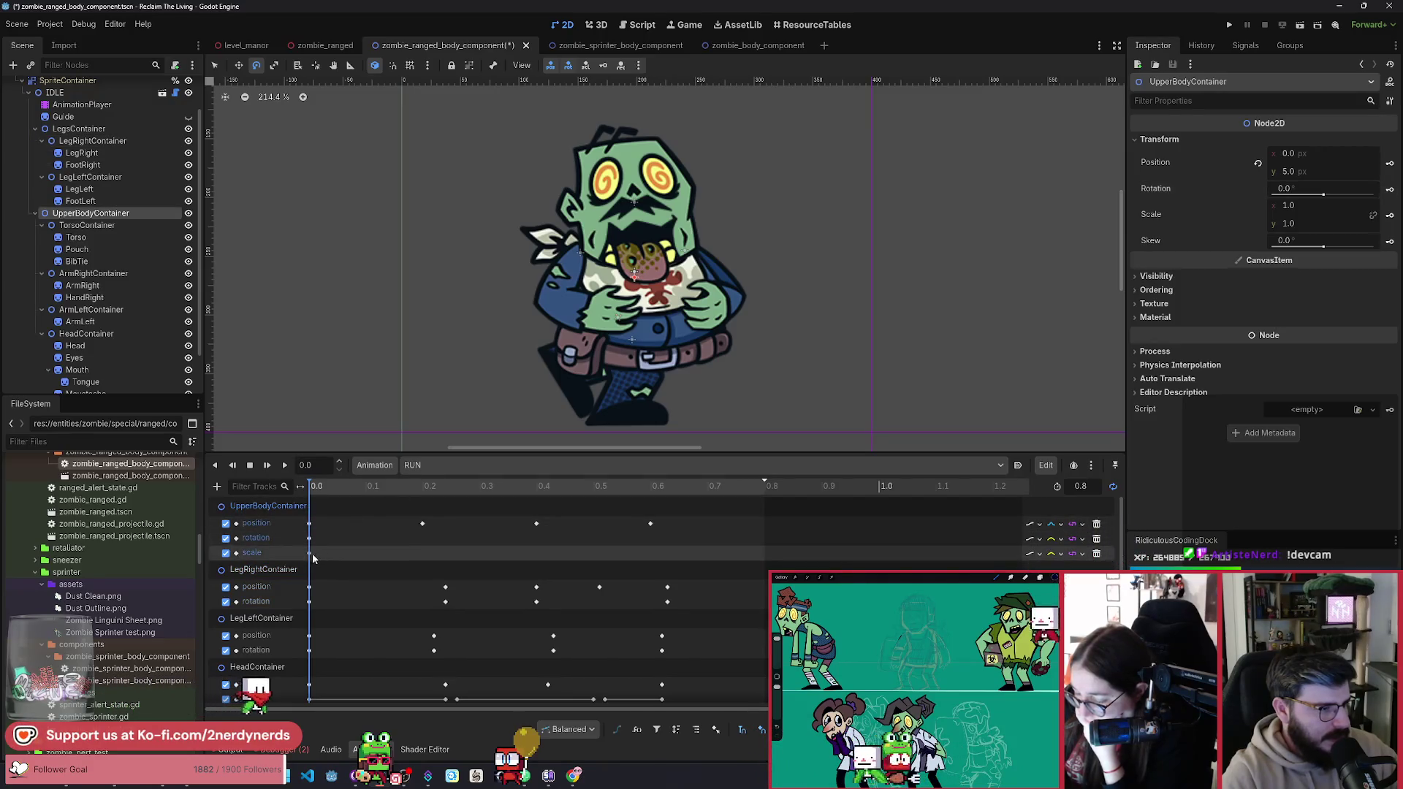
left_click_drag(419, 488, 327, 509)
left_click(423, 524)
left_click(508, 548)
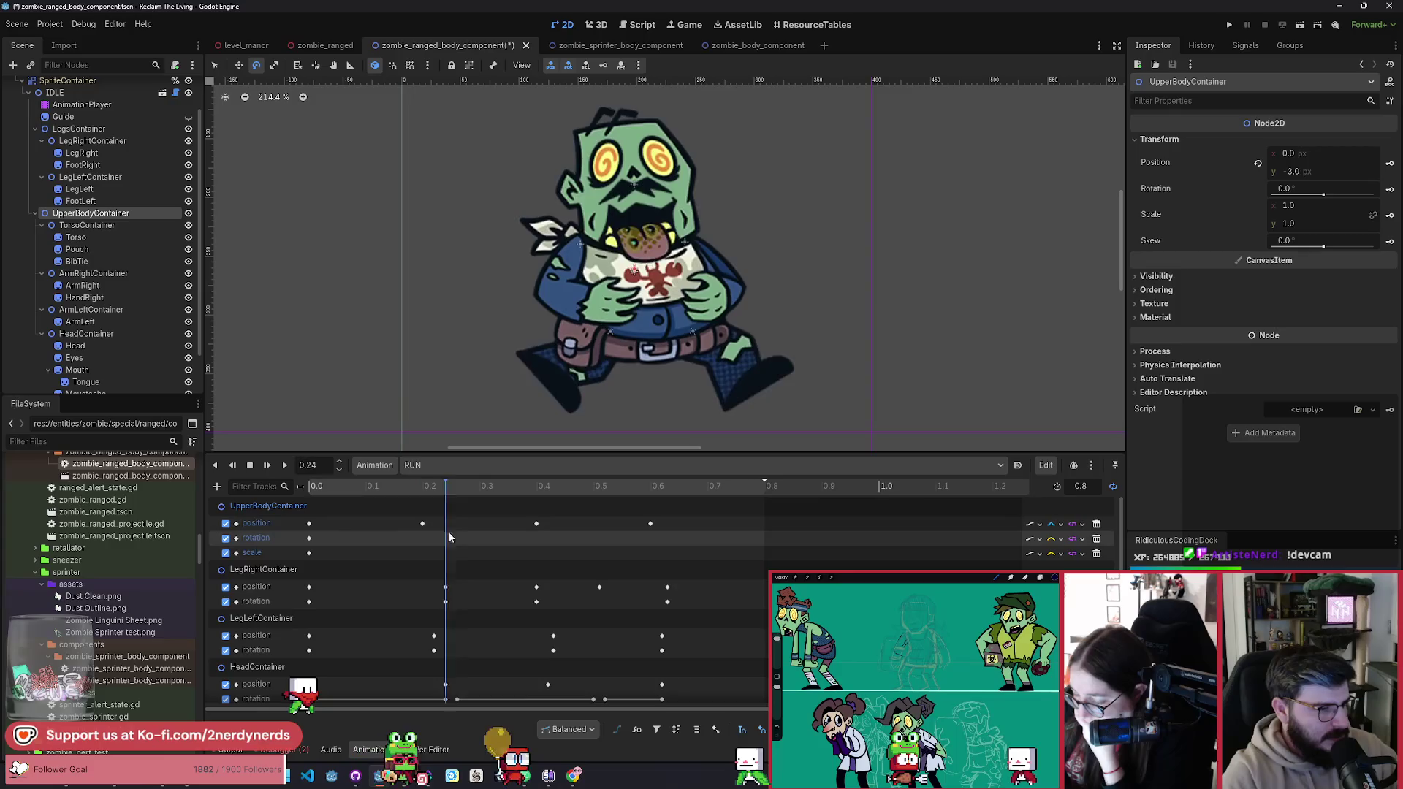
left_click(537, 559)
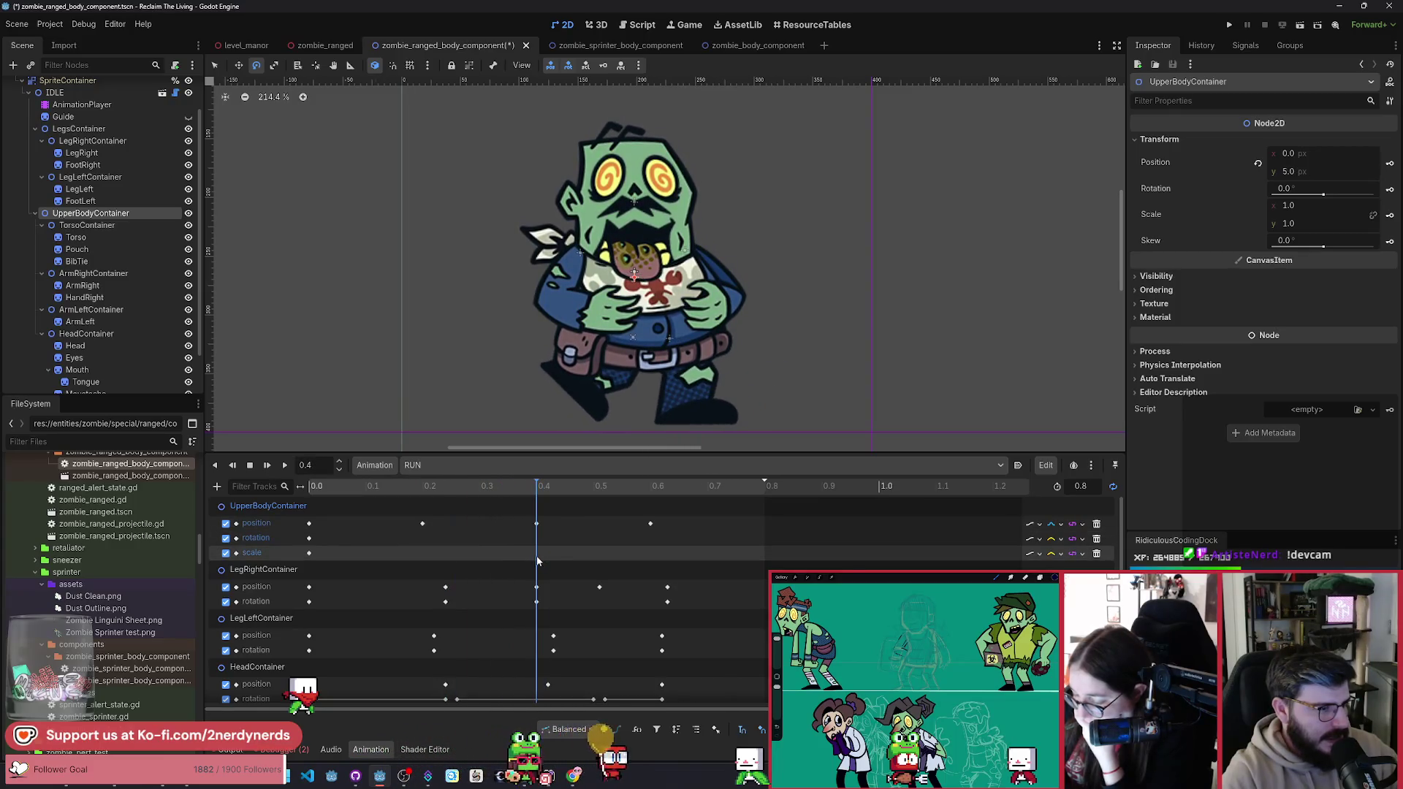
left_click(309, 553)
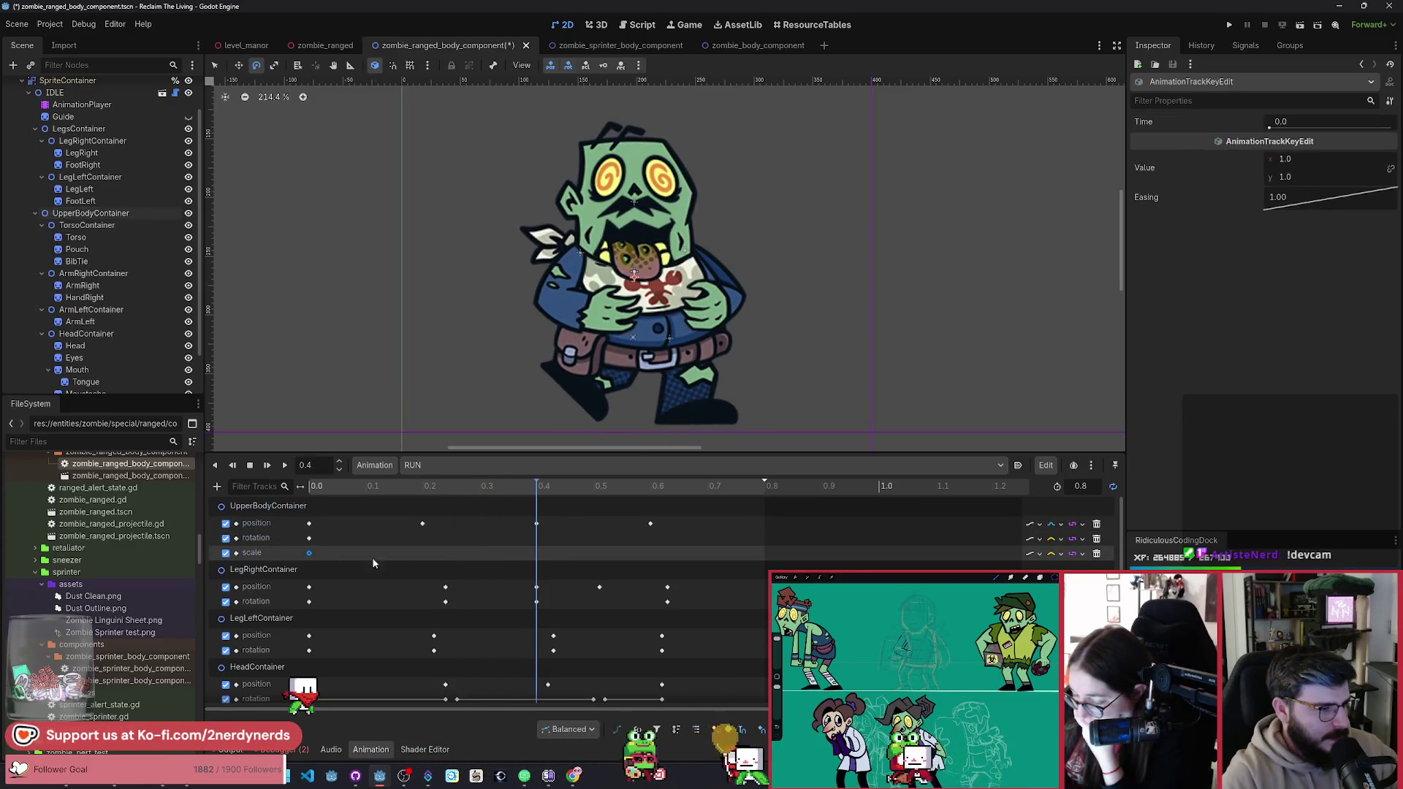
key("ctrl+d")
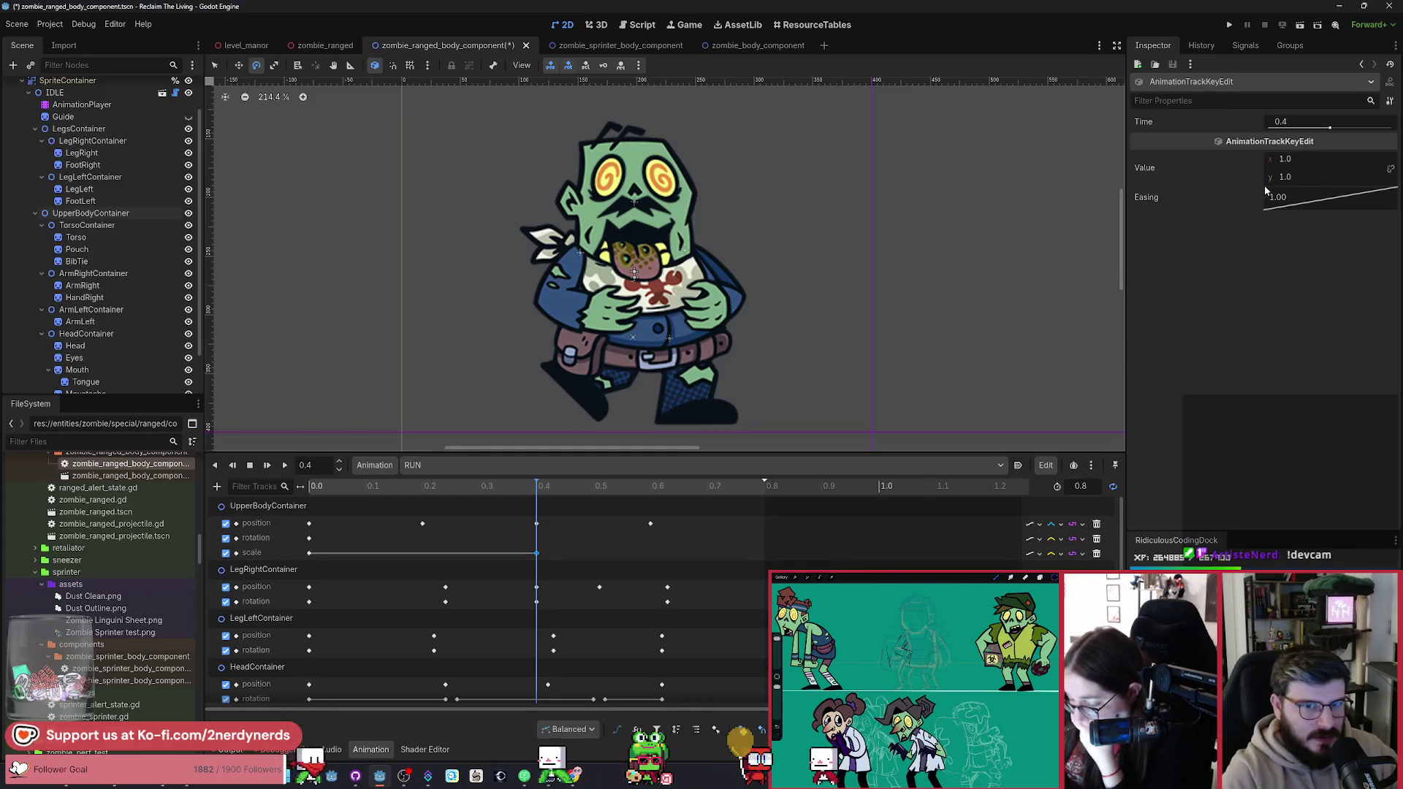
Step: Try a 1.045 vertical scale, undo it, and delete the UpperBodyContainer scale track
left_click_drag(1272, 185, 1286, 187)
key("ctrl+z")
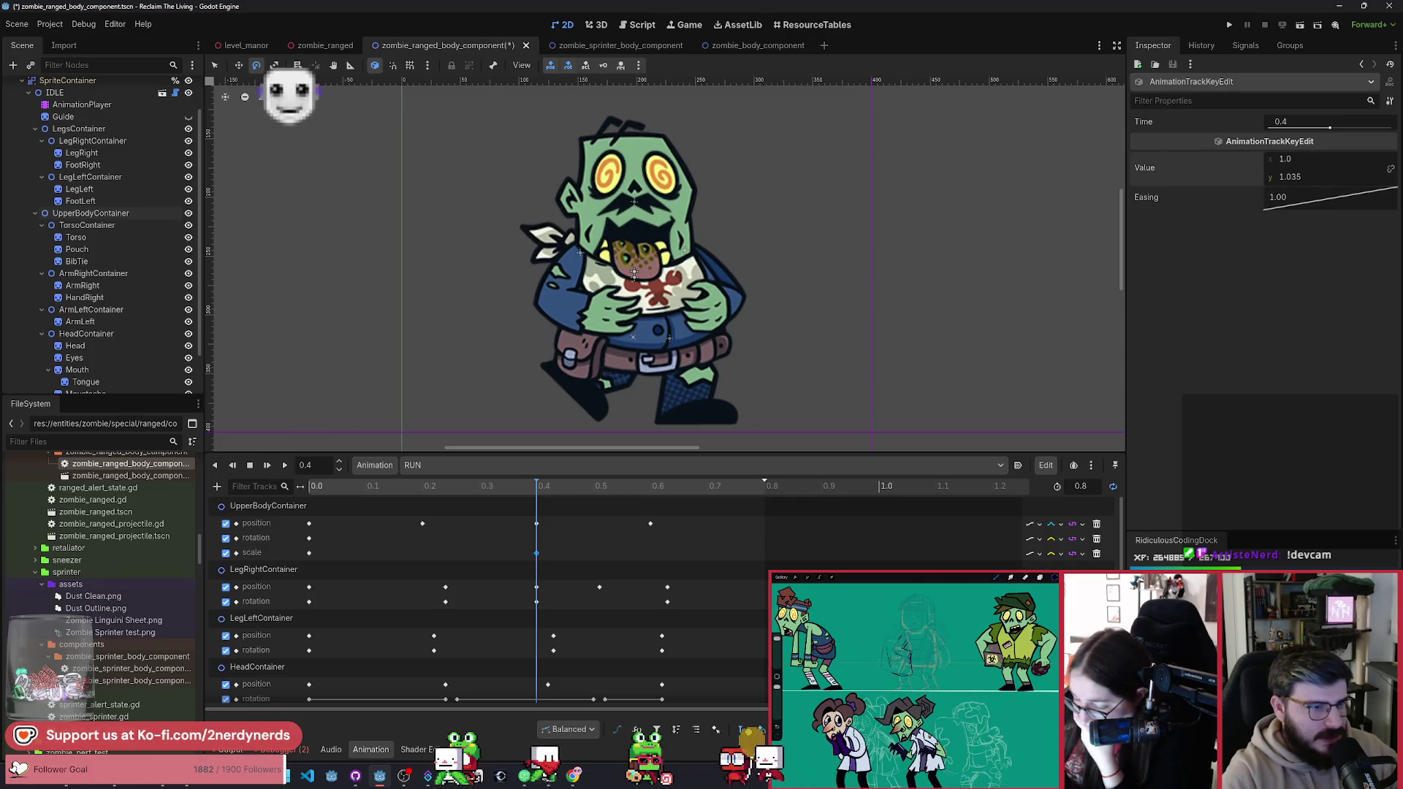
key("ctrl+z")
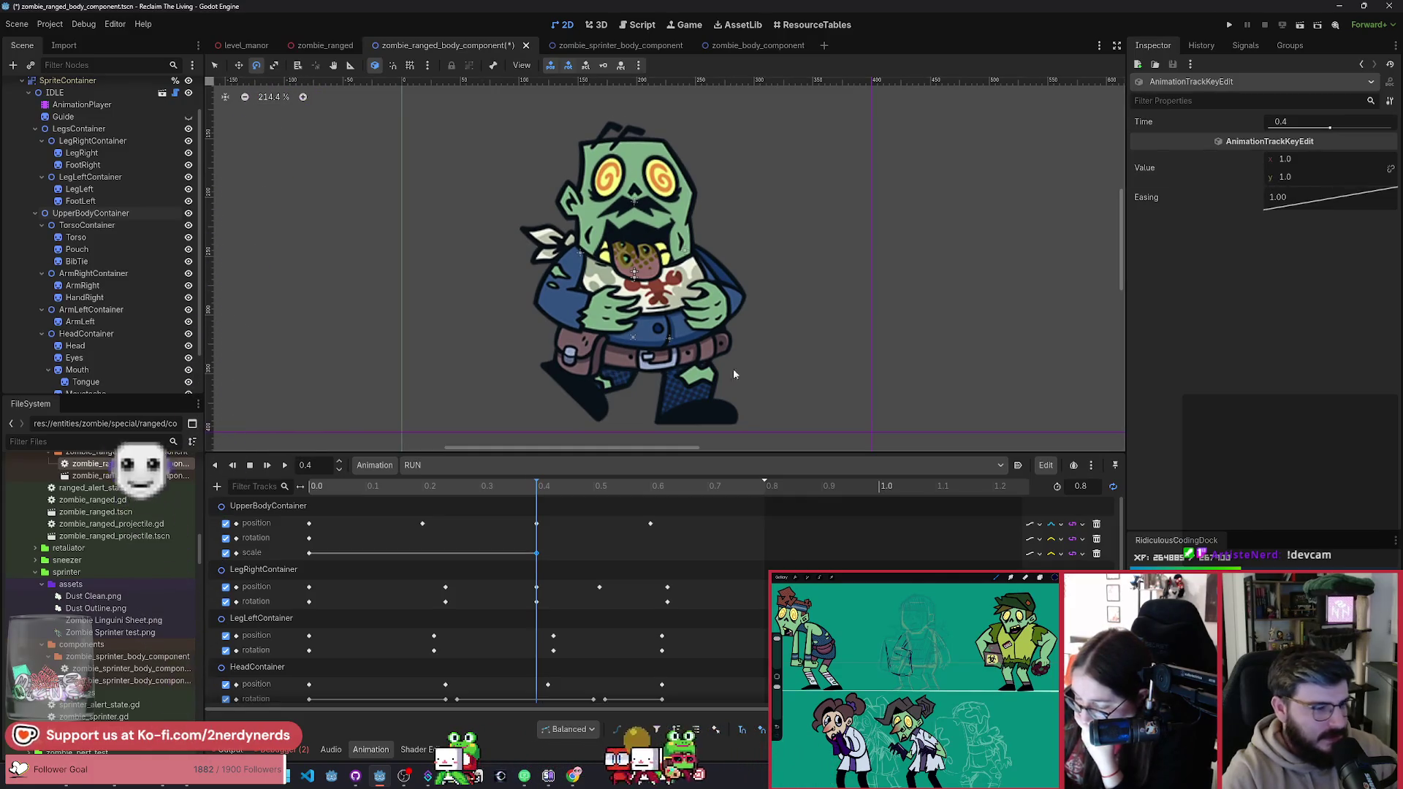
left_click(1096, 553)
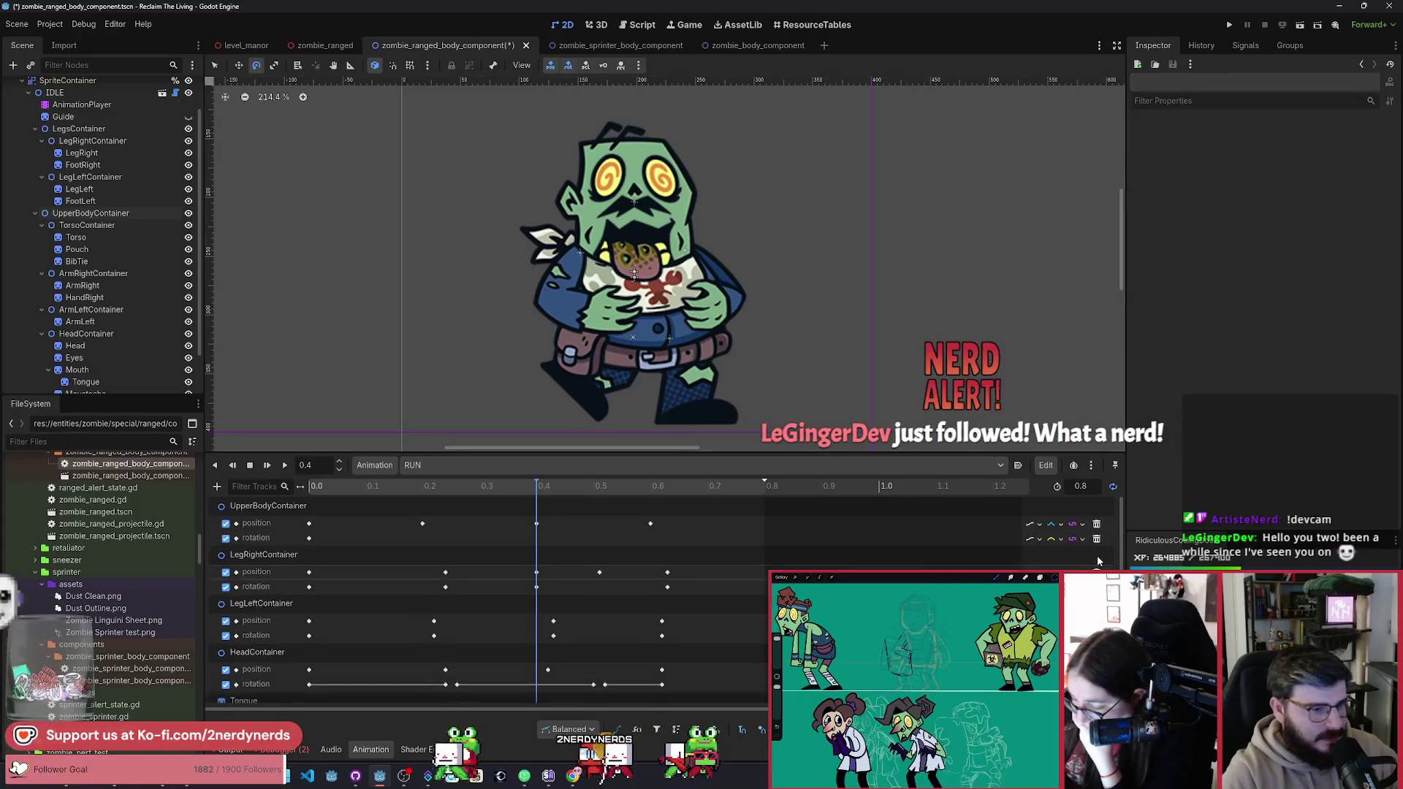
Step: Save the scene, create a Torso scale track in RUN, and preview the pose near 0.42
key("ctrl+s")
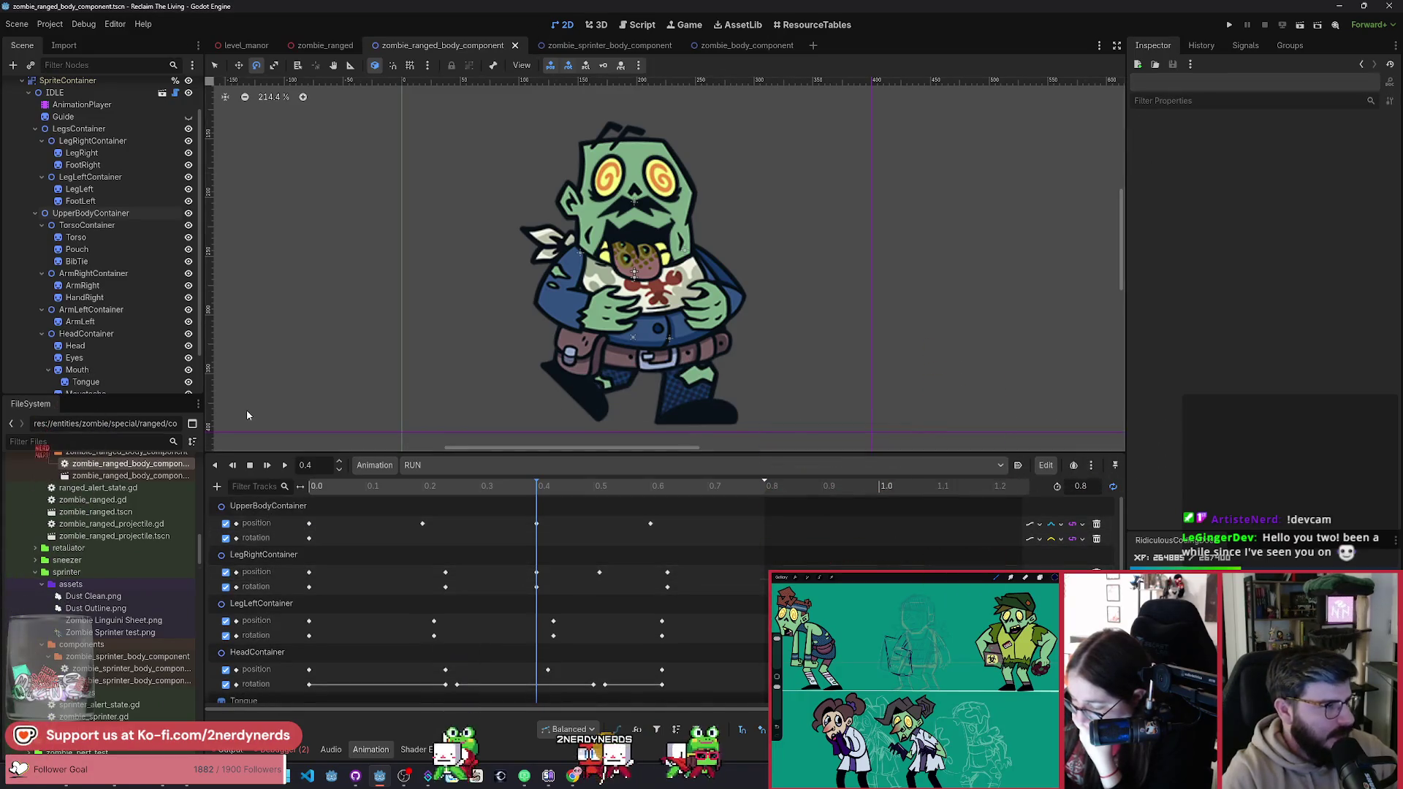
left_click(95, 236)
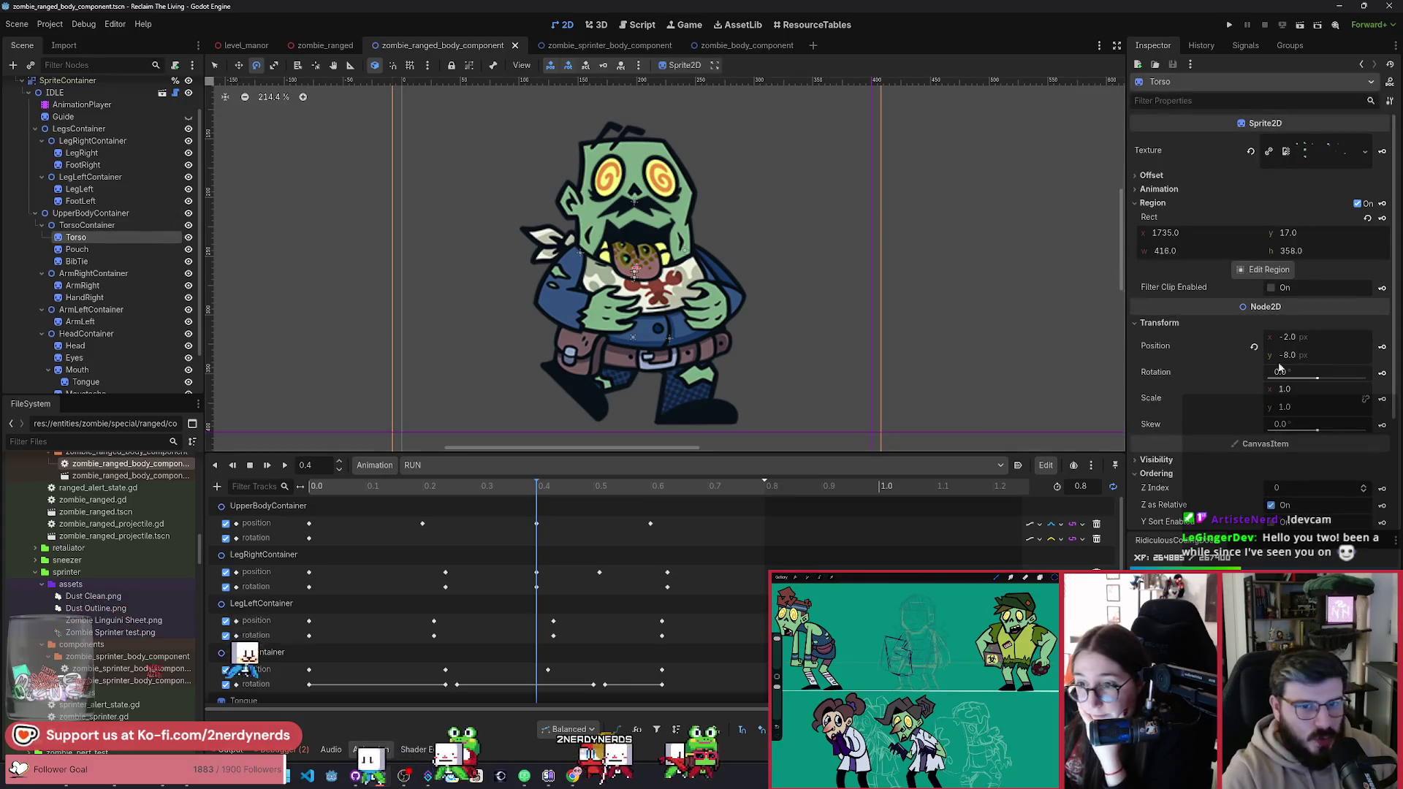
left_click(1381, 398)
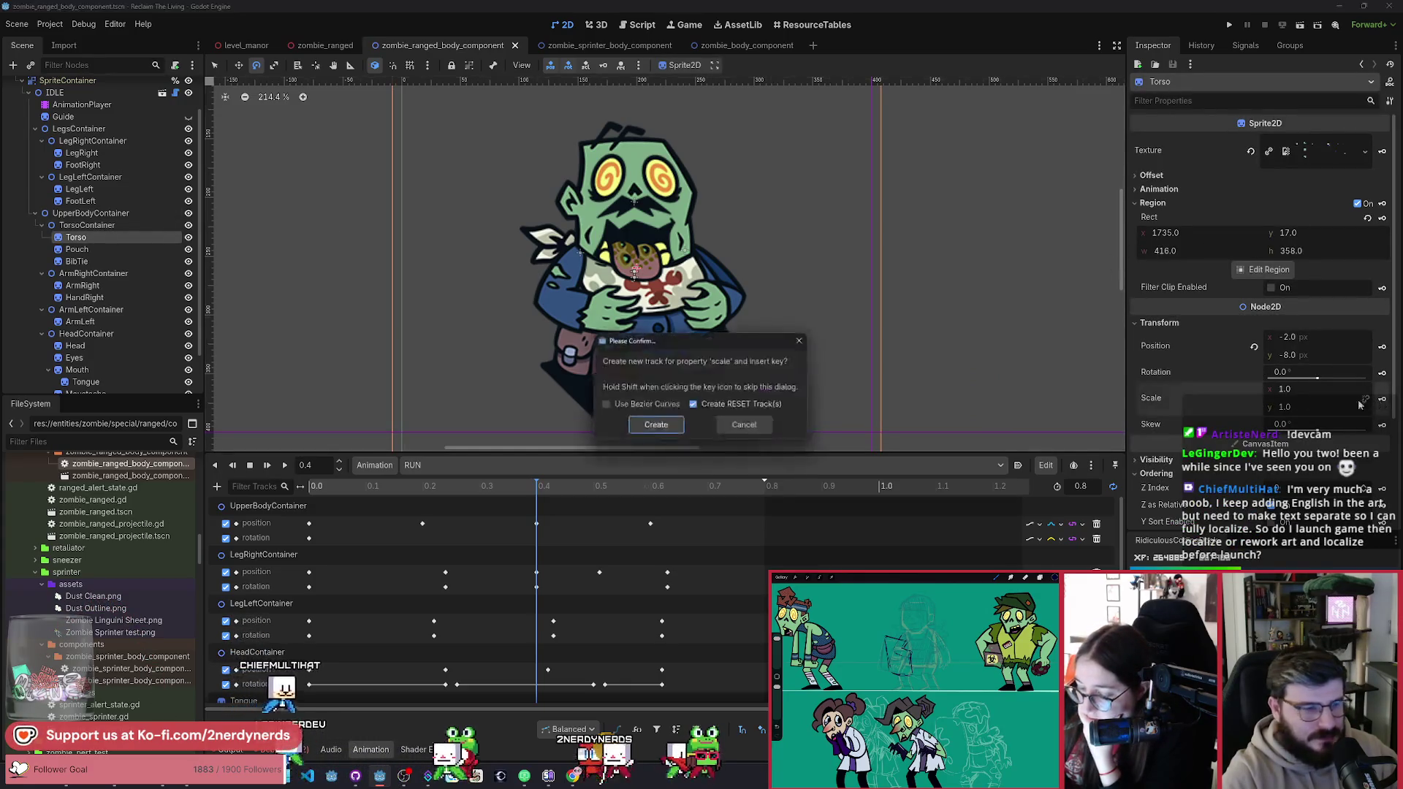
left_click(683, 428)
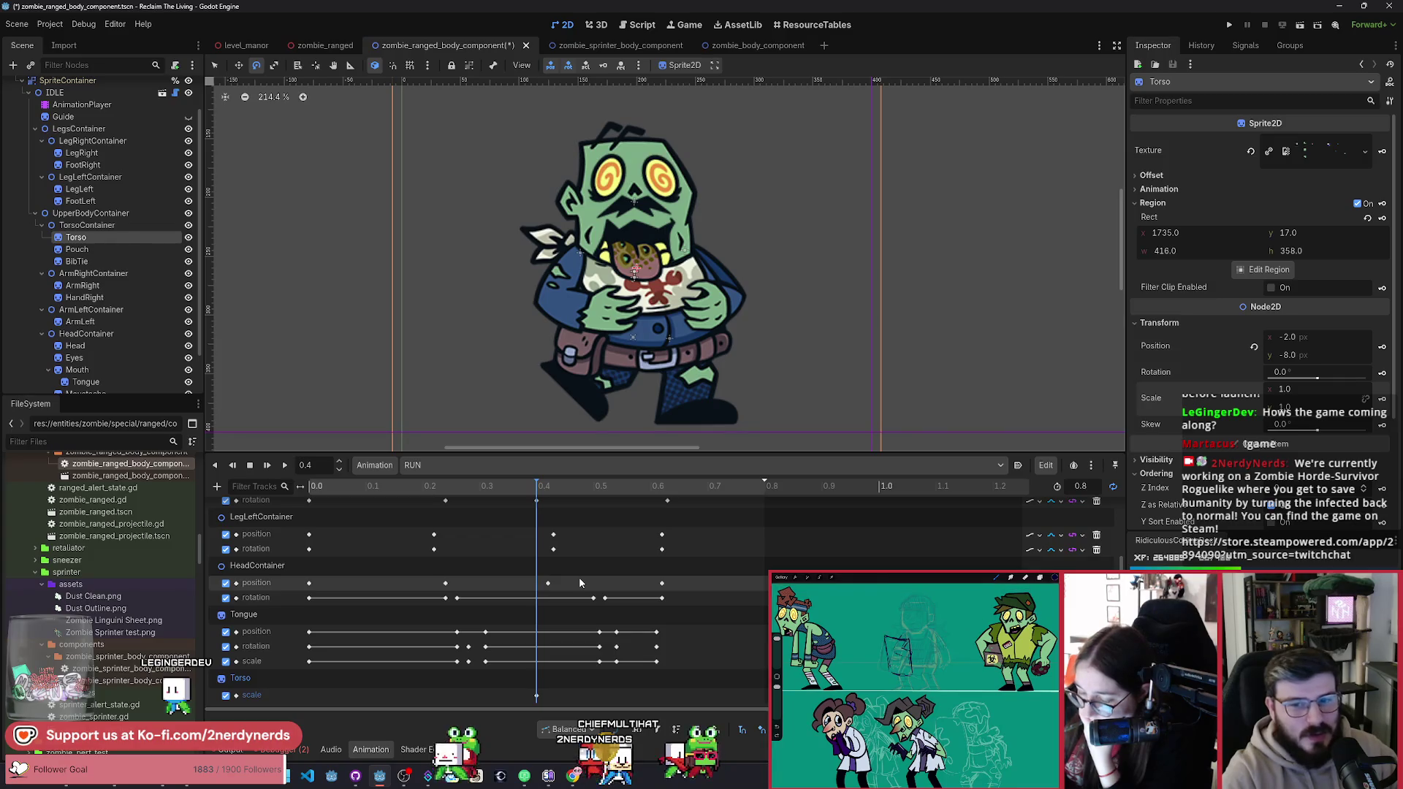
mouse_move(516, 488)
left_mouse_down()
mouse_move(398, 519)
mouse_move(548, 539)
mouse_move(422, 567)
mouse_move(512, 651)
left_mouse_up()
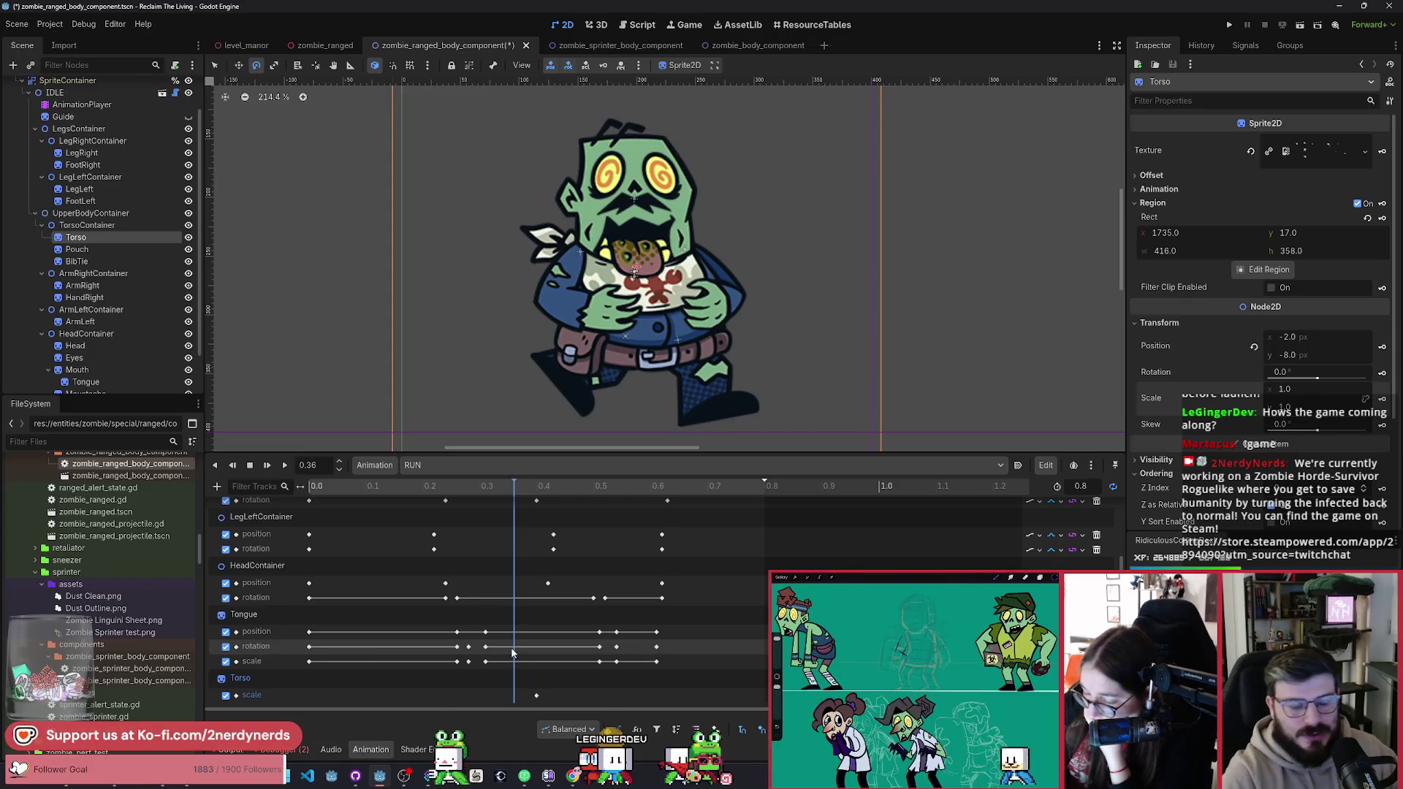
left_click(537, 500)
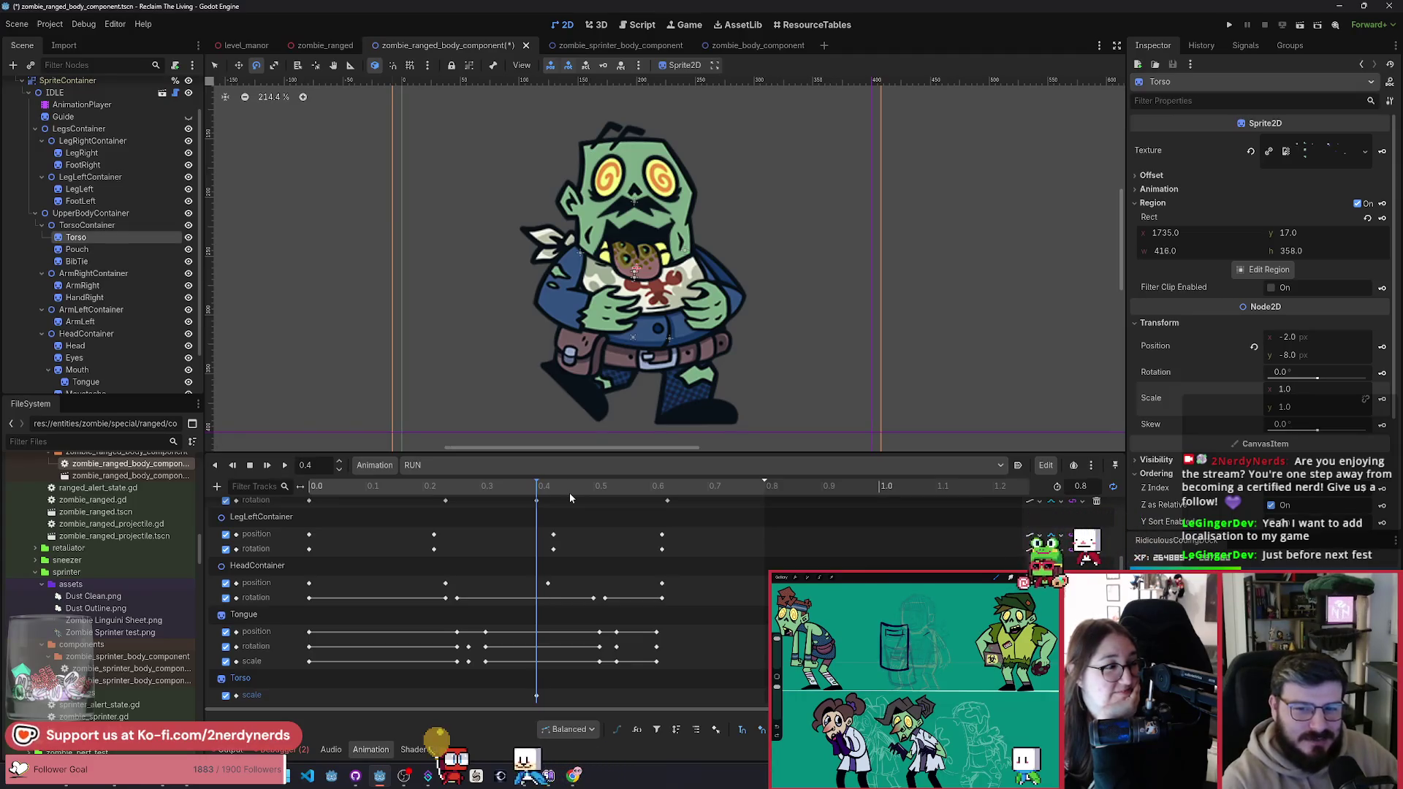
Step: Drag the Torso scale keyframe from 0.4 back to 0.0 in the RUN timeline
mouse_move(540, 488)
left_mouse_down()
mouse_move(486, 497)
mouse_move(488, 519)
mouse_move(545, 529)
left_mouse_up()
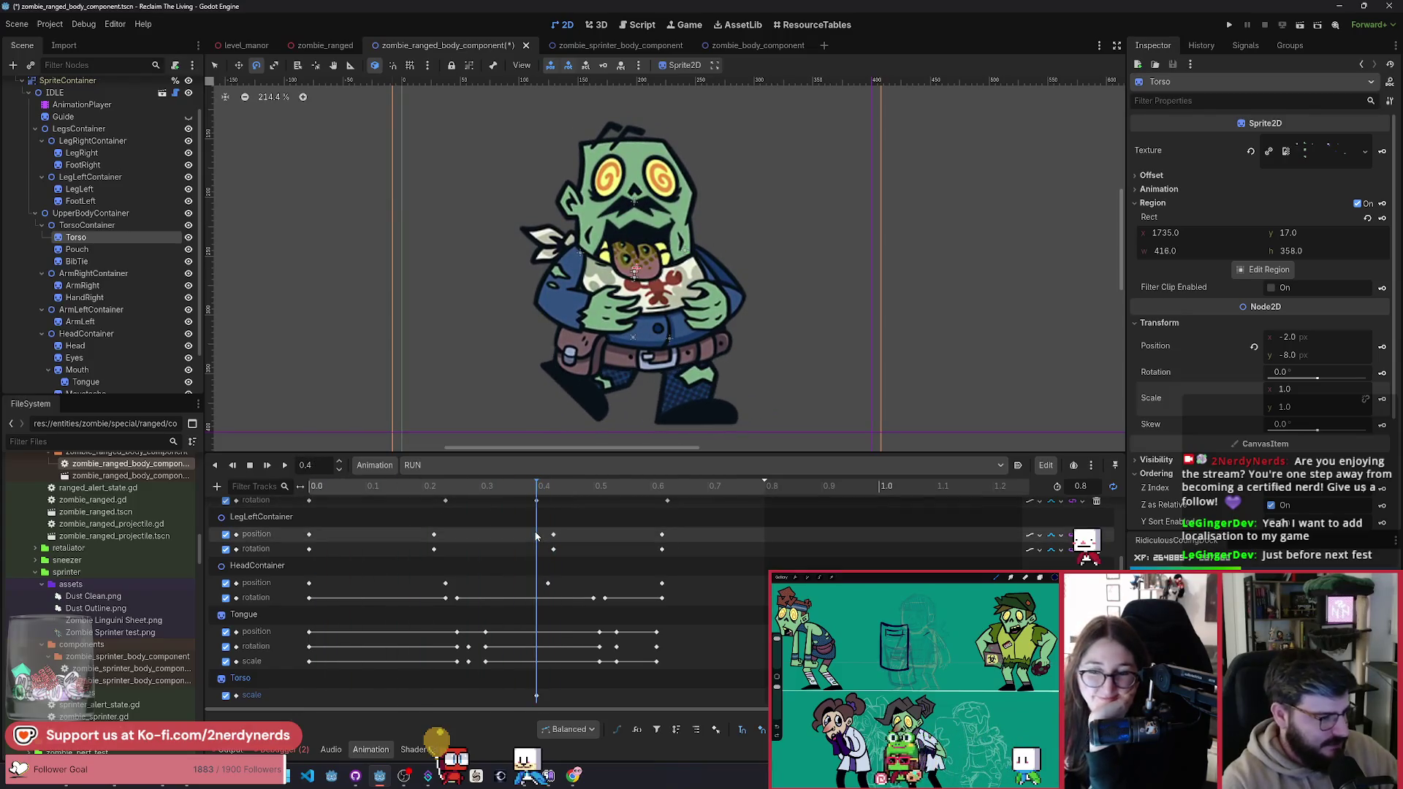
left_click_drag(536, 695, 458, 698)
left_click_drag(305, 699, 307, 698)
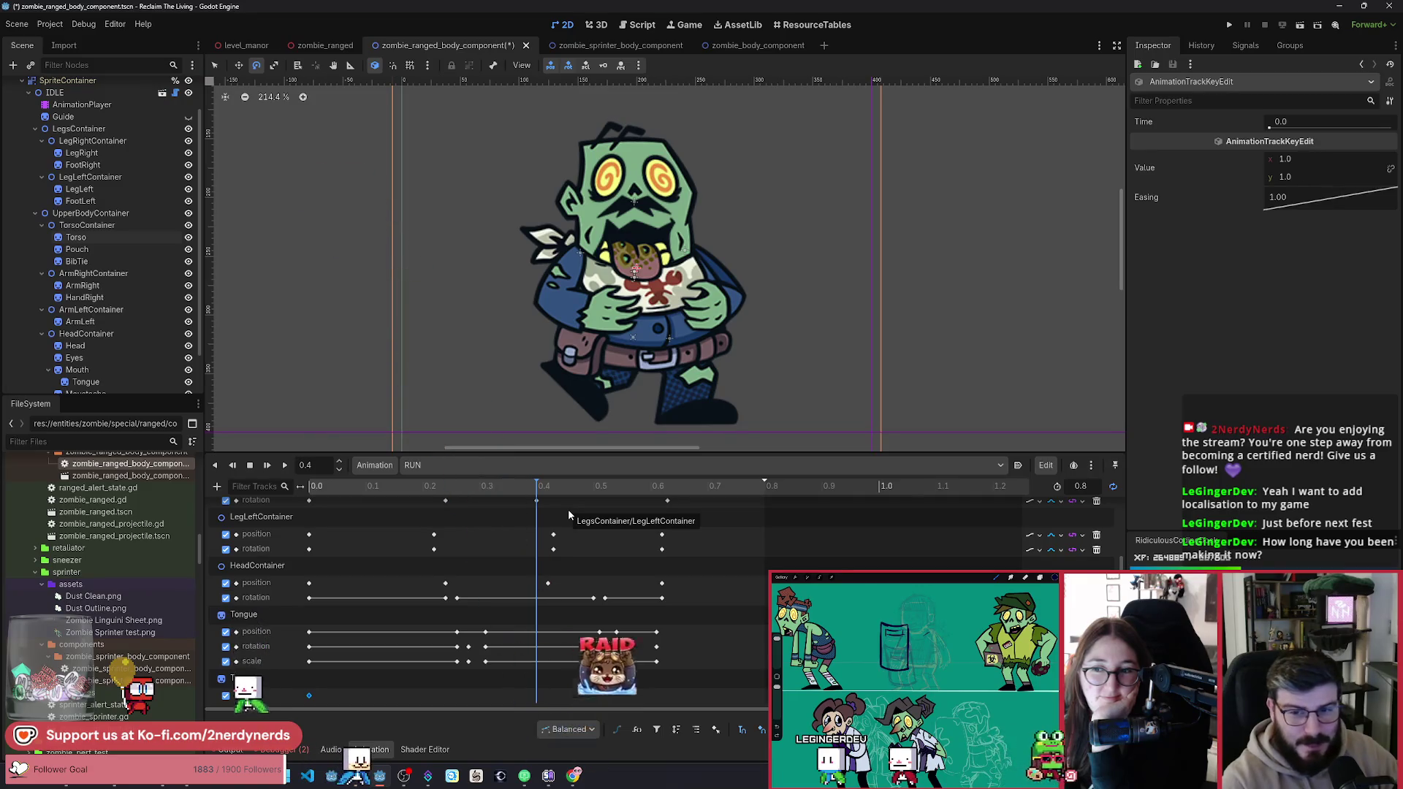
mouse_move(526, 487)
left_mouse_down()
mouse_move(537, 494)
mouse_move(499, 513)
mouse_move(550, 531)
left_mouse_up()
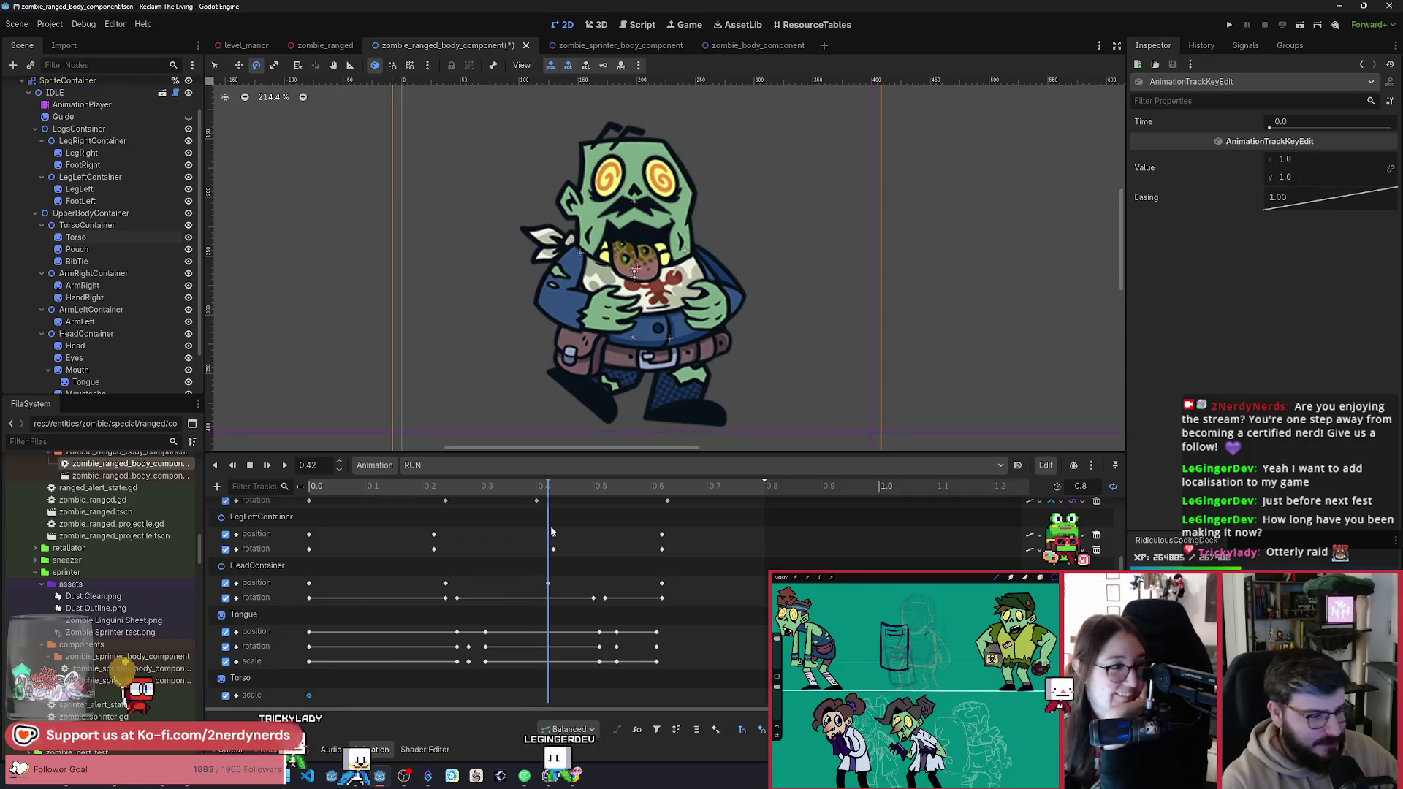
Step: Key the Torso's vertical scale at 1.05 around 0.44 and preview the stretch
double_click(551, 532)
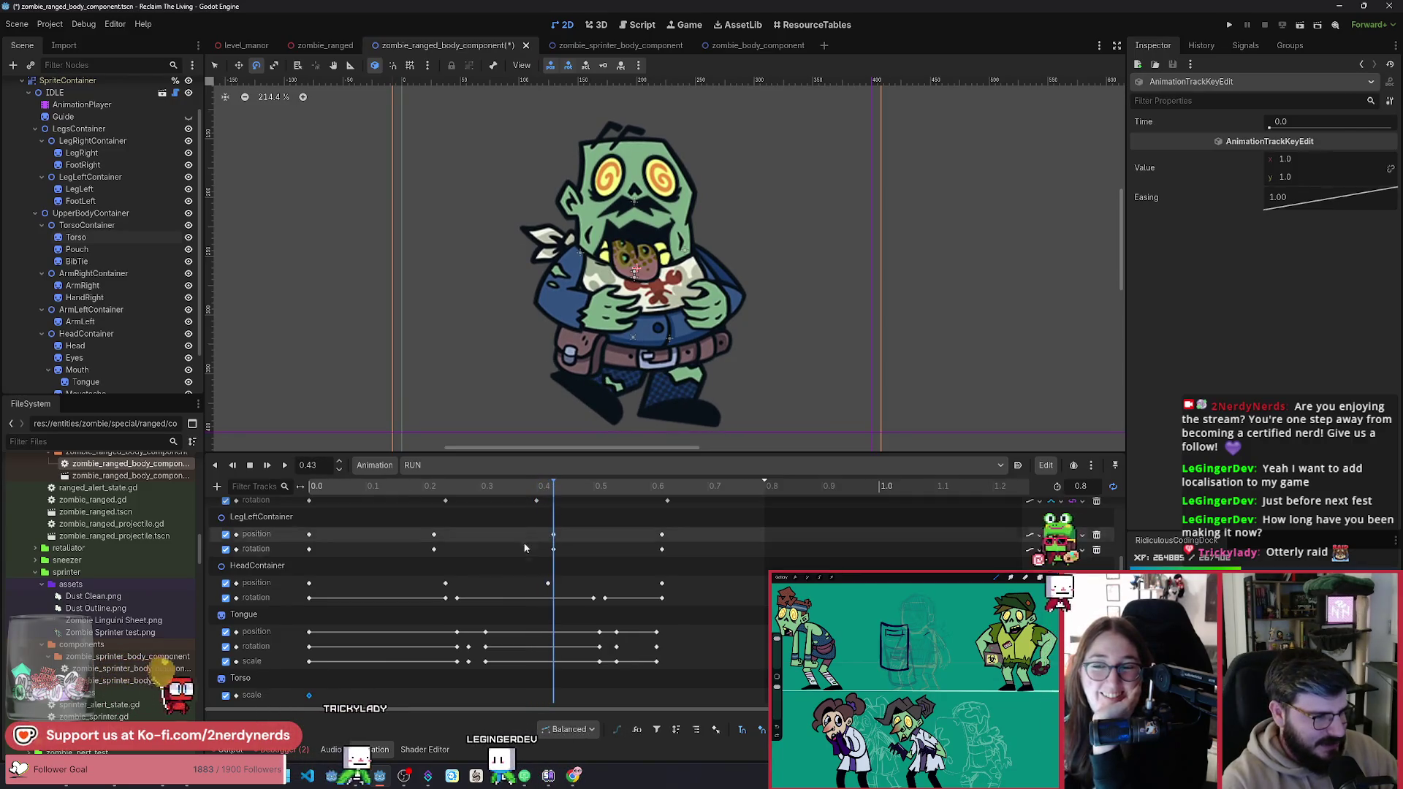
left_click(657, 526)
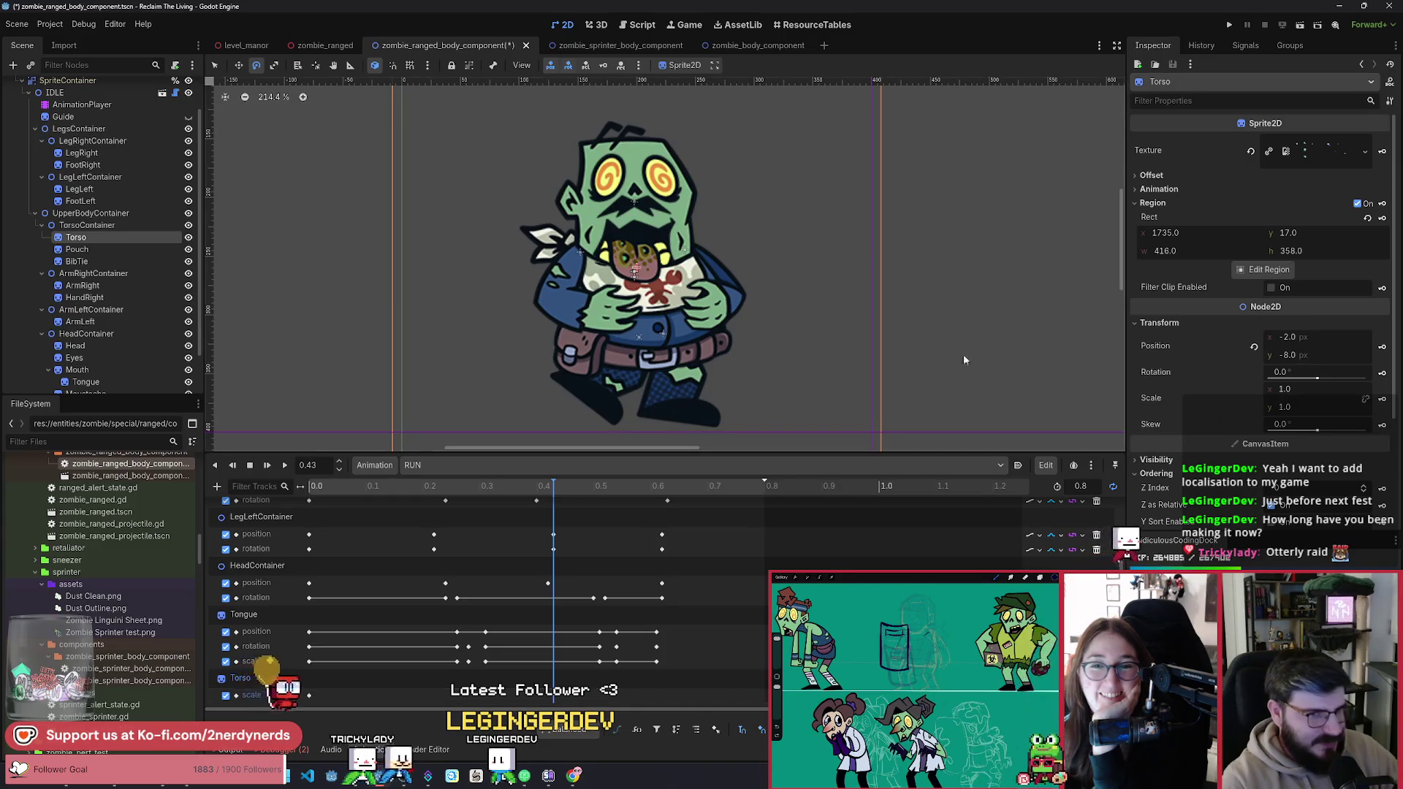
left_click(1269, 406)
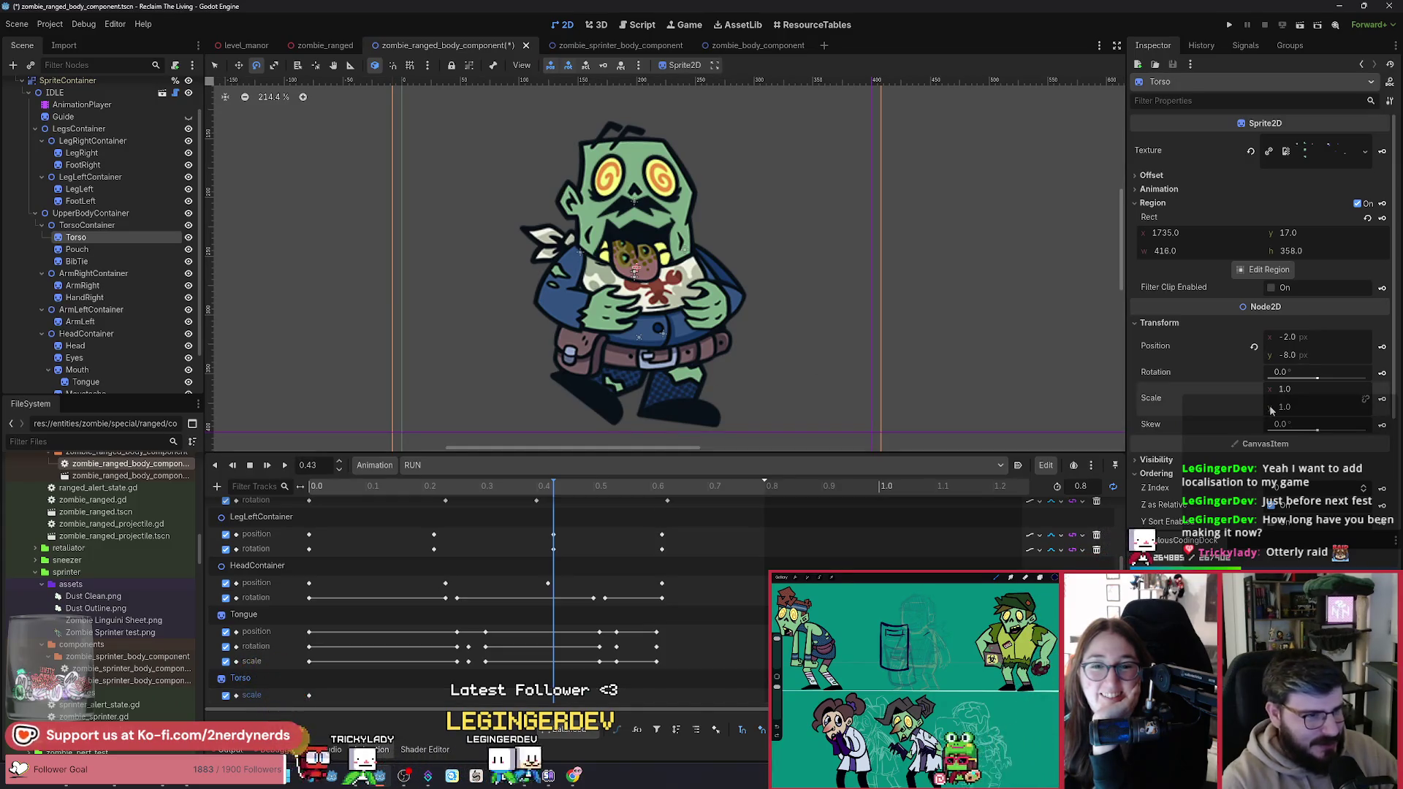
mouse_move(526, 487)
left_mouse_down()
mouse_move(336, 488)
mouse_move(559, 541)
left_mouse_up()
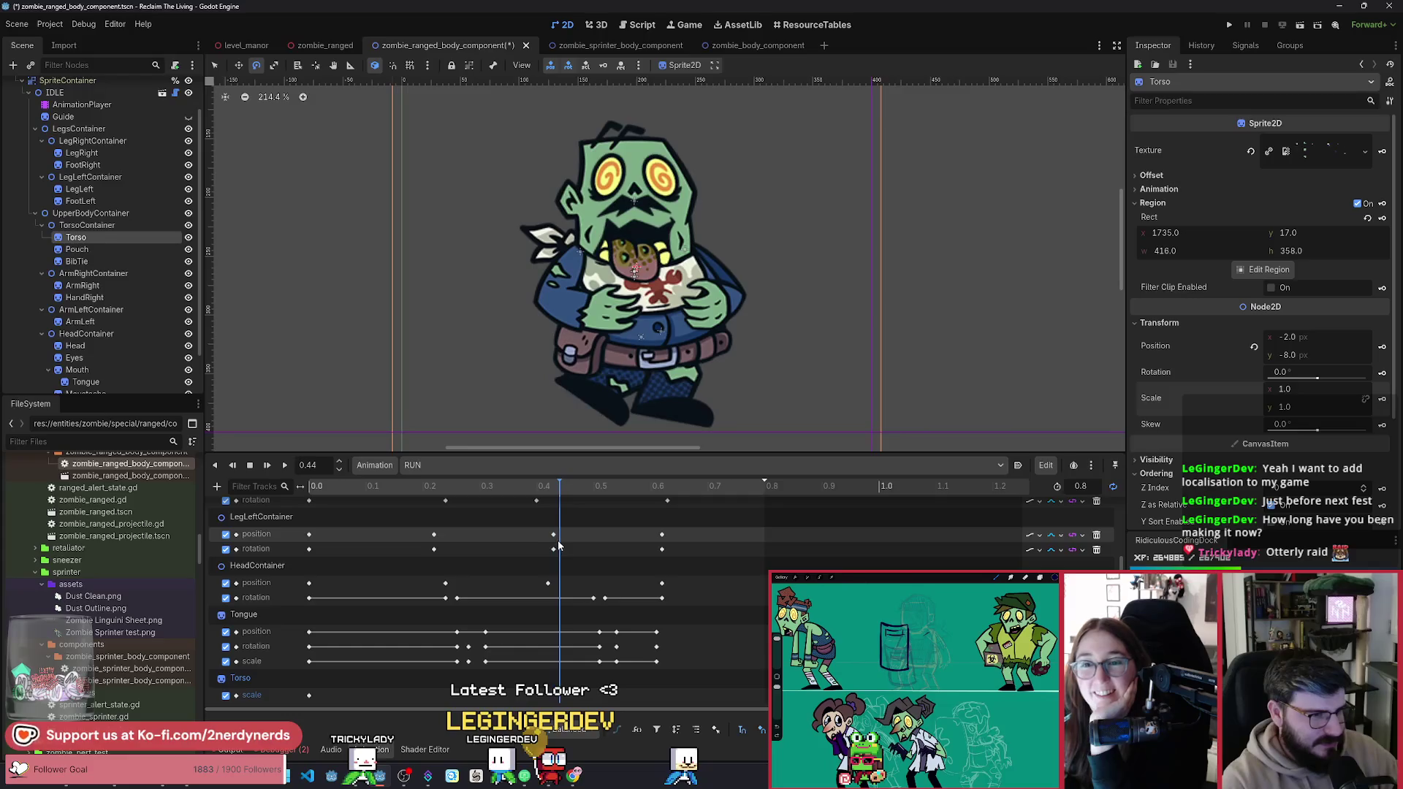
left_click_drag(1270, 413, 1280, 414)
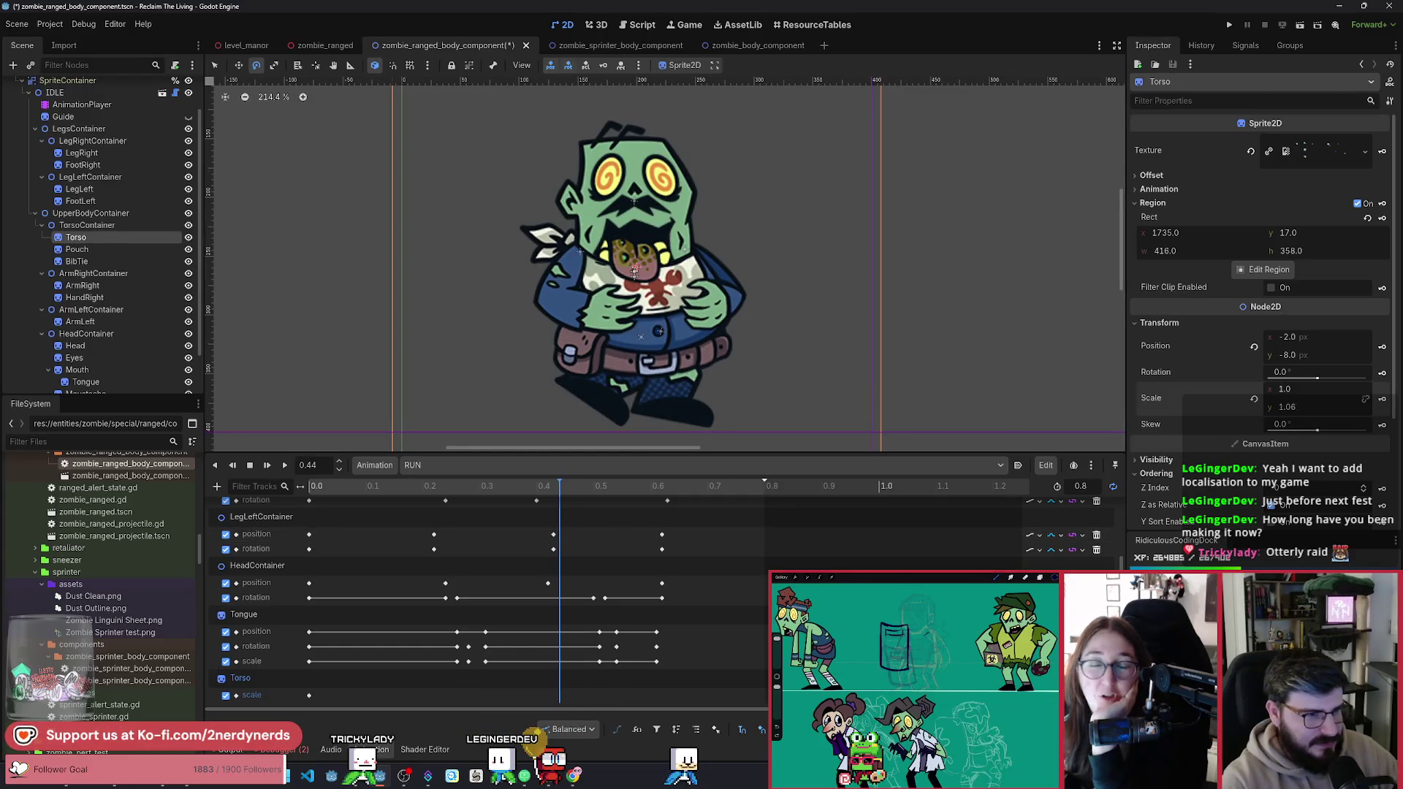
key("Return")
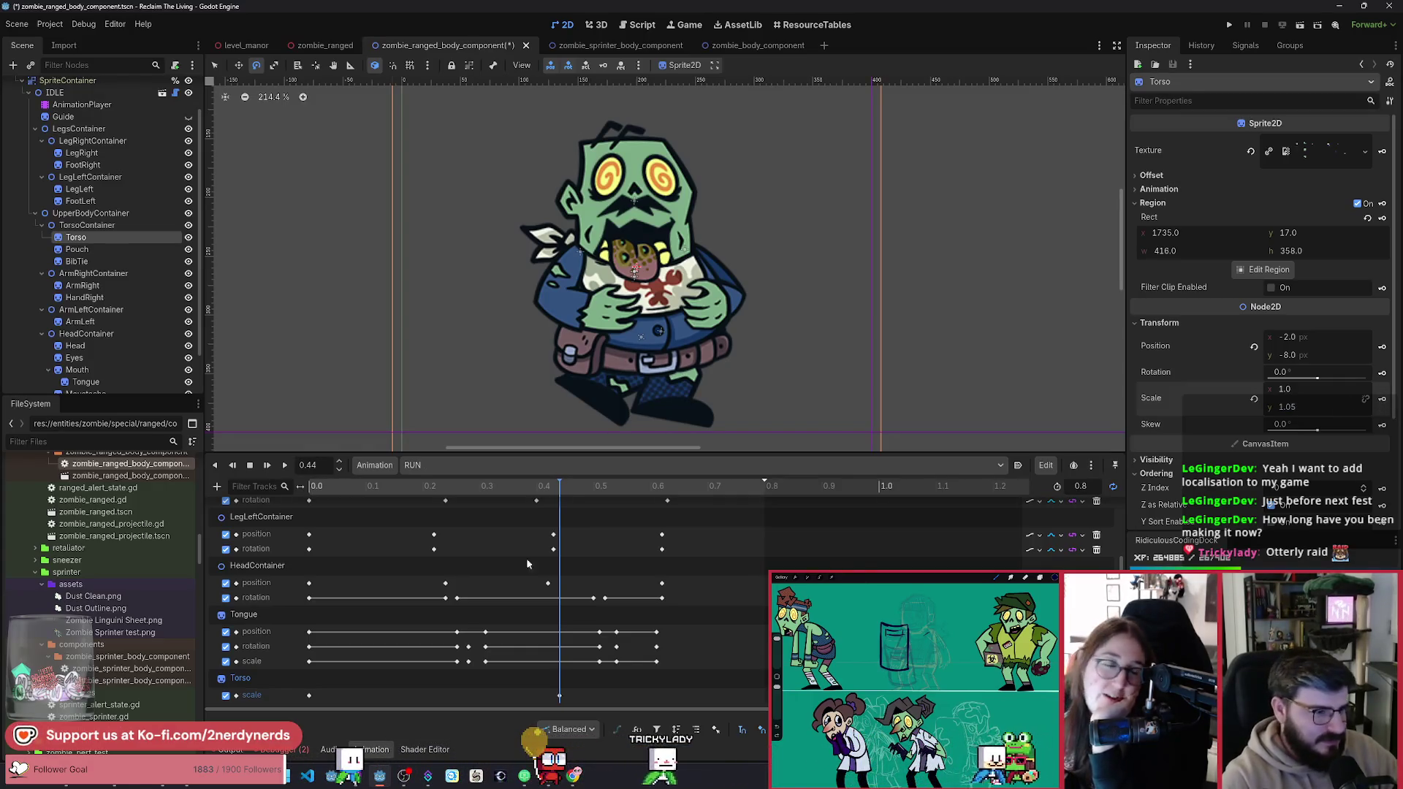
left_click(589, 540)
mouse_move(590, 540)
left_mouse_down()
mouse_move(386, 533)
mouse_move(620, 577)
mouse_move(314, 584)
mouse_move(468, 600)
left_mouse_up()
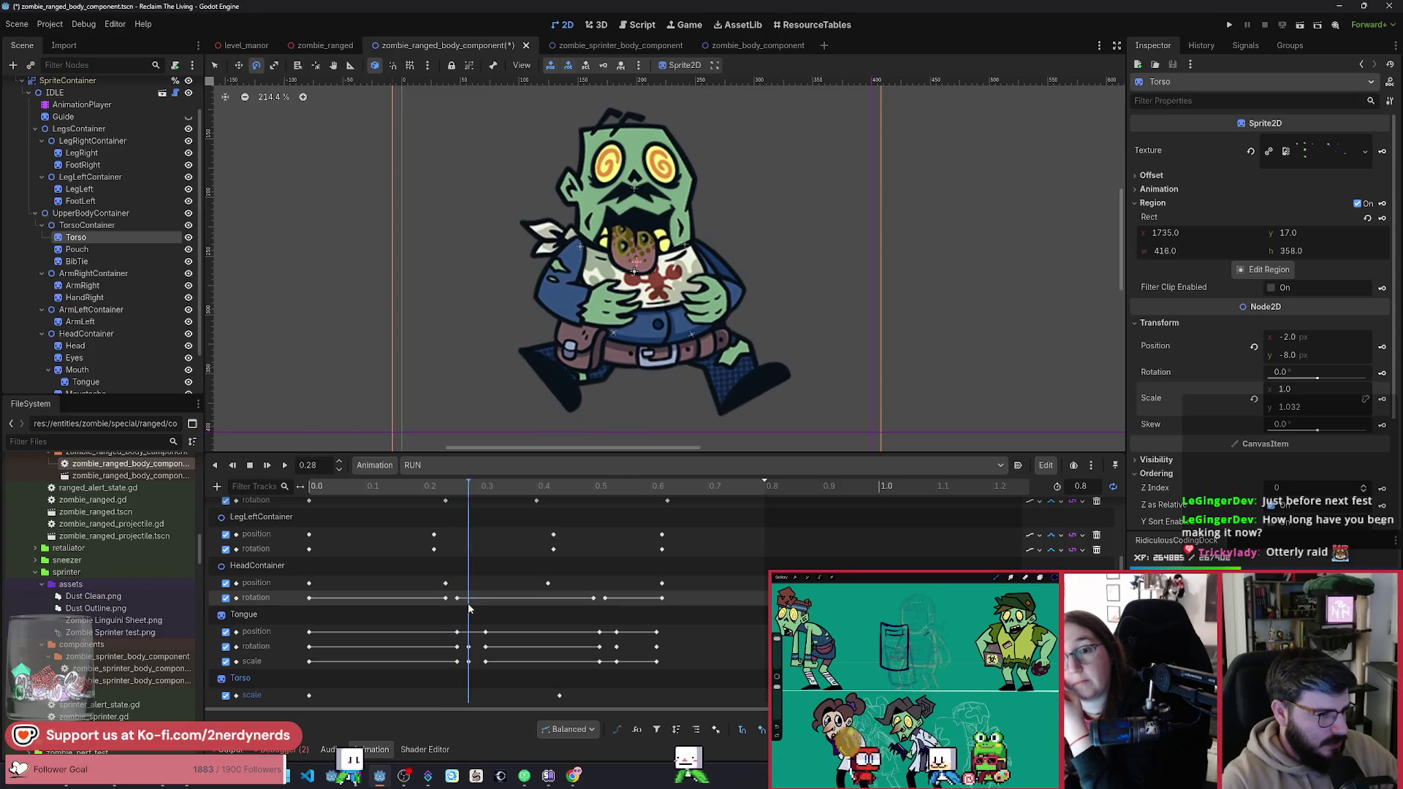
Step: Duplicate the Torso scale key to 0.28 for a 0.95 squash, then stop at the start
left_click(309, 695)
key("ctrl+d")
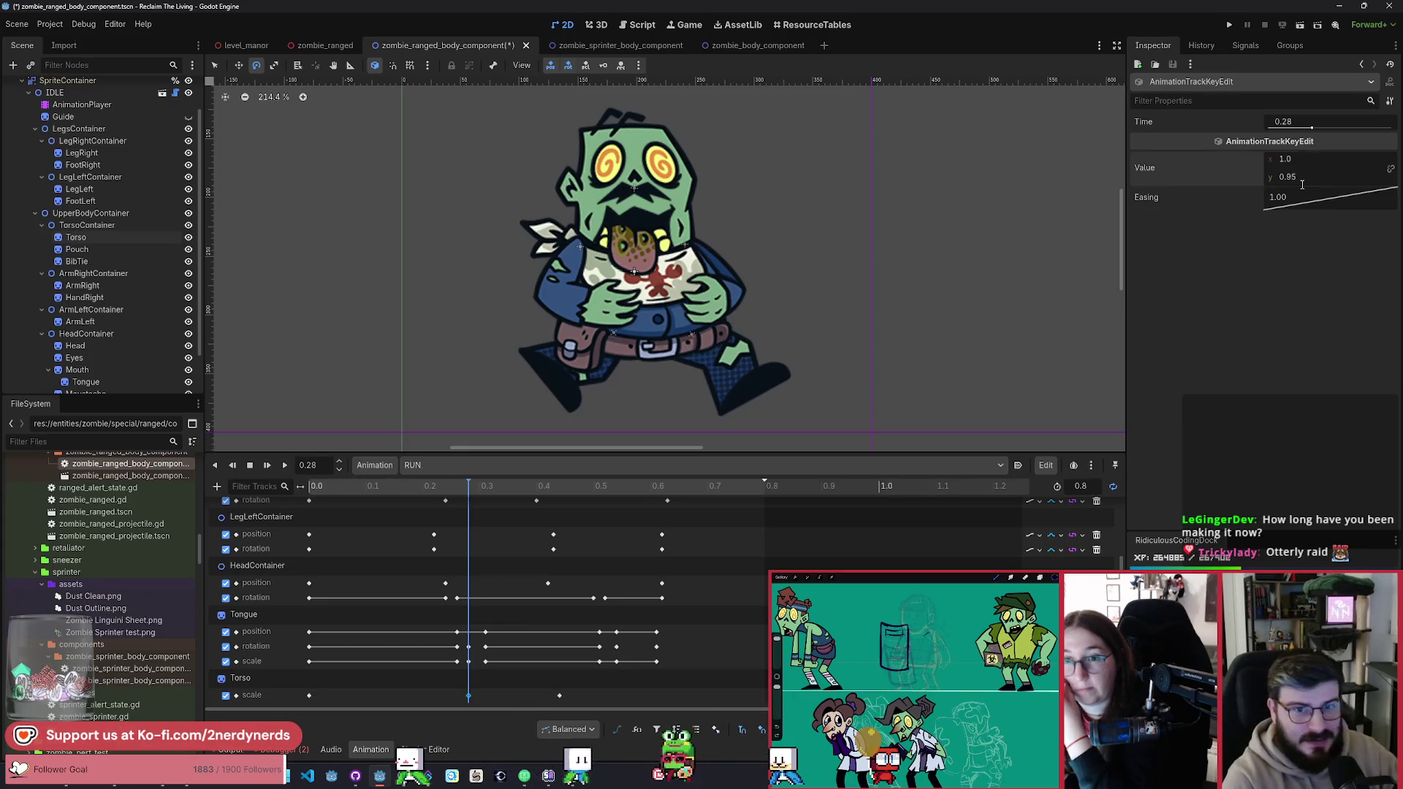
mouse_move(468, 487)
left_mouse_down()
mouse_move(407, 490)
mouse_move(528, 504)
mouse_move(311, 523)
mouse_move(533, 566)
mouse_move(285, 488)
left_mouse_up()
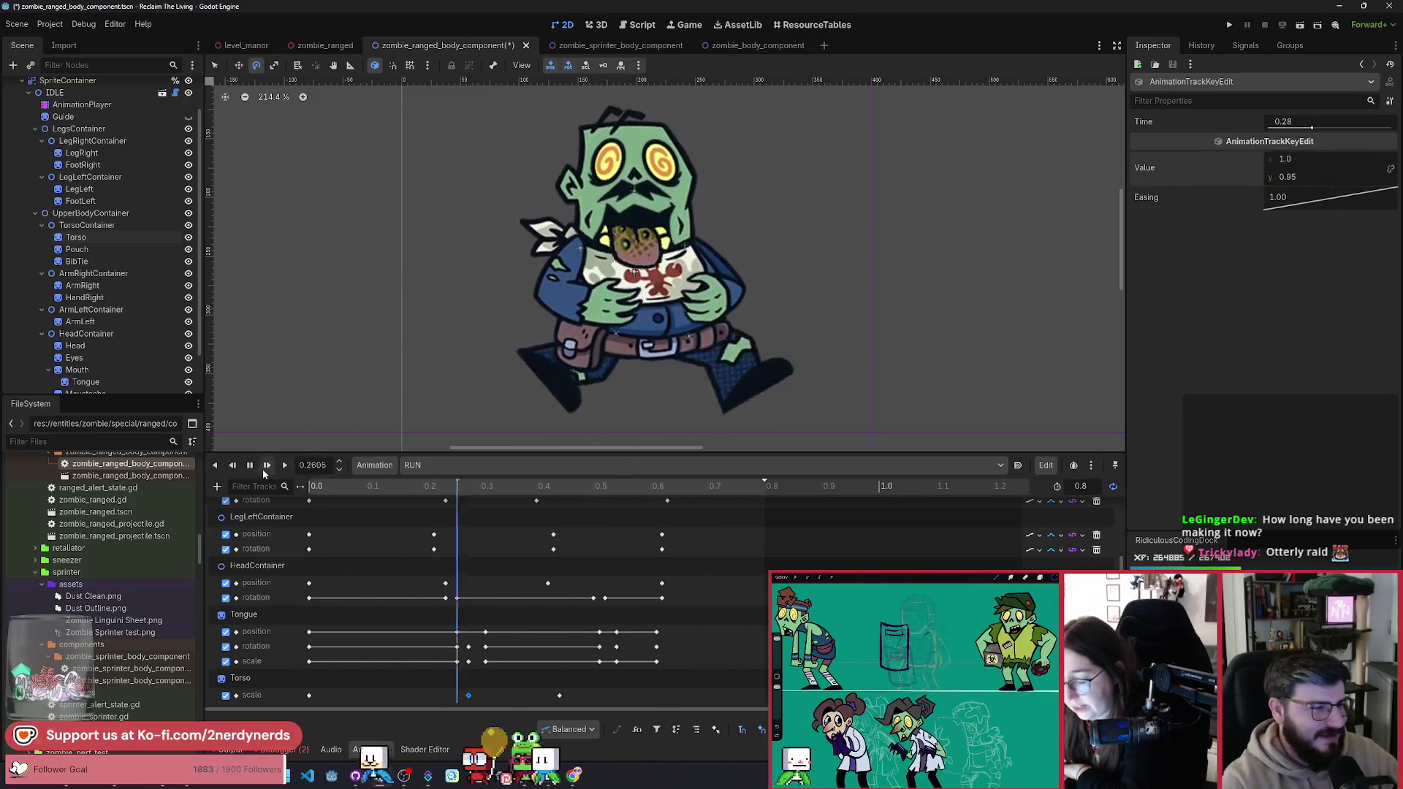
left_click(251, 469)
mouse_move(329, 488)
left_mouse_down()
mouse_move(709, 541)
mouse_move(687, 552)
left_mouse_up()
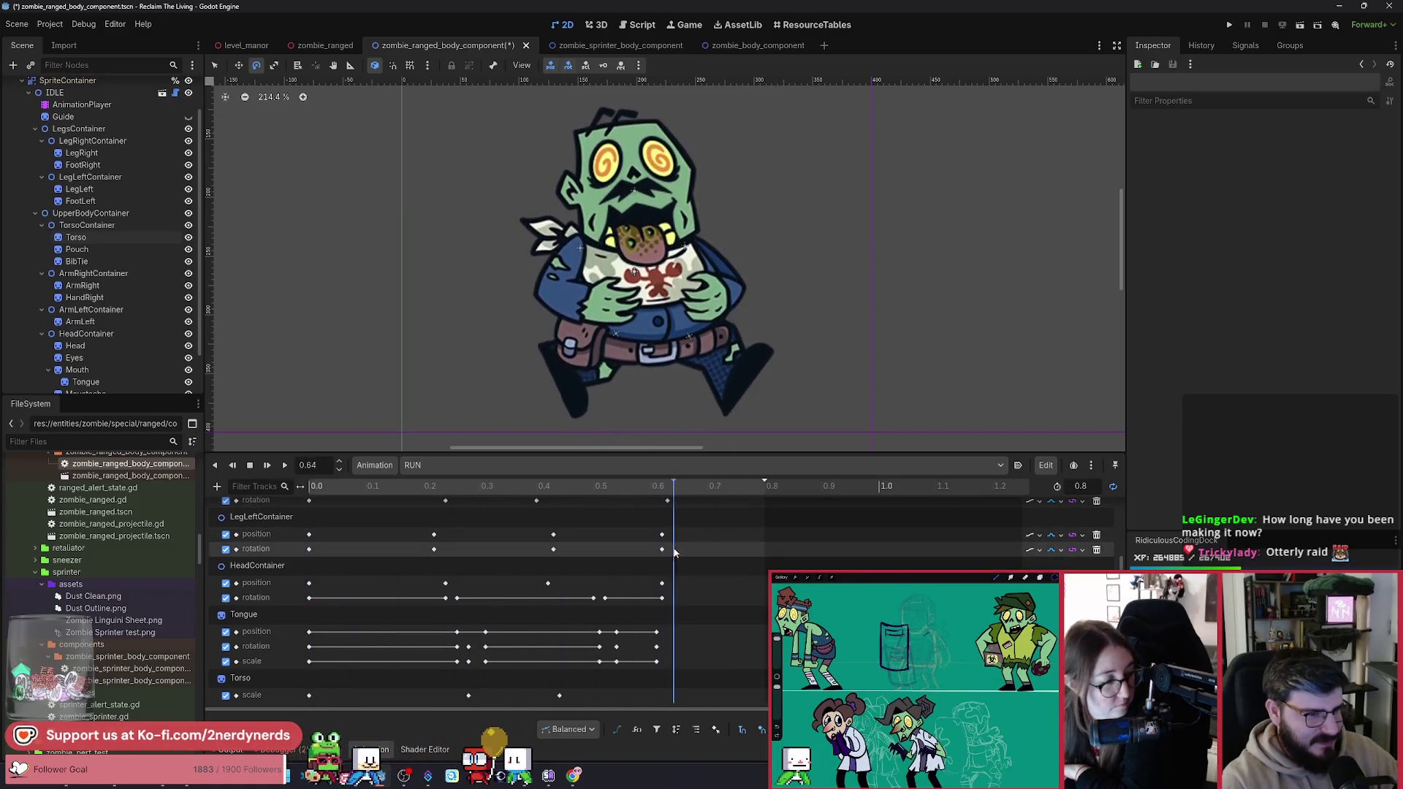
left_click(468, 696)
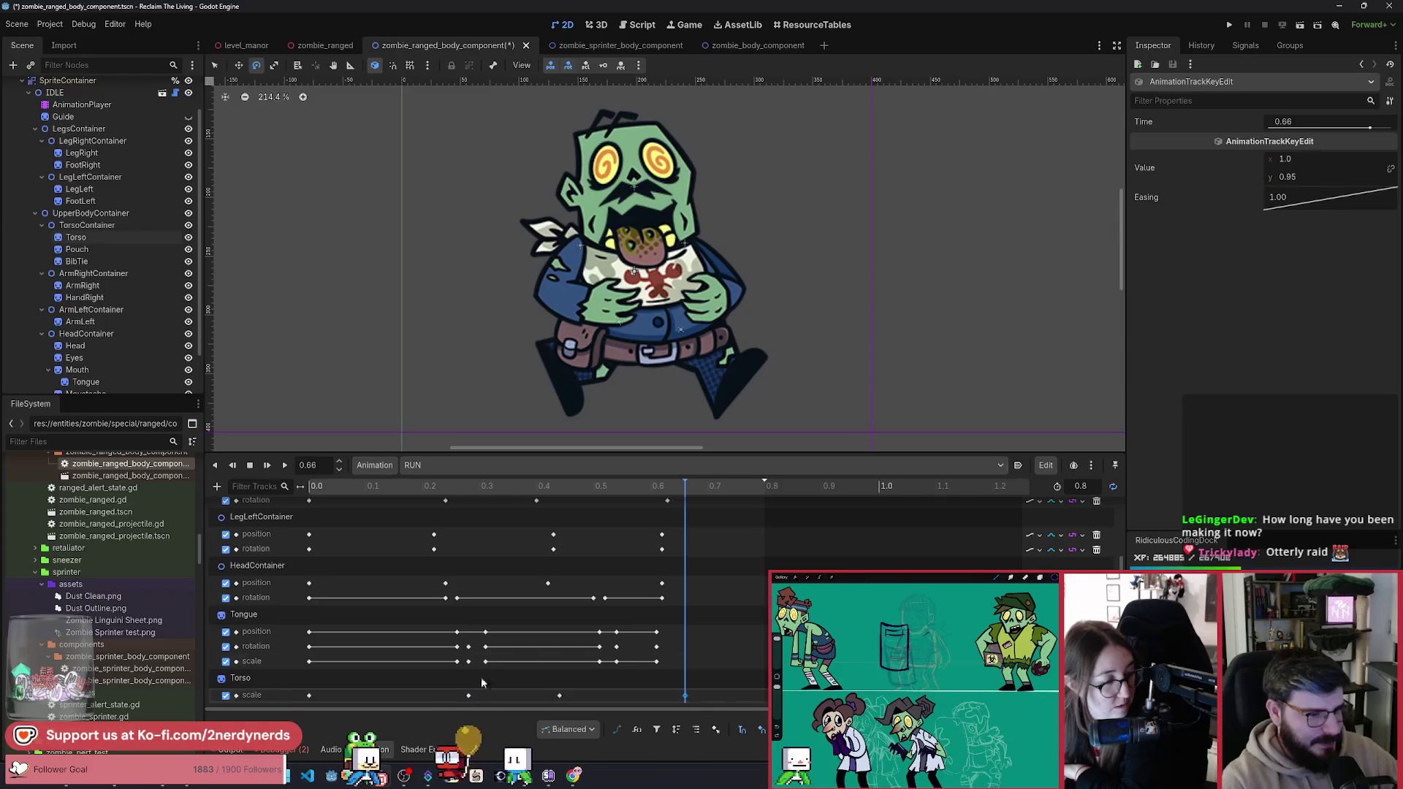
left_click(300, 487)
left_click(284, 468)
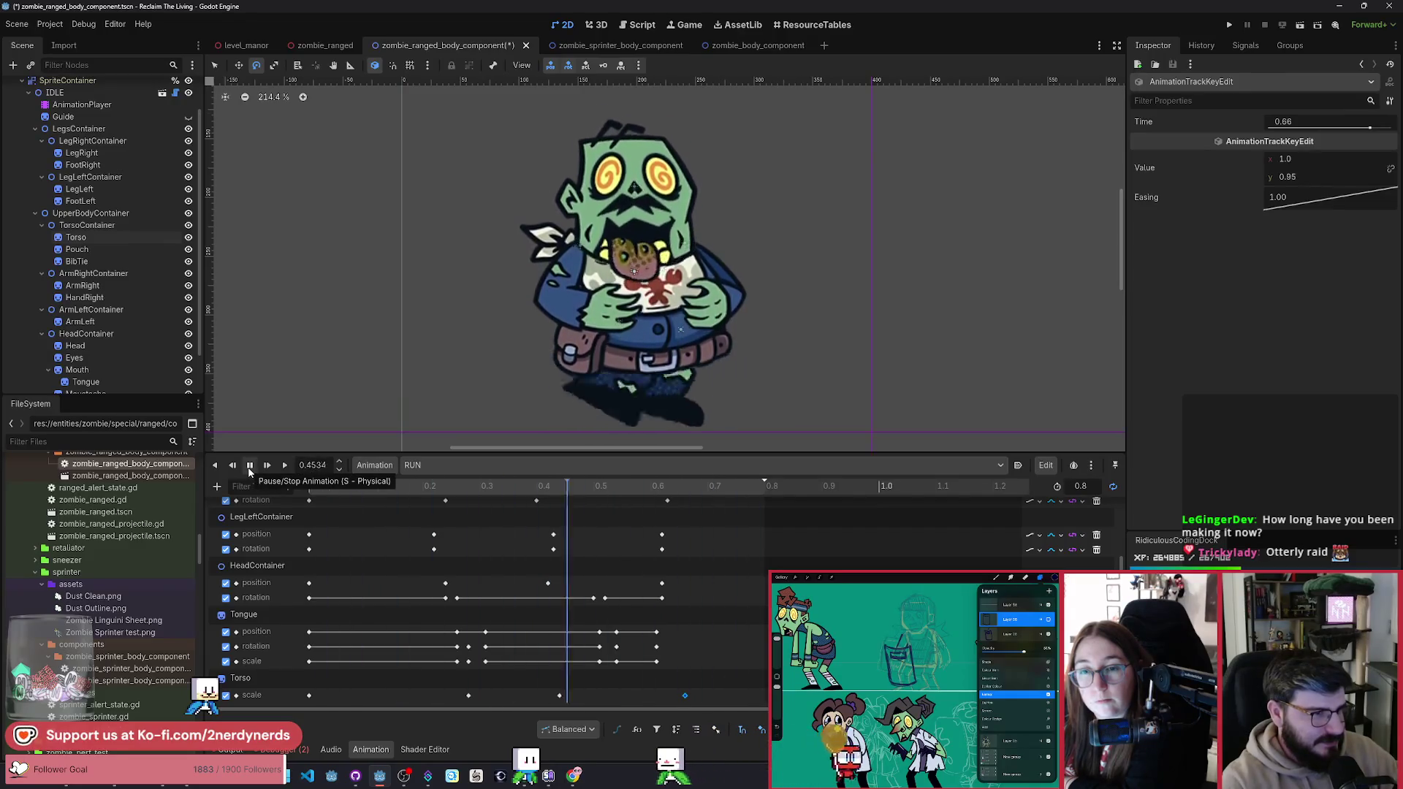
left_click(250, 466)
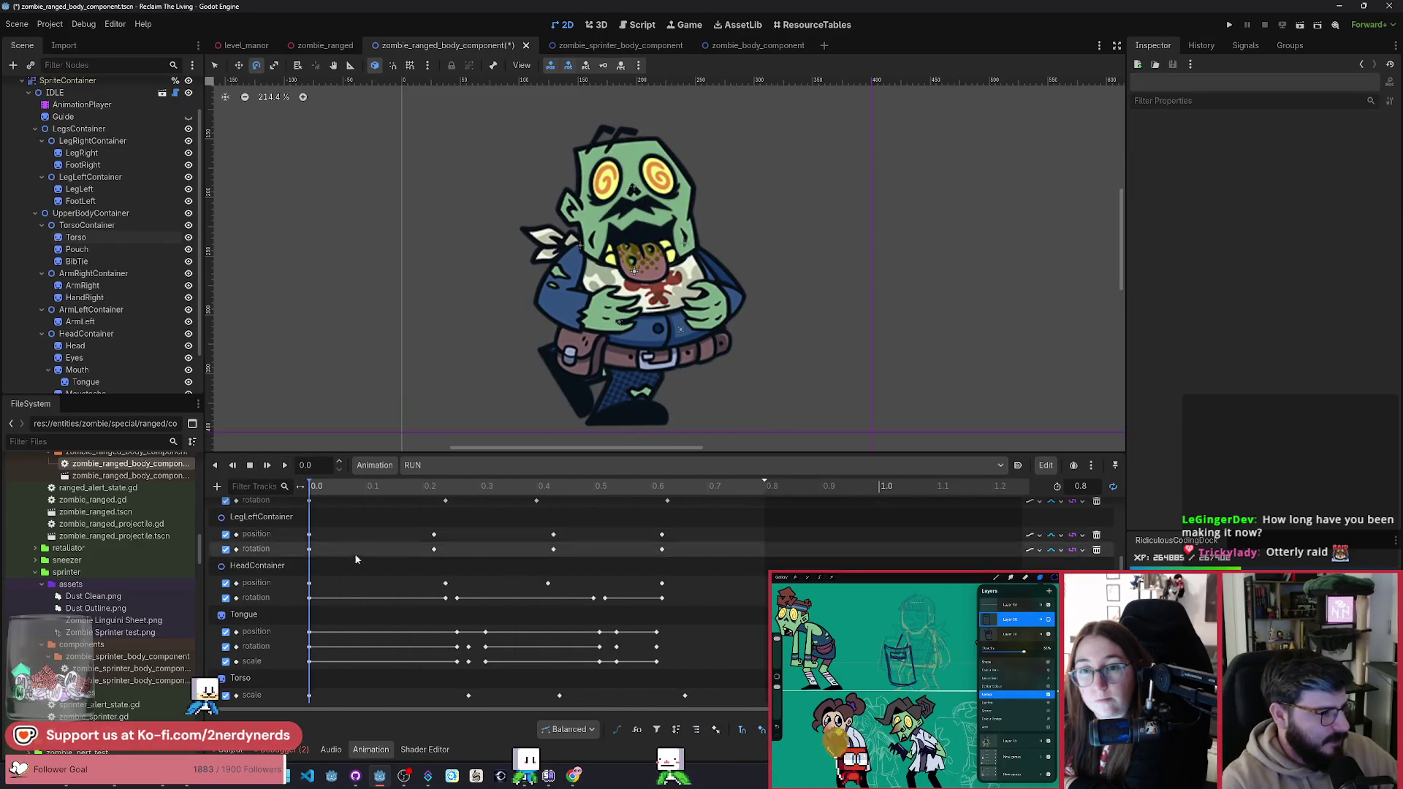
left_click(80, 250)
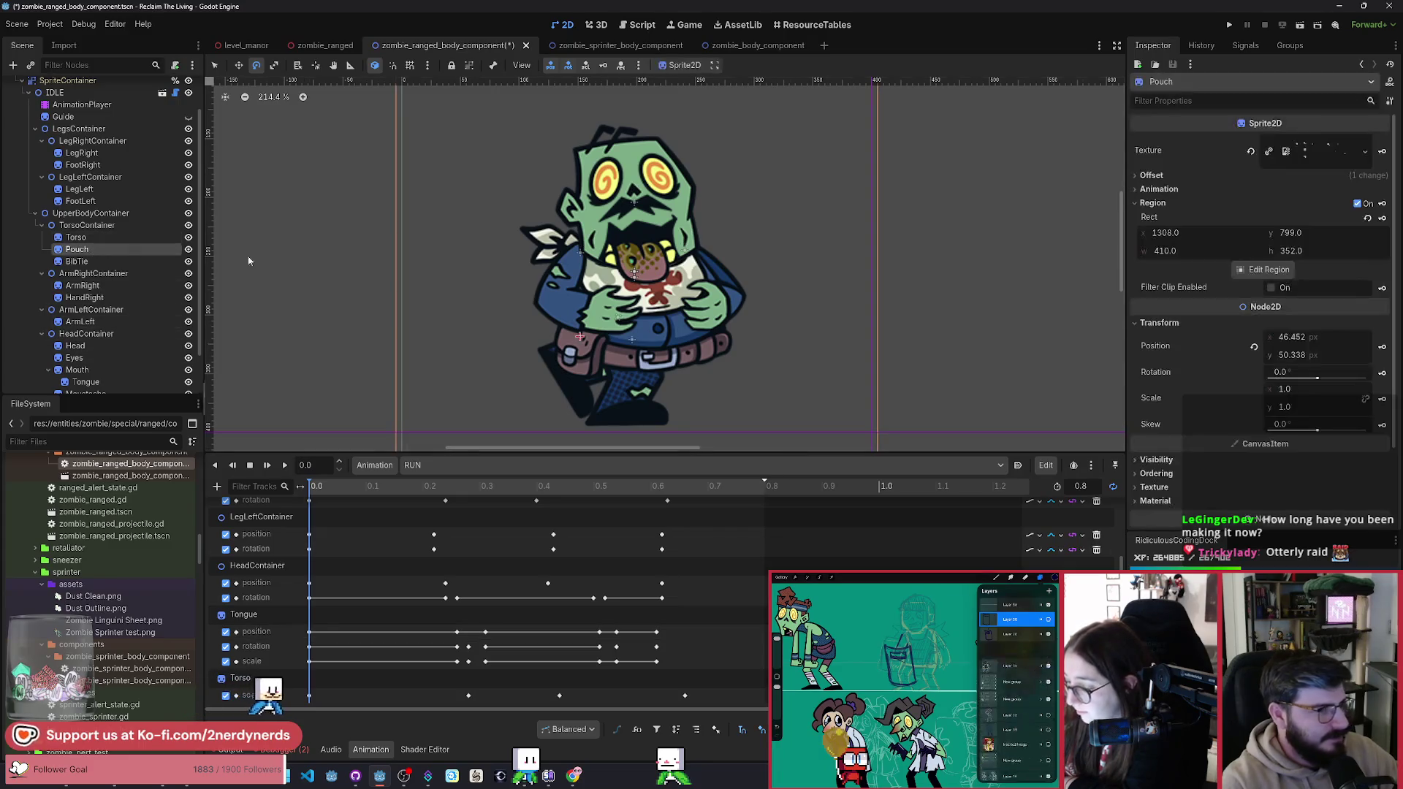
Step: Create Pouch position and rotation tracks in the RUN animation
scroll(1314, 348, "down", 3)
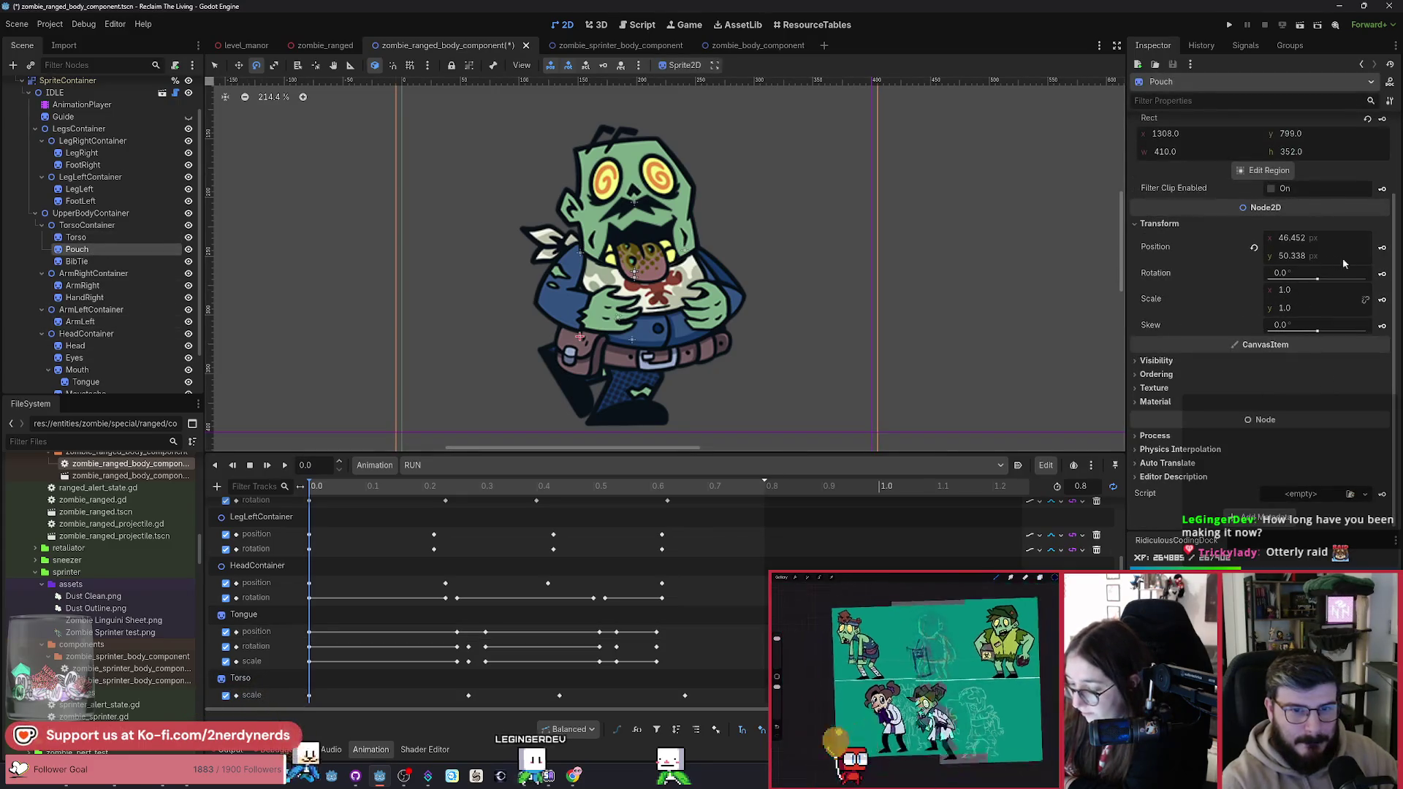
key("k")
key("Return")
key("k")
key("Return")
scroll(436, 535, "down", 1)
mouse_move(405, 485)
left_mouse_down()
mouse_move(380, 485)
mouse_move(398, 520)
mouse_move(446, 533)
left_mouse_up()
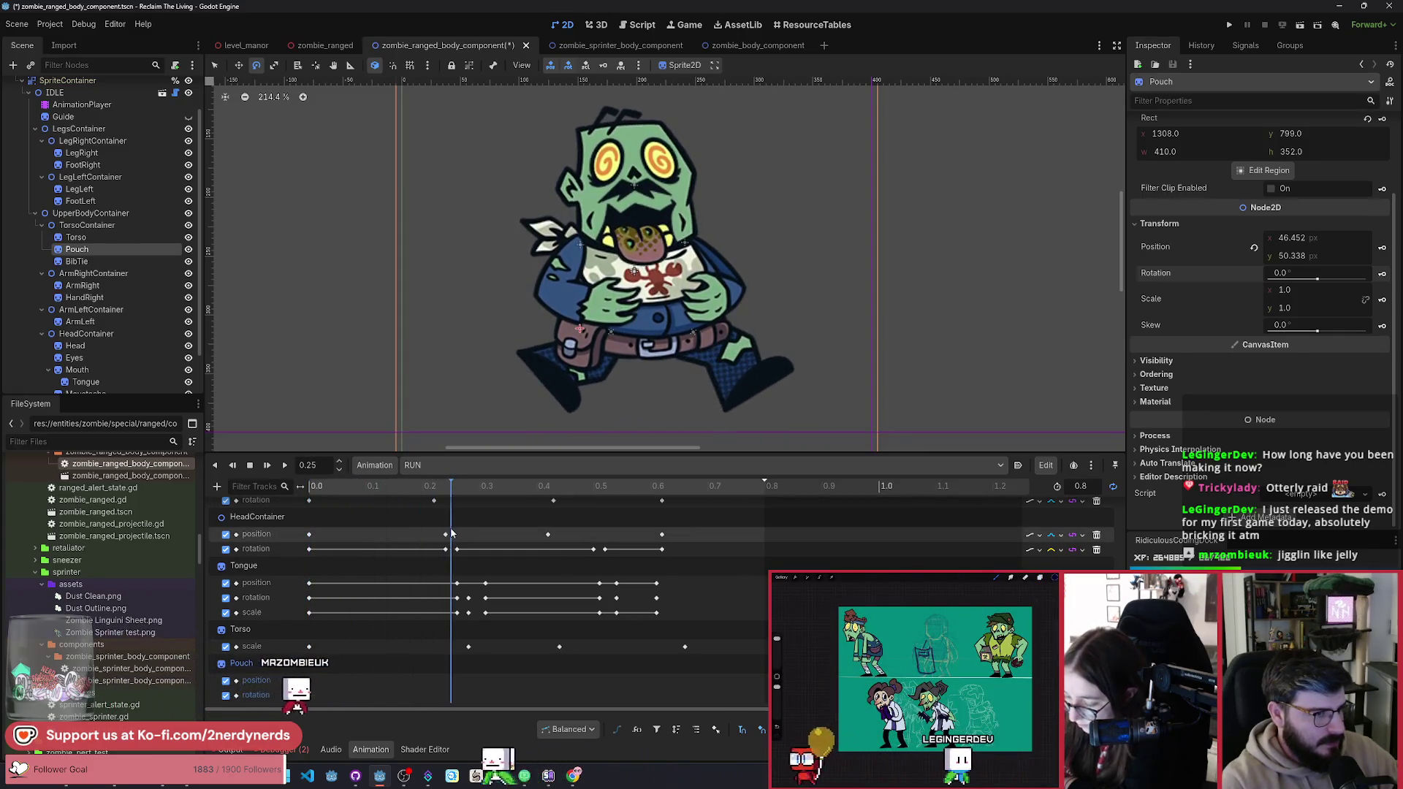
Step: Raise the Pouch about 4 px, tilt it slightly, and key both at 0.24
key("w")
left_click_drag(634, 407, 633, 401)
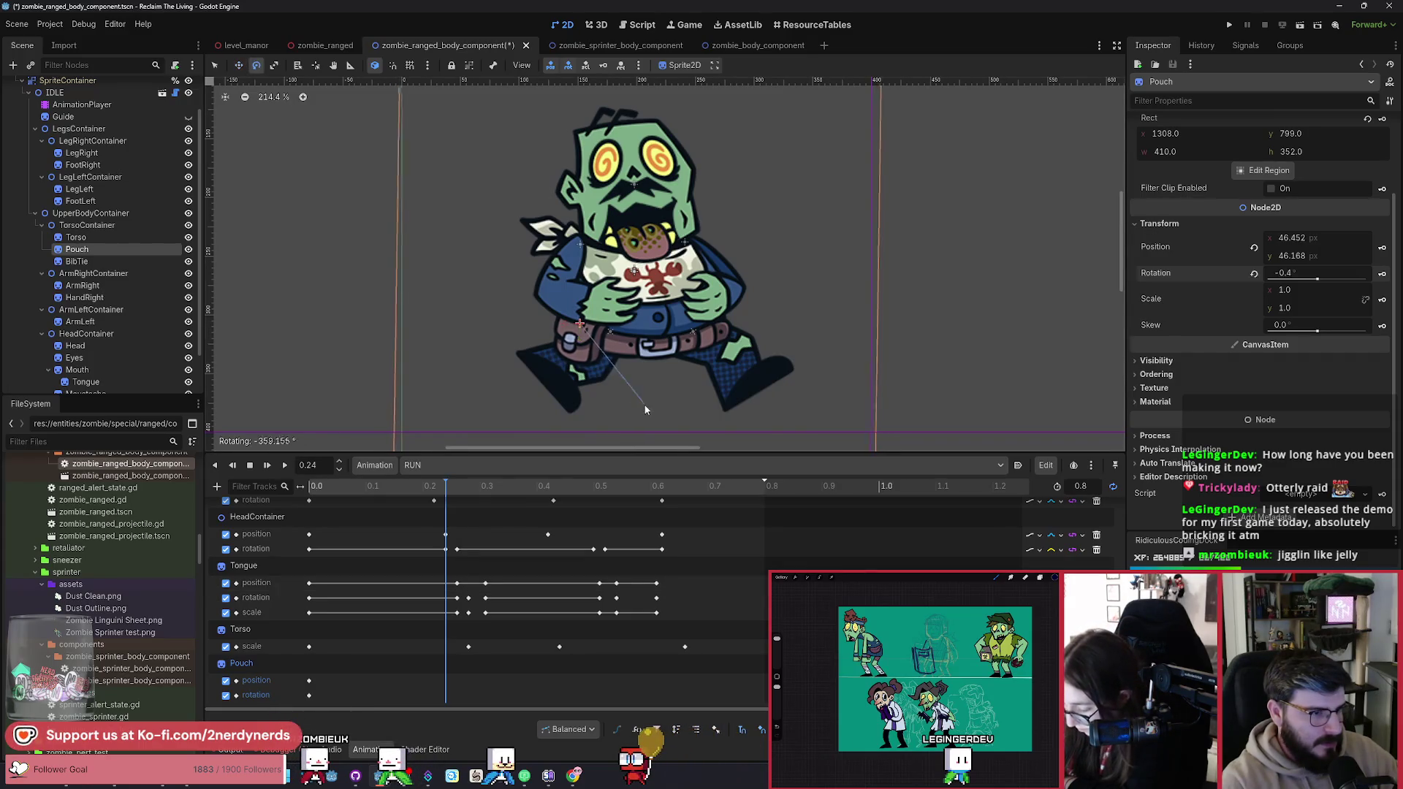
left_click_drag(635, 414, 630, 416)
left_click(1382, 247)
left_click(1381, 273)
mouse_move(405, 488)
left_mouse_down()
mouse_move(287, 495)
mouse_move(521, 536)
left_mouse_up()
Step: Key Pouch position and rotation at 0.45 and 0.66, then preview RUN playback
left_click_drag(548, 539, 567, 542)
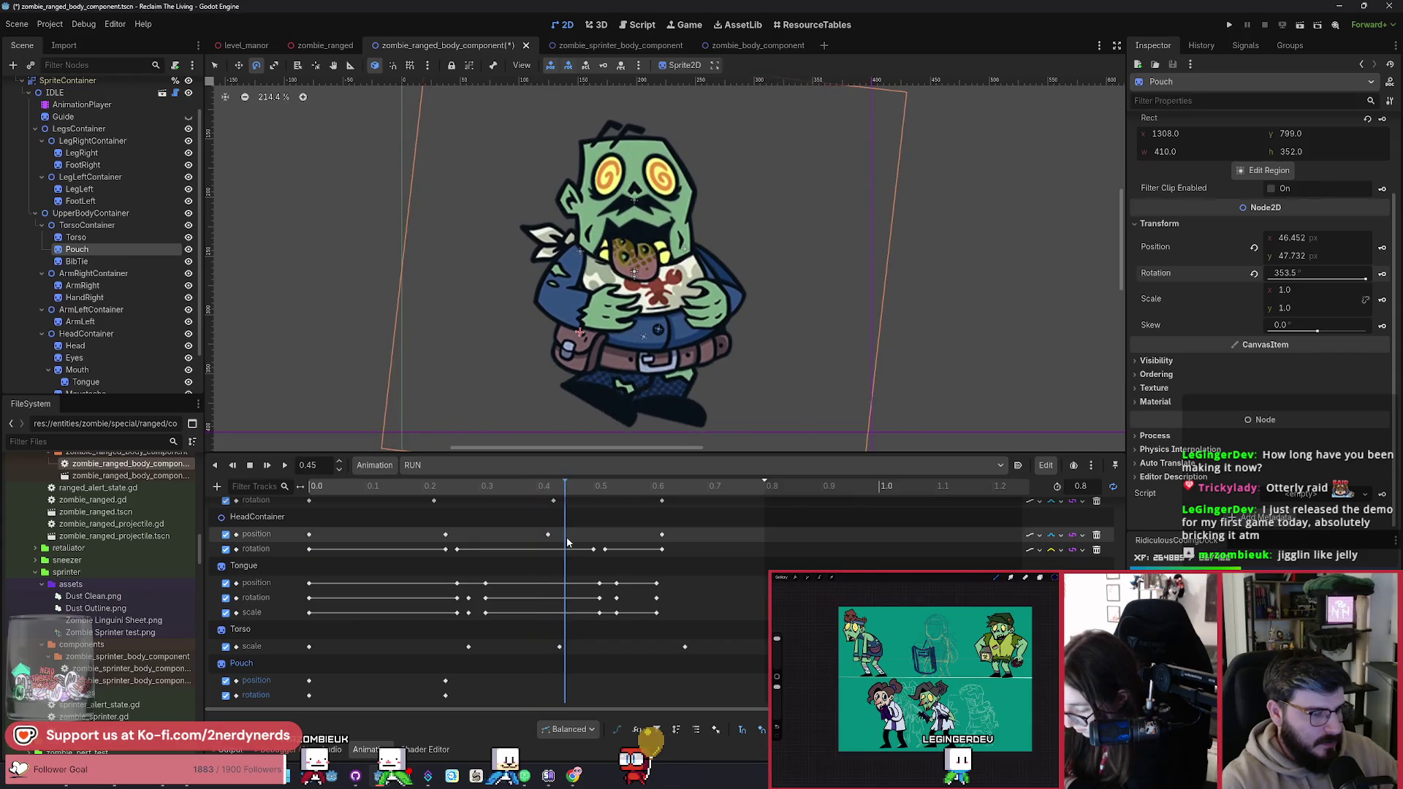
key("k")
left_click(565, 695)
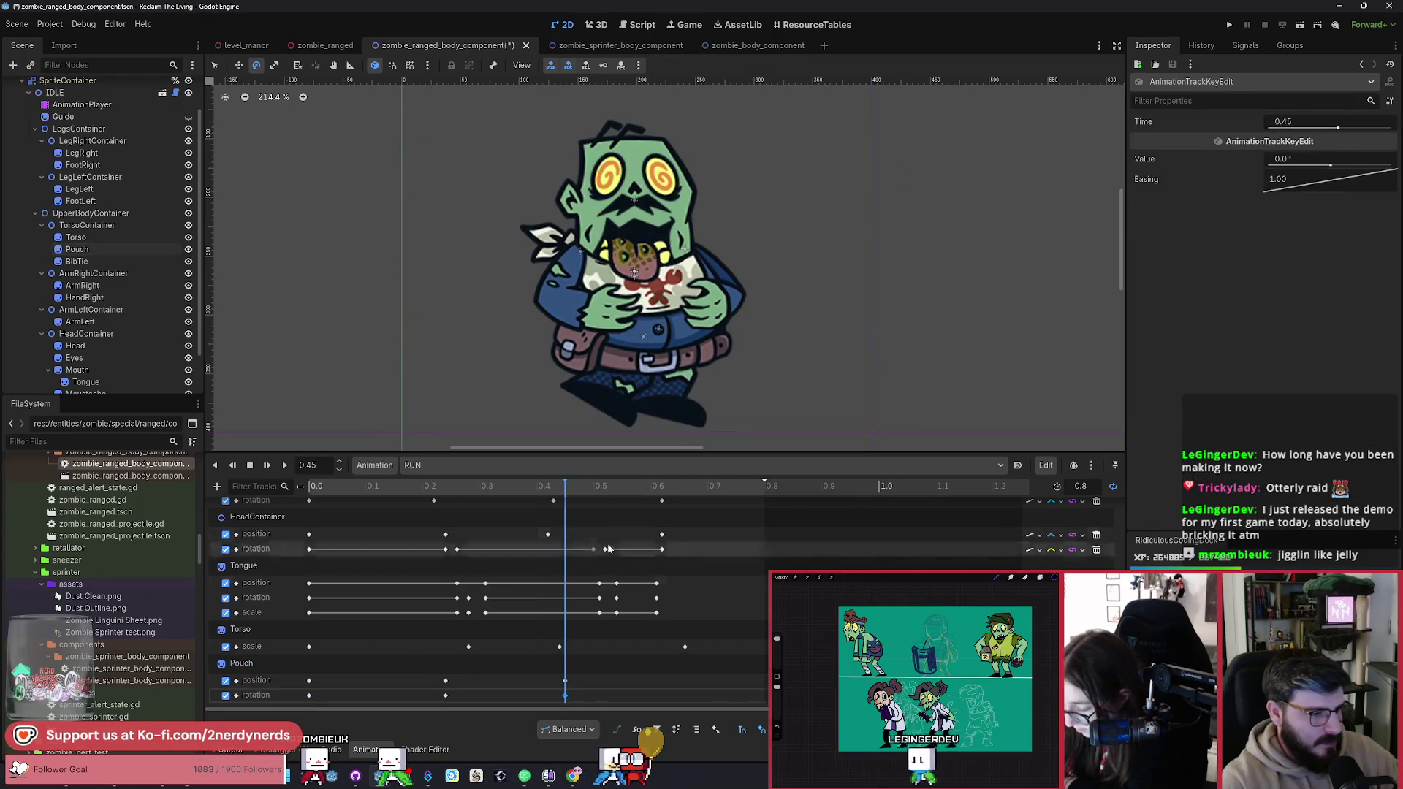
left_click(673, 496)
left_click_drag(673, 496, 684, 496)
key("k")
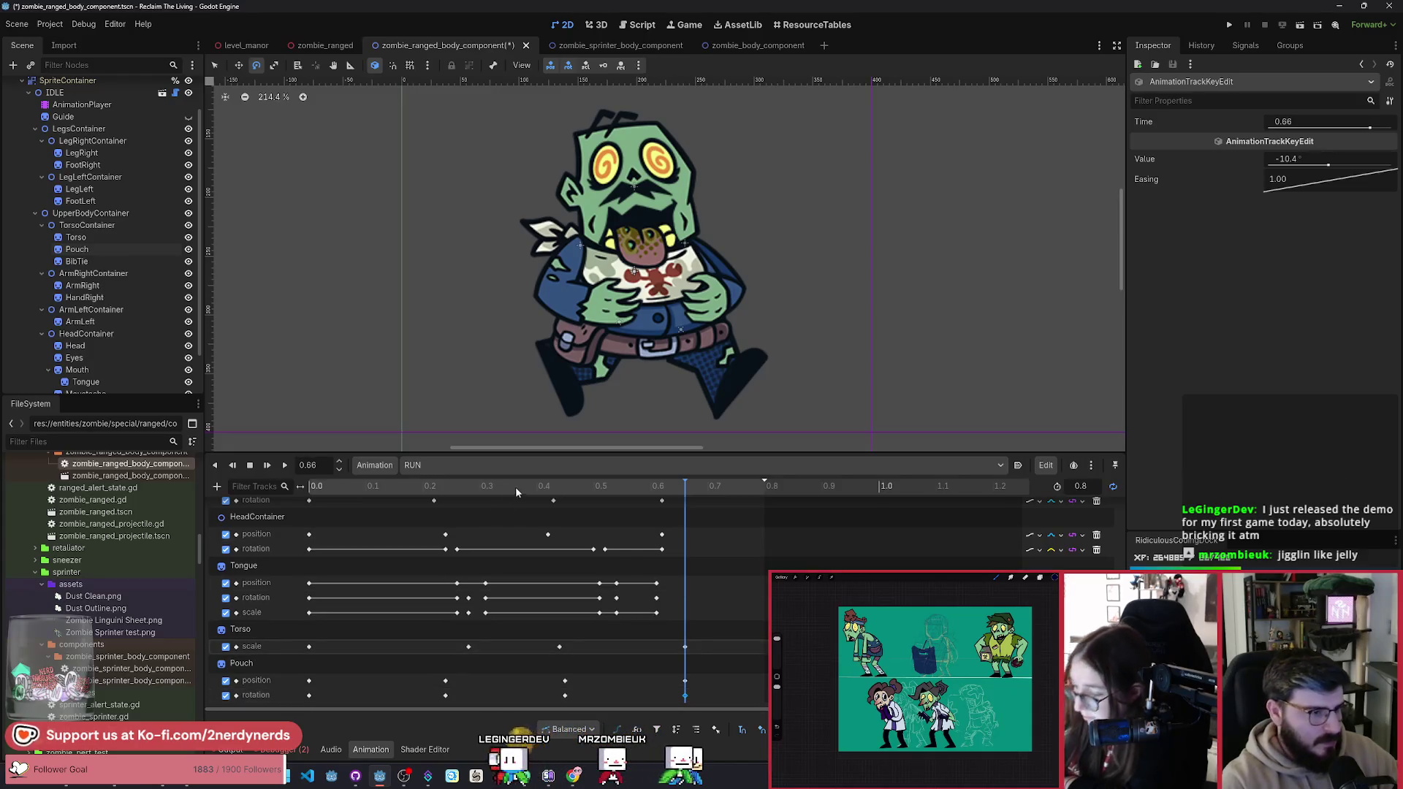
left_click_drag(515, 488, 217, 484)
left_click(284, 468)
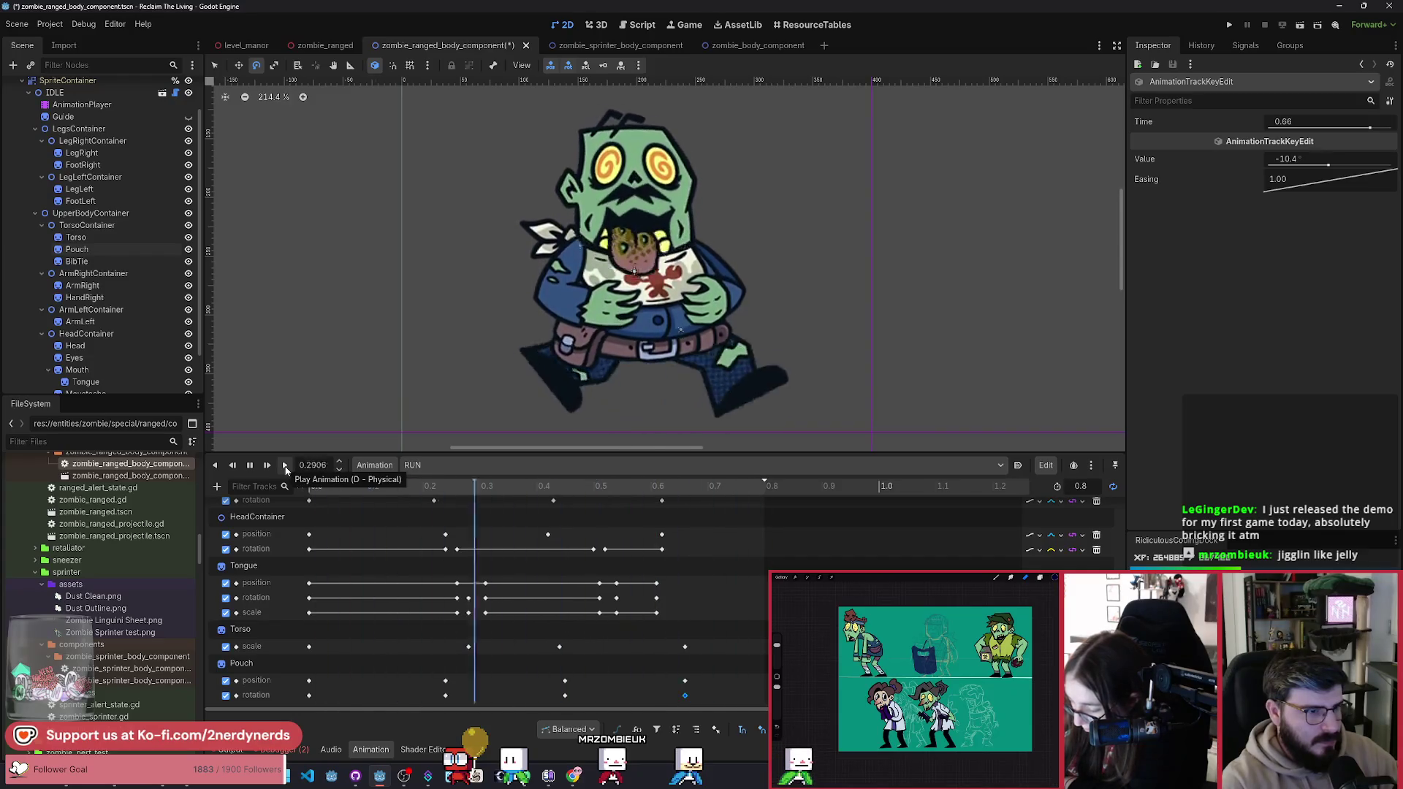
left_click(249, 468)
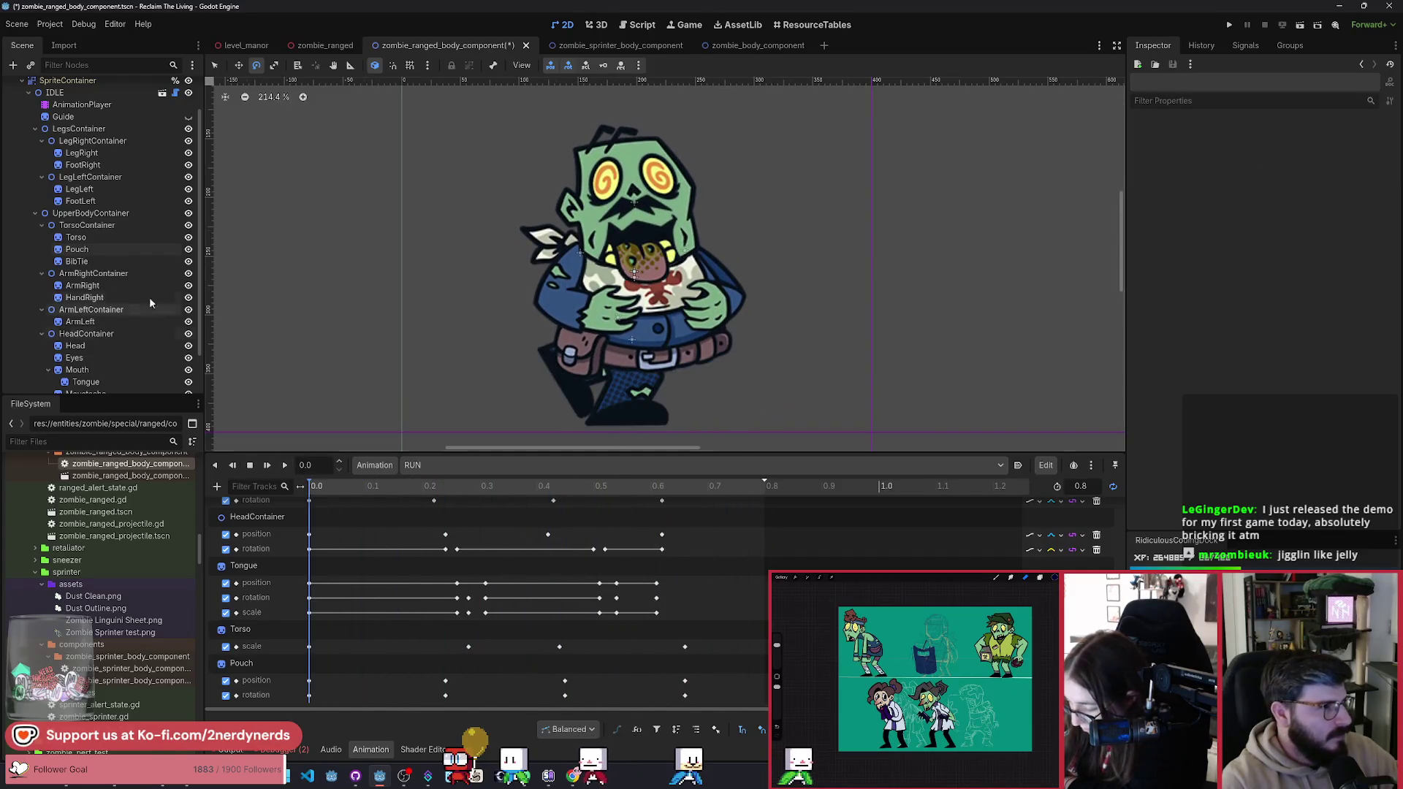
Step: Create a BibTie rotation track and rotate the tie to 9.8 degrees further along the timeline
left_click(108, 263)
left_click(1381, 274)
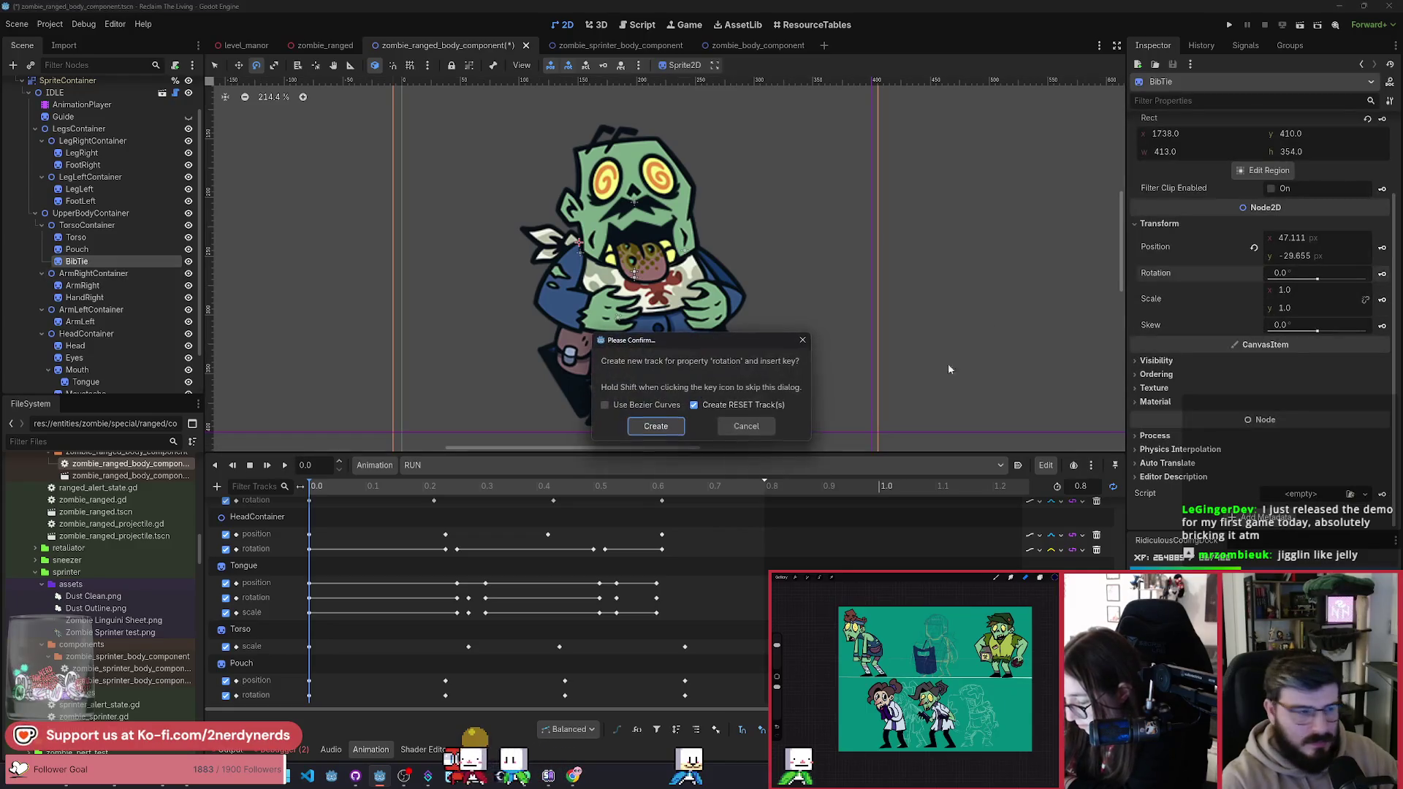
left_click(655, 427)
left_click_drag(314, 494, 480, 548)
scroll(256, 657, "down", 1)
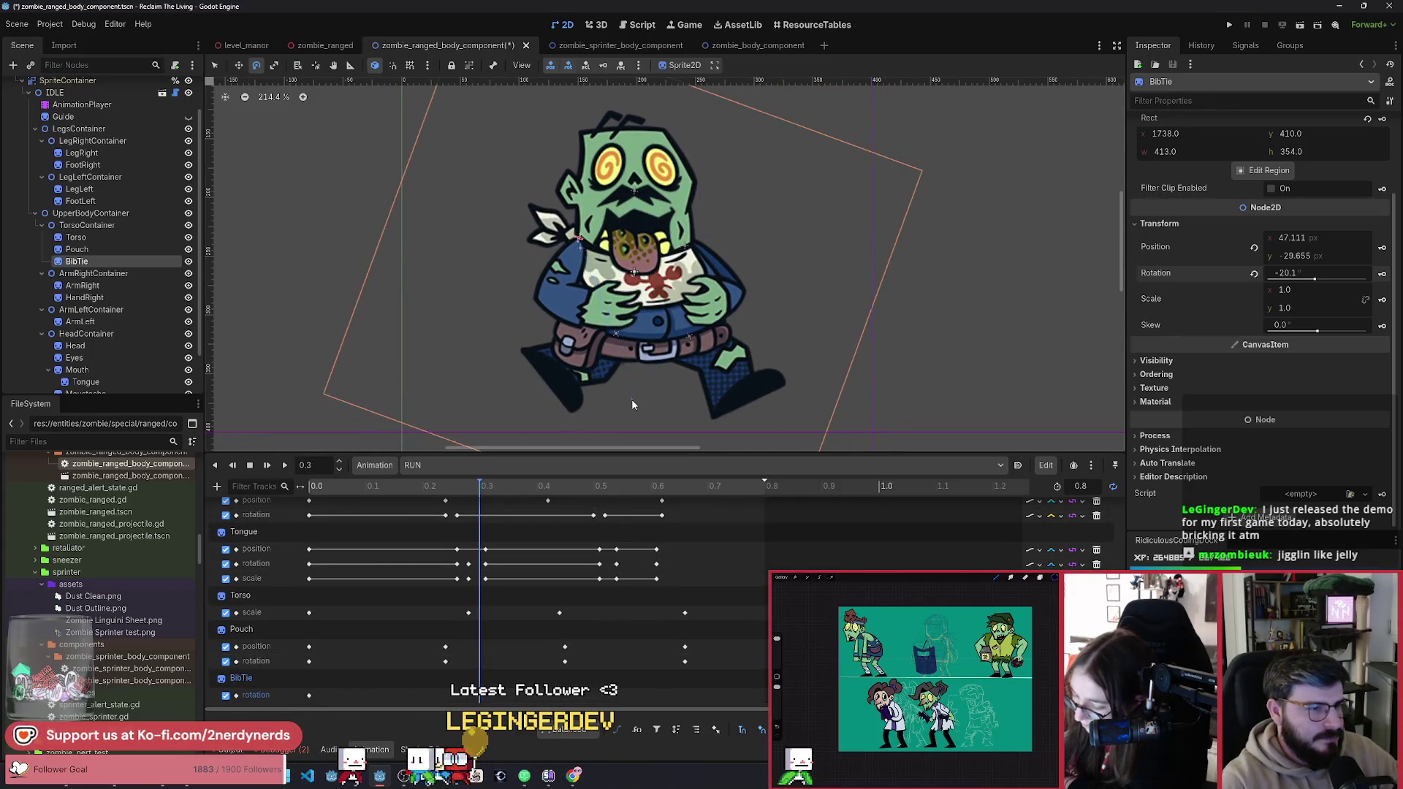
left_click_drag(482, 548, 576, 550)
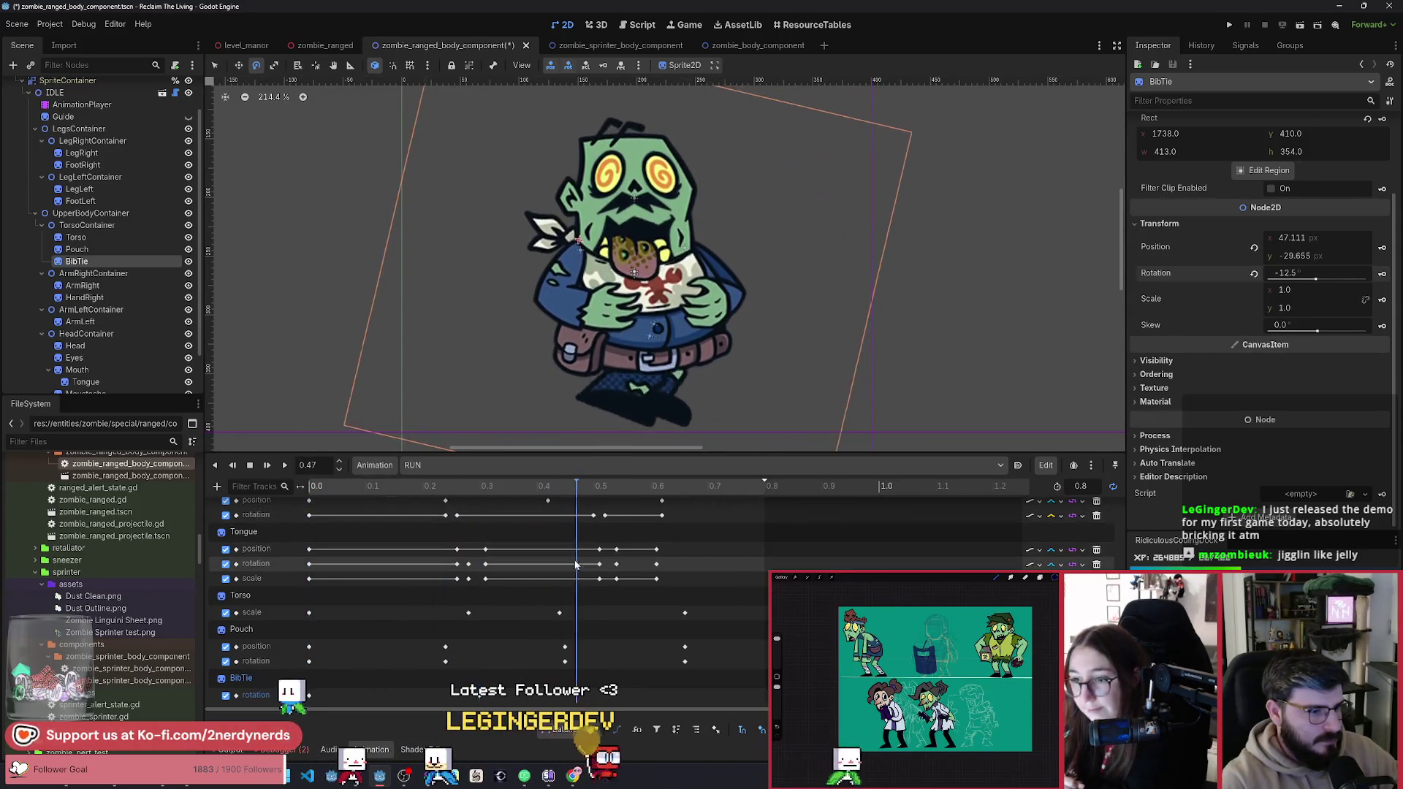
left_click_drag(753, 369, 693, 427)
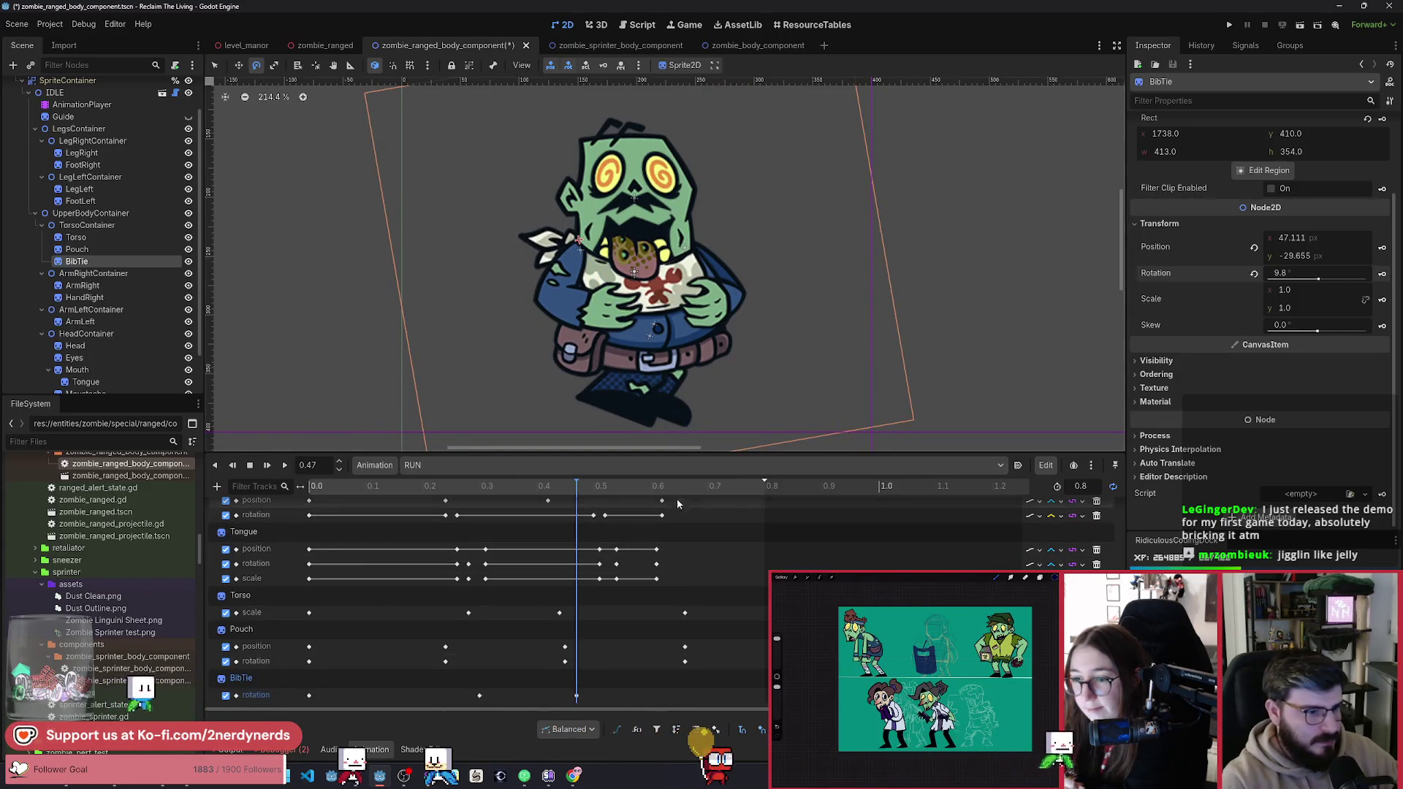
Step: Duplicate the BibTie's 0.3 rotation key to 0.64 and play the swing
left_click(479, 696)
key("ctrl+d")
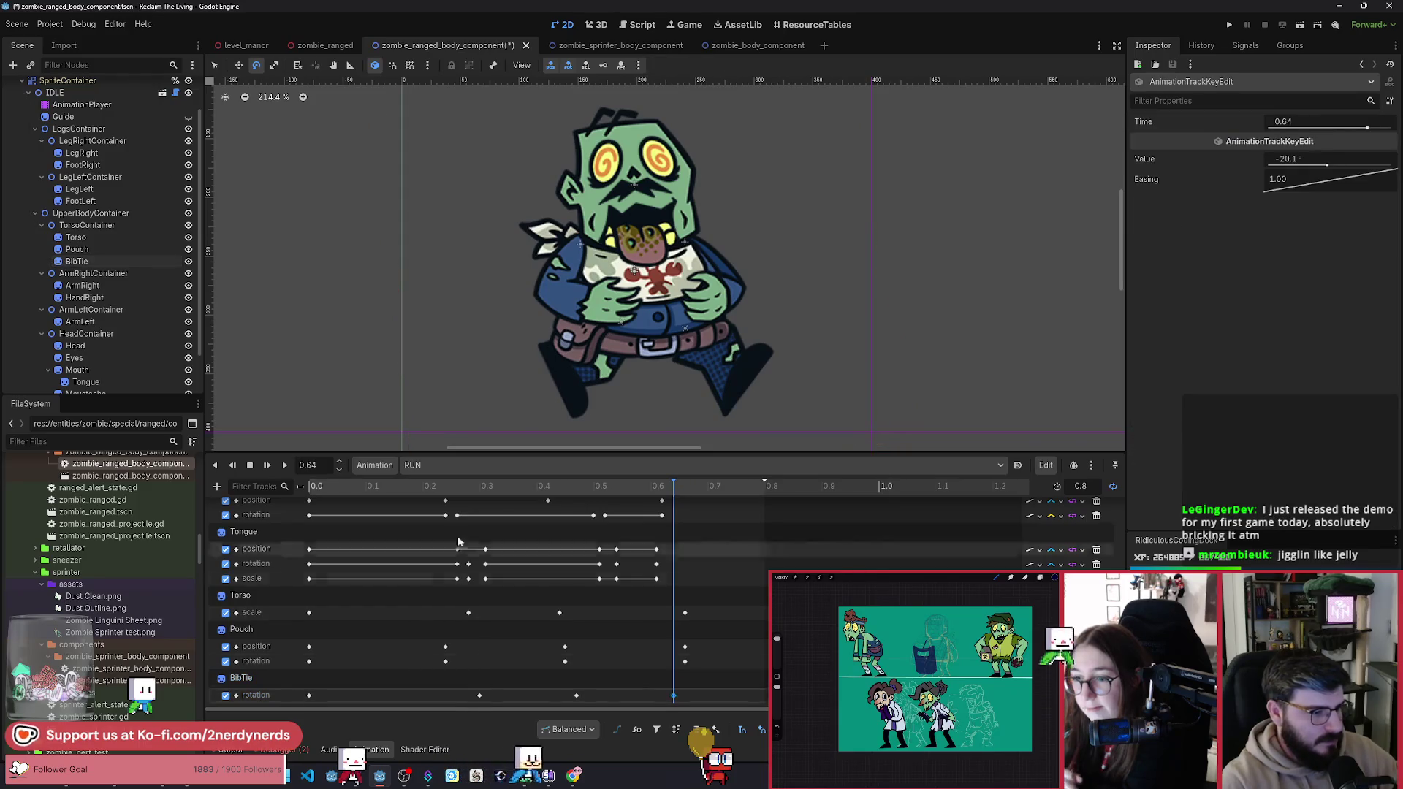
left_click(462, 487)
left_click(286, 466)
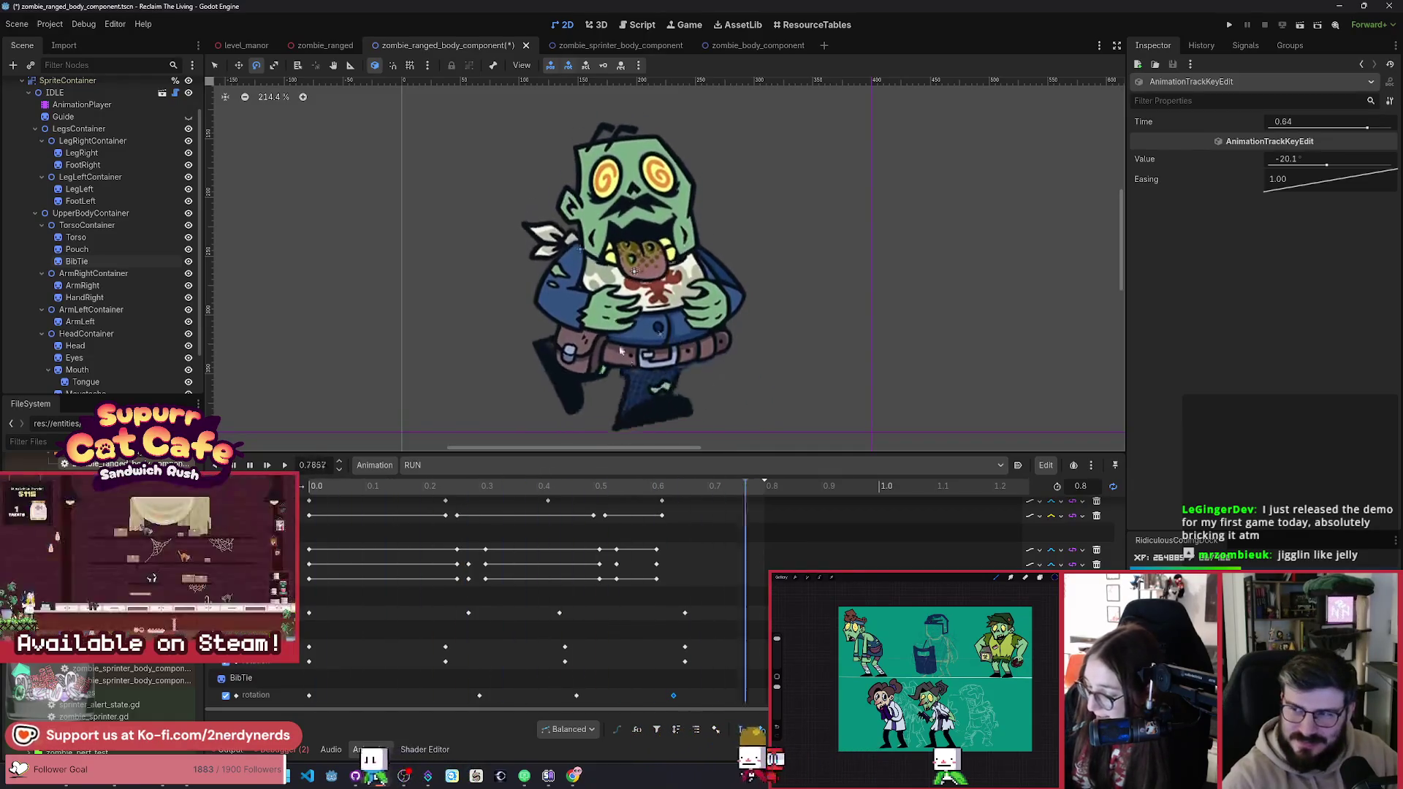
left_click(250, 465)
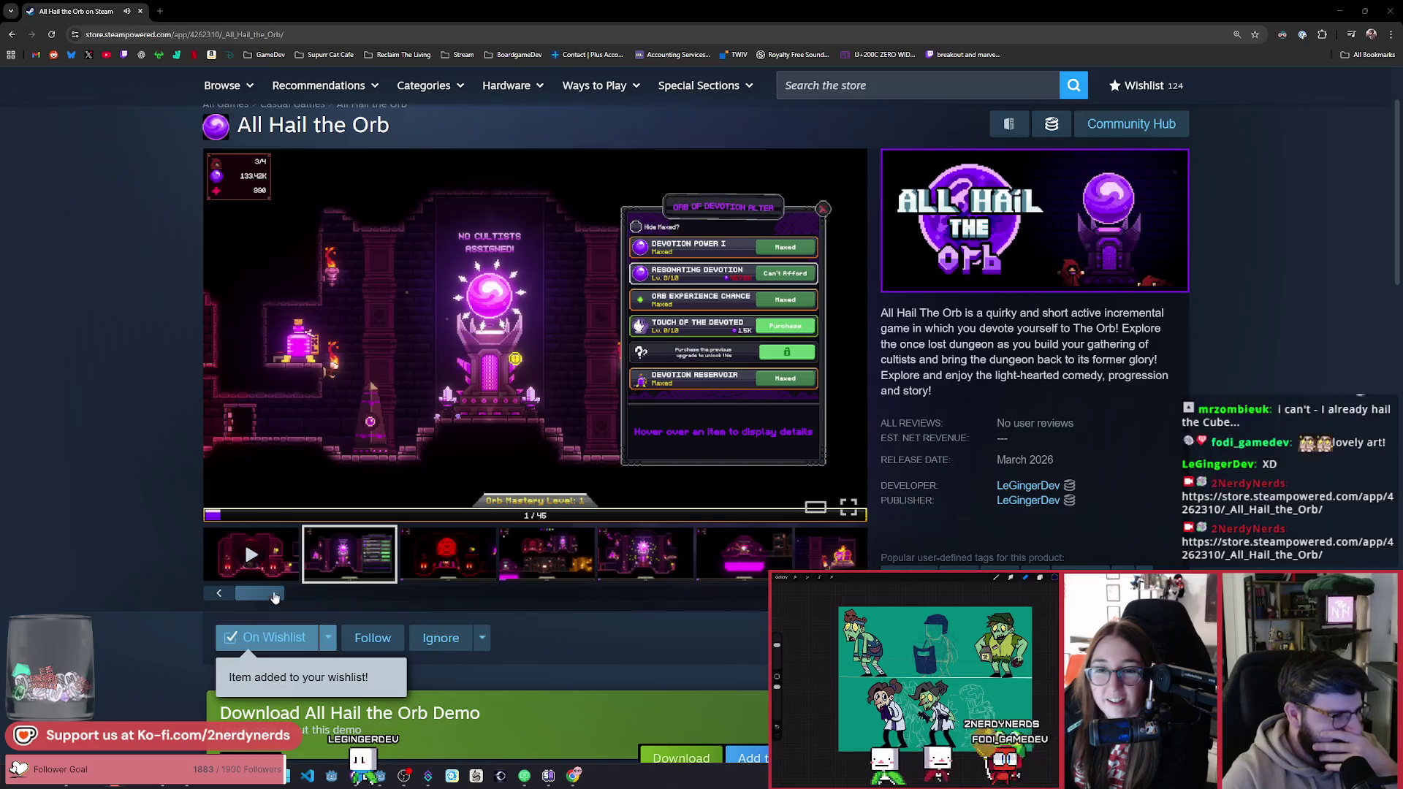
Step: Play the All Hail the Orb trailer and browse the gallery screenshots
left_click(252, 555)
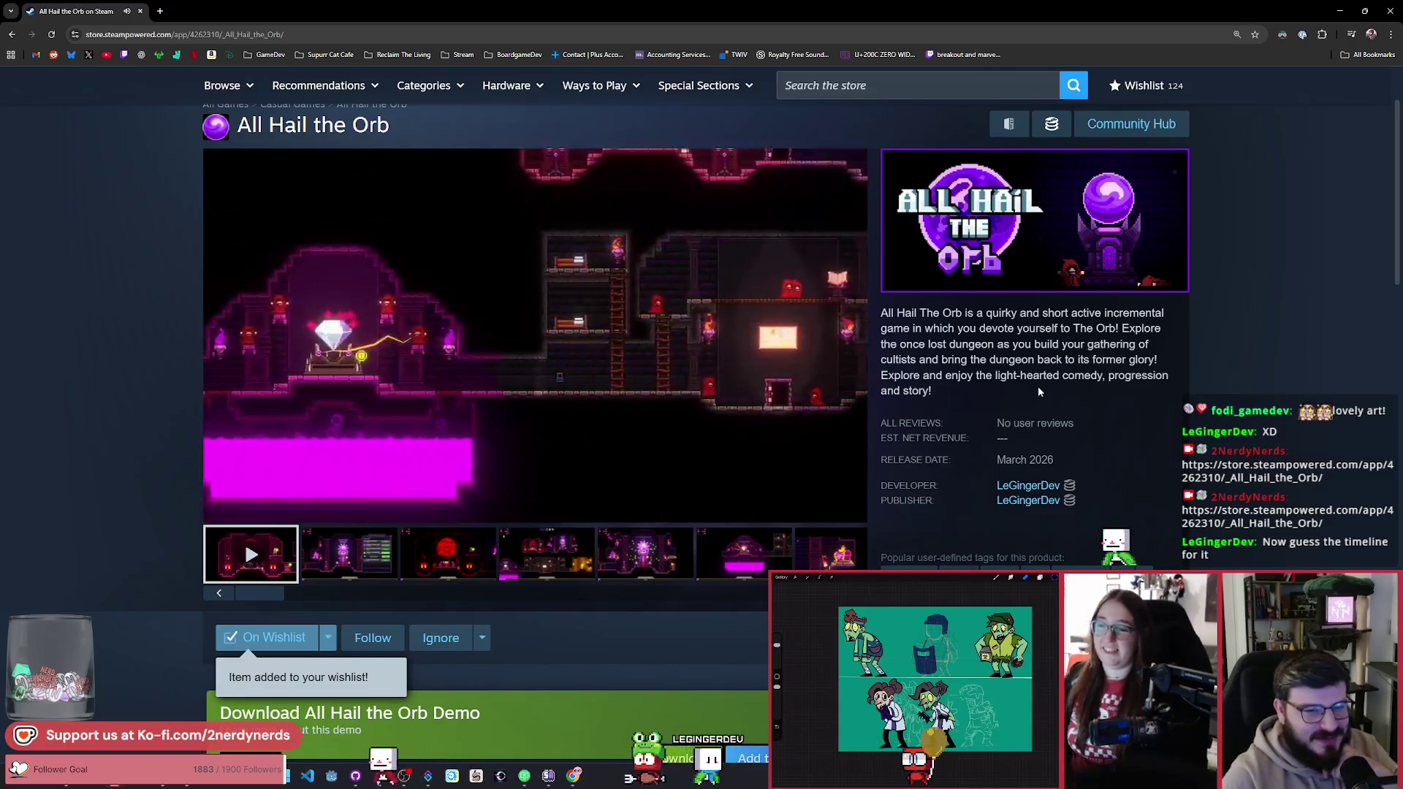
scroll(1038, 392, "down", 1)
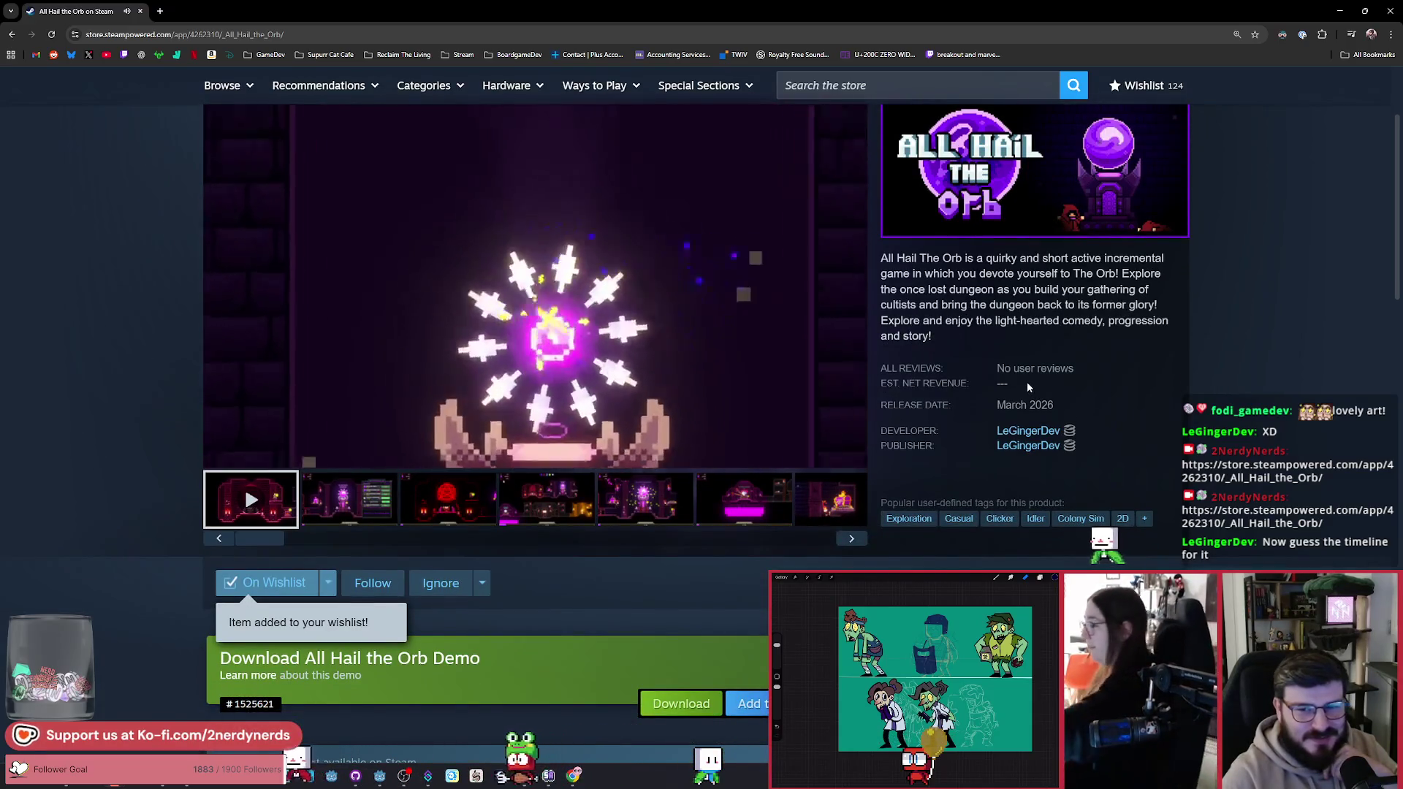
scroll(1027, 386, "up", 1)
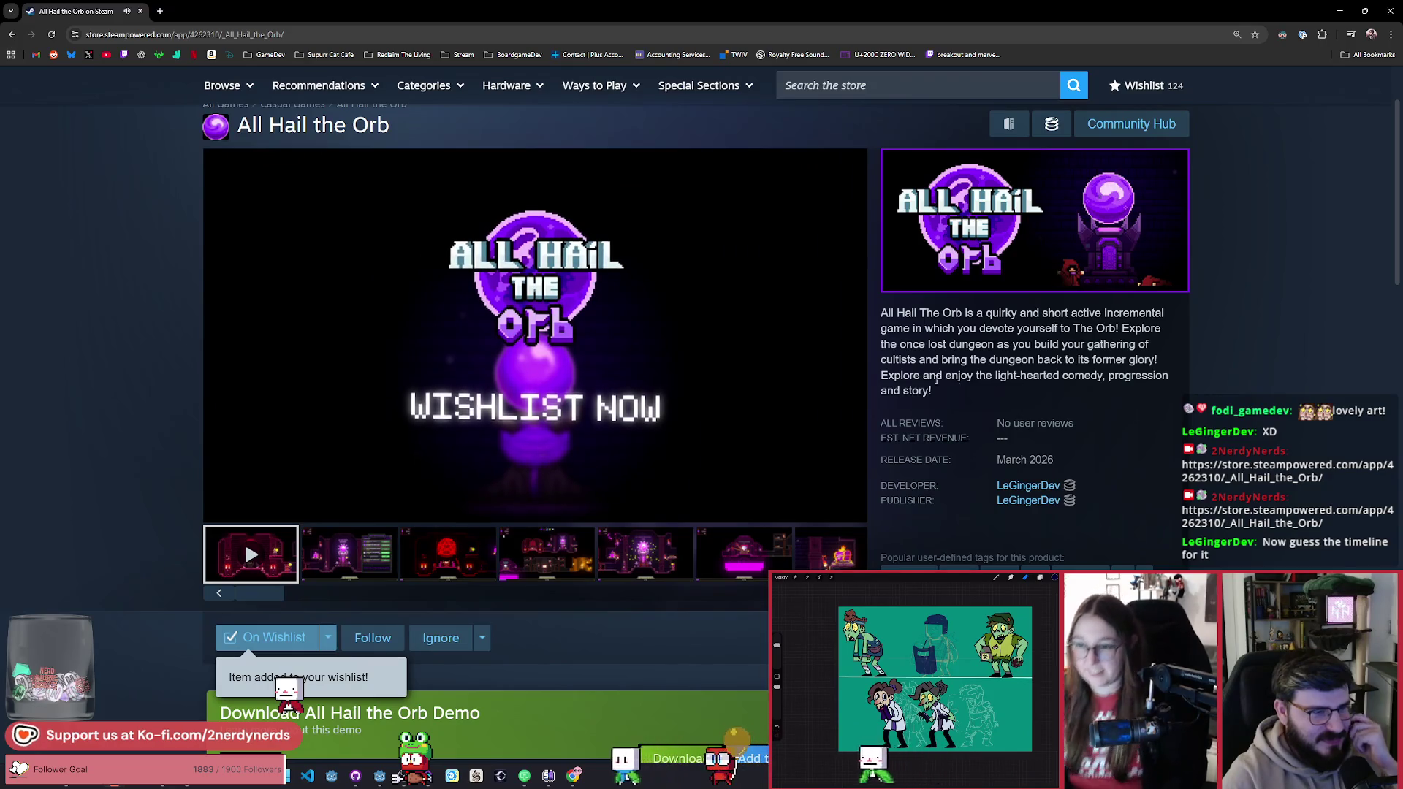
mouse_move(568, 404)
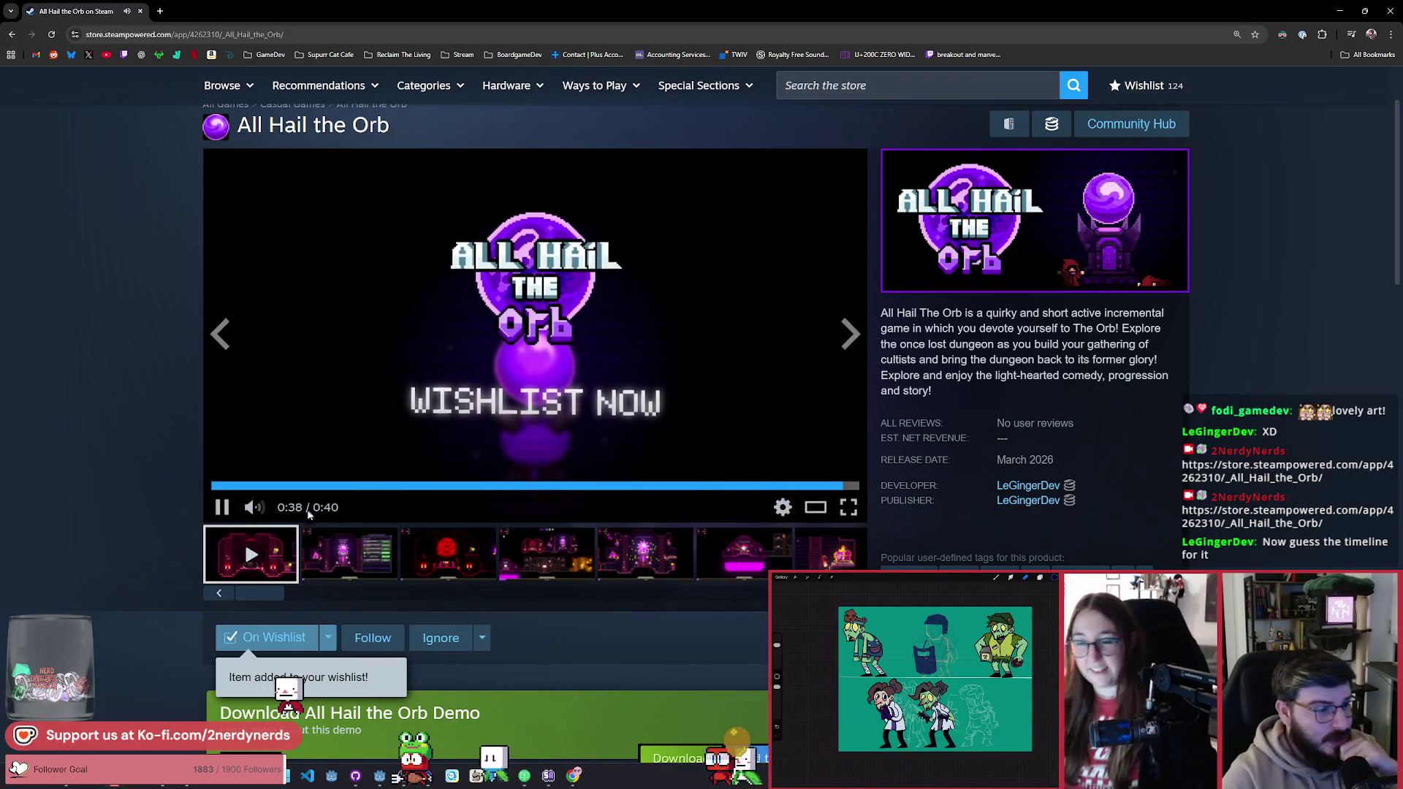
left_click(369, 556)
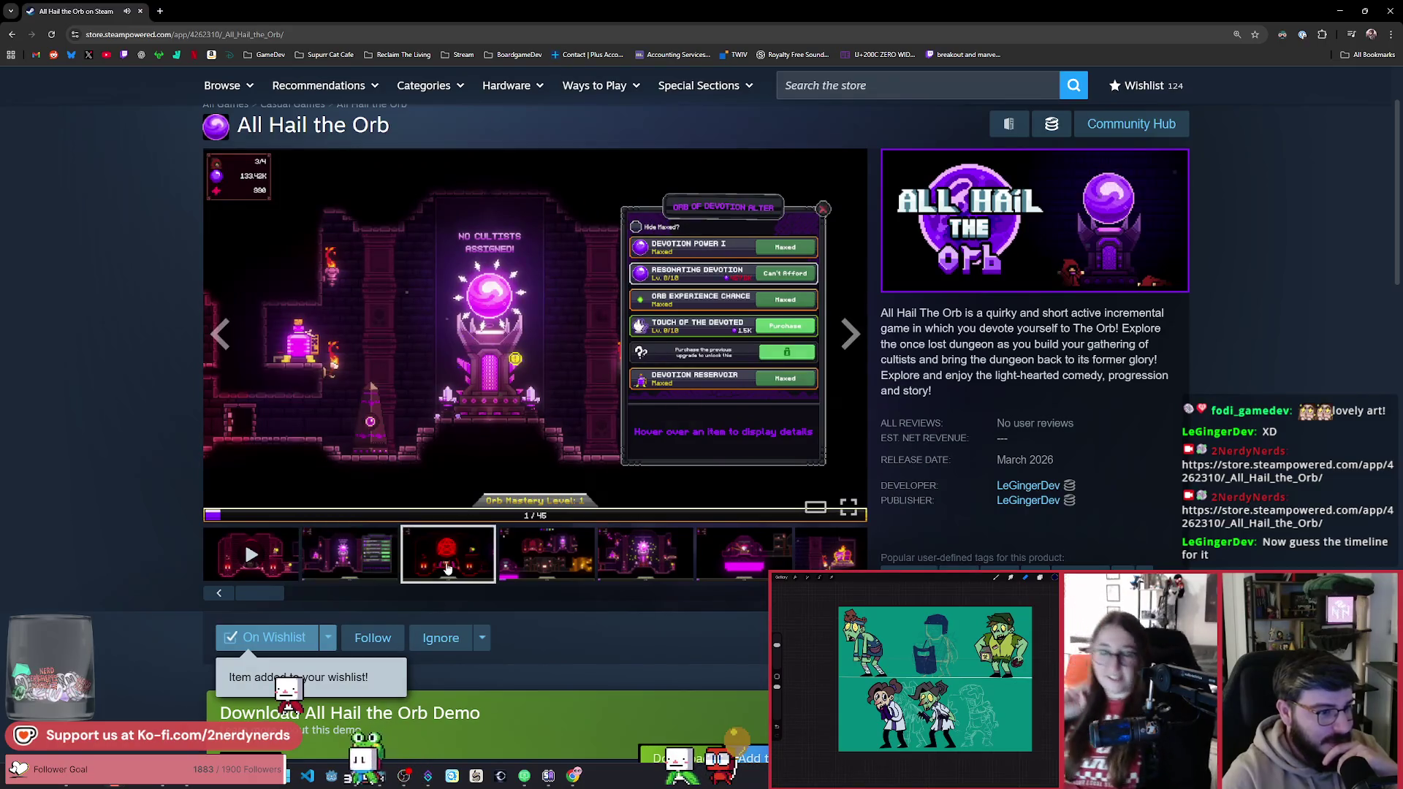
left_click(542, 565)
left_click(638, 556)
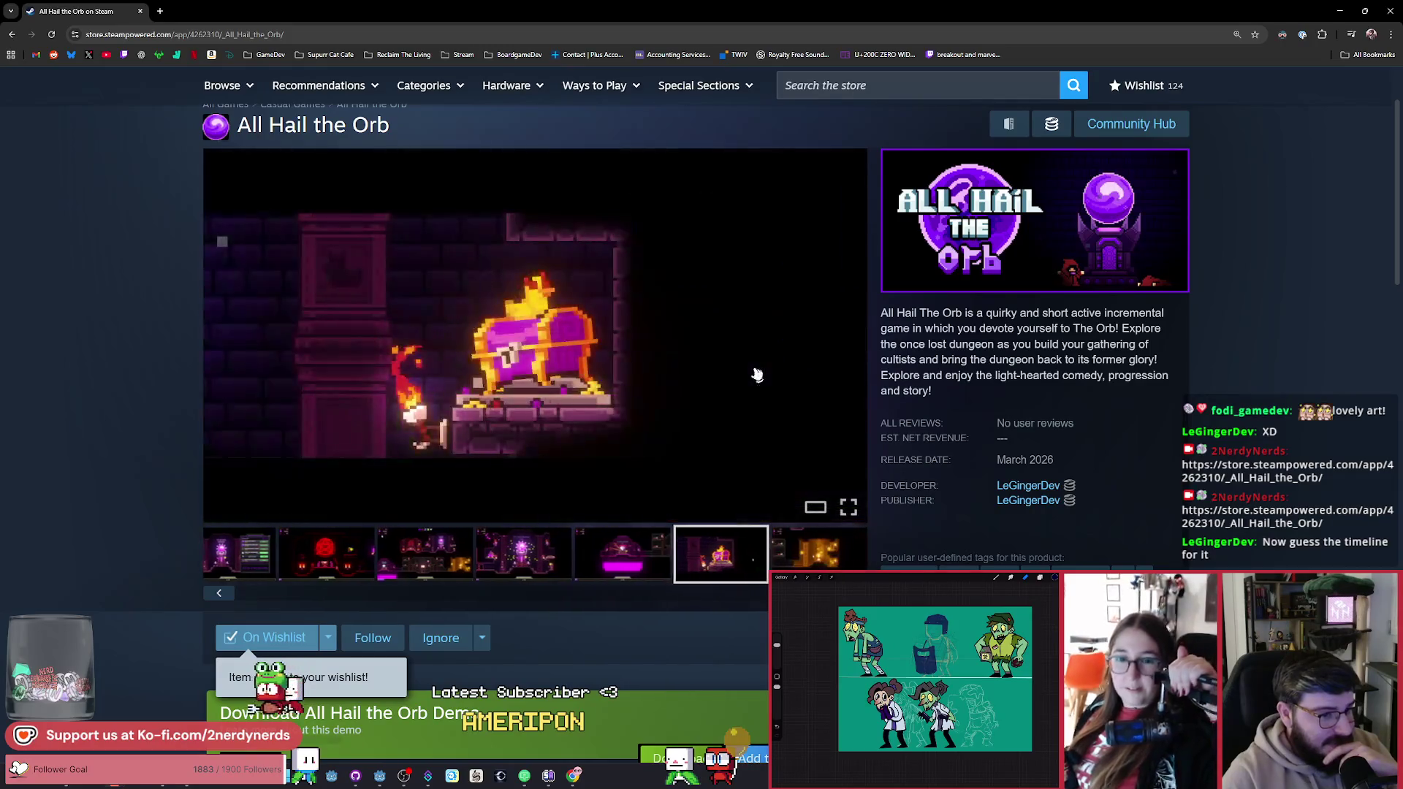
left_click(427, 569)
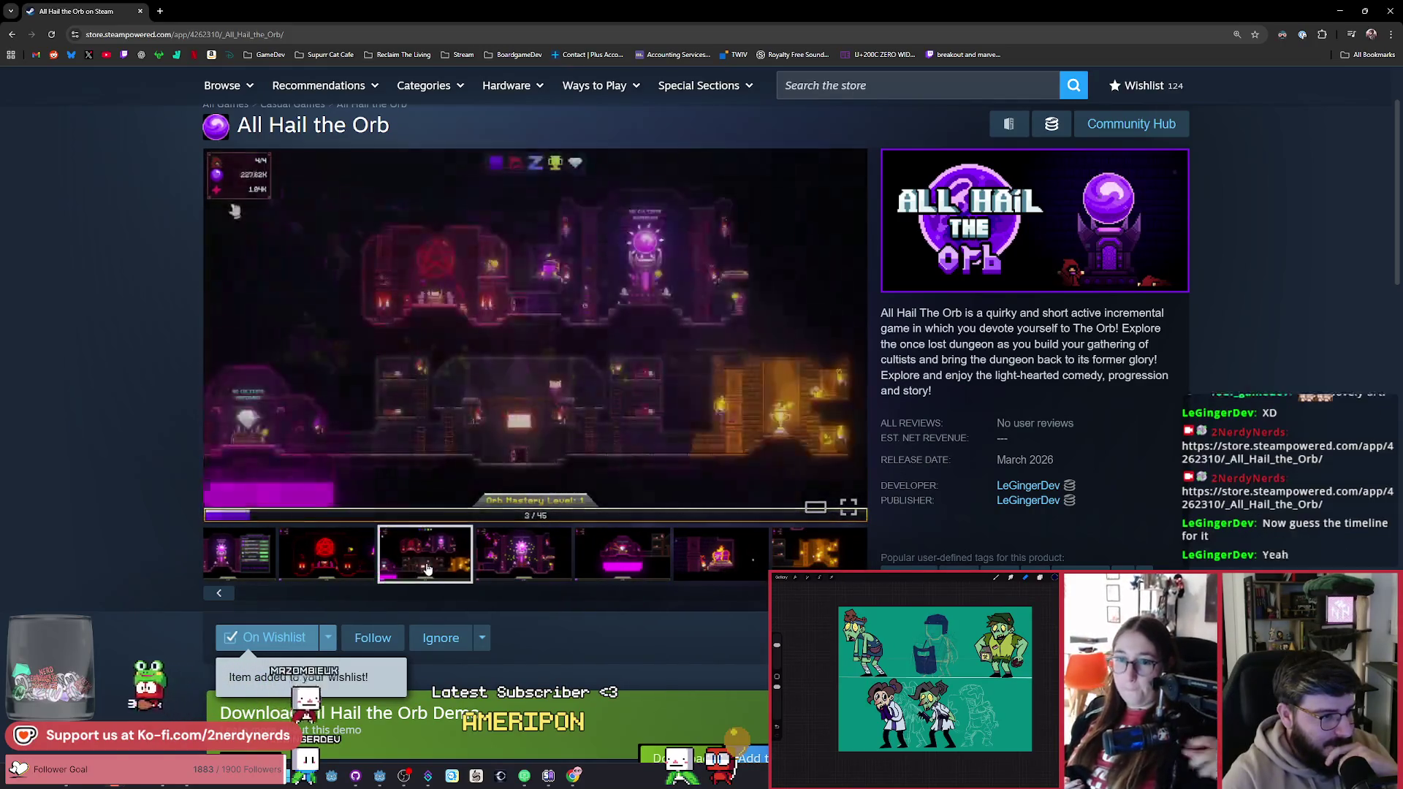
left_click(526, 572)
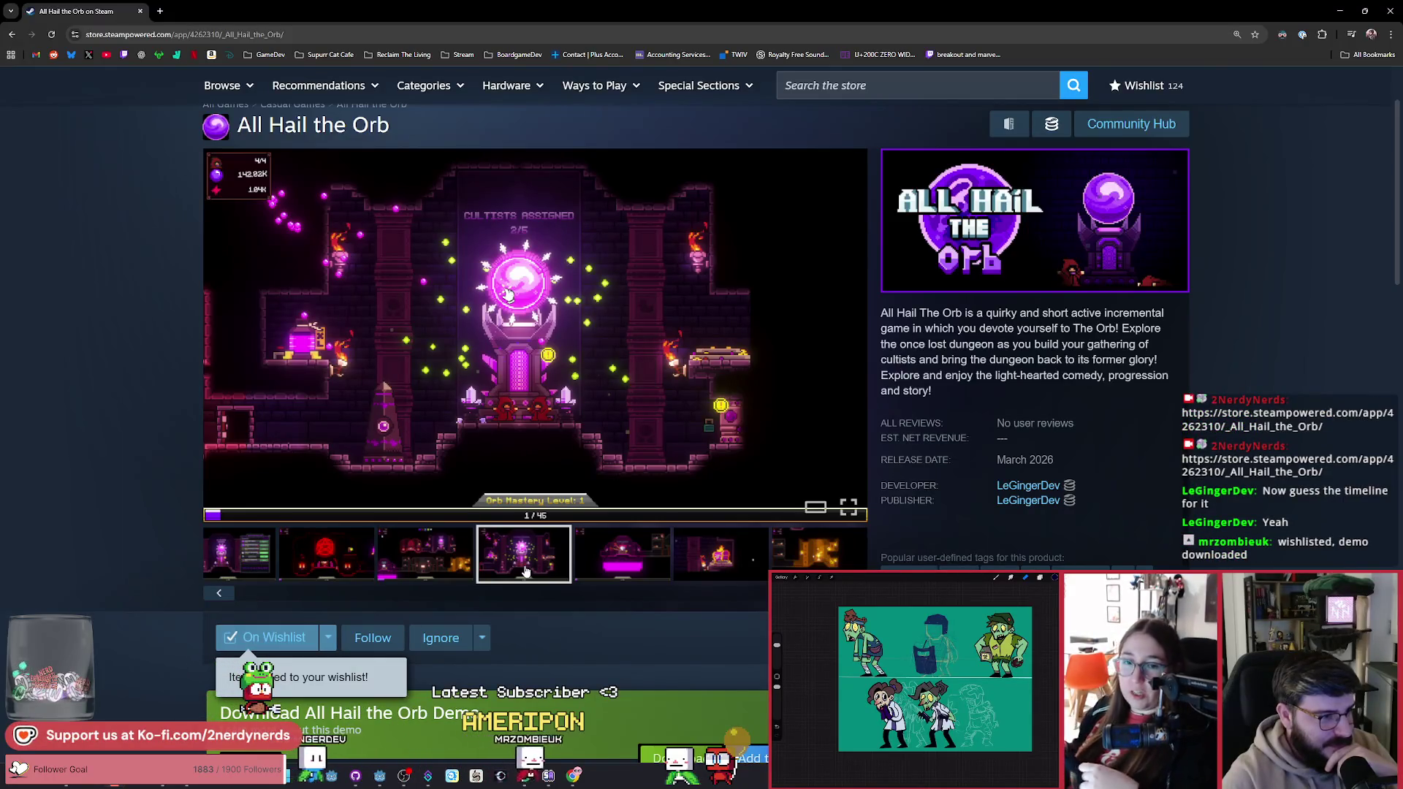
left_click(611, 571)
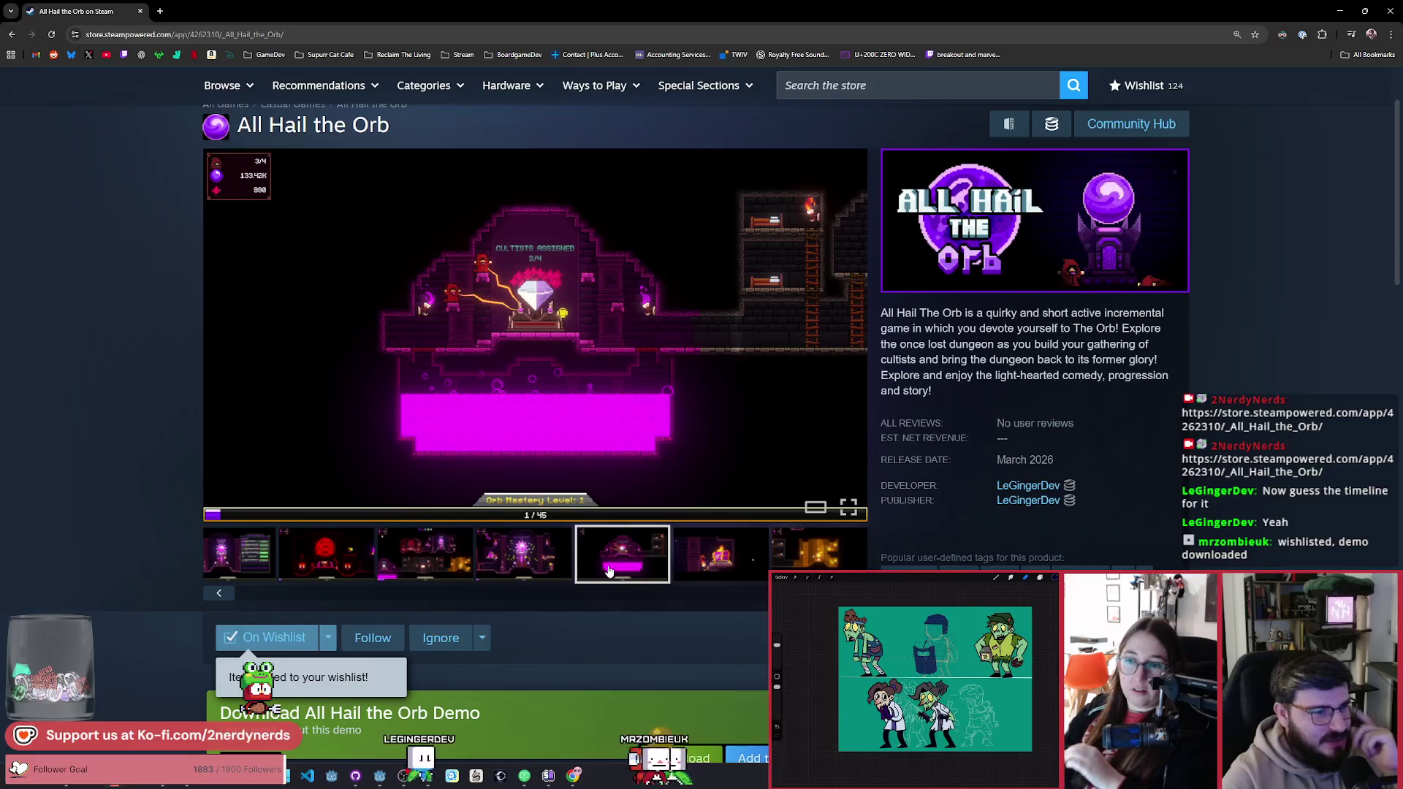
left_click(513, 562)
left_click(427, 563)
left_click(523, 563)
left_click(621, 563)
left_click(747, 564)
left_click(819, 567)
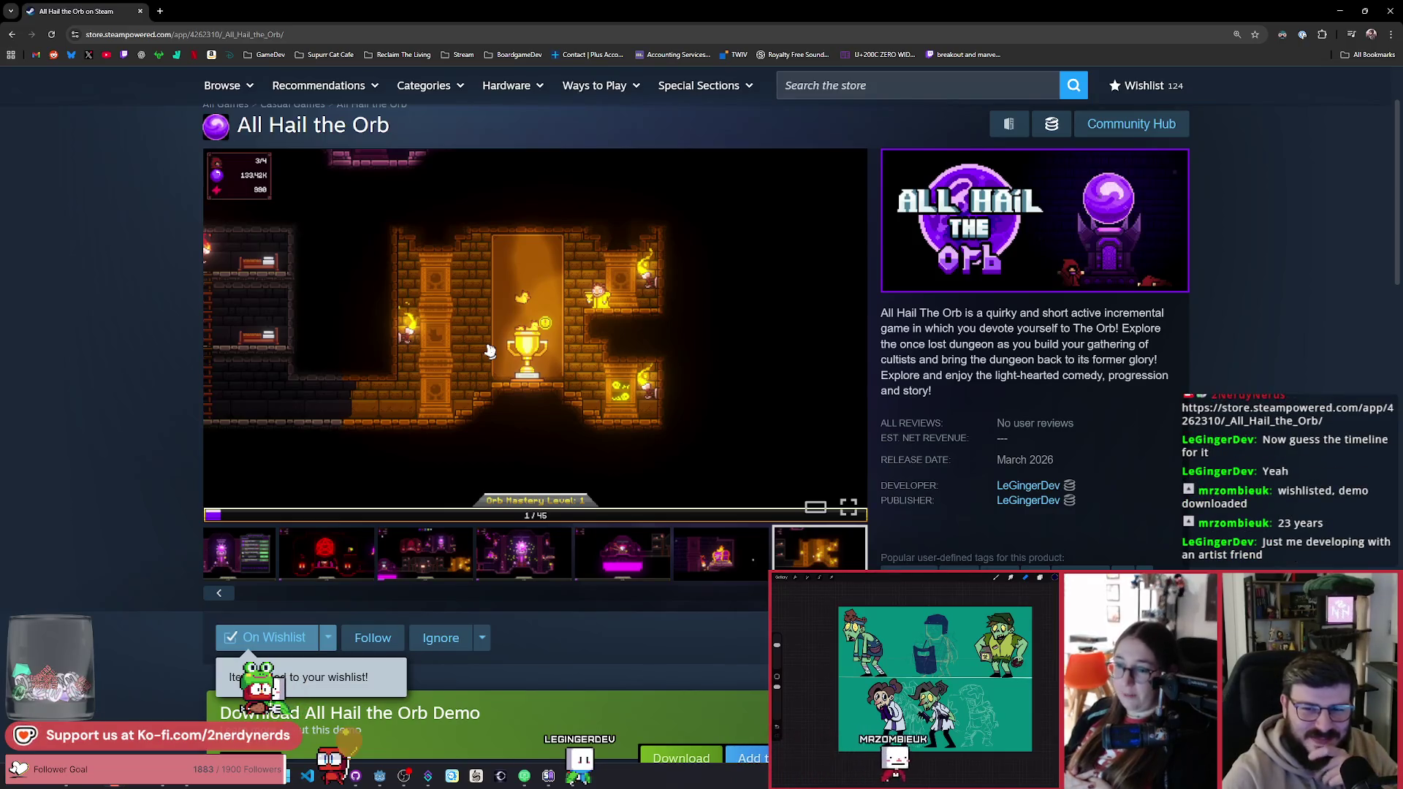
Step: Scroll down the store page and expand the full game description
scroll(556, 454, "down", 3)
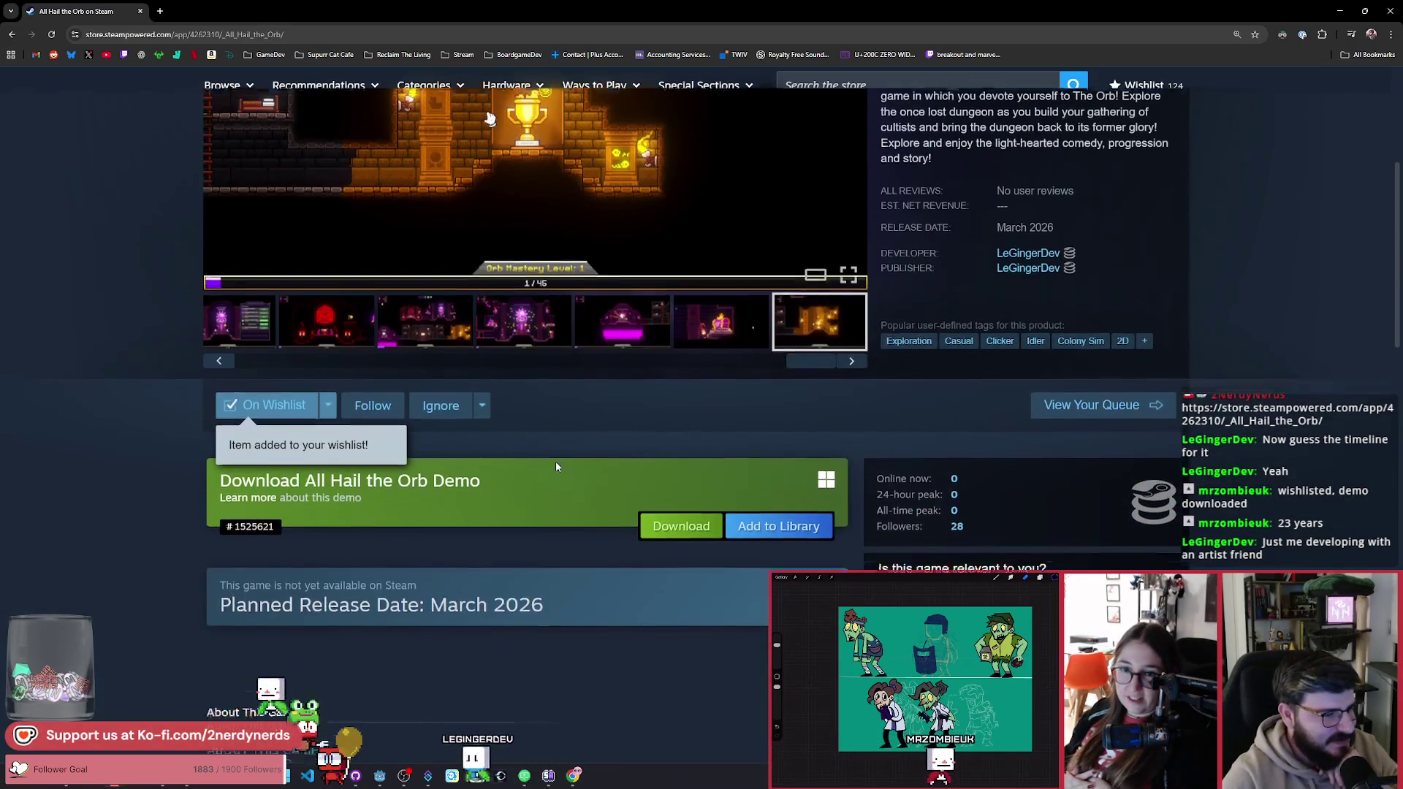
scroll(555, 462, "down", 5)
scroll(555, 537, "down", 6)
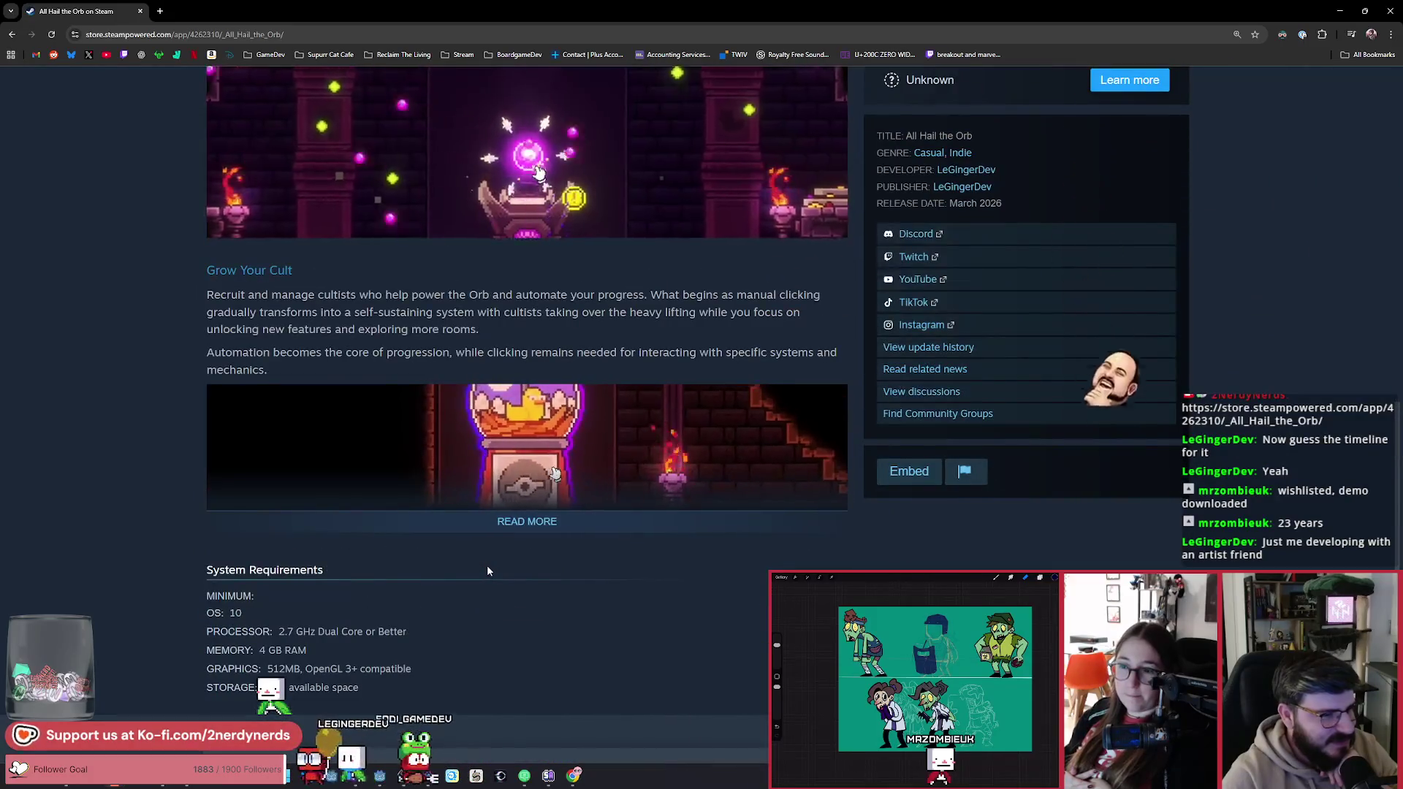
left_click(556, 533)
scroll(562, 555, "down", 5)
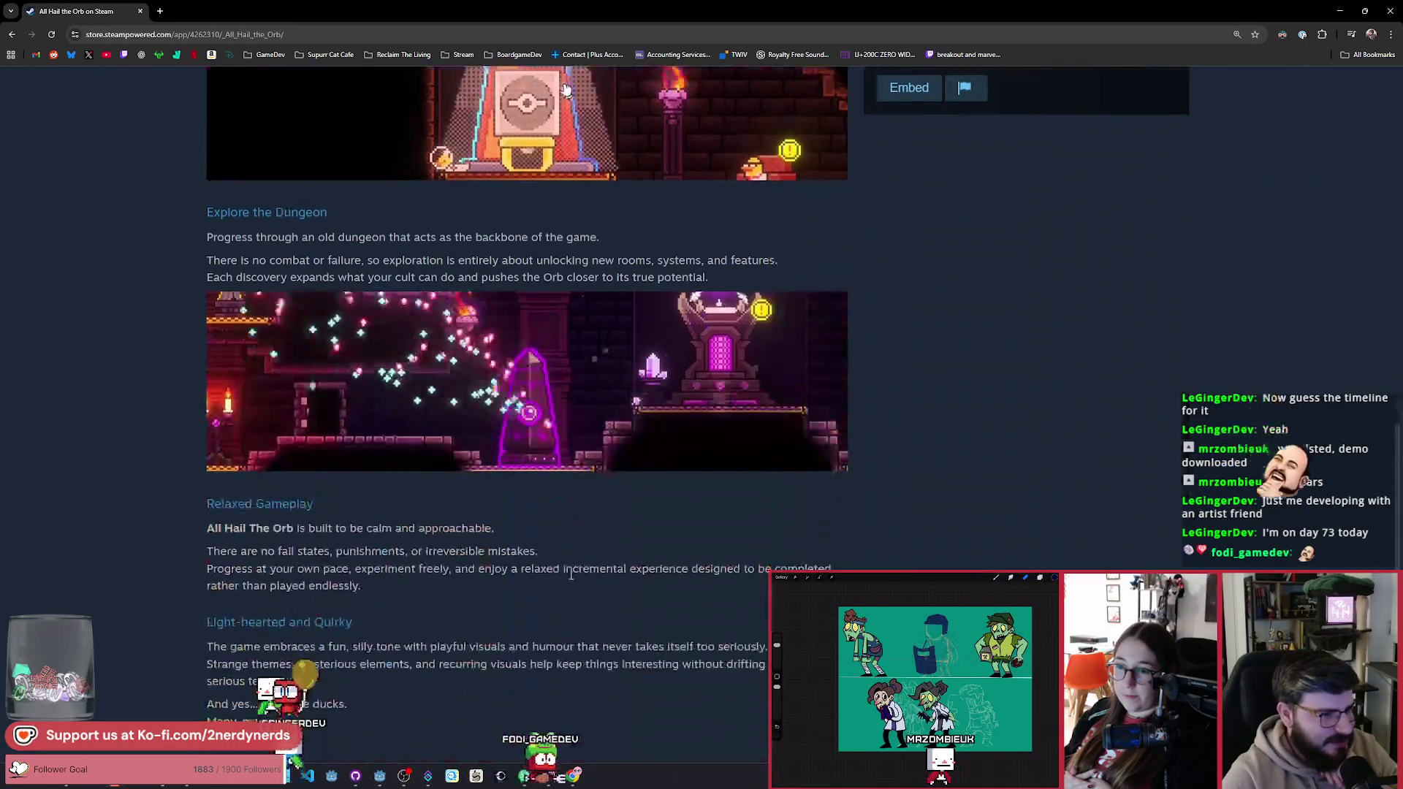
scroll(572, 572, "up", 10)
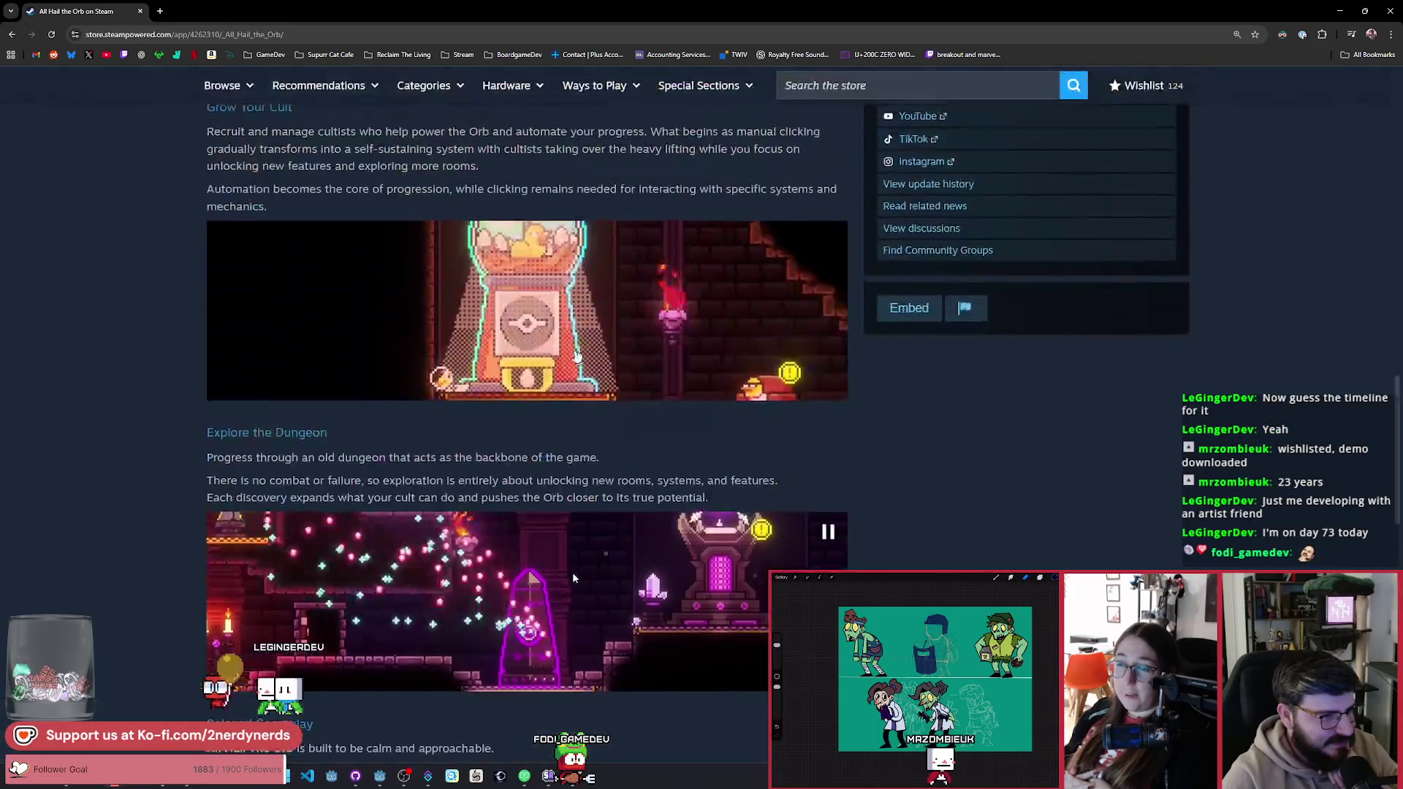
scroll(596, 536, "up", 3)
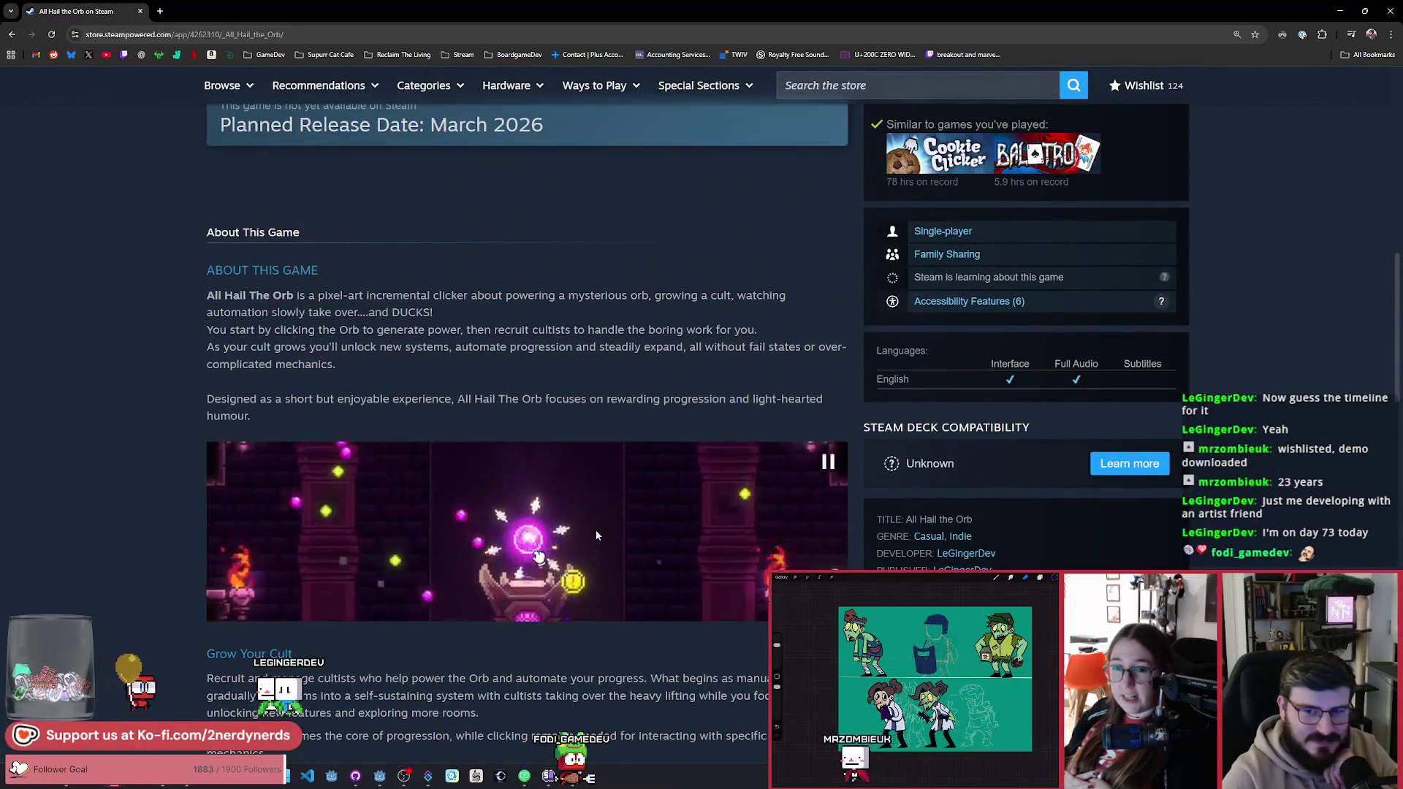
scroll(596, 536, "up", 3)
scroll(597, 536, "up", 8)
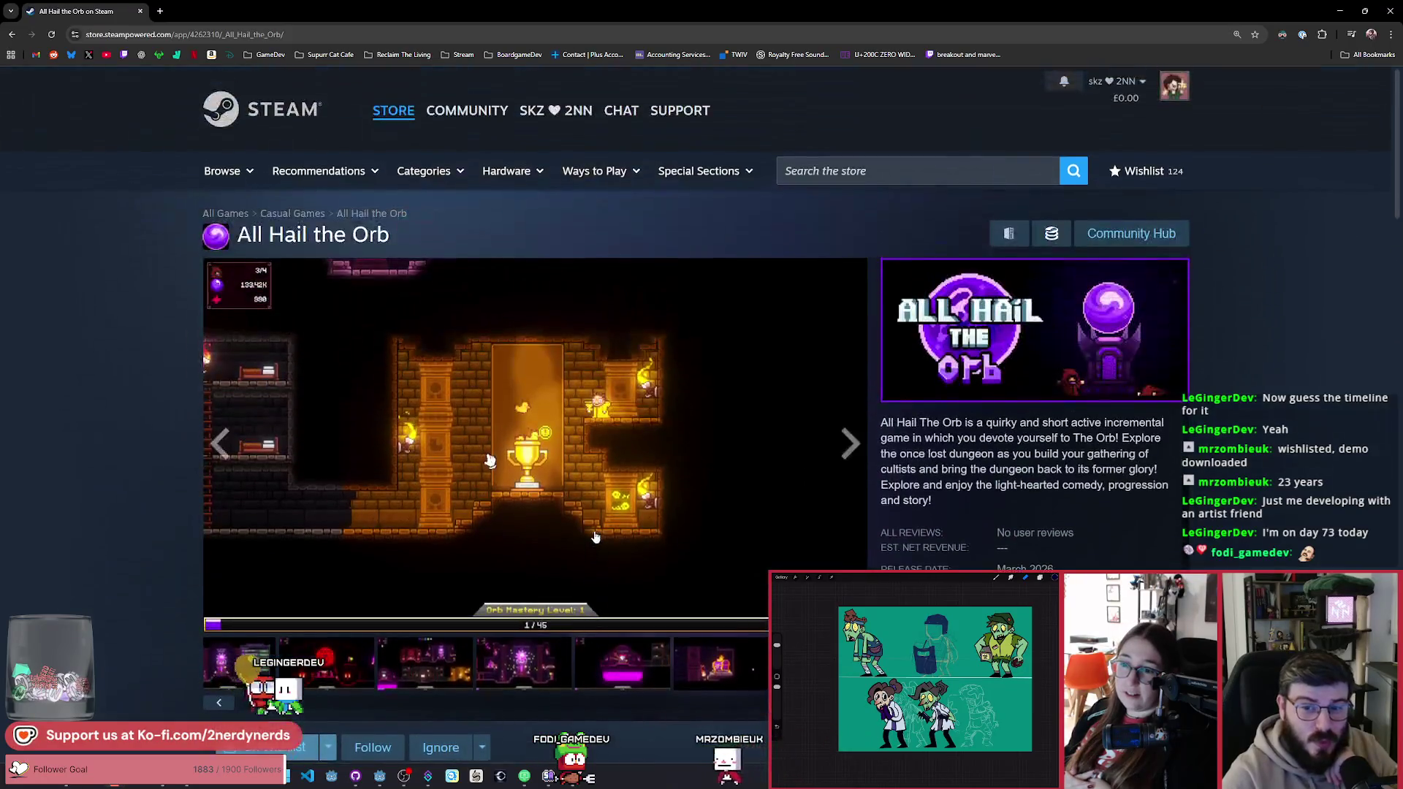
scroll(595, 537, "down", 1)
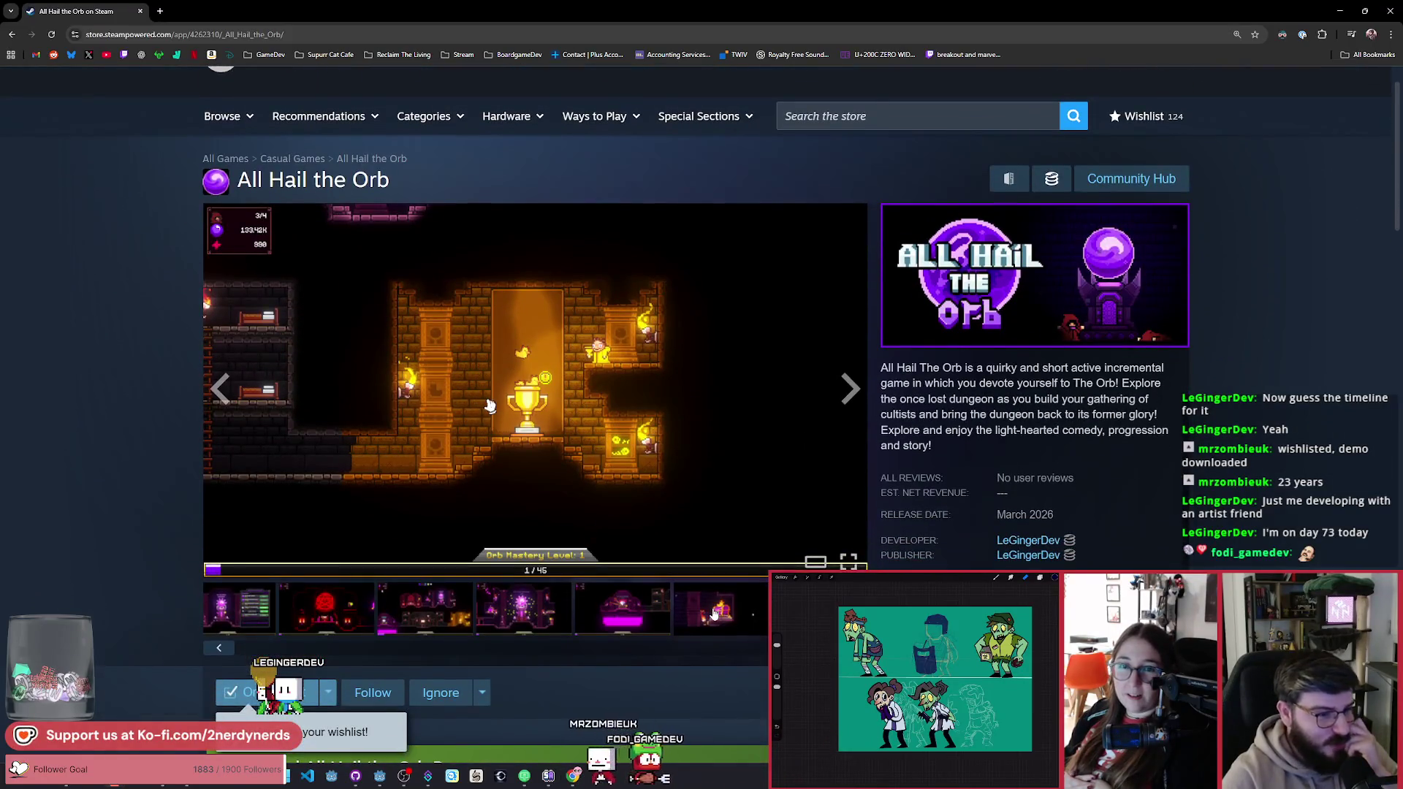
Step: View the dungeon, pentagram altar and devotion upgrade screenshots, then scroll the page
left_click(501, 601)
left_click(422, 608)
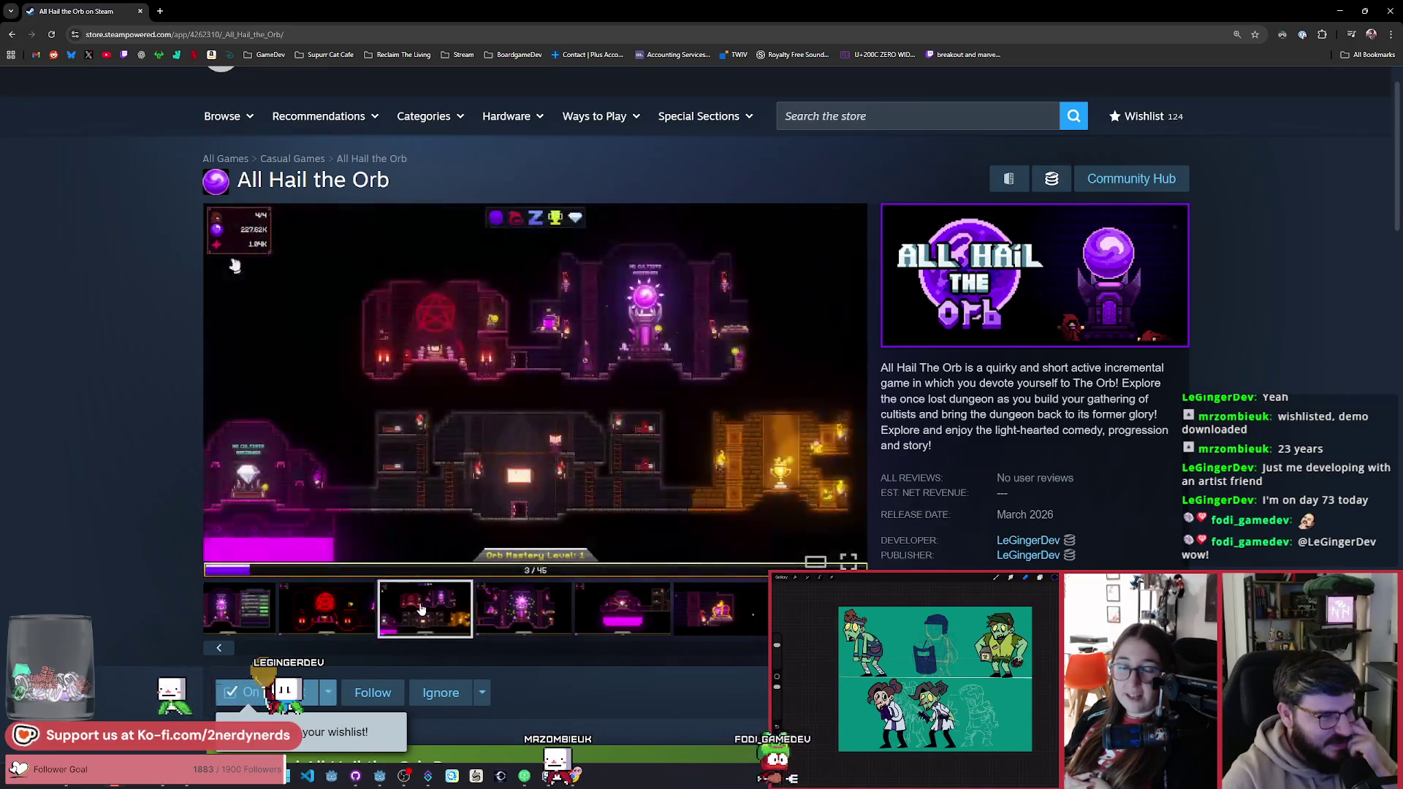
left_click(325, 609)
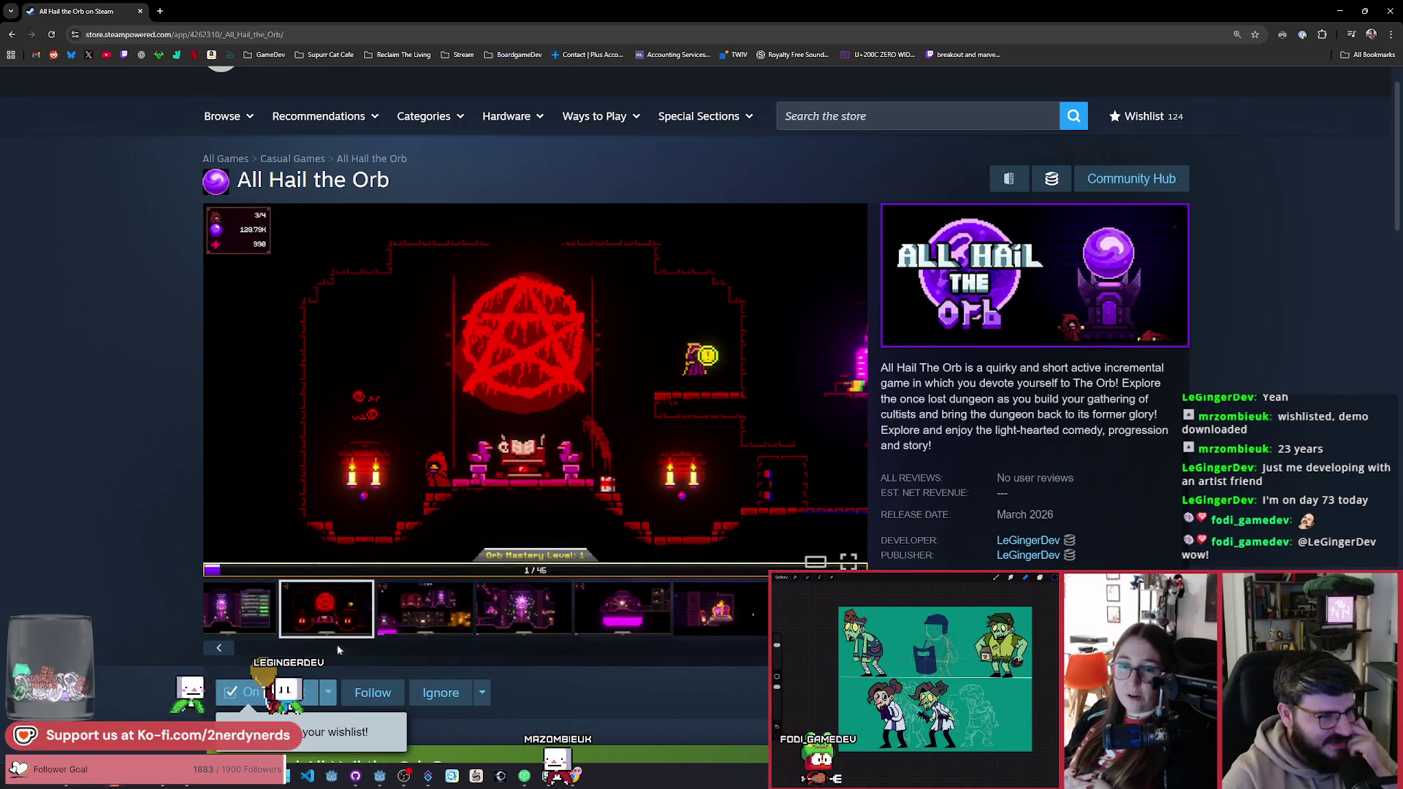
left_click(349, 609)
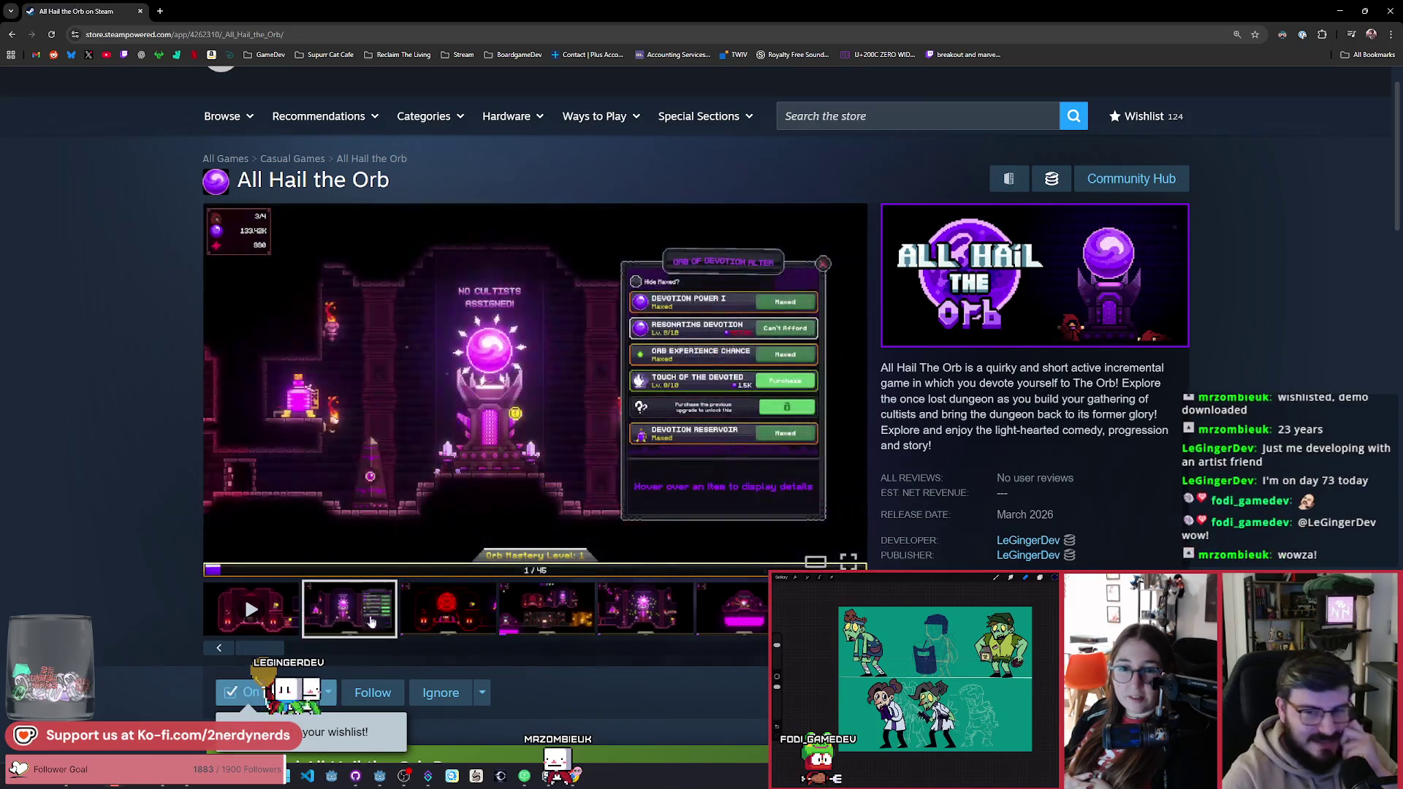
left_click(467, 619)
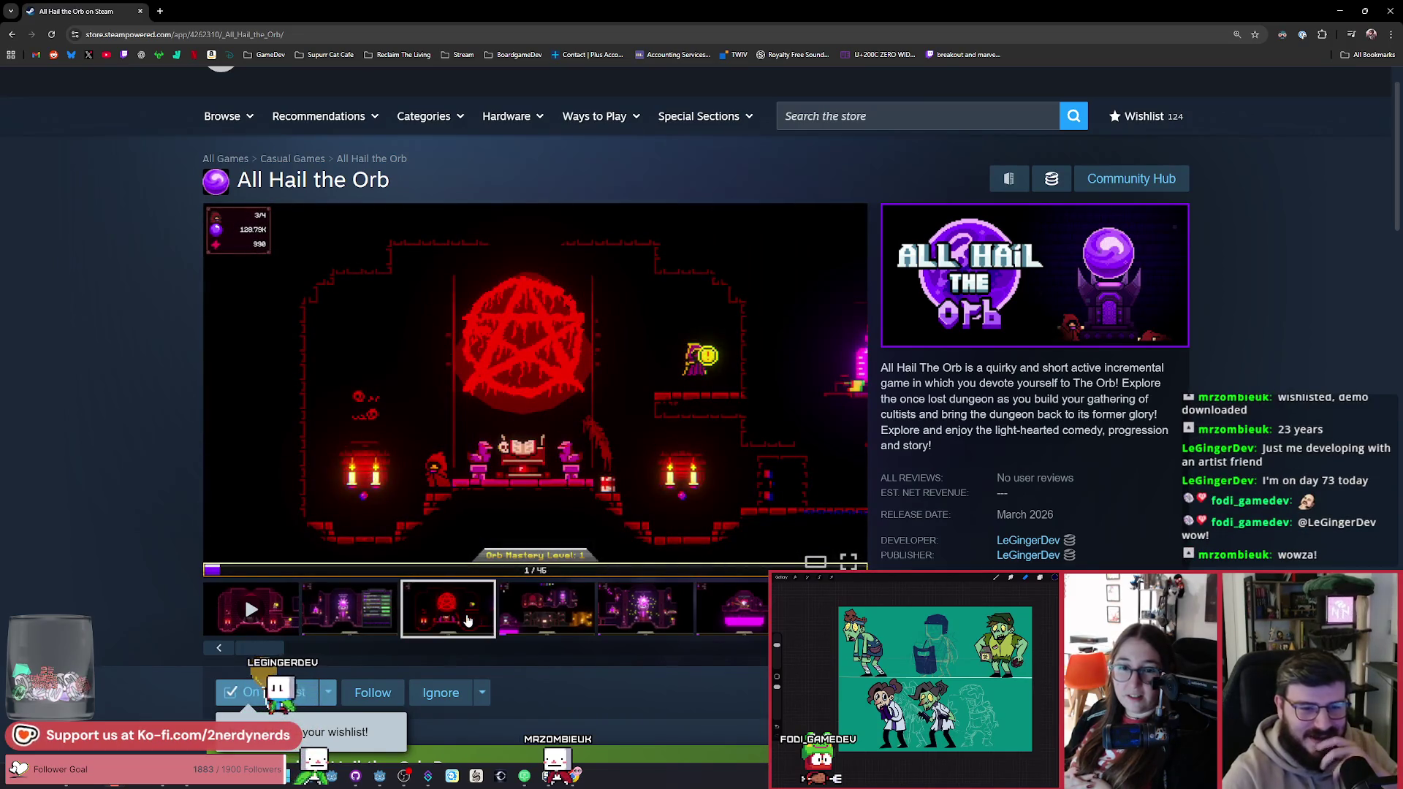
scroll(468, 620, "down", 1)
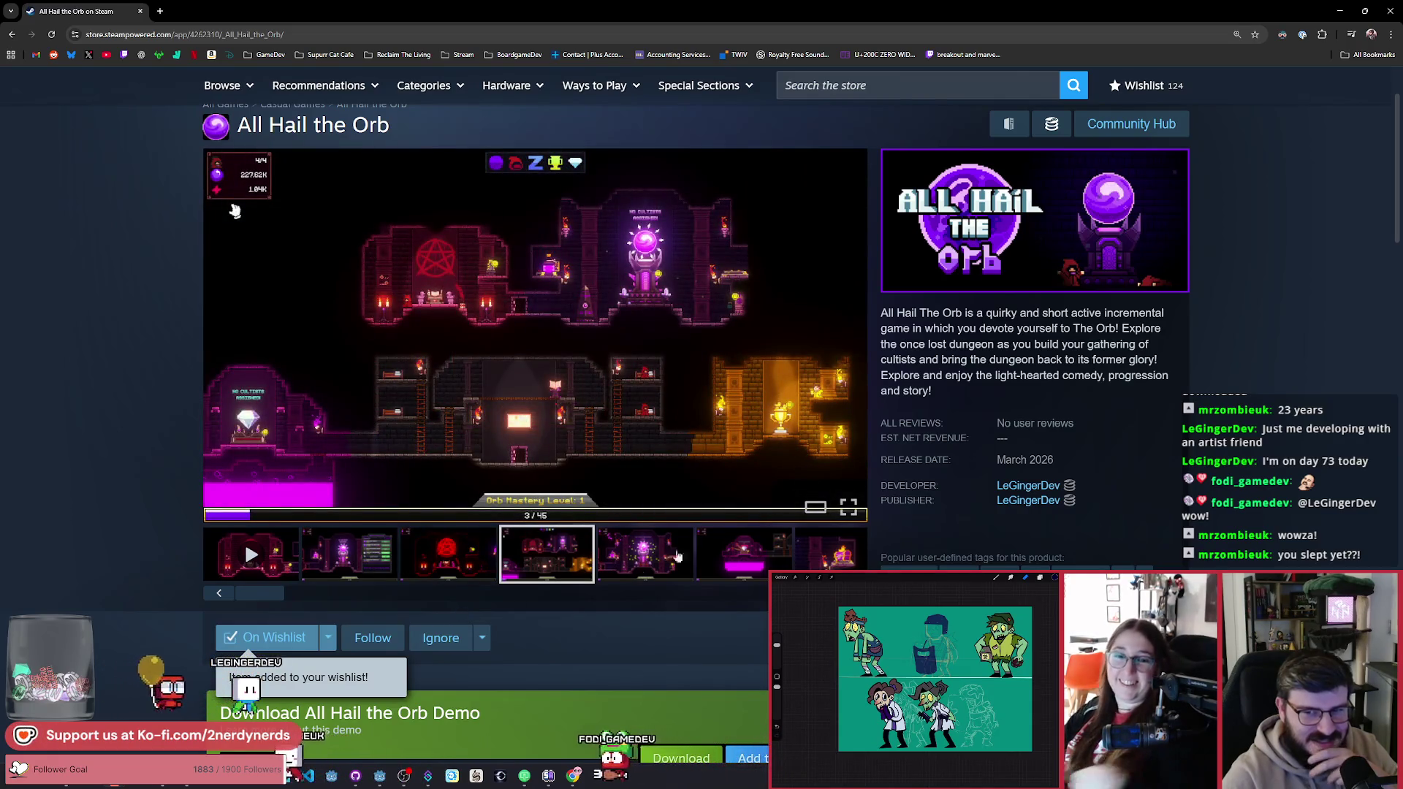
scroll(492, 595, "down", 5)
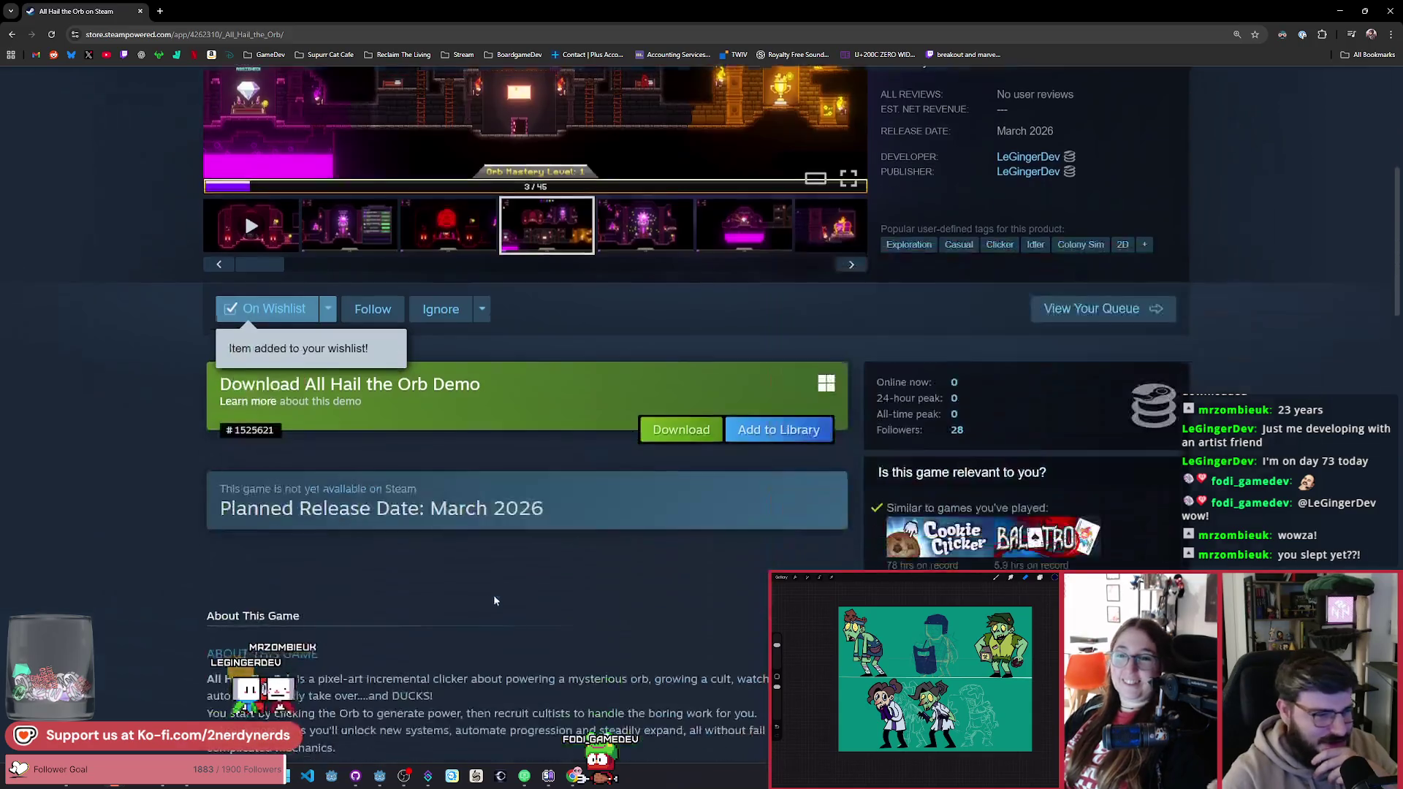
scroll(519, 555, "up", 5)
scroll(609, 649, "up", 2)
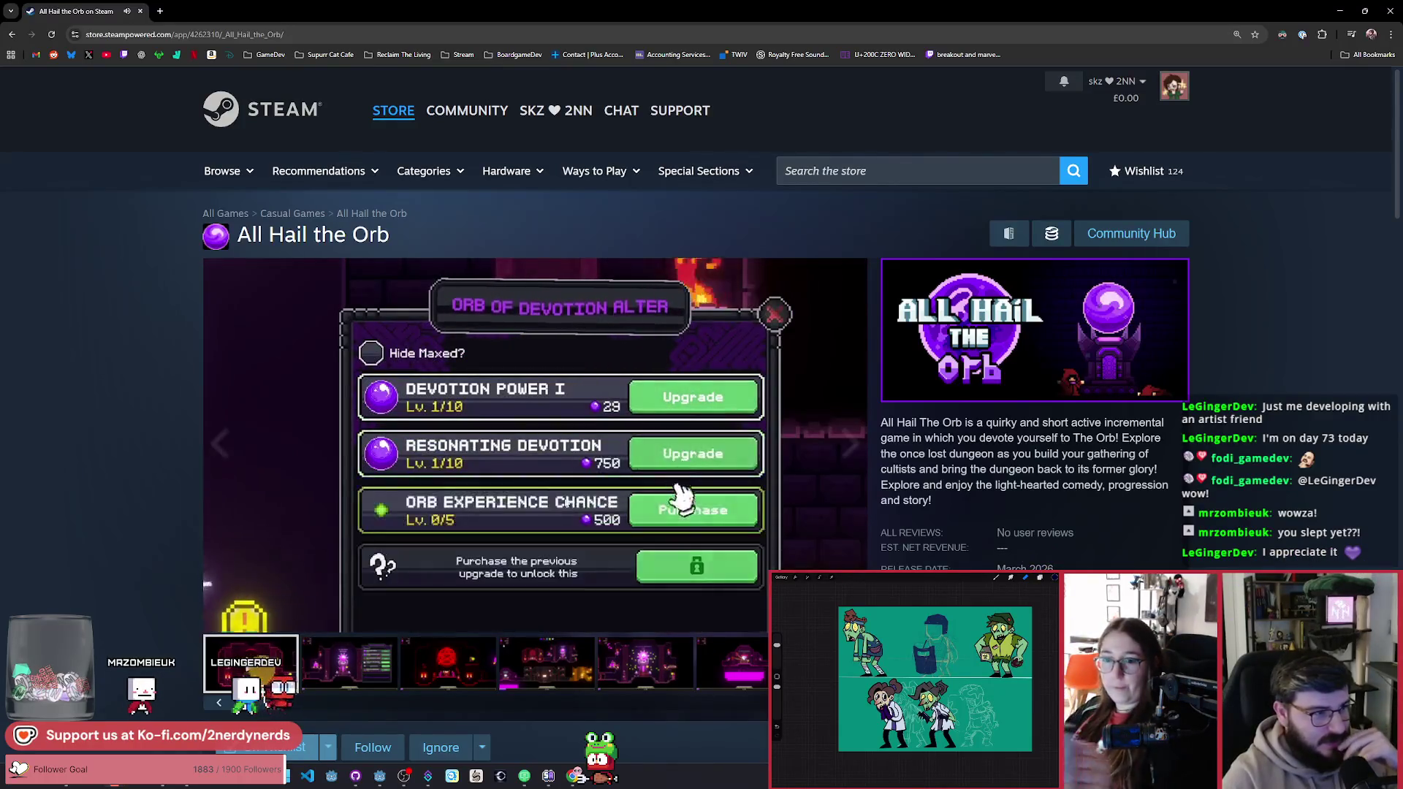
scroll(472, 495, "down", 1)
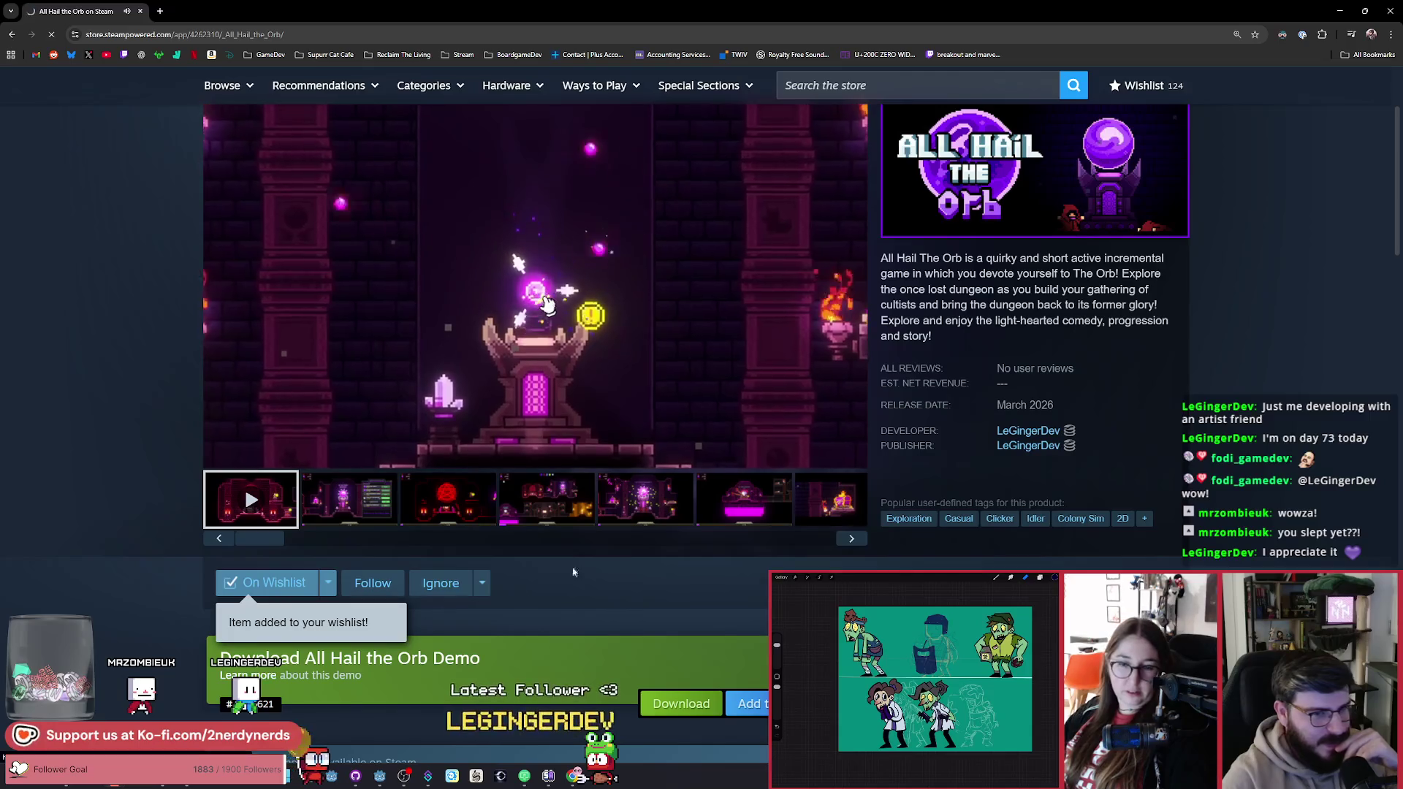
Step: Open the All Hail the Orb Demo store page, then close the browser
left_click(394, 657)
scroll(738, 529, "down", 1)
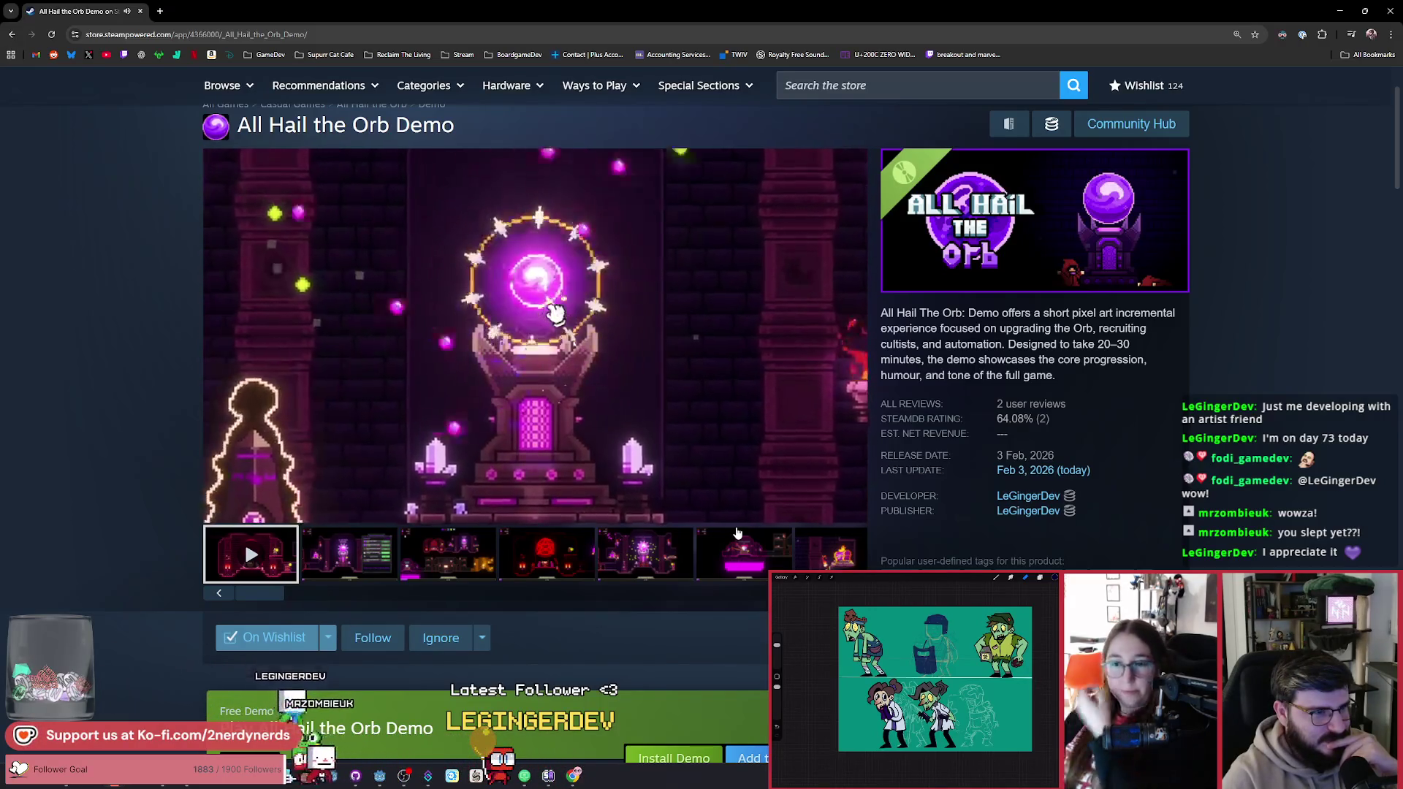
left_click(141, 12)
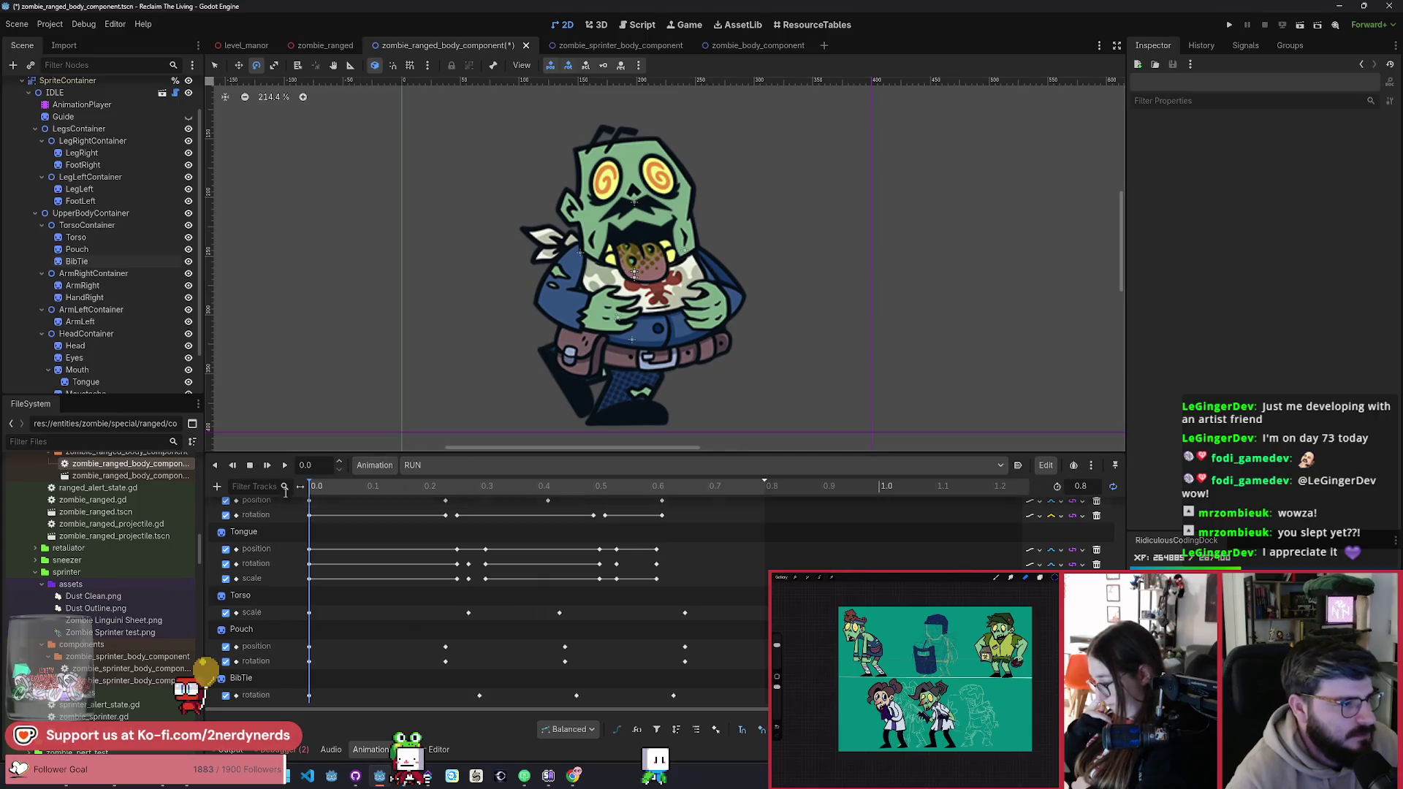
Step: Play the RUN animation, pause and rewind it, then select ArmRightContainer
left_click(284, 464)
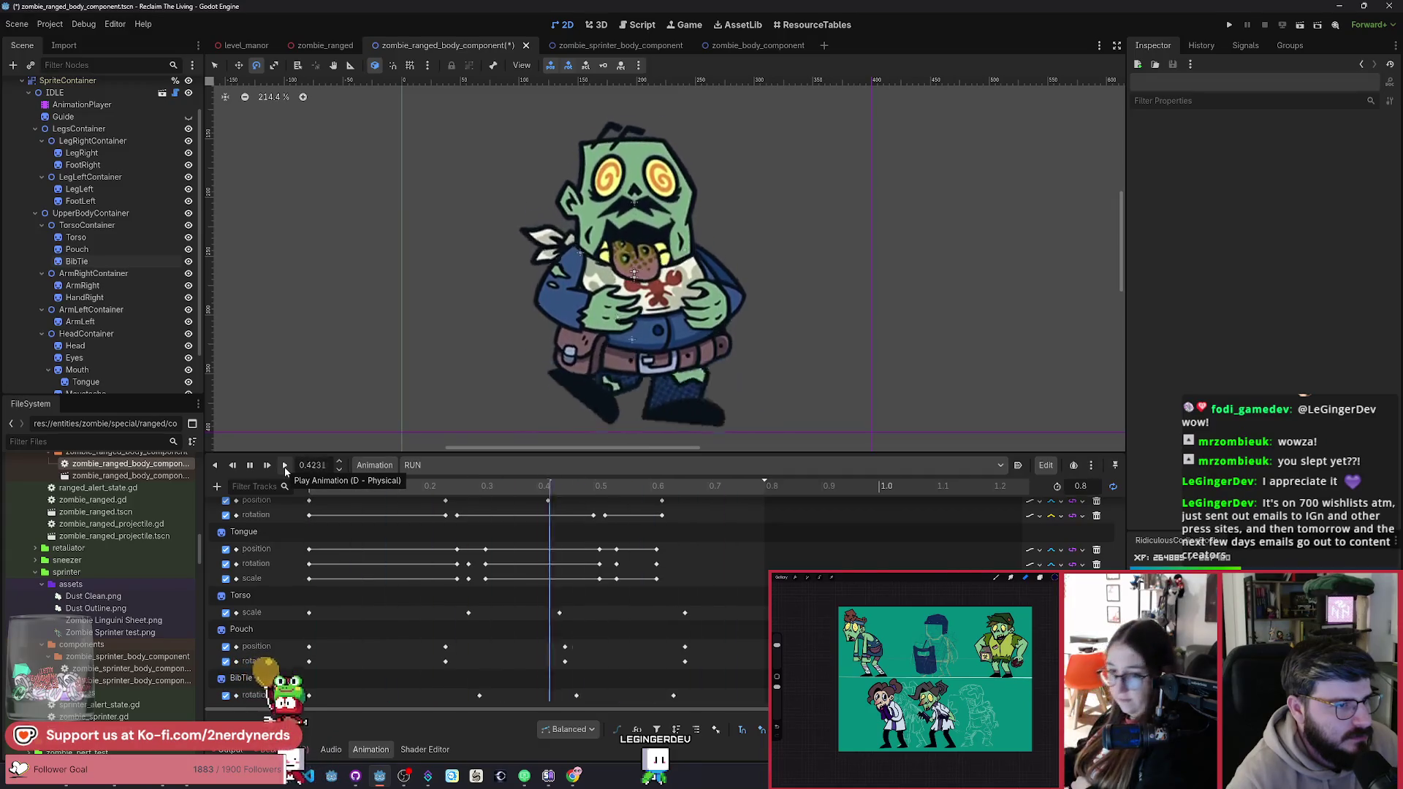
left_click(249, 465)
left_click(248, 467)
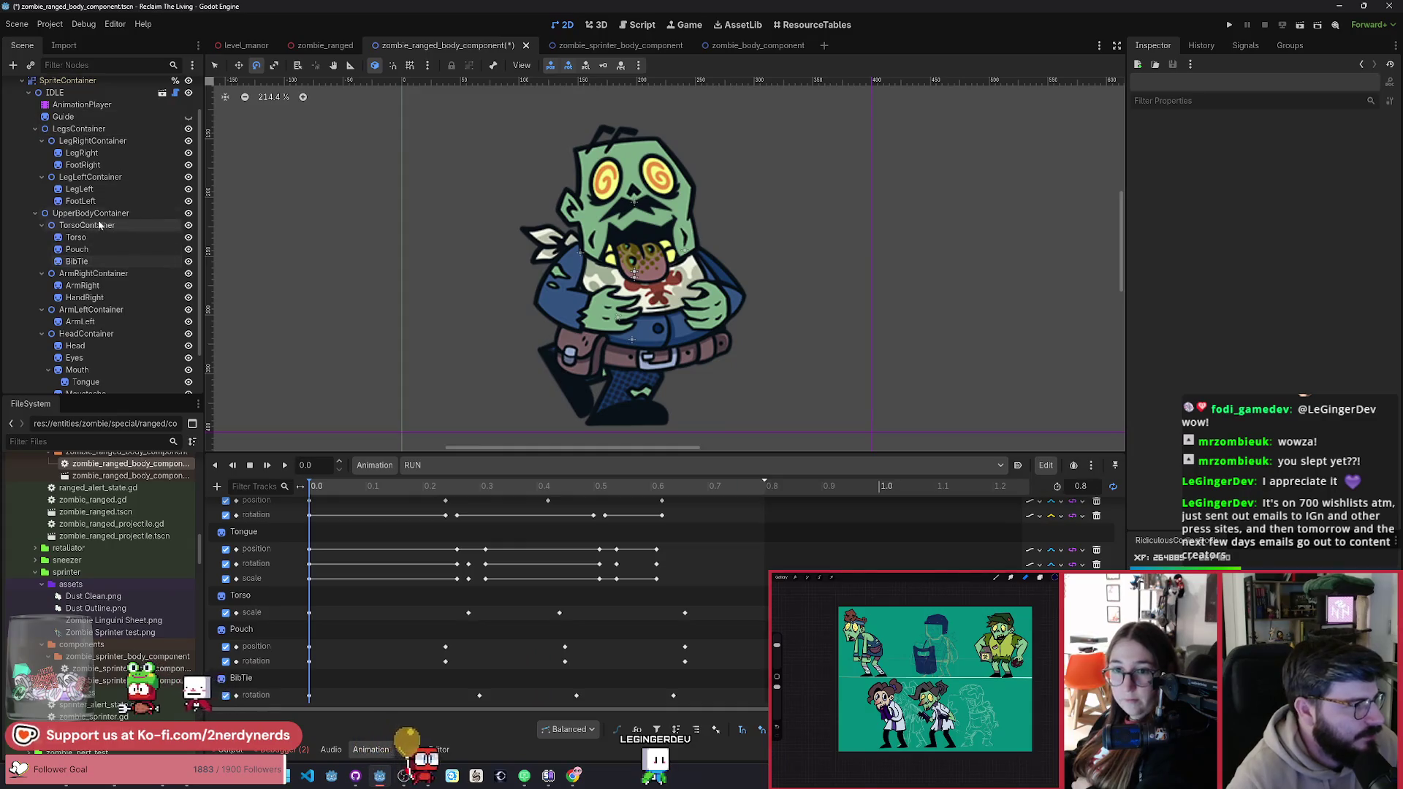
left_click(97, 274)
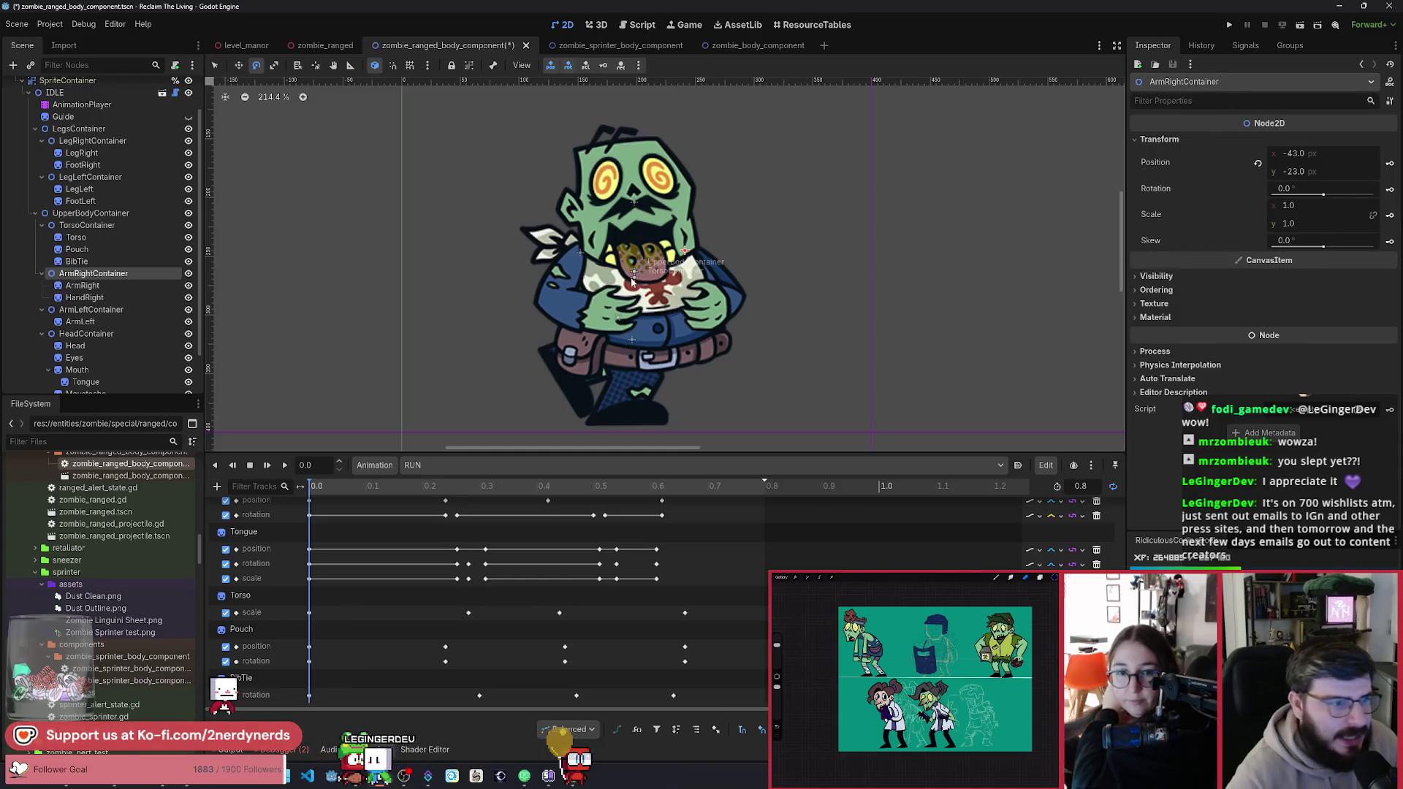
Step: Enlarge the animation panel and create a rotation track for ArmRightContainer
scroll(633, 282, "down", 2)
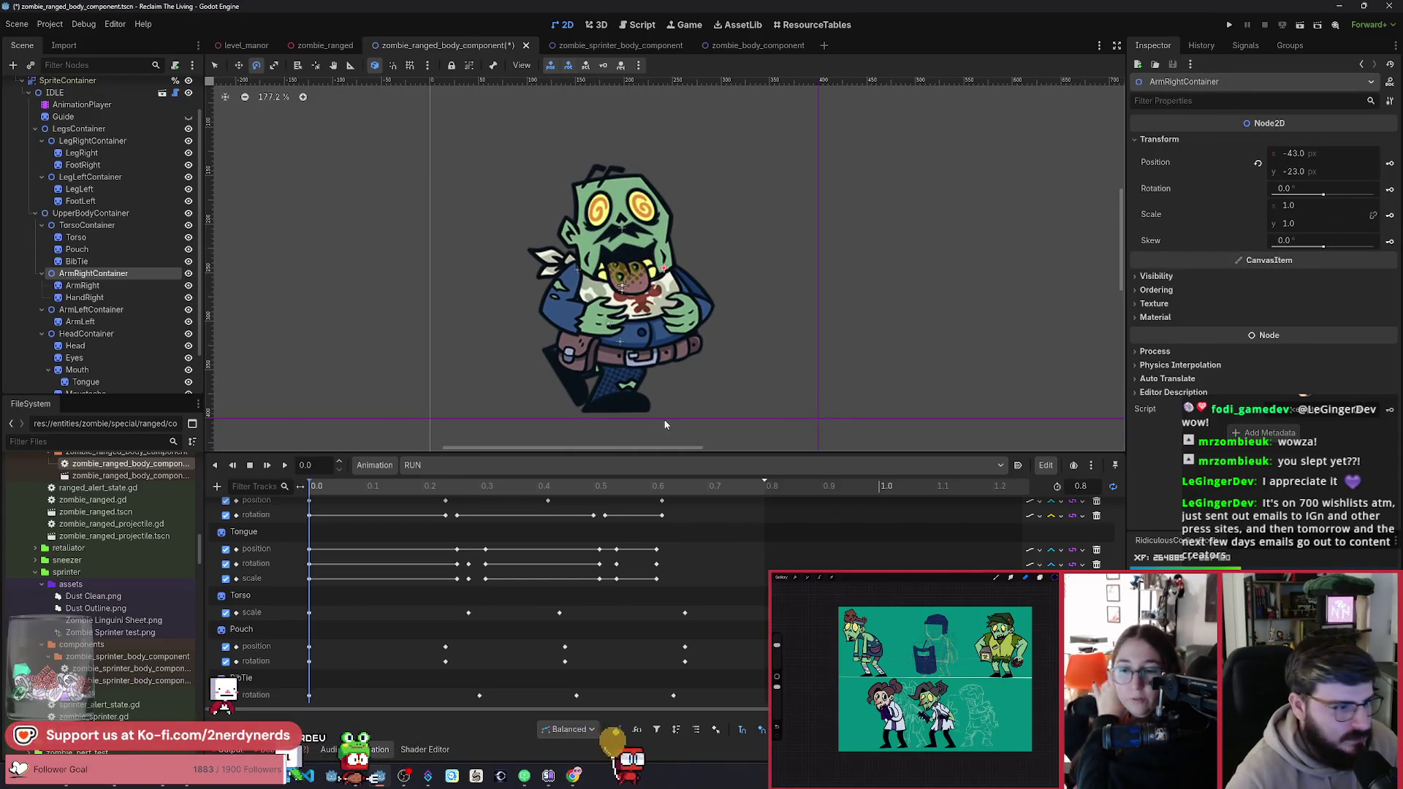
mouse_move(317, 493)
left_mouse_down()
mouse_move(722, 501)
mouse_move(585, 511)
mouse_move(388, 570)
mouse_move(633, 595)
mouse_move(310, 512)
left_mouse_up()
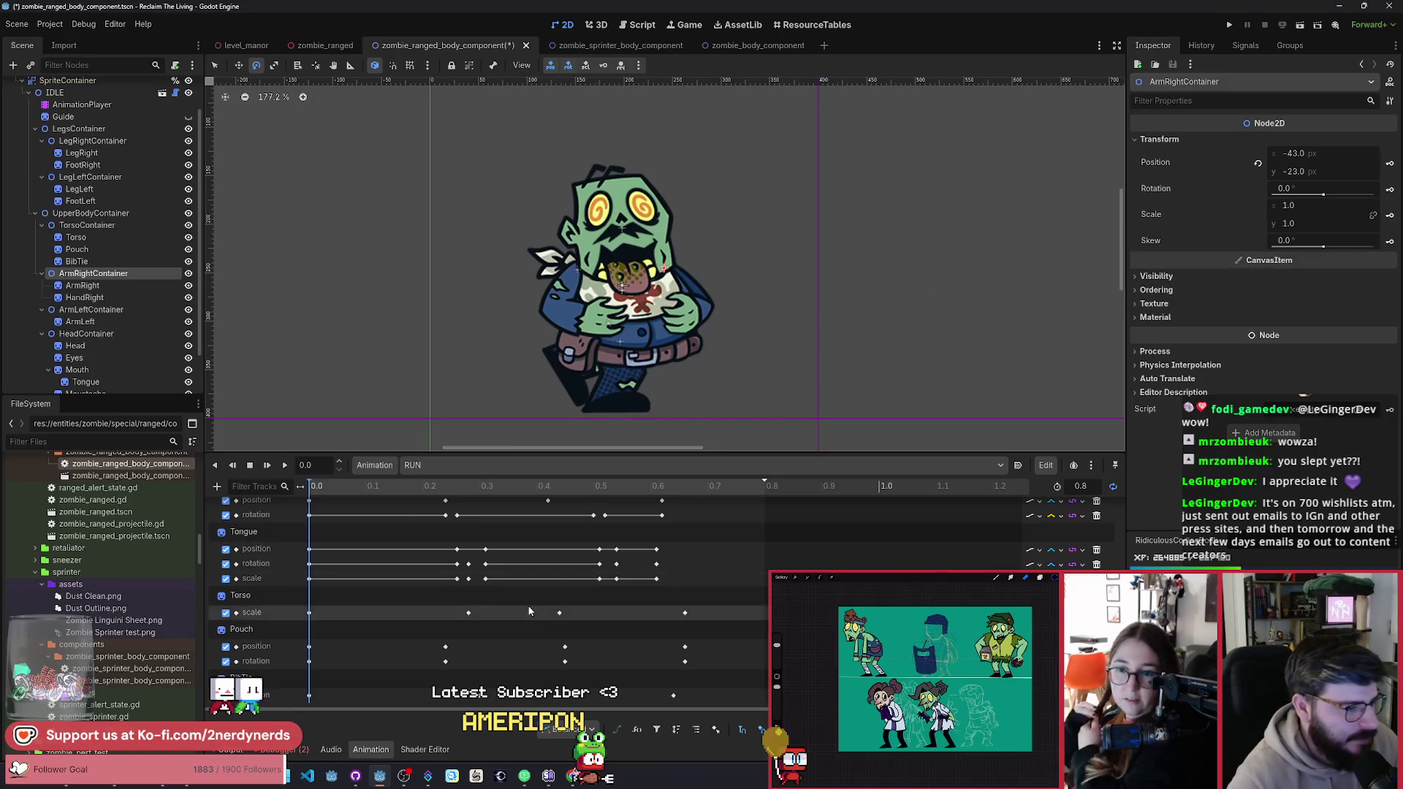
left_click_drag(402, 454, 402, 429)
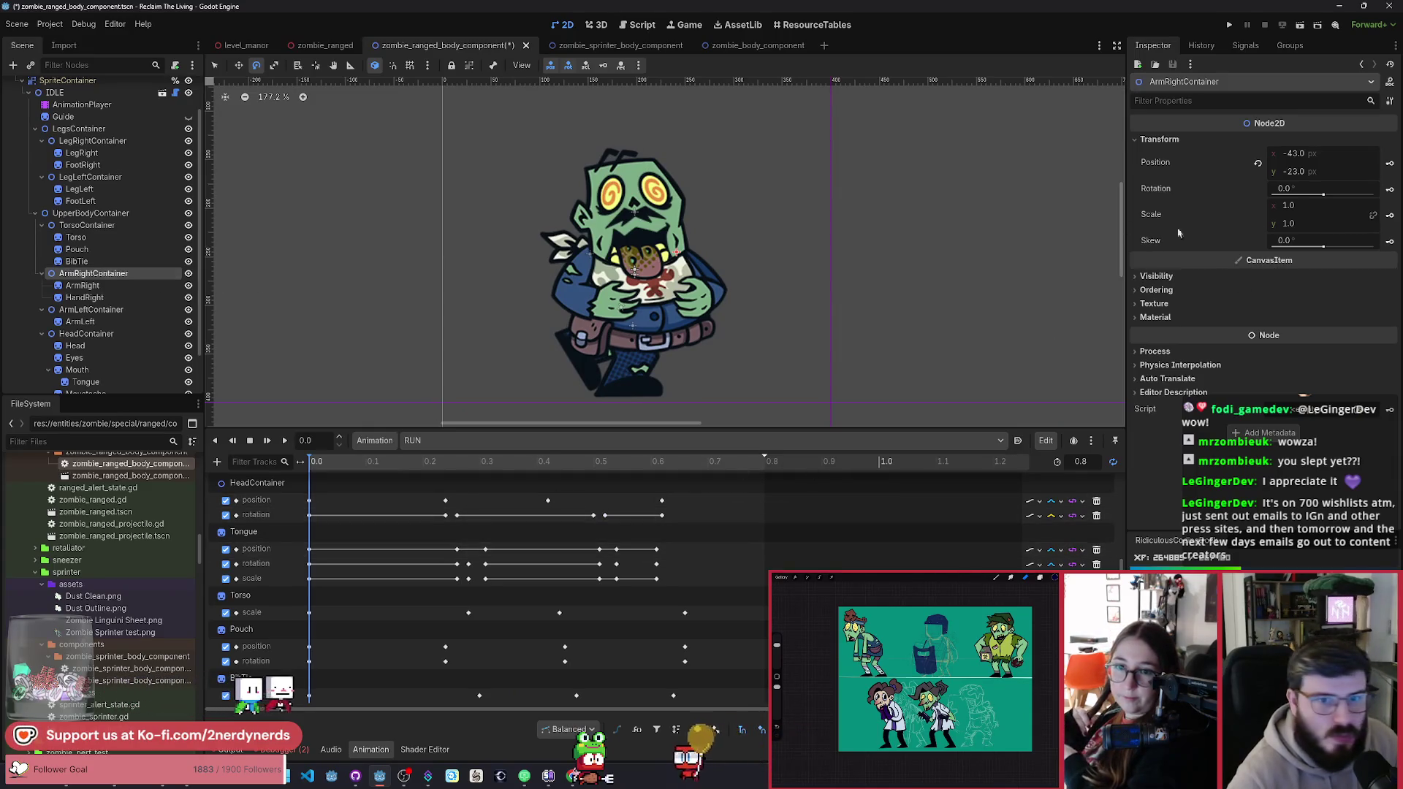
left_click(1389, 190)
left_click(656, 423)
Step: Create a rotation track for the HandRight sprite
scroll(405, 580, "down", 1)
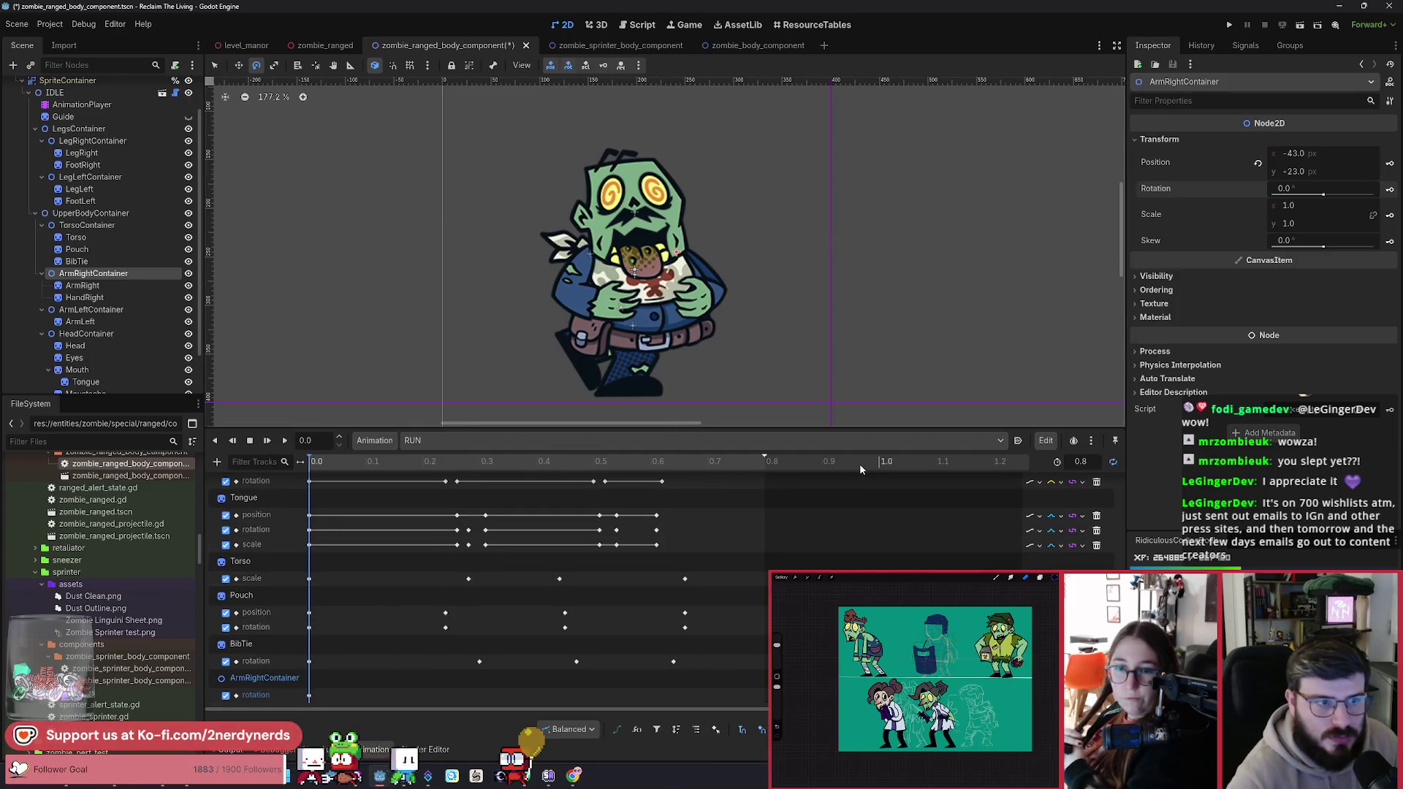
left_click(130, 301)
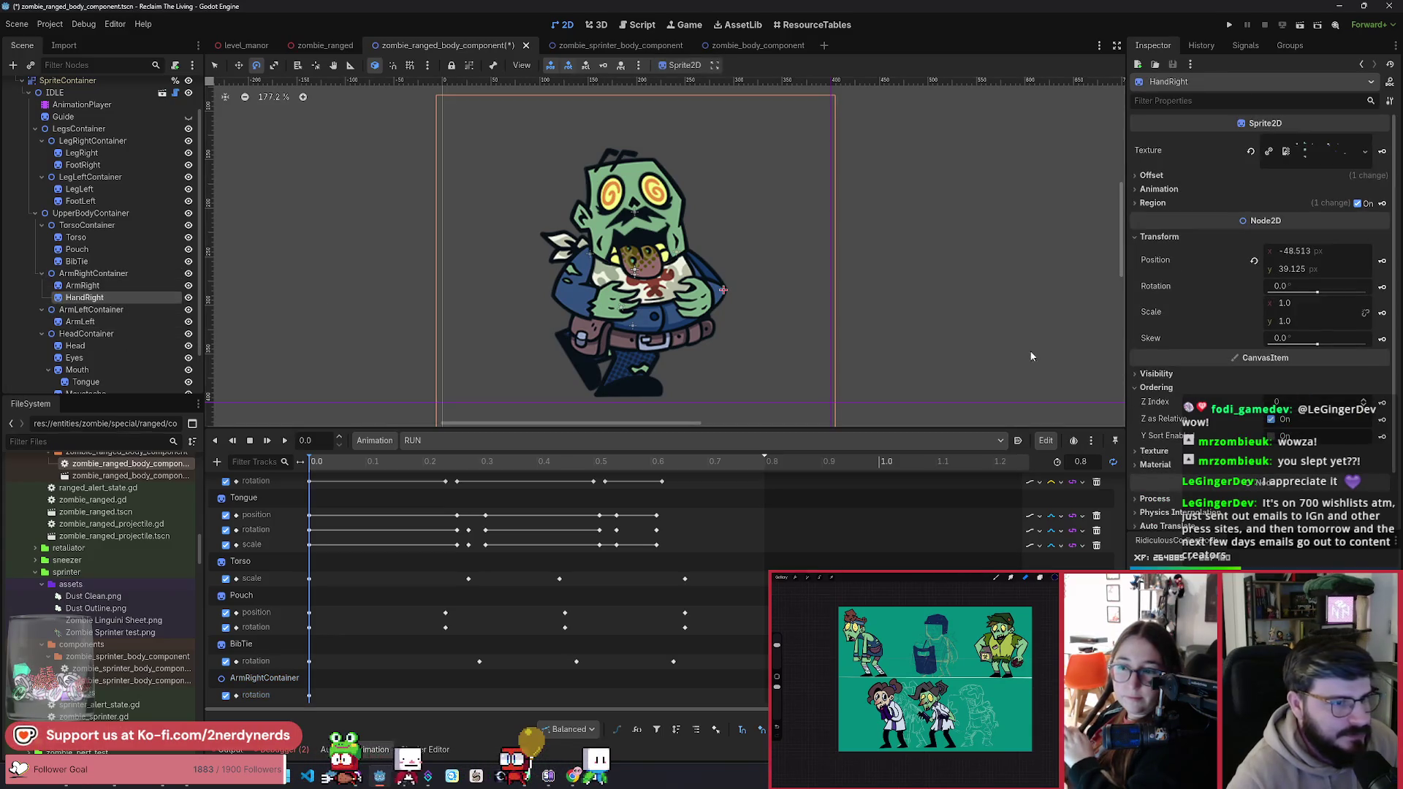
left_click(1382, 287)
left_click(655, 426)
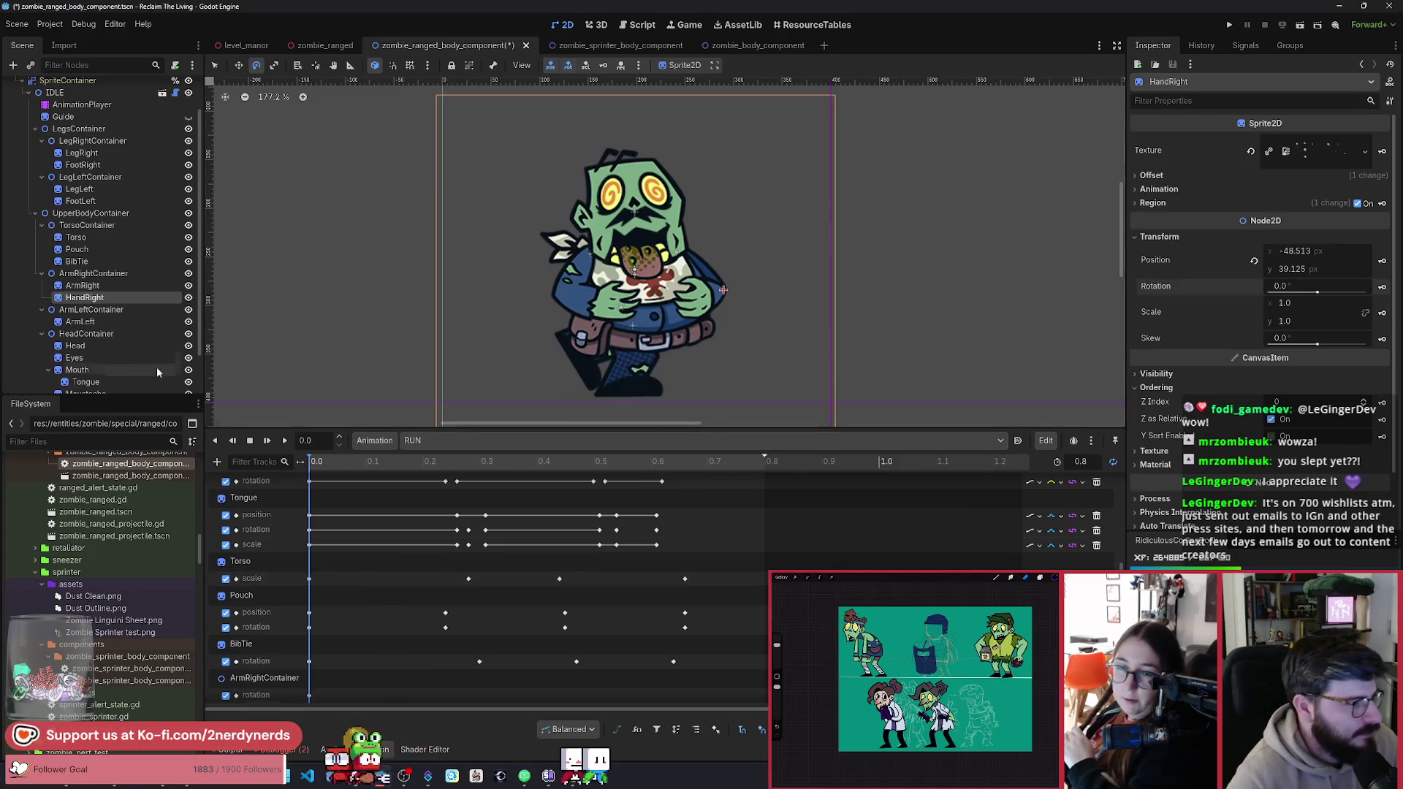
Step: Create a rotation track for ArmLeftContainer, then move to 0.24 s
left_click(146, 310)
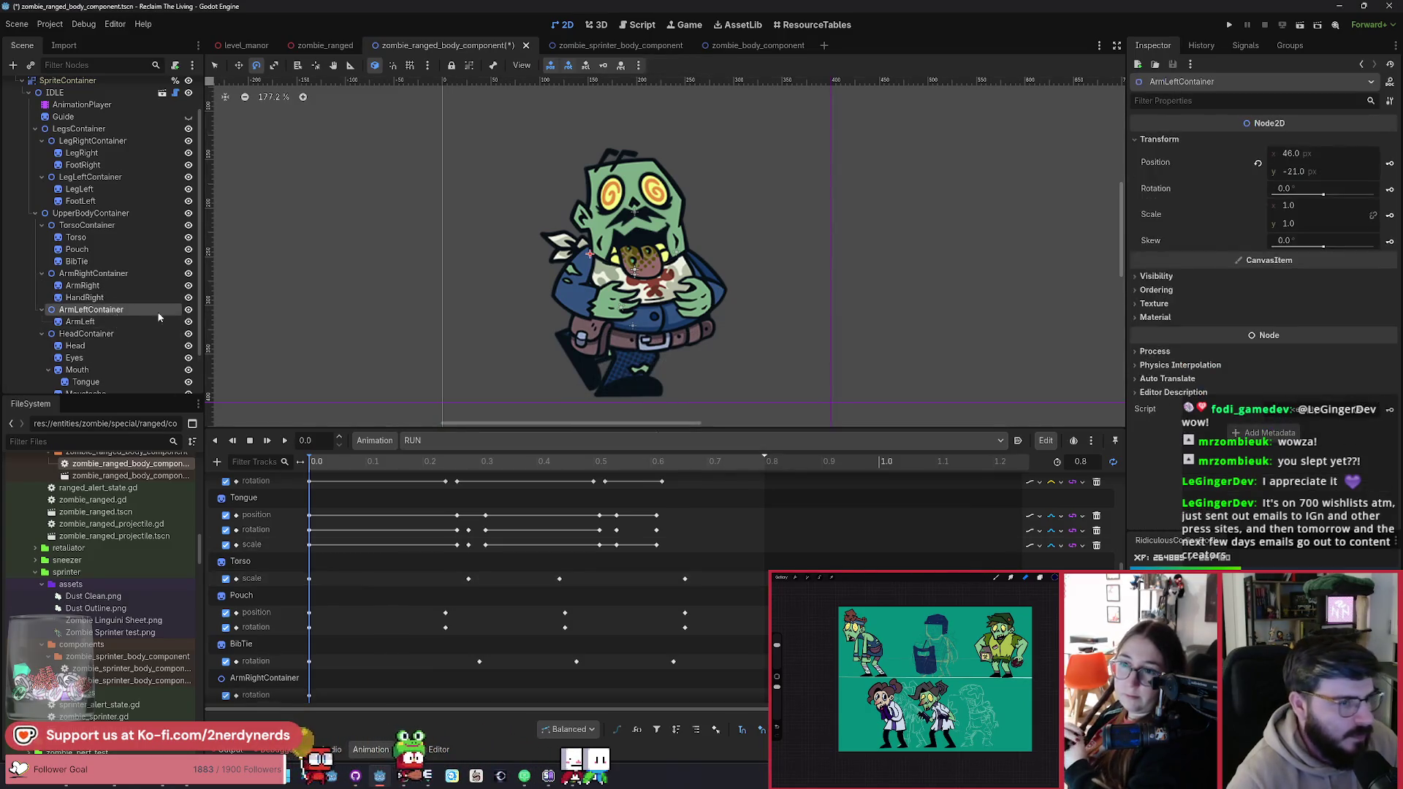
left_click(1387, 191)
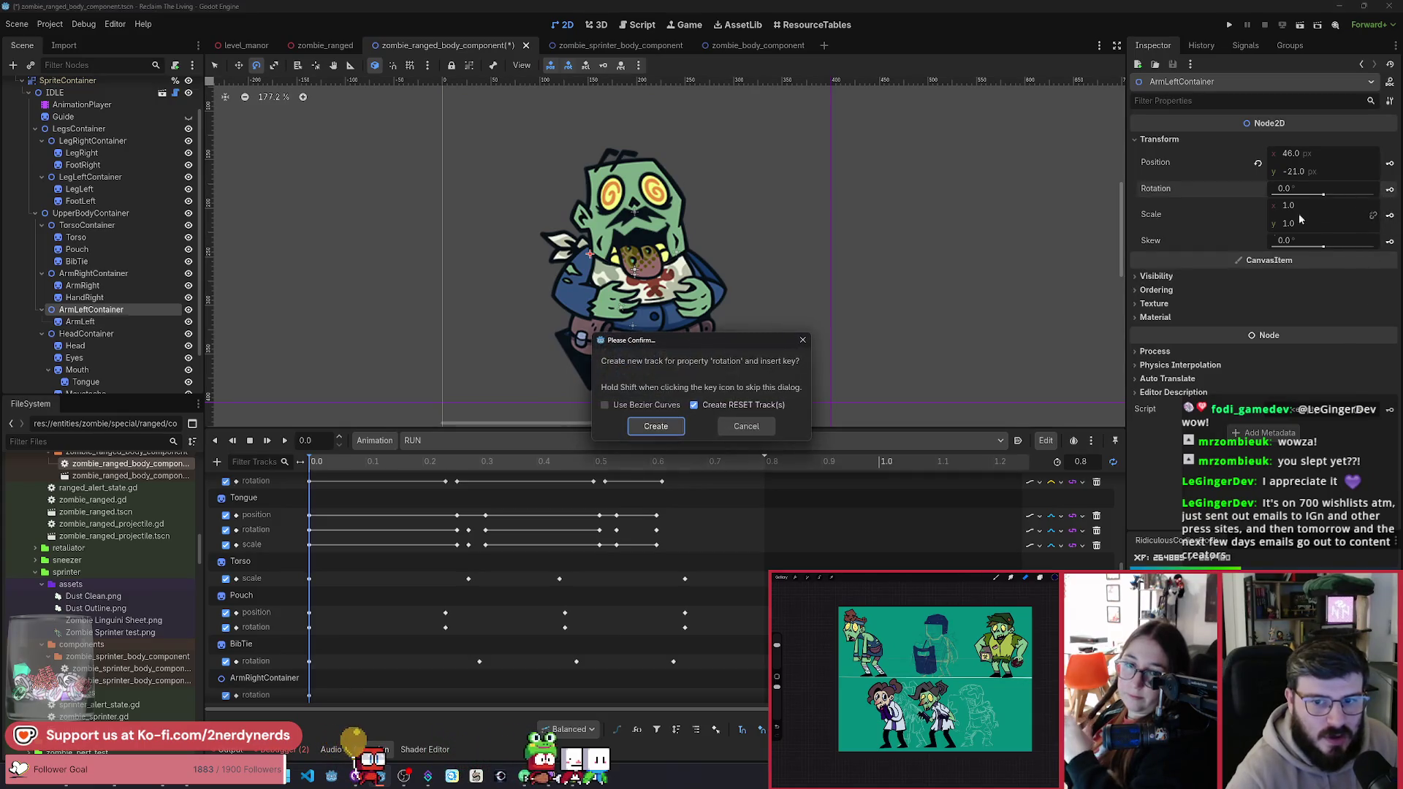
left_click(655, 426)
mouse_move(317, 468)
left_mouse_down()
mouse_move(401, 473)
mouse_move(252, 476)
mouse_move(446, 513)
left_mouse_up()
left_click(256, 627)
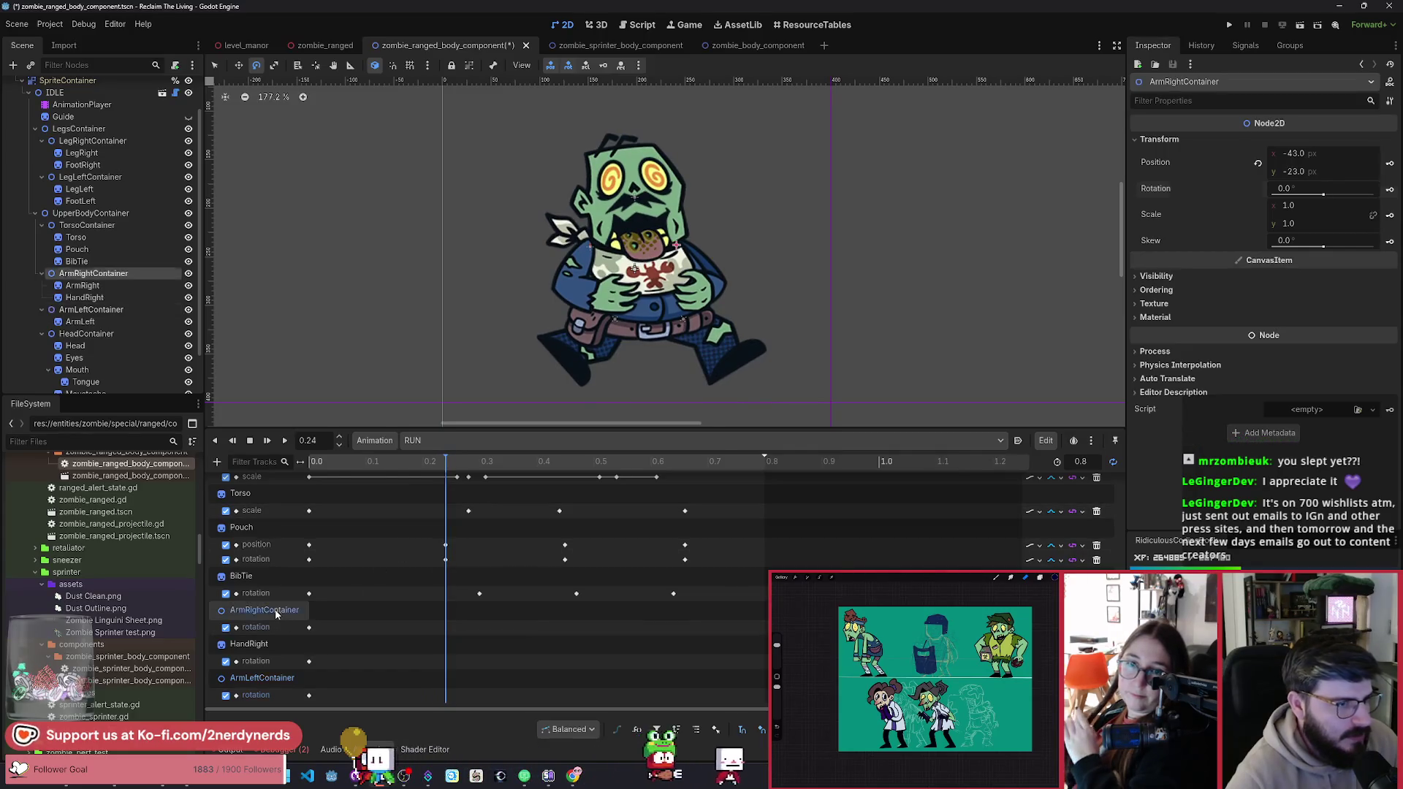
Step: Rotate ArmRightContainer forward to about 15.3° and key its rotation near 0.24 s
mouse_move(803, 381)
left_mouse_down()
mouse_move(865, 387)
mouse_move(858, 397)
left_mouse_up()
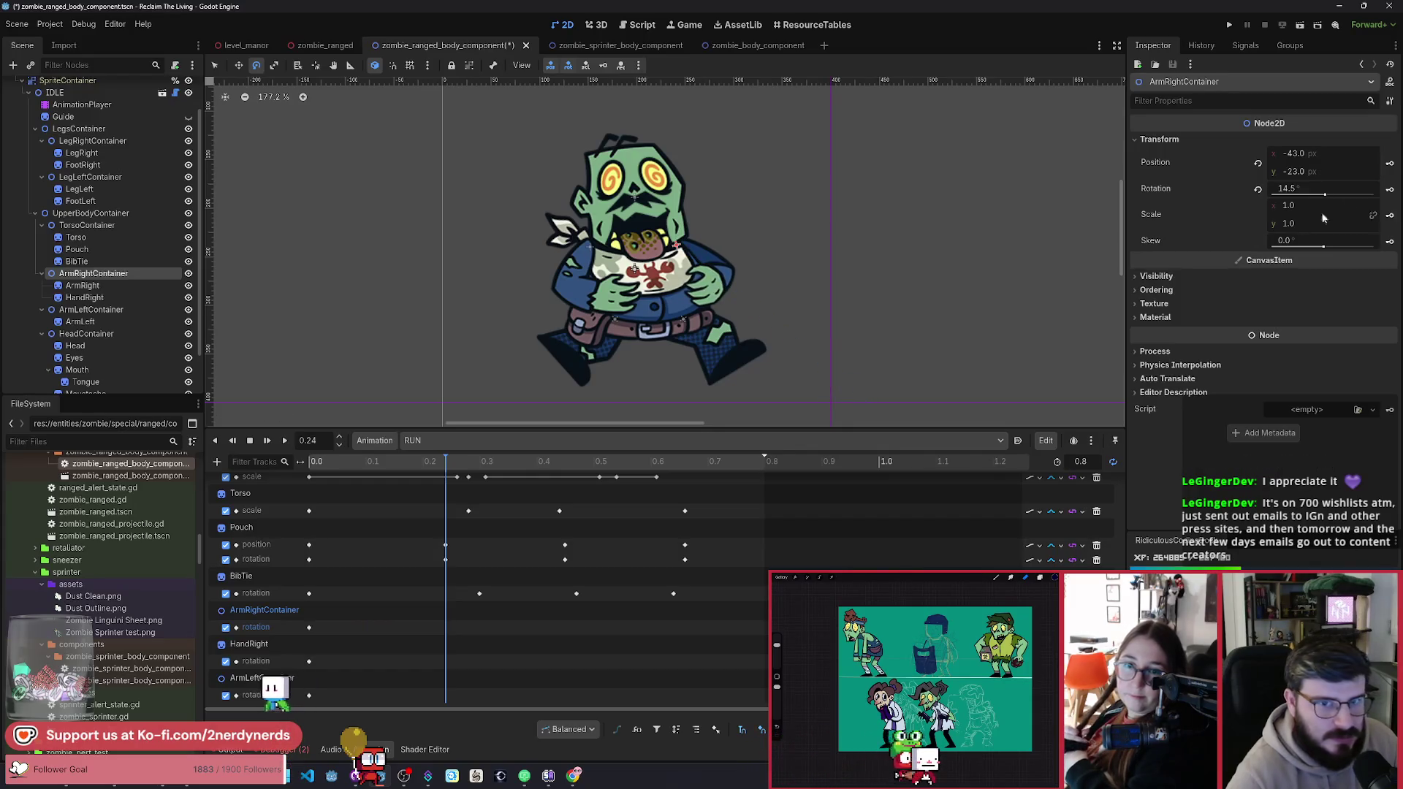
left_click(1390, 190)
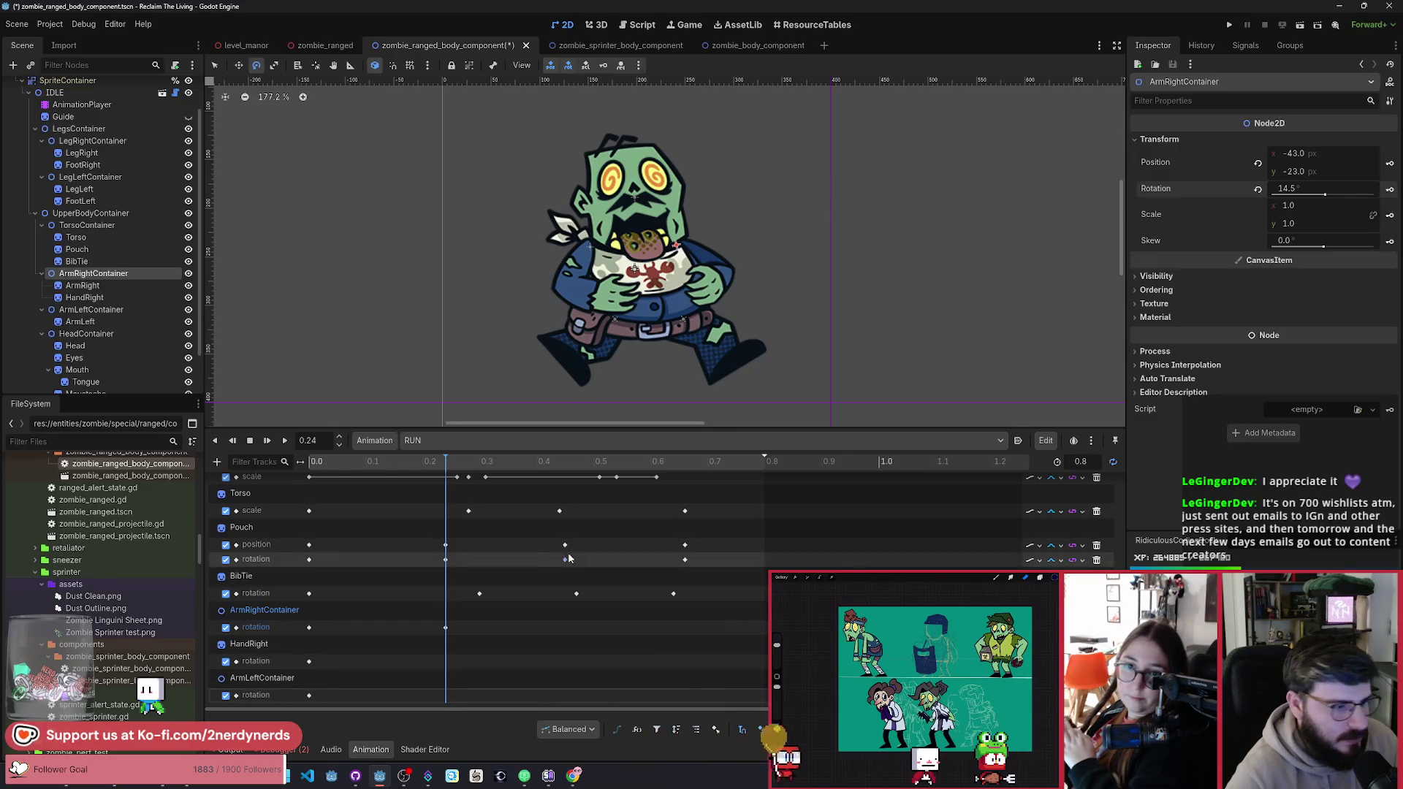
mouse_move(429, 464)
left_mouse_down()
mouse_move(401, 462)
mouse_move(475, 463)
mouse_move(422, 462)
left_mouse_up()
Step: Rotate HandRight forward to about 13.1° and key it near 0.26 s
left_click(456, 559)
left_click(707, 290)
left_click_drag(785, 391, 848, 418)
key("k")
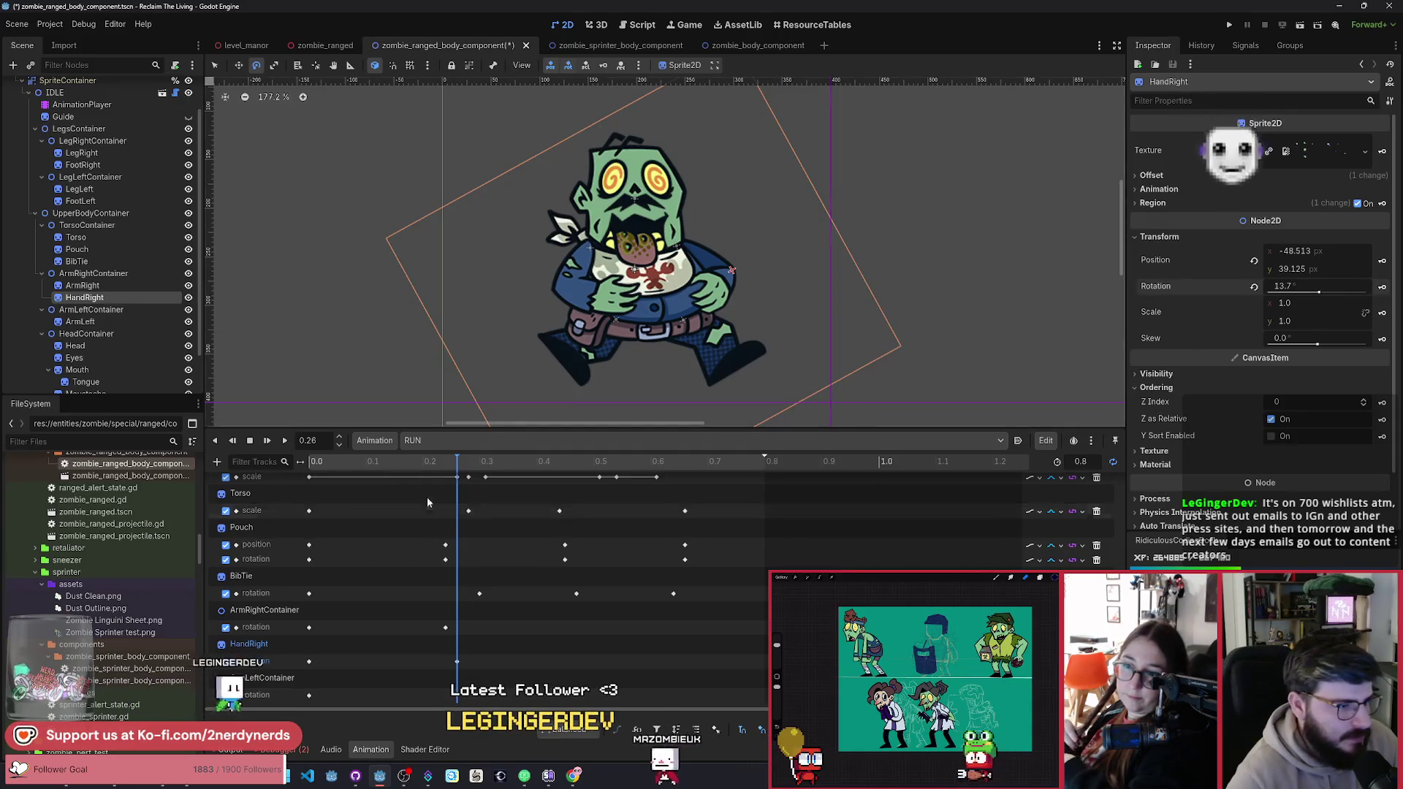
mouse_move(448, 467)
left_mouse_down()
mouse_move(360, 502)
mouse_move(561, 547)
mouse_move(751, 551)
mouse_move(469, 556)
mouse_move(414, 577)
mouse_move(480, 584)
mouse_move(452, 601)
left_mouse_up()
Step: Rotate ArmLeftContainer back to about -17° at 0.25 s and play RUN to check it
left_click(261, 678)
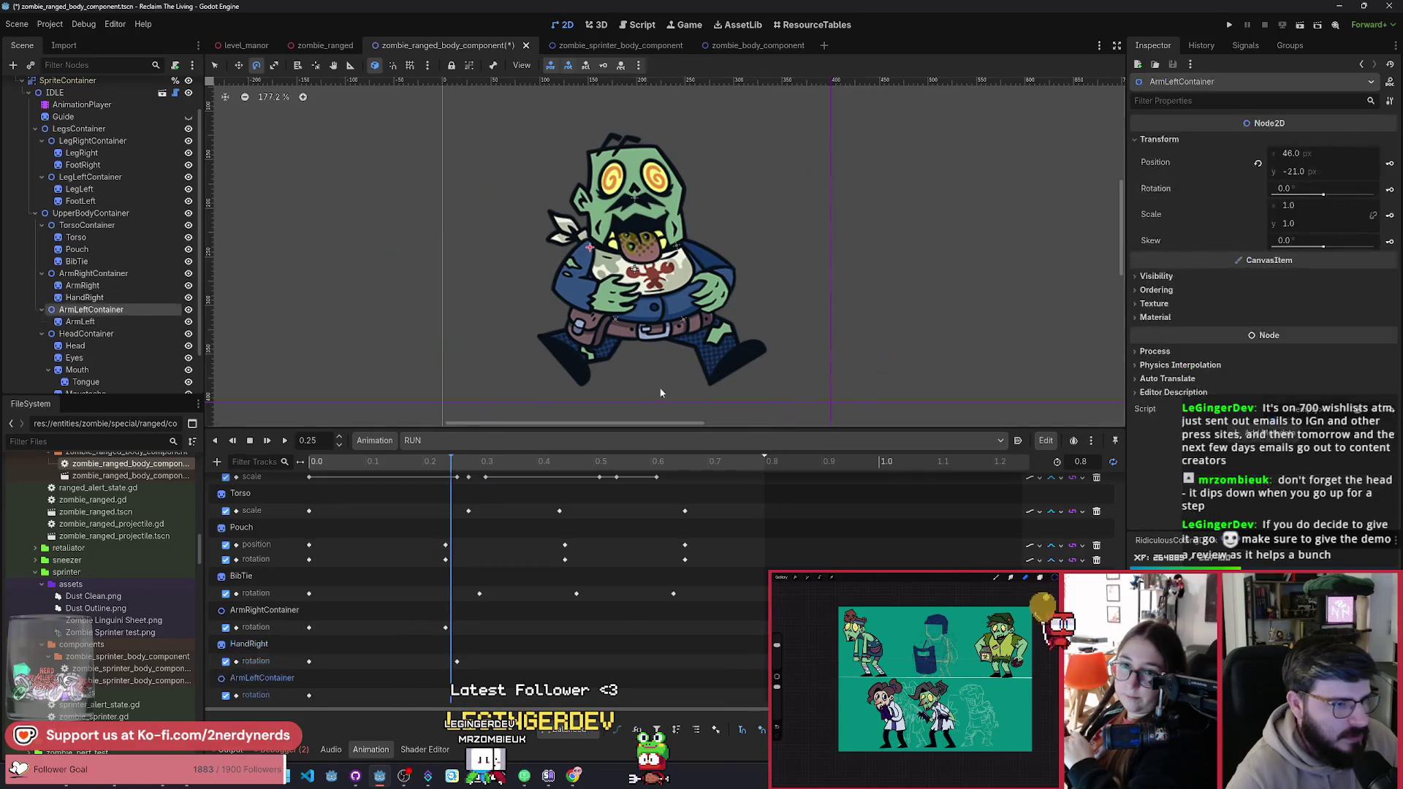
left_click_drag(649, 400, 646, 404)
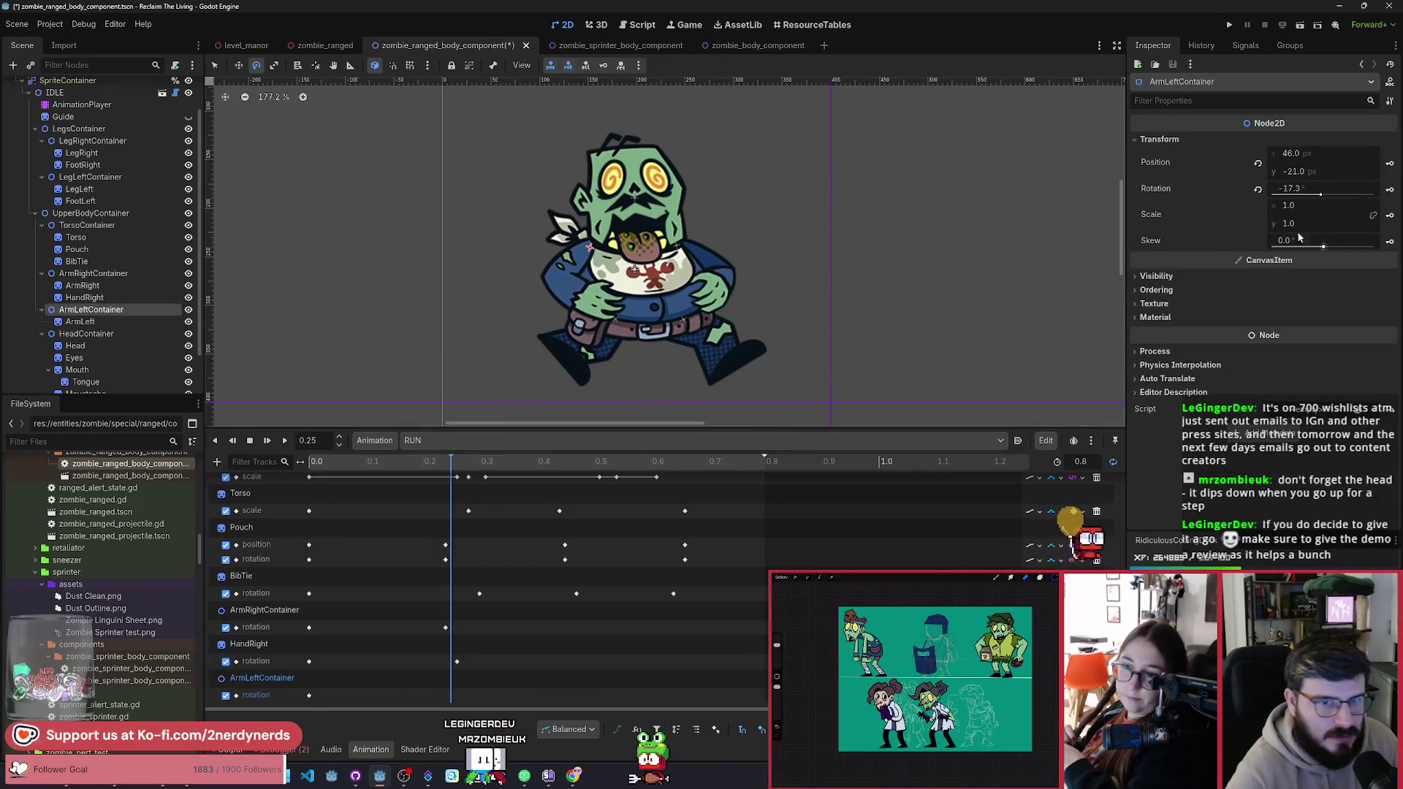
left_click(285, 443)
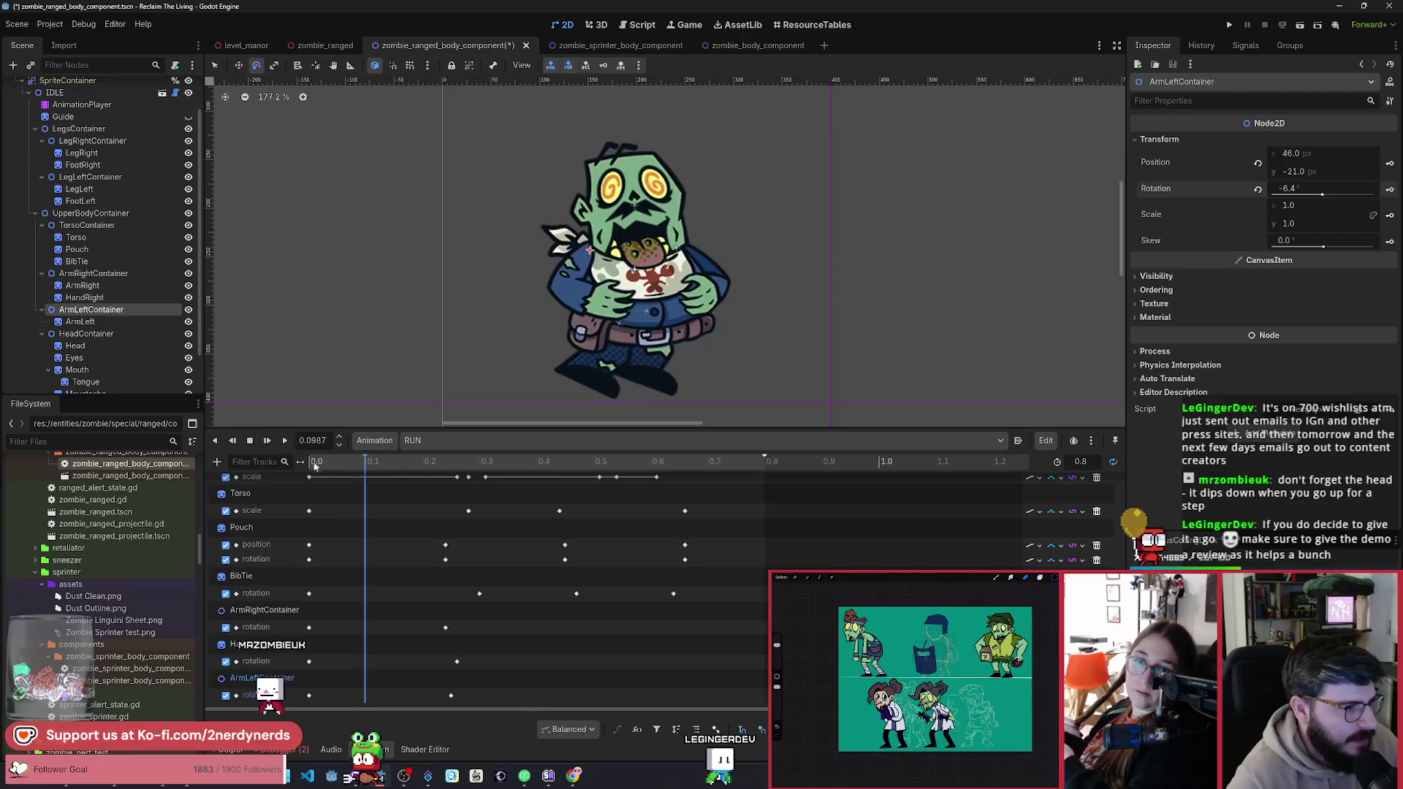
left_click(249, 440)
left_click(316, 462)
Step: Scrub and replay the RUN cycle to check both arm swings, ending at the start pose
mouse_move(375, 484)
left_mouse_down()
mouse_move(708, 543)
mouse_move(304, 566)
mouse_move(774, 592)
mouse_move(379, 621)
mouse_move(491, 637)
left_mouse_up()
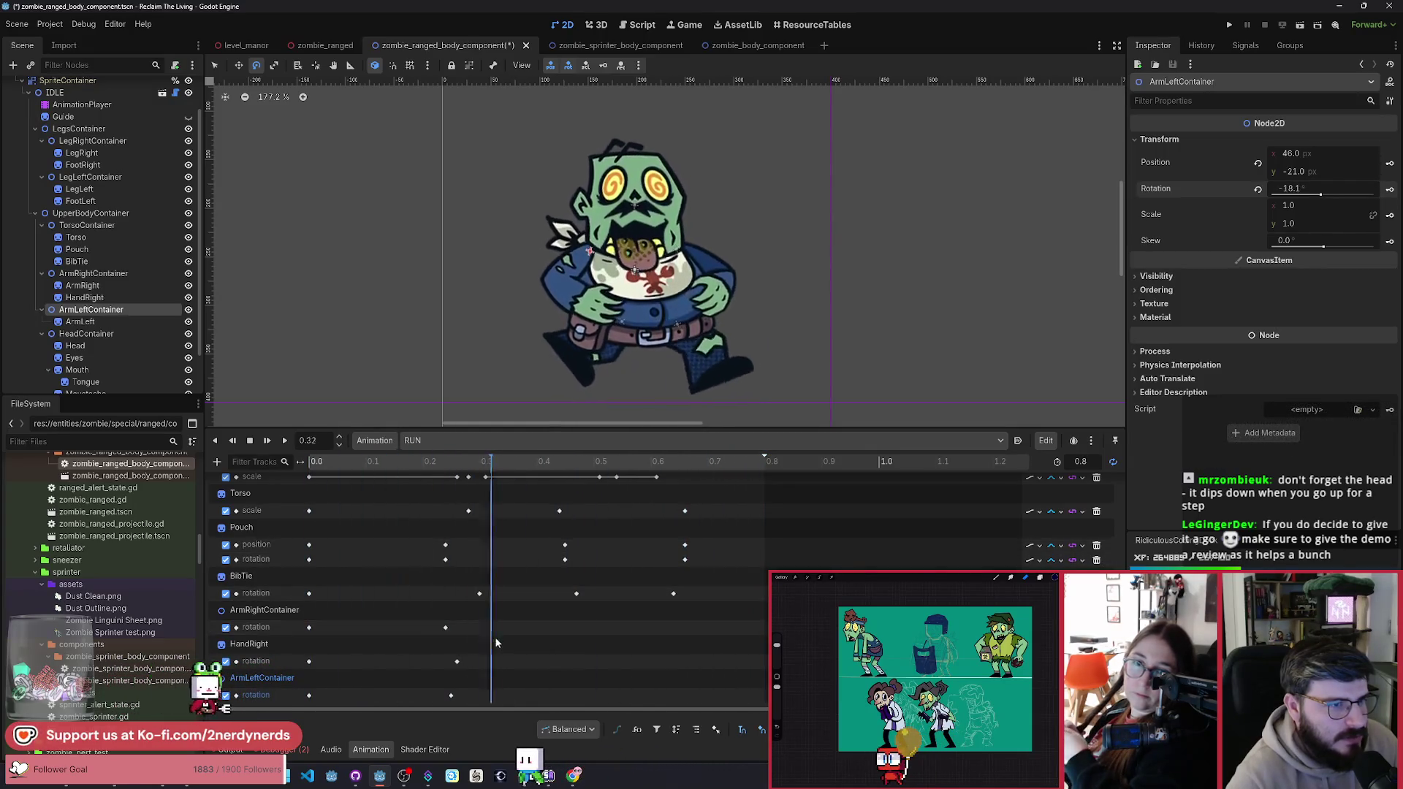
mouse_move(596, 653)
left_mouse_down()
mouse_move(691, 661)
mouse_move(177, 568)
left_mouse_up()
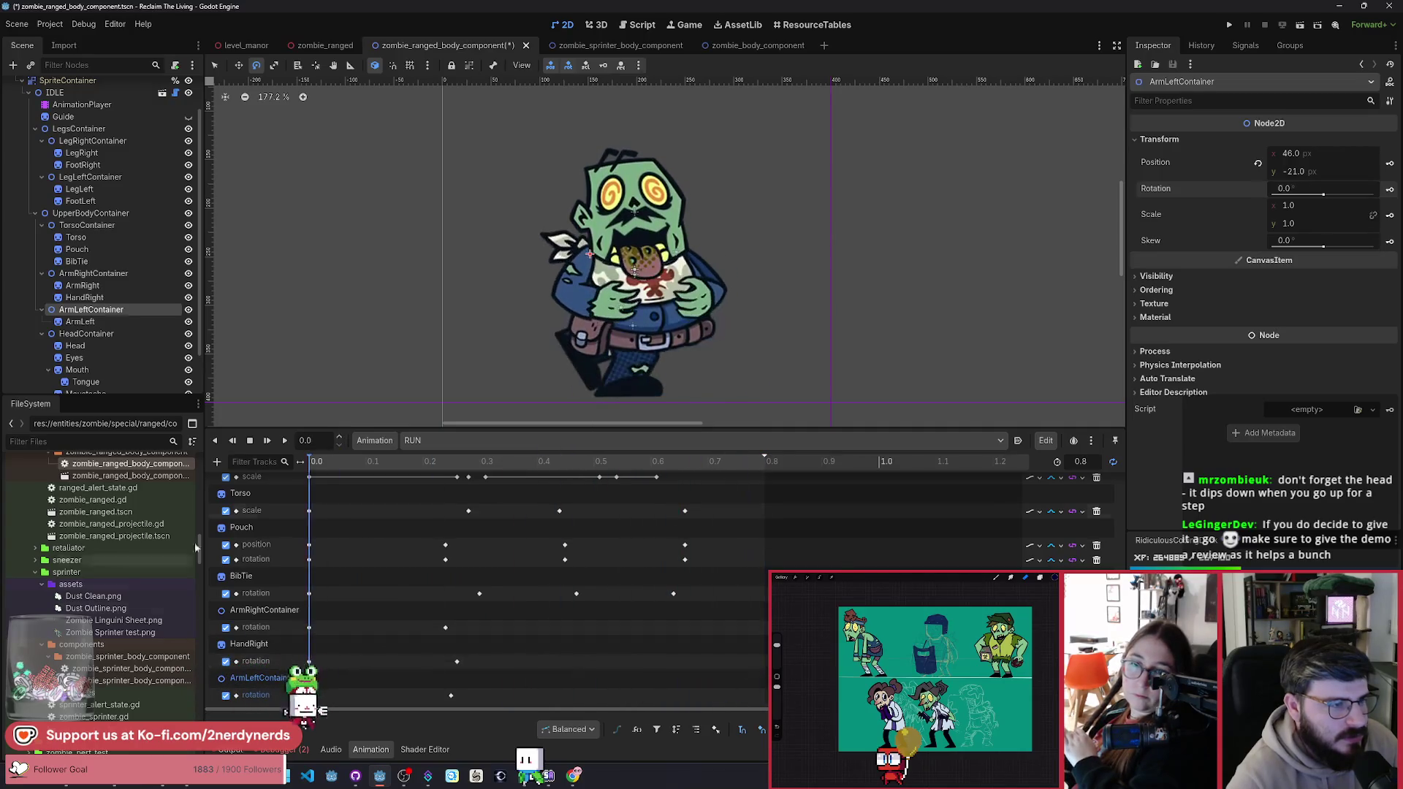
left_click(285, 443)
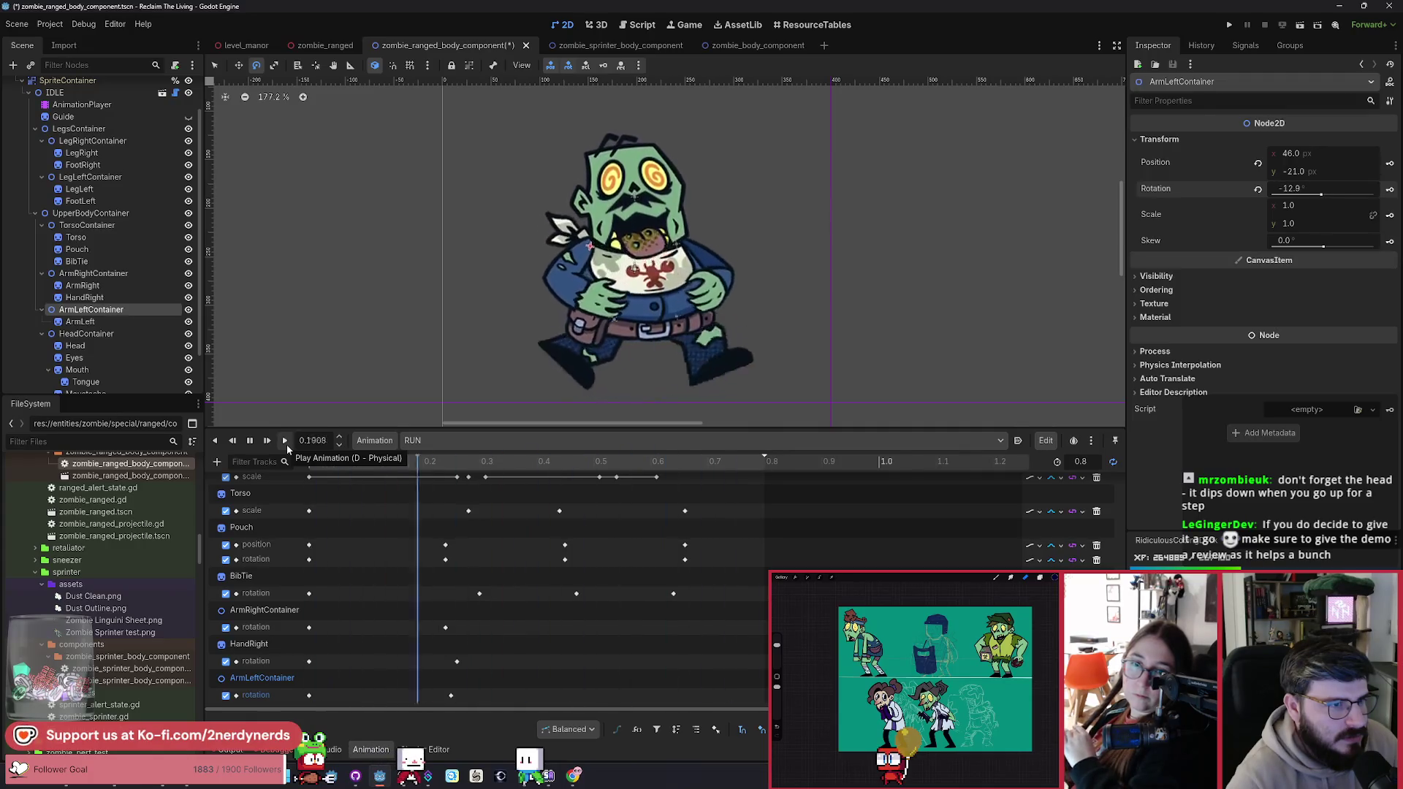
left_click(250, 440)
left_click(341, 470)
left_click_drag(341, 469, 809, 546)
left_click_drag(459, 544, 299, 559)
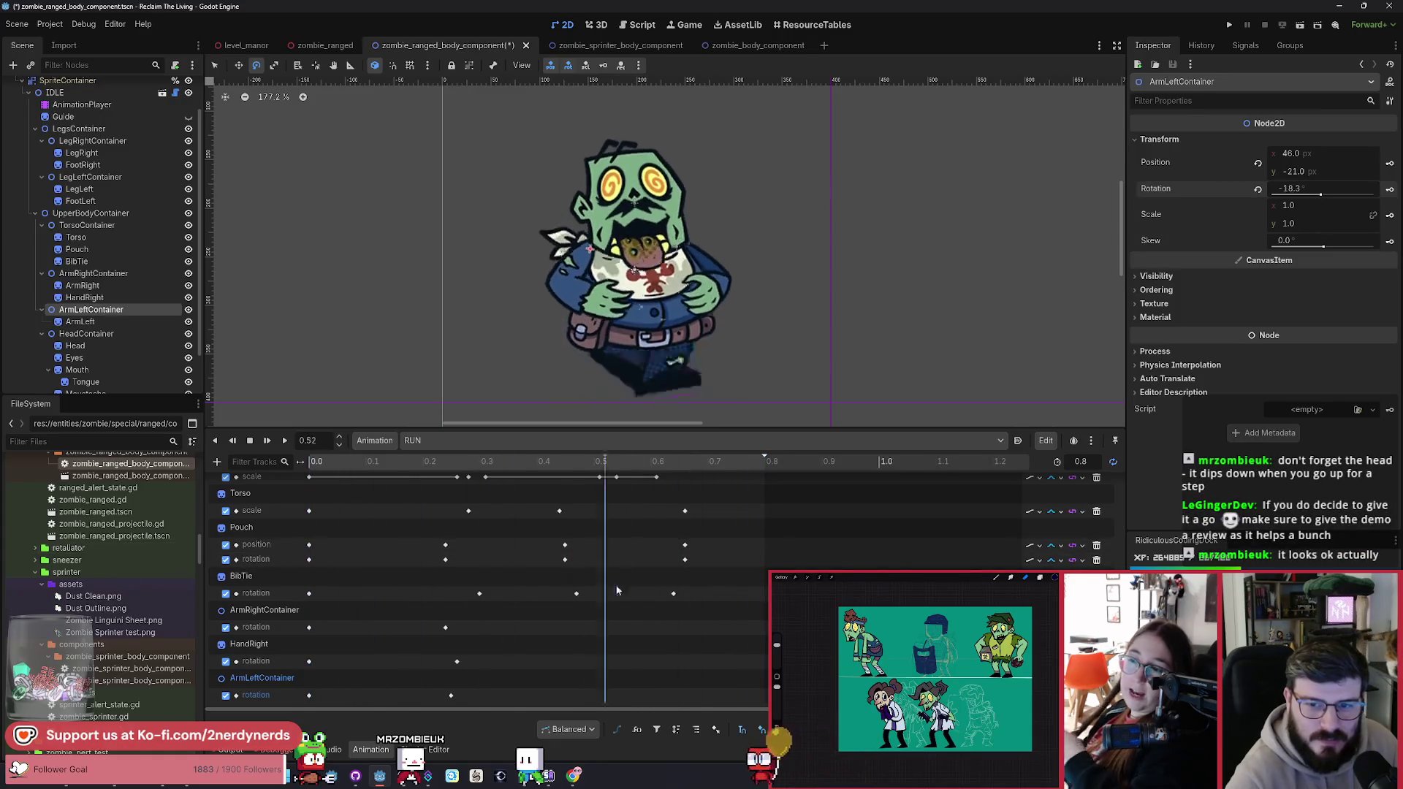
key("s")
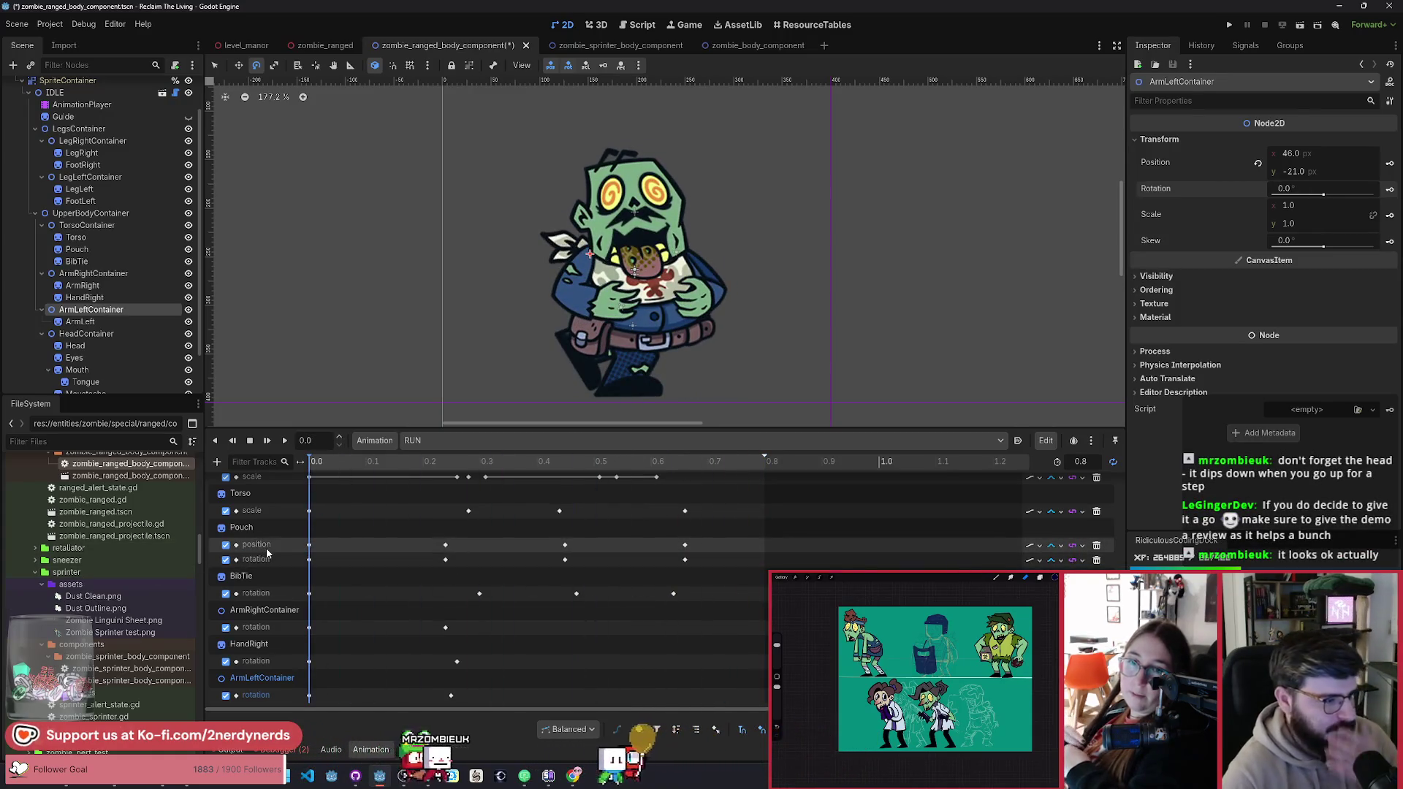
Step: Scrub the RUN timeline through 0.2 and 0.47 s, then back to the first frame
mouse_move(331, 461)
left_mouse_down()
mouse_move(478, 502)
mouse_move(766, 537)
mouse_move(316, 548)
mouse_move(344, 577)
mouse_move(515, 608)
mouse_move(280, 607)
left_mouse_up()
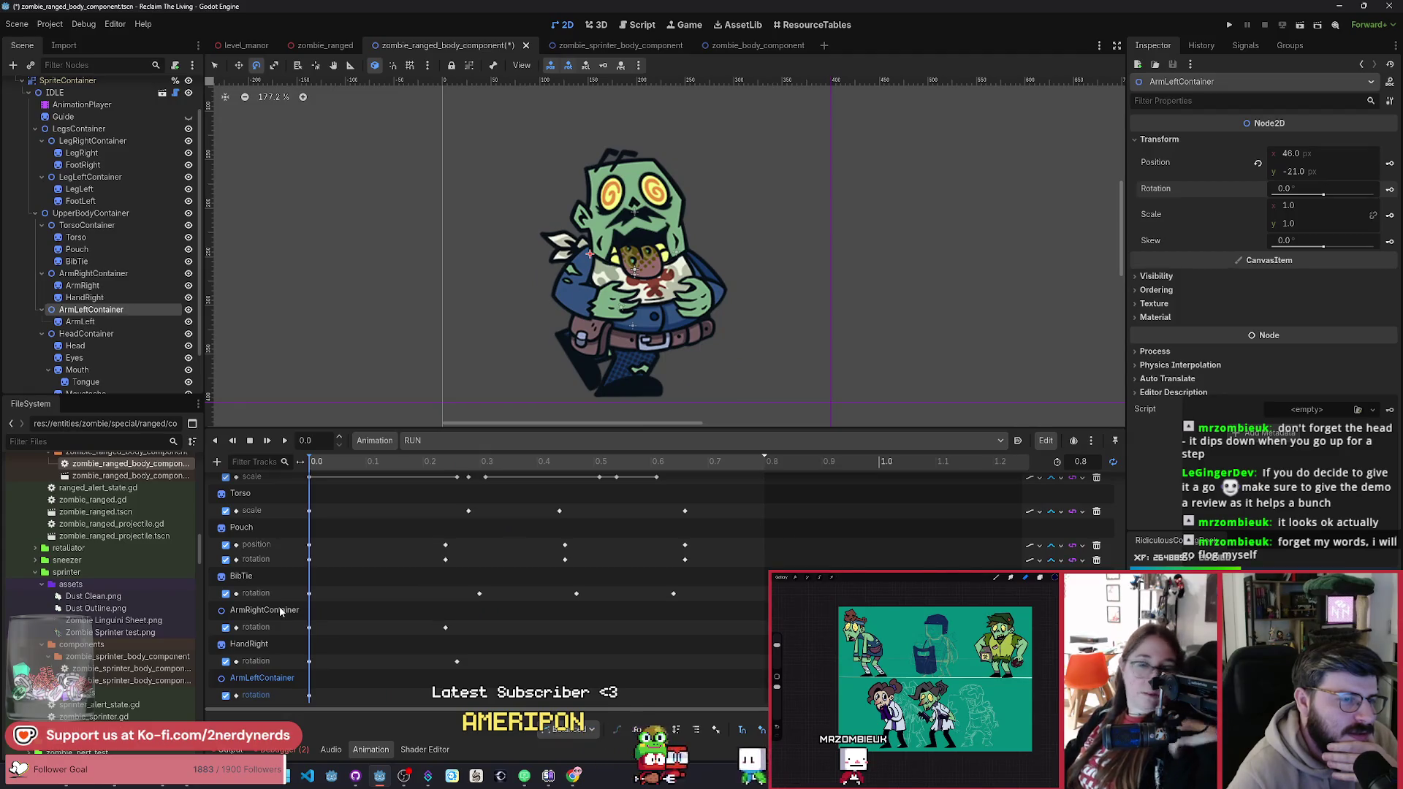
left_click_drag(329, 626, 452, 635)
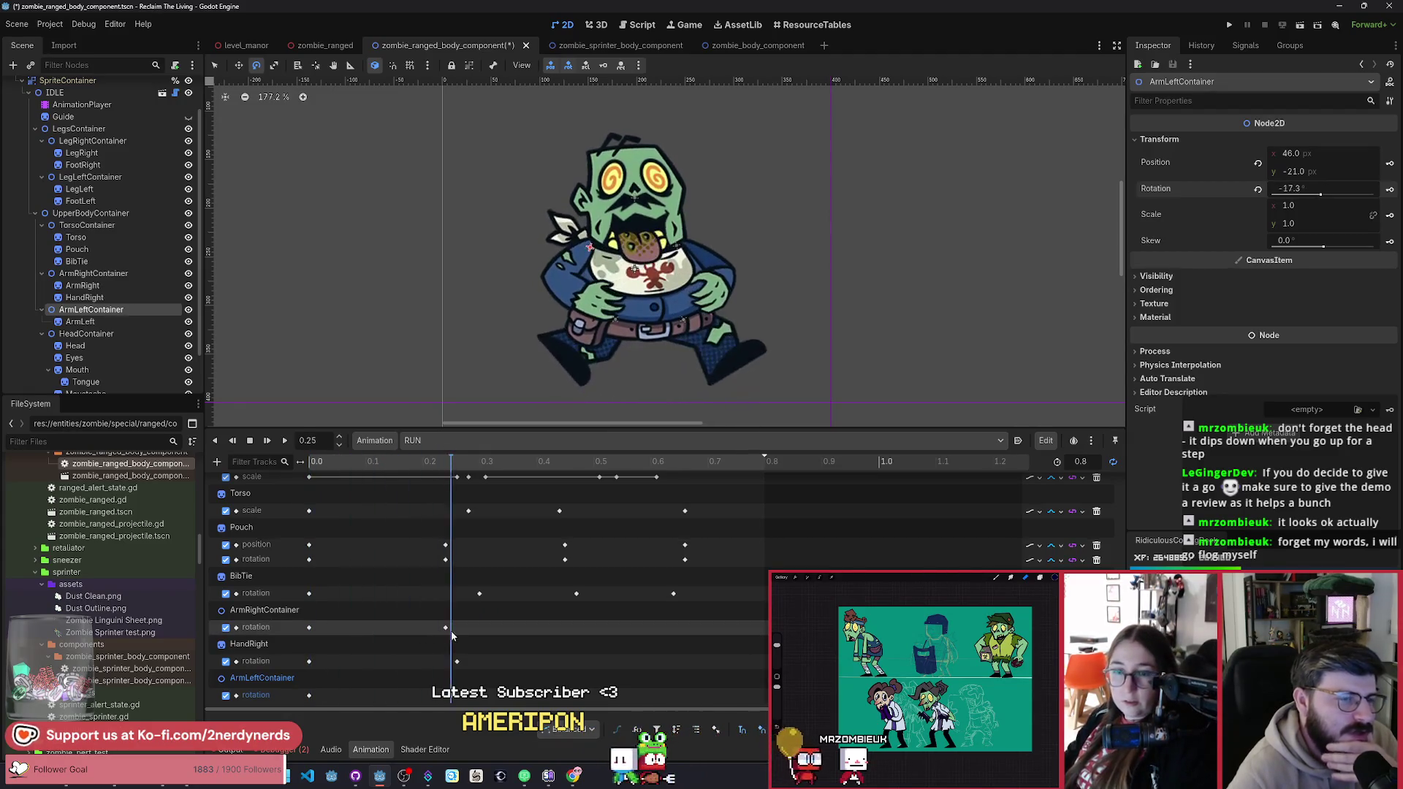
left_click_drag(252, 635, 353, 642)
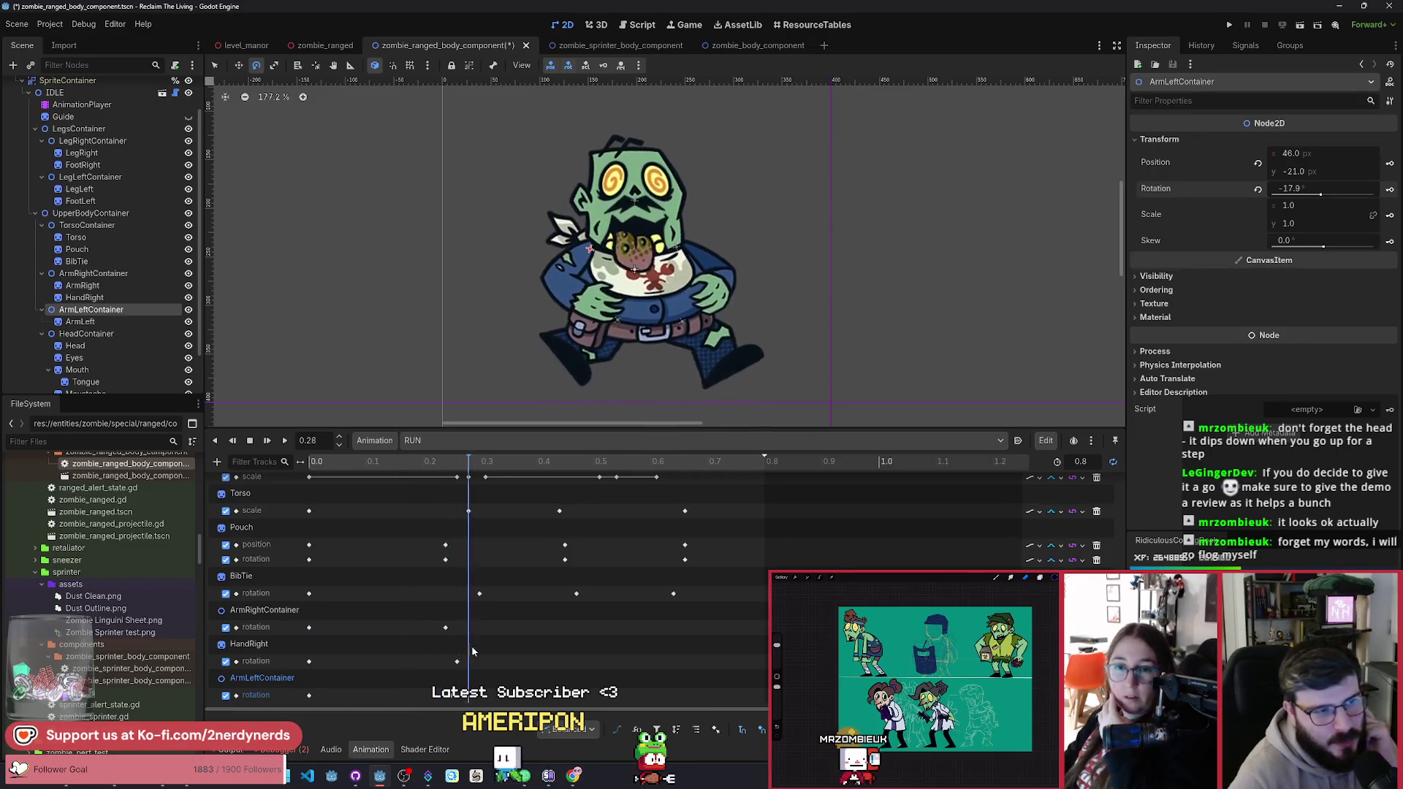
left_click_drag(469, 650, 585, 661)
left_click_drag(685, 672, 285, 659)
Step: Play and stop the RUN animation several times, finishing reset to the start
left_click(286, 441)
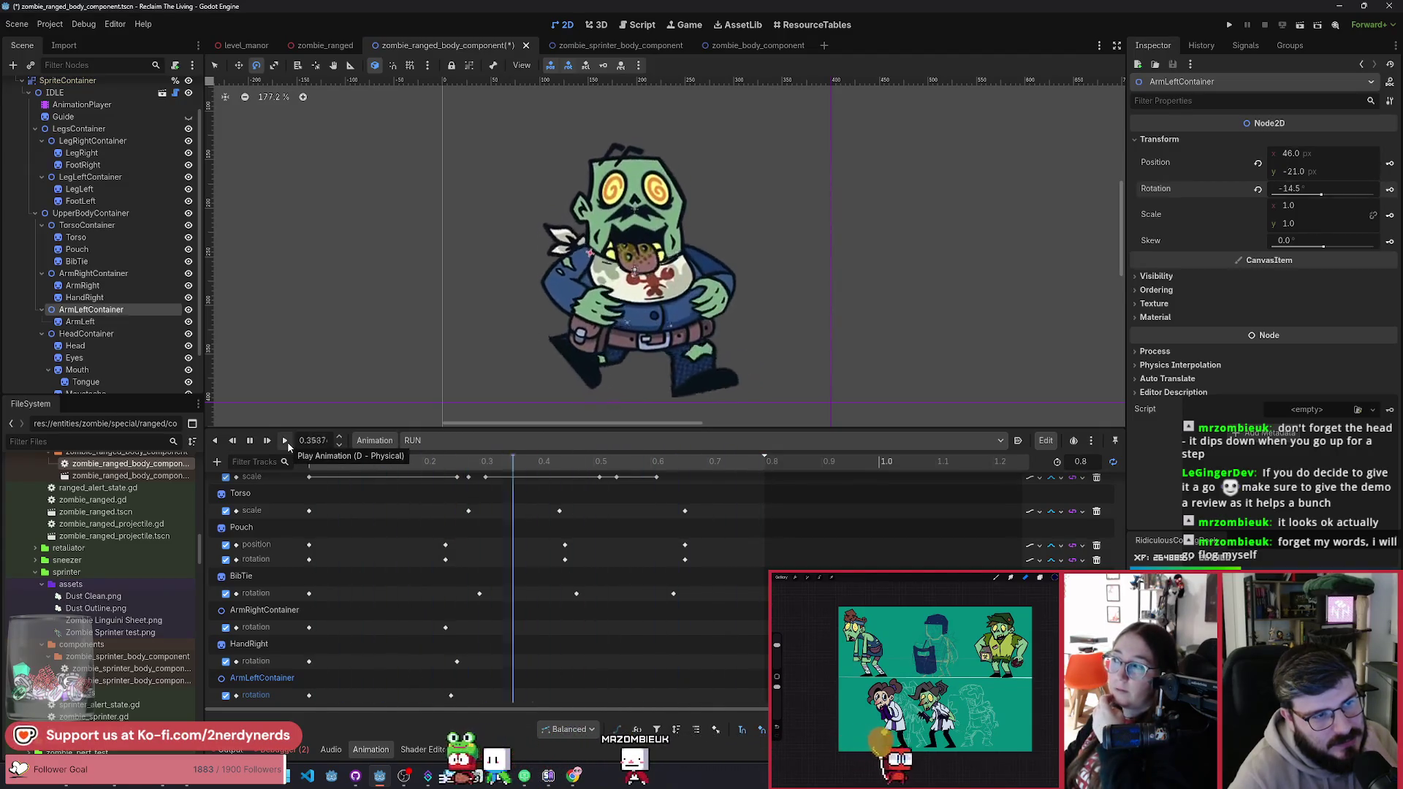
left_click(249, 440)
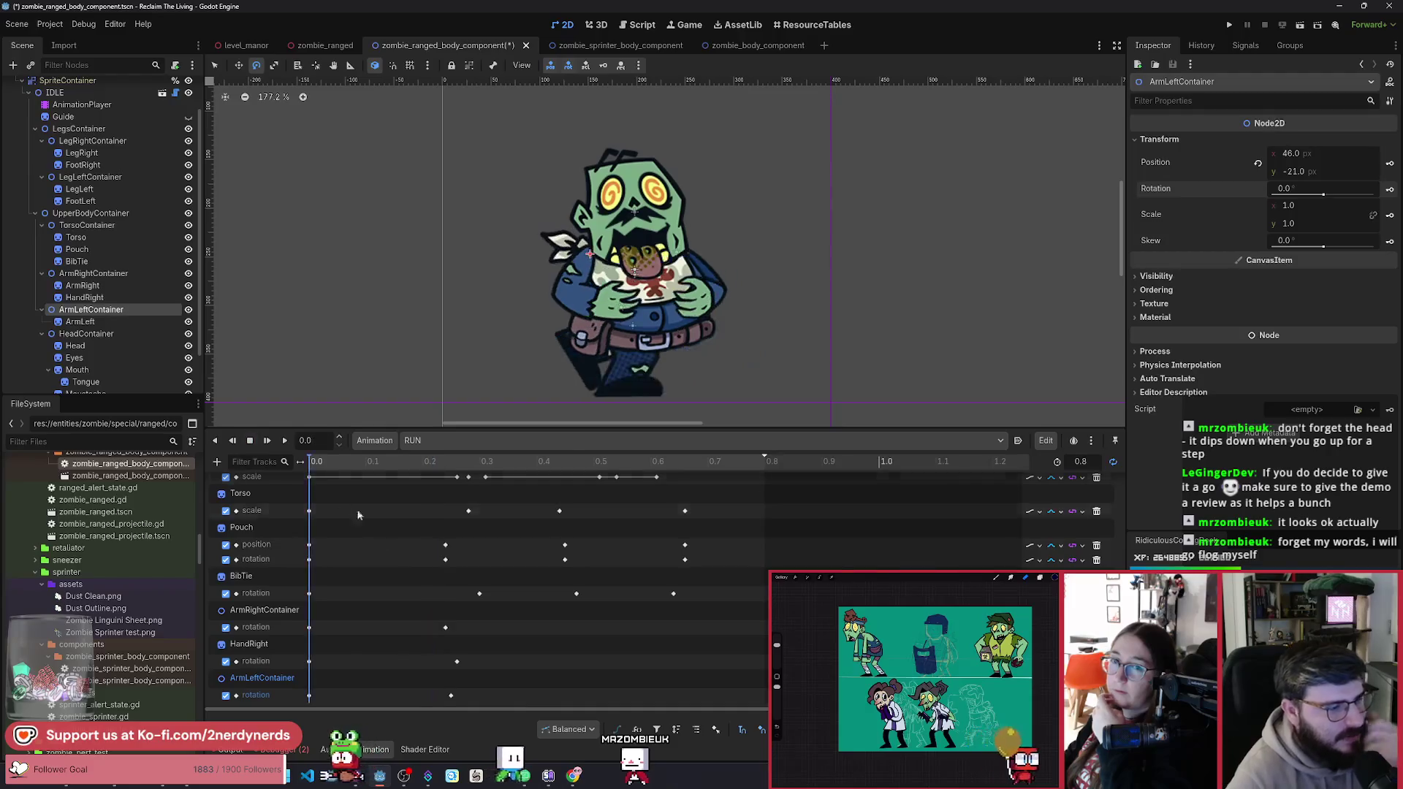
left_click(361, 482)
mouse_move(361, 481)
left_mouse_down()
mouse_move(762, 536)
mouse_move(256, 528)
mouse_move(638, 562)
mouse_move(380, 504)
mouse_move(300, 436)
left_mouse_up()
left_click(288, 441)
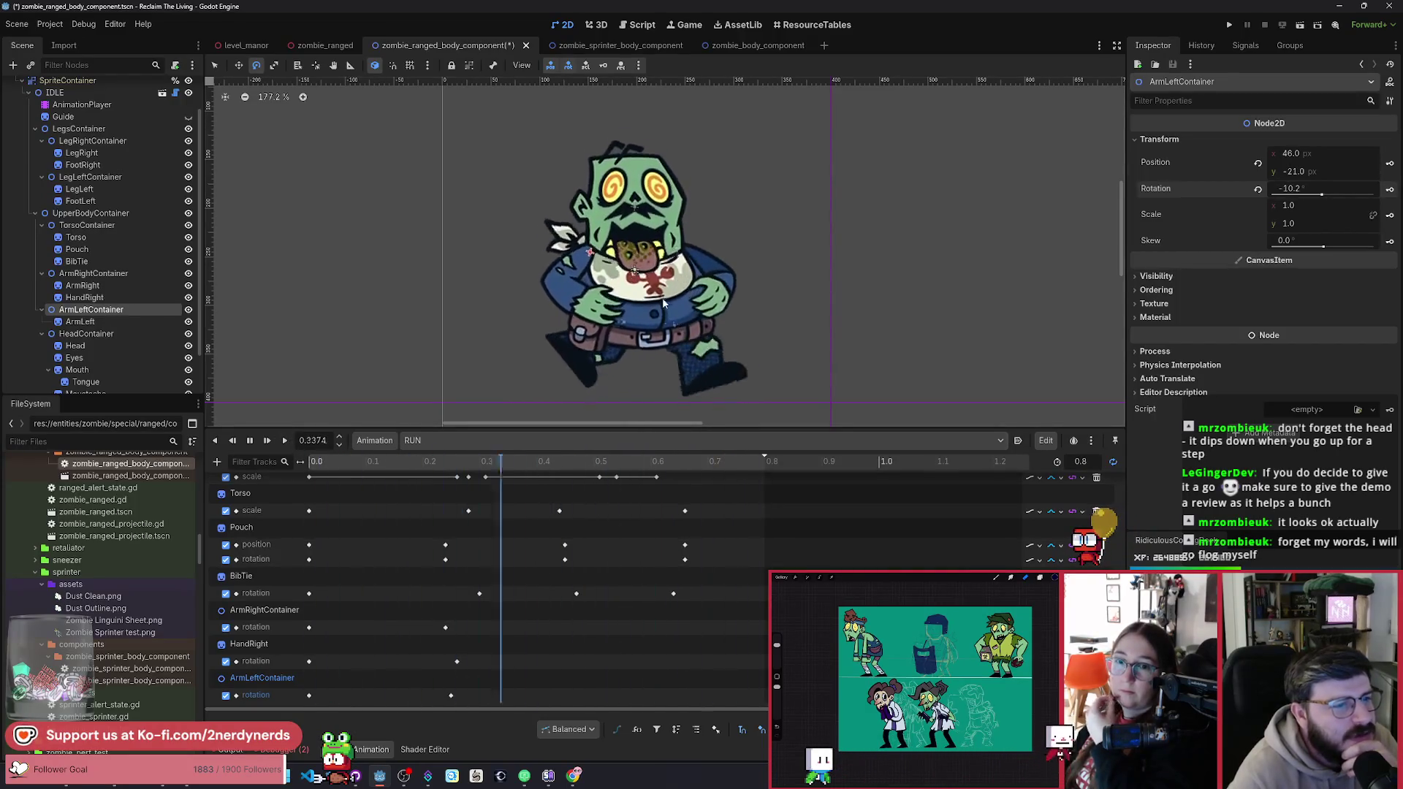
left_click(253, 444)
mouse_move(322, 481)
left_mouse_down()
mouse_move(662, 513)
mouse_move(406, 521)
mouse_move(468, 526)
left_mouse_up()
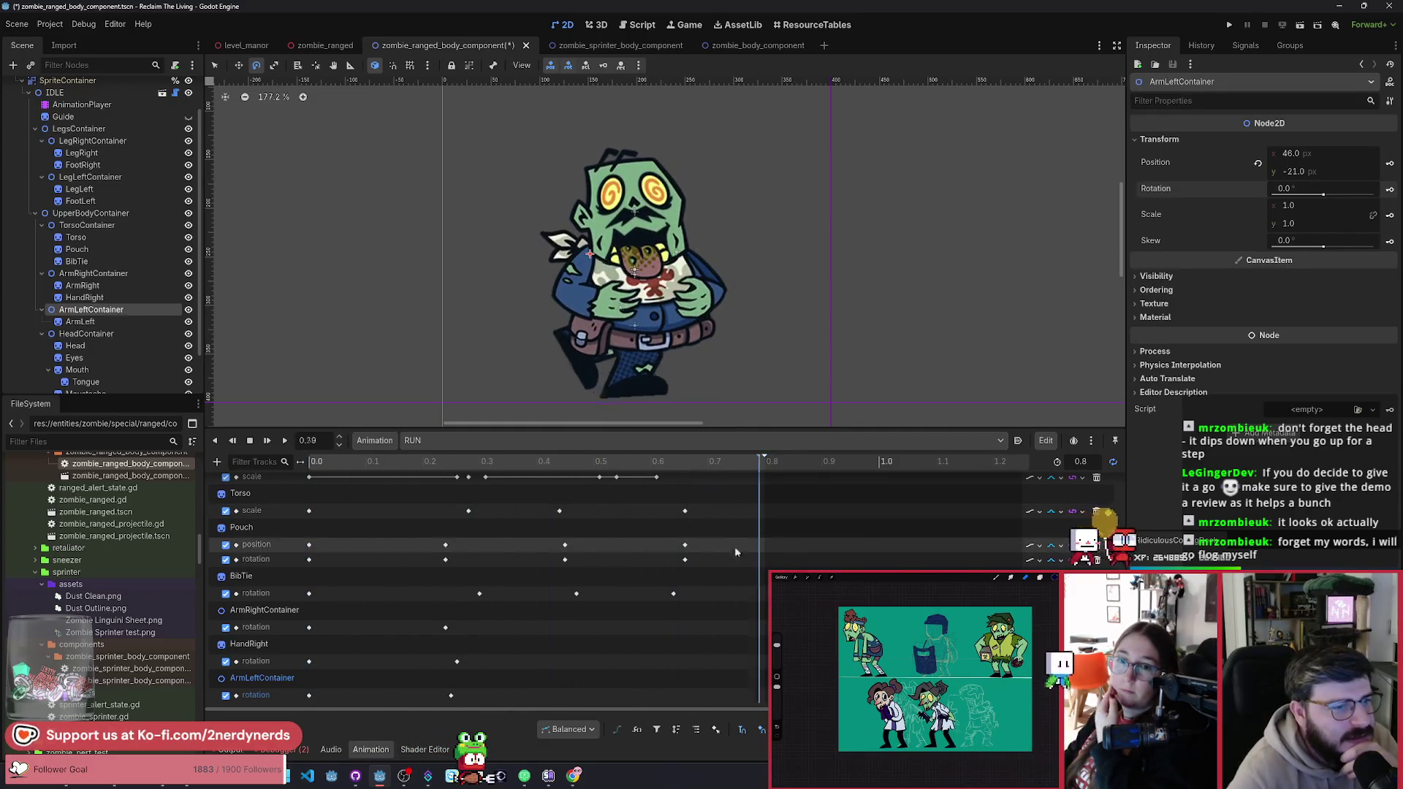
left_click(286, 441)
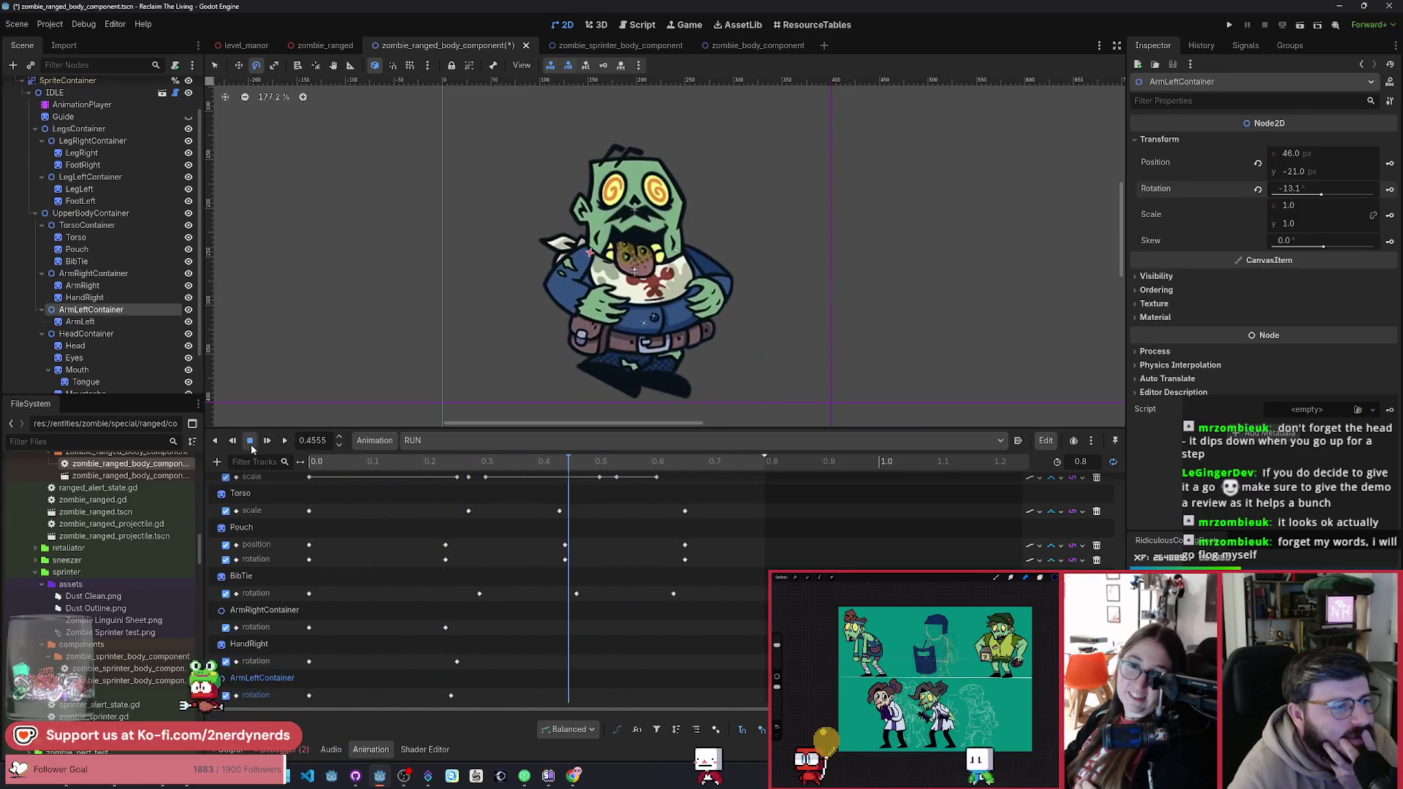
left_click(252, 444)
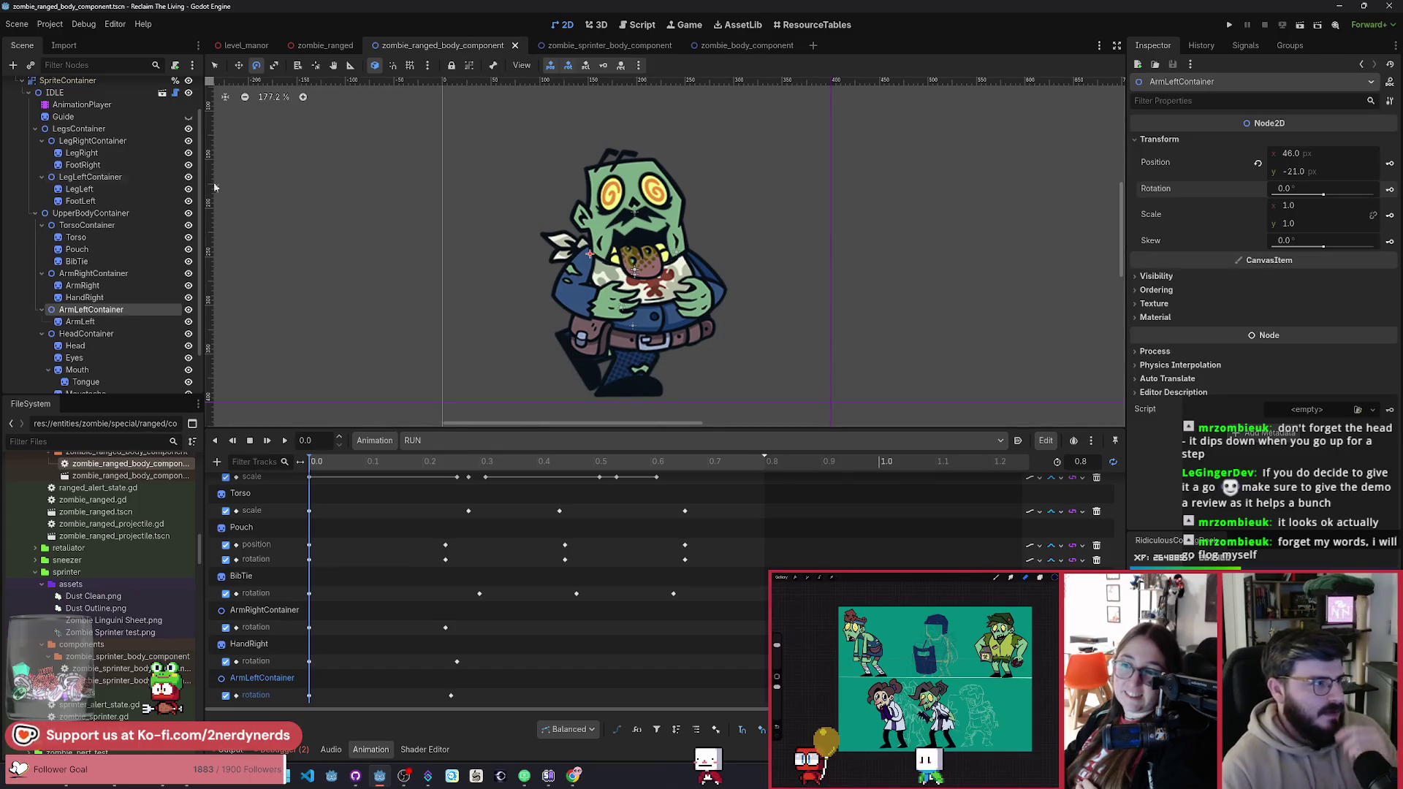
scroll(174, 113, "up", 2)
Step: Open ranged_alert_state.gd in a taller script editor, check ANIMATIONS on line 25, then run the game
left_click(175, 88)
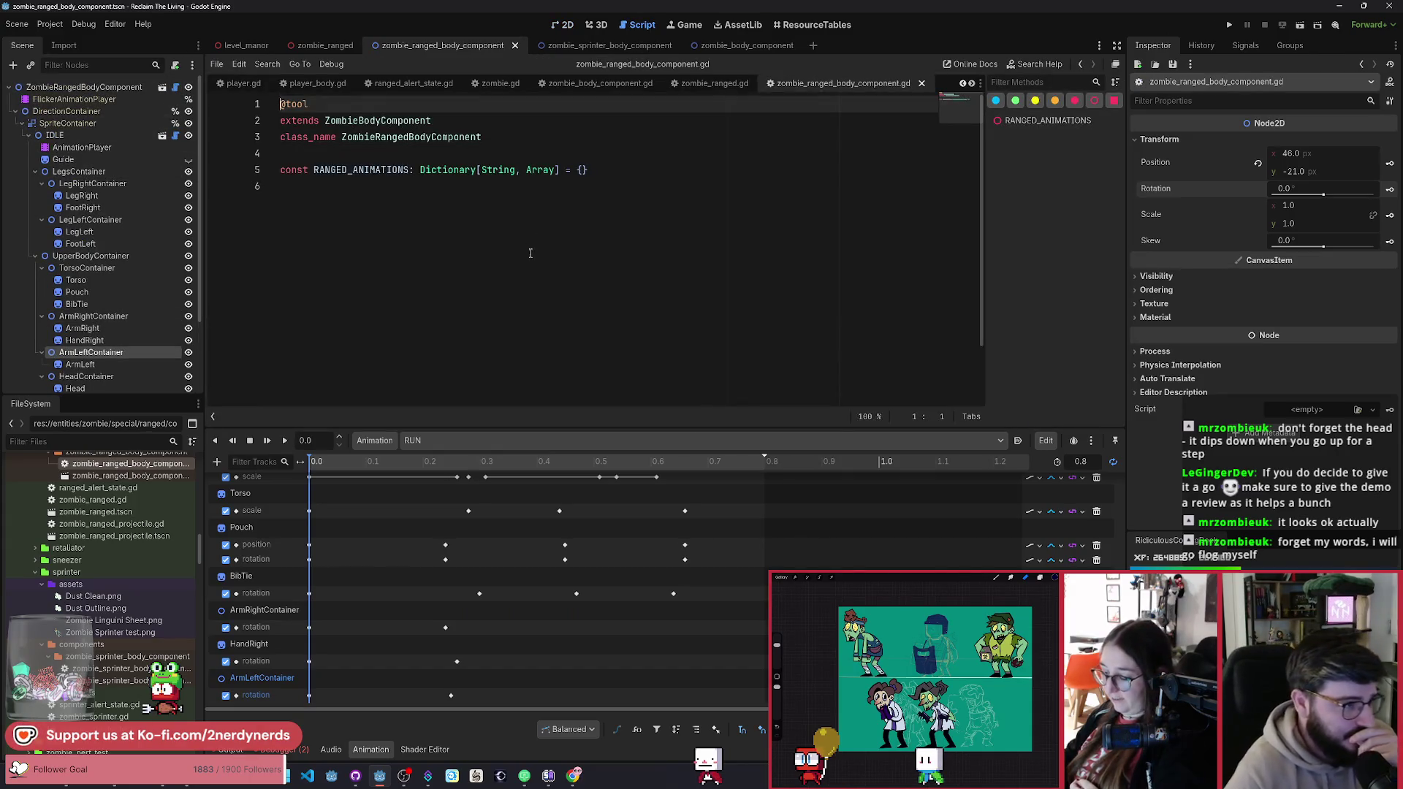
double_click(98, 487)
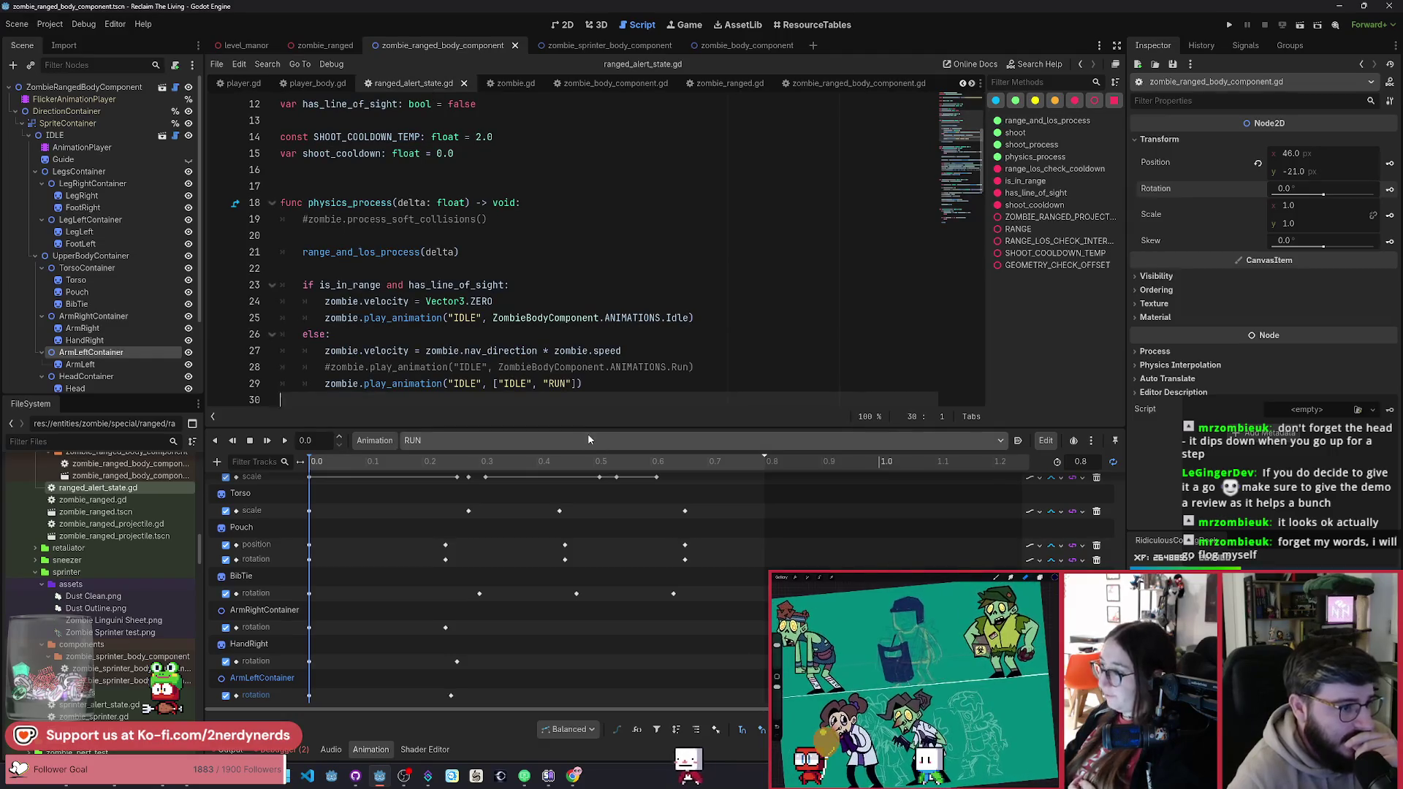
left_click_drag(589, 430, 597, 558)
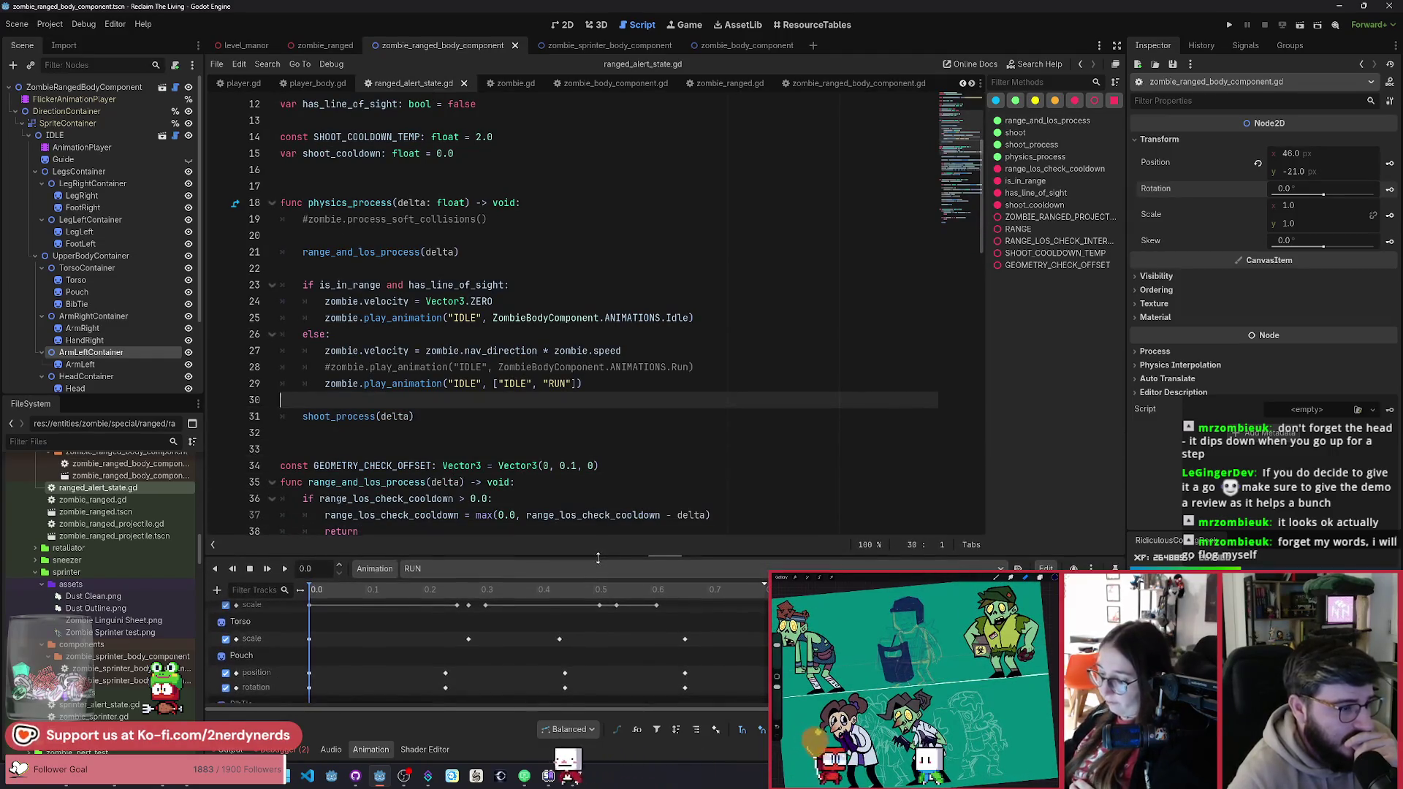
left_click(633, 318)
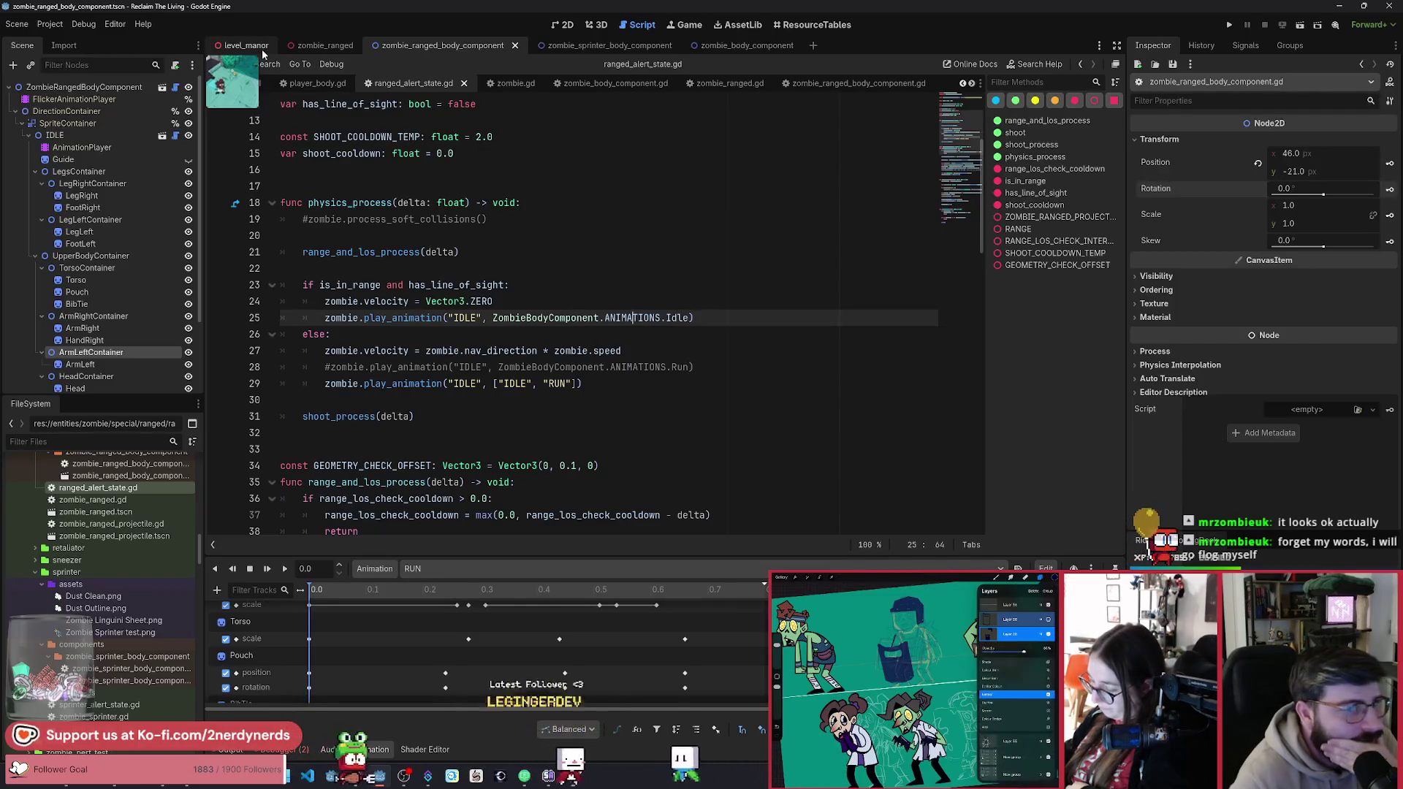
left_click(1300, 28)
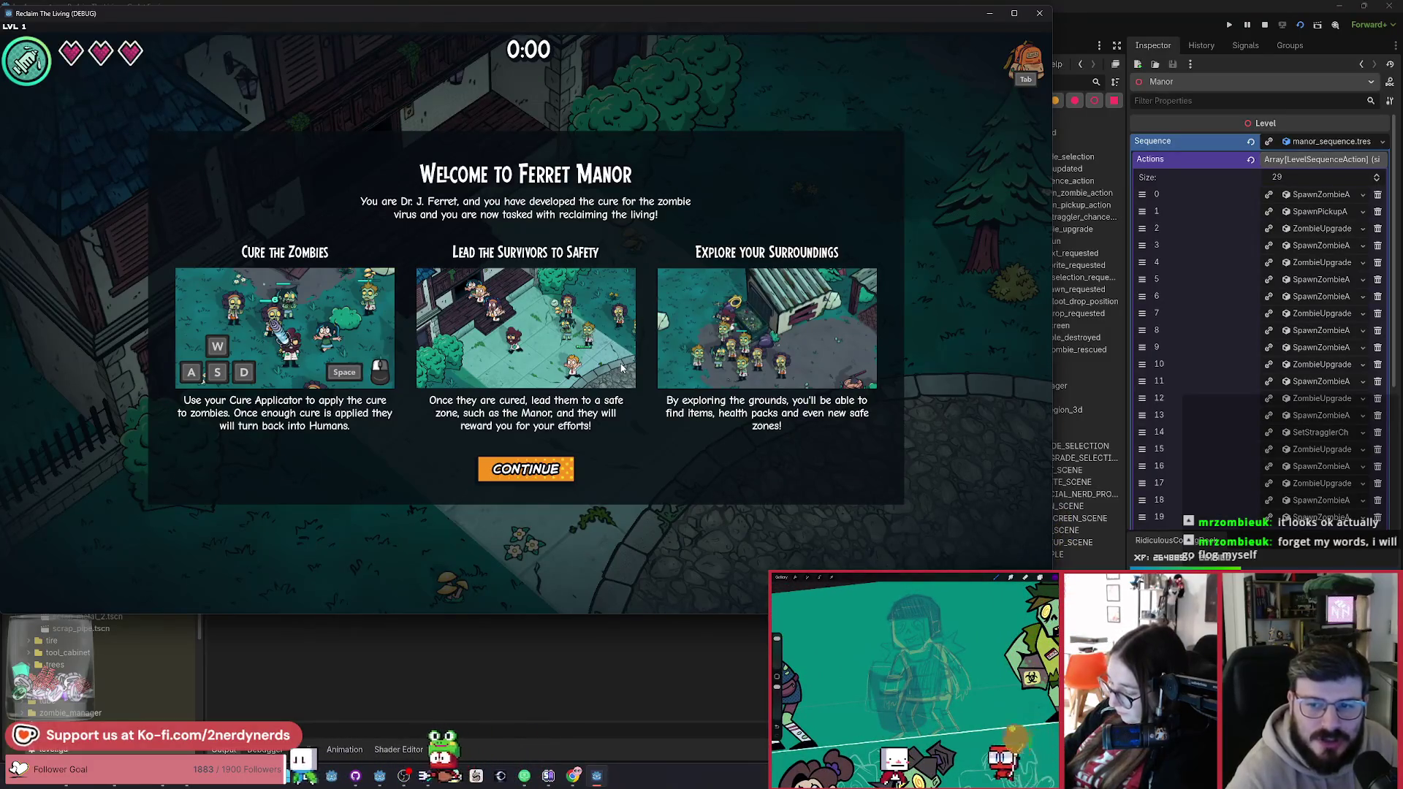
Step: Start the Ferret Manor level, walk around the plaza among the zombies, then stop the game
left_click(526, 468)
key("d")
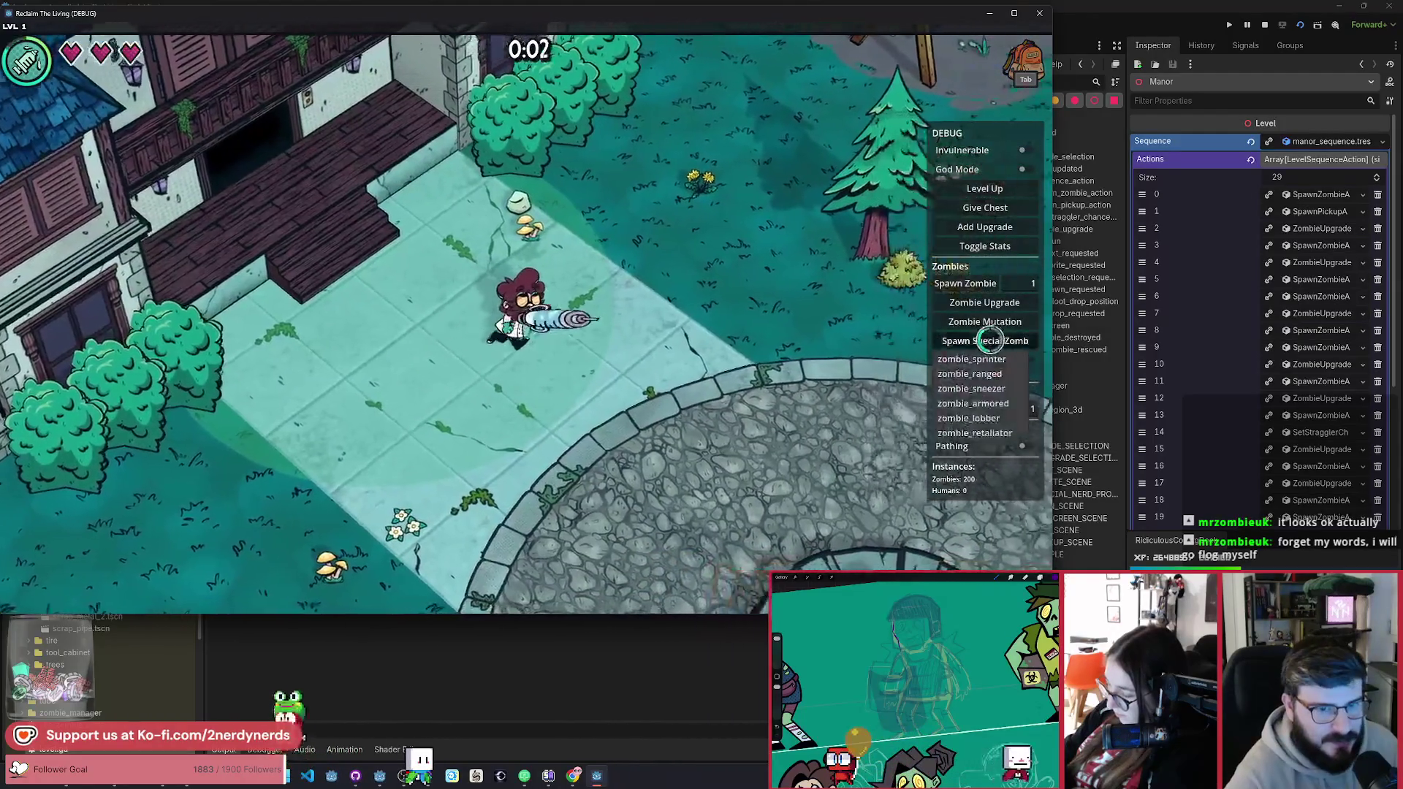
key("s")
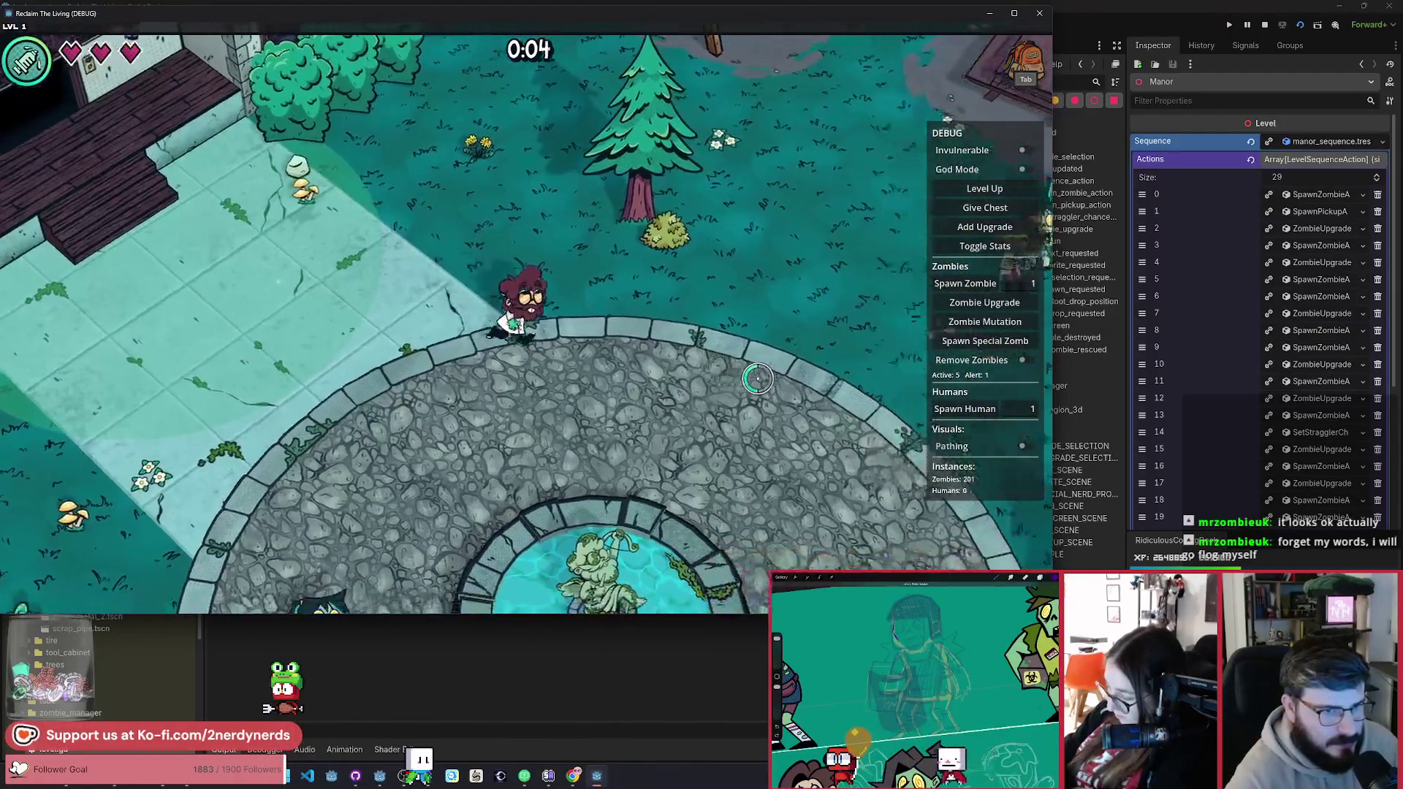
key("a")
key("w")
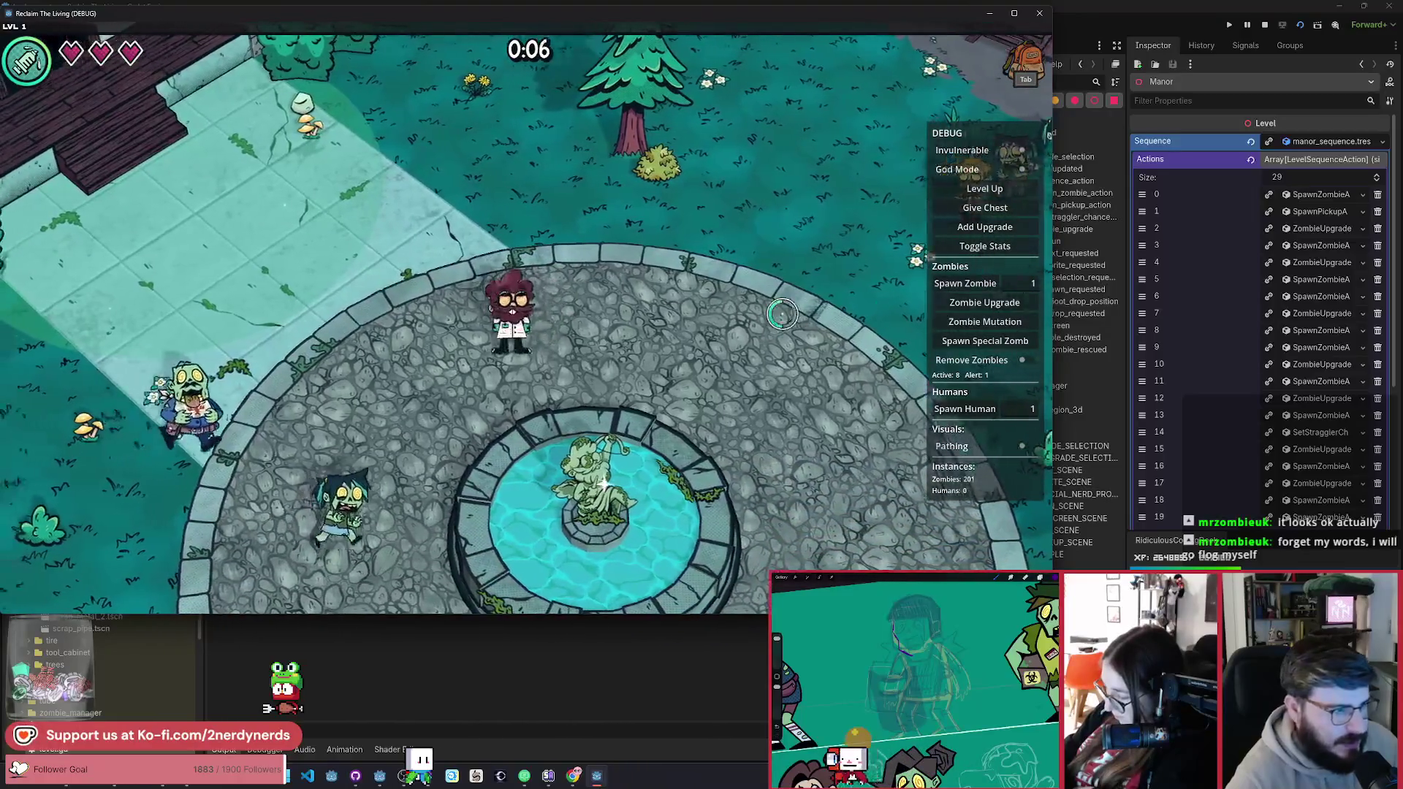
key("a")
key("s")
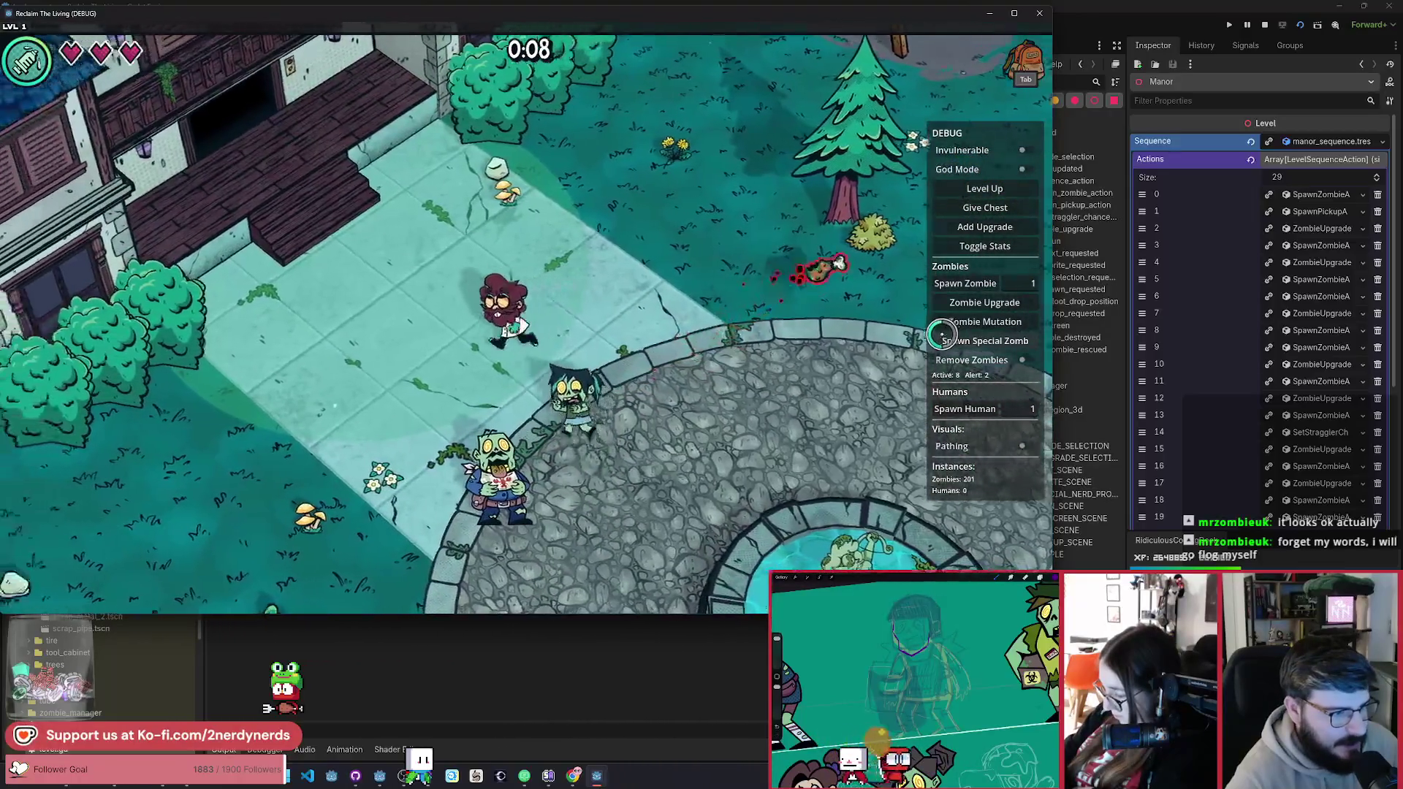
key("d")
key("s")
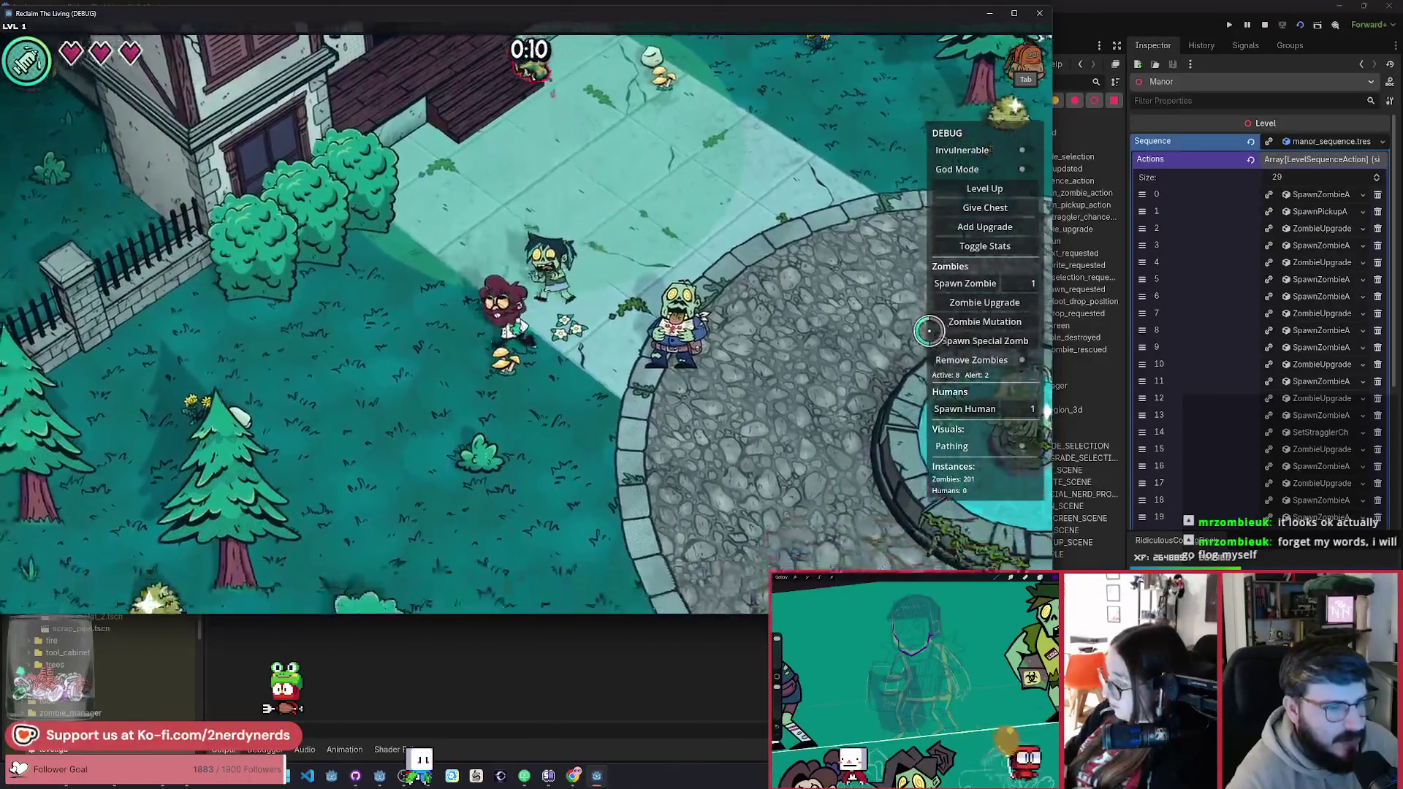
key("d")
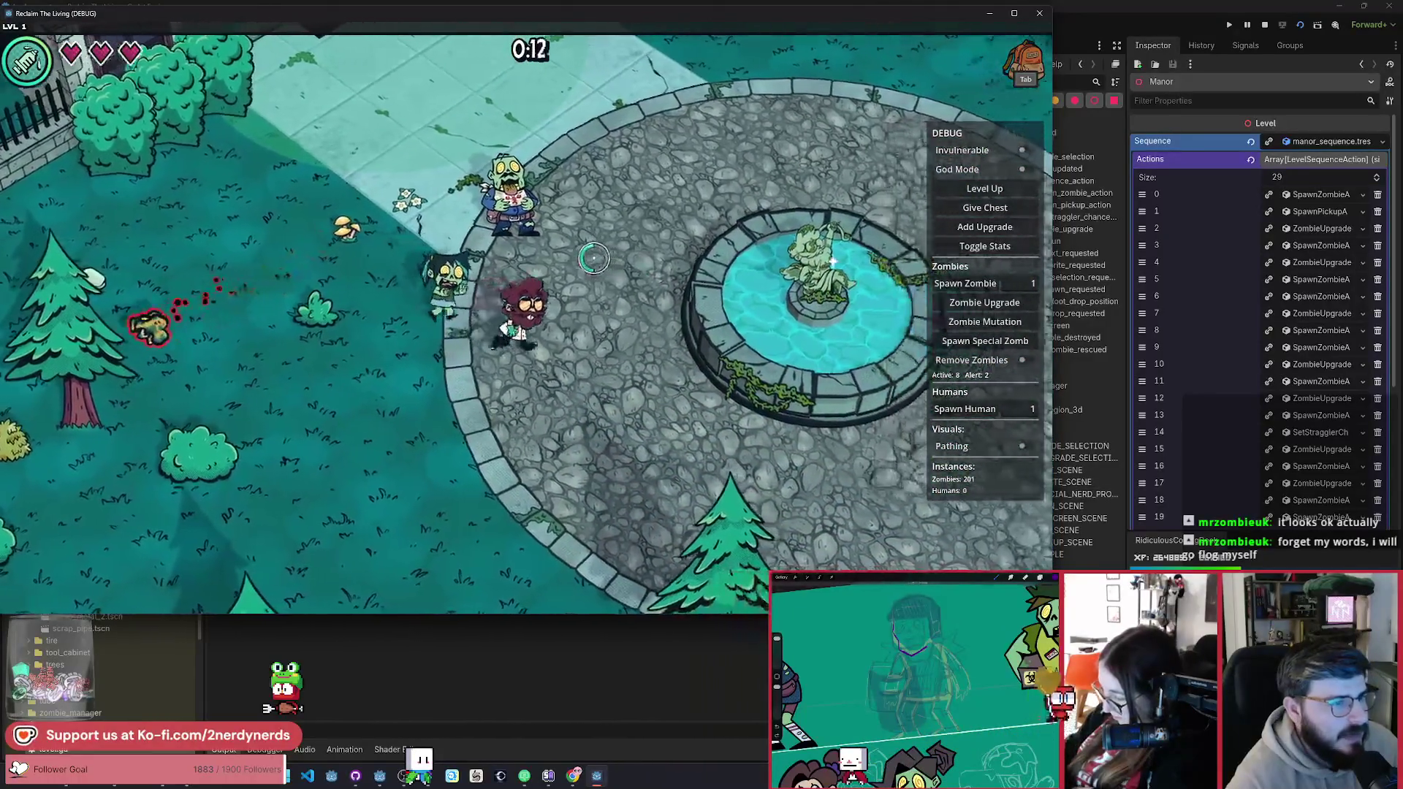
key("w")
key("w")
key("a")
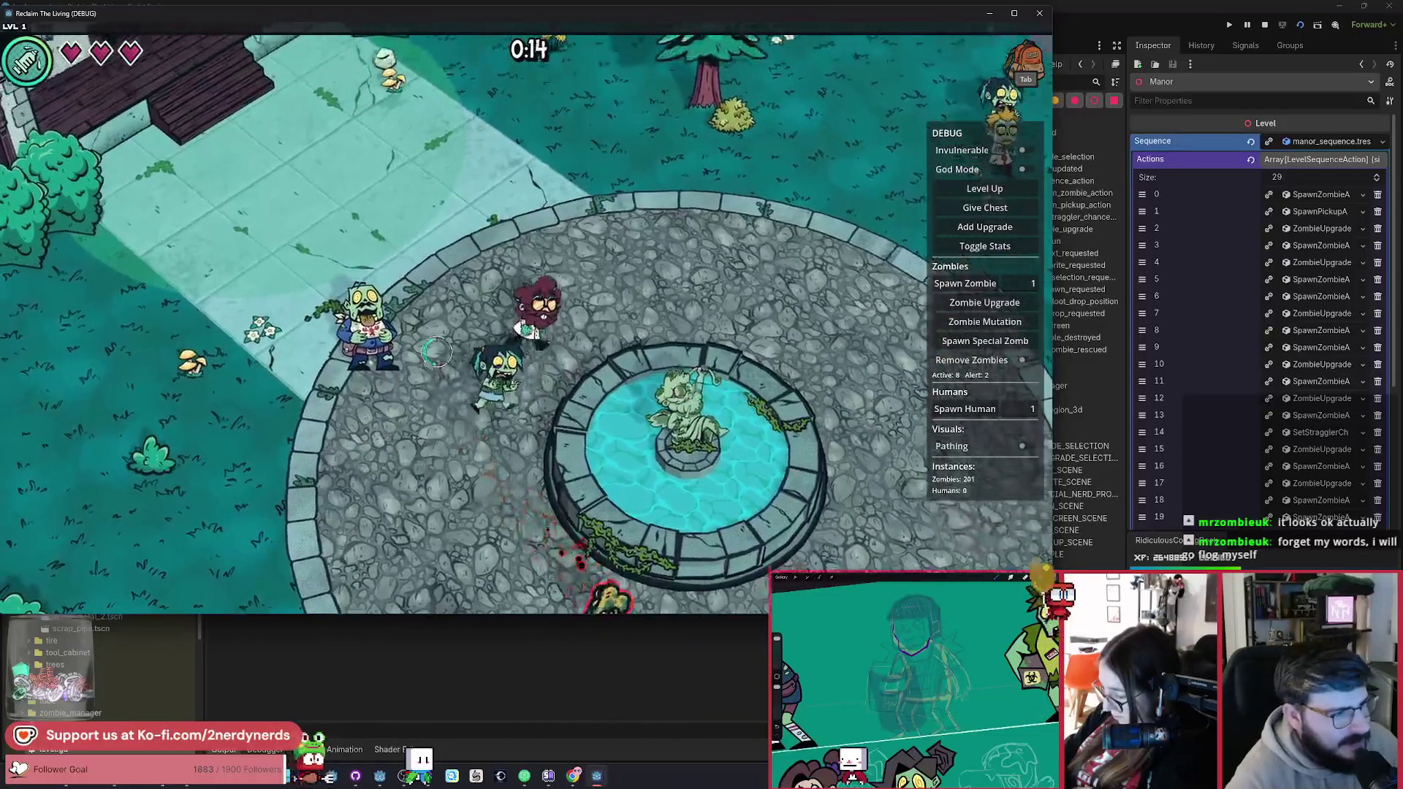
key("a")
key("s")
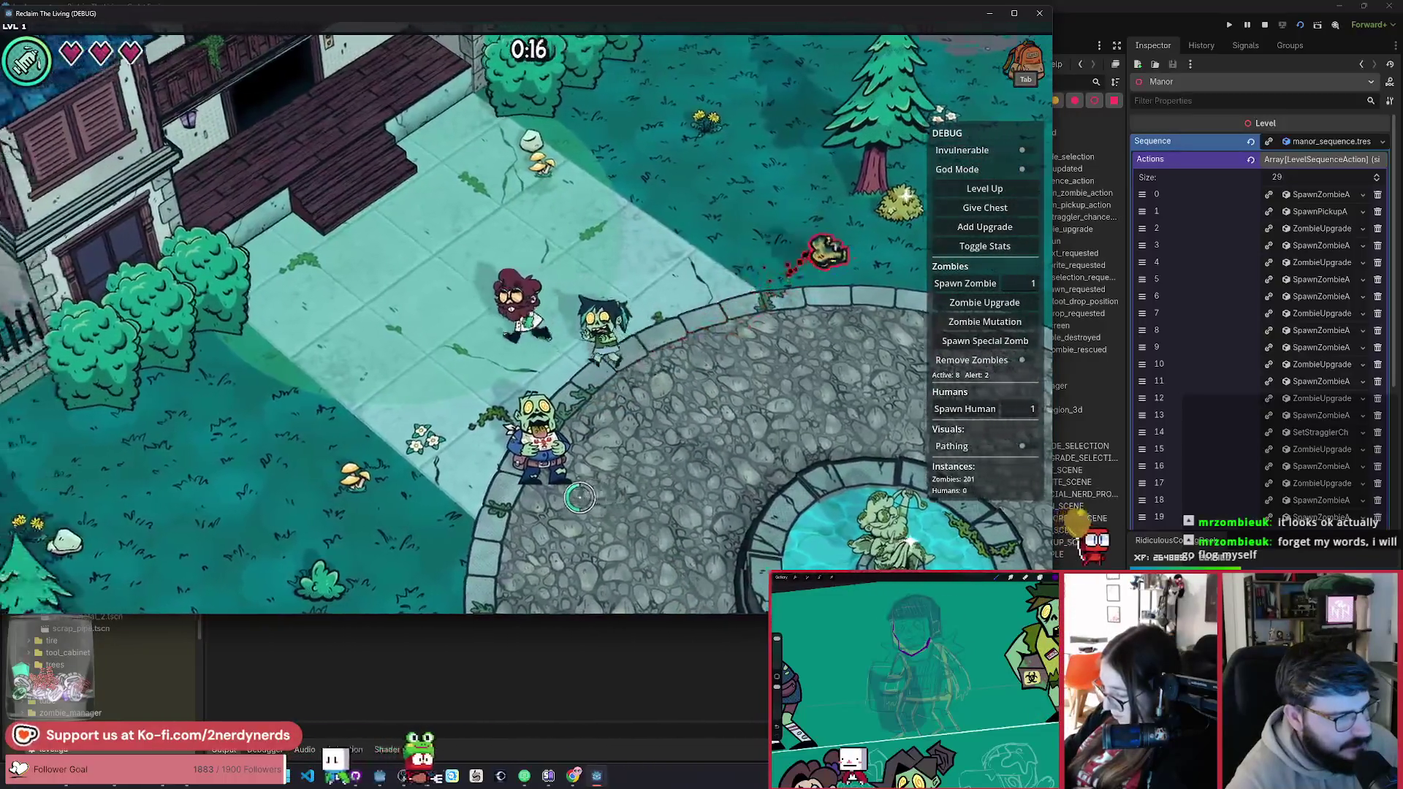
left_click(1264, 27)
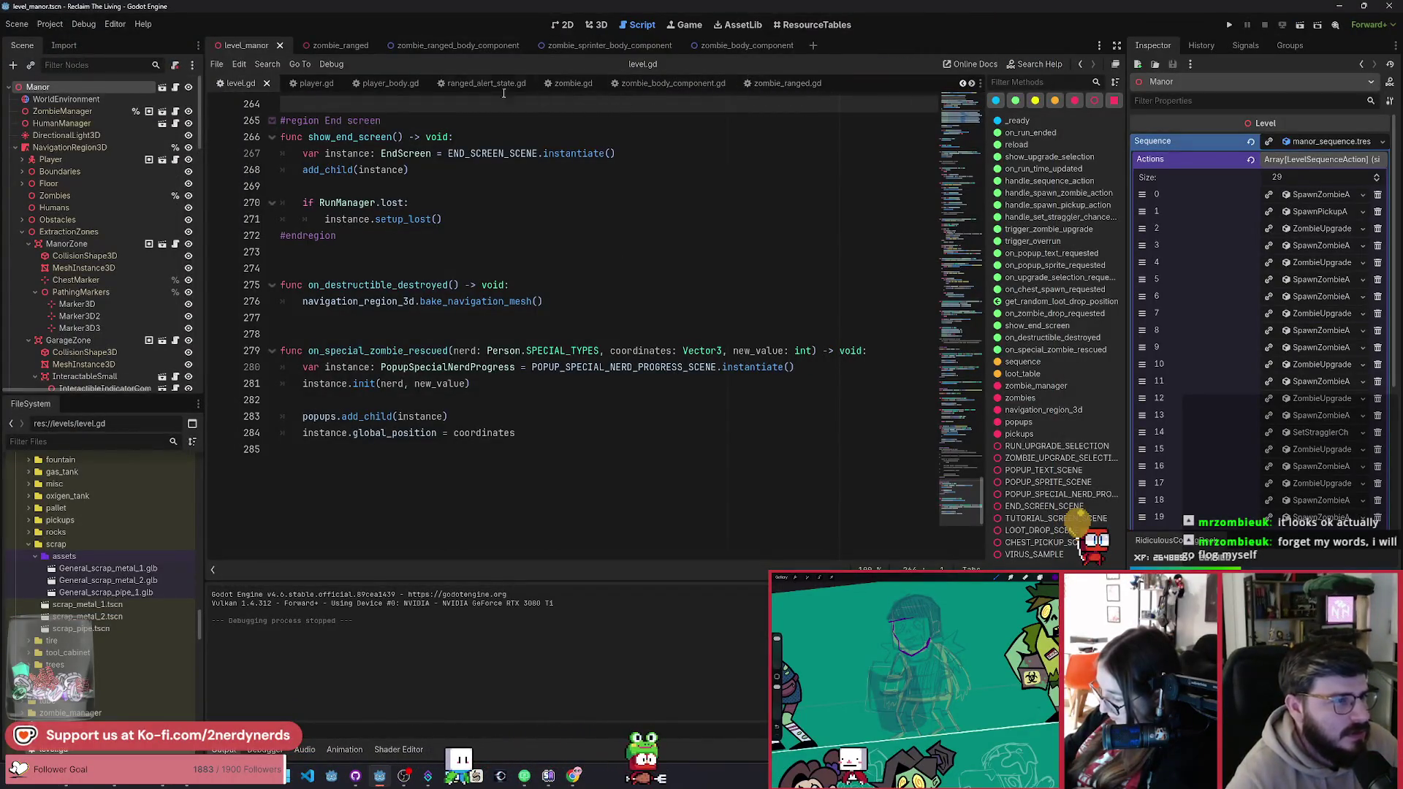
Step: Review the line 23–25 conditions in ranged_alert_state.gd and jump to ZombieBodyComponent's ANIMATIONS
left_click(465, 85)
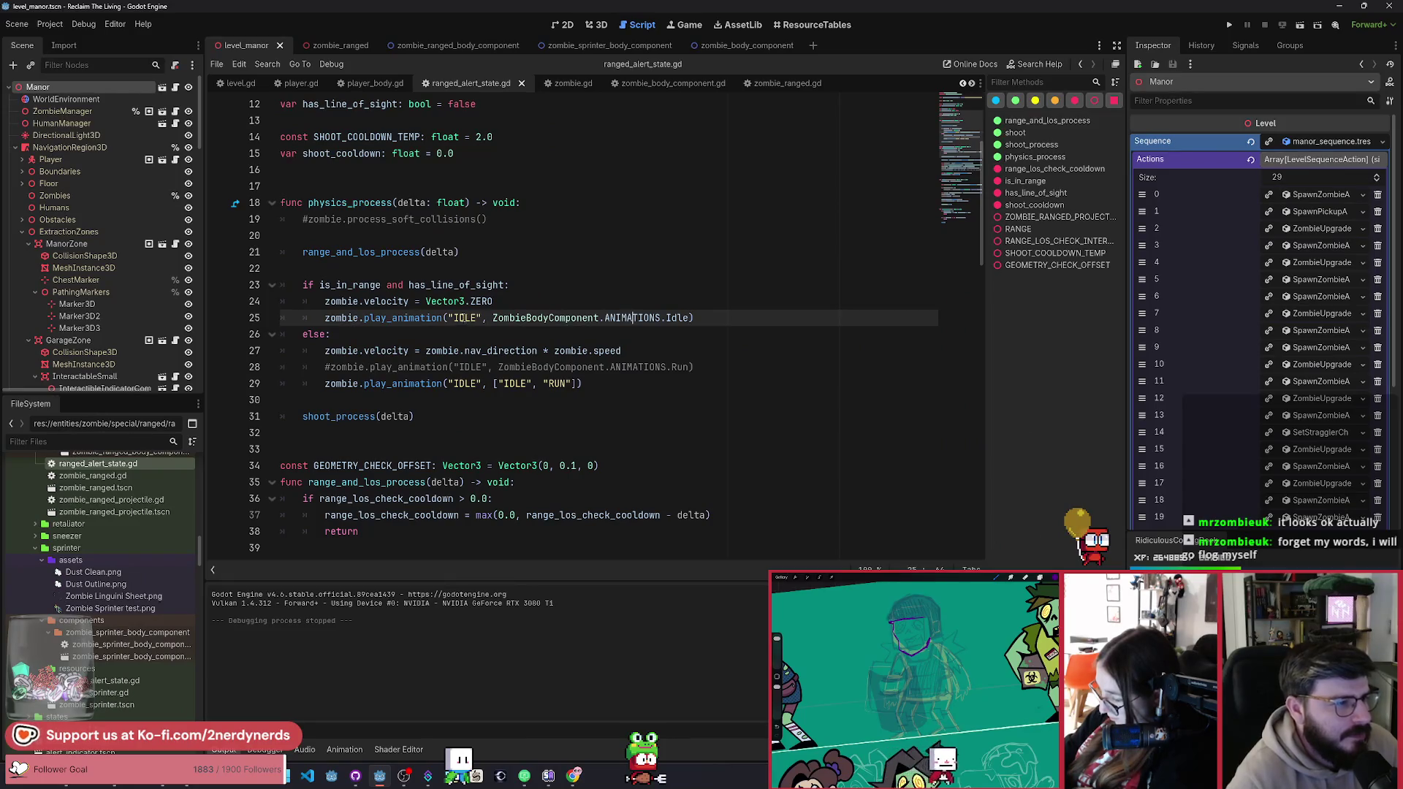
left_click(356, 285)
double_click(454, 285)
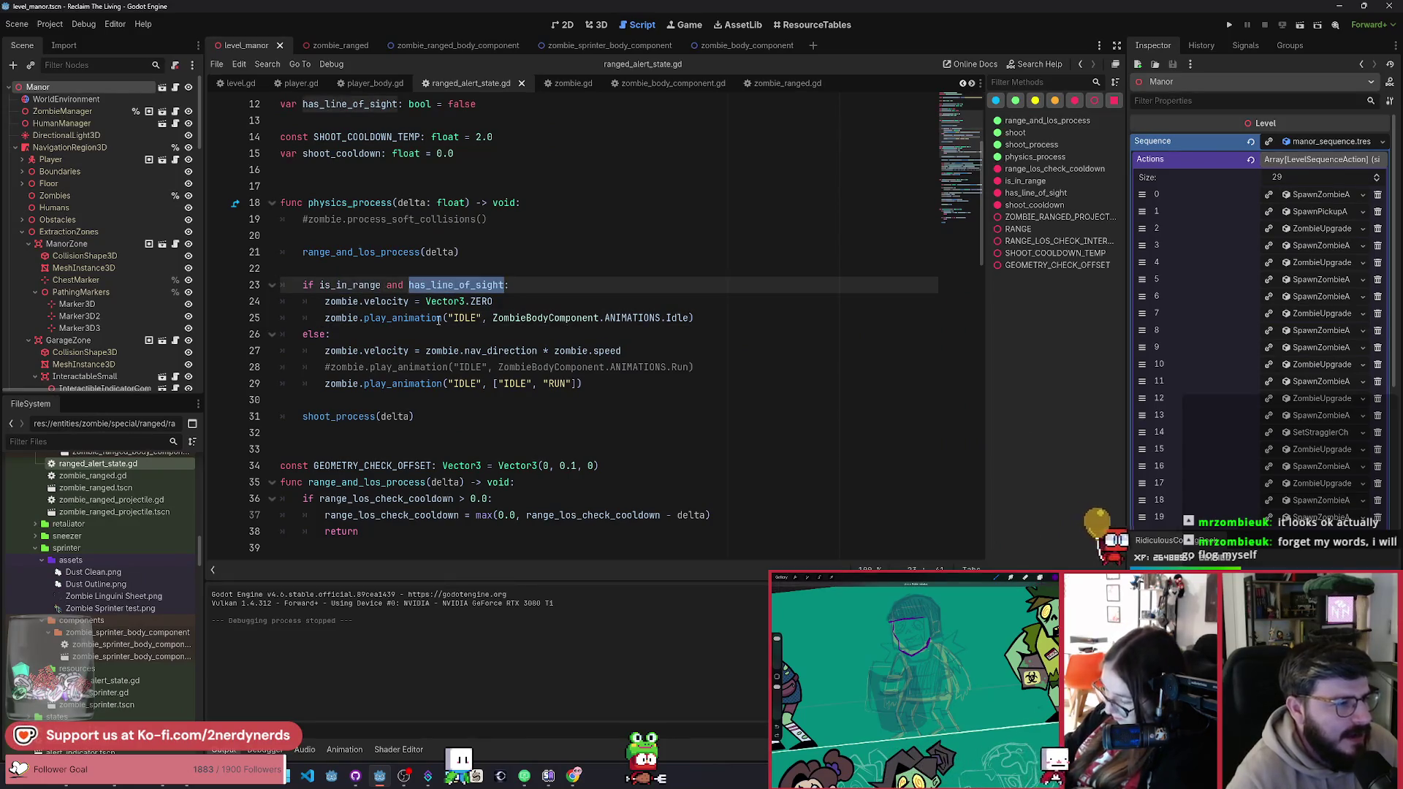
double_click(474, 317)
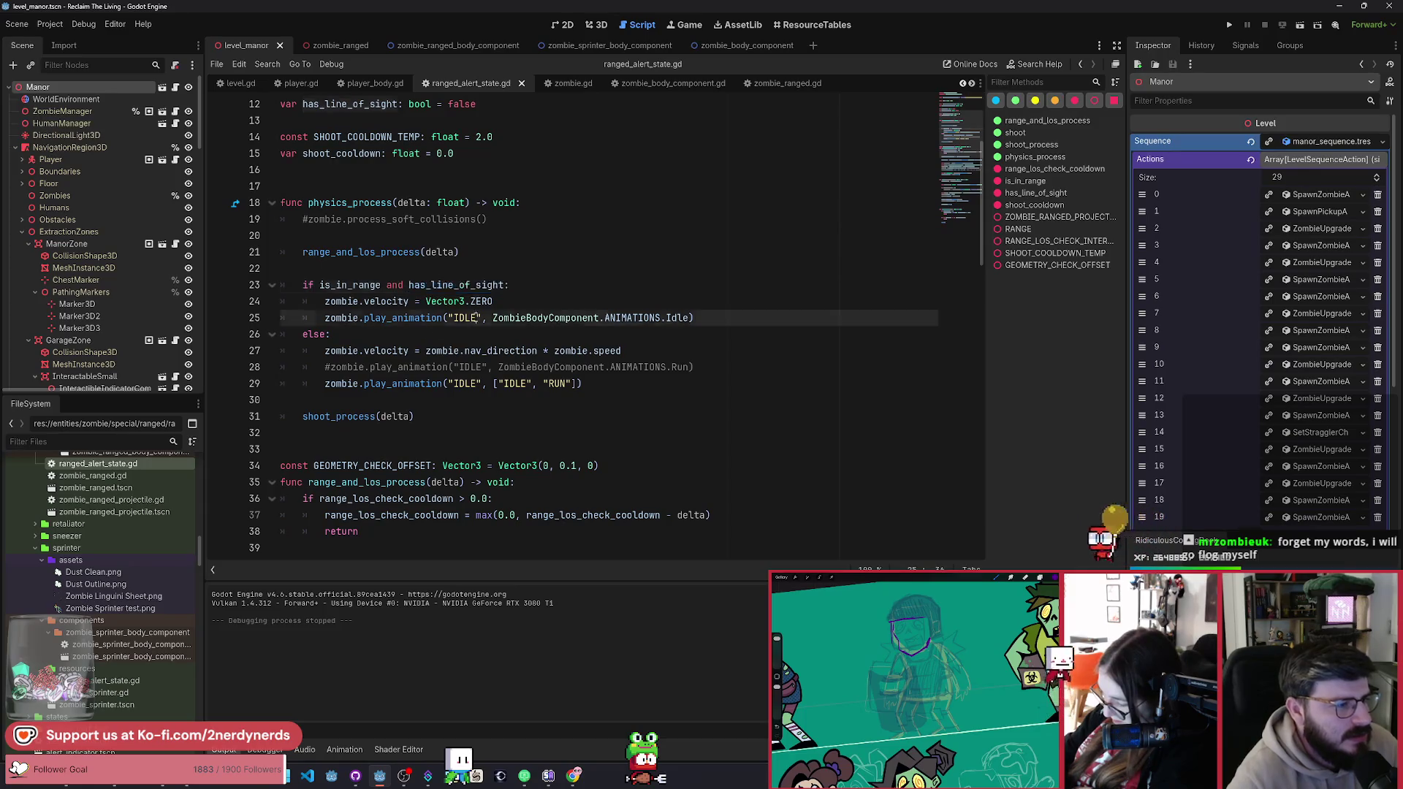
left_click(639, 319, "ctrl")
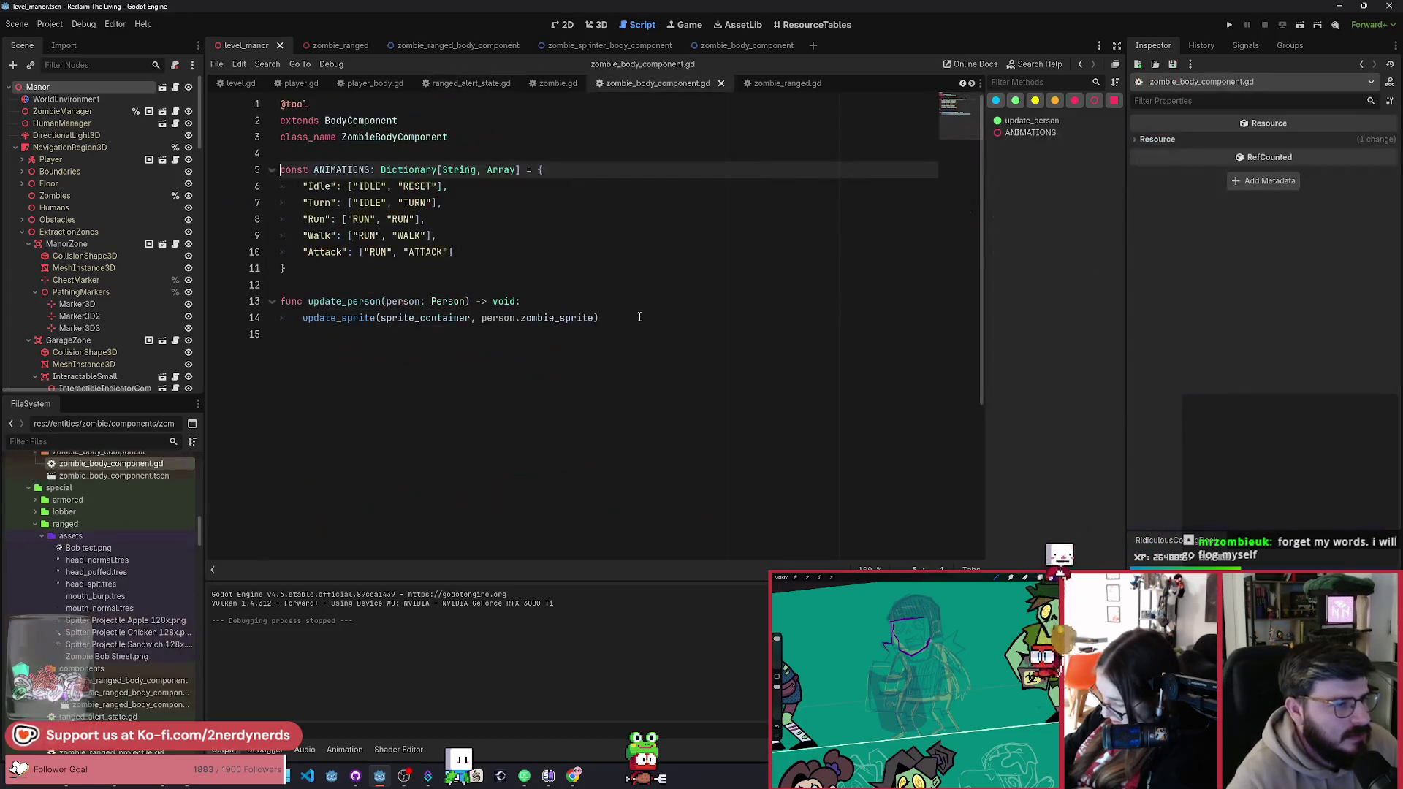
Step: Change the Idle entry from RESET to IDLE, save, and relaunch the game
double_click(407, 186)
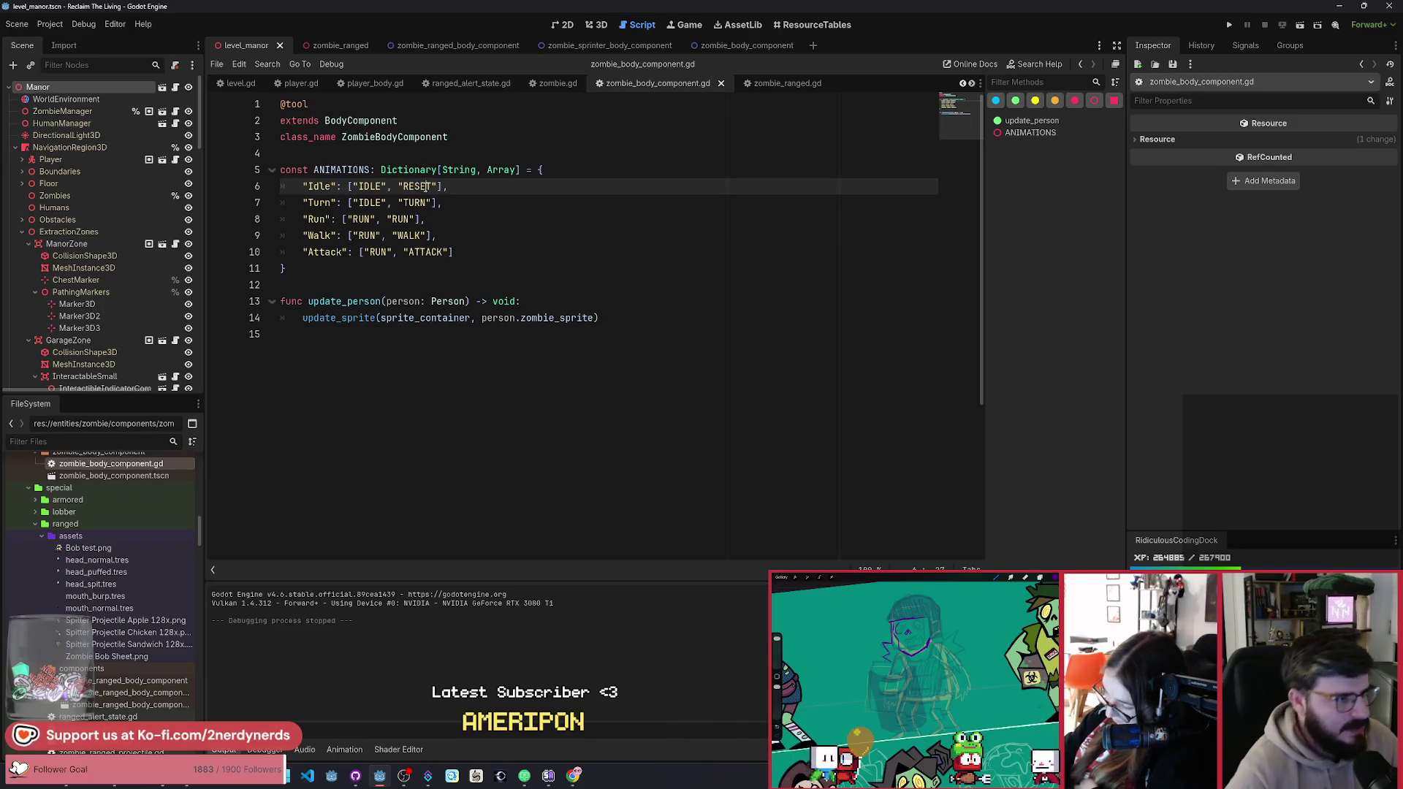
type("LE")
key("ctrl+s")
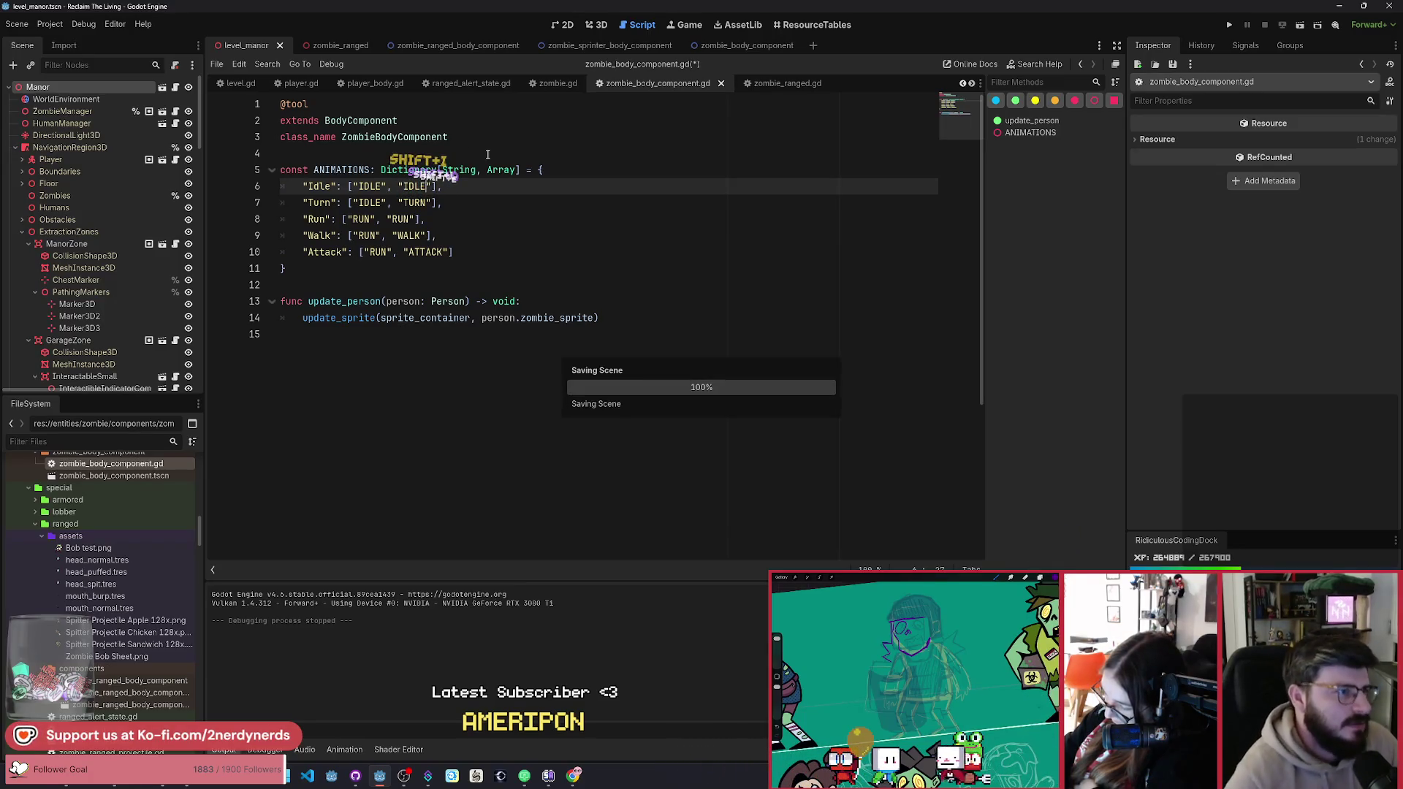
left_click(1299, 25)
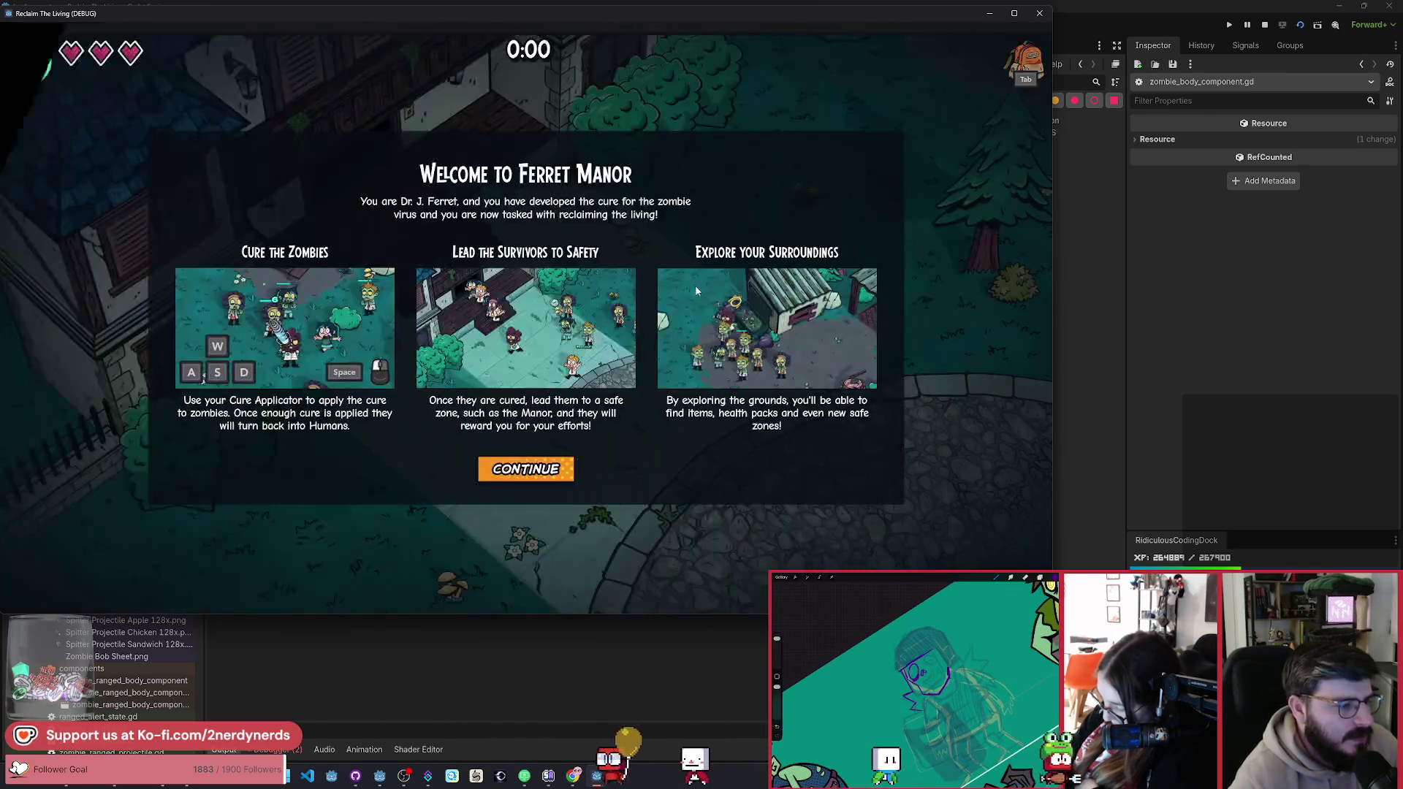
Step: Start the game, walk right, and spawn a special zombie from the F1 debug panel
left_click(538, 473)
key("d")
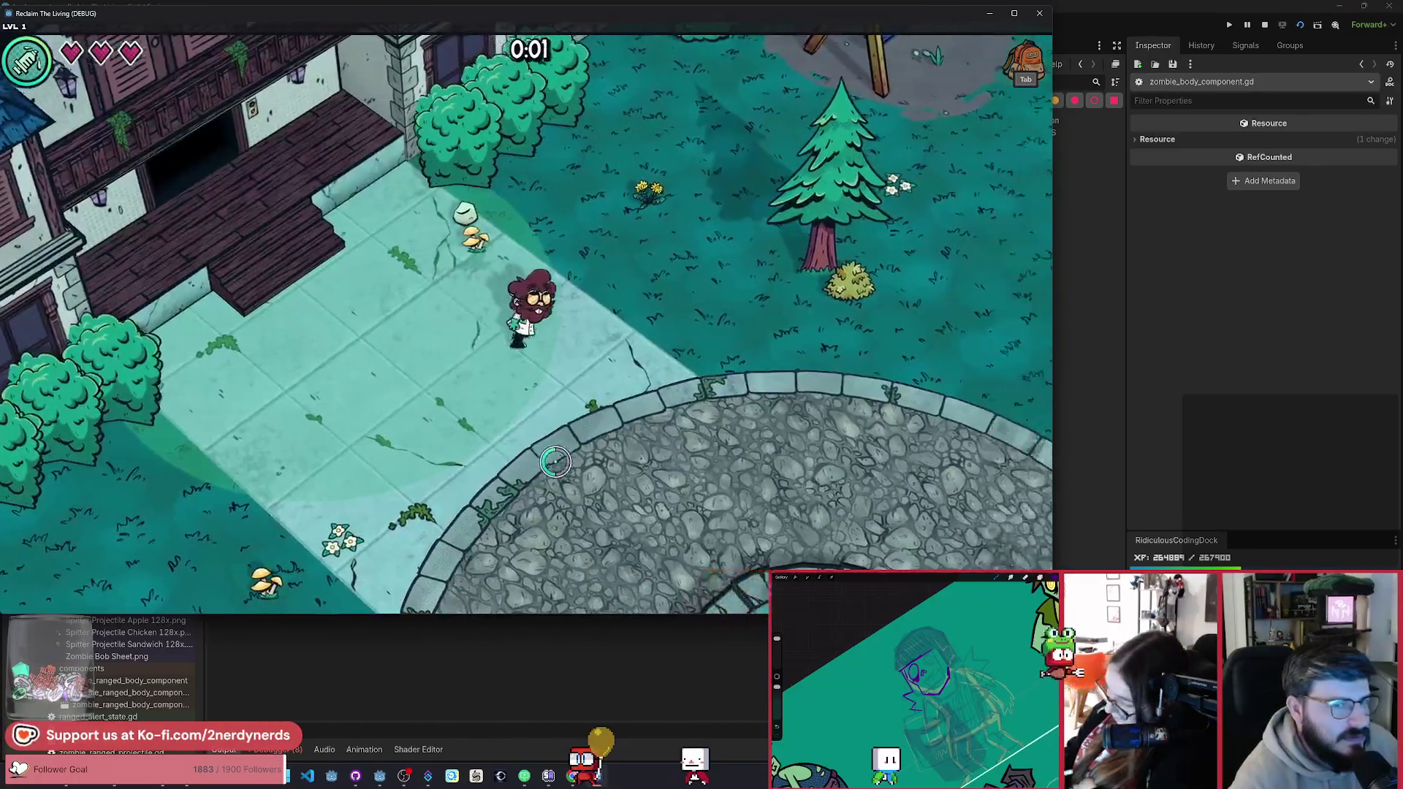
key("d")
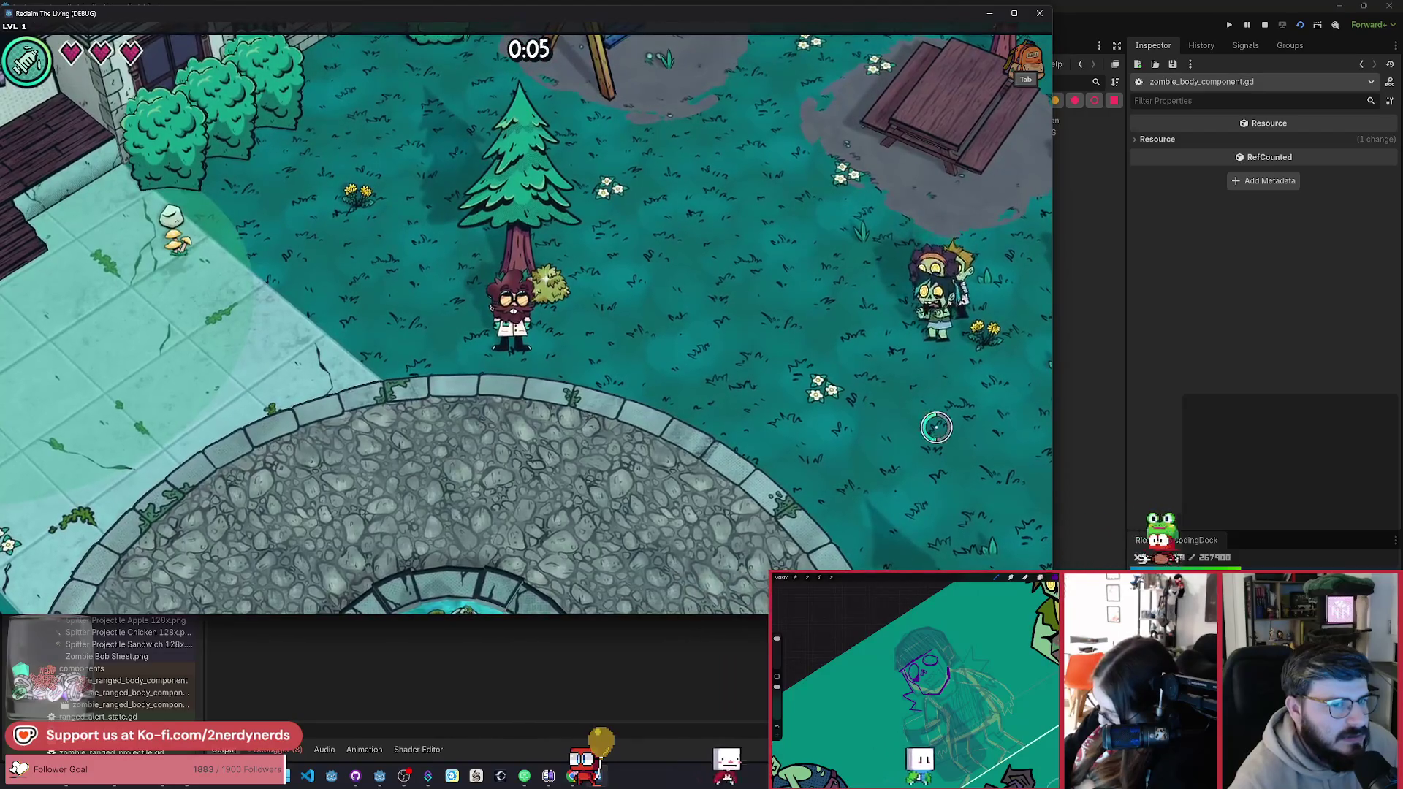
key("a")
key("s")
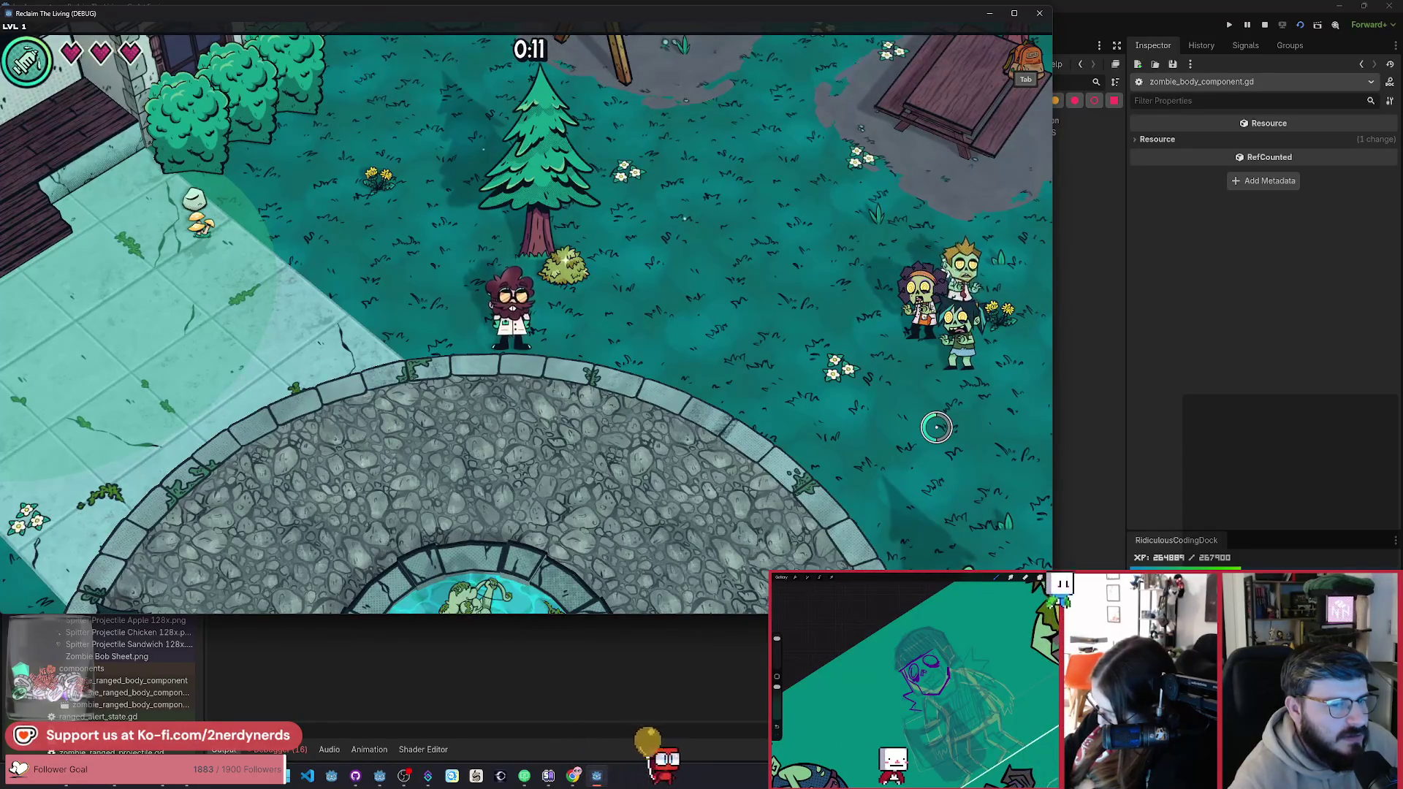
key("F1")
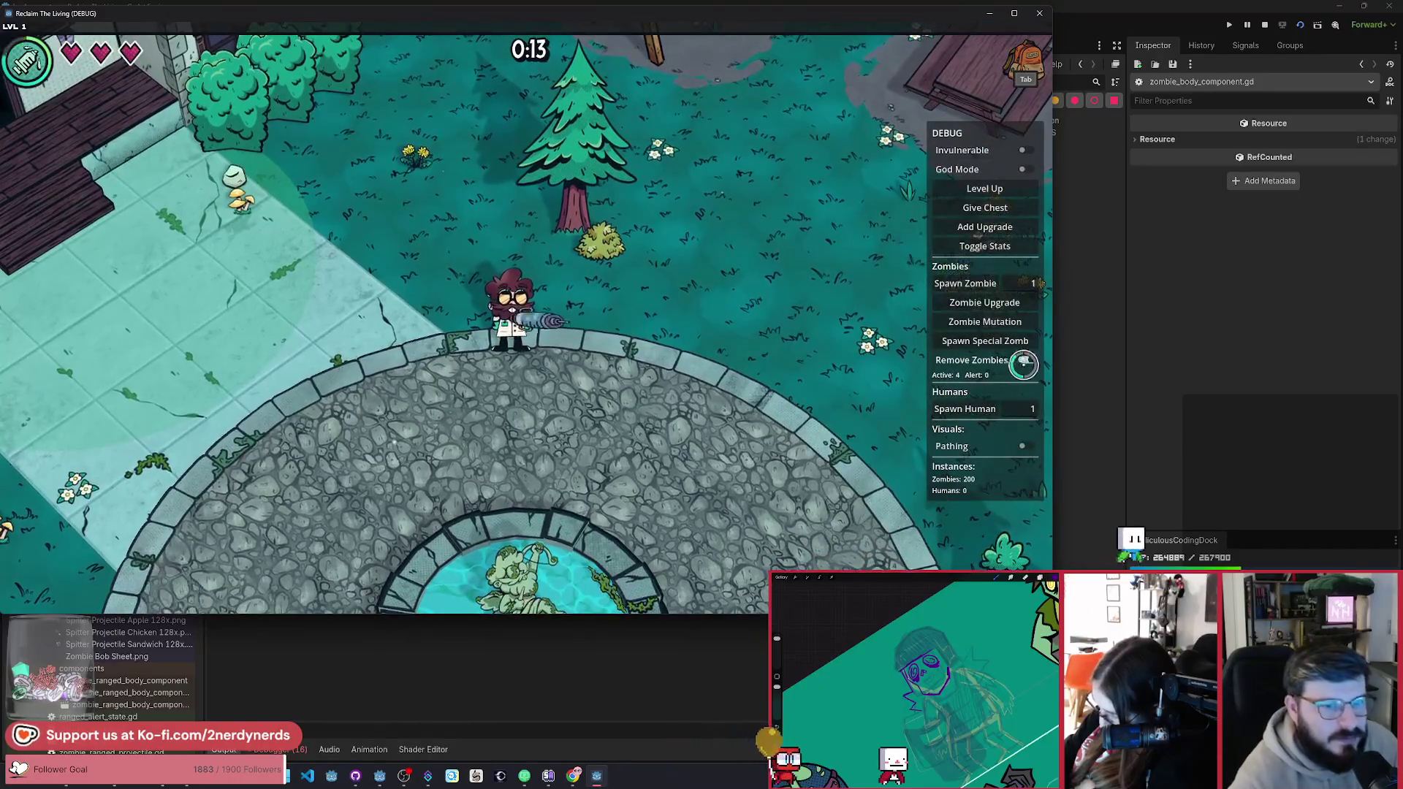
left_click(995, 341)
left_click(976, 371)
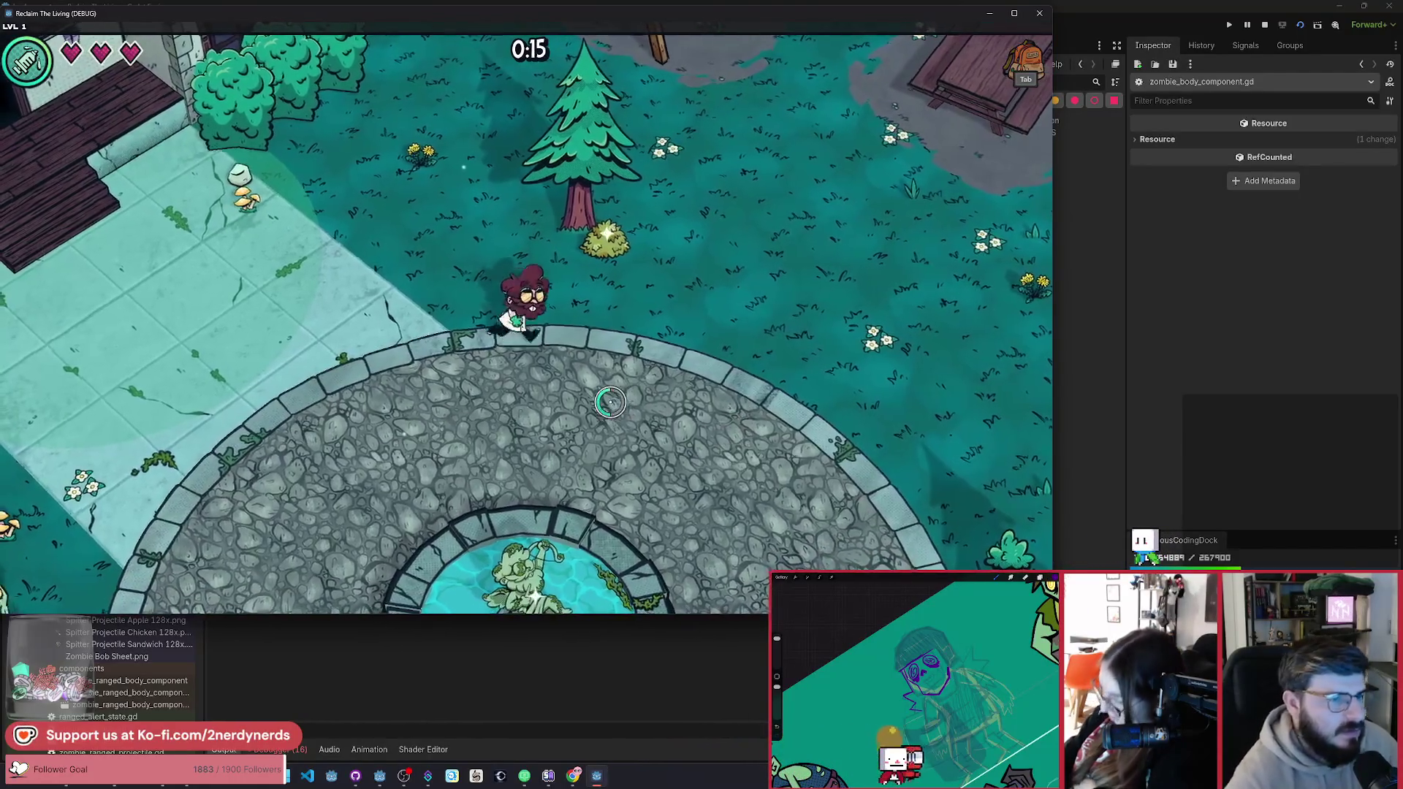
Step: Walk around the fountain to observe the spawned zombie, then stop the game
key("a")
key("s")
key("a")
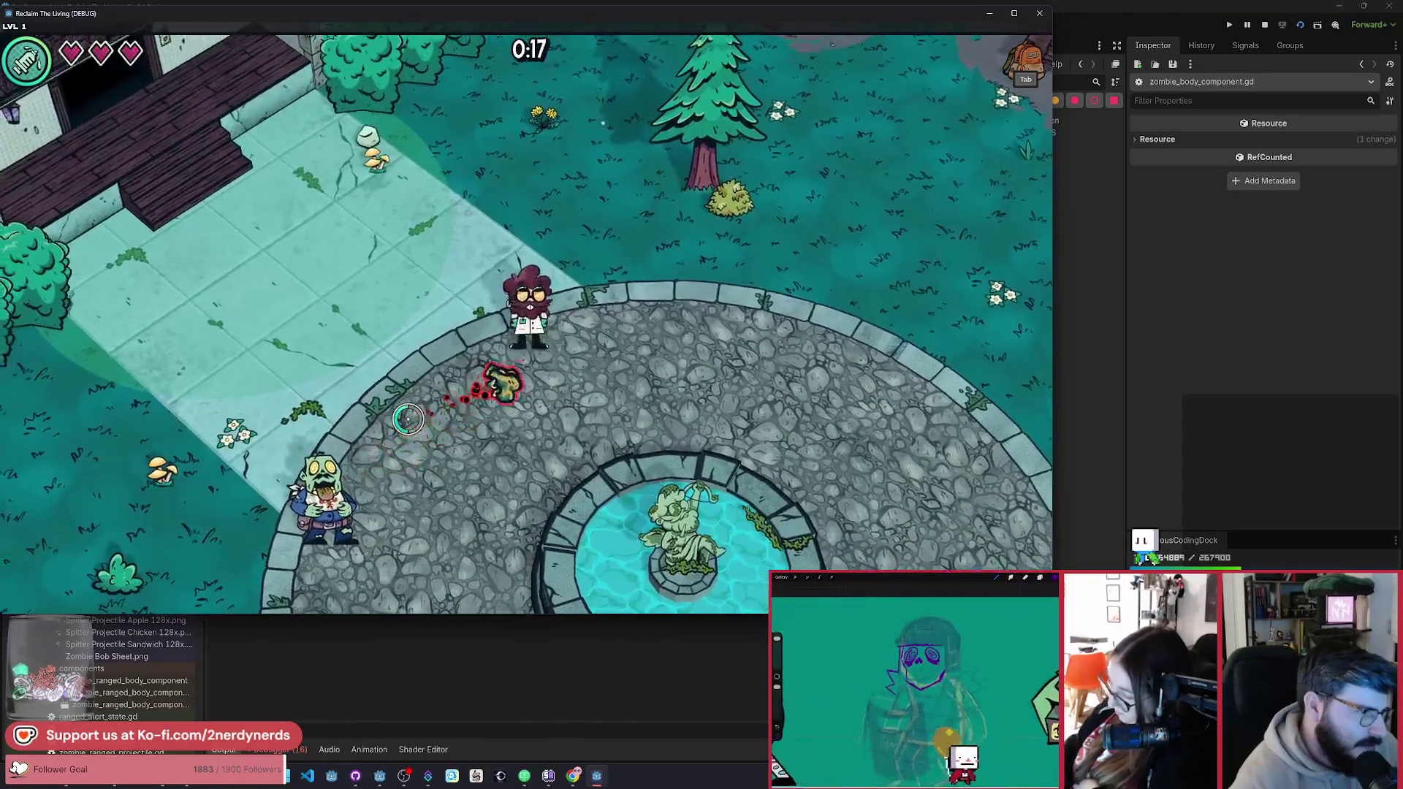
key("s")
key("d")
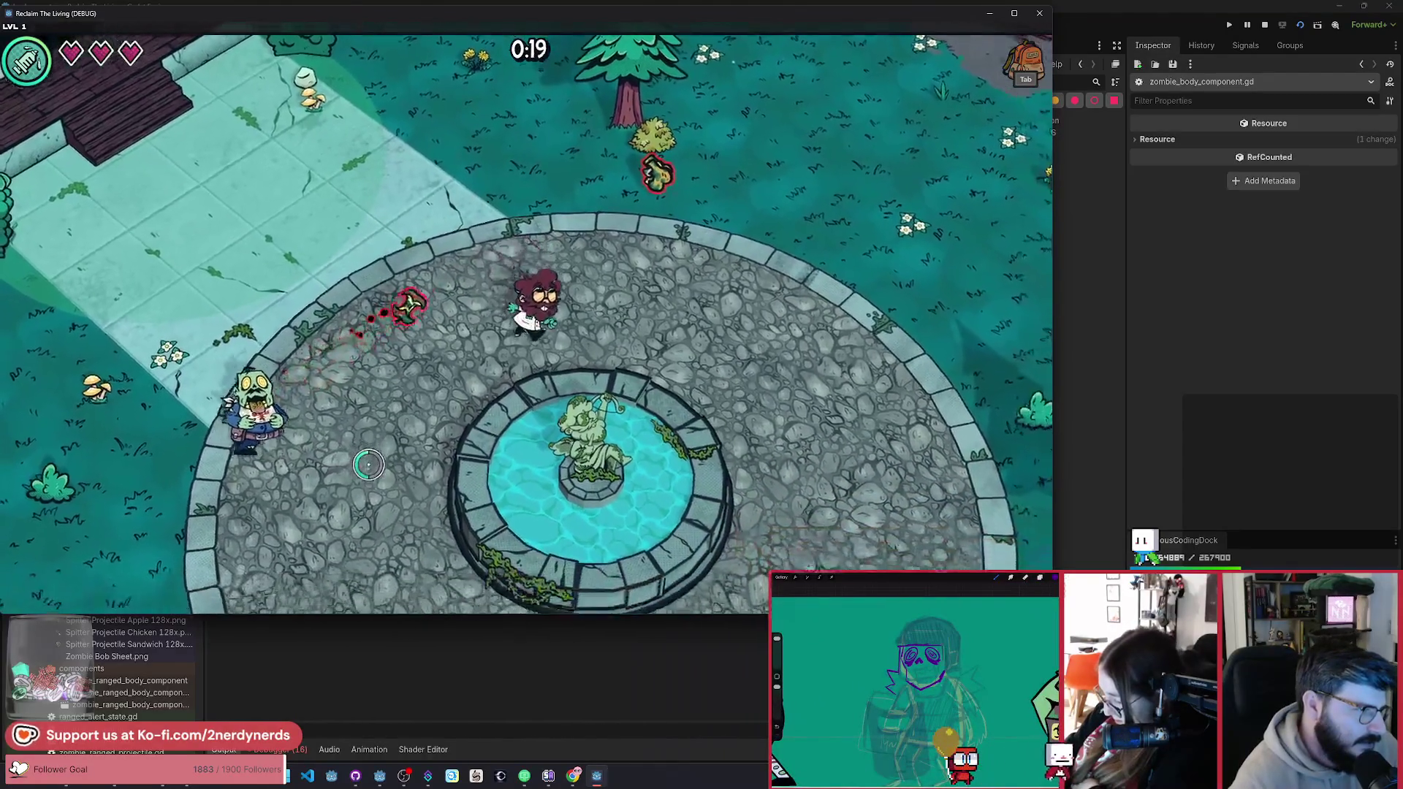
key("w")
key("a")
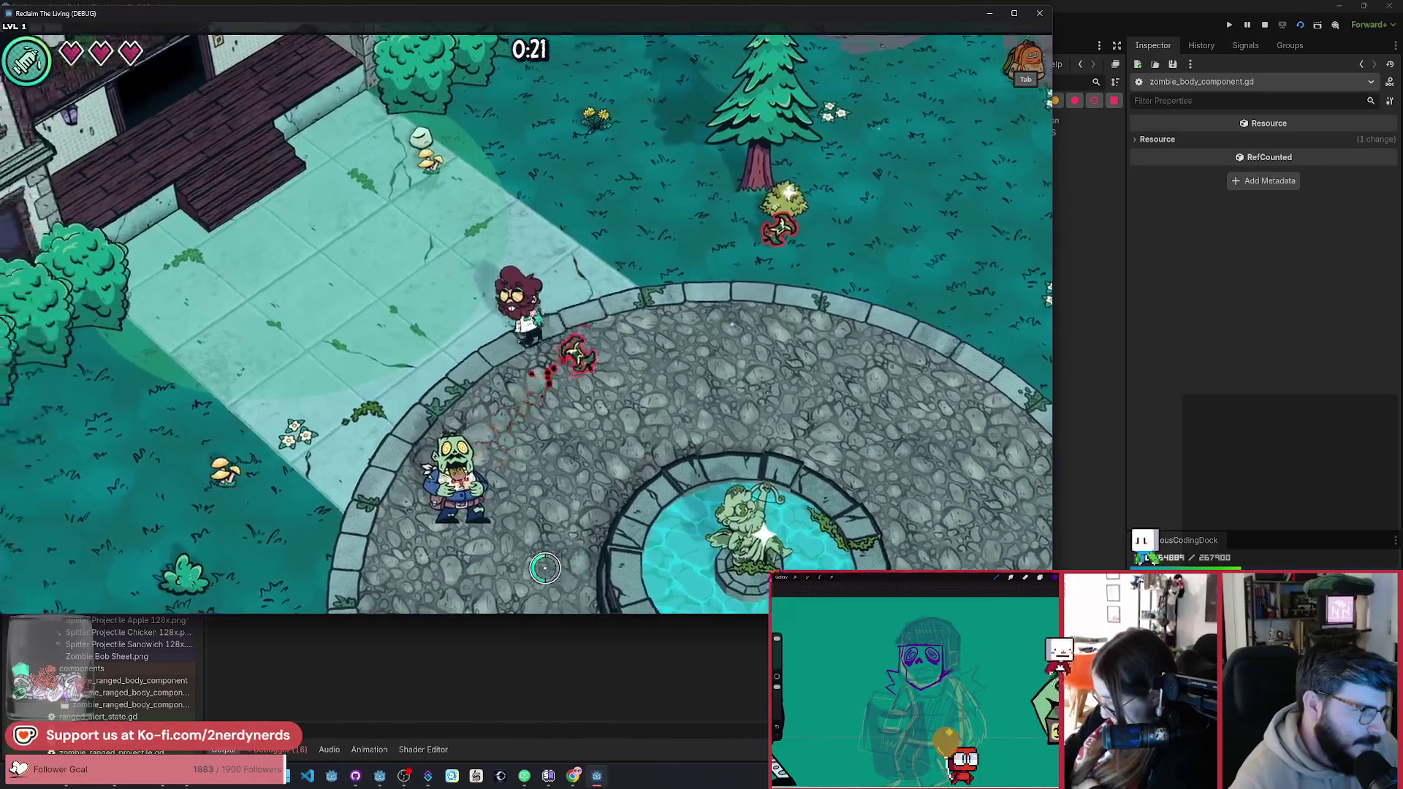
key("s")
key("d")
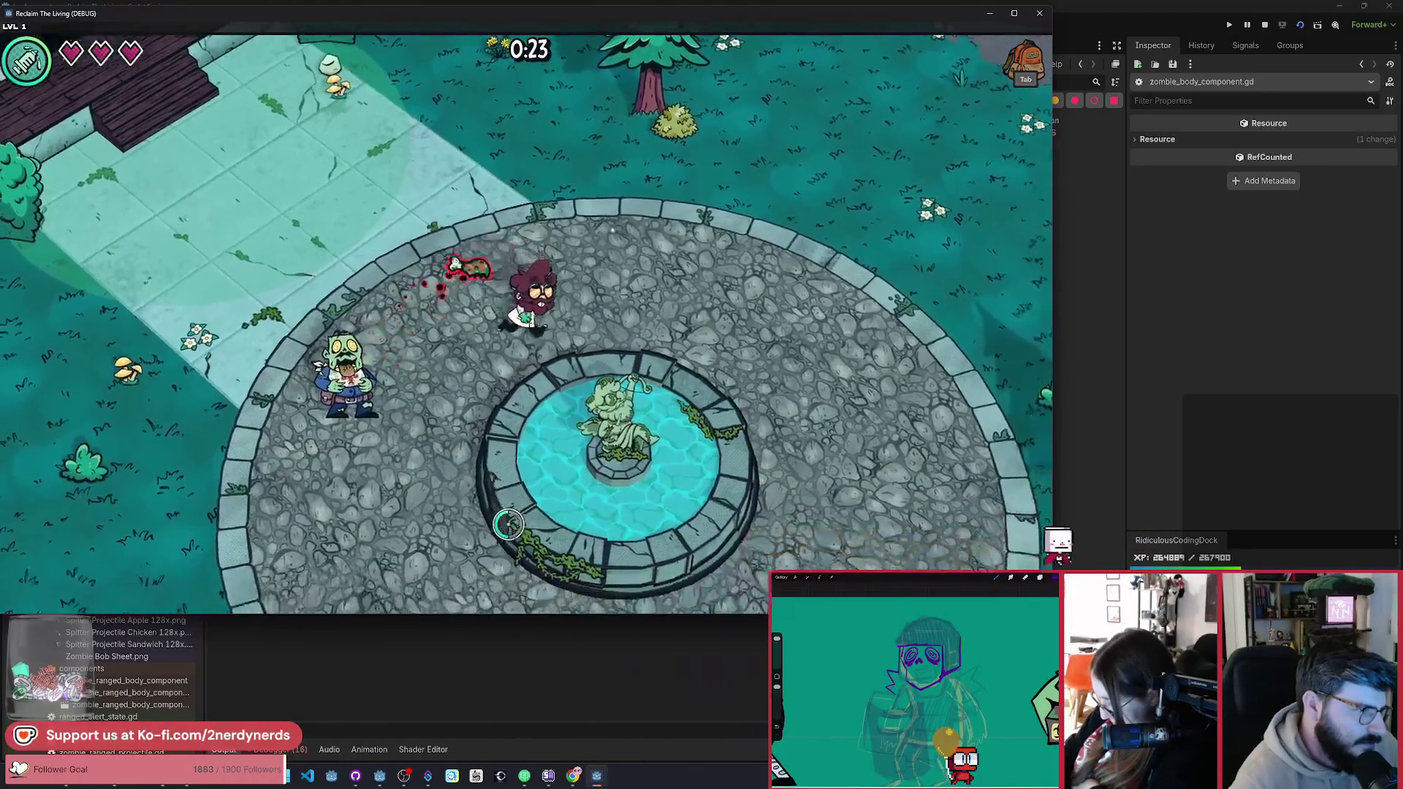
key("w")
key("a")
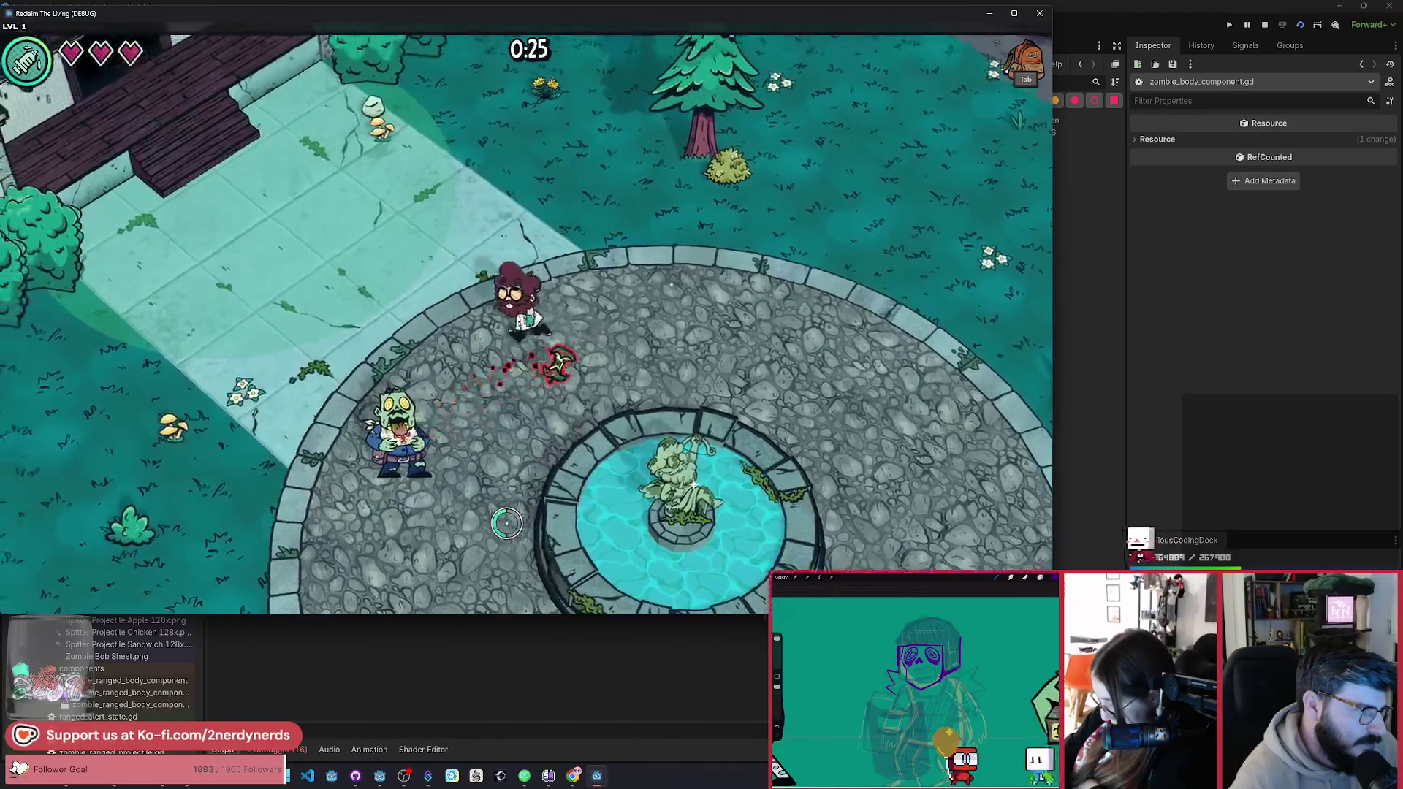
left_click(1264, 27)
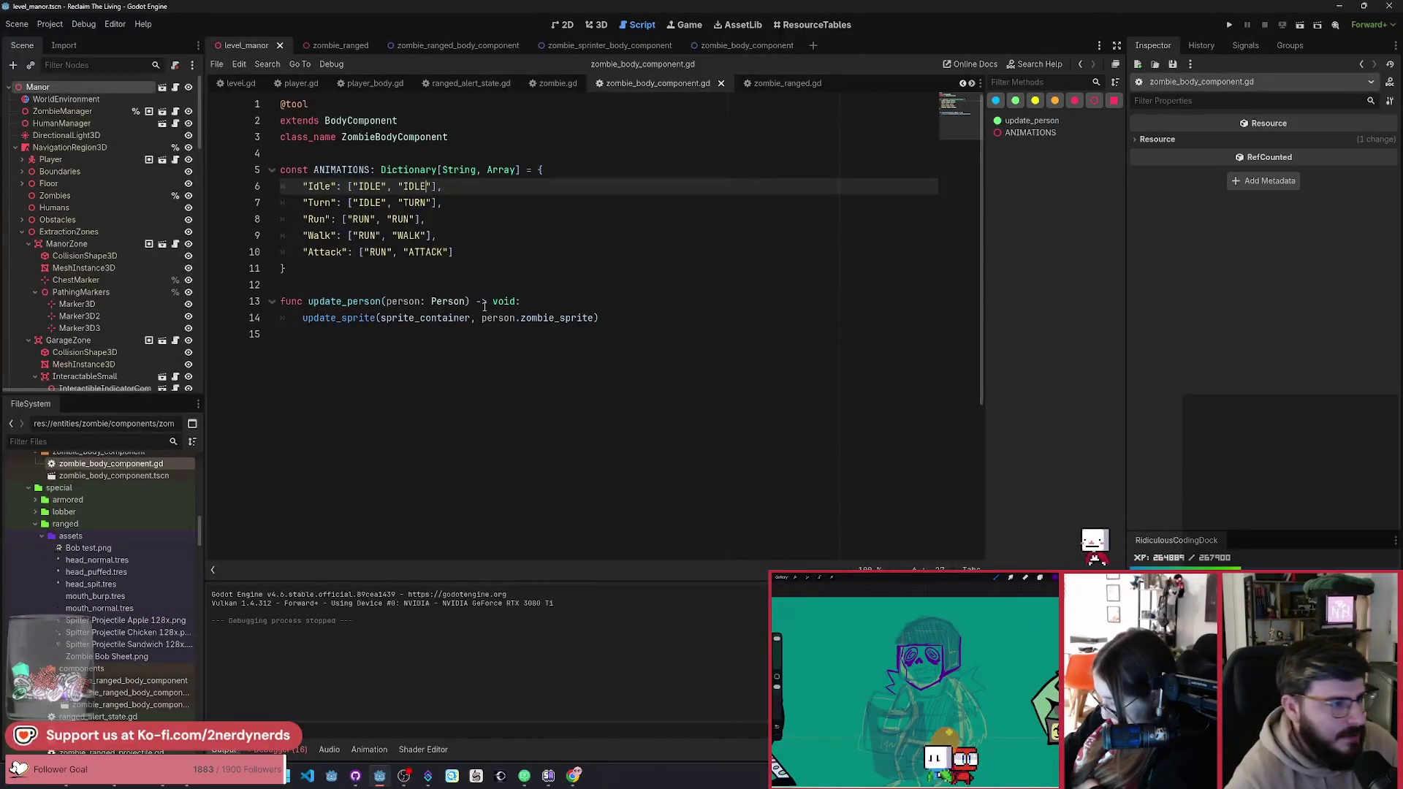
Step: Review the is_in_range and has_line_of_sight conditions and go to shoot_process
left_click(454, 85)
double_click(412, 318)
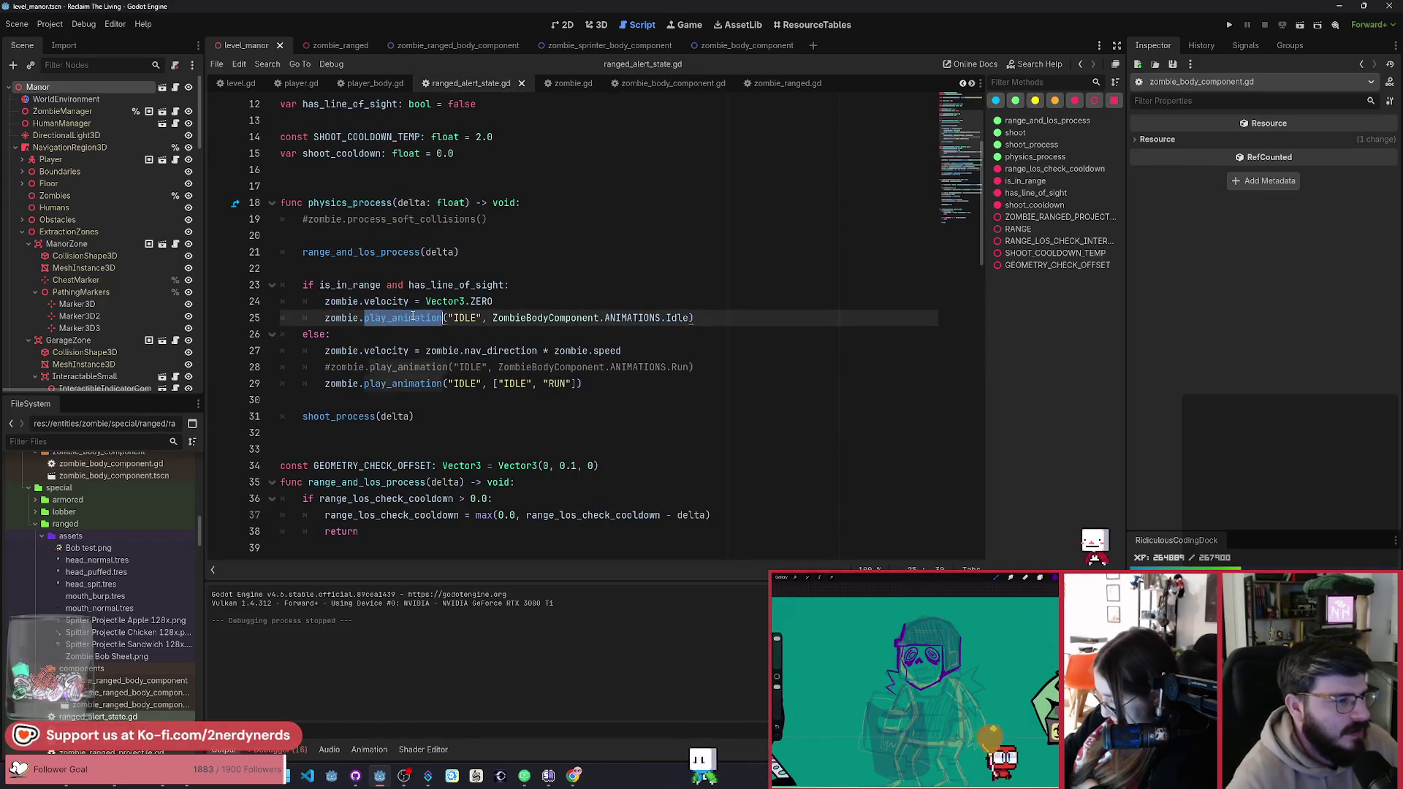
left_click(473, 301)
double_click(355, 286)
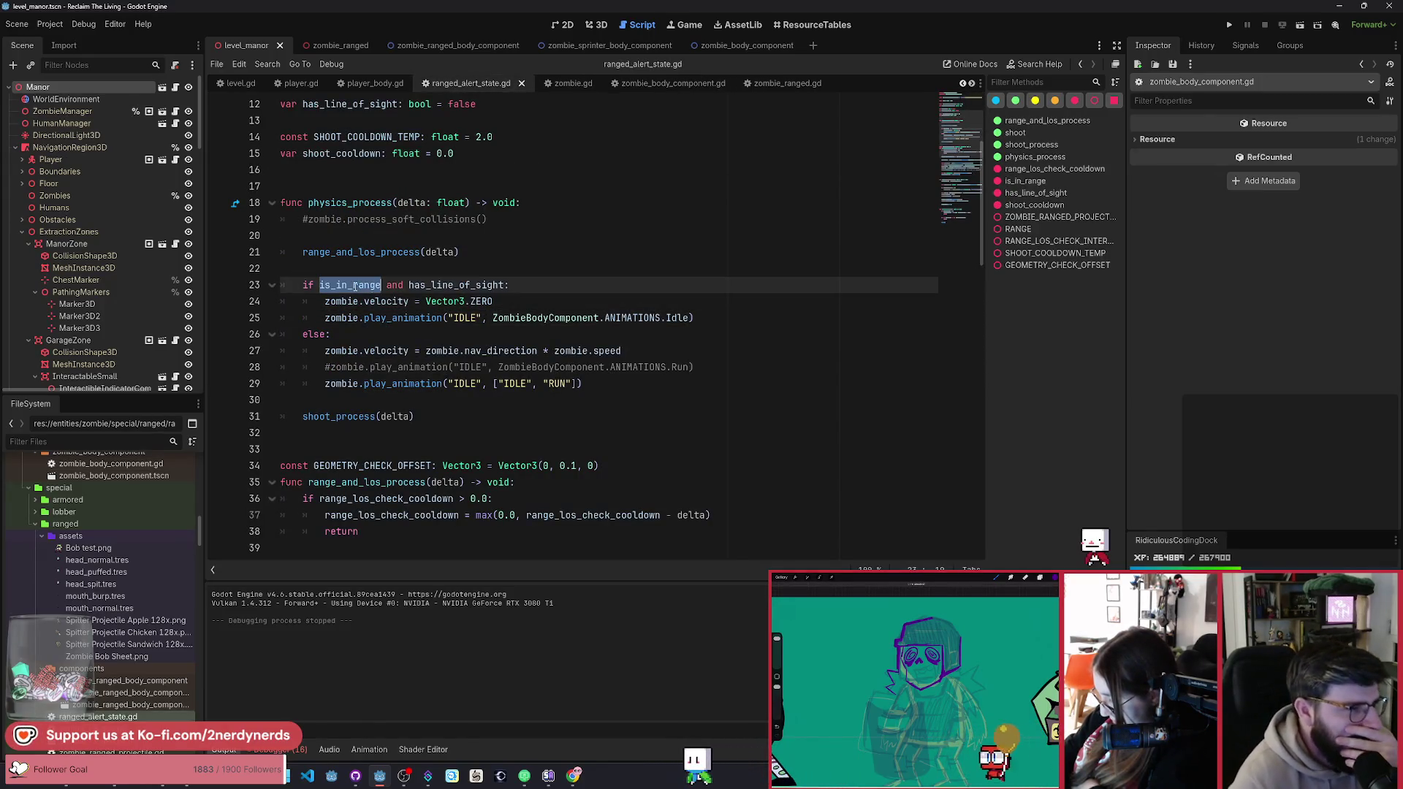
double_click(476, 285)
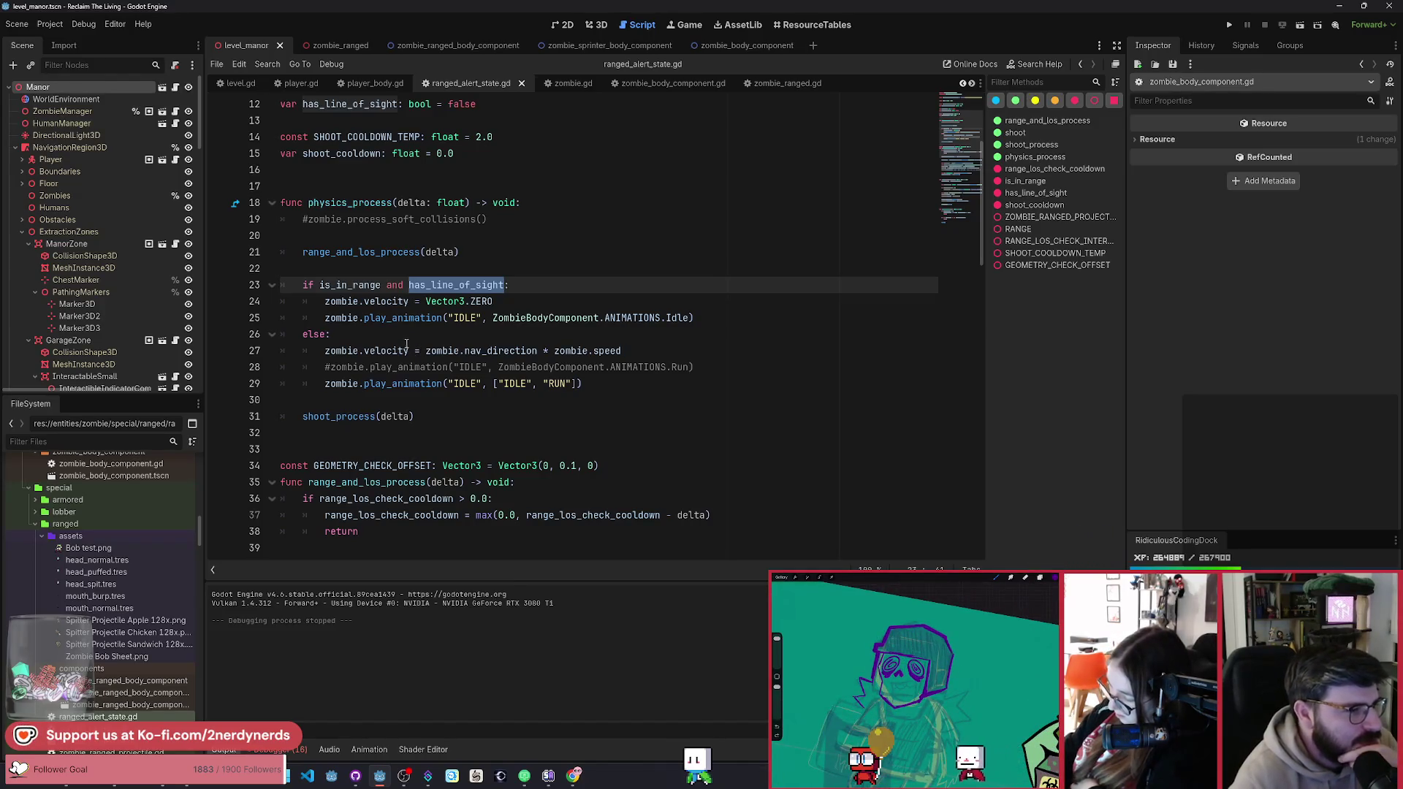
left_click(364, 416, "ctrl")
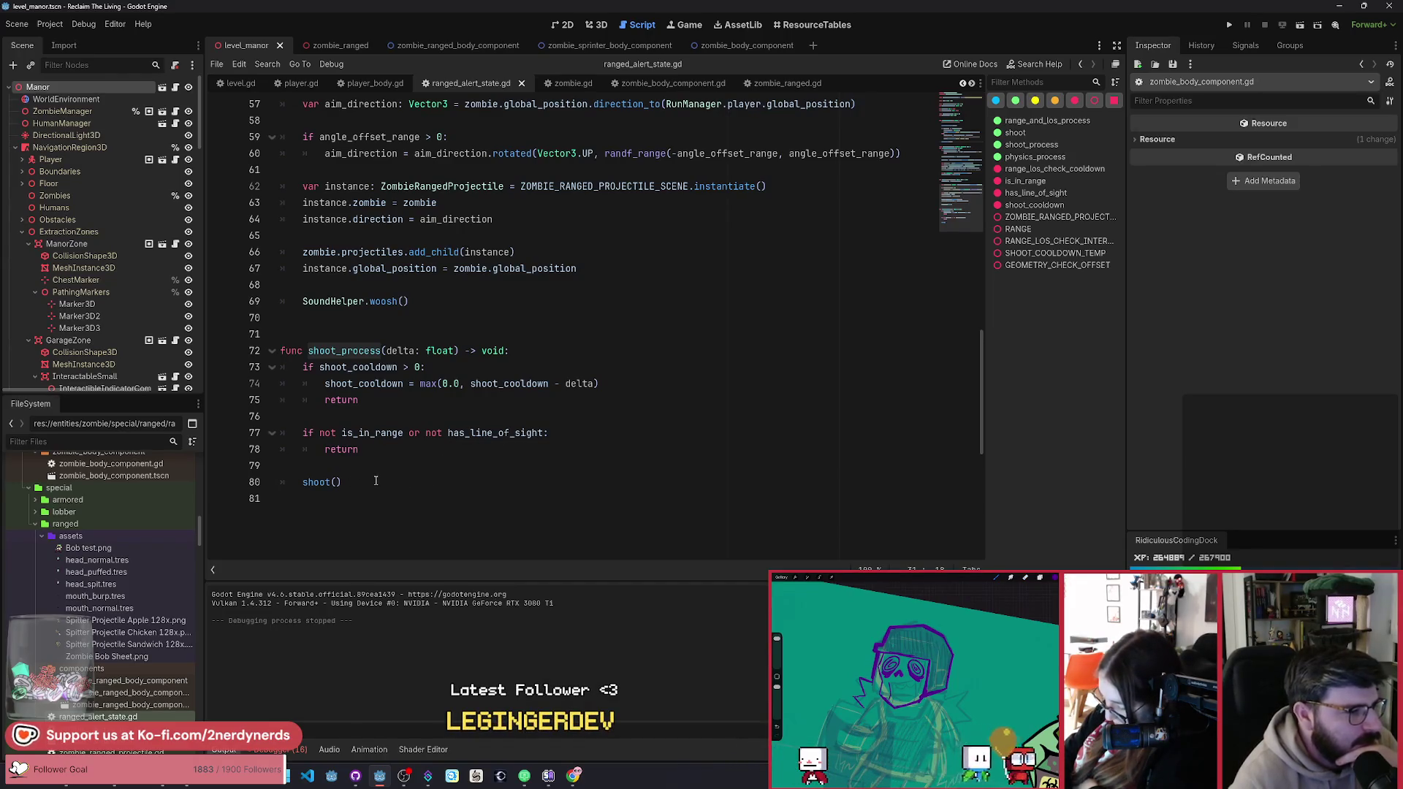
Step: In shoot(), move the cooldown line above the play_animation call
left_click(334, 482)
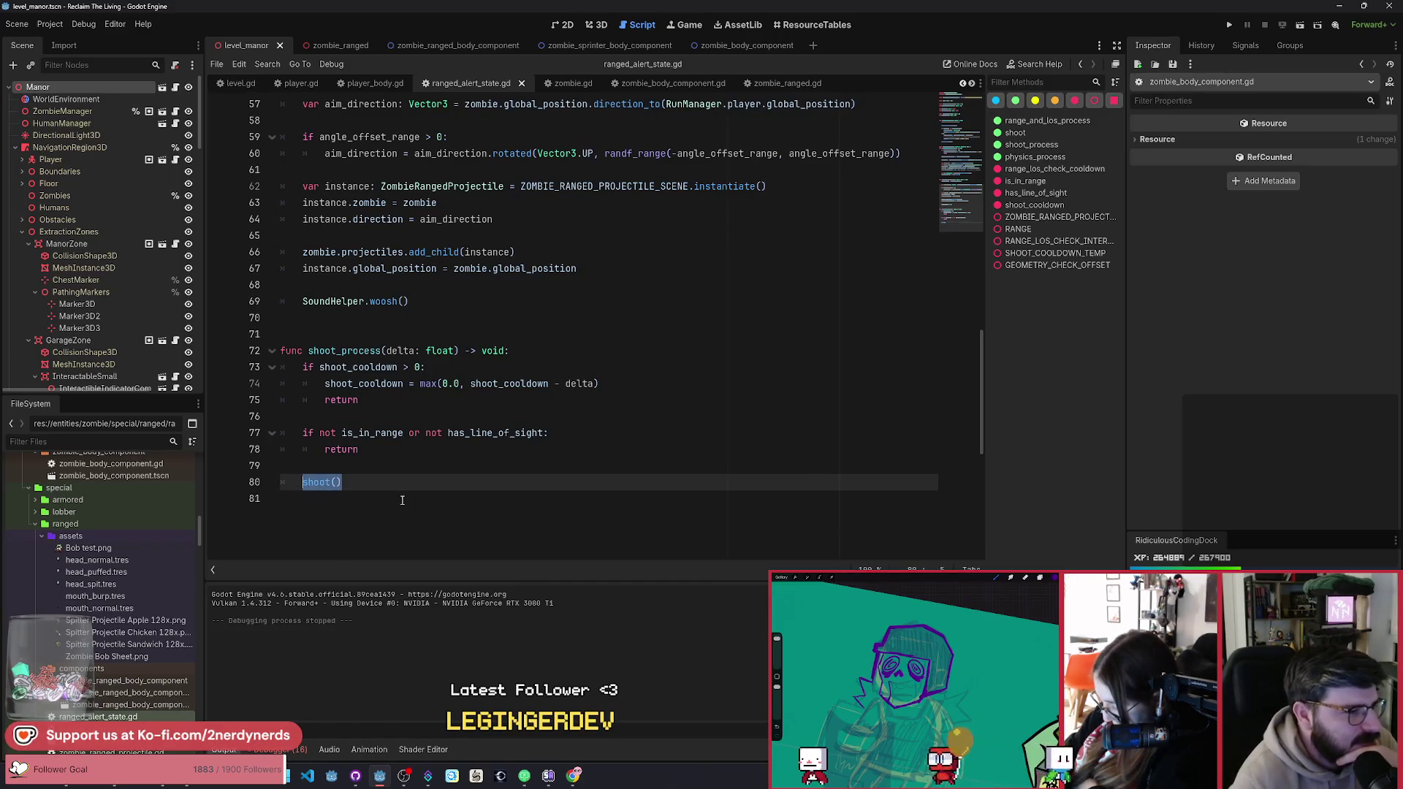
left_click(319, 482, "ctrl")
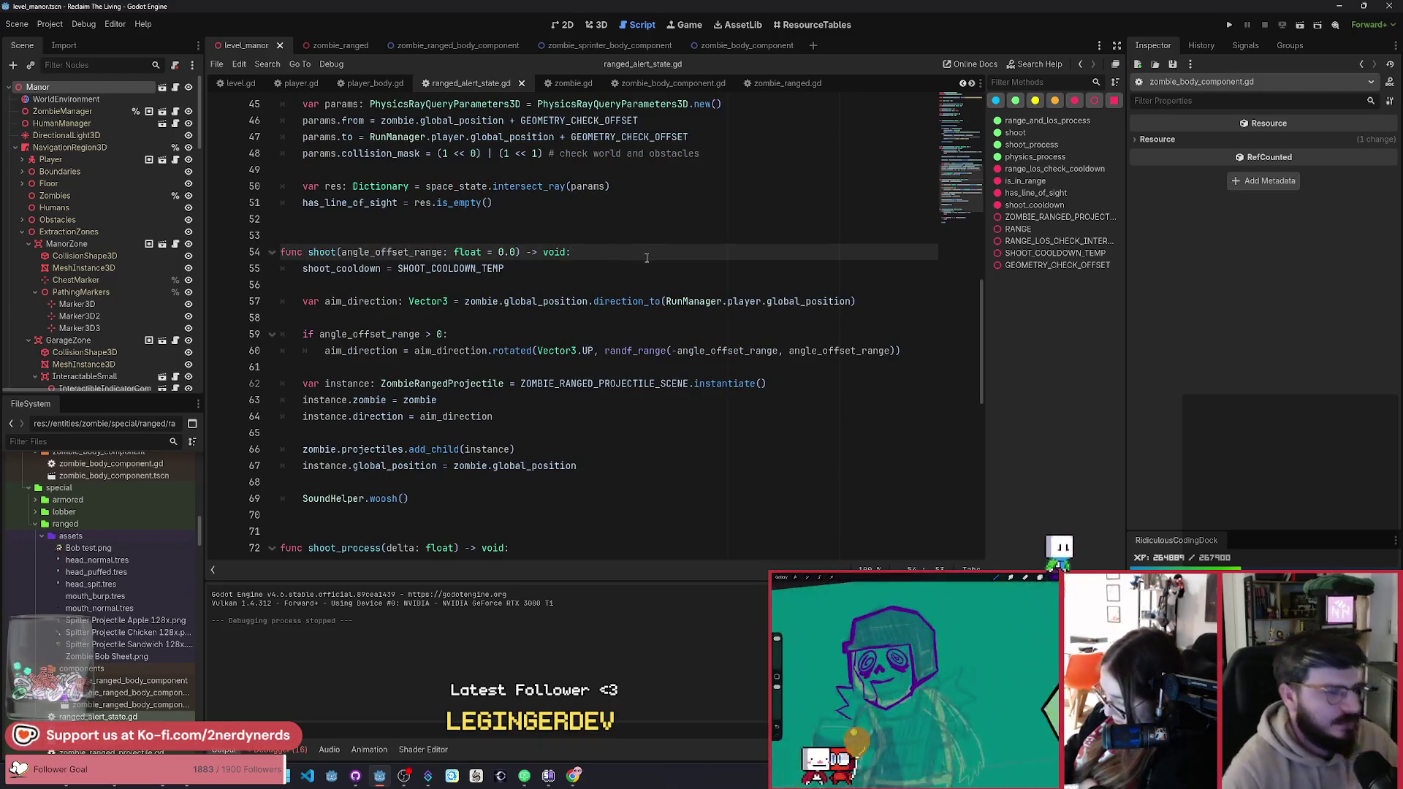
scroll(511, 255, "up", 6)
left_click_drag(582, 137, 325, 137)
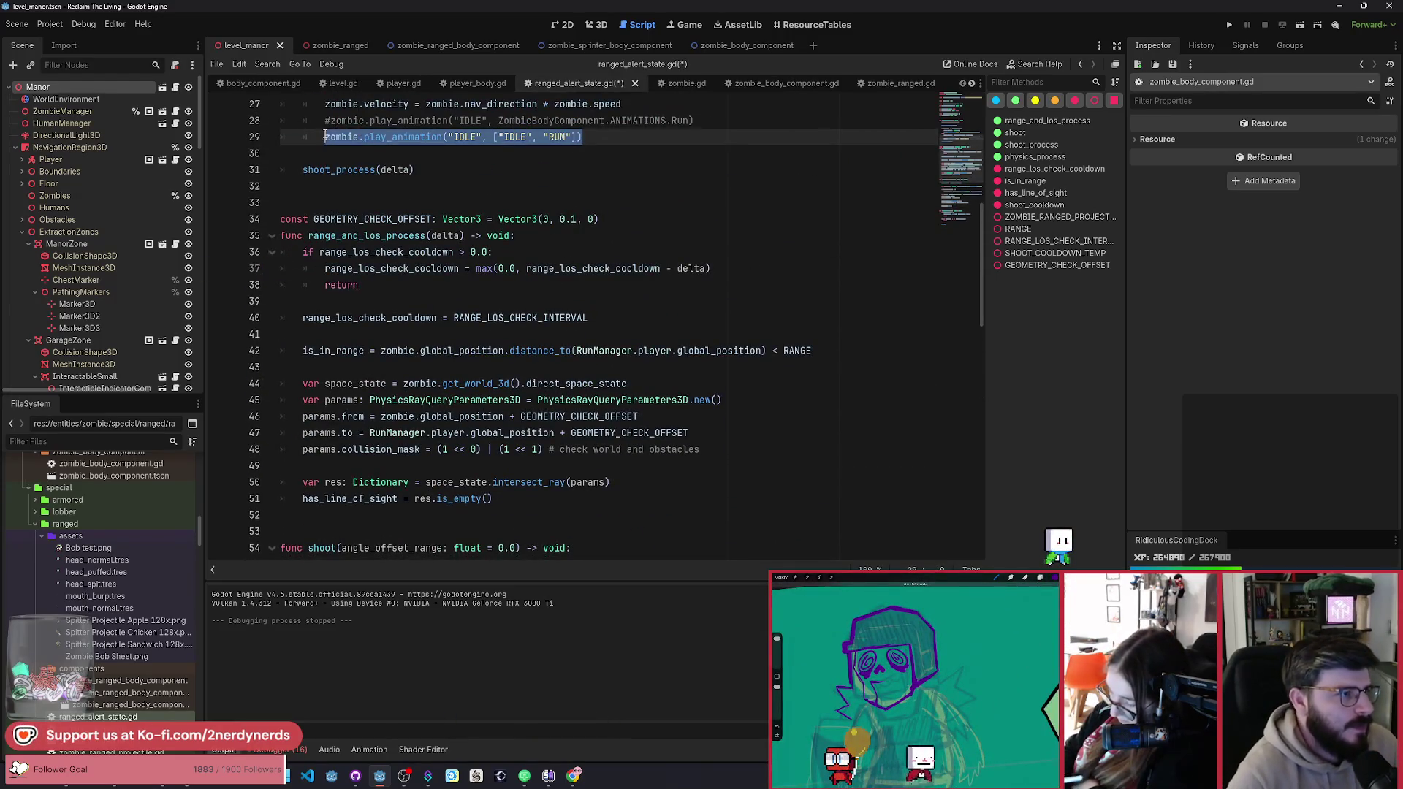
scroll(341, 391, "down", 5)
left_click(339, 319)
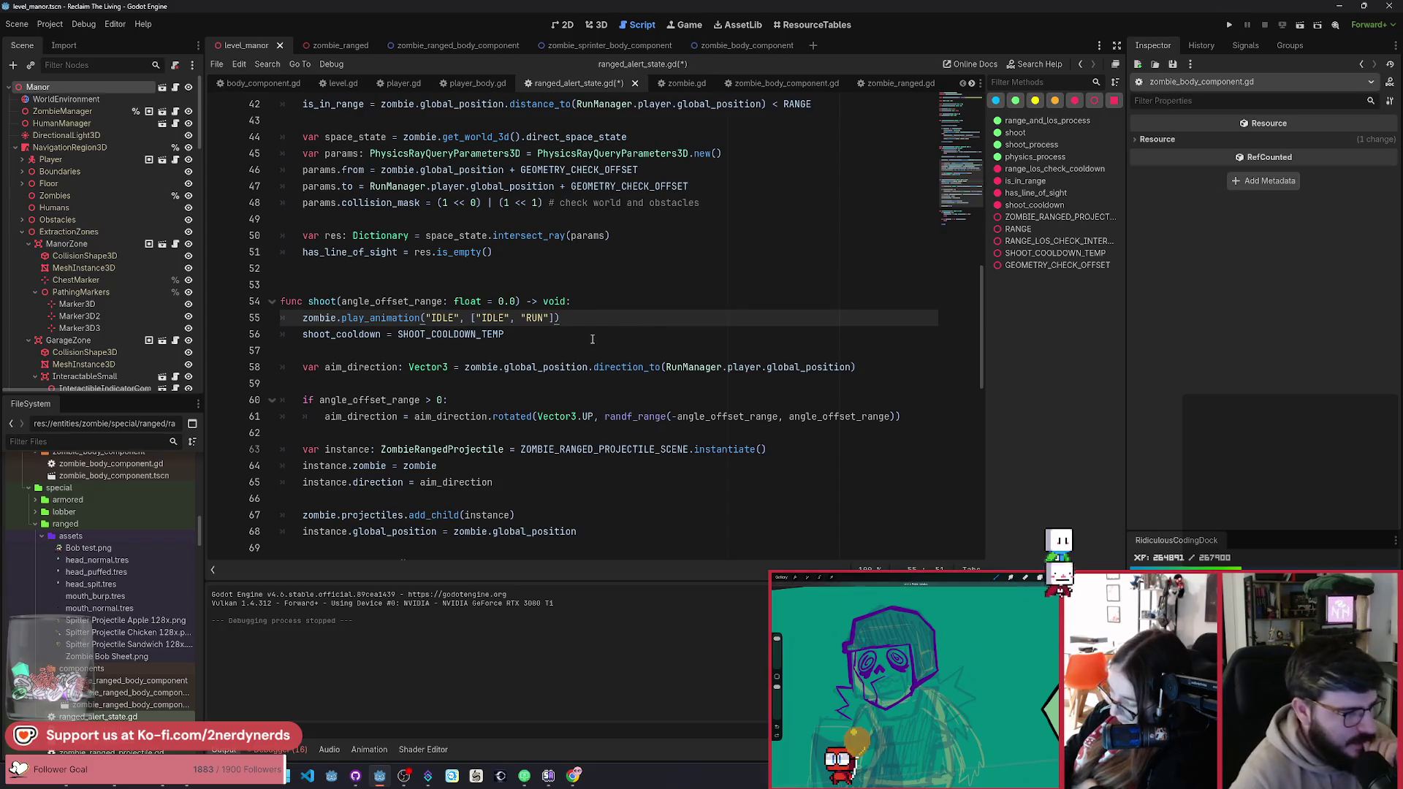
left_click(578, 340)
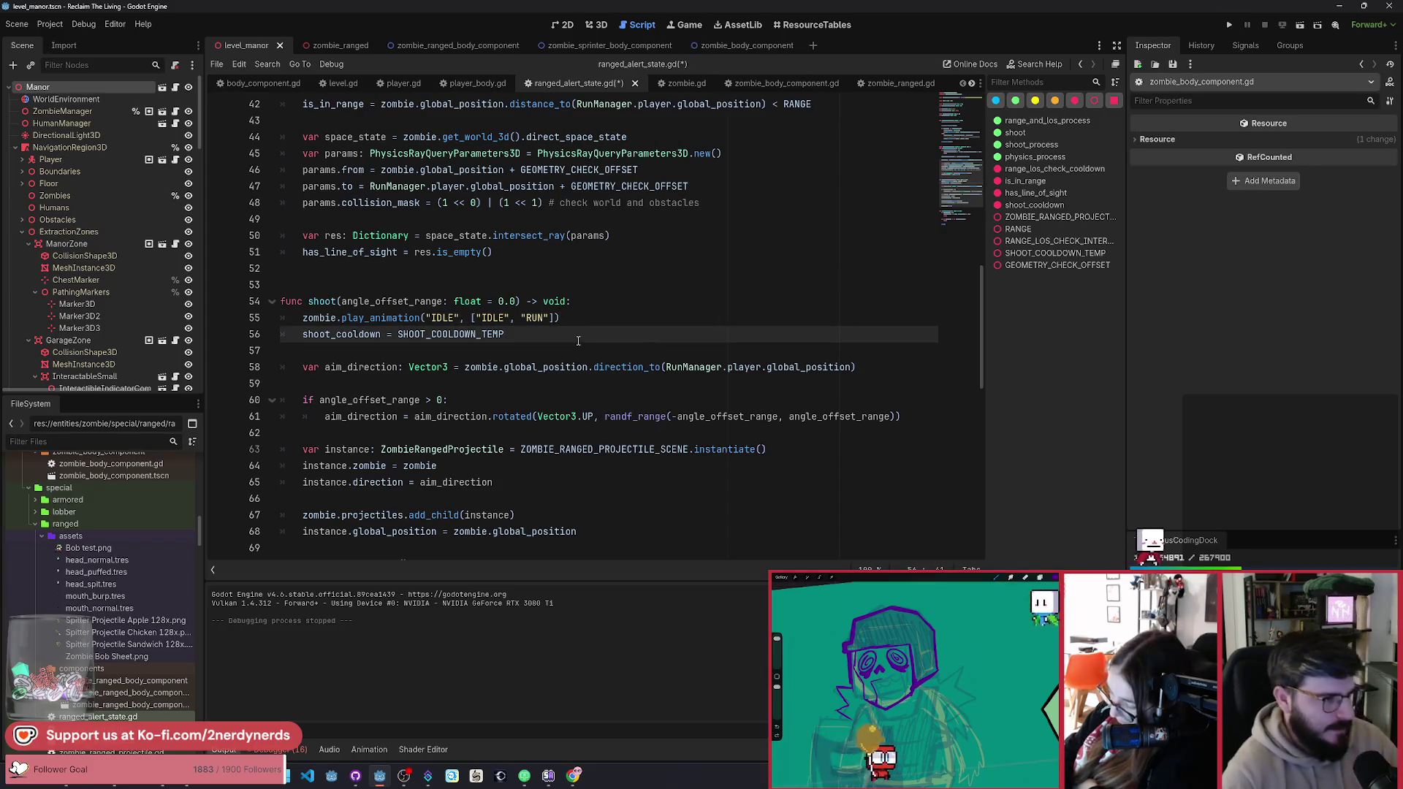
key("alt+Up")
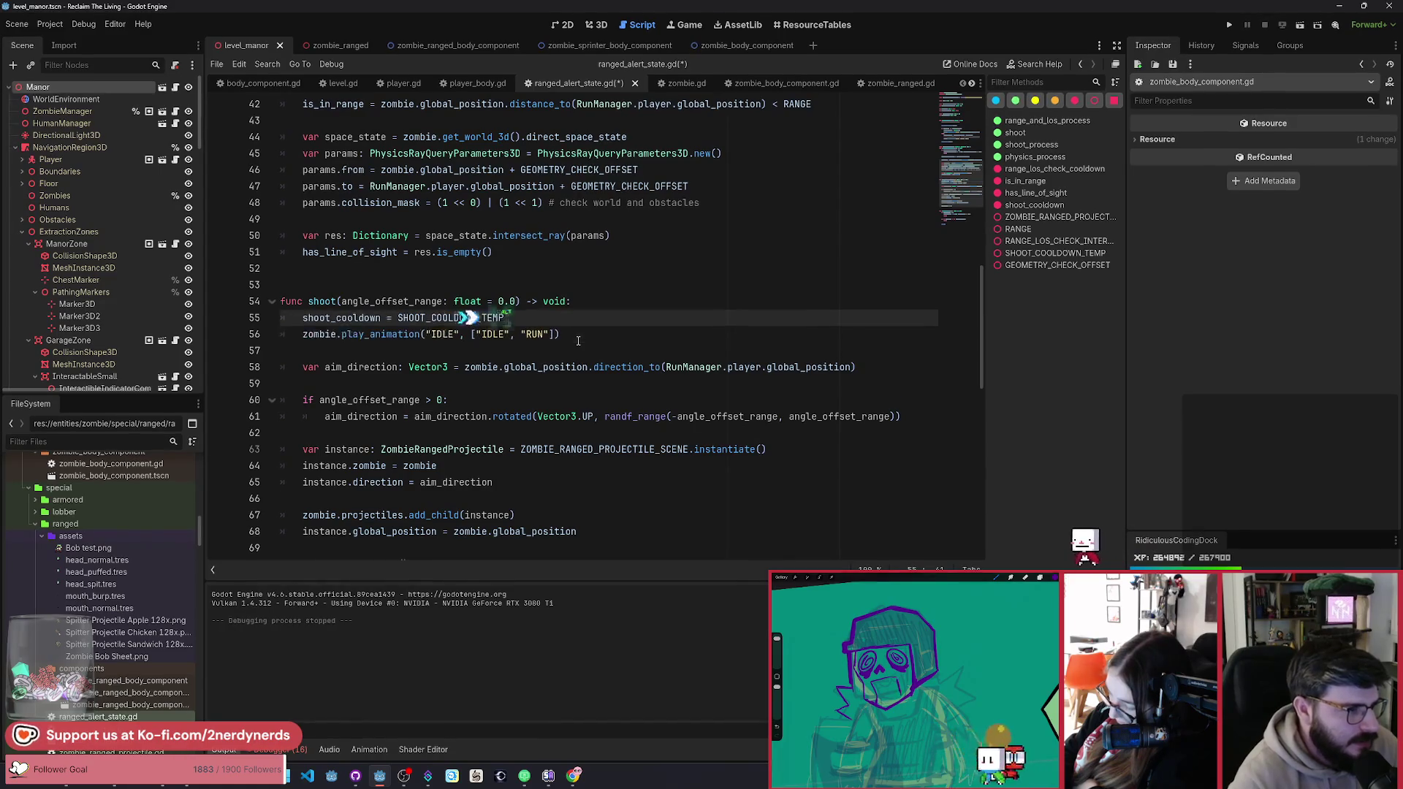
left_click(585, 334)
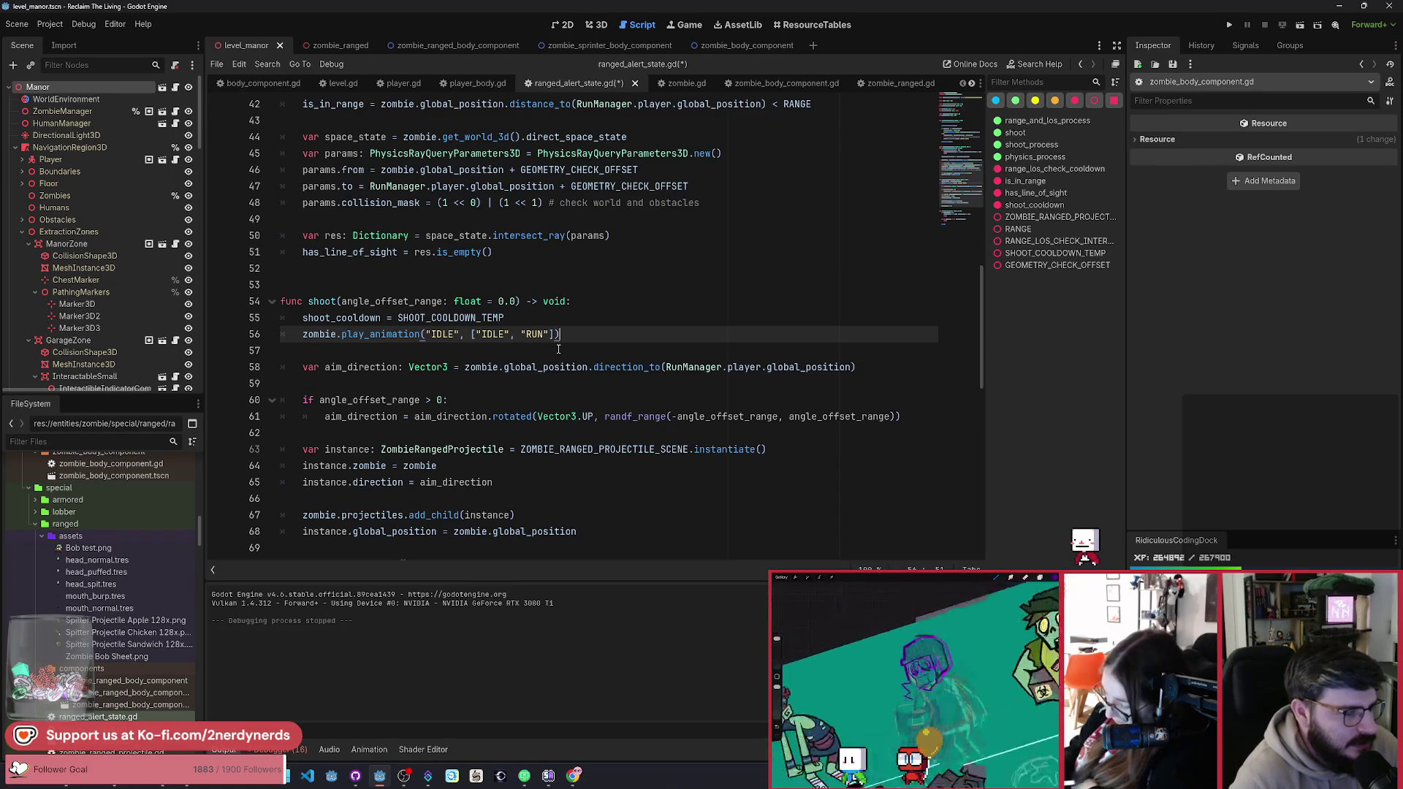
Step: Replace RUN on line 56 with "SPIT" if randf() > 0.5 else "BURP"
double_click(537, 335)
left_click_drag(547, 334, 526, 333)
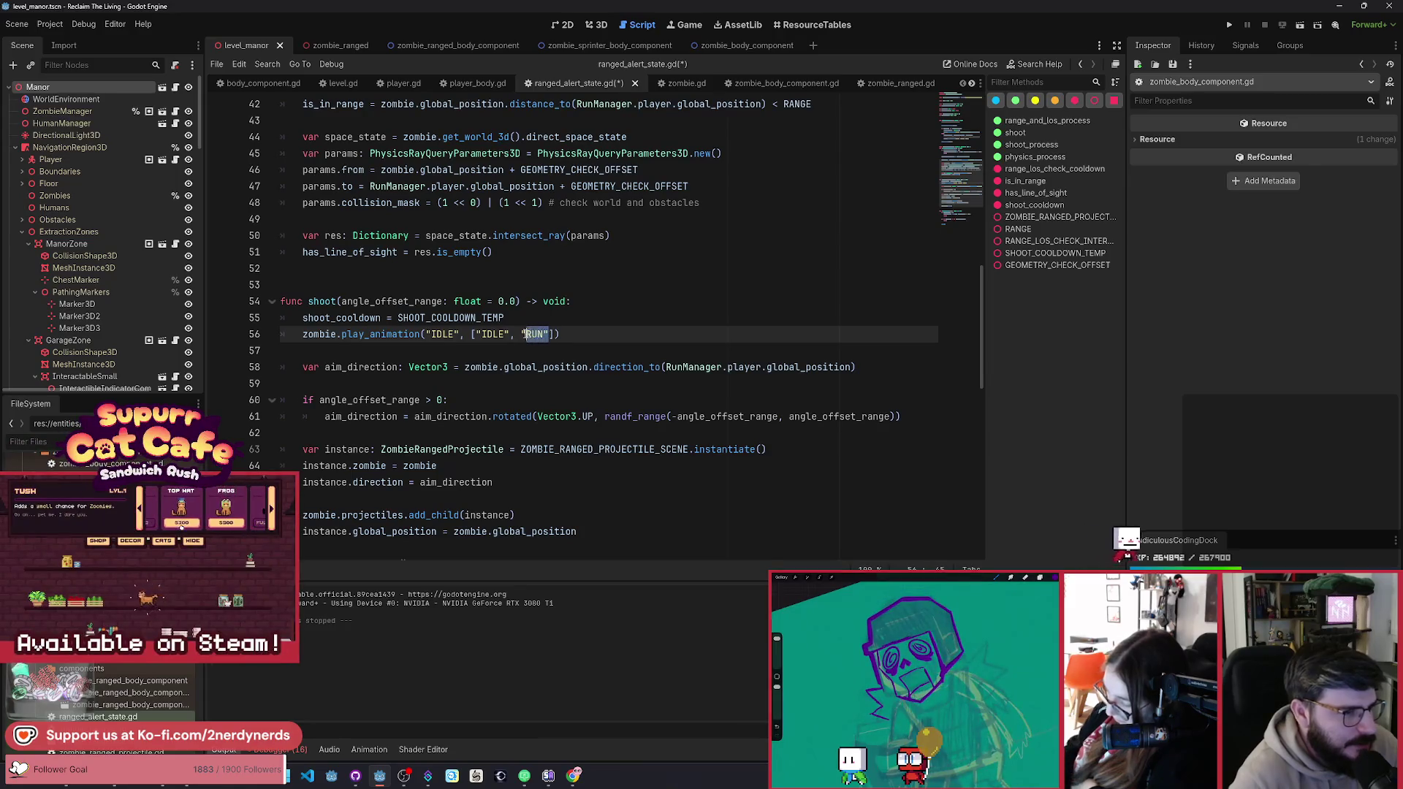
double_click(532, 333)
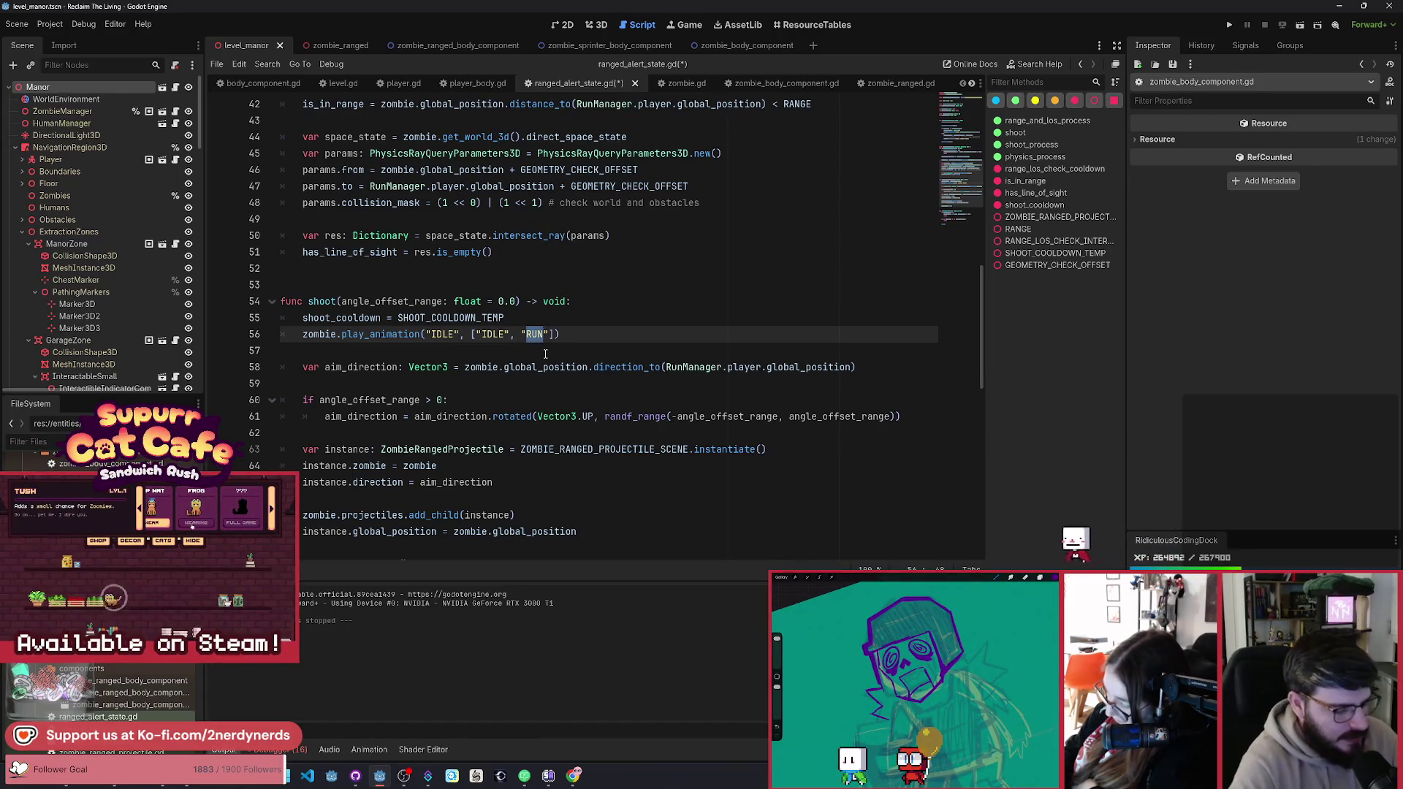
type("SPIT\" if ")
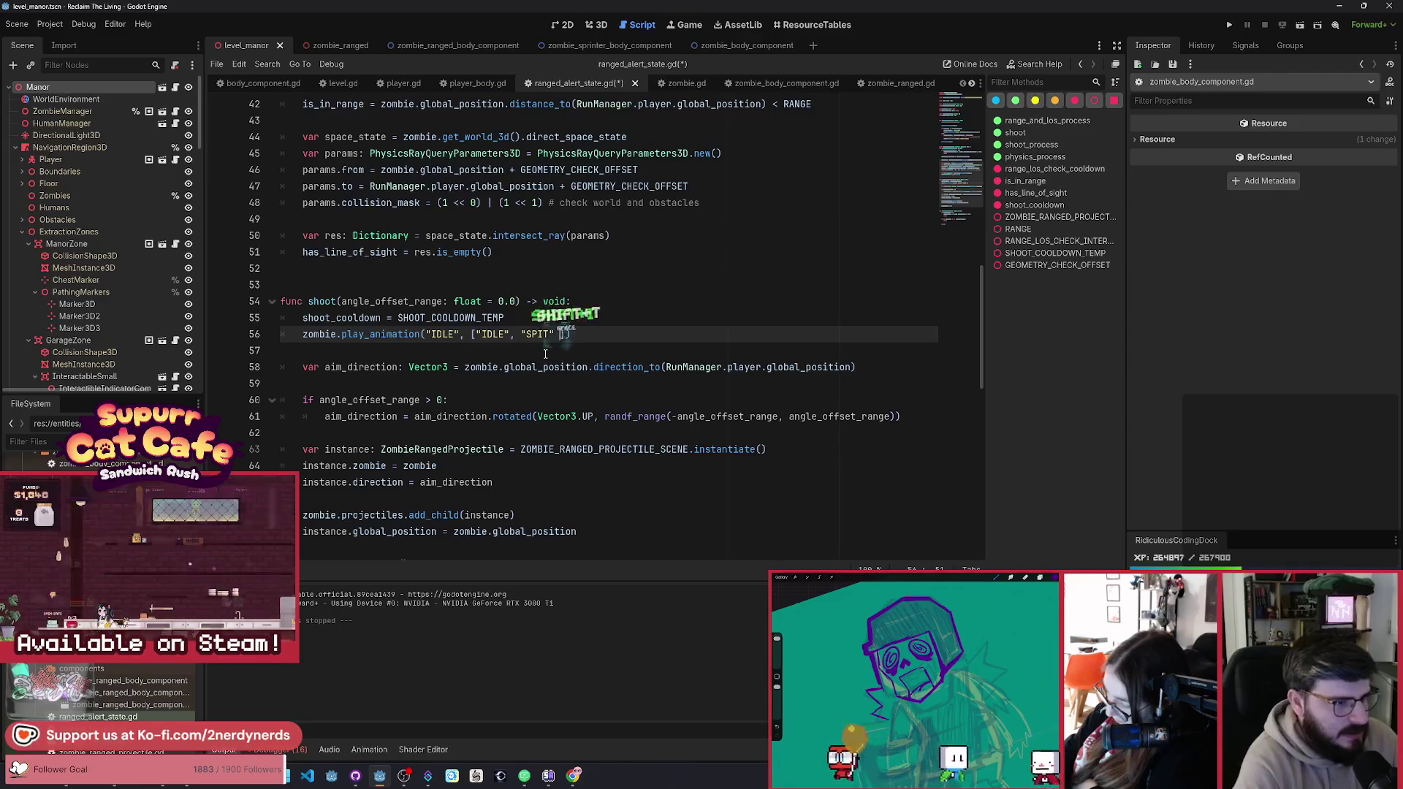
type("randf")
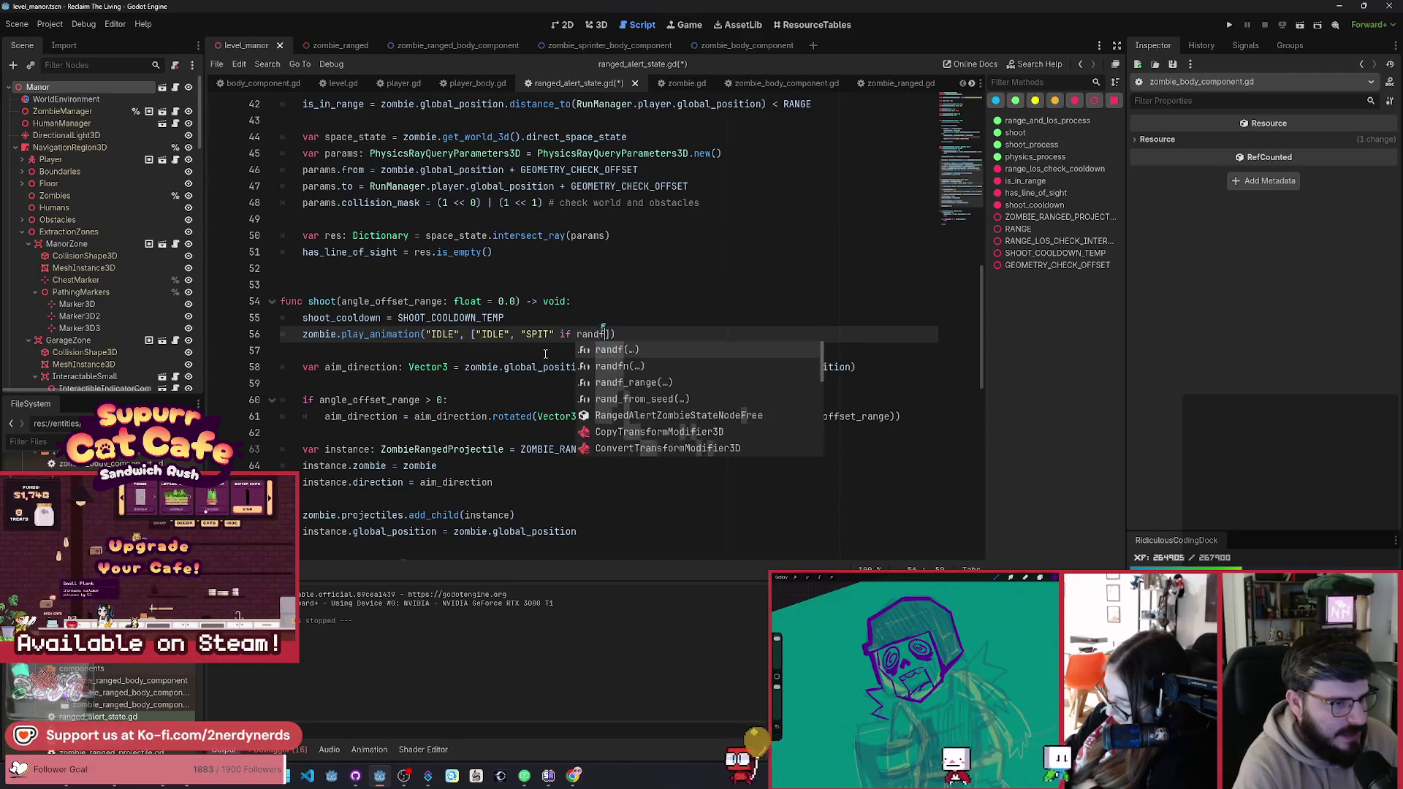
key("Return")
type("> 0.")
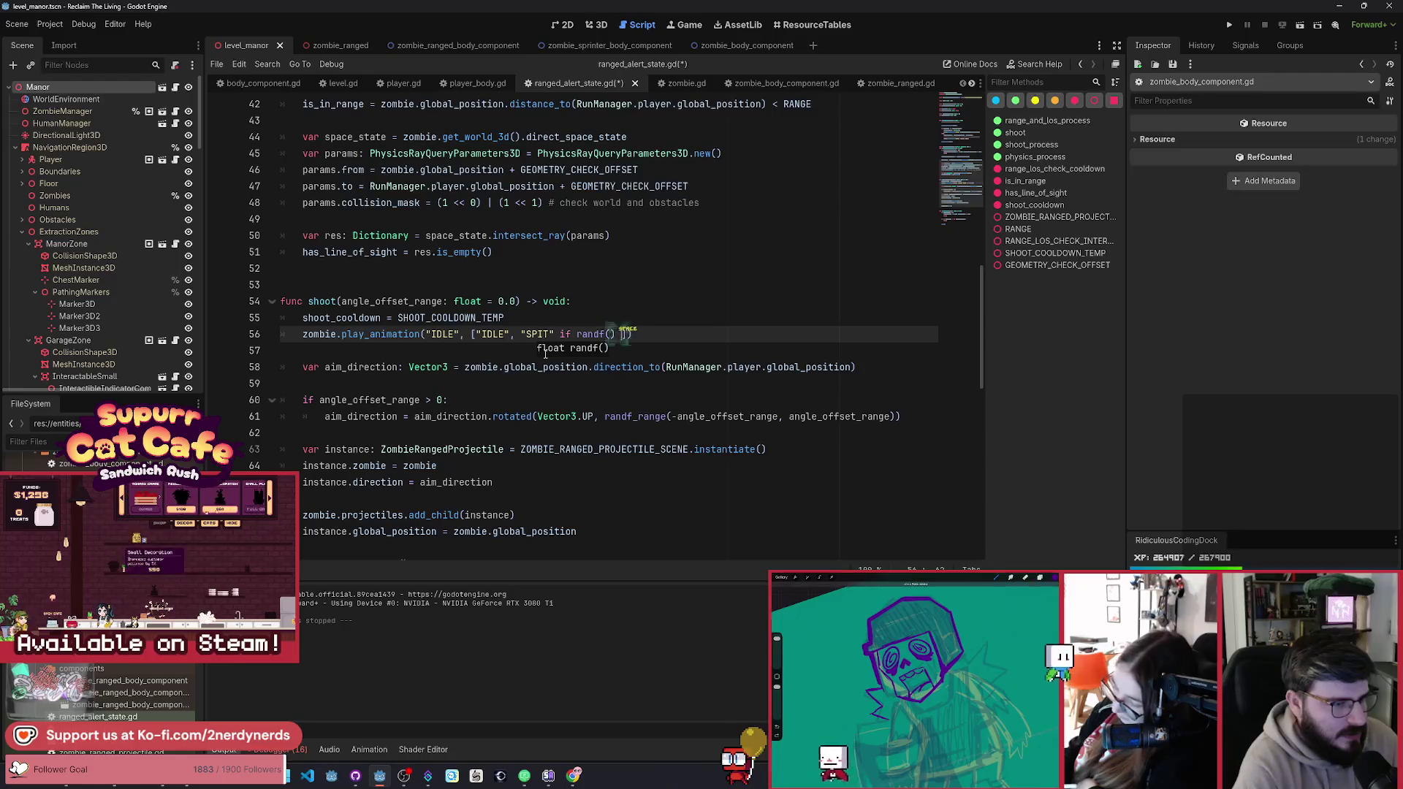
type("5")
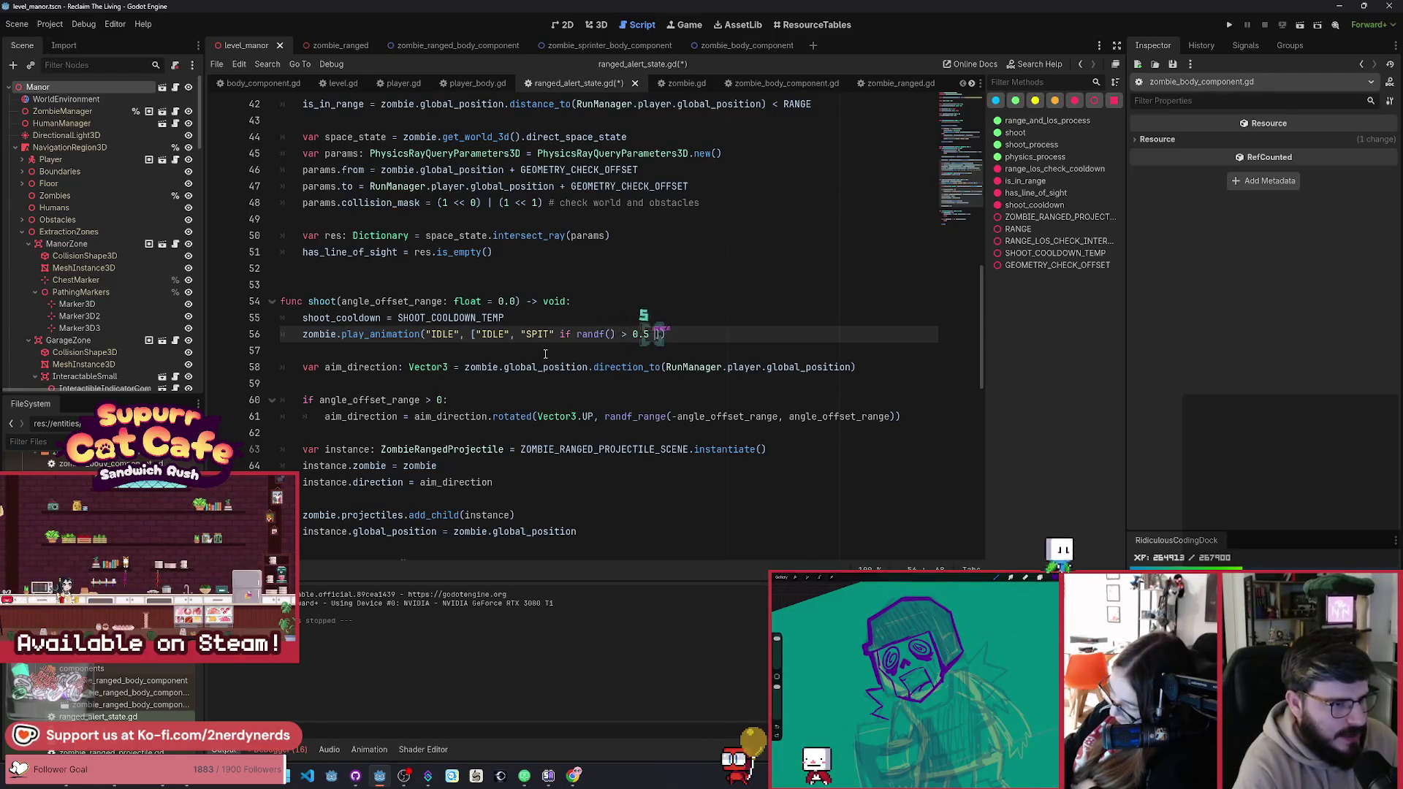
type(" else \"BURP")
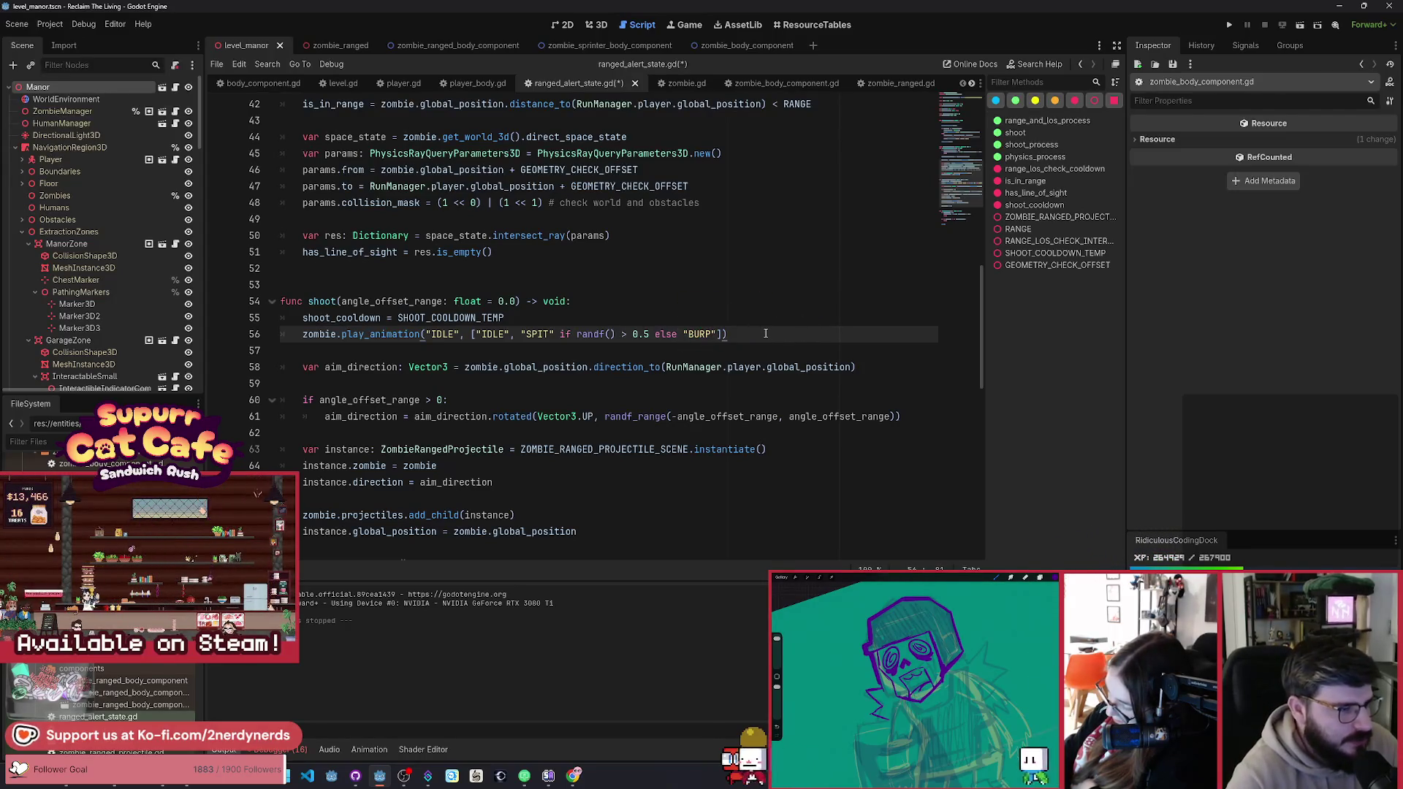
key("Return")
key("Return")
Step: Begin an await get_tree().create delay on line 58, then delete the unfinished line
type("await crea")
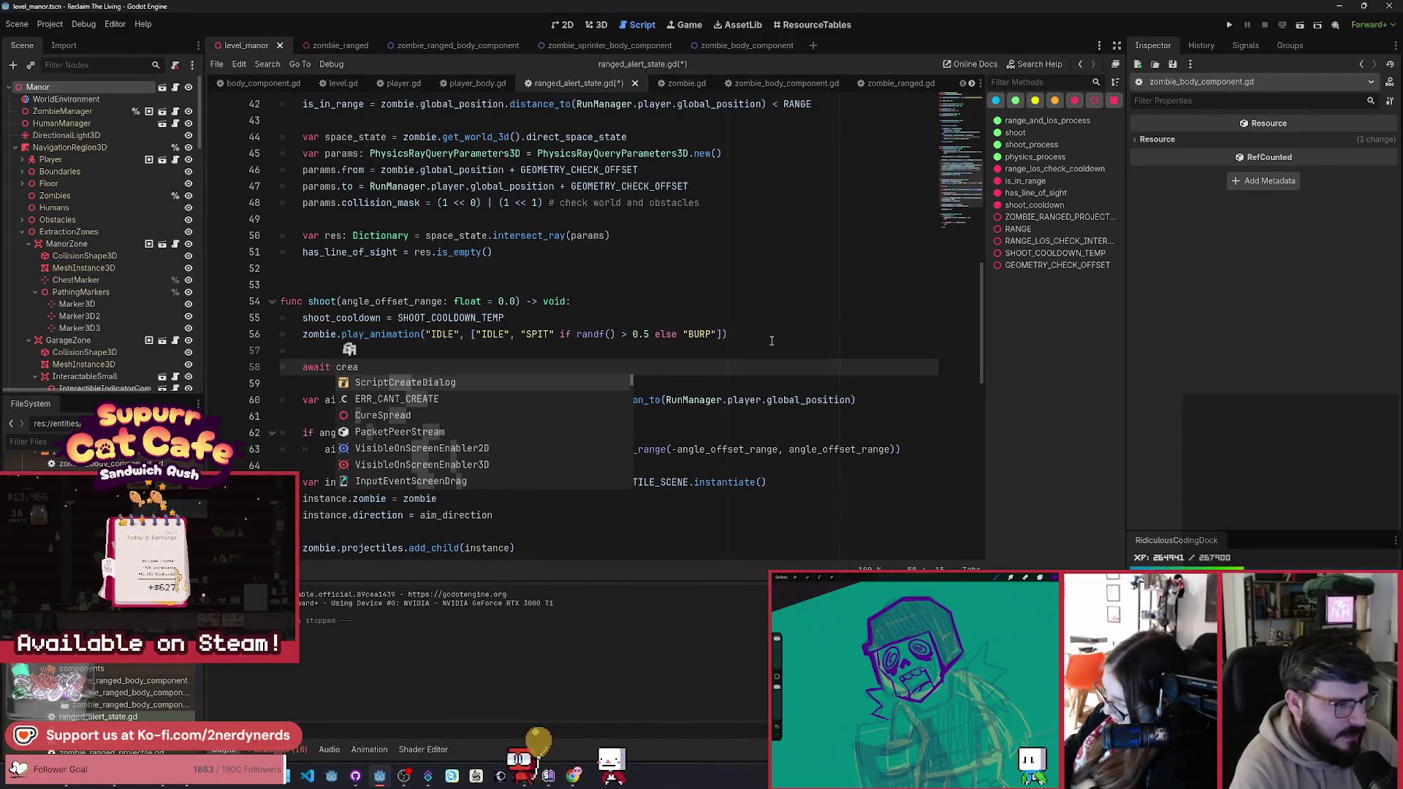
type("te")
key("ctrl+BackSpace")
type("g")
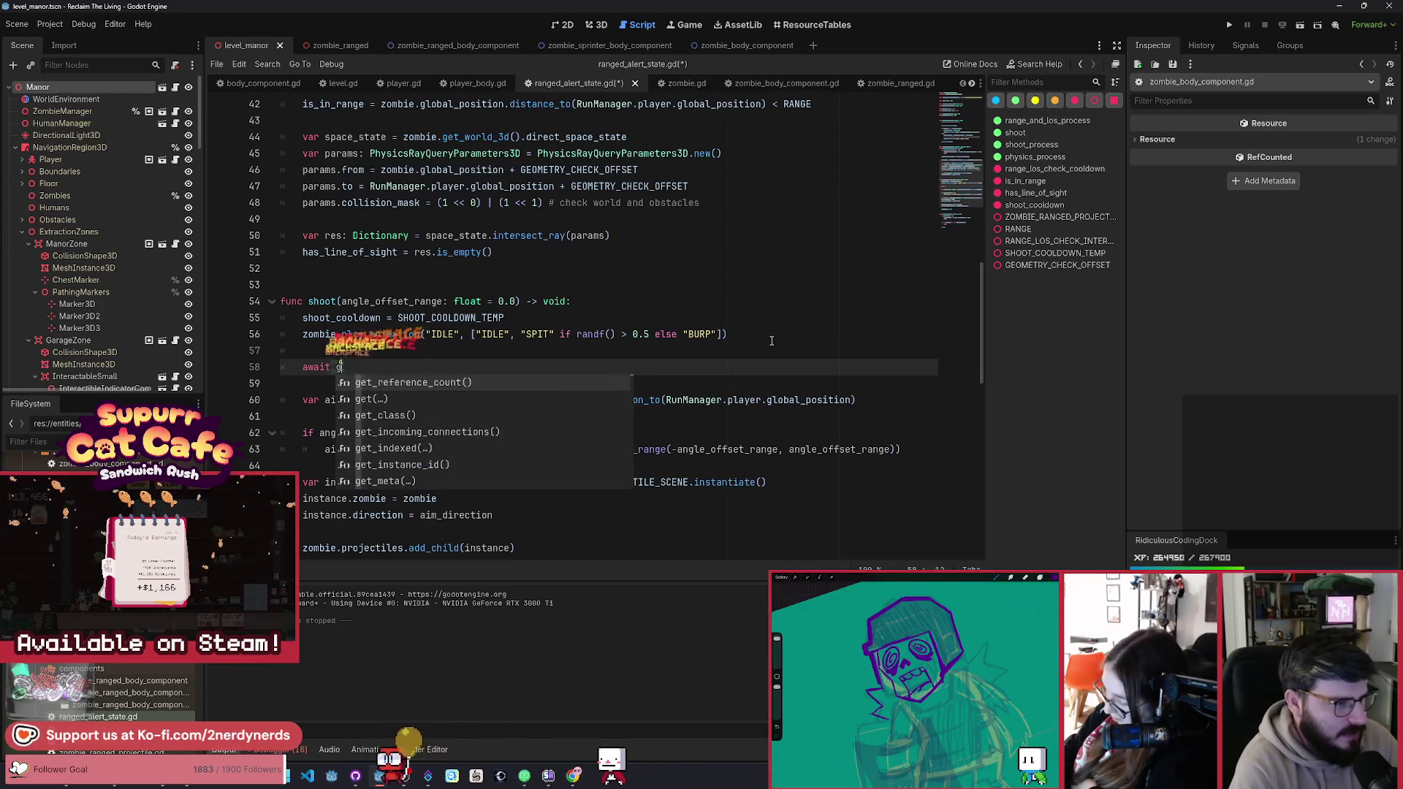
type("et_tree()")
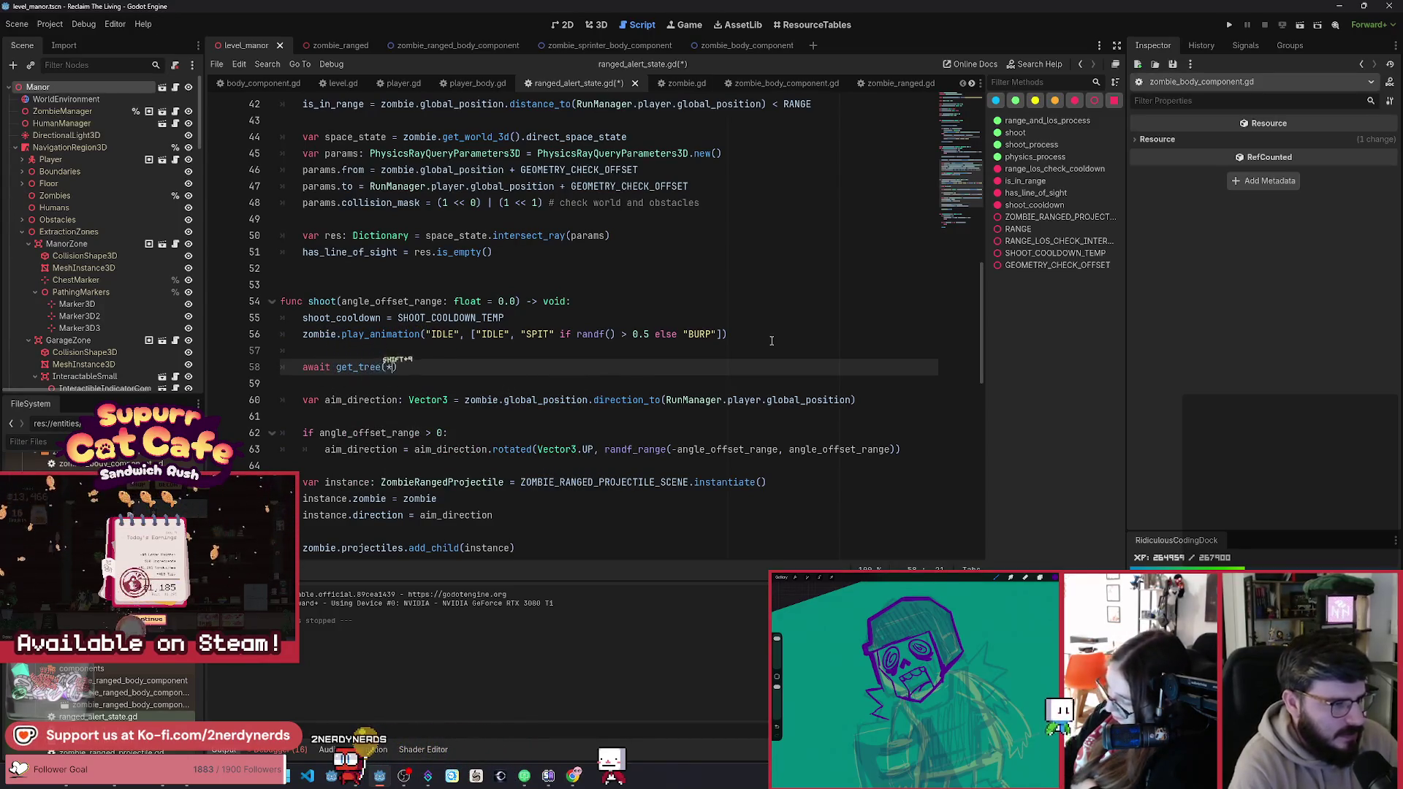
type(".create")
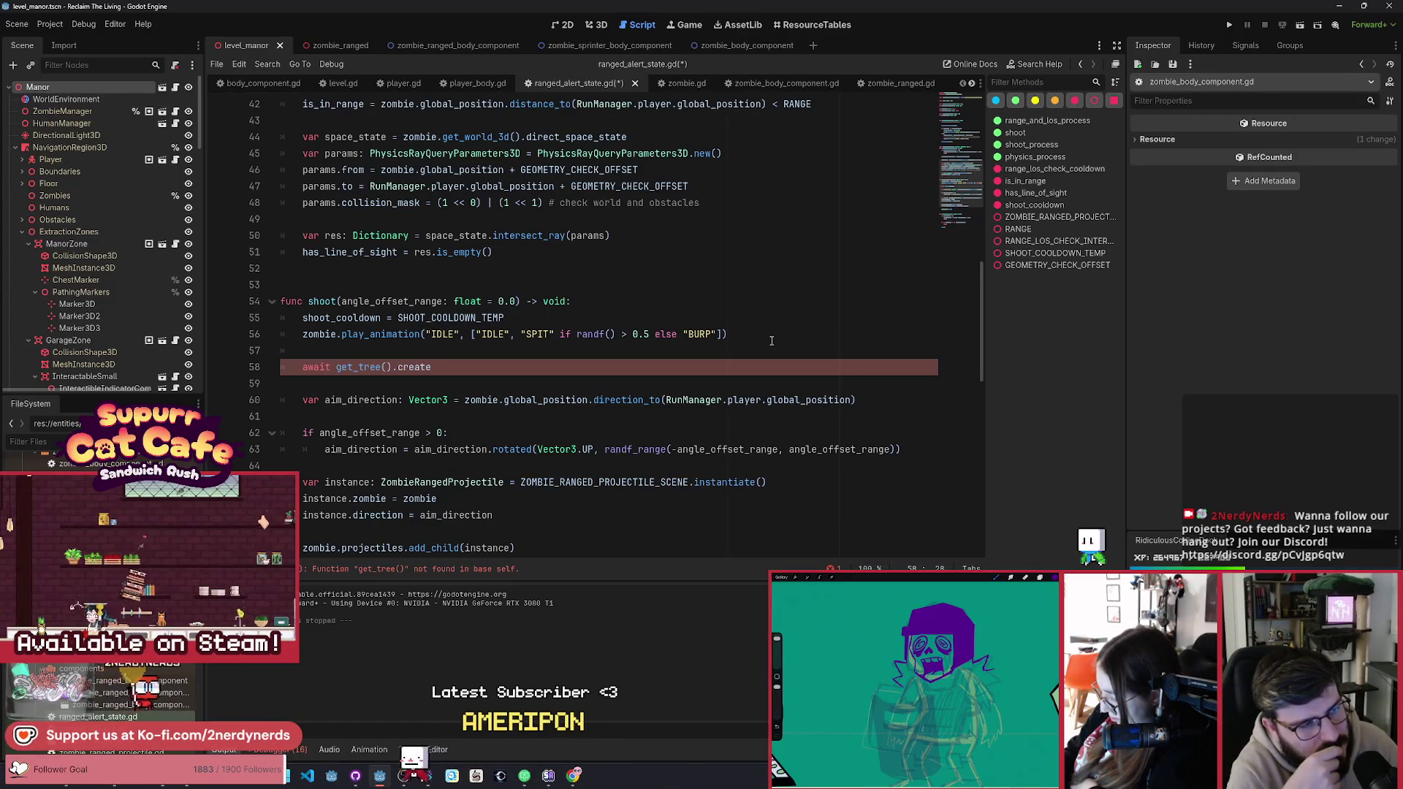
key("shift+Home")
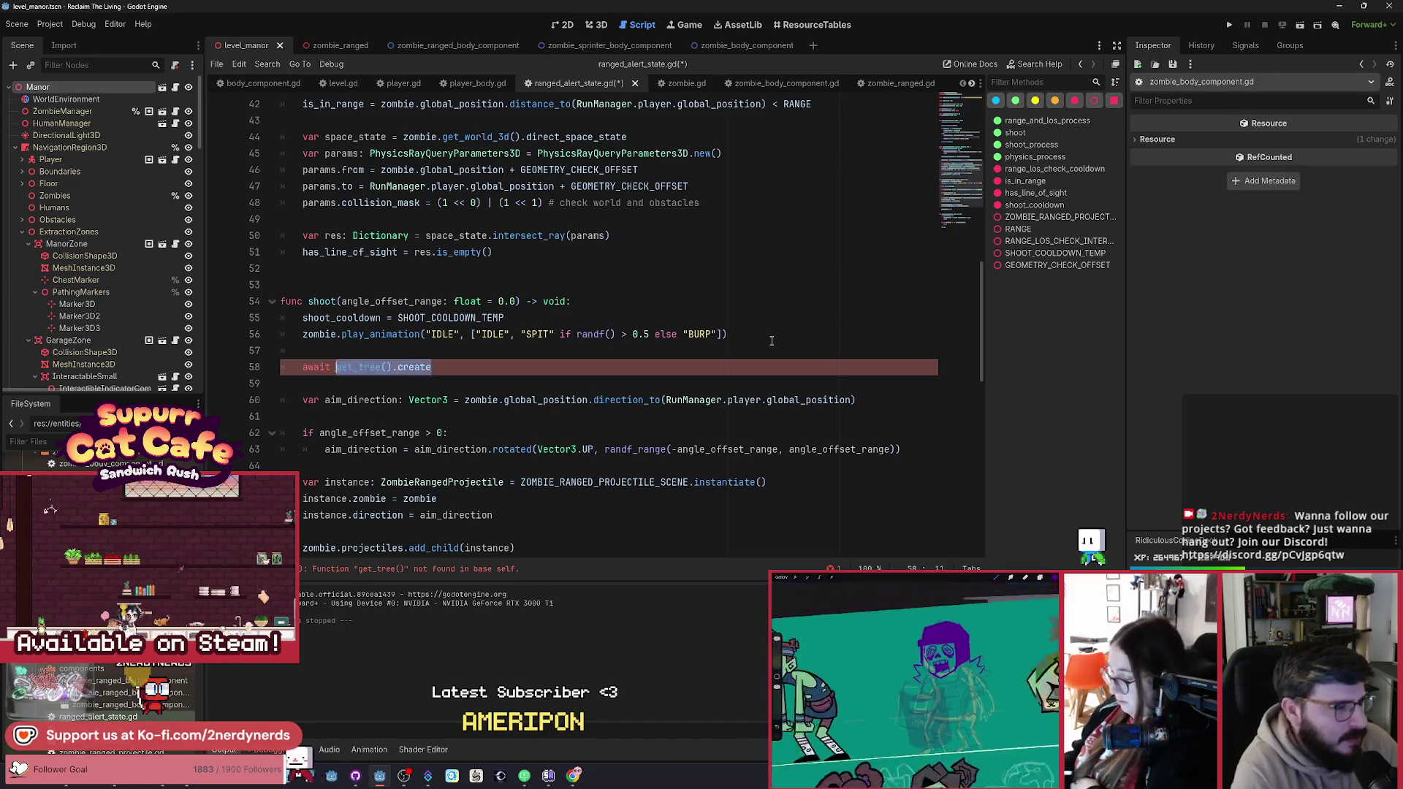
key("BackSpace")
Step: Scroll through ranged_alert_state.gd to review the finished shoot() function
scroll(698, 296, "up", 14)
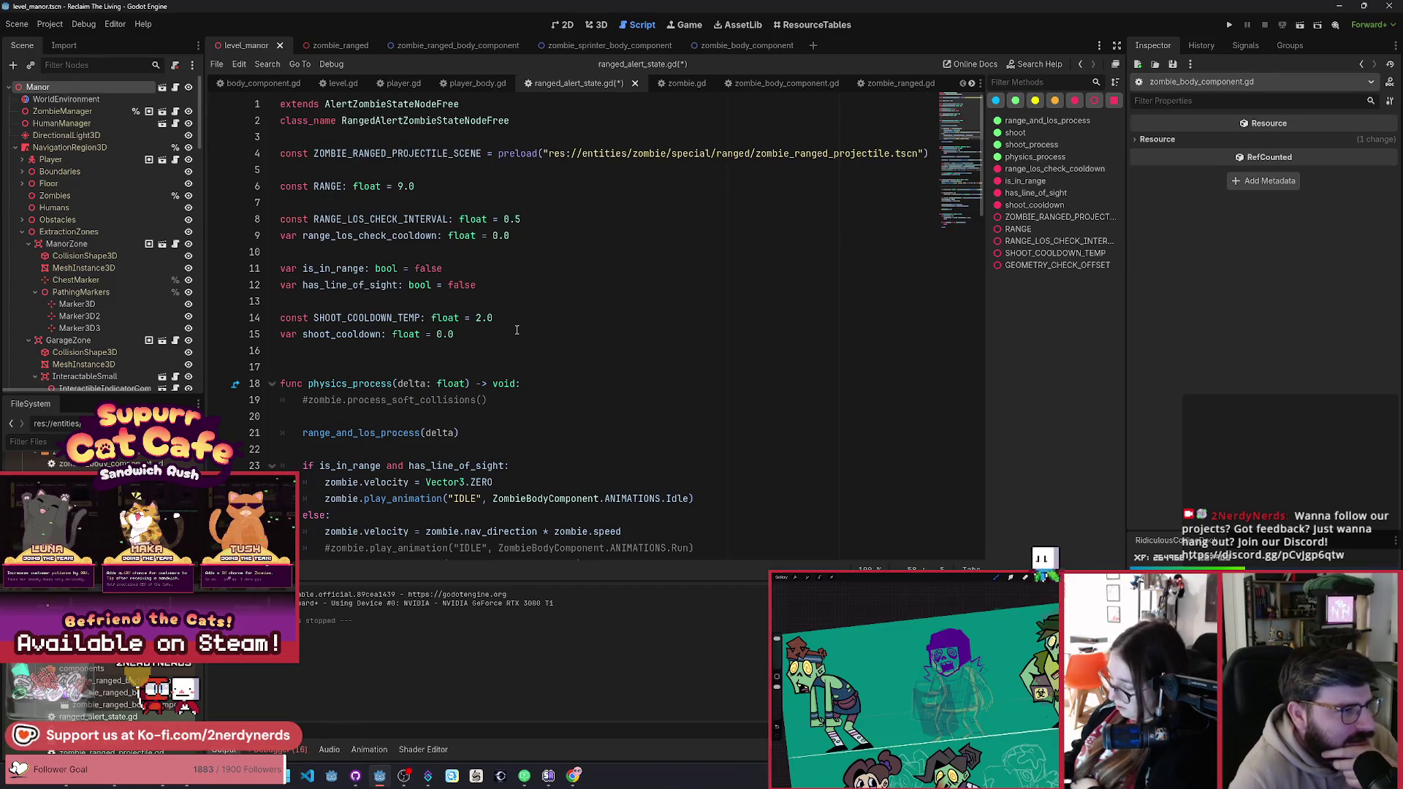
scroll(517, 331, "down", 3)
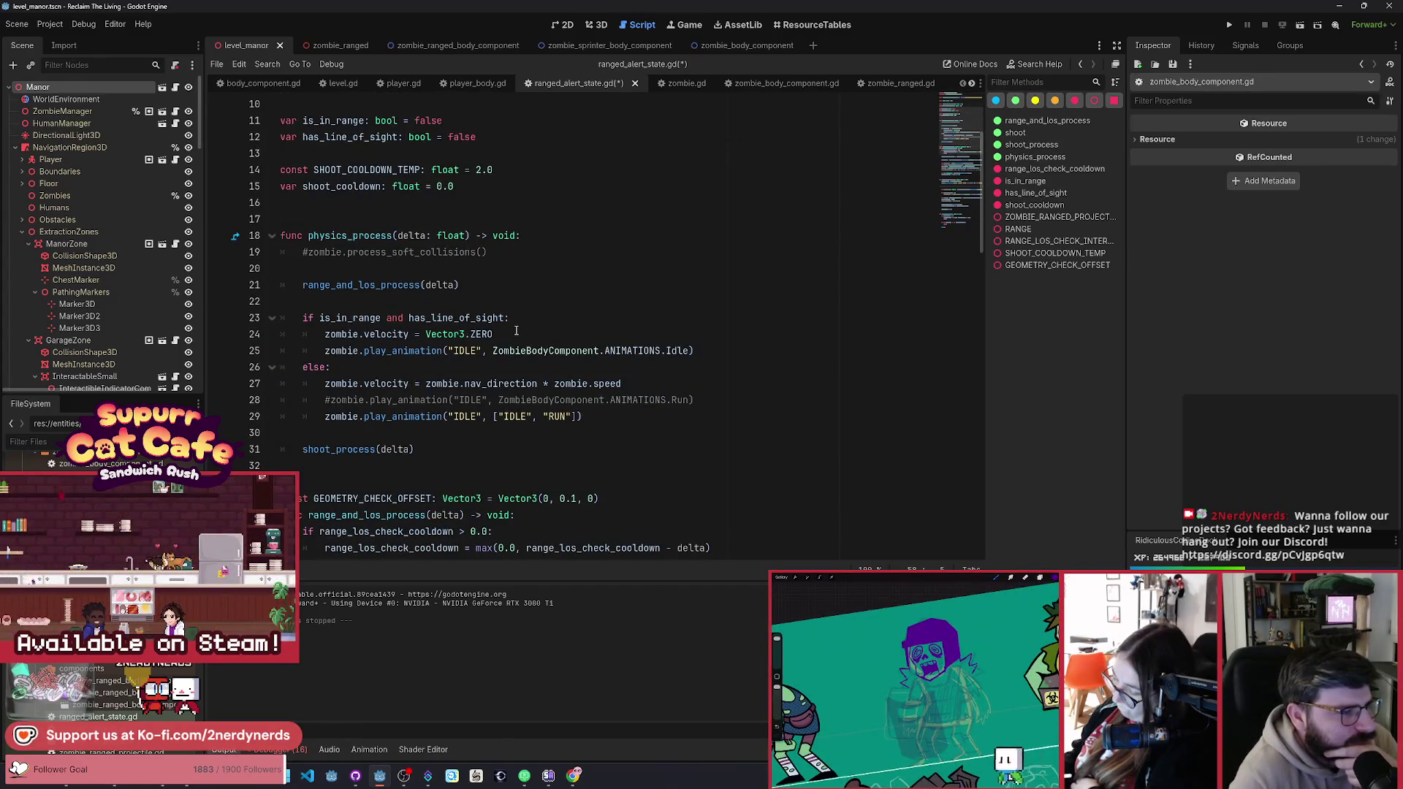
scroll(515, 330, "up", 3)
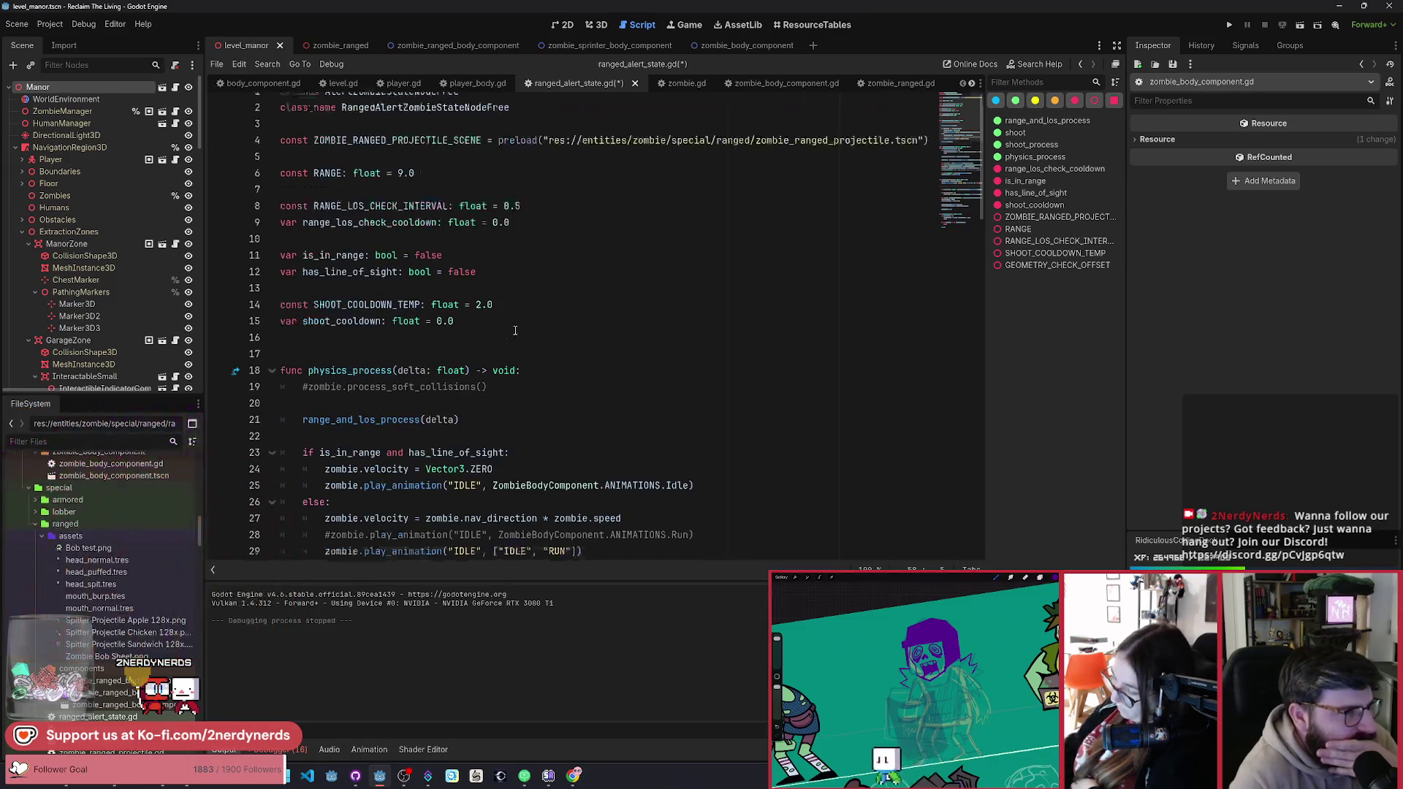
scroll(515, 330, "down", 10)
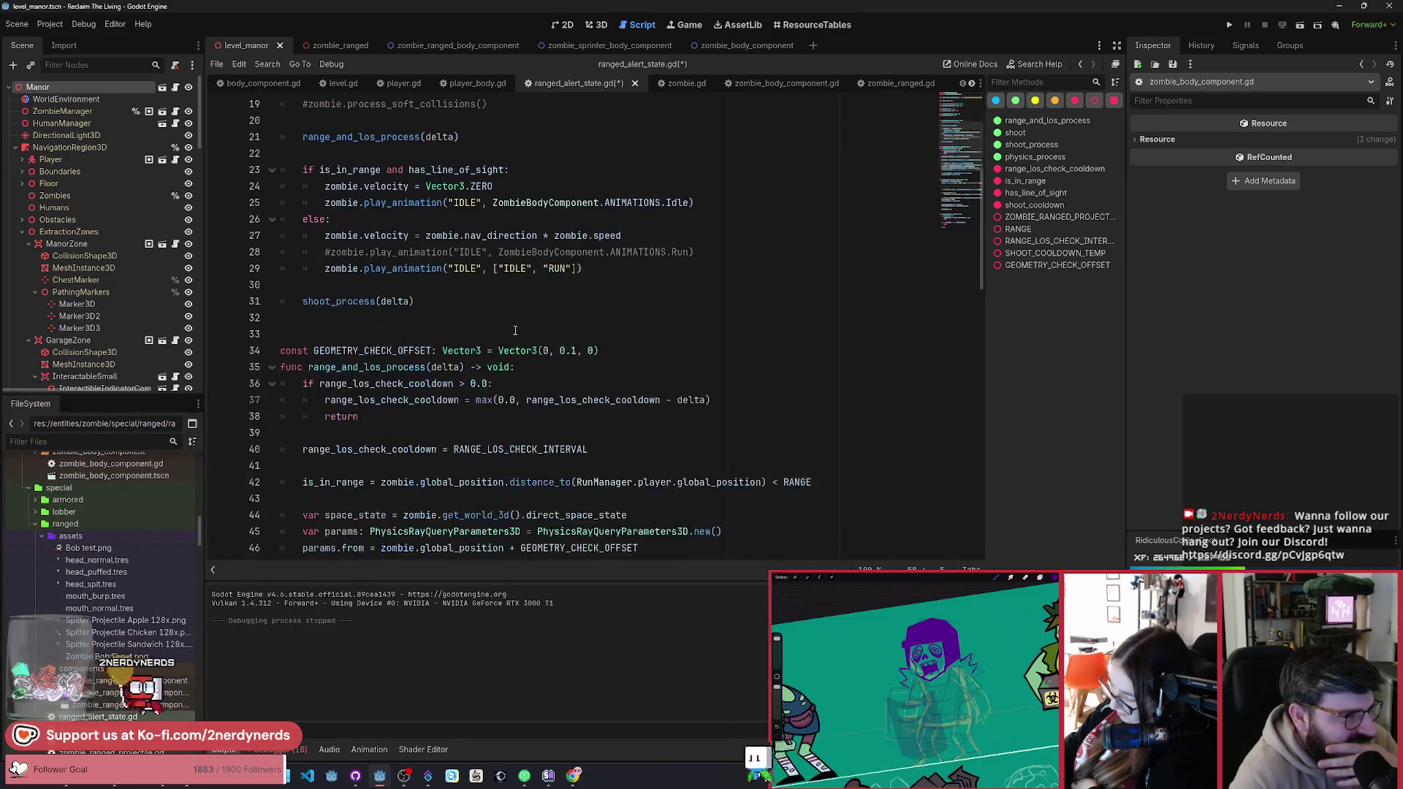
scroll(515, 331, "down", 4)
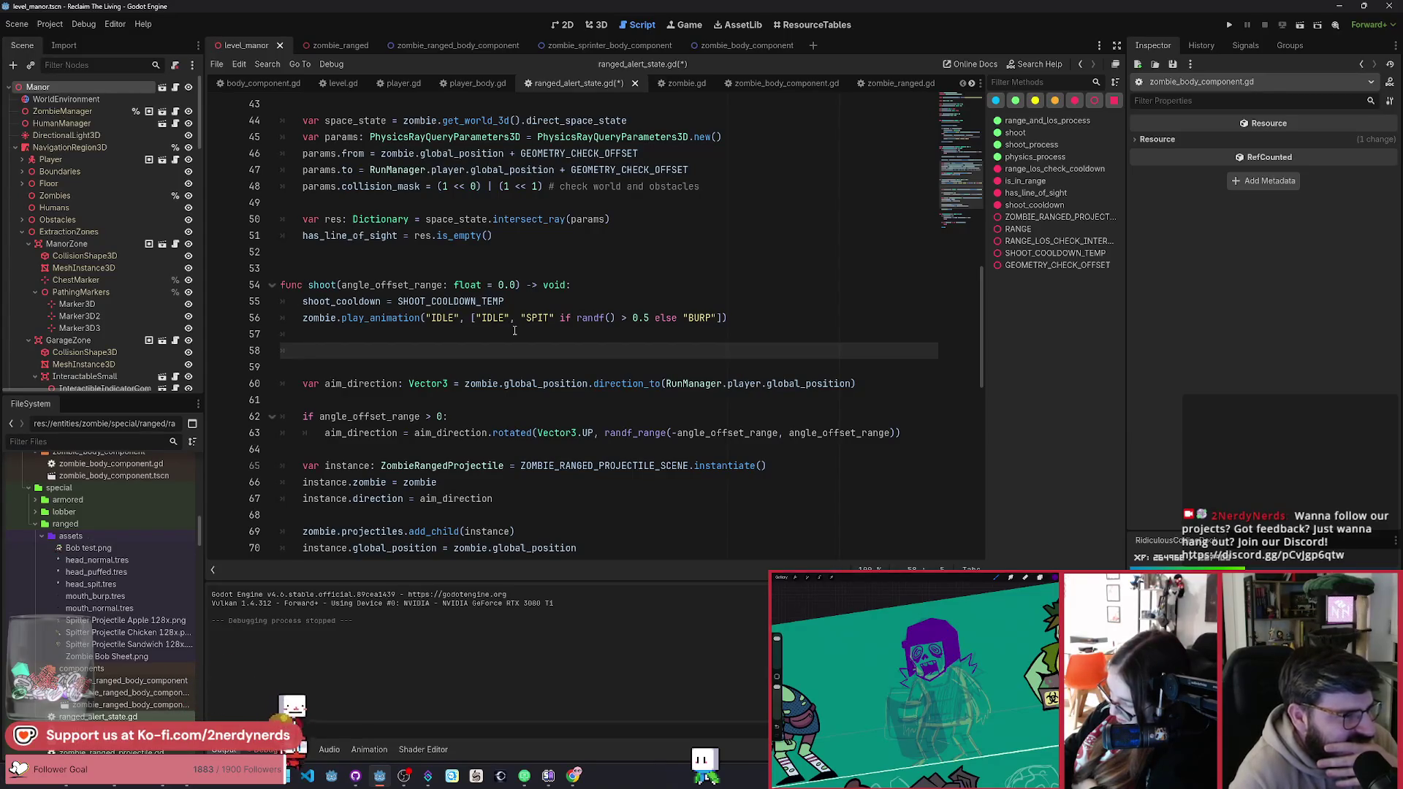
scroll(515, 330, "down", 4)
scroll(515, 333, "down", 2)
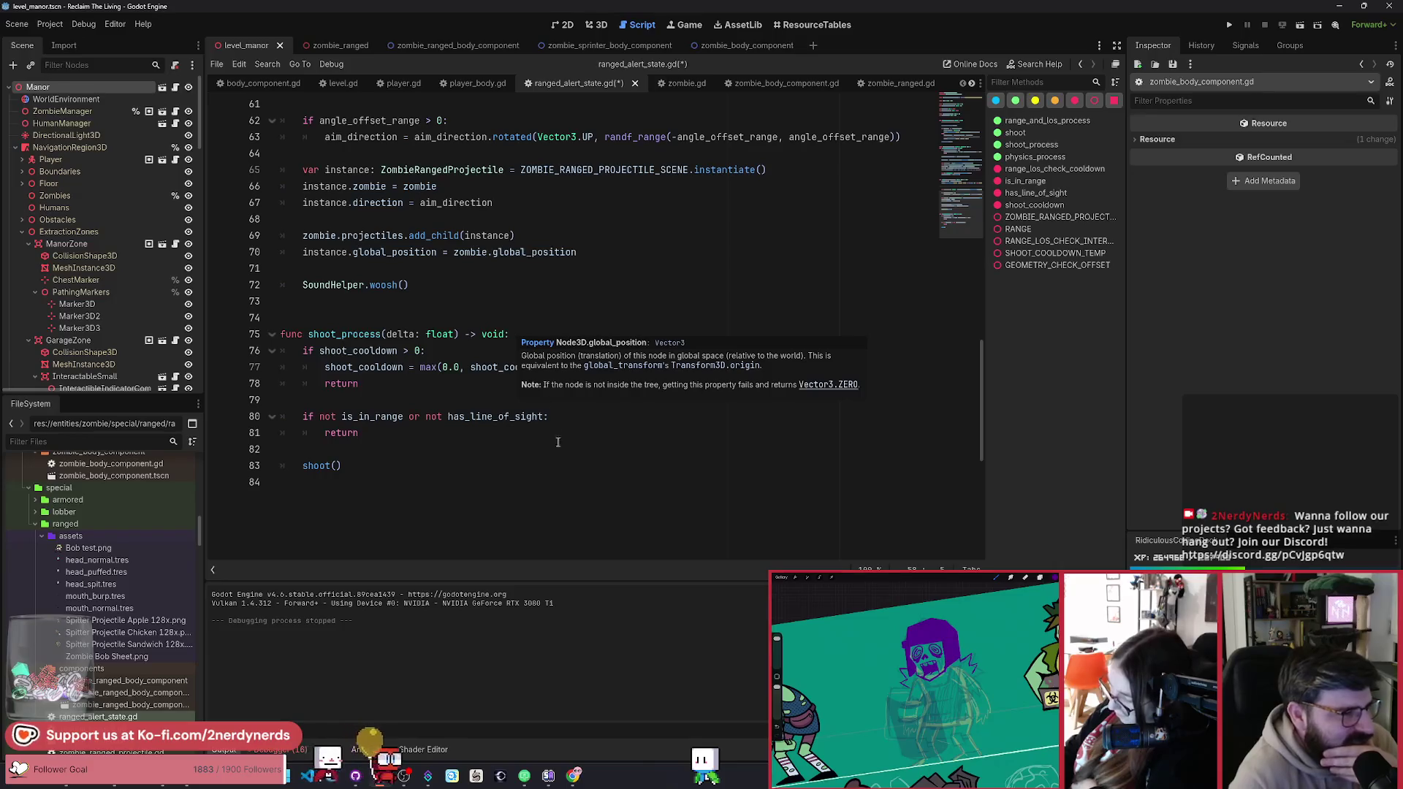
scroll(572, 445, "up", 5)
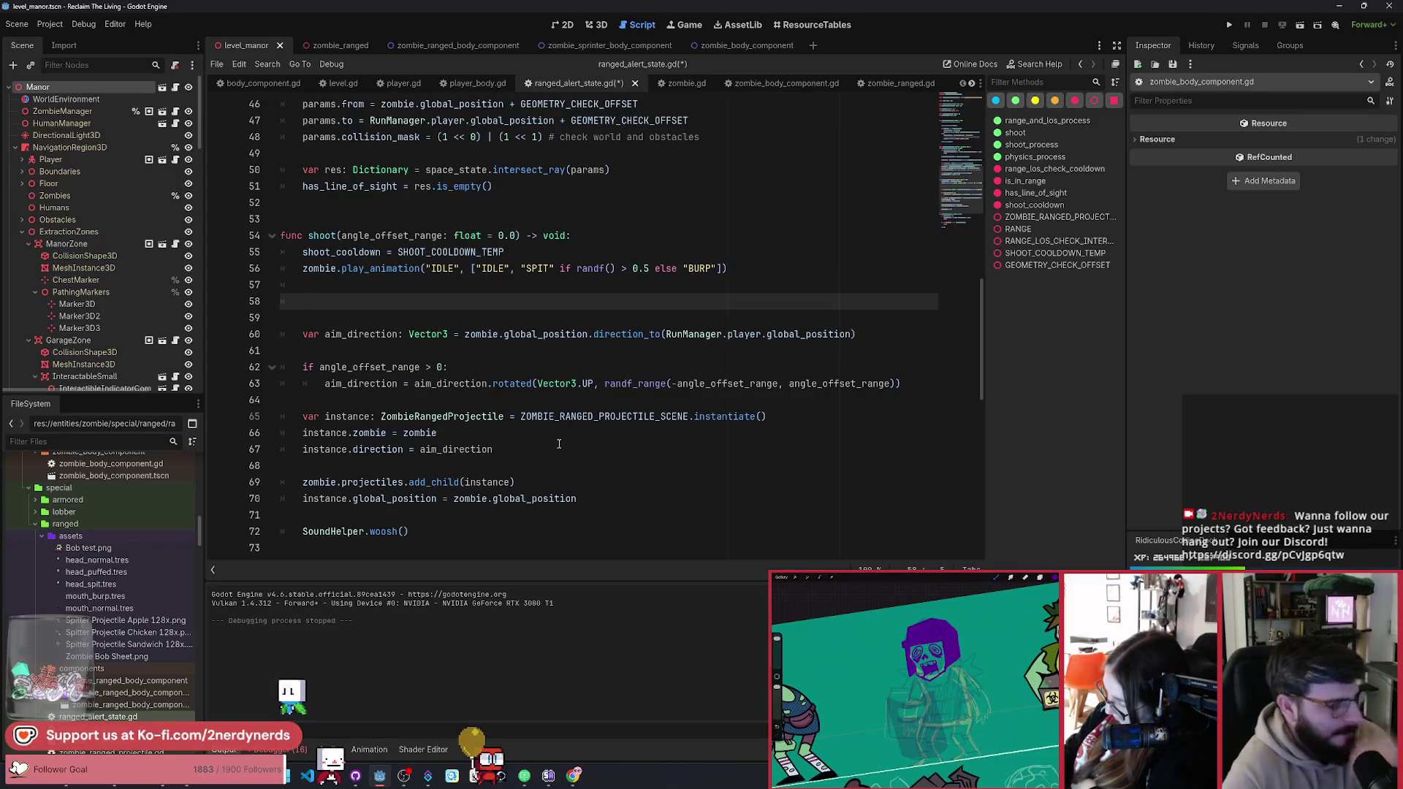
Step: Try adding a create_tween() call on line 58 of the shoot function
key("BackSpace")
key("BackSpace")
key("BackSpace")
type("cre")
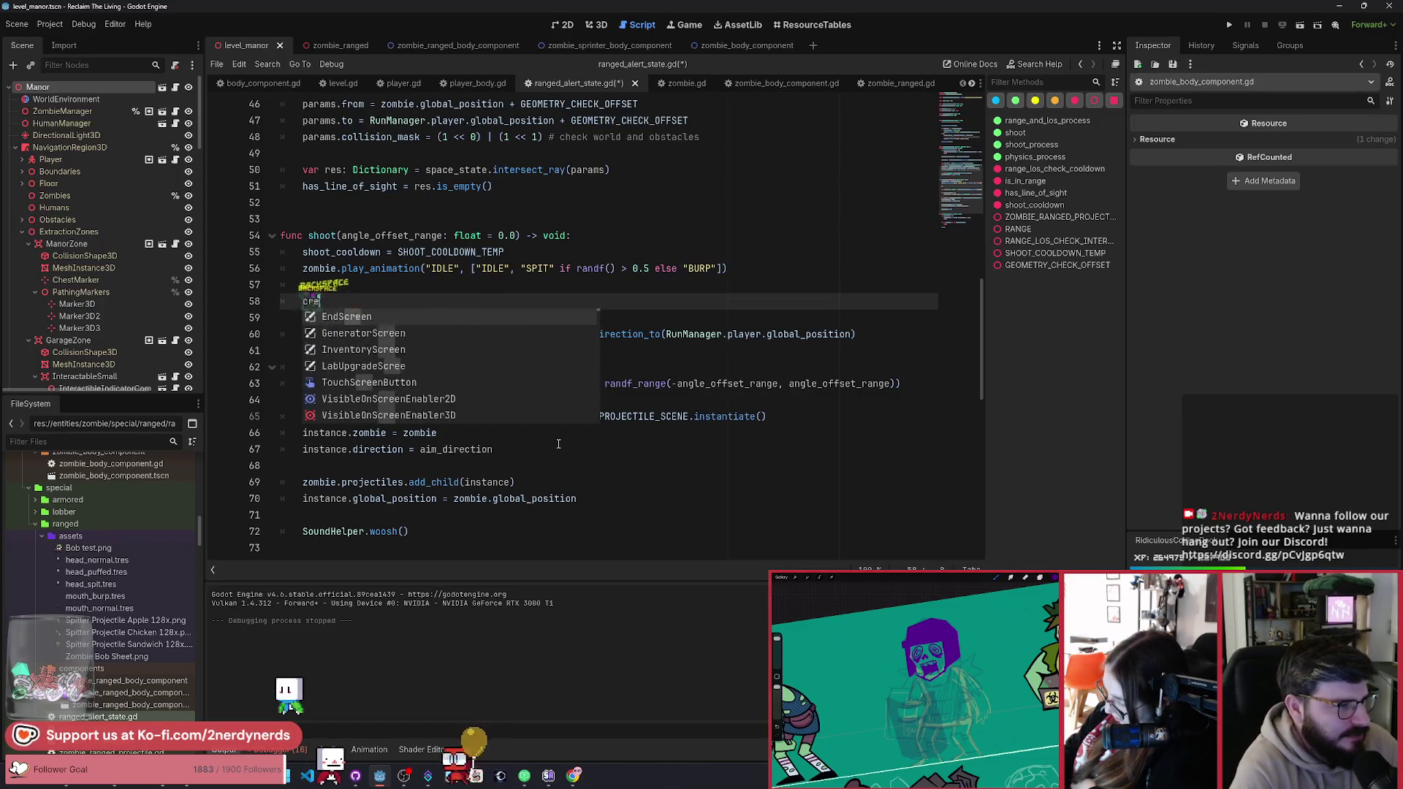
type("ate_tween(")
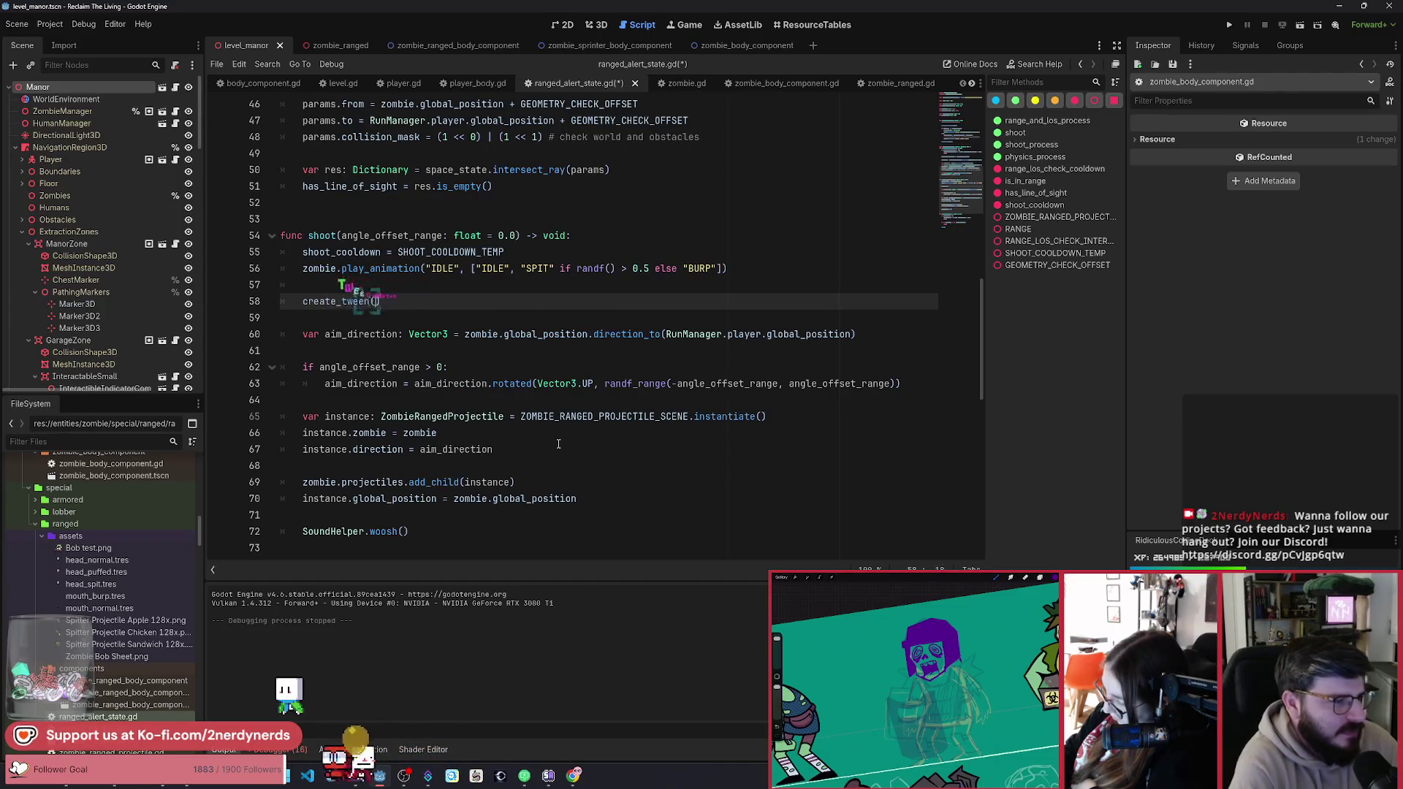
left_click(559, 443)
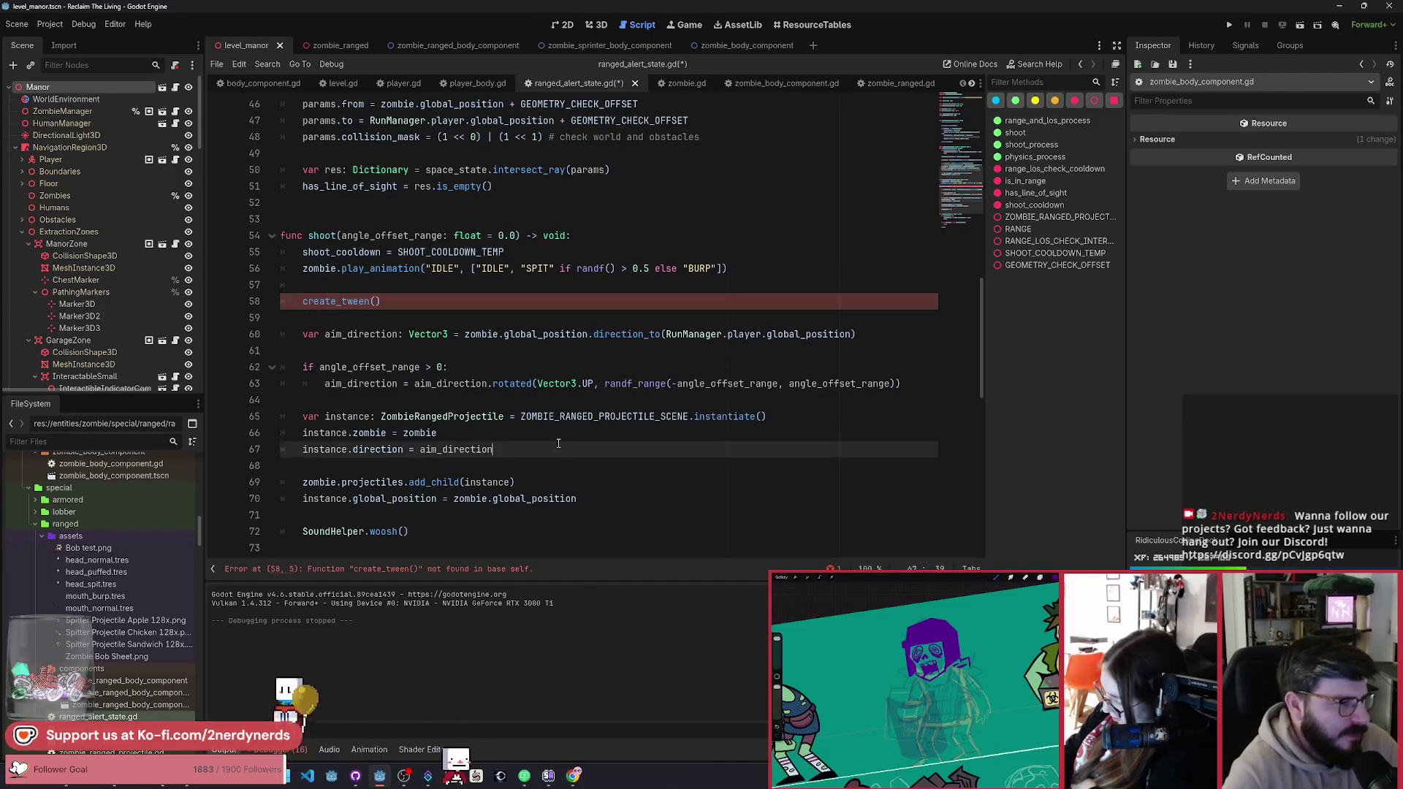
left_click(394, 302)
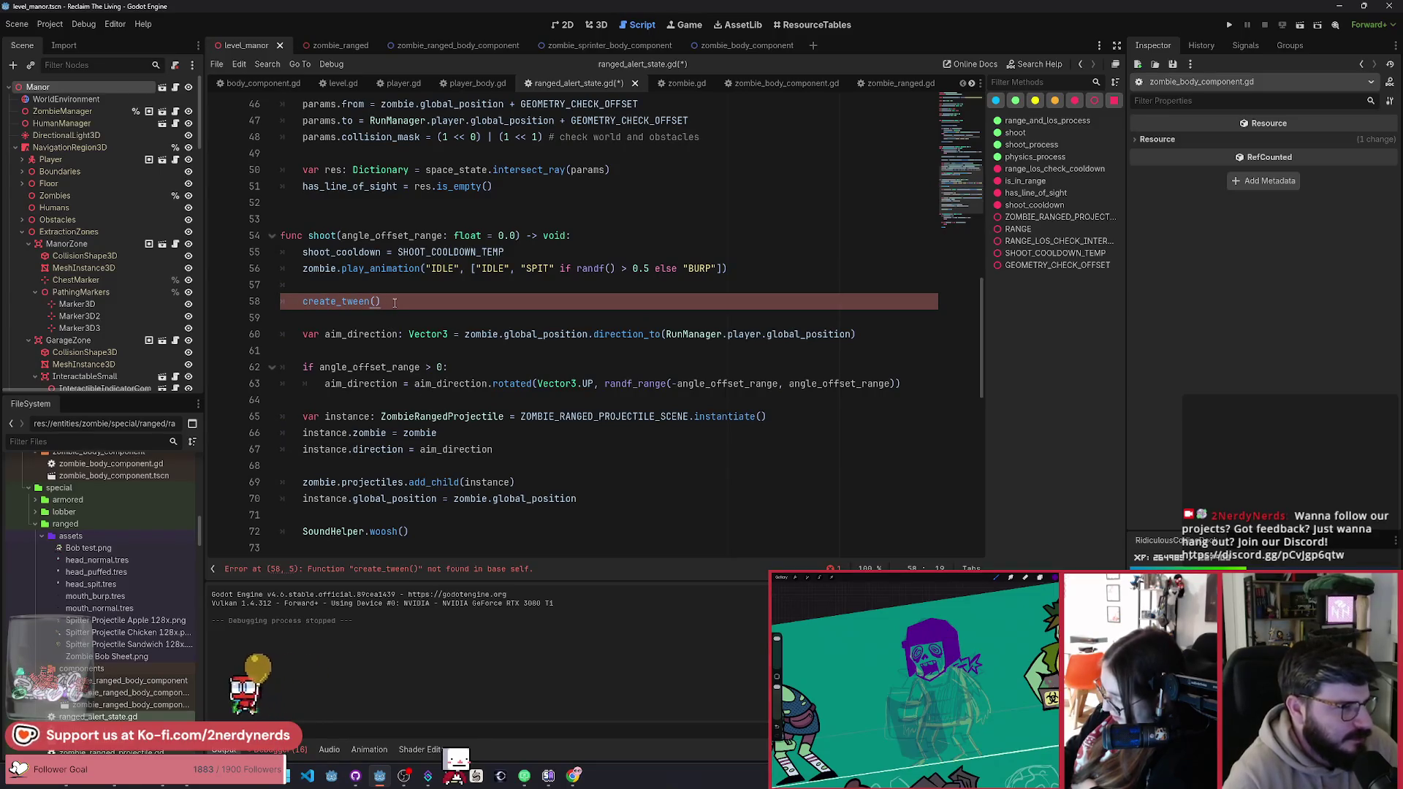
Step: Remove the failing create_tween() line and save ranged_alert_state.gd
key("ctrl+x")
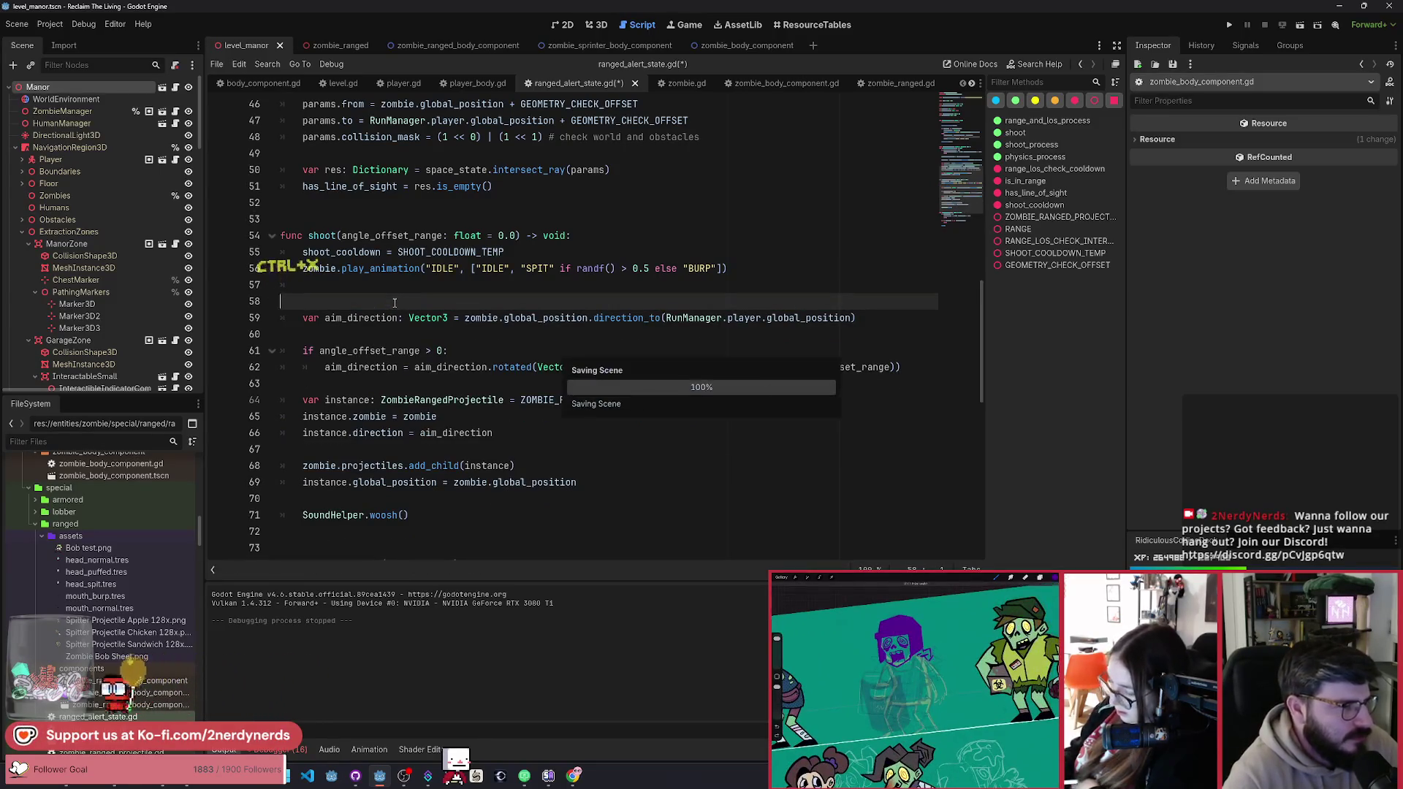
key("ctrl+s")
scroll(395, 351, "up", 4)
scroll(395, 351, "up", 10)
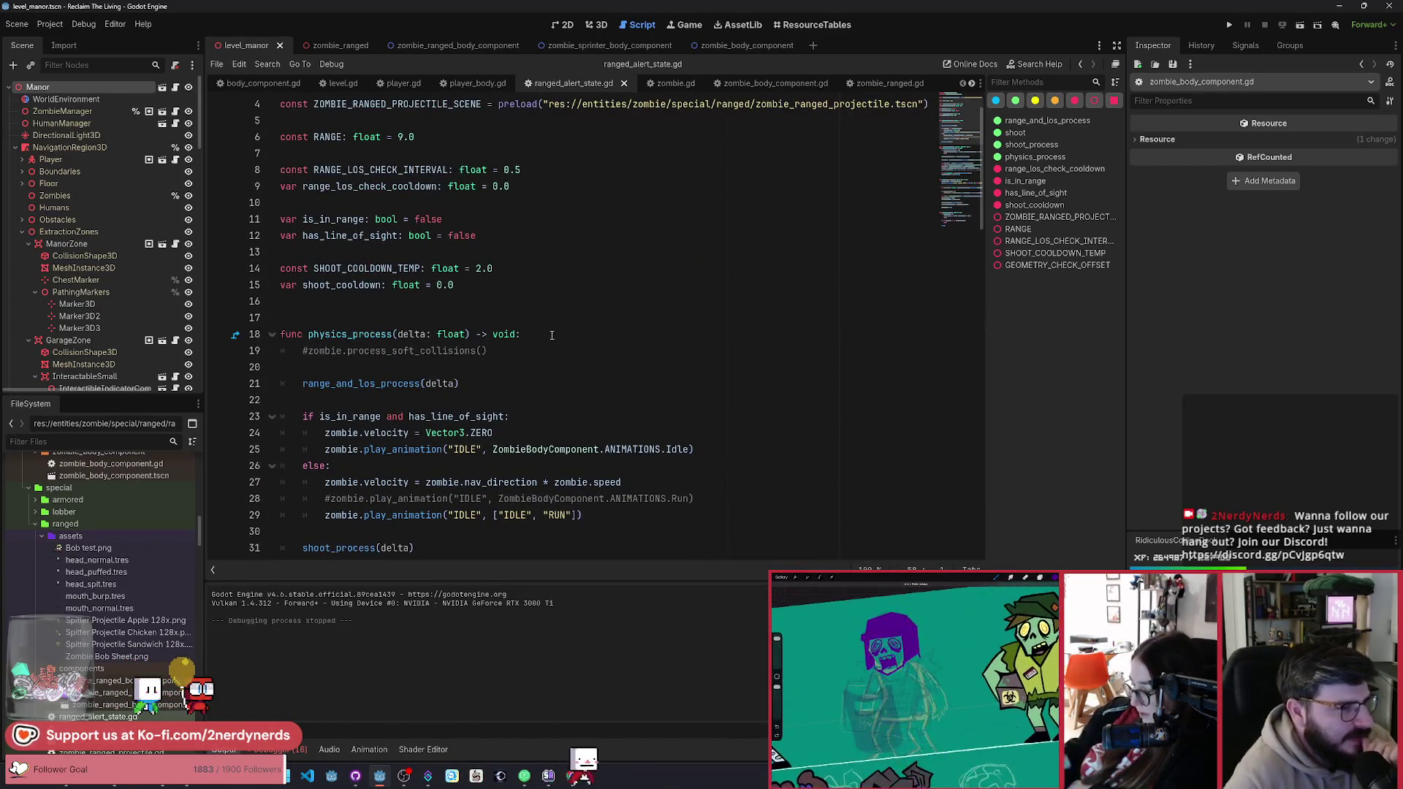
scroll(481, 427, "down", 5)
scroll(482, 374, "up", 1)
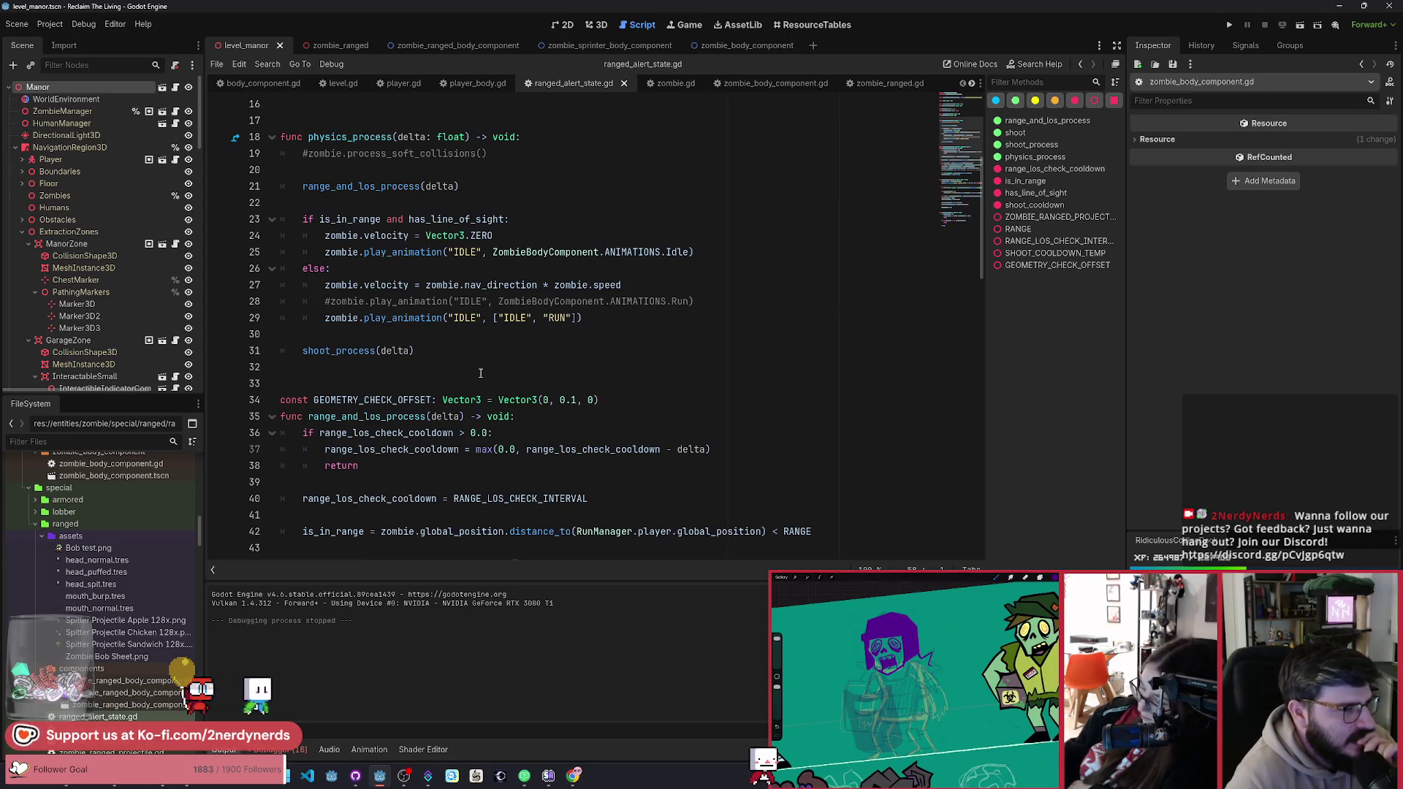
scroll(478, 374, "down", 11)
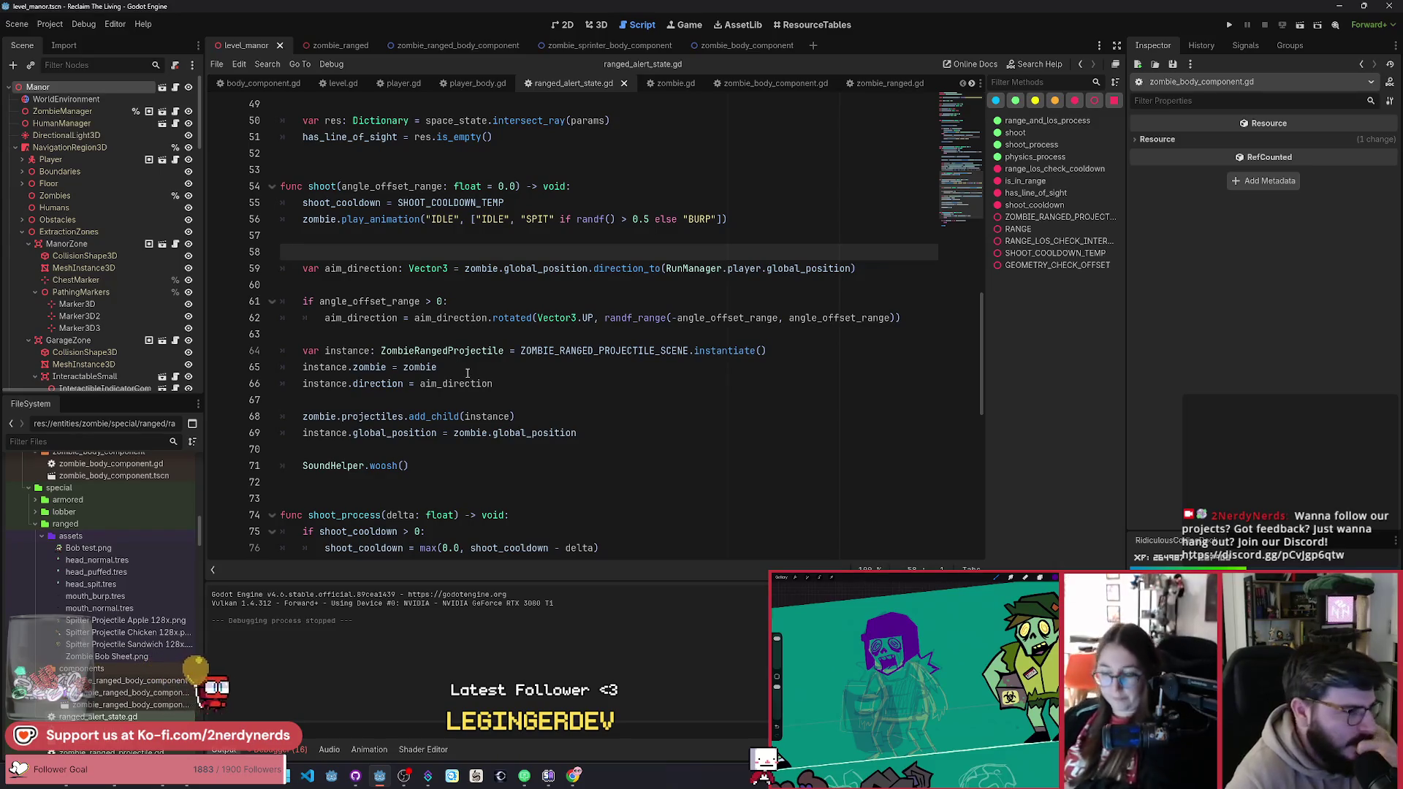
scroll(385, 110, "up", 16)
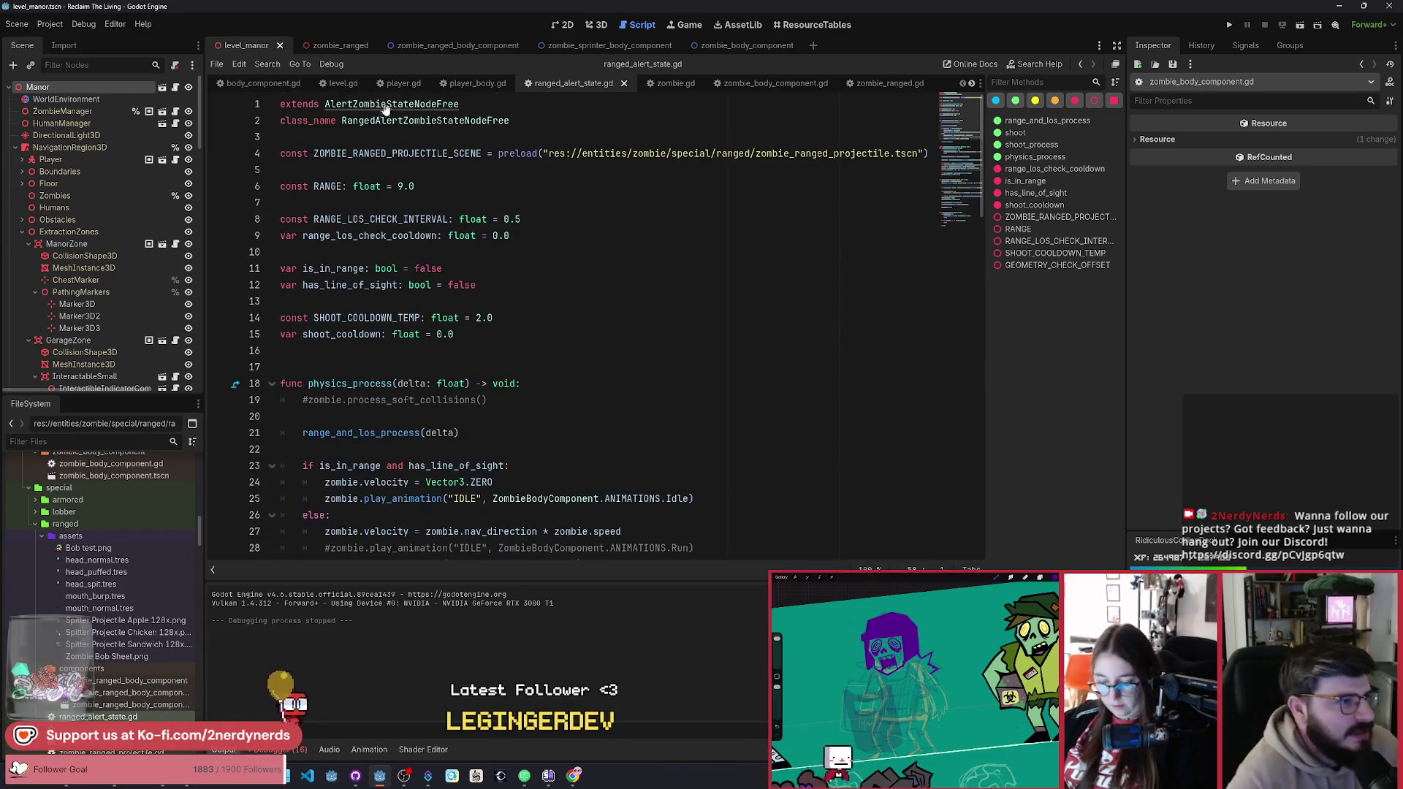
left_click(385, 109, "ctrl")
scroll(404, 143, "up", 15)
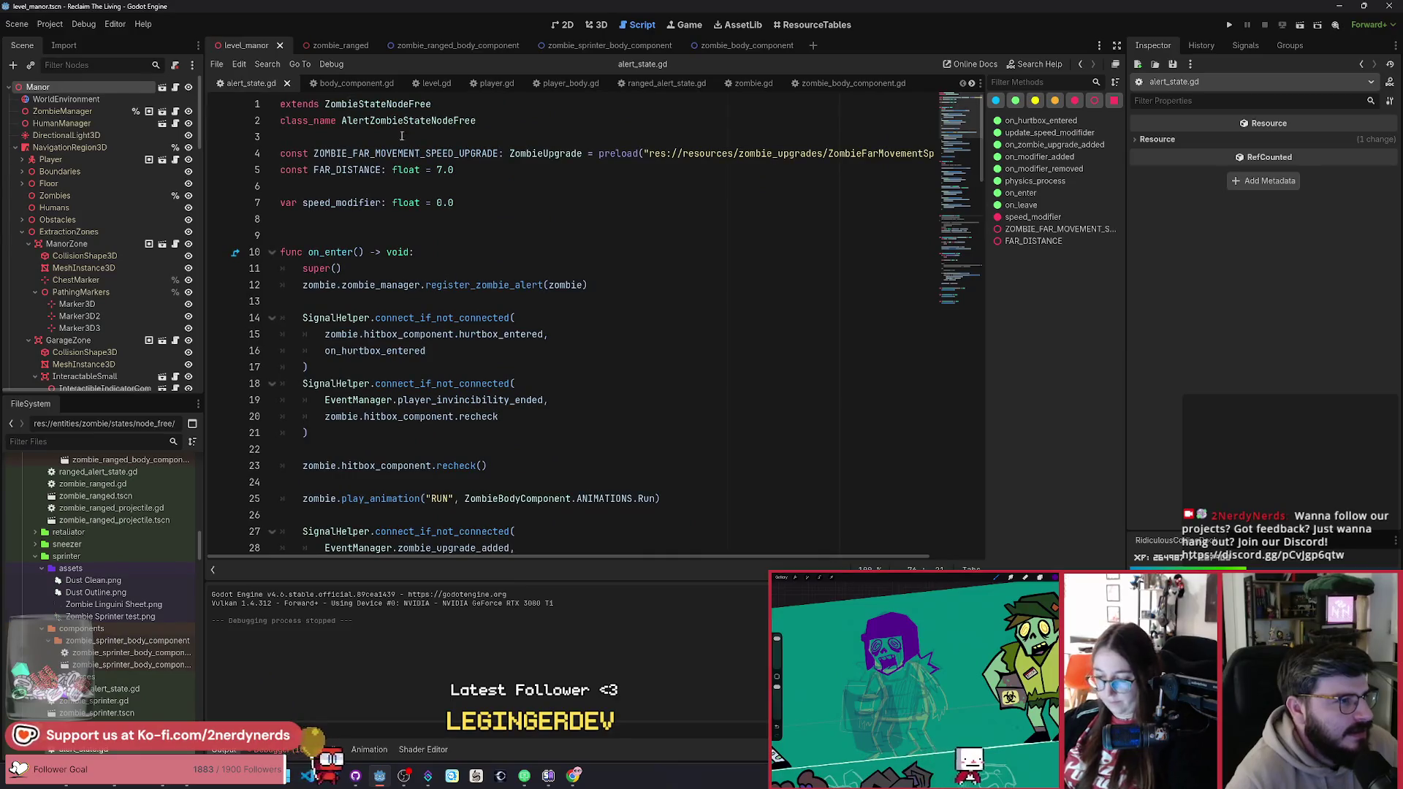
left_click(398, 104, "ctrl")
left_click(369, 106, "ctrl")
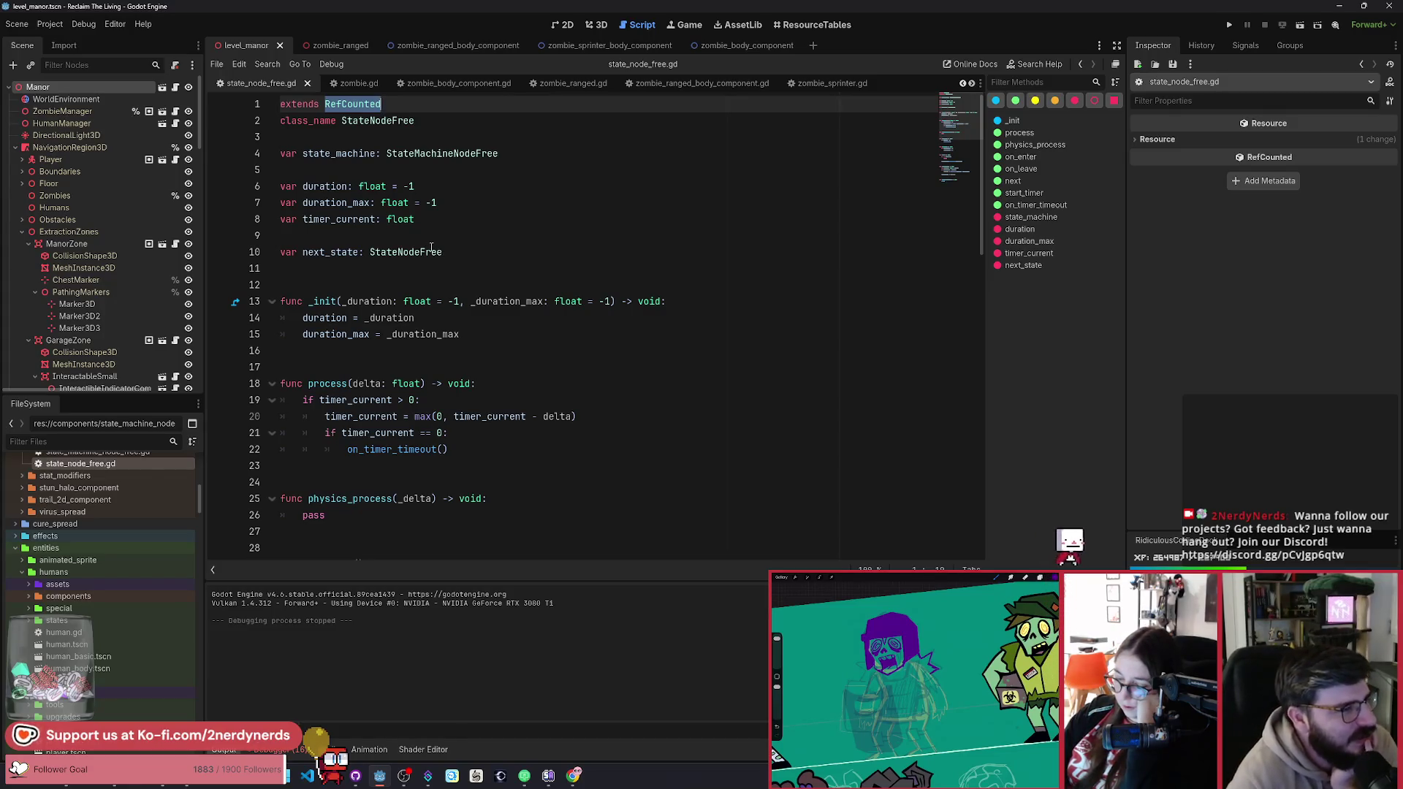
left_click(448, 252)
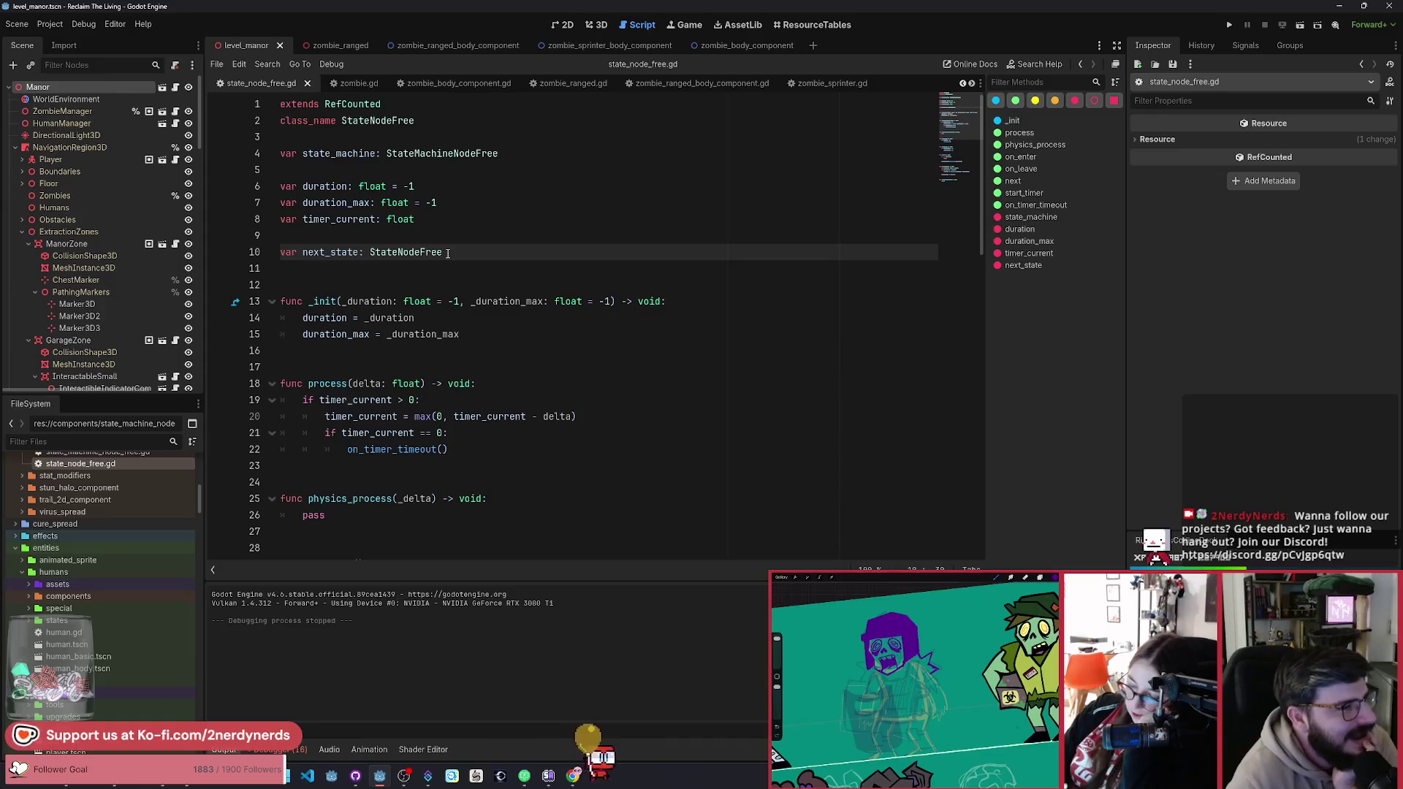
left_click(308, 83)
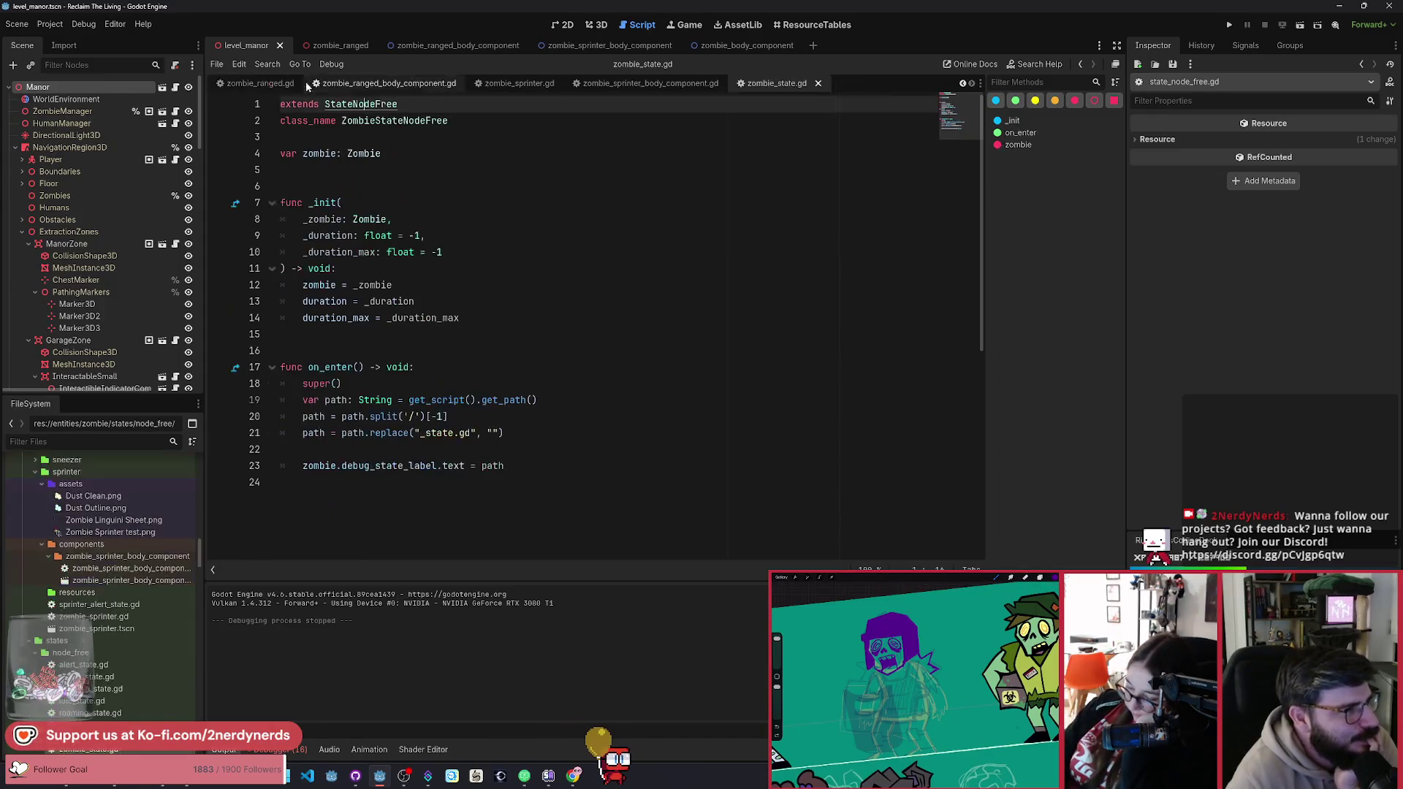
left_click(819, 83)
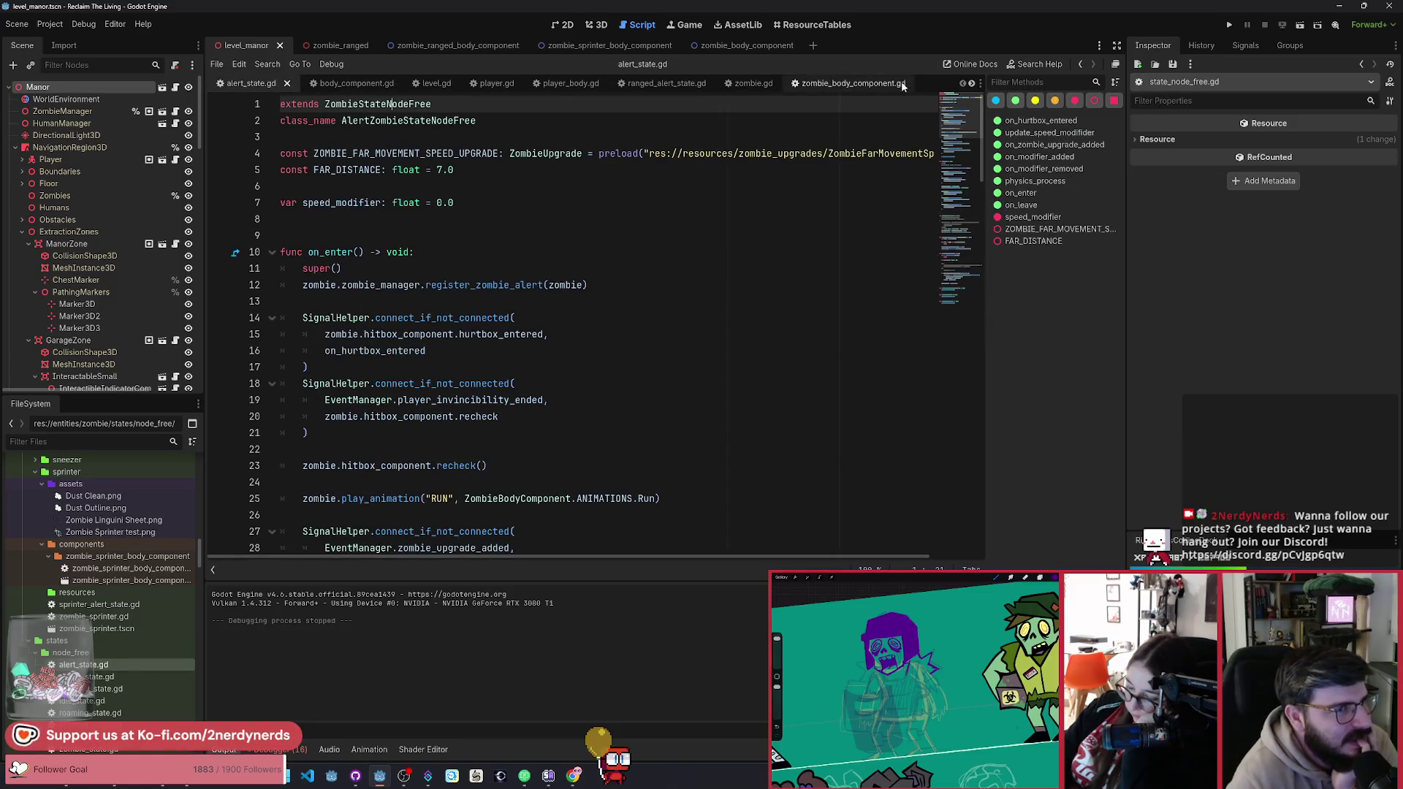
left_click(288, 84)
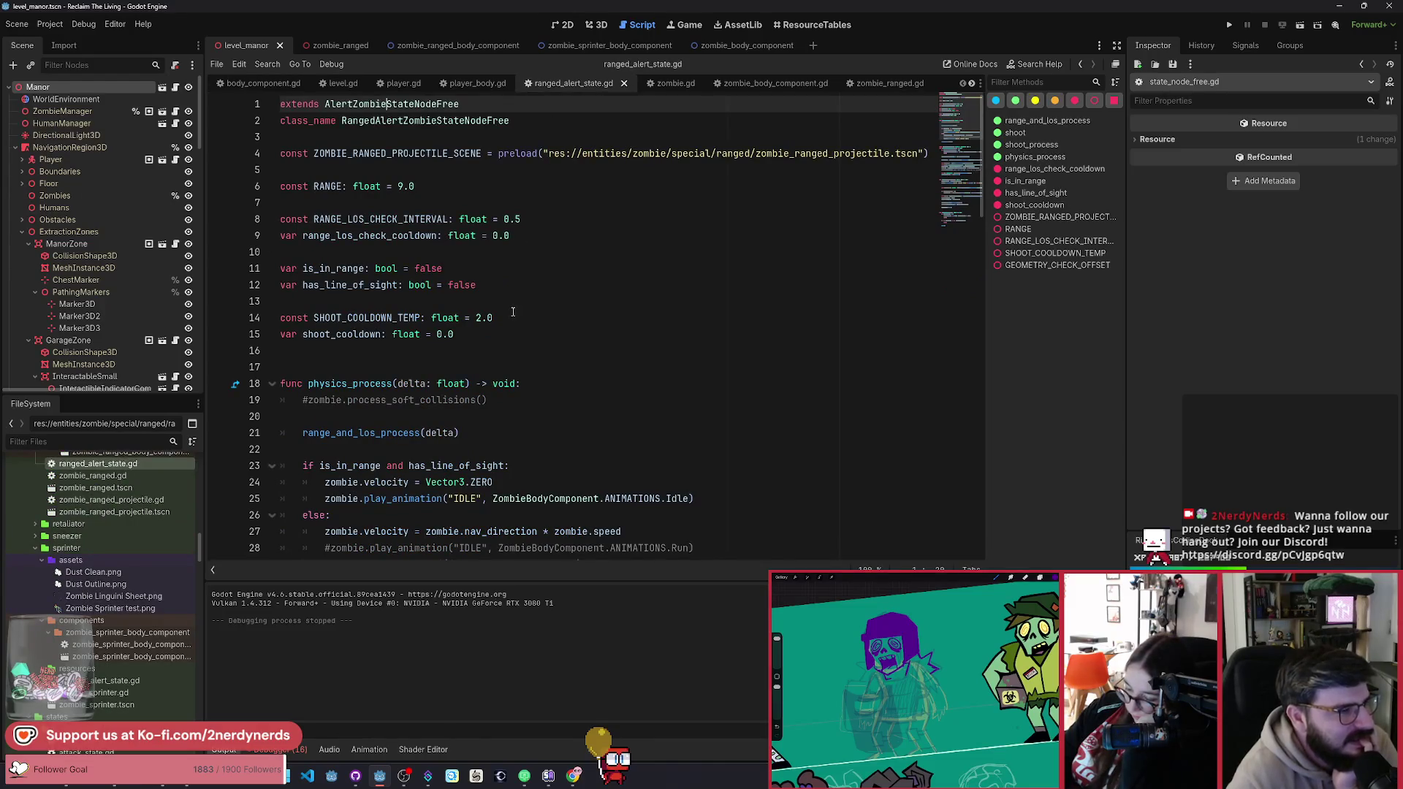
scroll(513, 312, "down", 3)
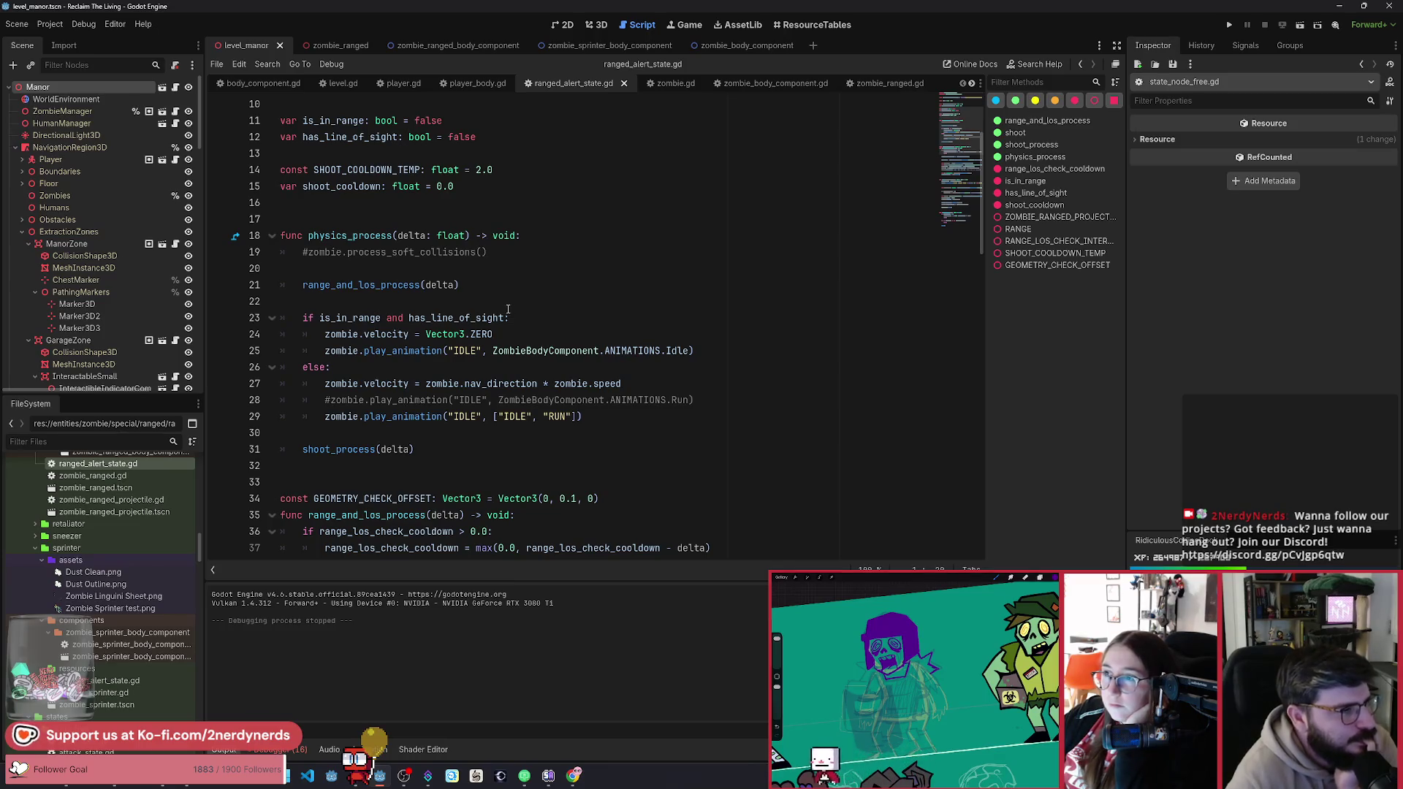
mouse_move(507, 314)
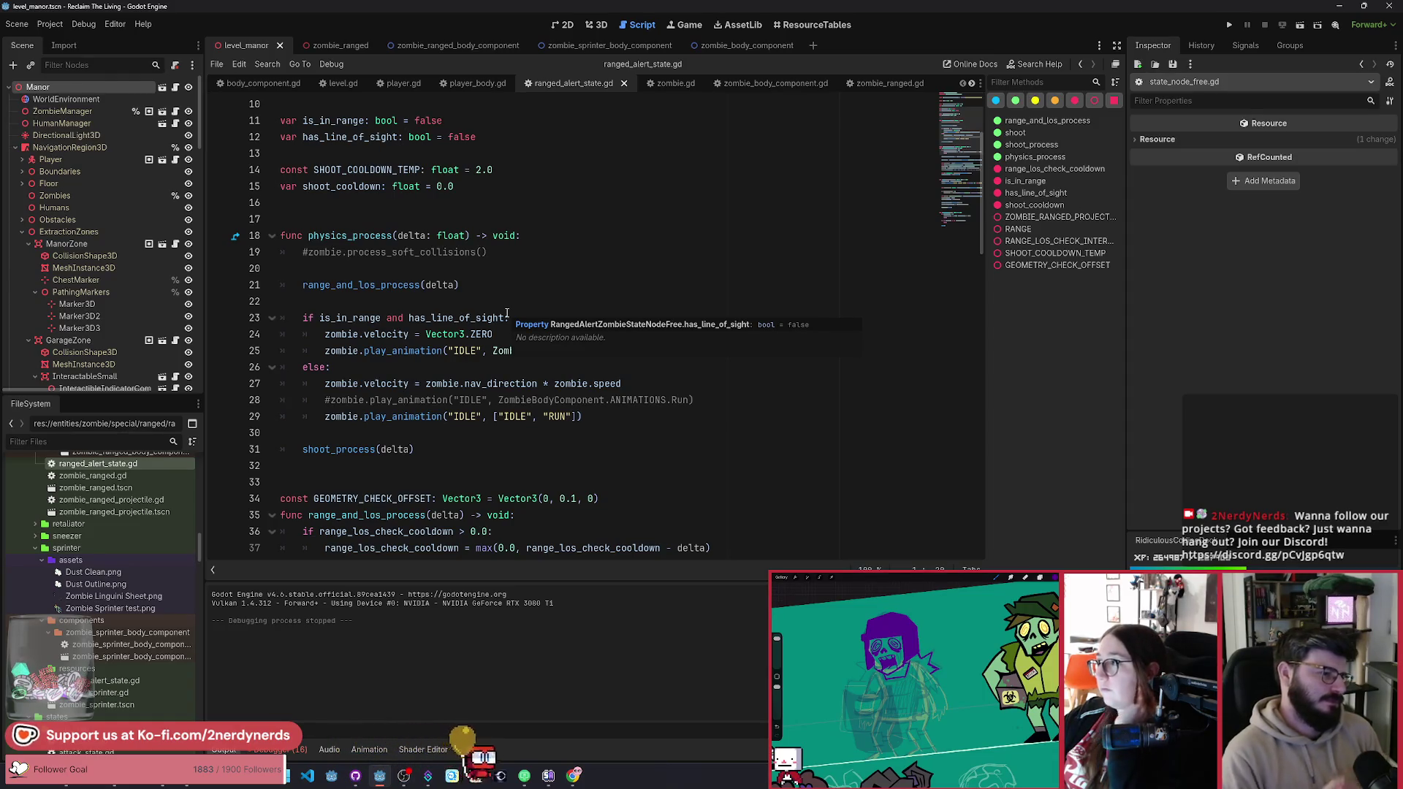
left_click(629, 187)
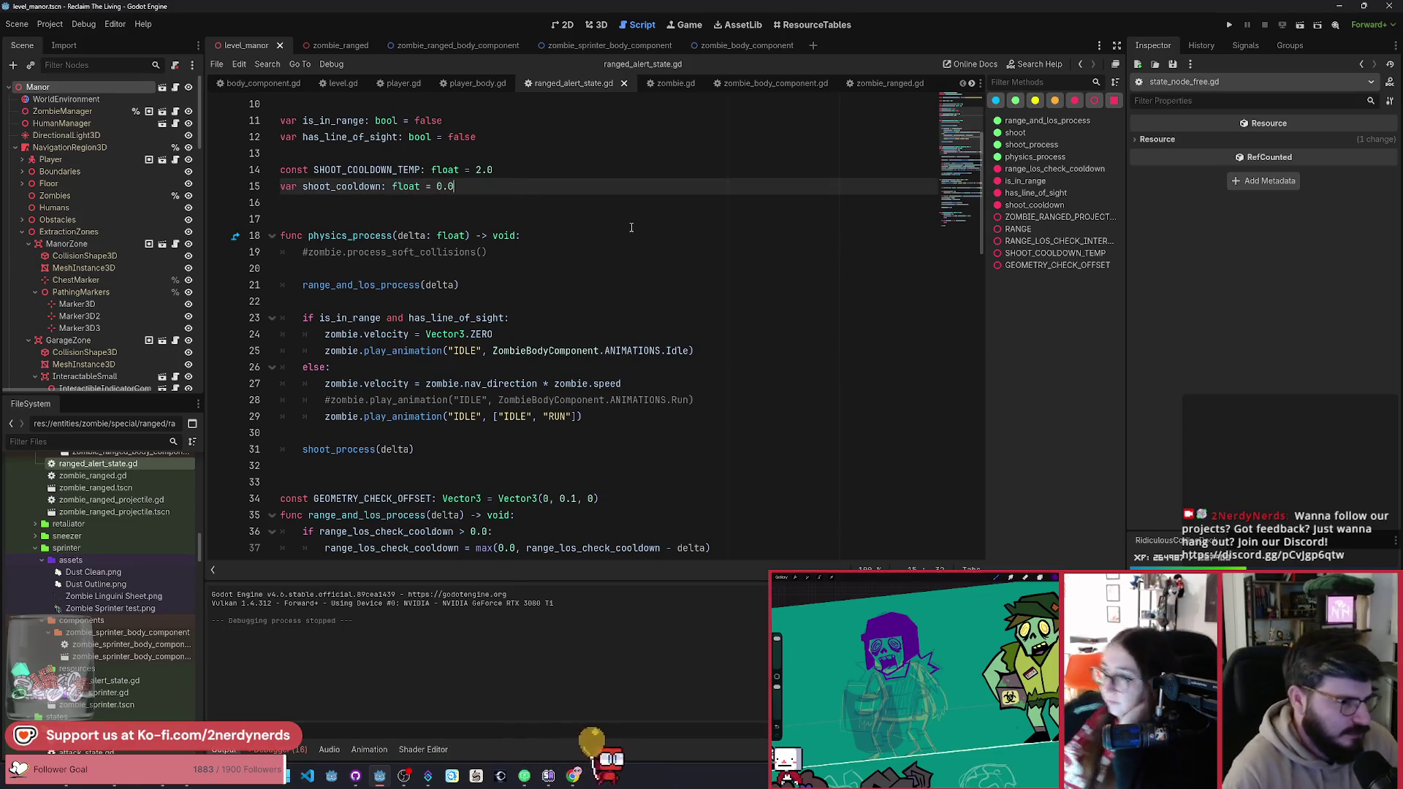